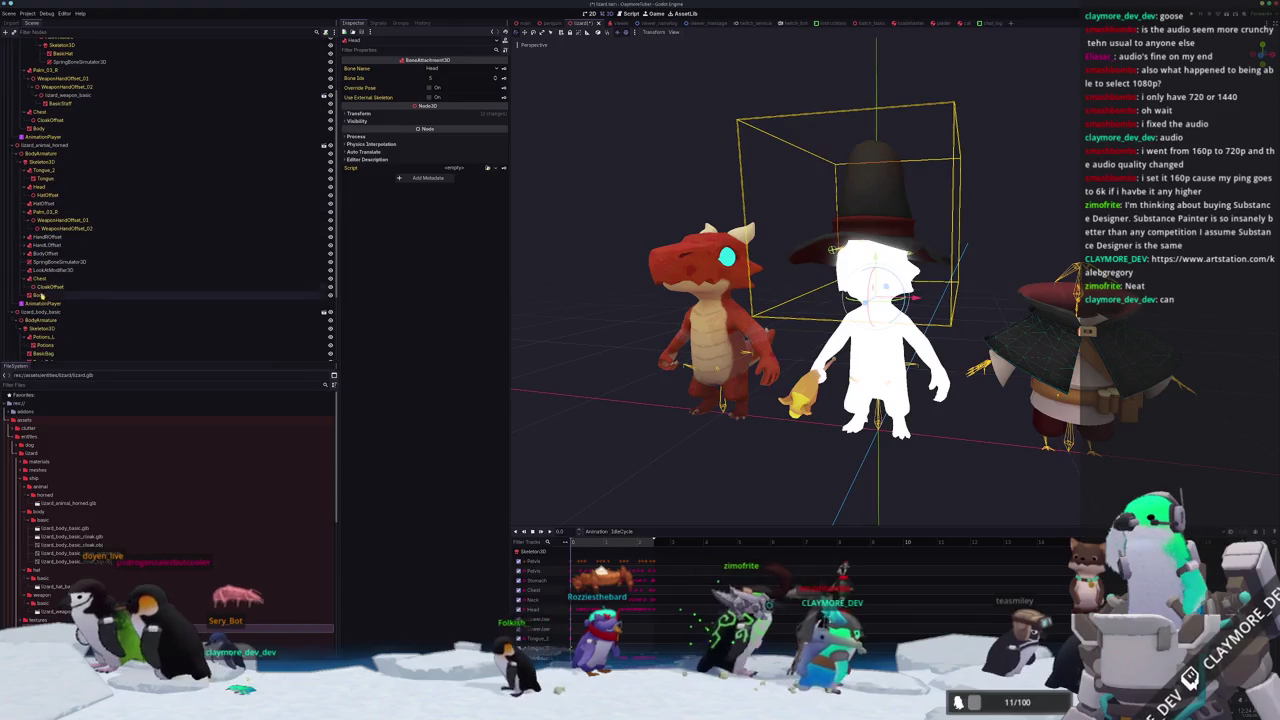
Move the five nodes HandROffset through LookAtModifier3D under the lizard model.
left_click(52, 270)
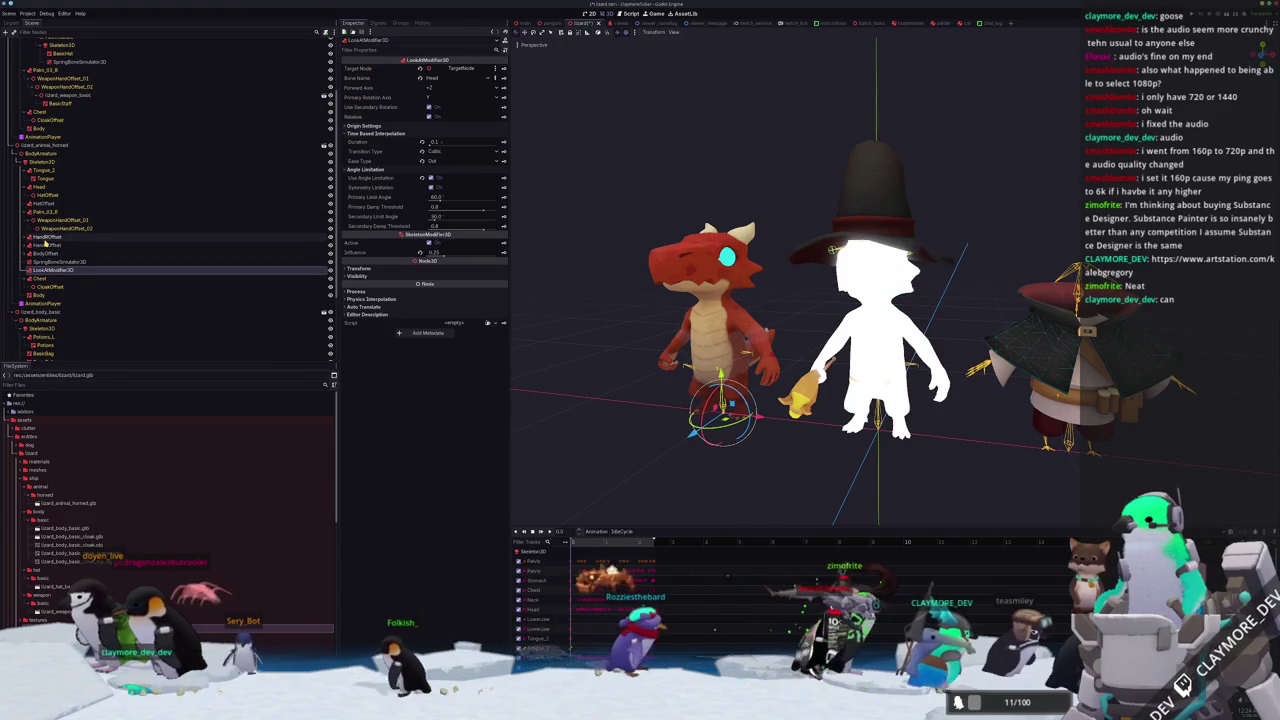
left_click(45, 238, "shift")
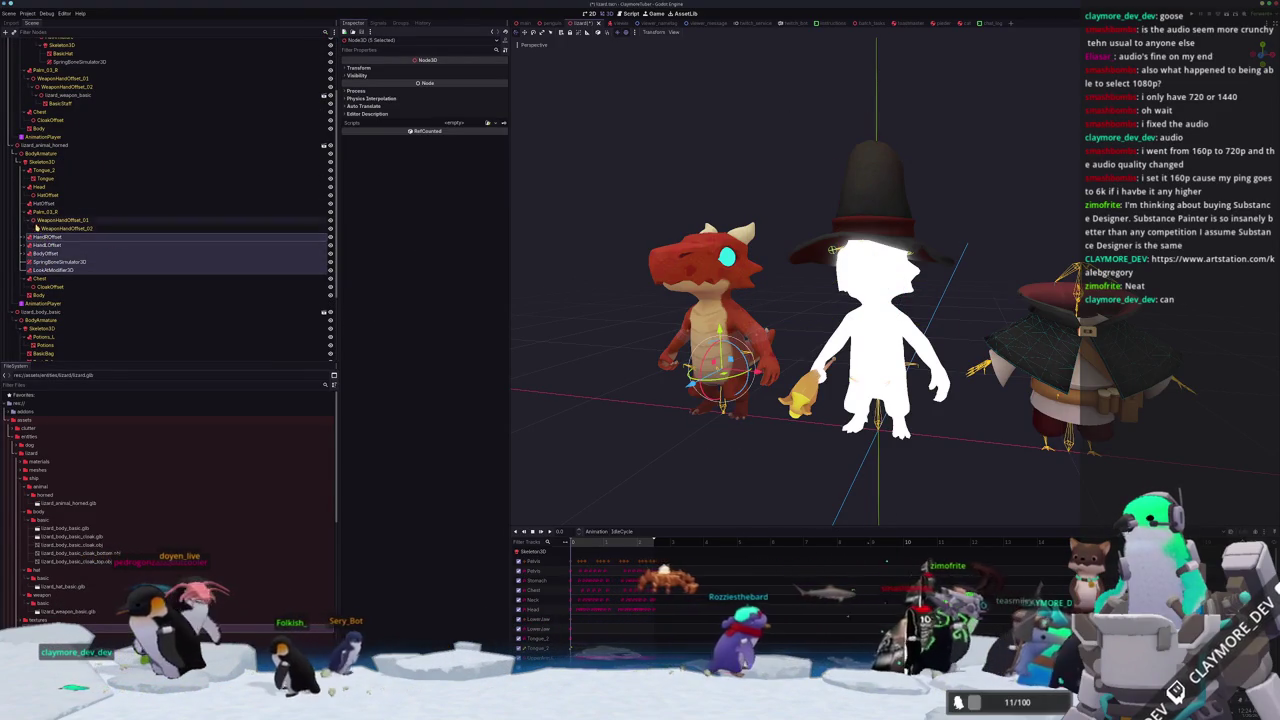
mouse_move(45, 240)
left_mouse_down()
mouse_move(100, 162)
mouse_move(50, 75)
left_mouse_up()
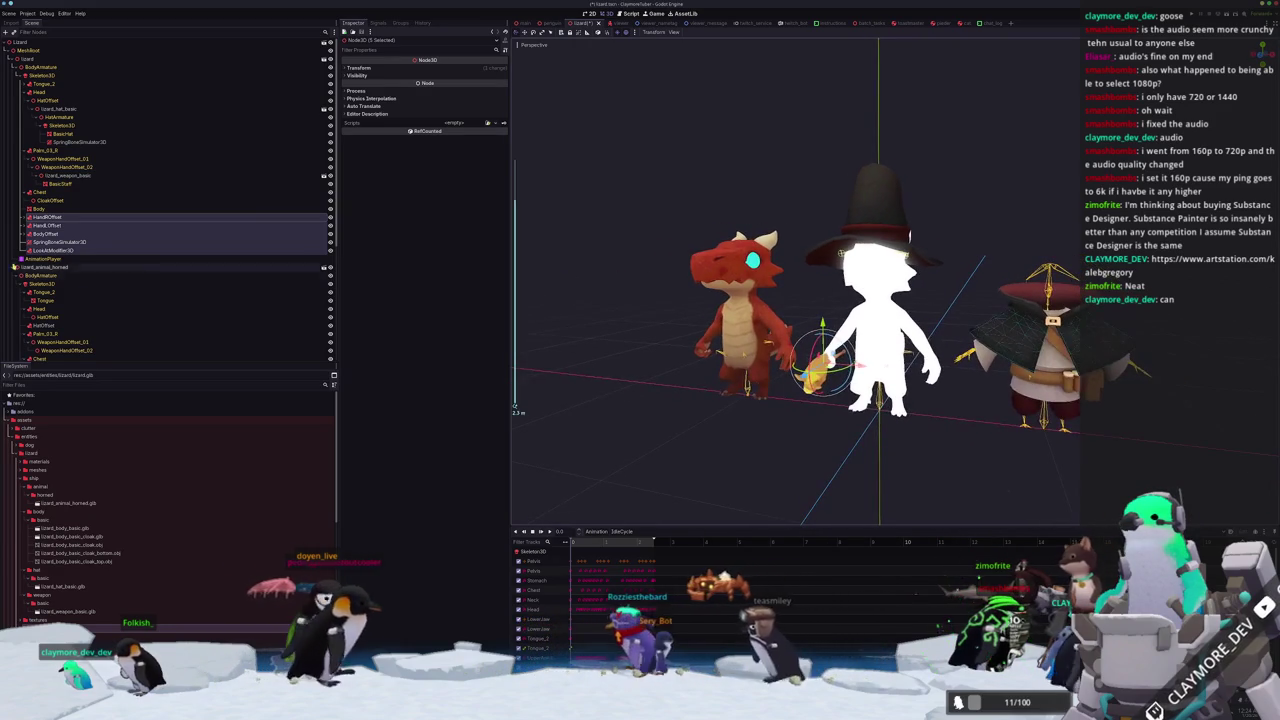
Inspect SpringBoneSimulator3D and HandROffset, frame the hand offset, then select the red lizard's Body.
left_click(95, 242)
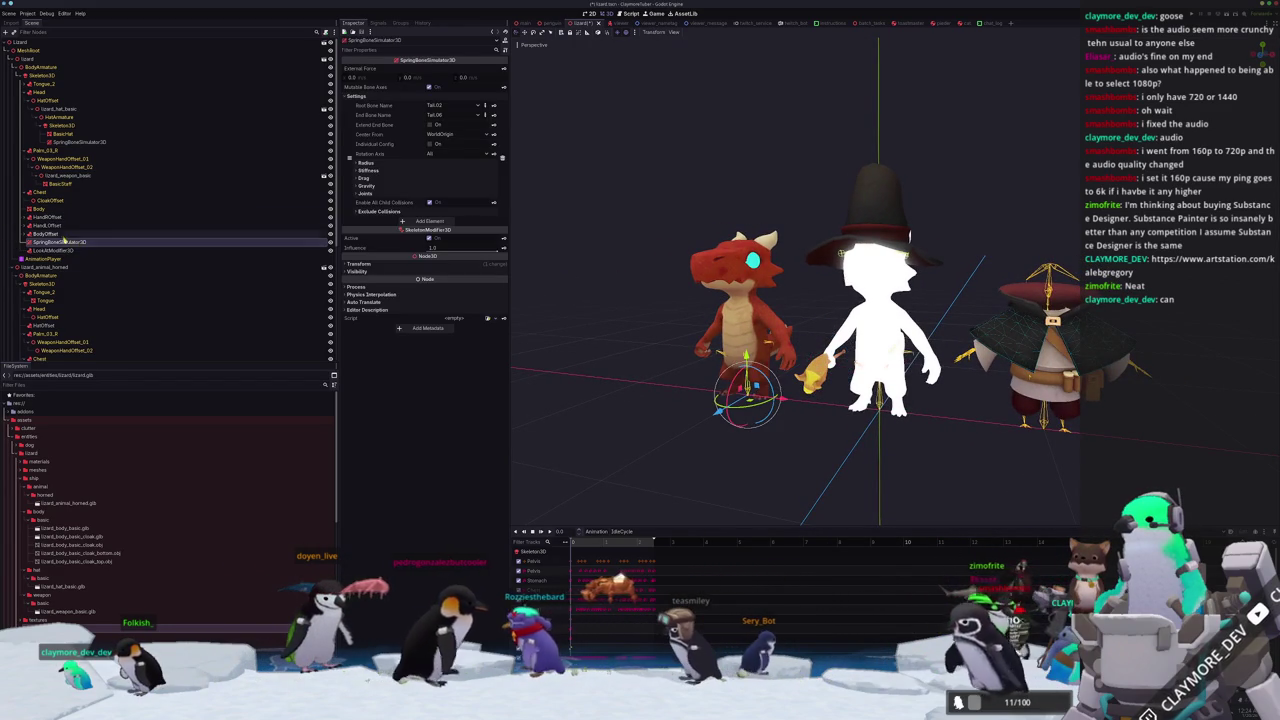
left_click(60, 233)
left_click(62, 225)
left_click(64, 217)
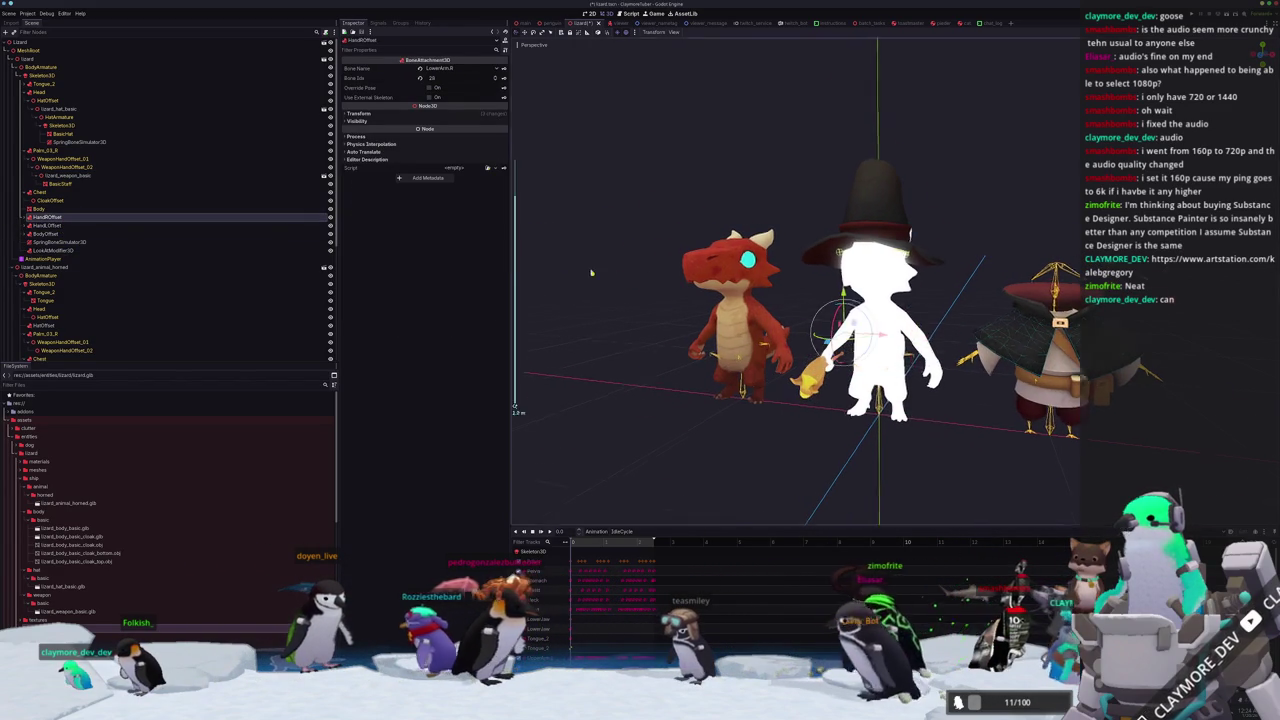
key("f")
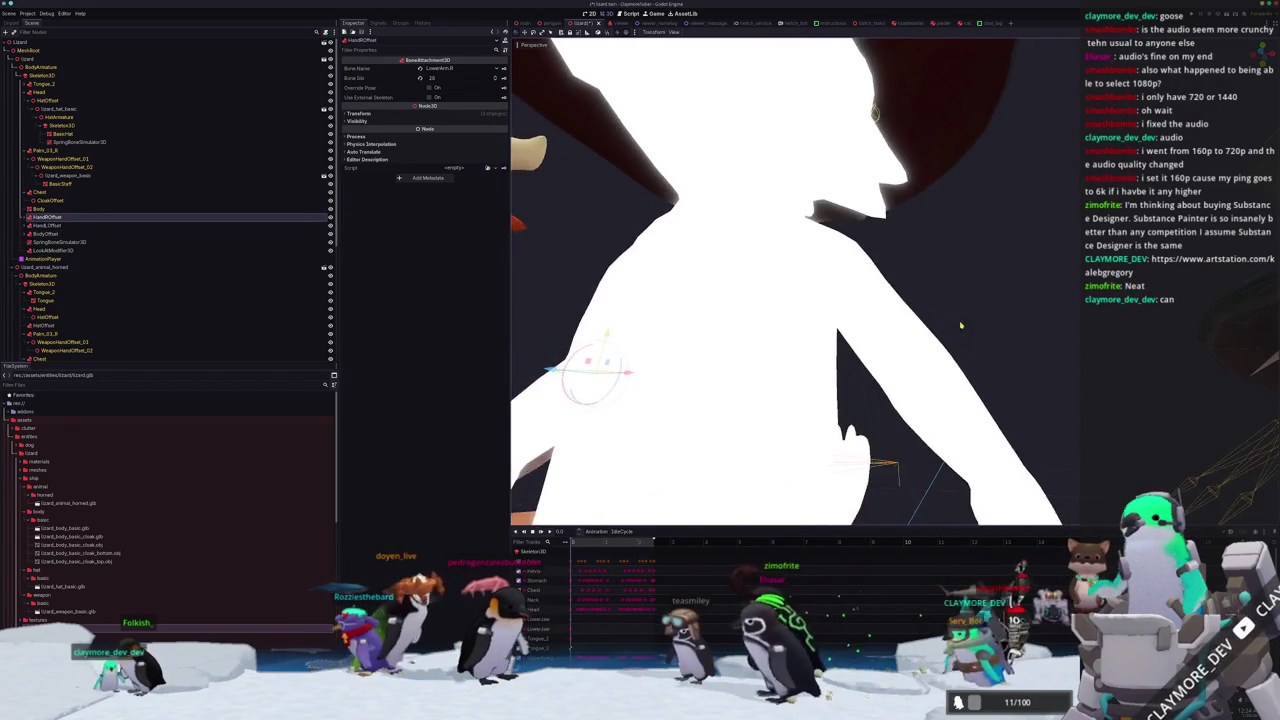
scroll(959, 325, "down", 6)
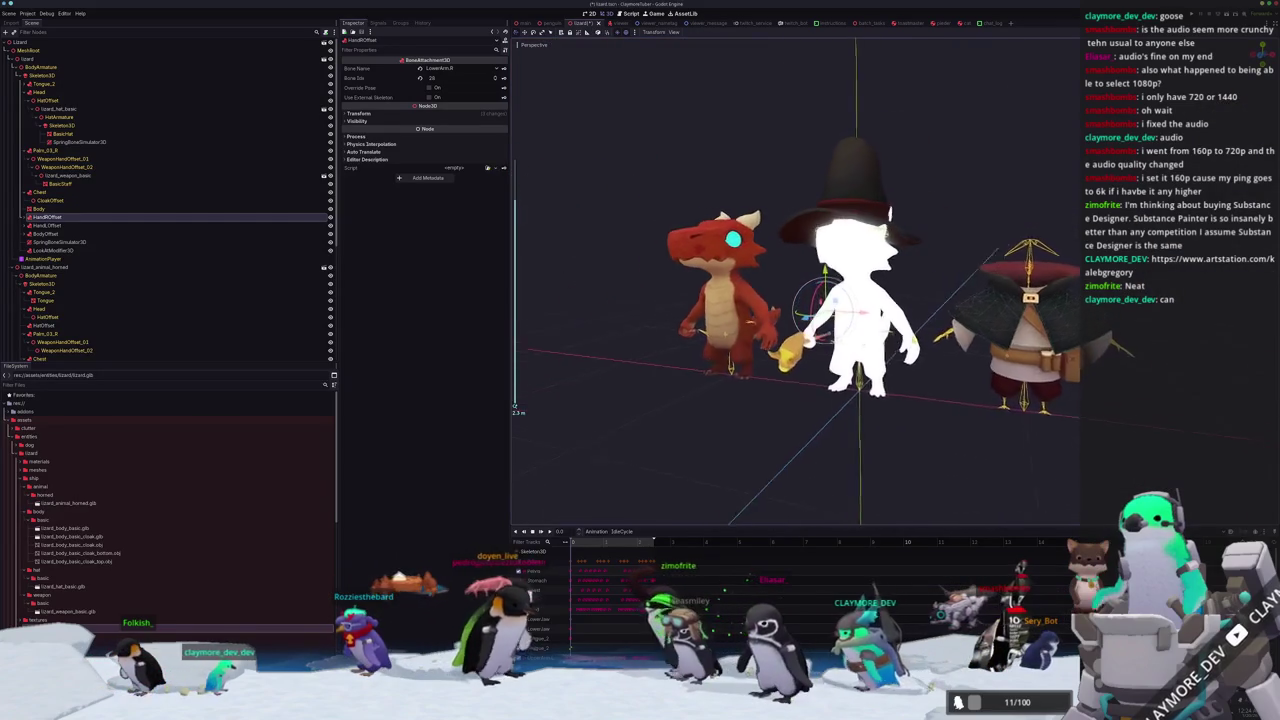
scroll(959, 325, "down", 2)
left_click_drag(930, 230, 957, 219)
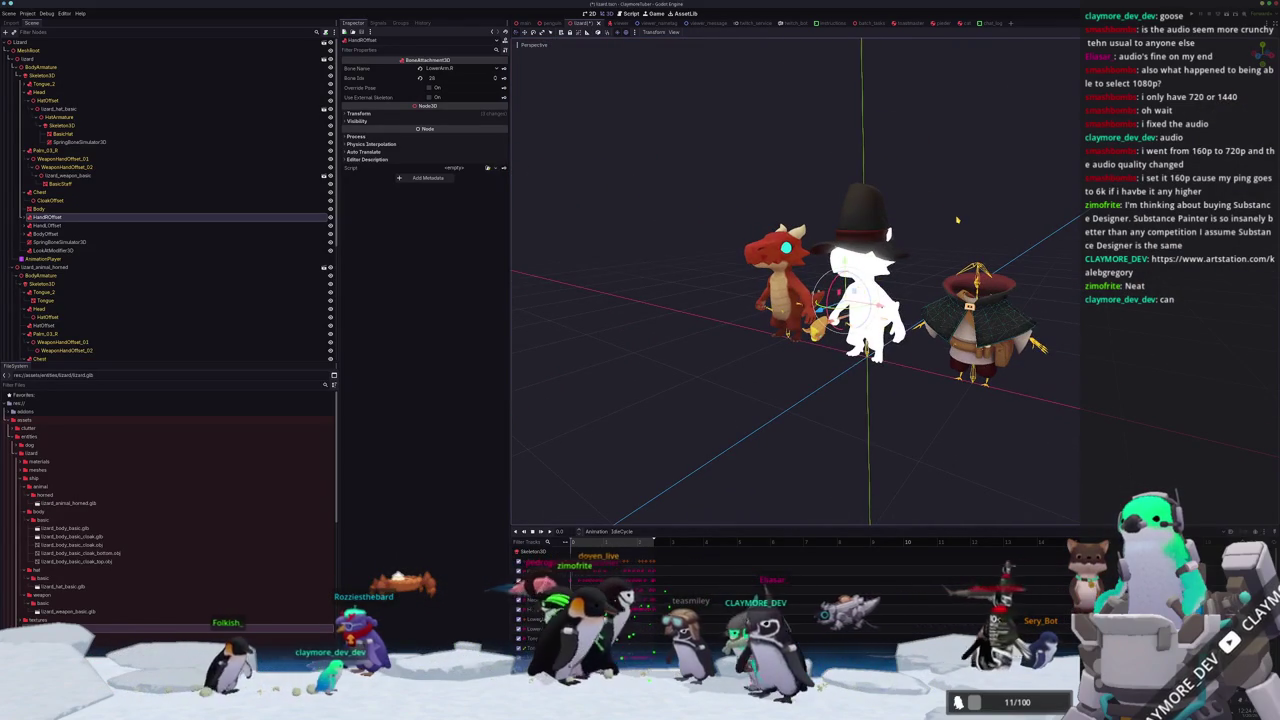
left_click(775, 290)
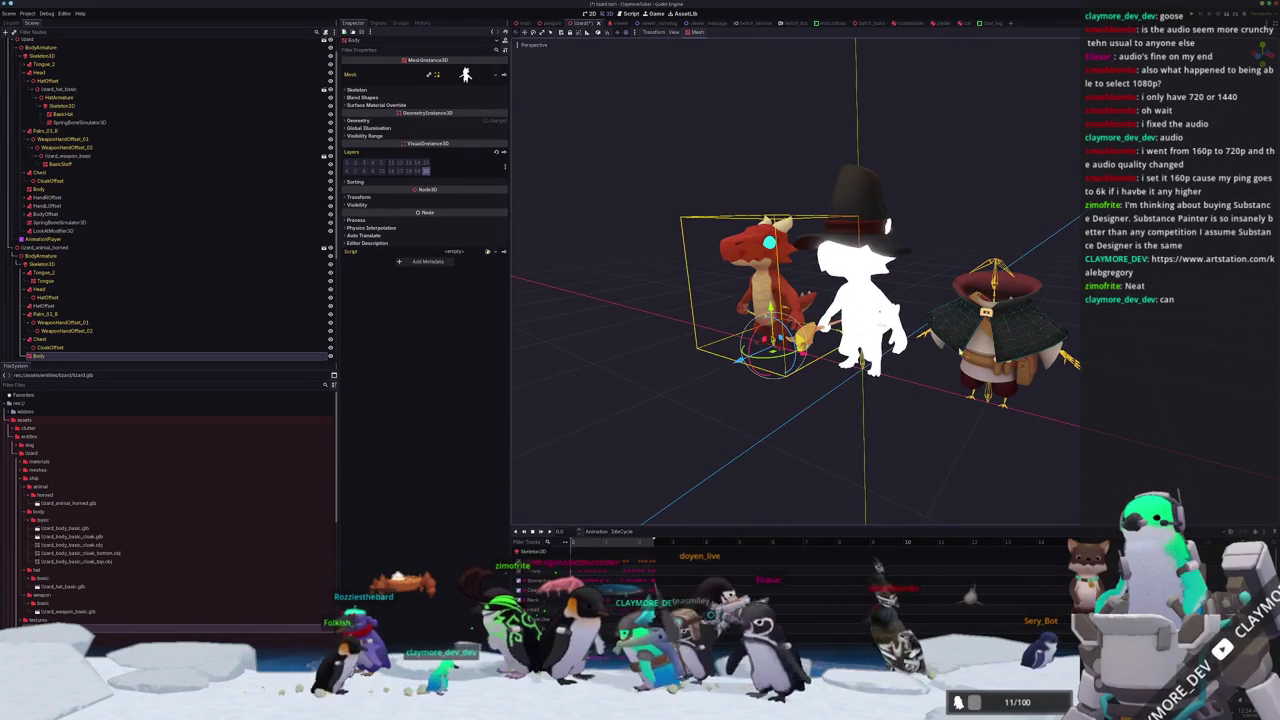
scroll(150, 250, "down", 5)
left_click(34, 314)
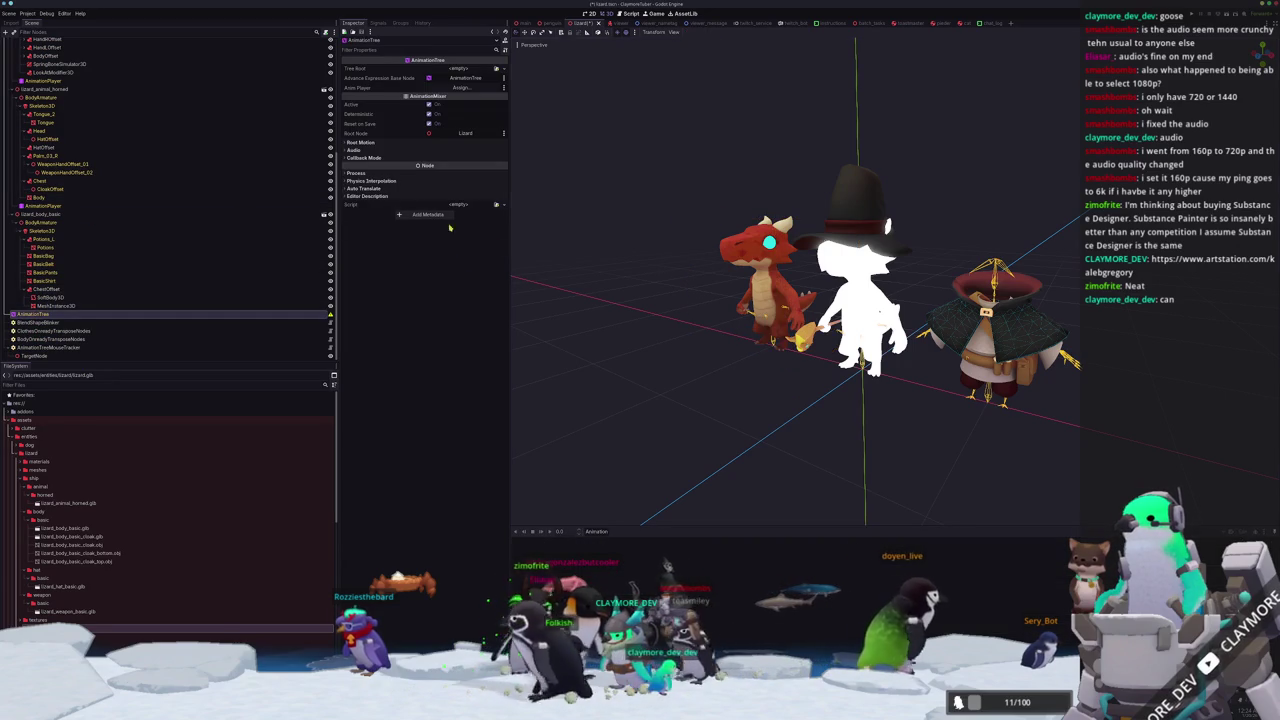
left_click(42, 205)
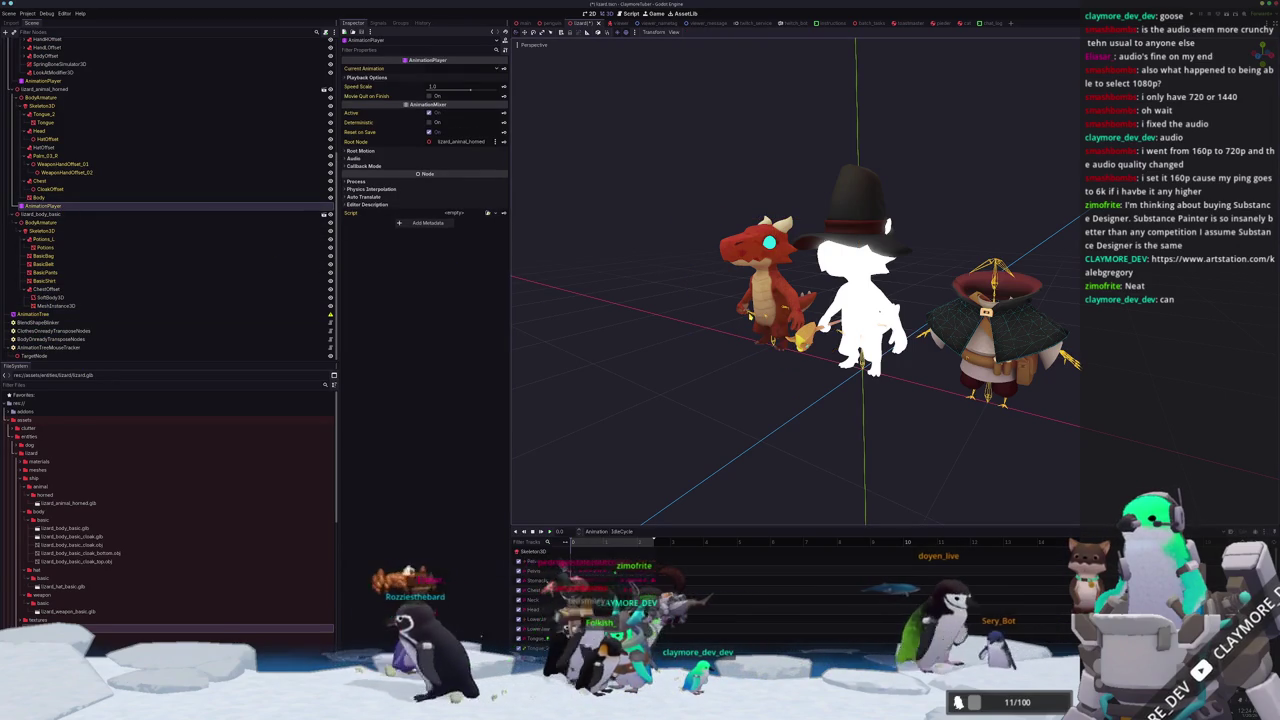
left_click(553, 497)
left_click(45, 230)
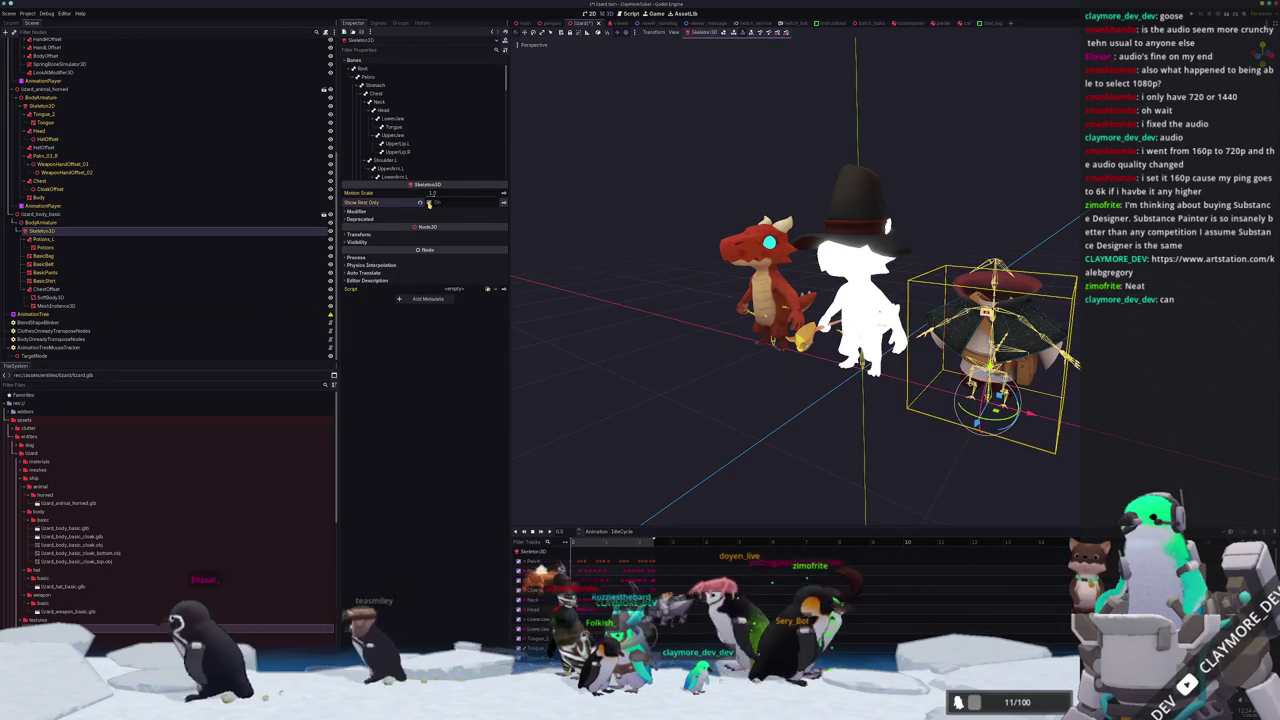
scroll(45, 186, "up", 2)
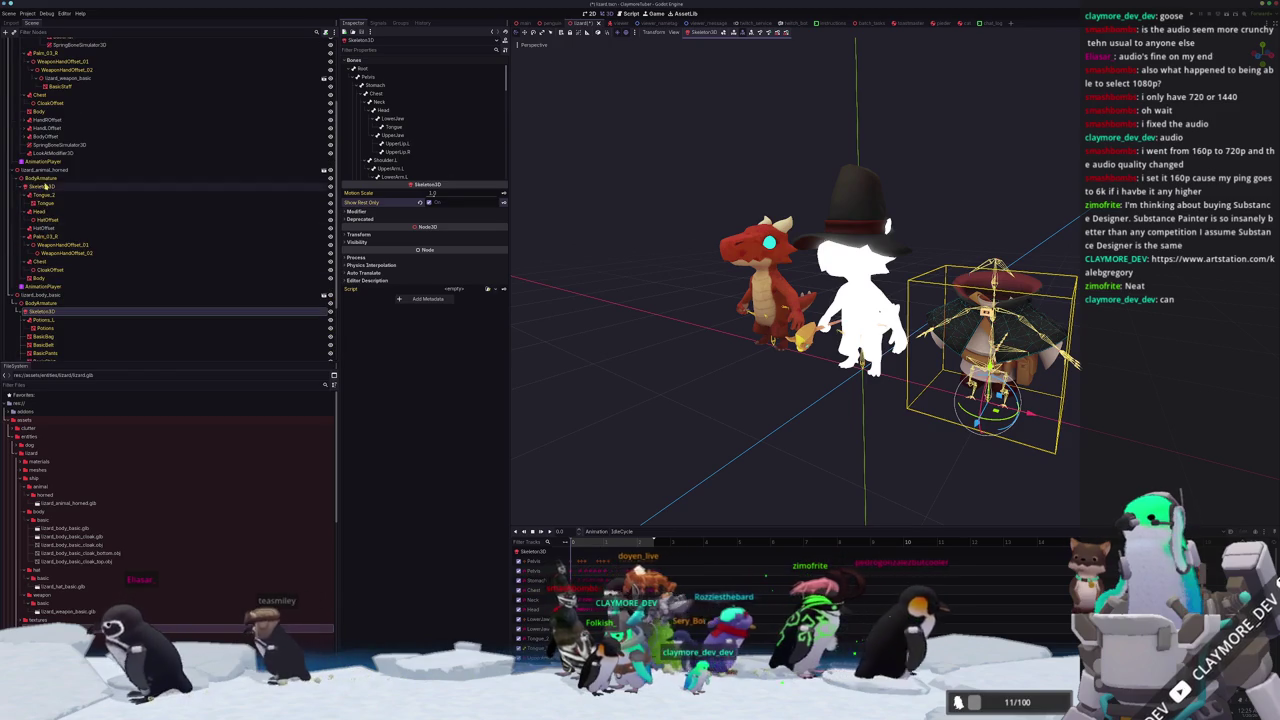
left_click(45, 186)
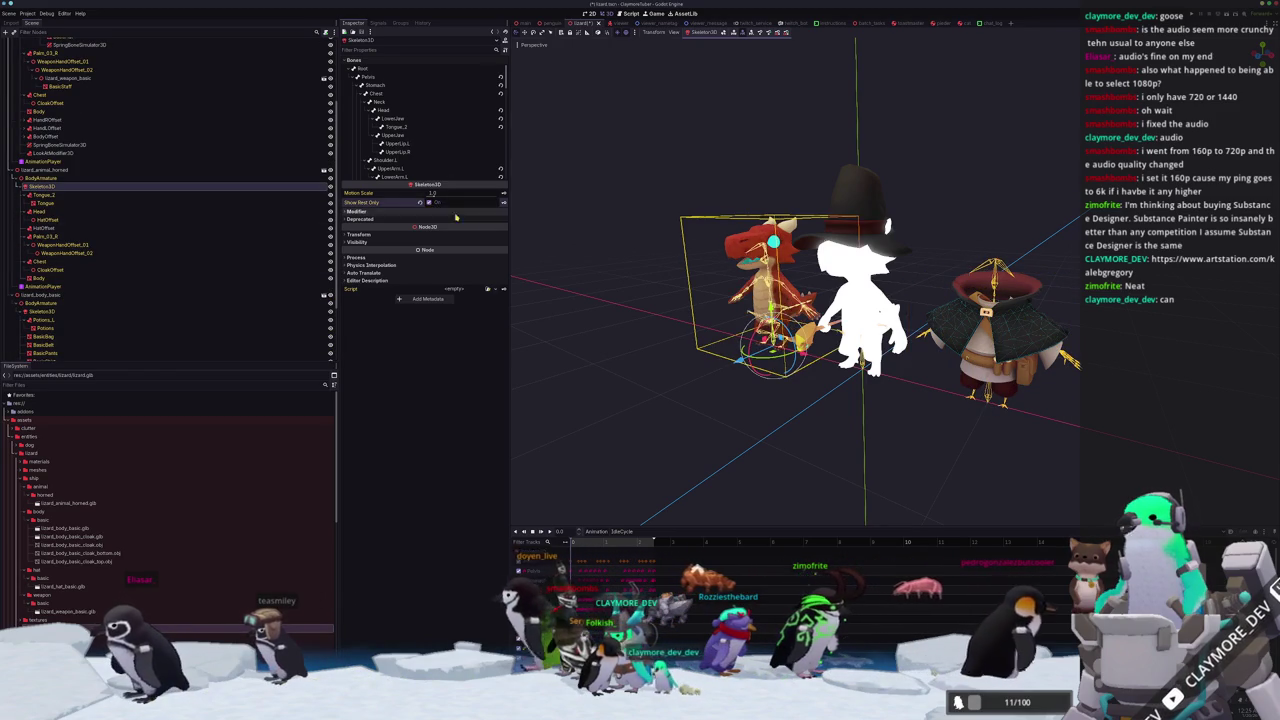
left_click(600, 450)
scroll(600, 450, "up", 3)
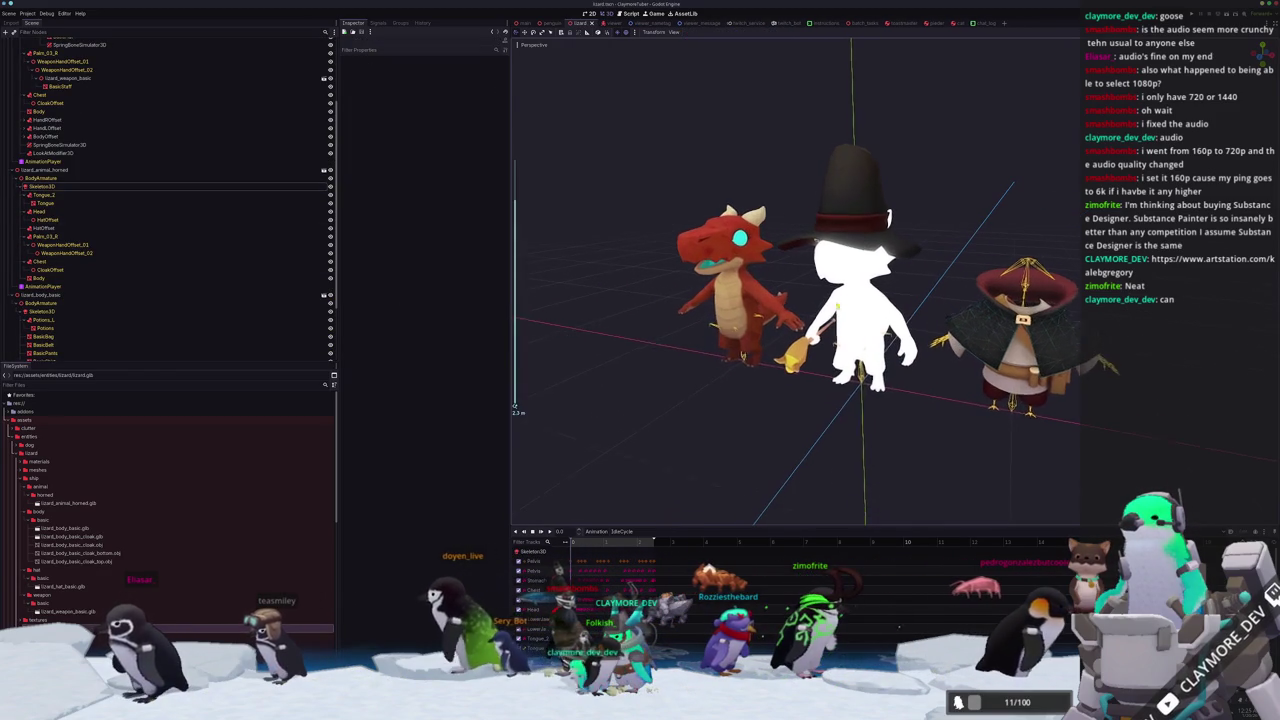
left_click(860, 300)
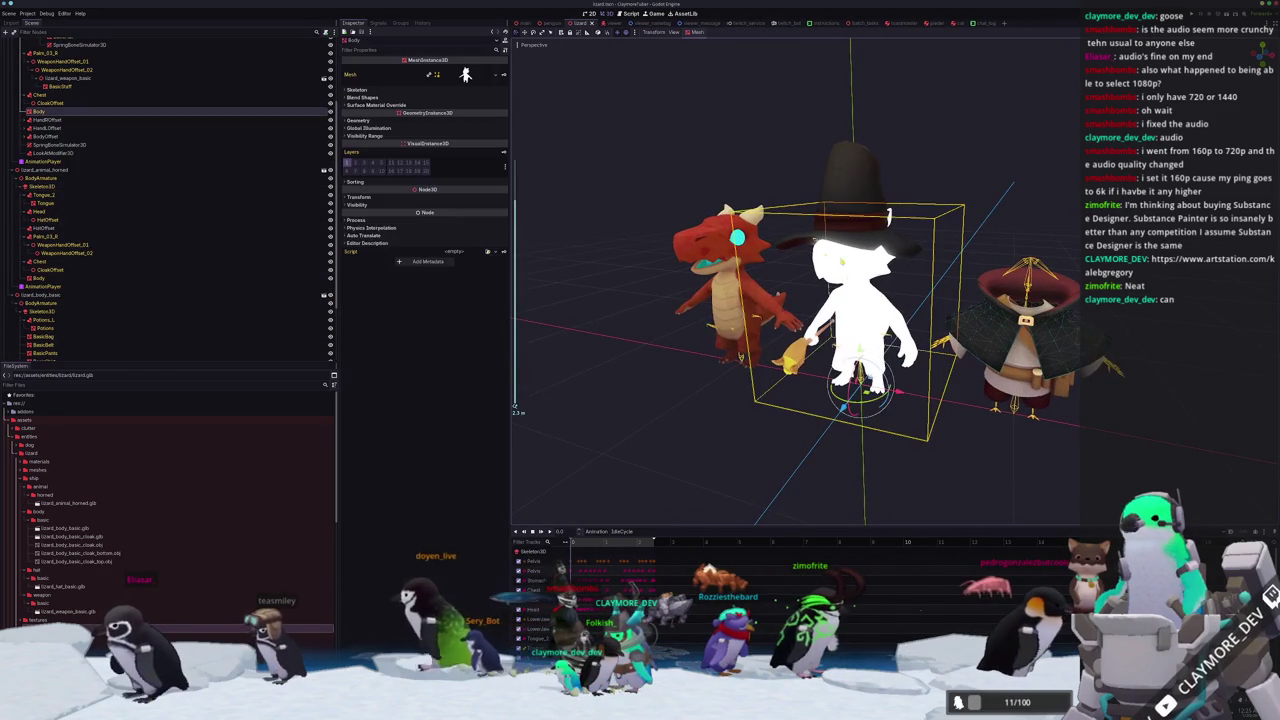
Hide the white character's Body mesh and check its BasicHat mesh.
left_click(331, 111)
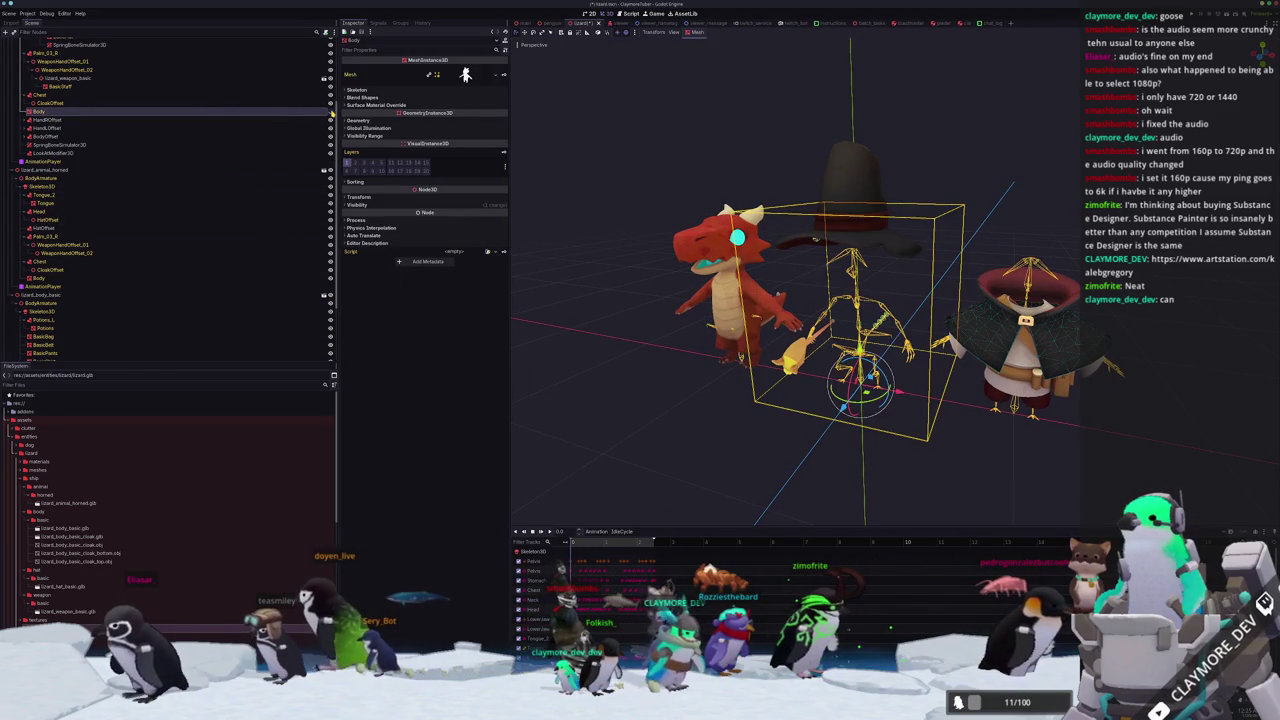
scroll(253, 167, "up", 2)
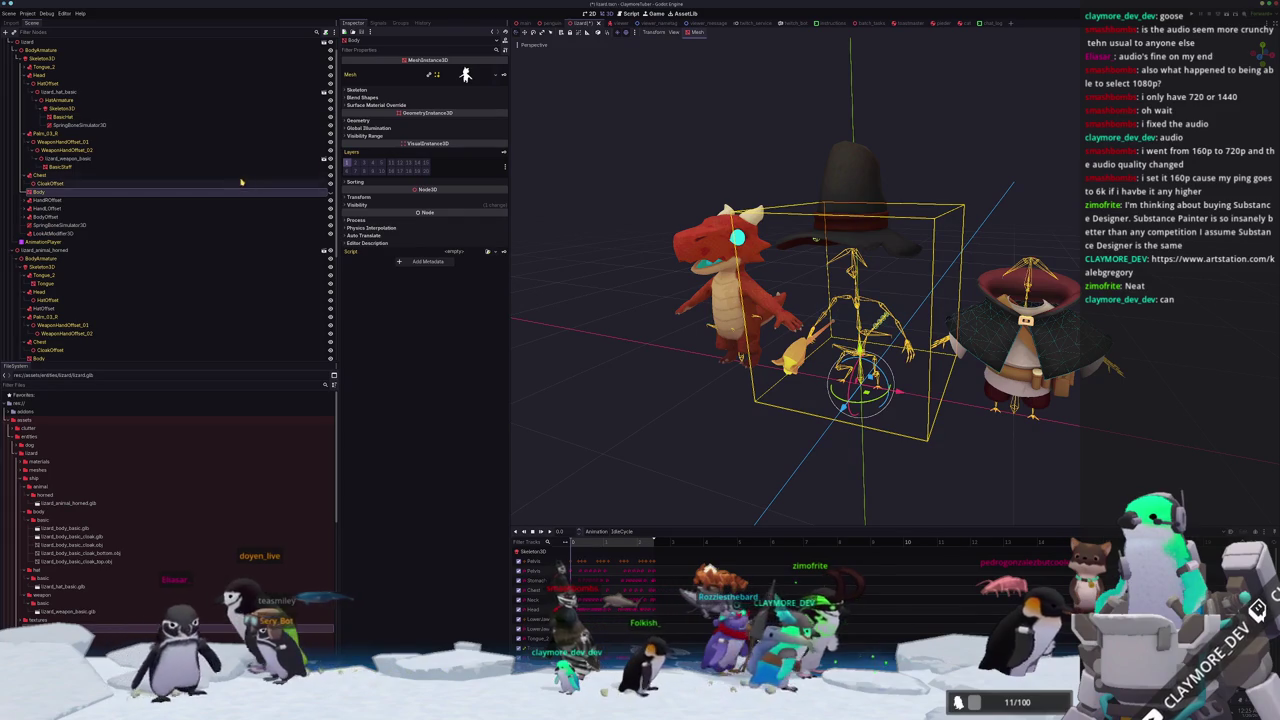
left_click(262, 118)
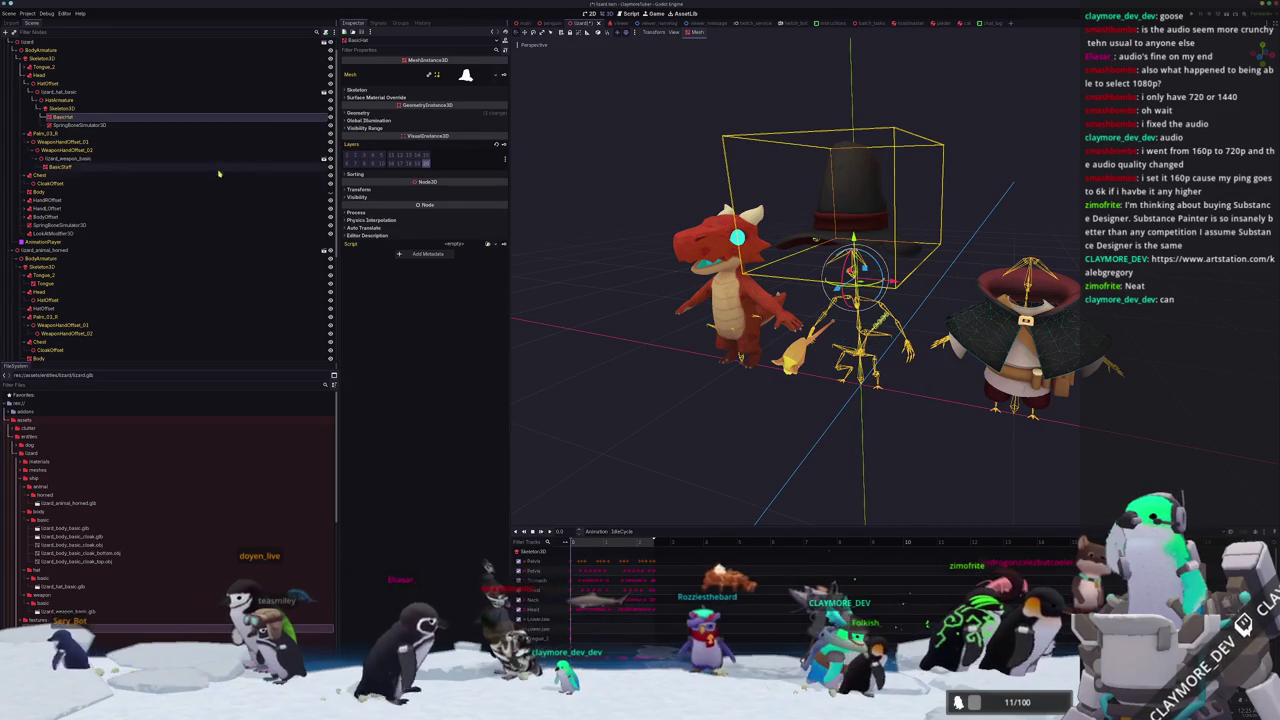
left_click(110, 191)
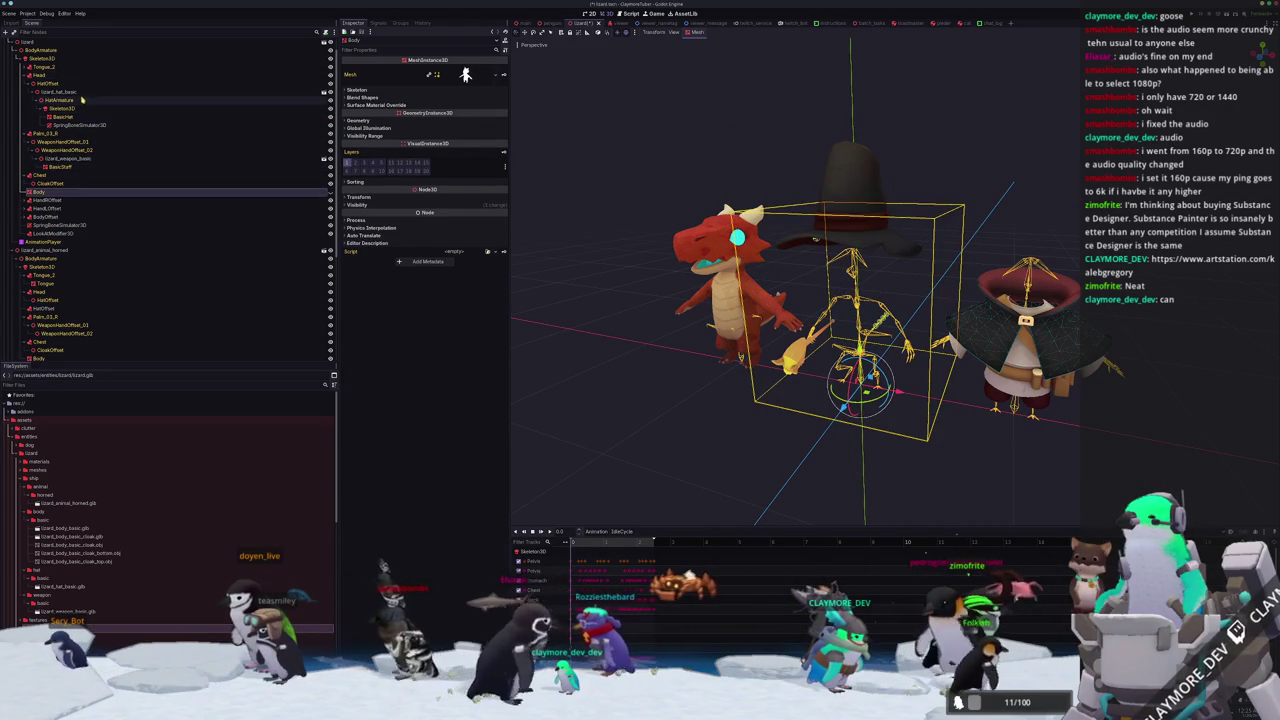
Expand Tongue_2 to inspect the Tongue mesh, then reselect Body and clear the selection.
scroll(60, 100, "up", 1)
left_click(28, 84)
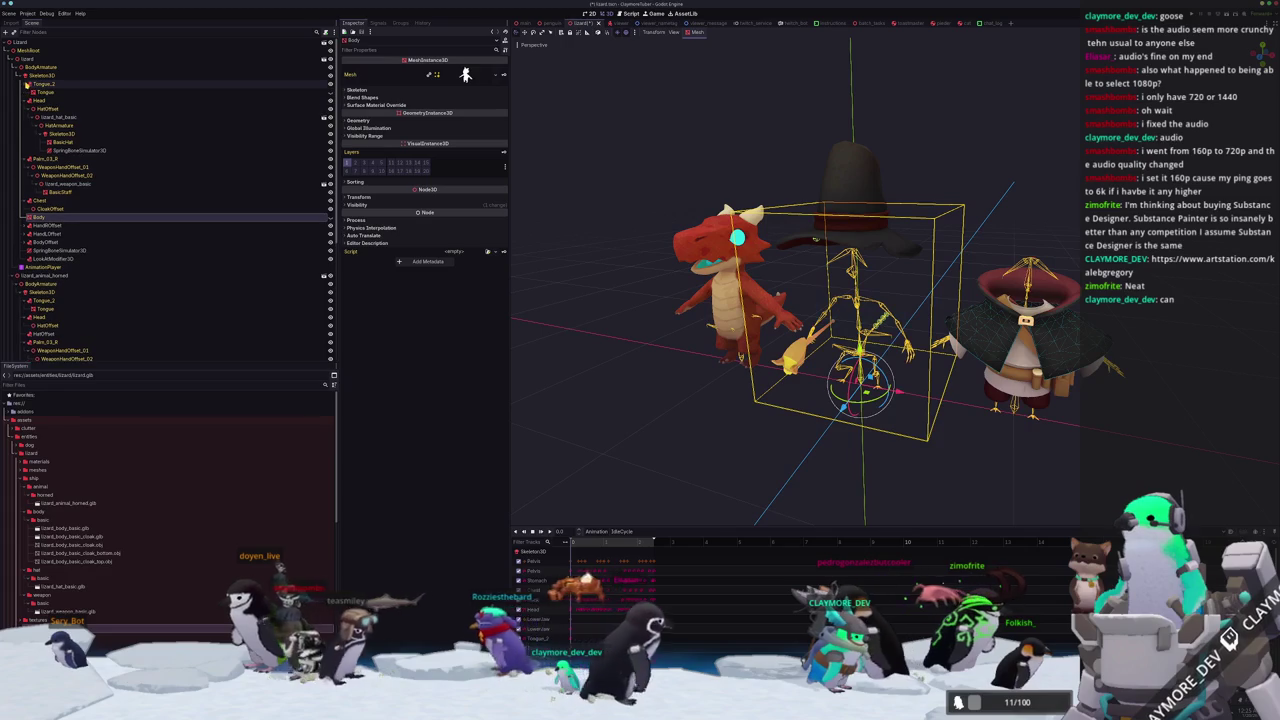
left_click(45, 92)
left_click(45, 217)
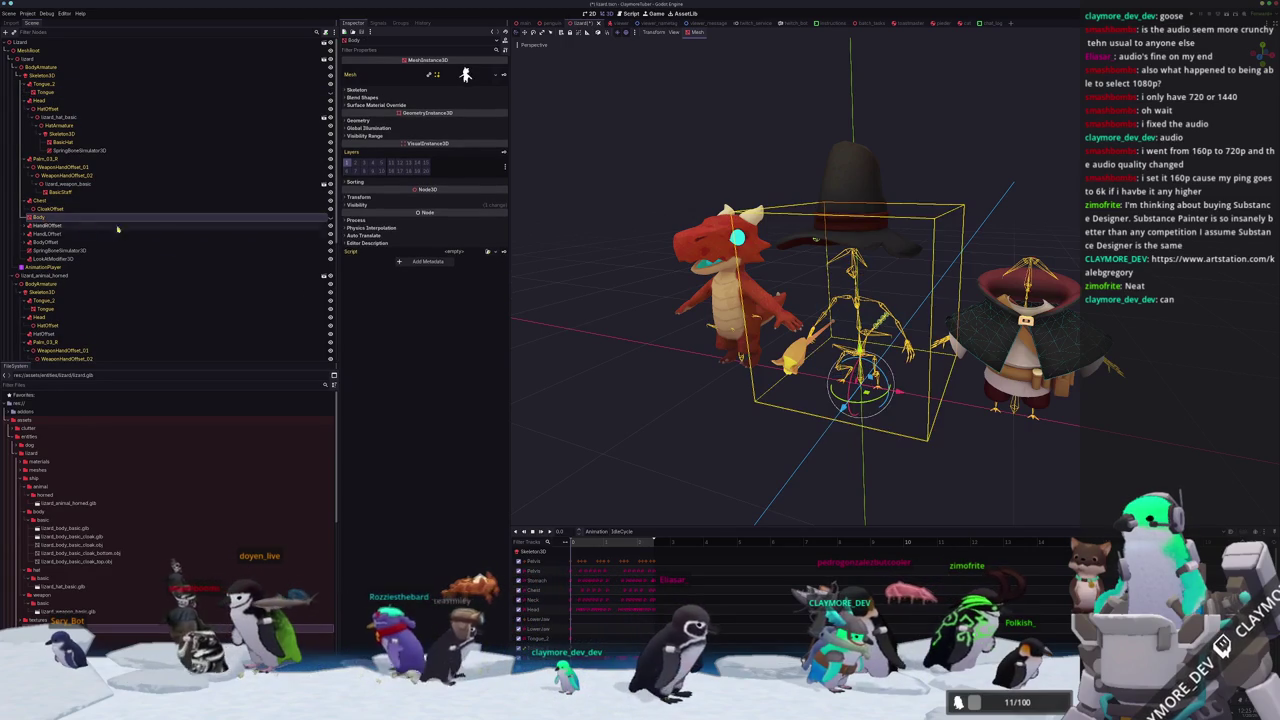
left_click(695, 441)
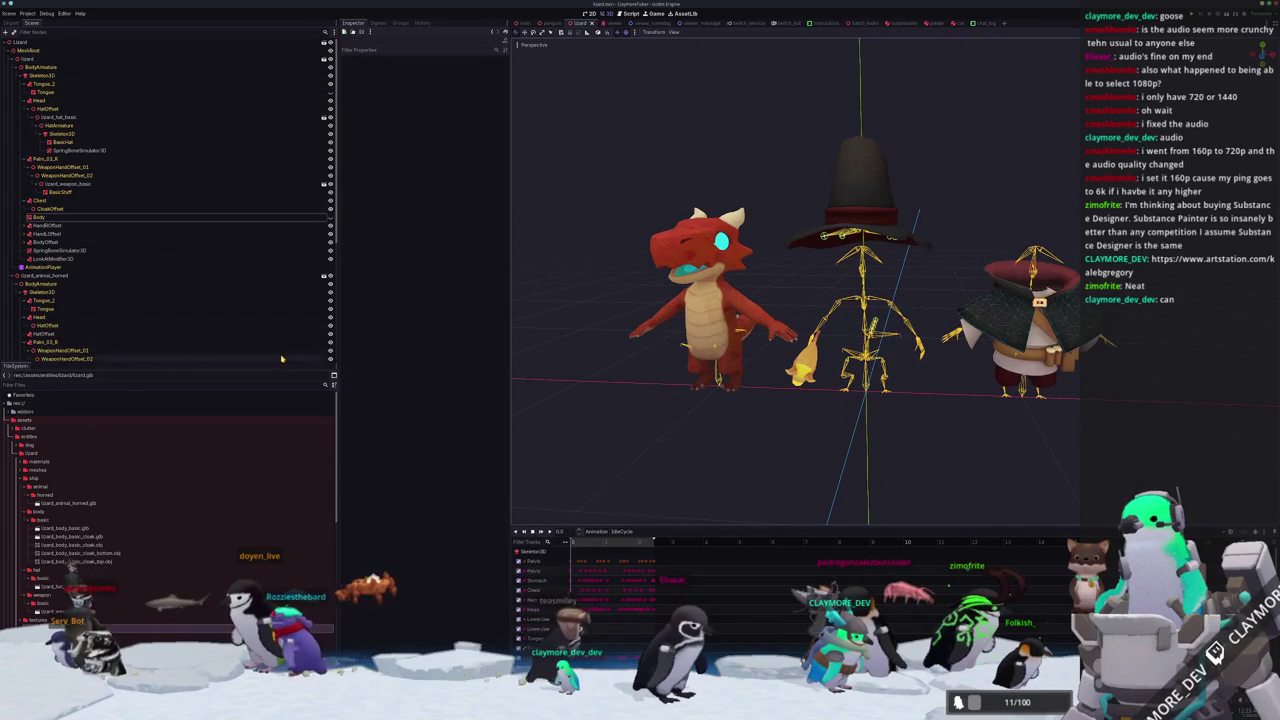
Set BlendShapeBlinker's Target Mesh to the Body node after checking the transpose nodes.
scroll(60, 320, "down", 5)
left_click(63, 340)
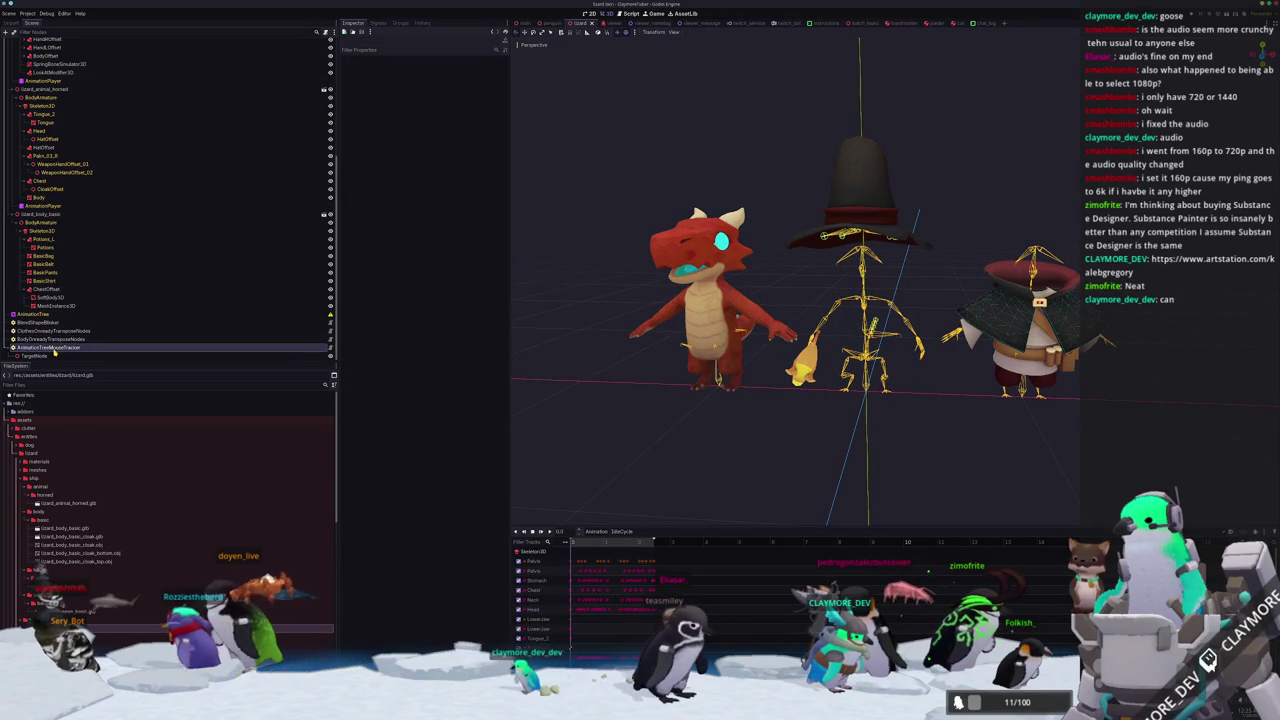
left_click(63, 330)
left_click(40, 322)
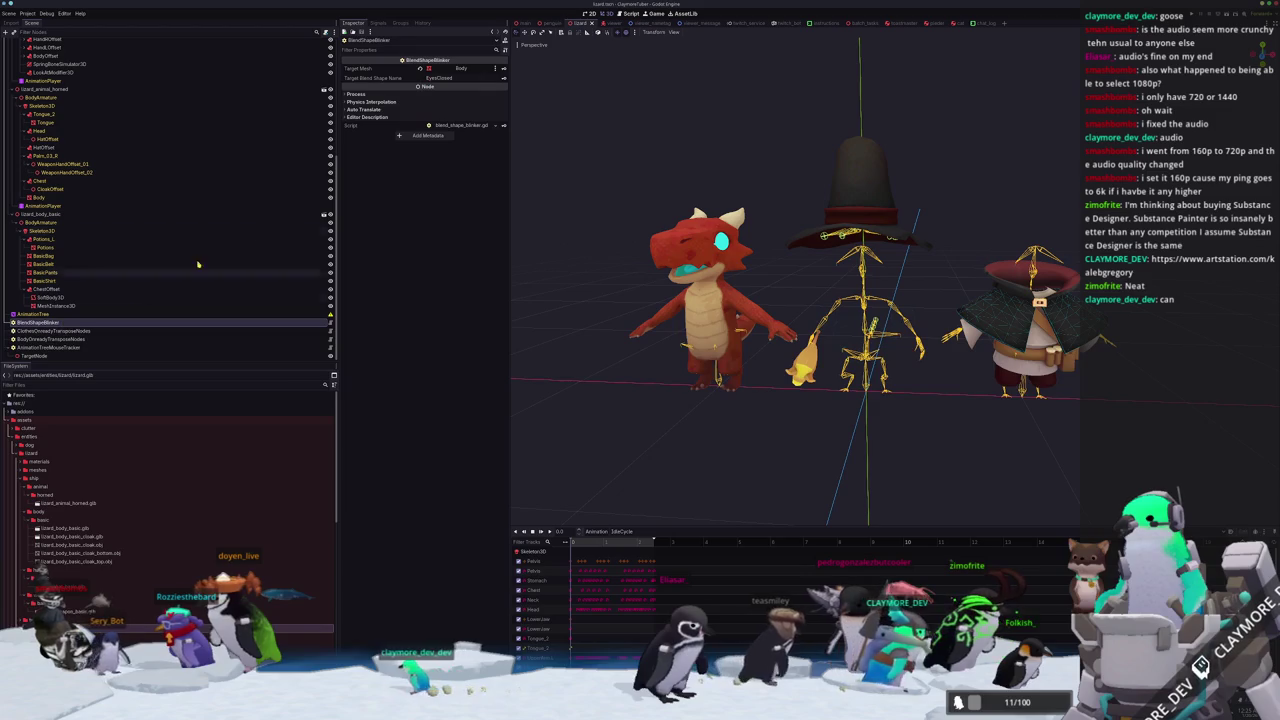
left_click(460, 68)
scroll(647, 385, "down", 3)
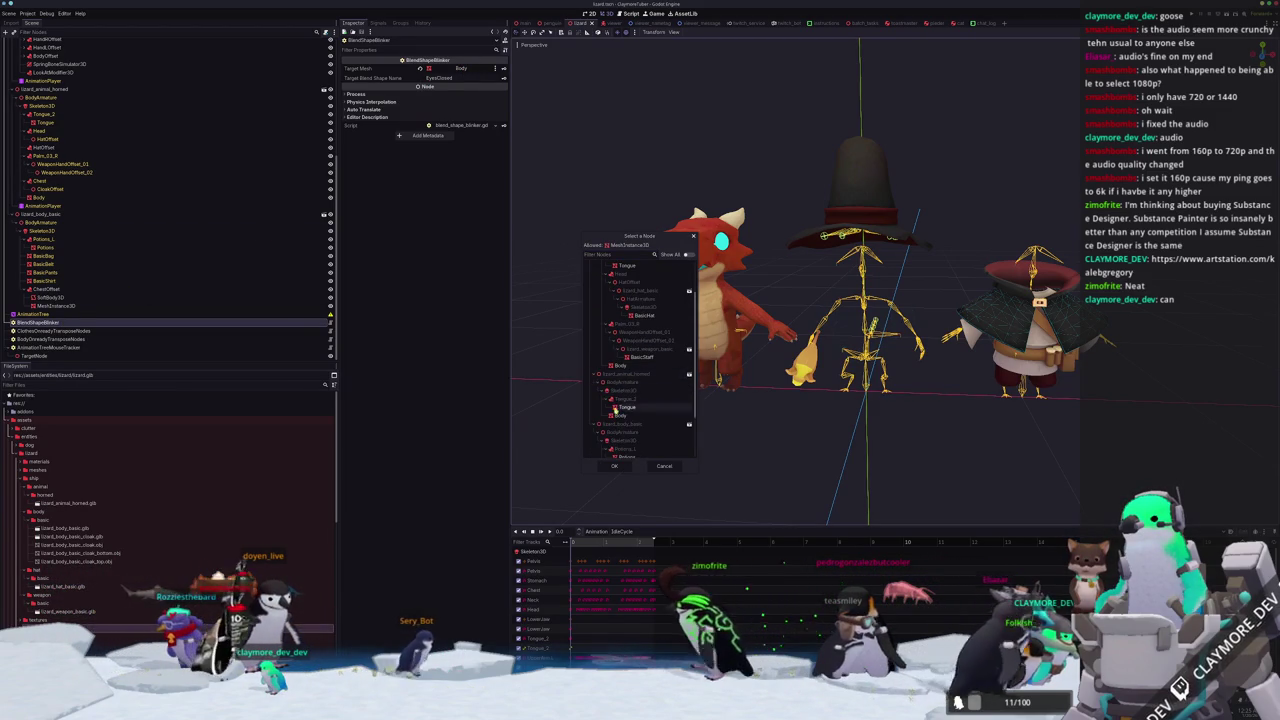
double_click(620, 415)
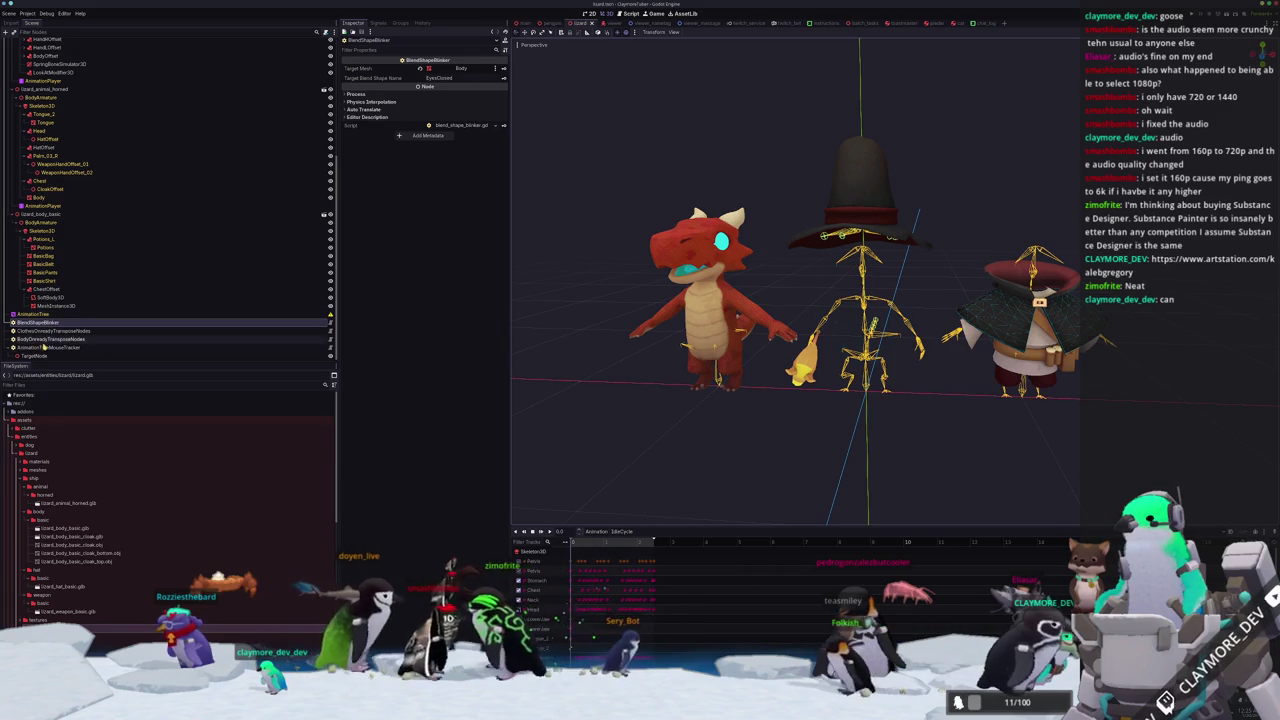
left_click(50, 347)
left_click(52, 340)
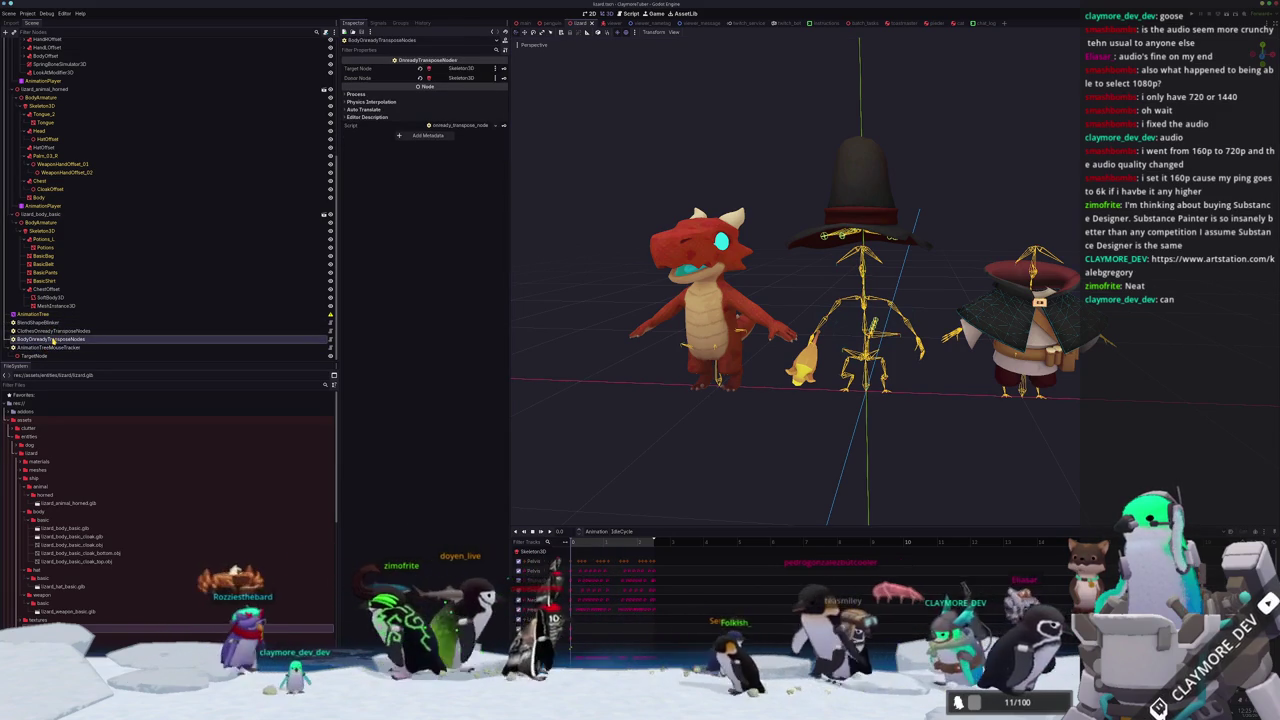
Set BodyOnreadyTransposeNodes' target to the top Skeleton3D and its donor to BodyArmature's Skeleton3D.
left_click(50, 331)
left_click(54, 340)
left_click(460, 70)
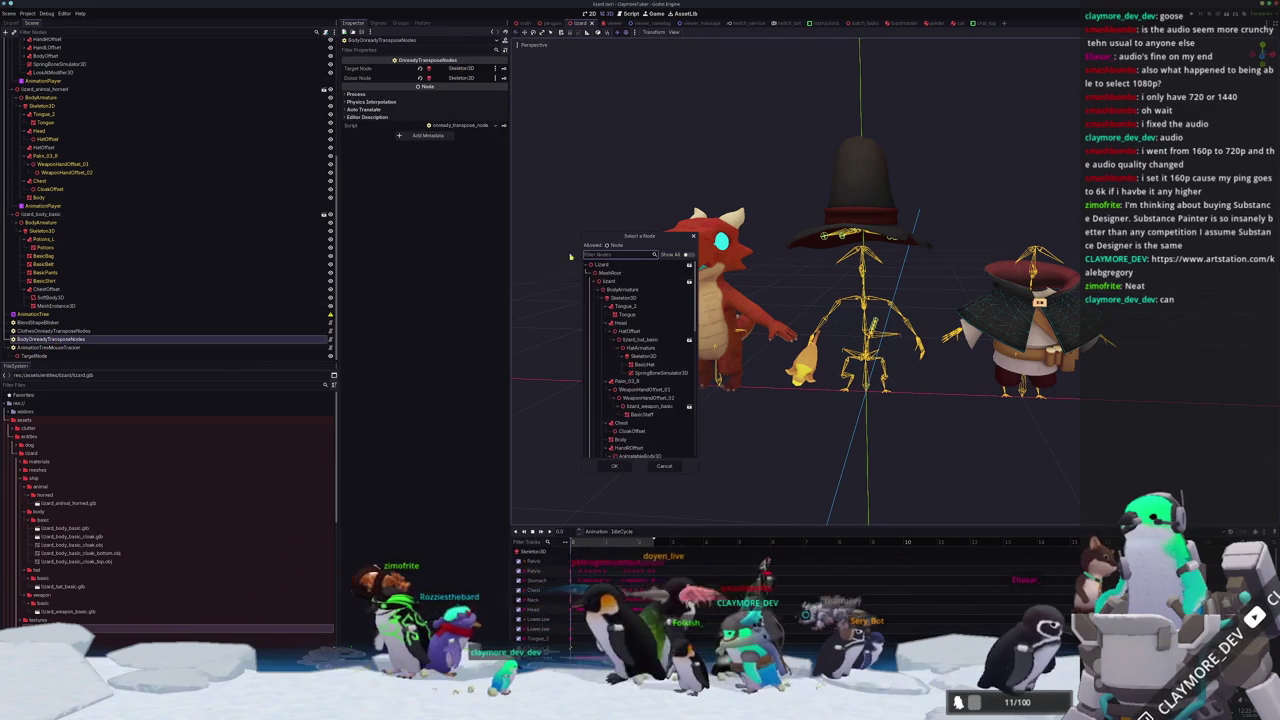
scroll(655, 362, "down", 5)
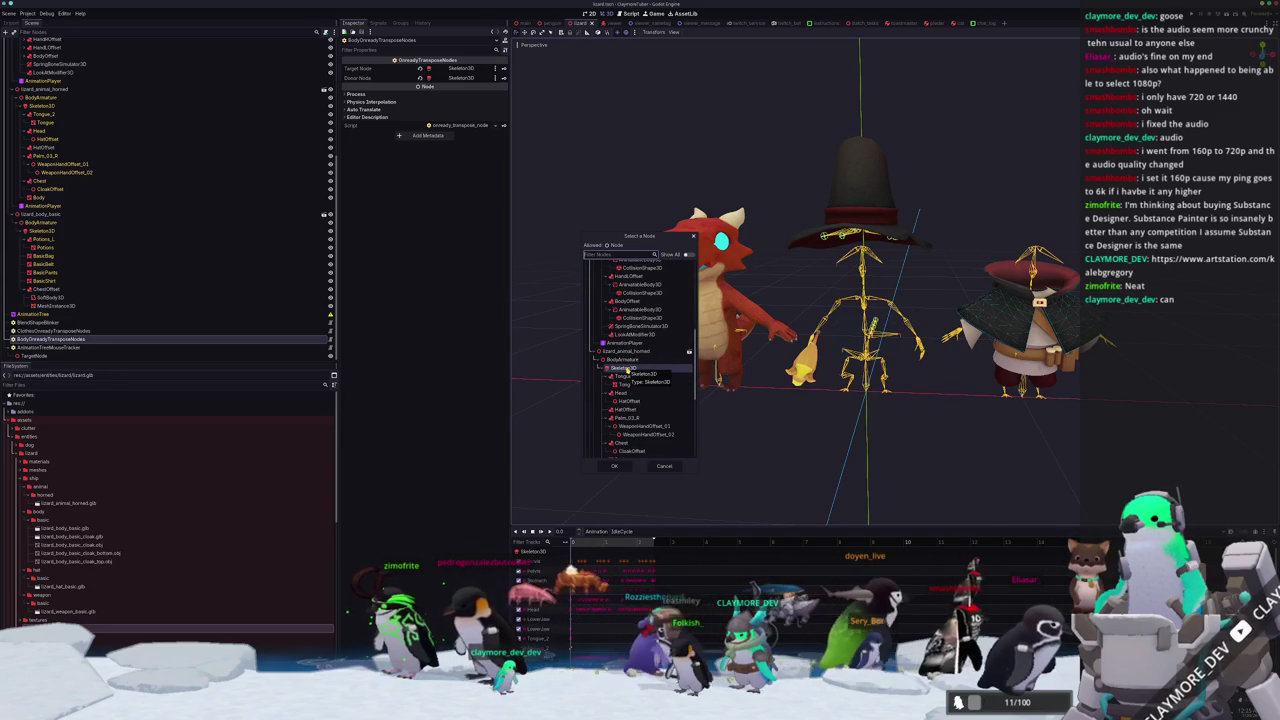
double_click(627, 372)
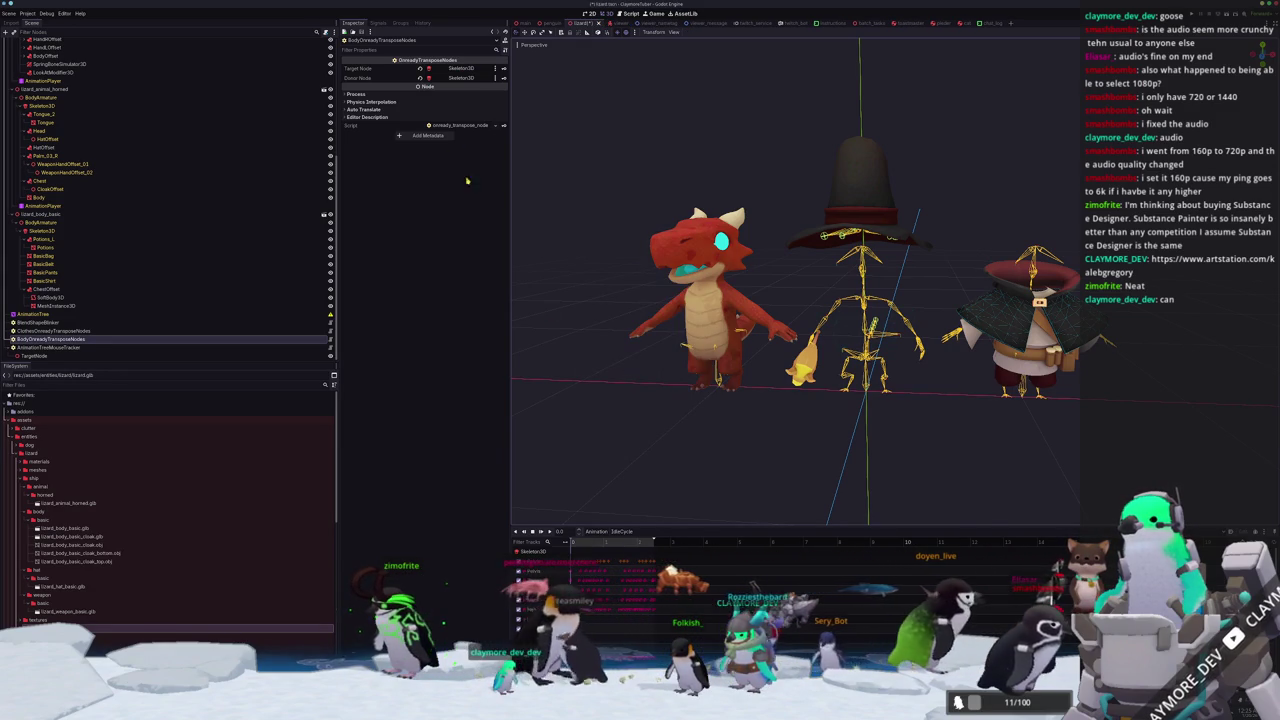
left_click(455, 79)
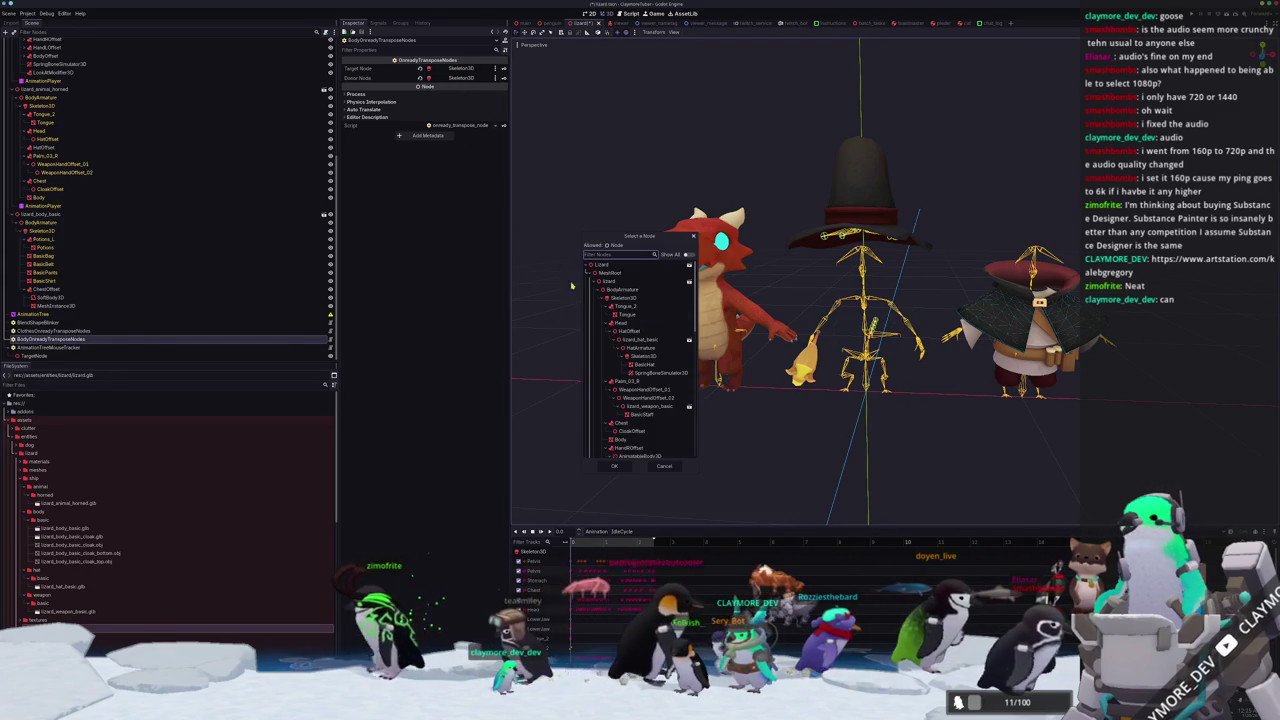
scroll(612, 370, "down", 6)
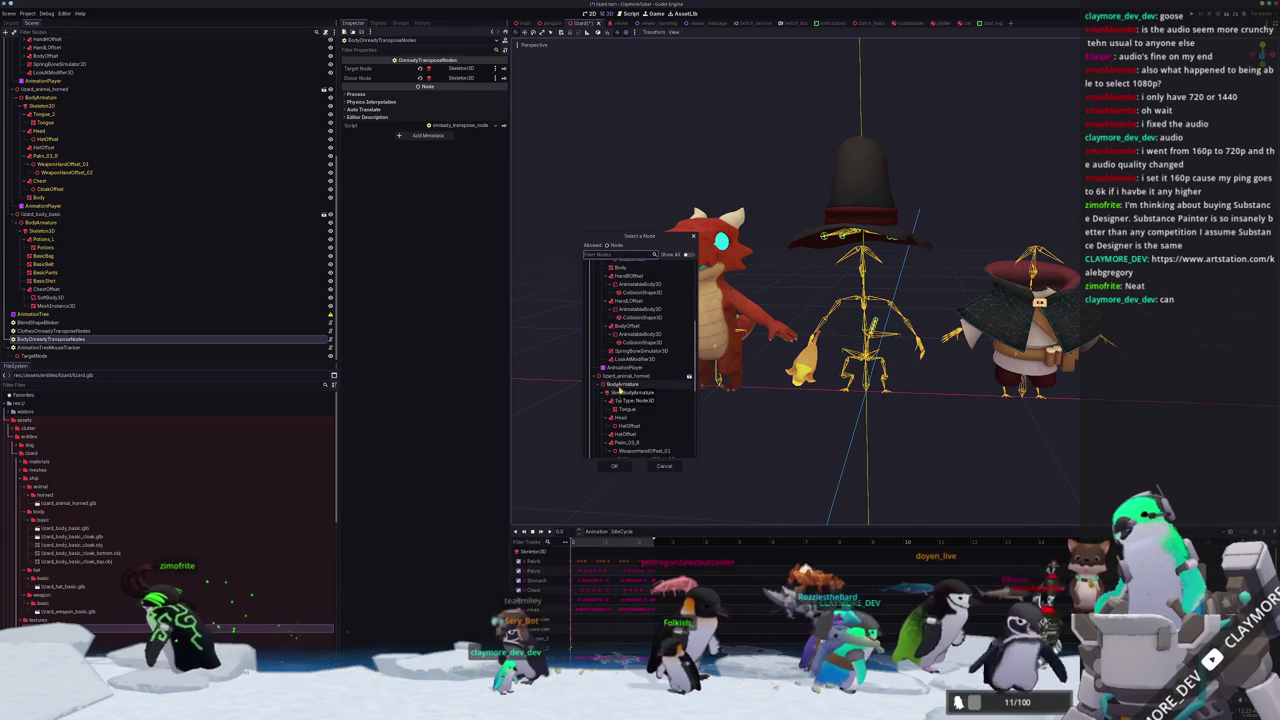
double_click(623, 392)
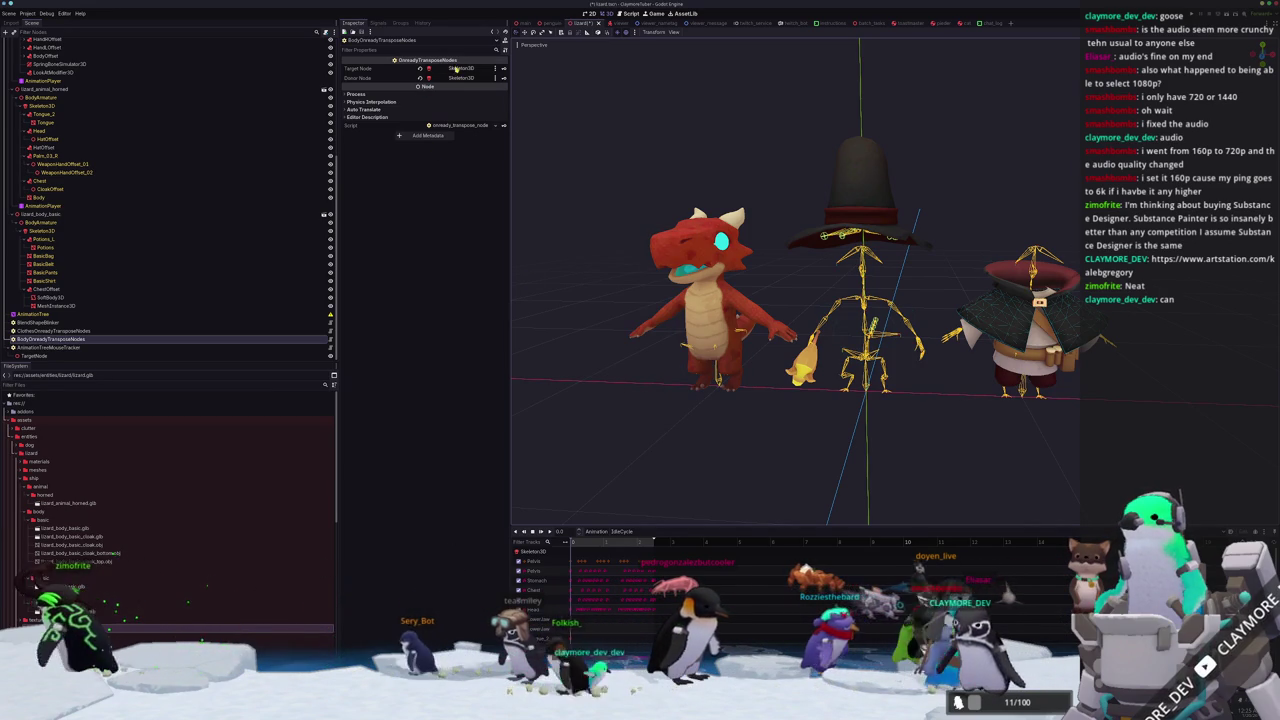
left_click(458, 68)
scroll(621, 425, "up", 5)
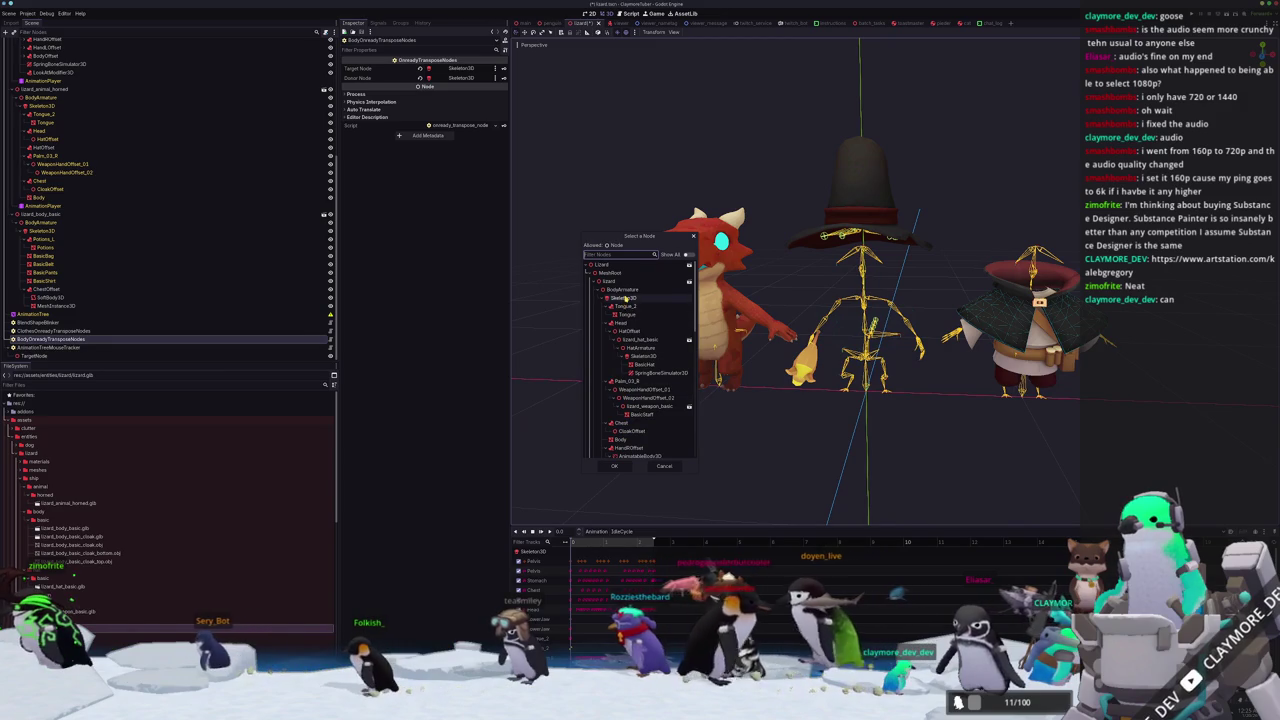
double_click(623, 298)
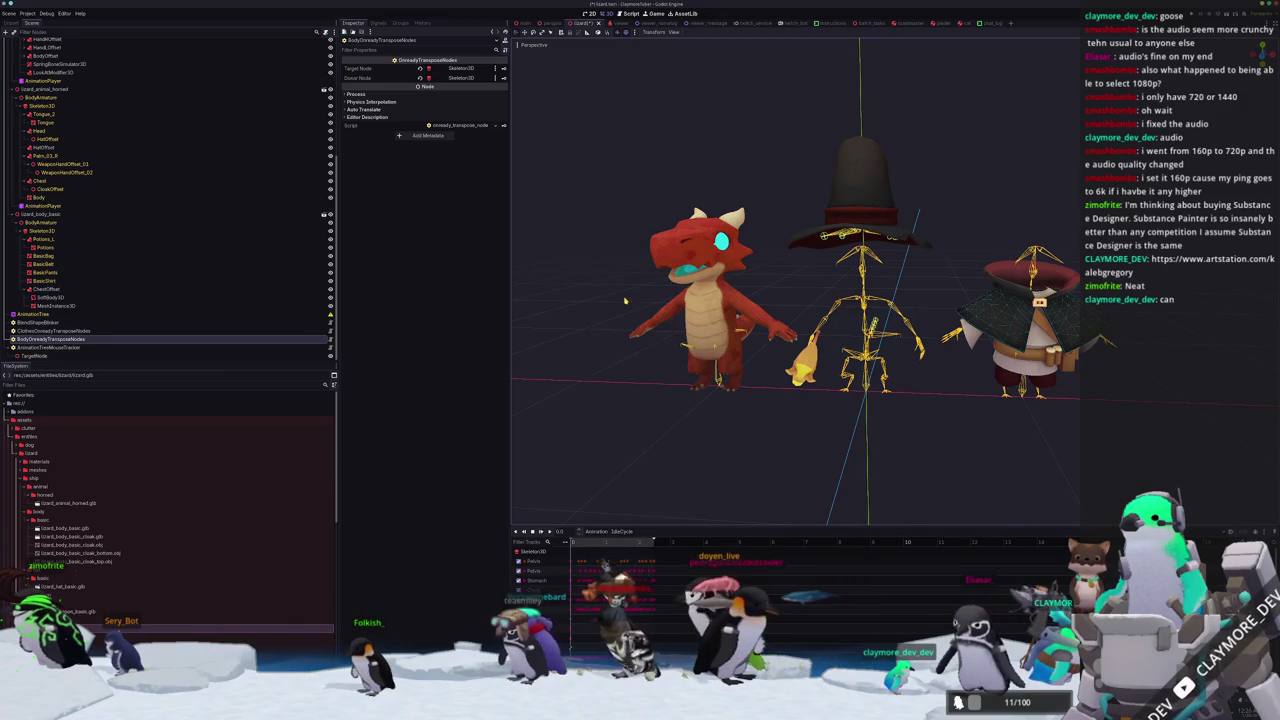
Set ClothesOnreadyTransposeNodes' target to Skeleton3D and its donor to lizard_body_basic's Skeleton3D.
left_click(72, 332)
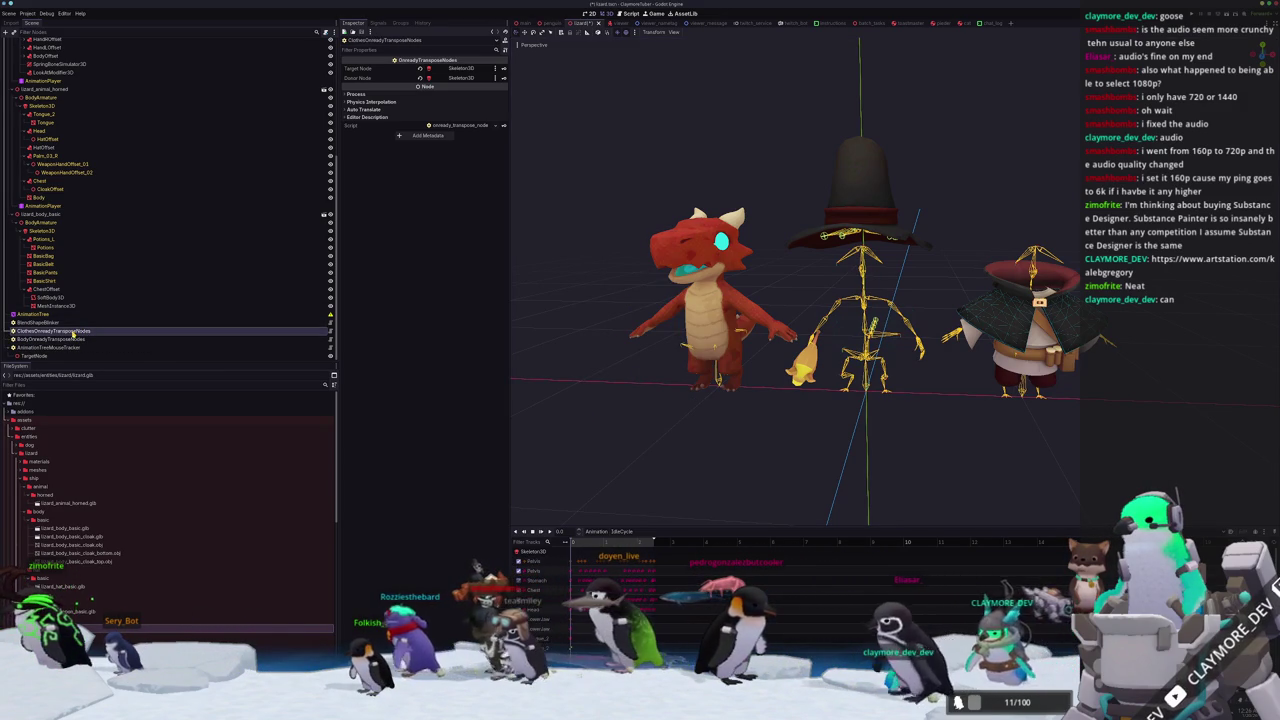
left_click(460, 68)
double_click(624, 301)
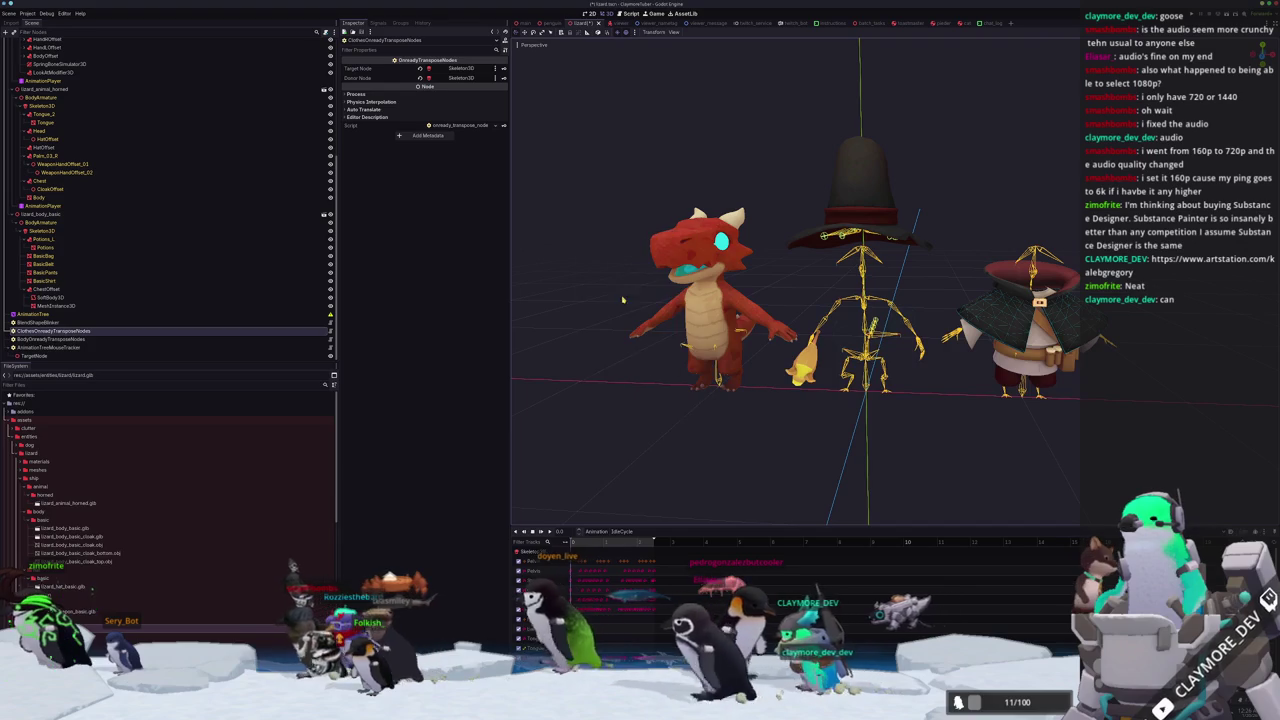
left_click(460, 77)
scroll(651, 370, "down", 5)
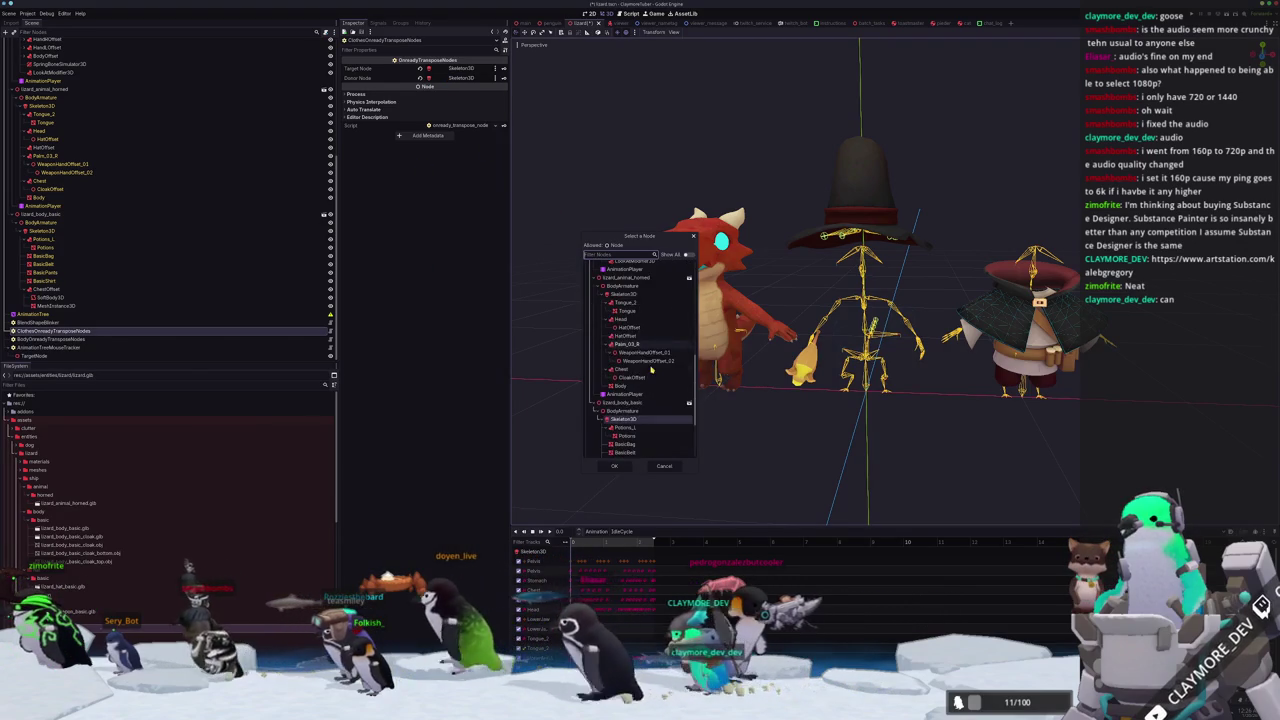
double_click(626, 421)
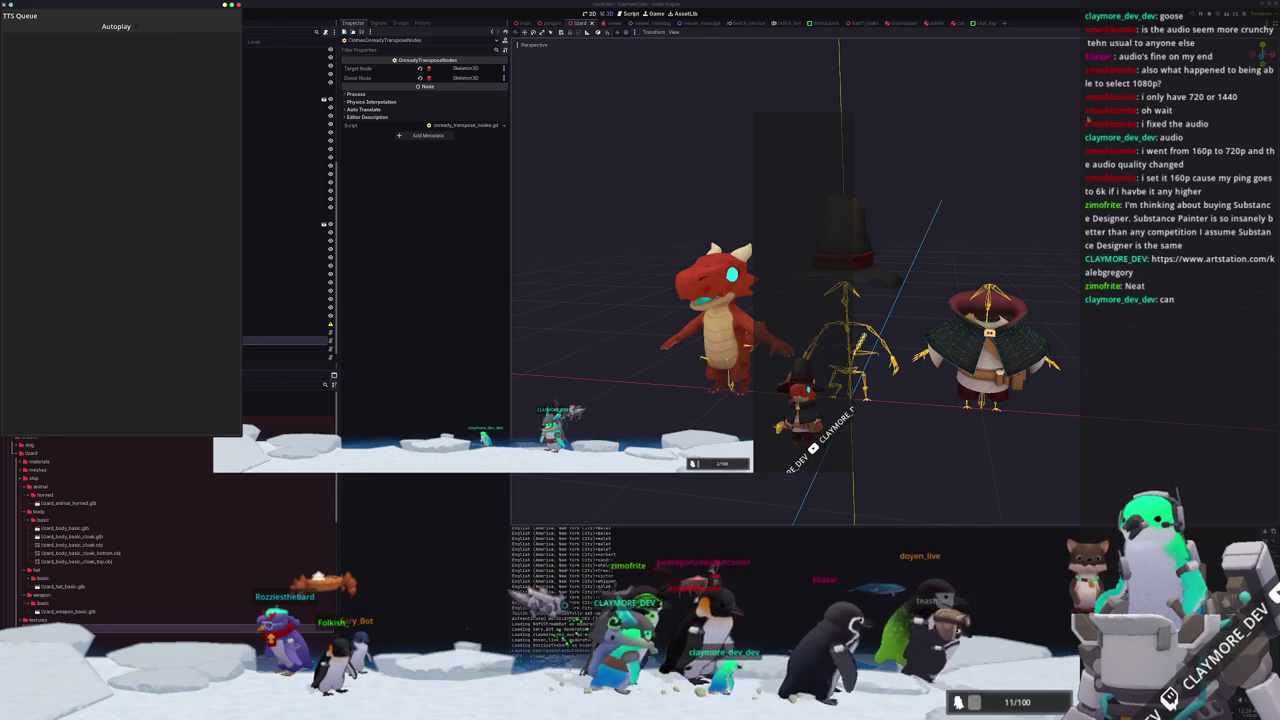
Stop the game with F8, then inspect AnimationTreeMouseTracker, BodyOnreadyTransposeNodes and BlendShapeBlinker.
key("F8")
scroll(5, 290, "down", 1)
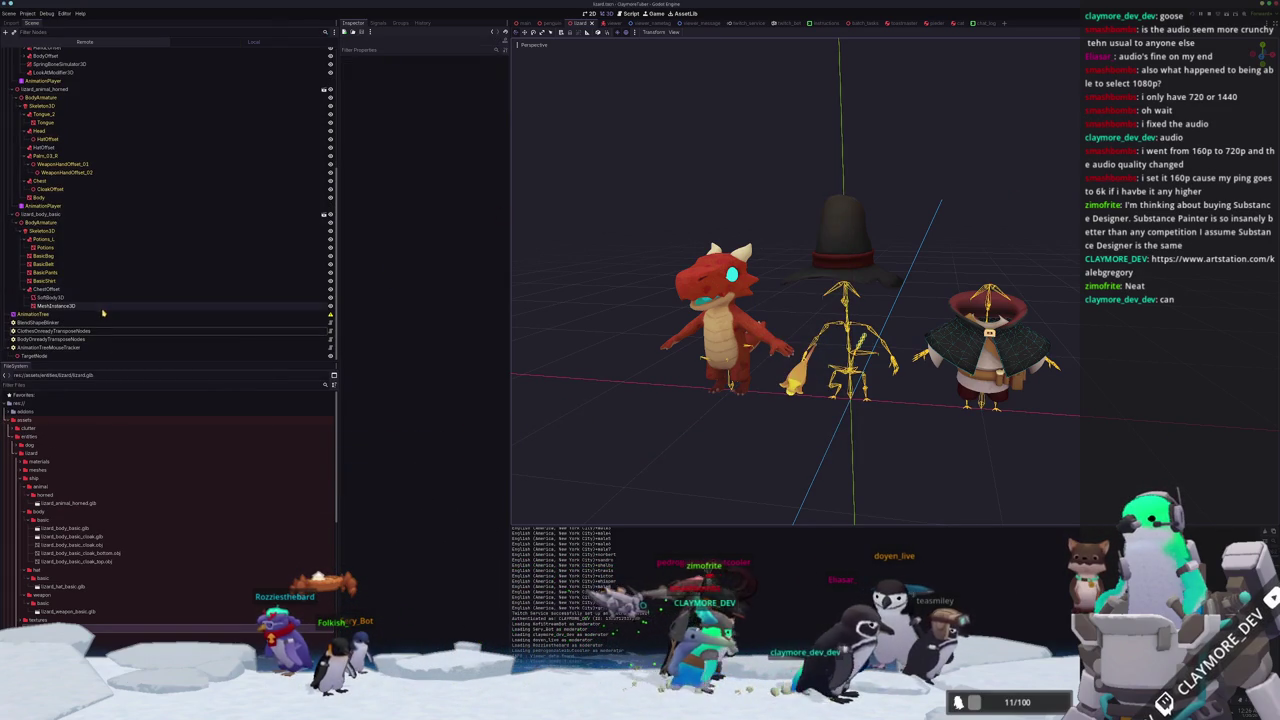
left_click(62, 347)
left_click(65, 339)
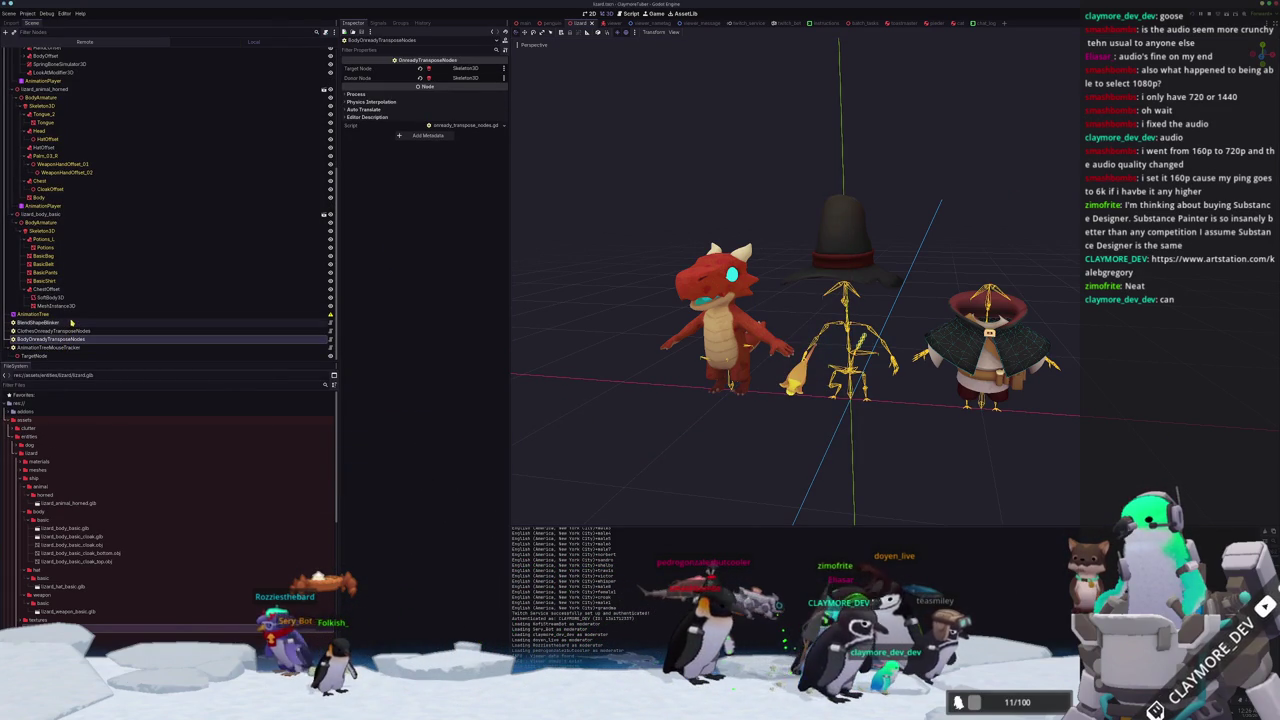
left_click(71, 323)
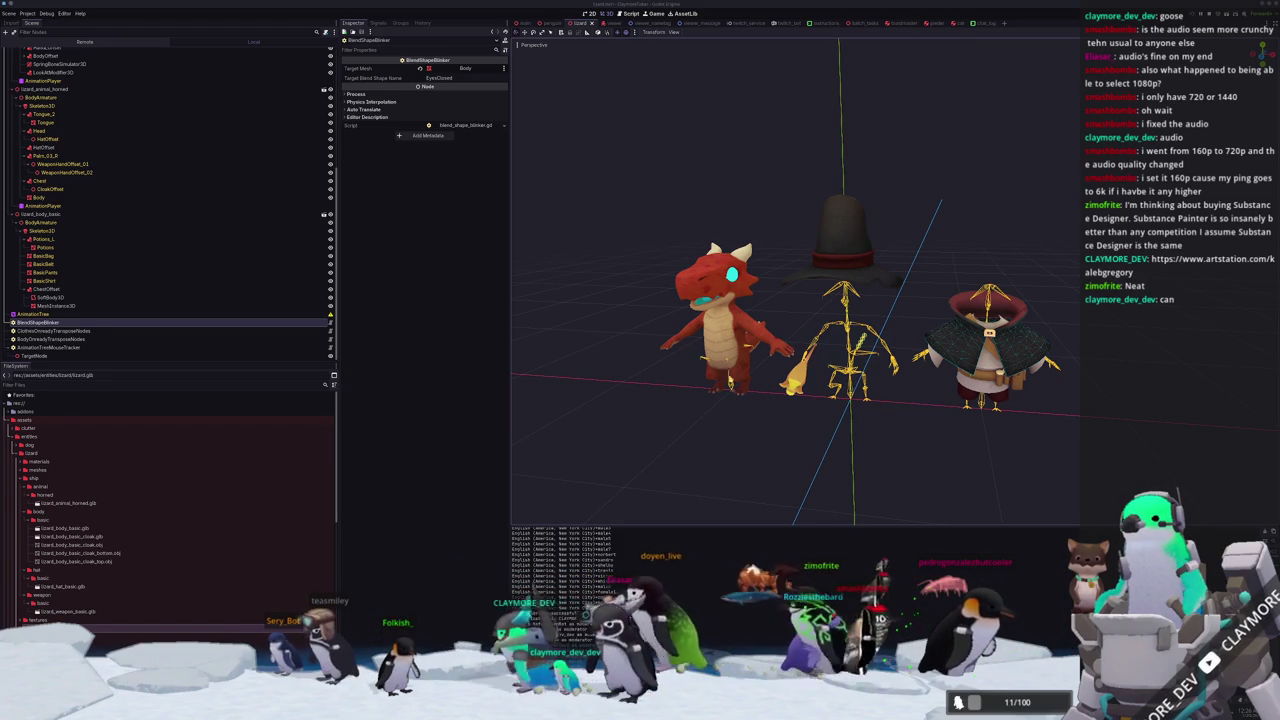
scroll(1004, 332, "up", 4)
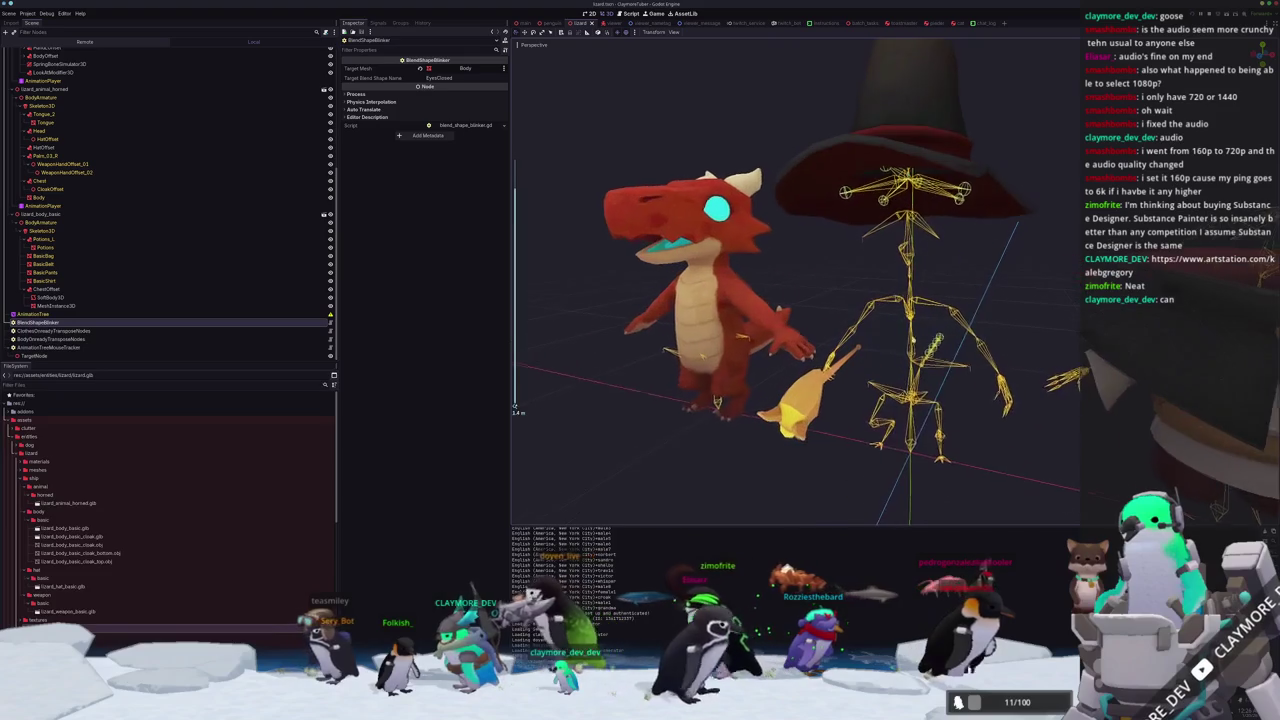
left_click(1004, 332)
left_click(1004, 332)
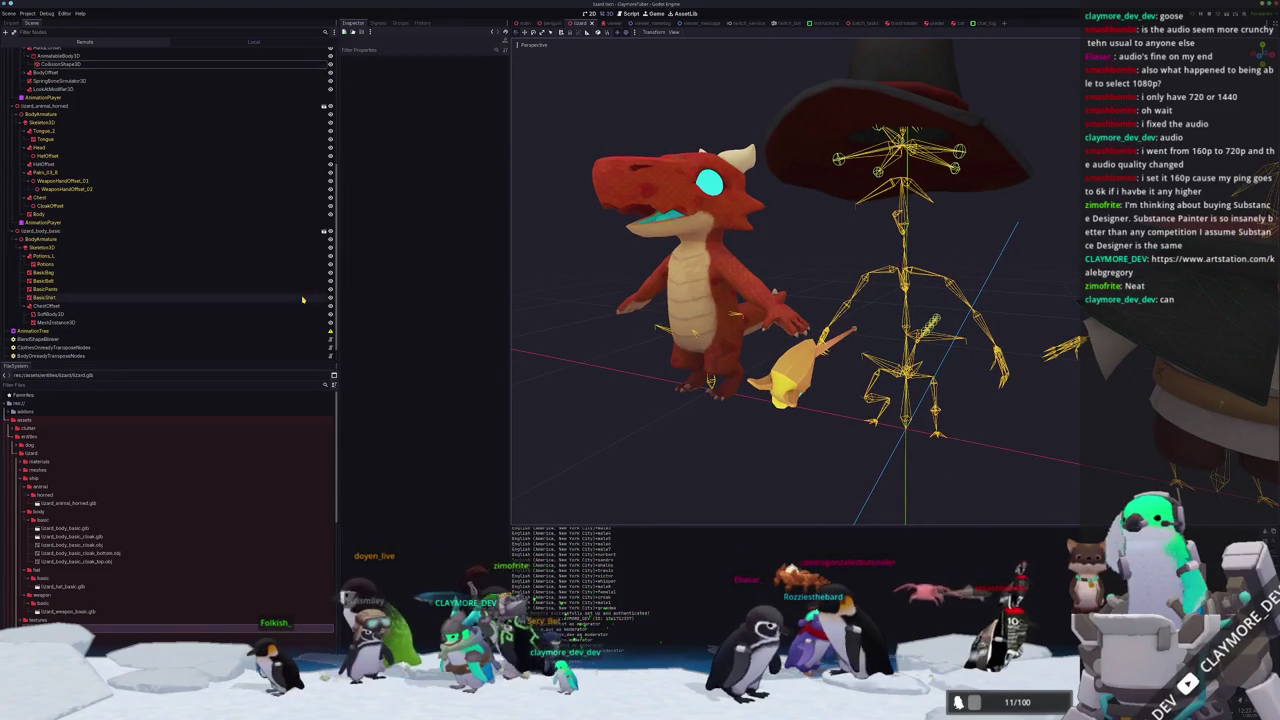
scroll(60, 180, "up", 3)
left_click(50, 165)
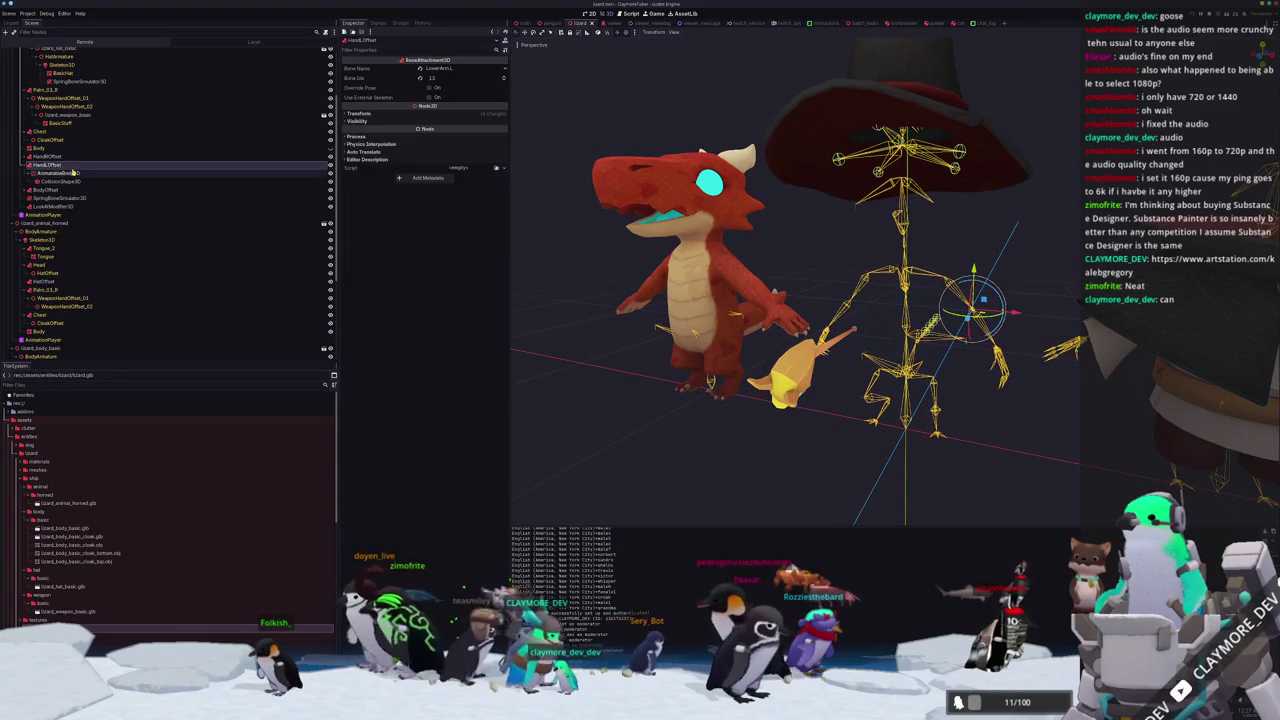
Duplicate the ArmROffset and ArmLOffset attachments and select the resulting hand offset copies.
key("Left")
key("Up")
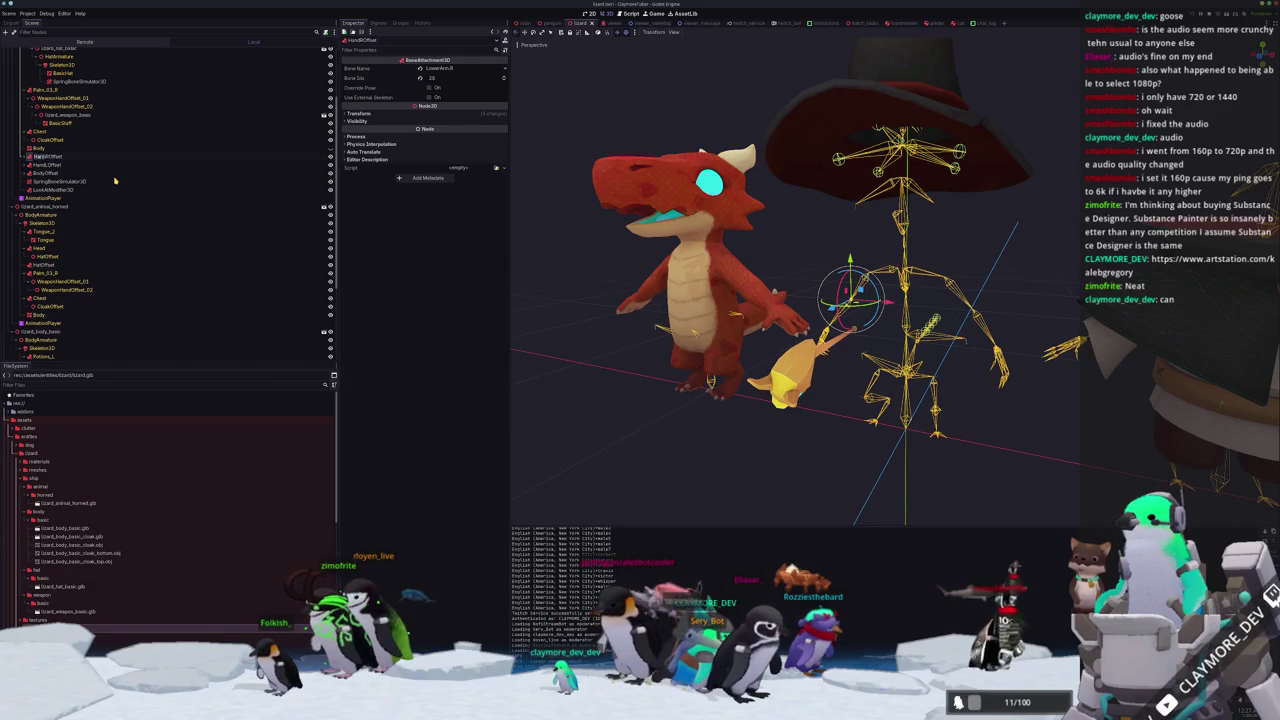
key("Up")
key("Down")
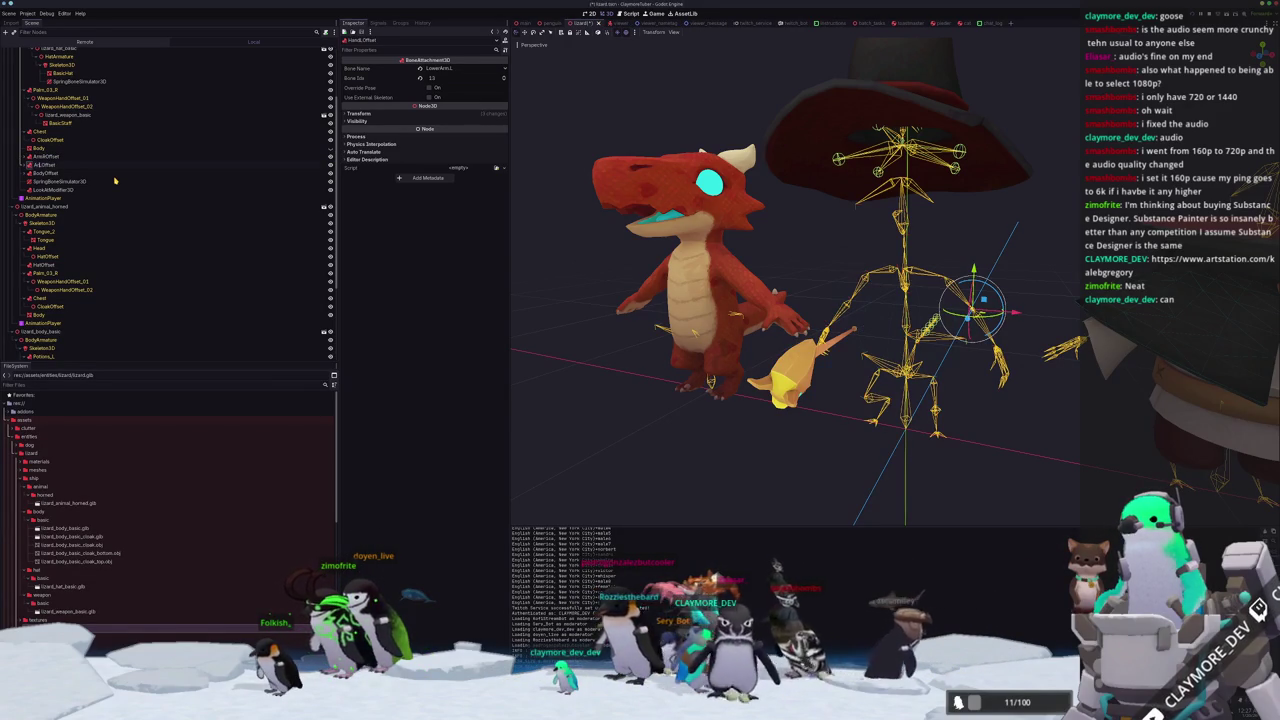
key("Up")
key("ctrl+shift+v")
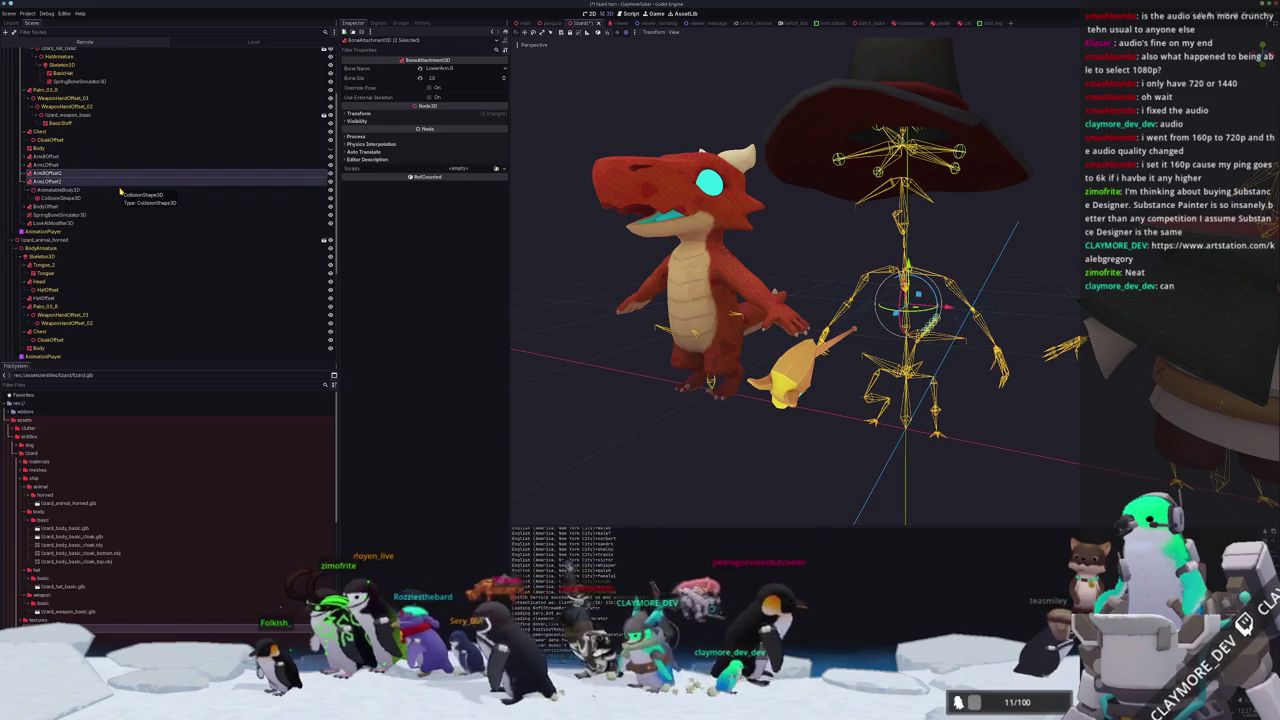
left_click(83, 176)
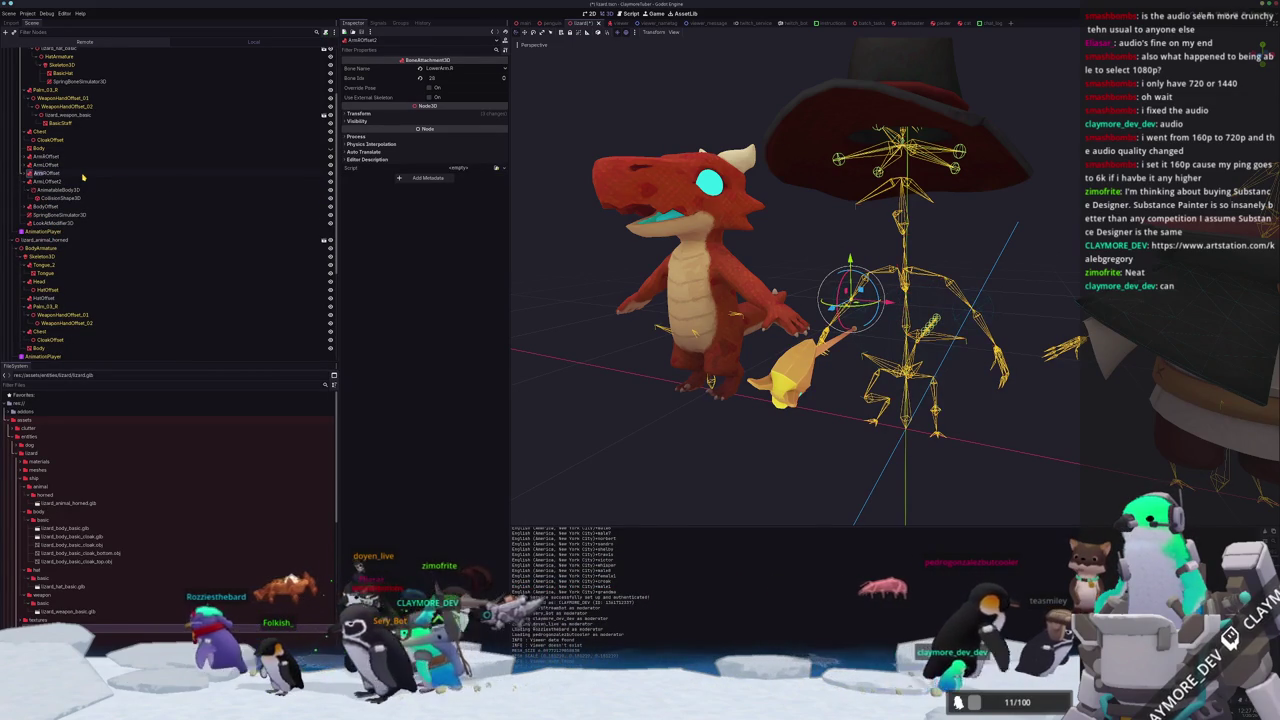
left_click(83, 176)
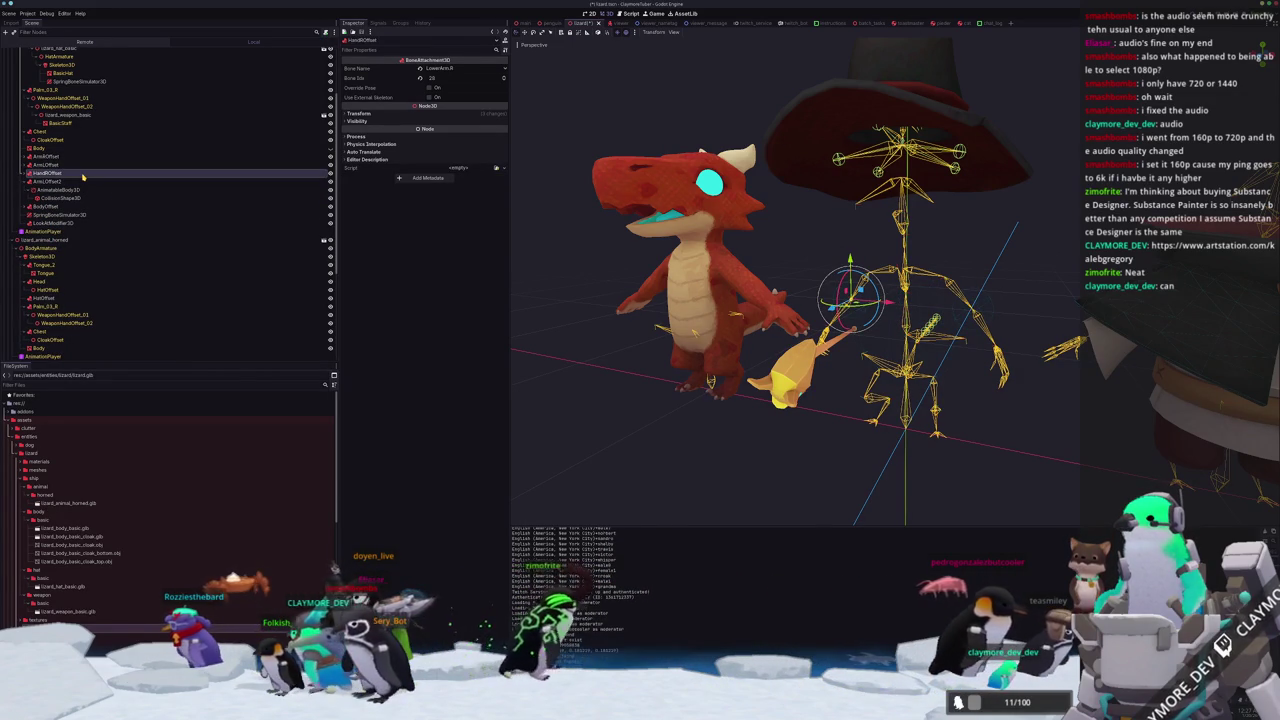
key("Down")
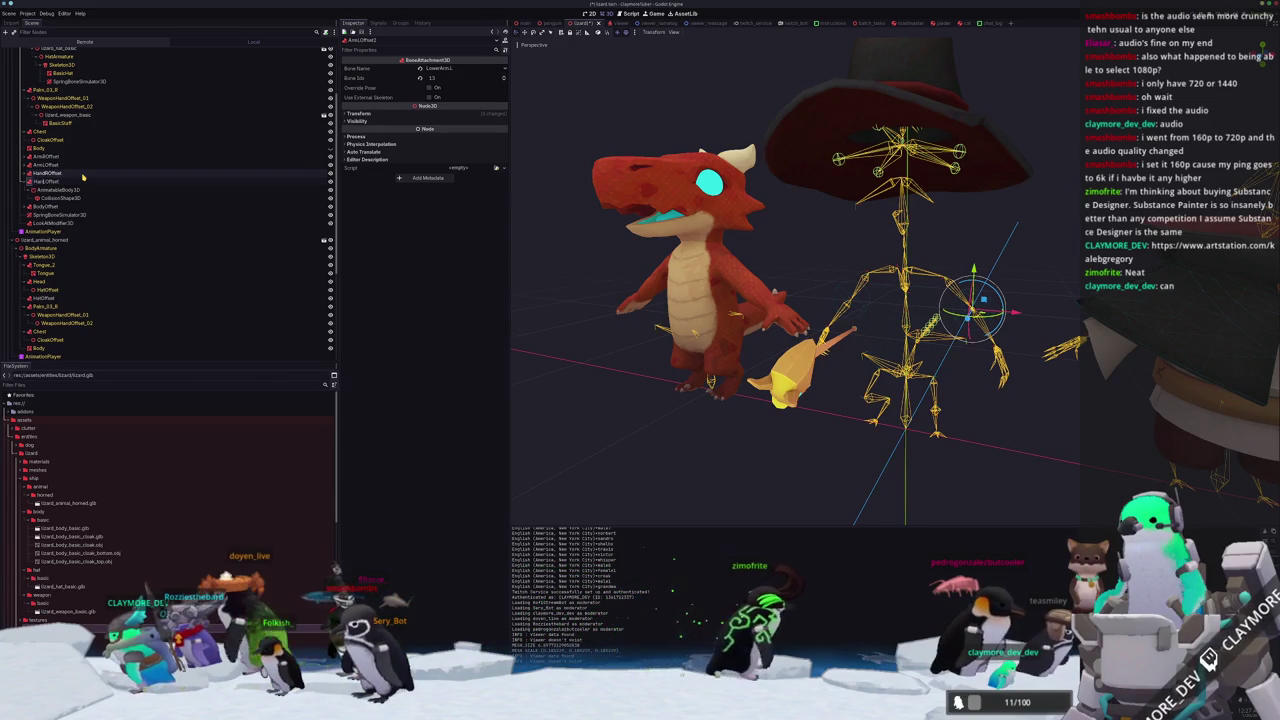
left_click(83, 176)
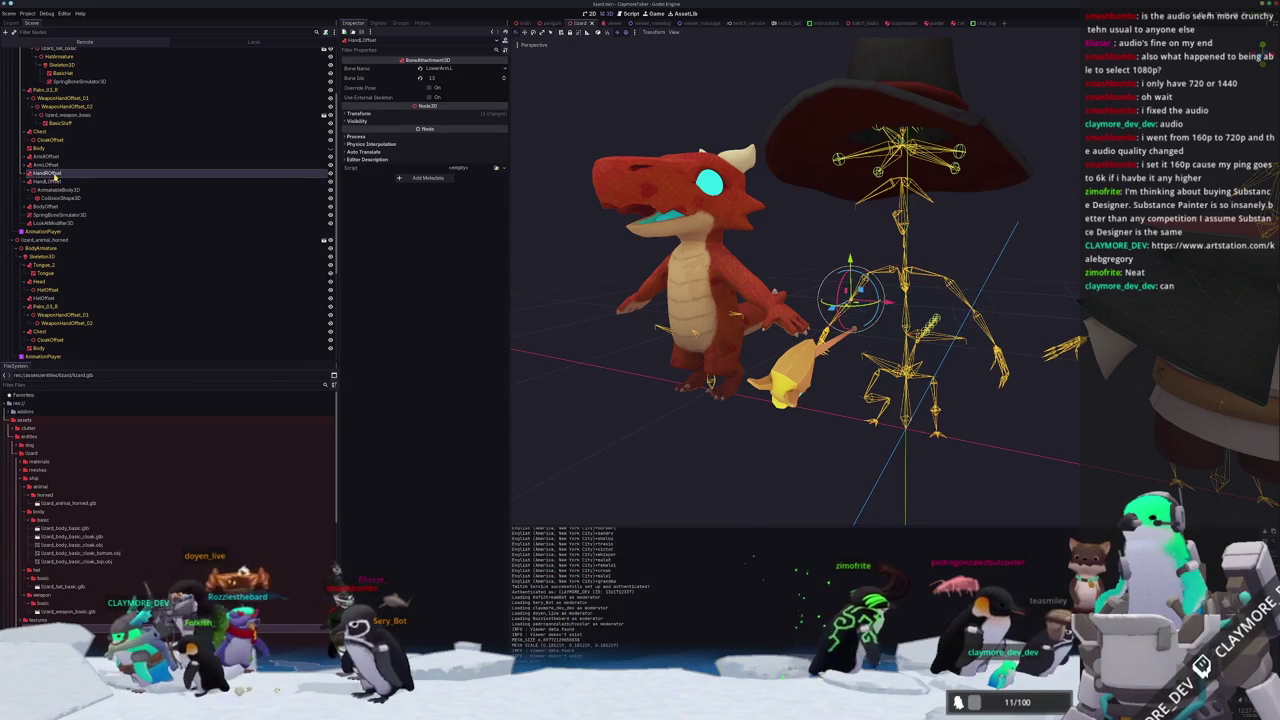
left_click_drag(600, 250, 637, 250)
Set the right hand attachment's bone and bind HandLOffset to the Hand.L bone.
left_click(474, 68)
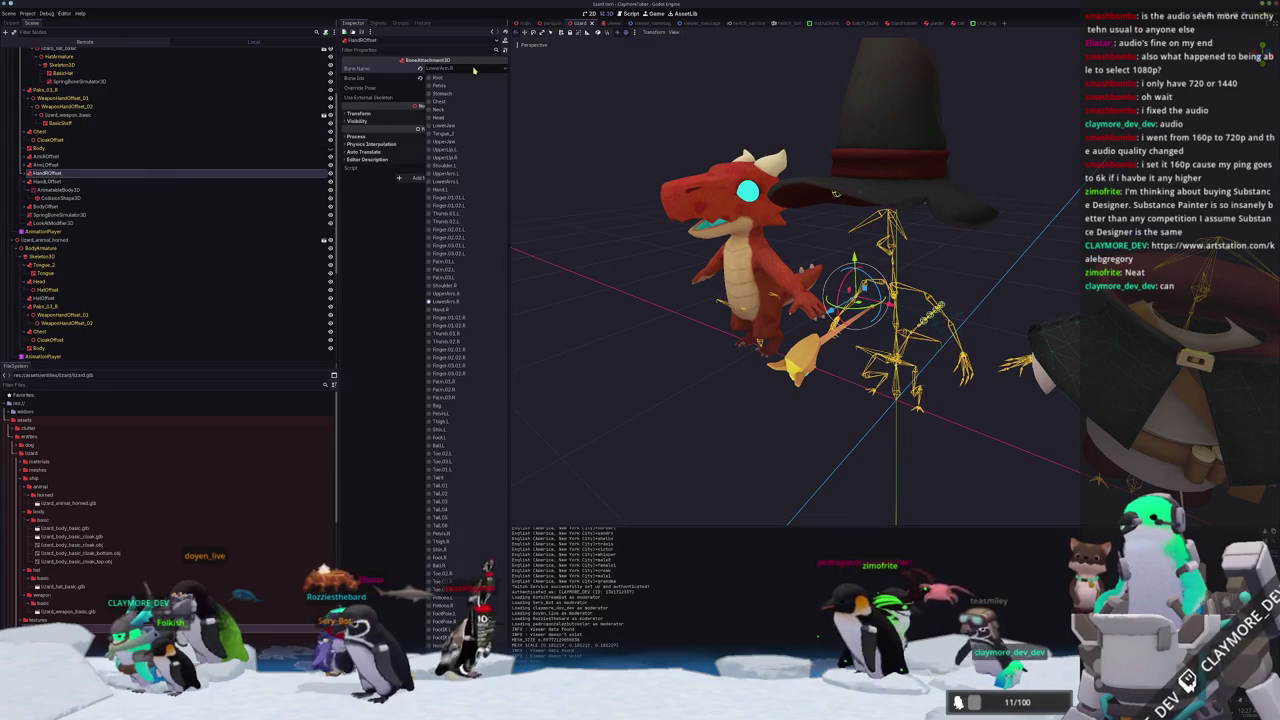
left_click(449, 311)
left_click(45, 181)
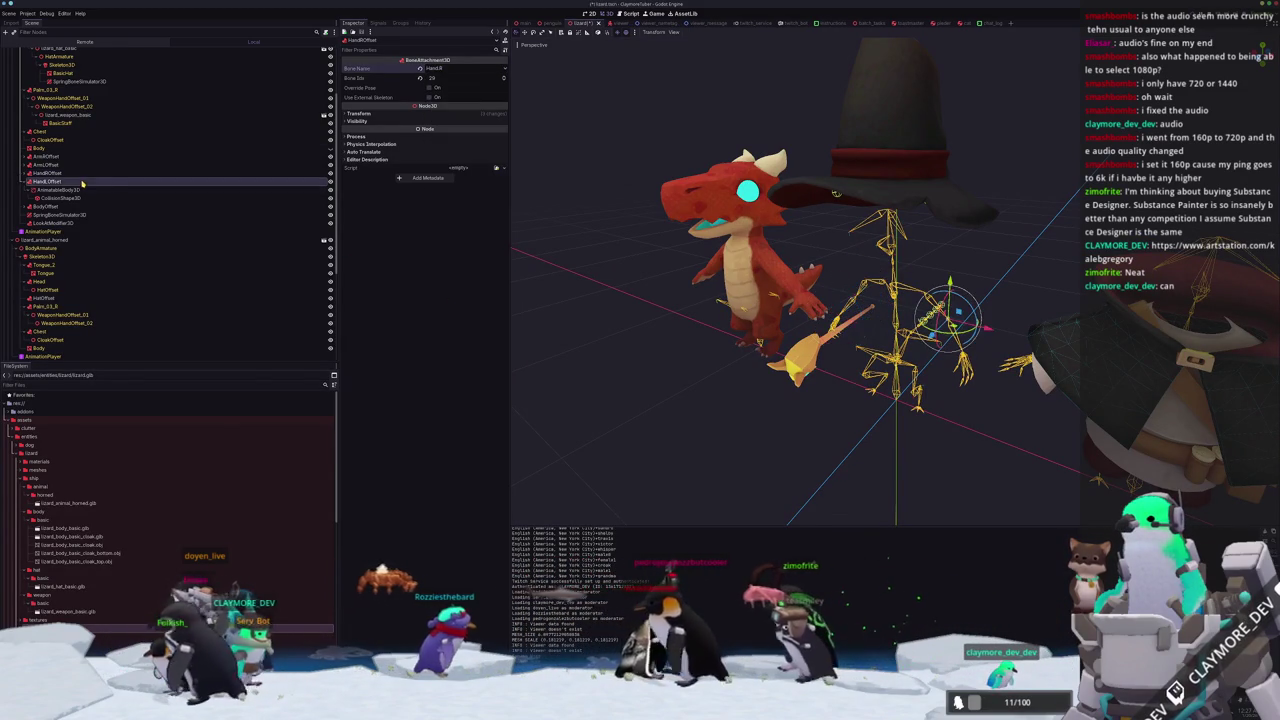
left_click(440, 68)
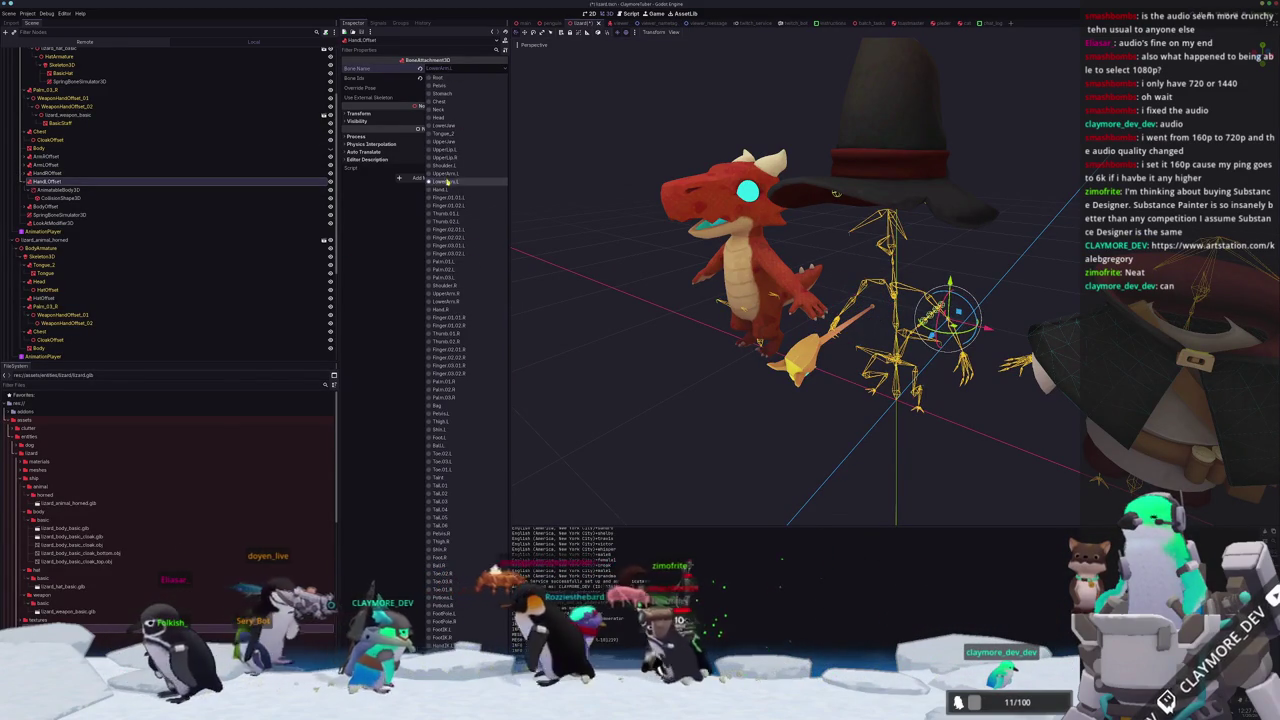
left_click(443, 189)
left_click(649, 357)
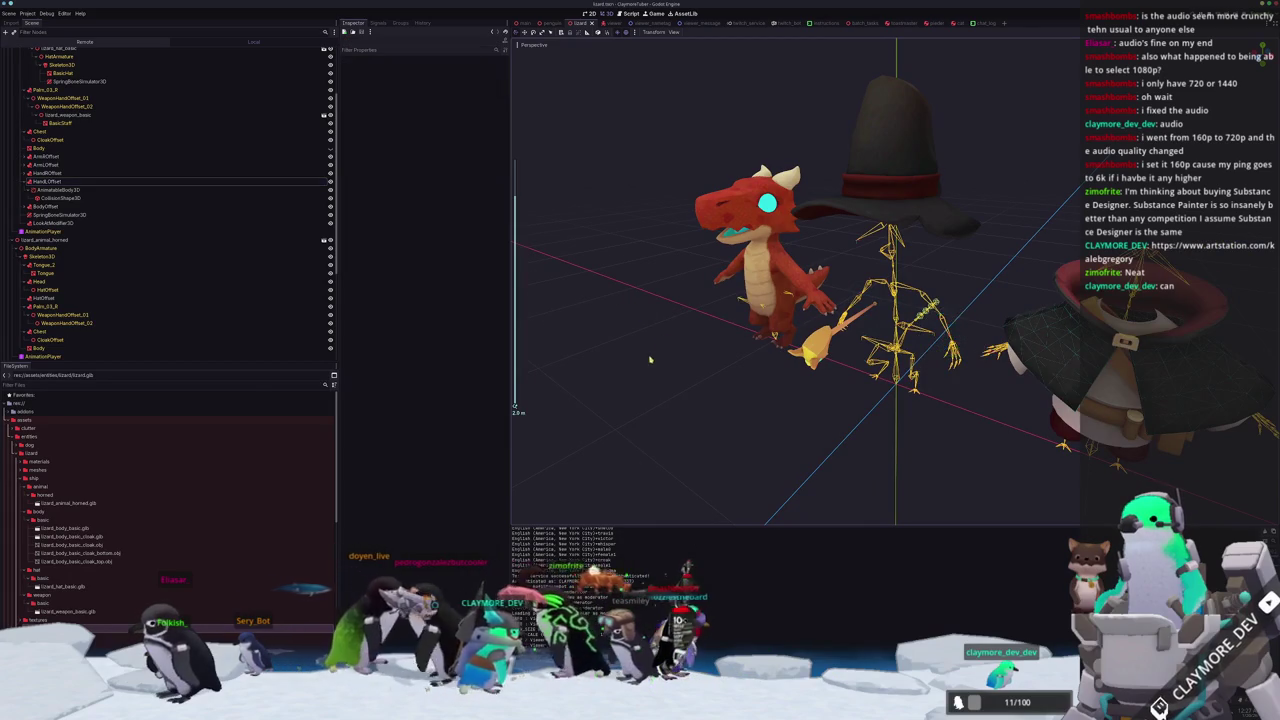
In lizard.glb's import settings, create an 'animations' folder and save all animations there as .res.
scroll(170, 200, "down", 5)
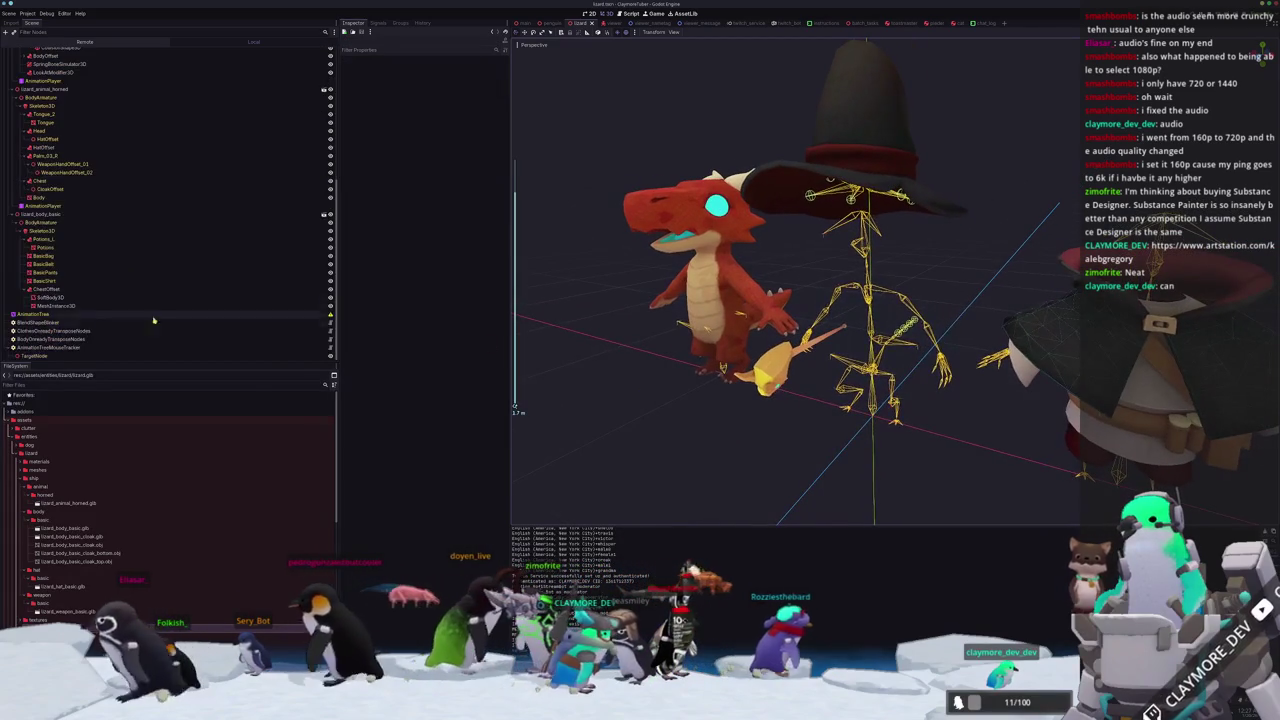
left_click(33, 314)
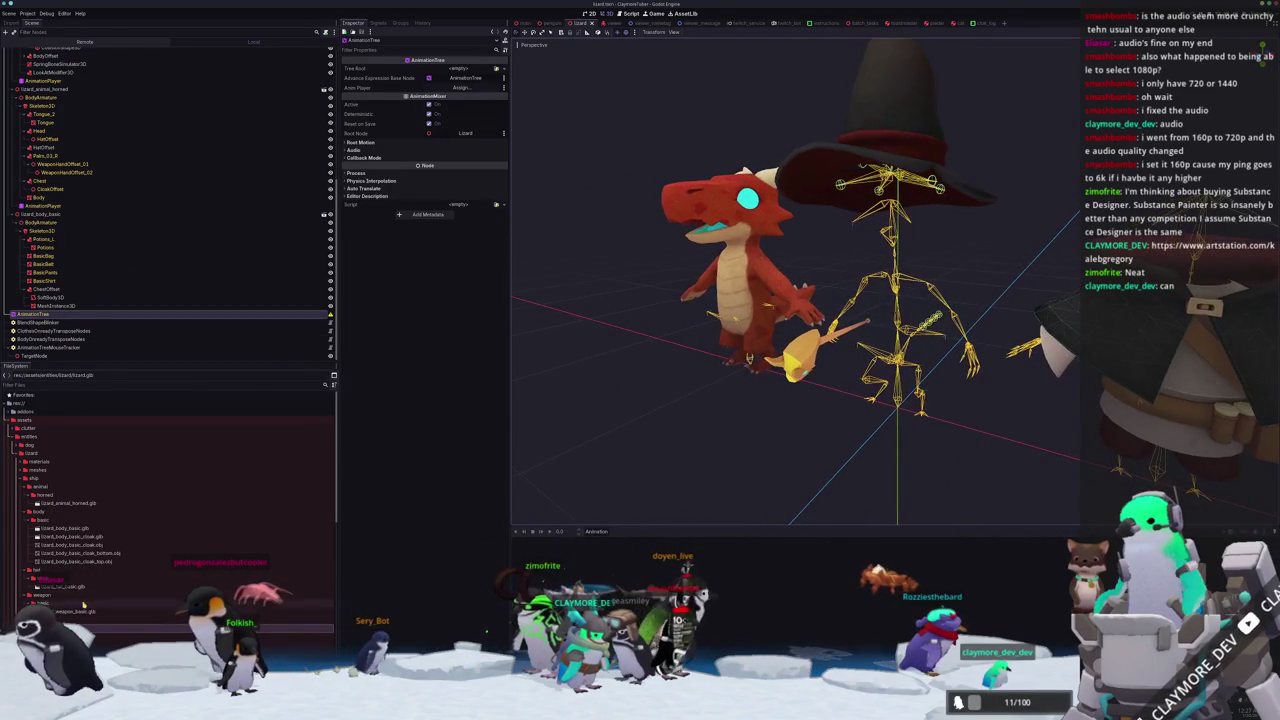
double_click(68, 503)
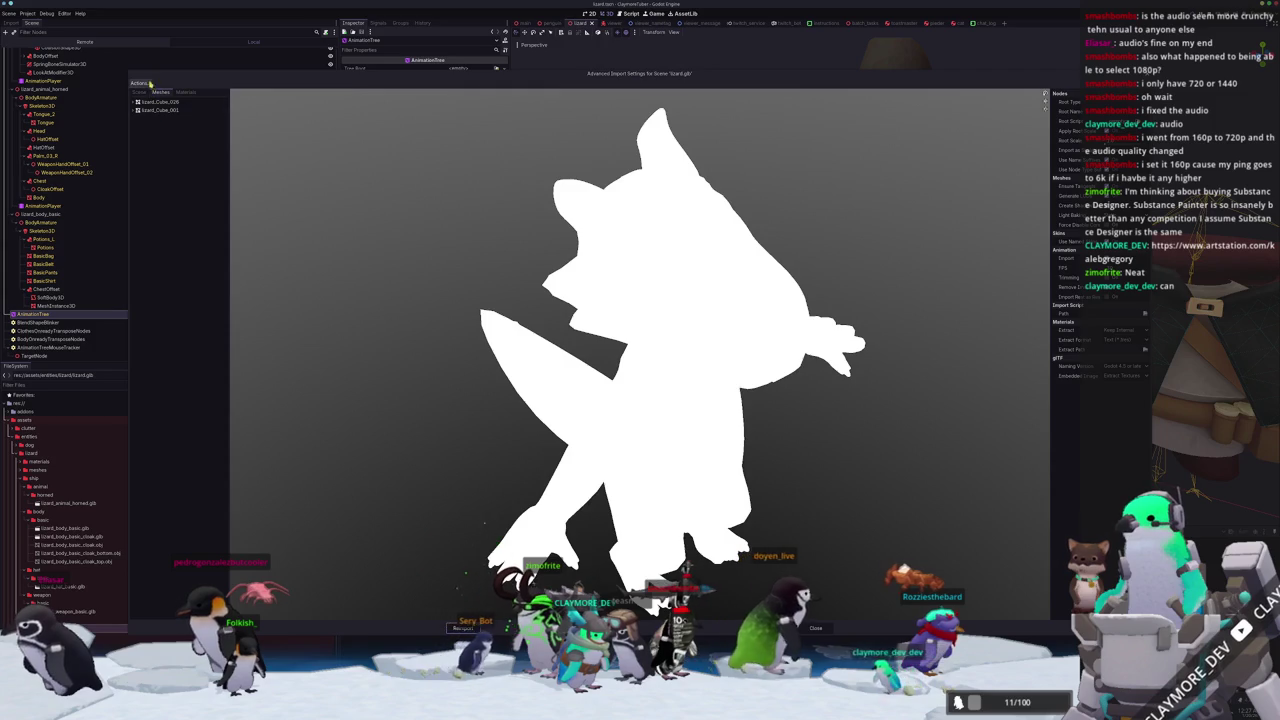
left_click(143, 83)
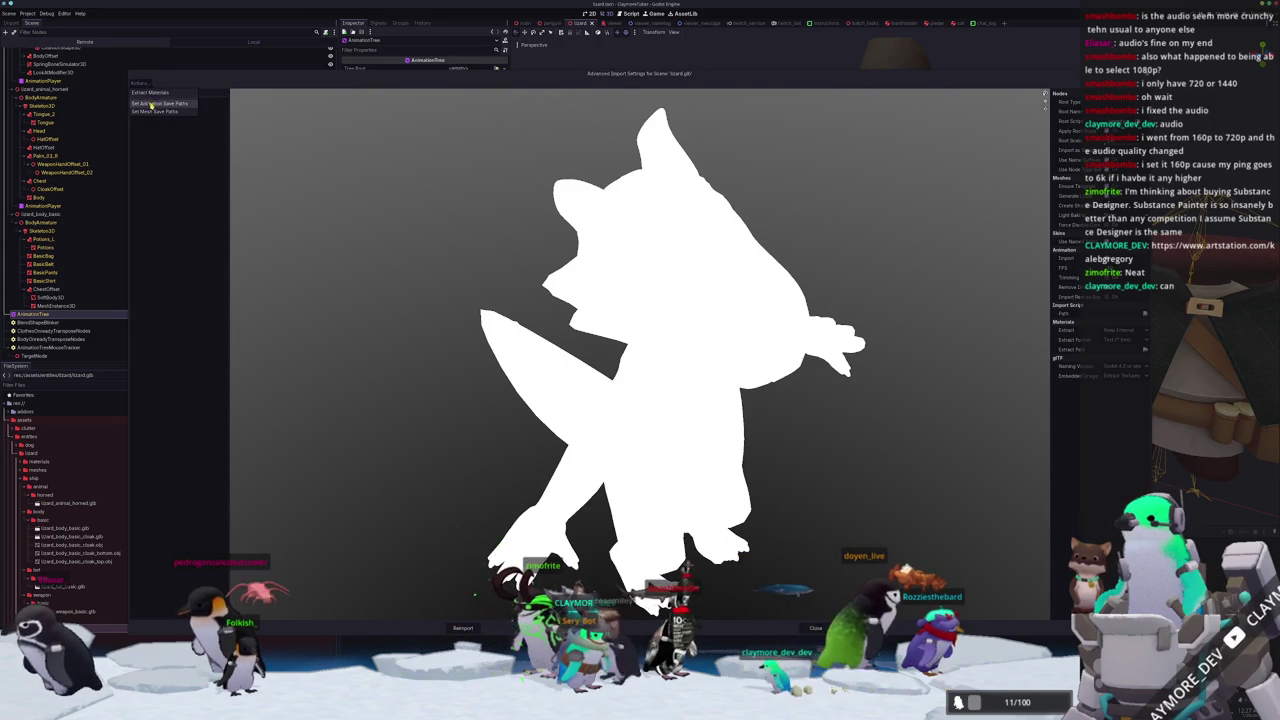
left_click(159, 103)
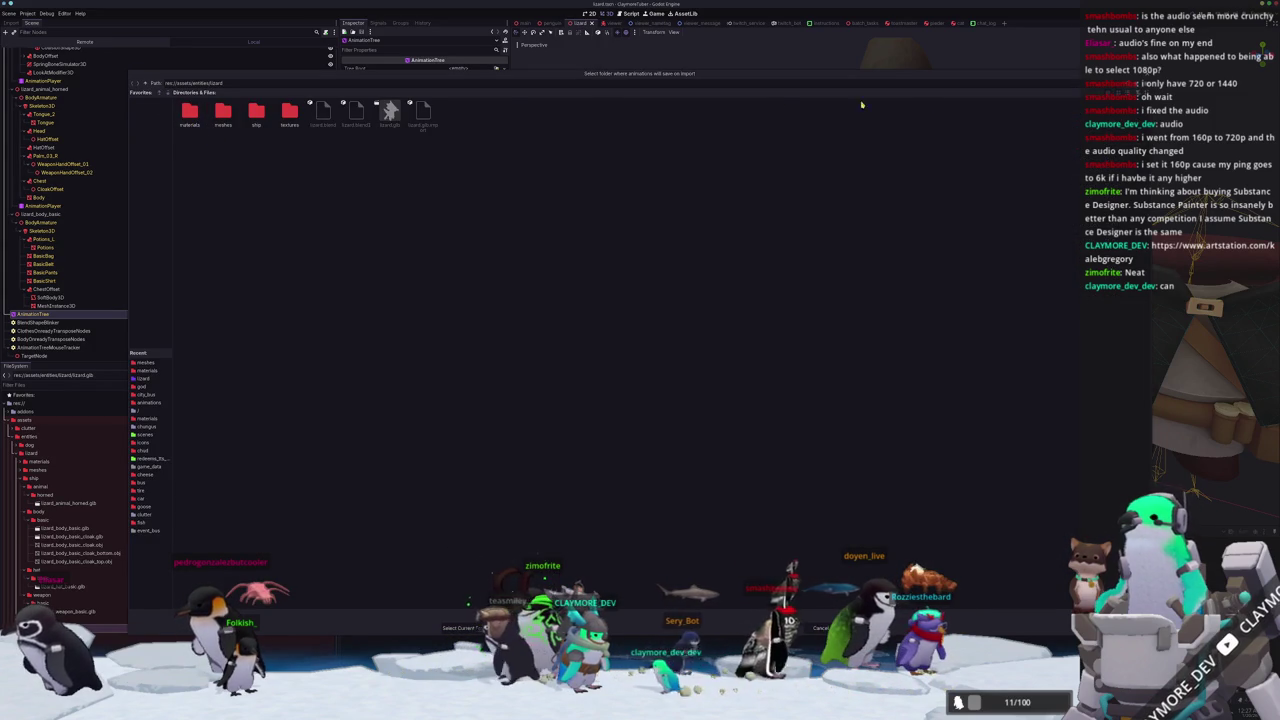
key("ctrl+n")
type("animations")
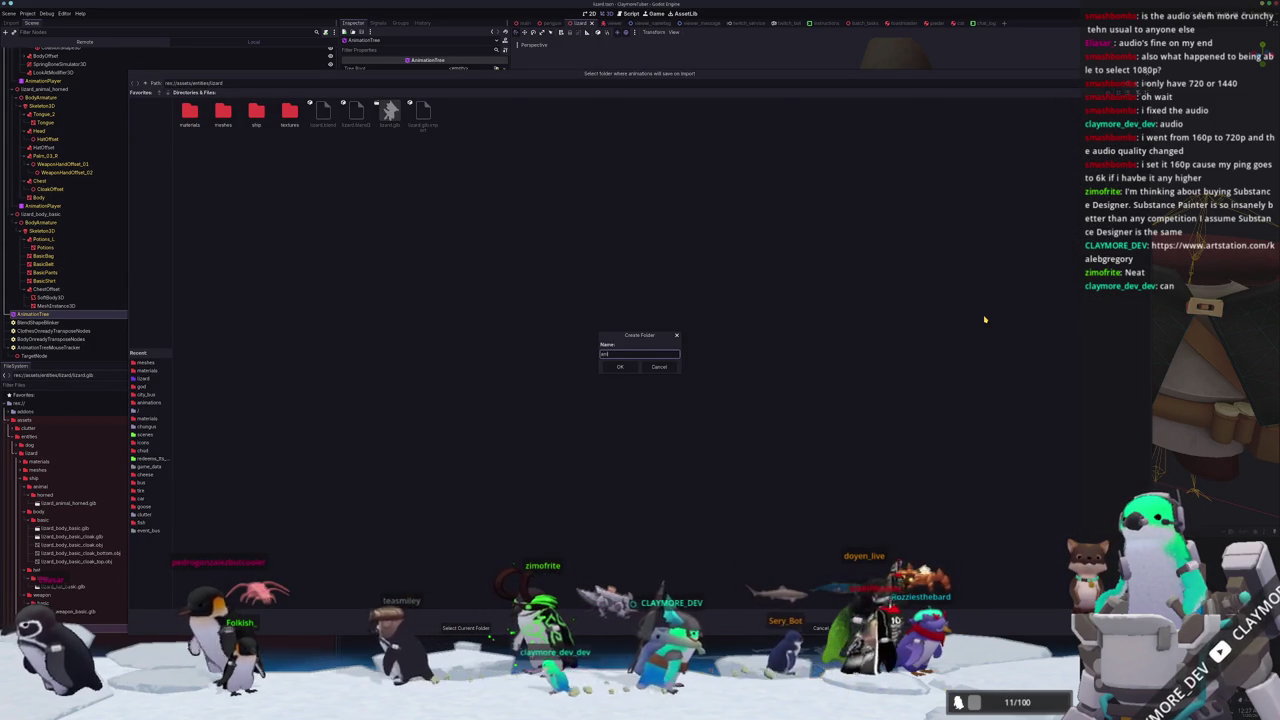
key("Return")
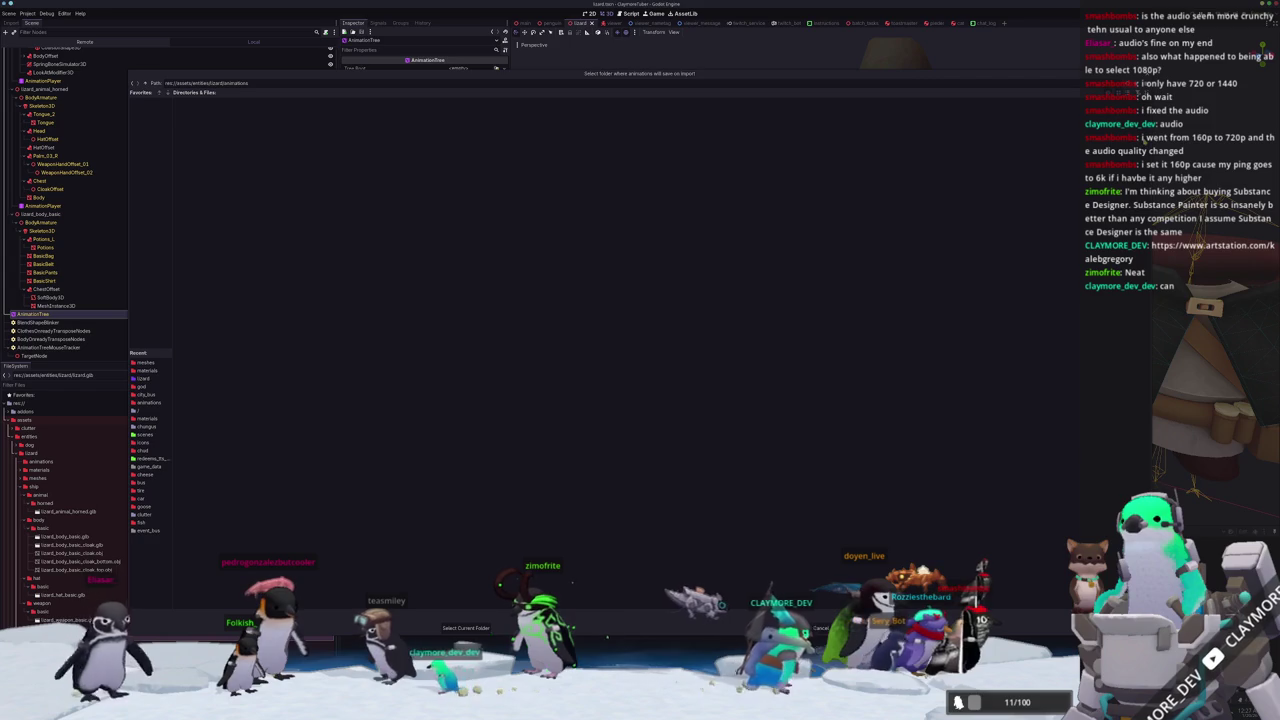
left_click(466, 627)
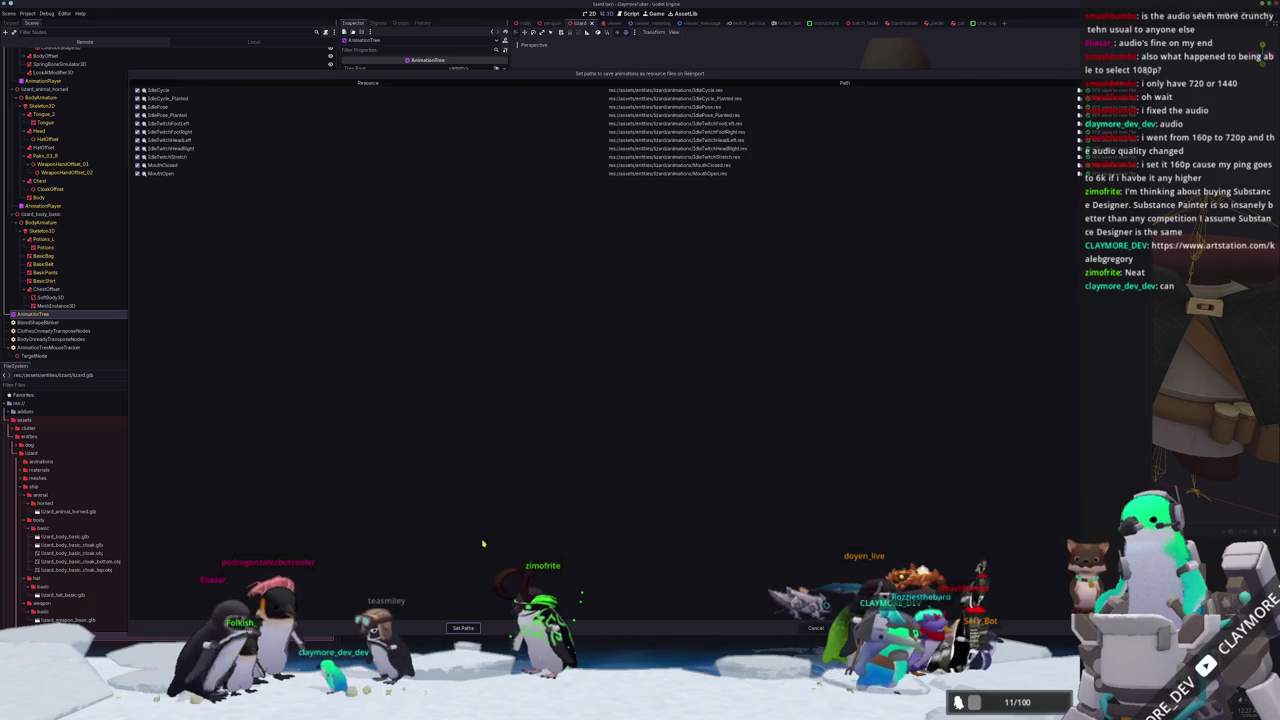
left_click(475, 627)
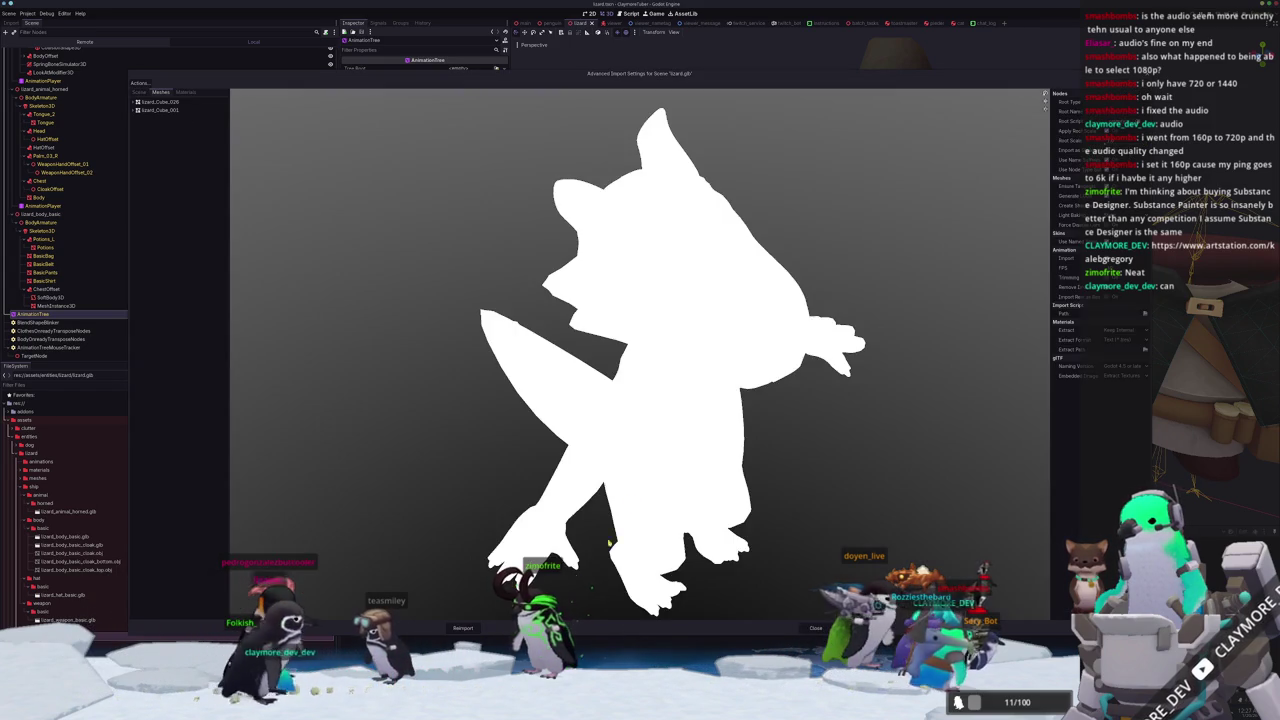
Preview the IdleCycle, IdlePose, IdleTwitch and MouthClosed animations one by one.
left_click(139, 91)
left_click(160, 235)
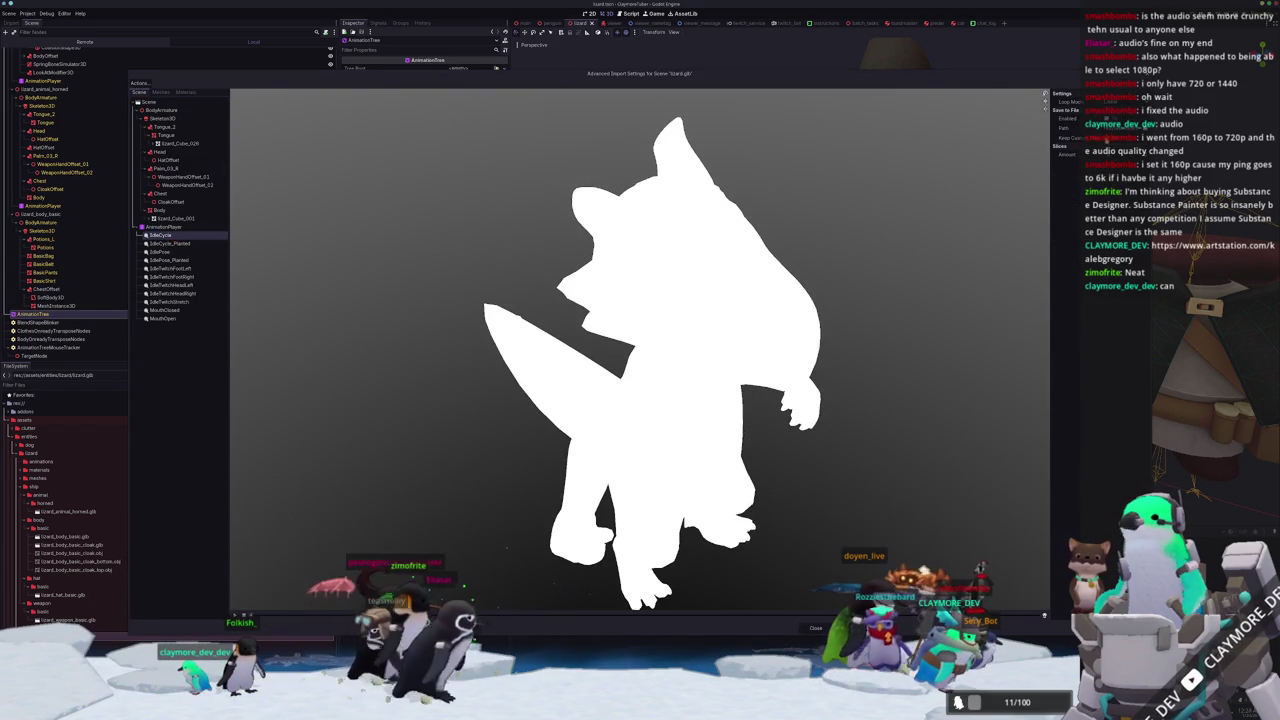
left_click(168, 243)
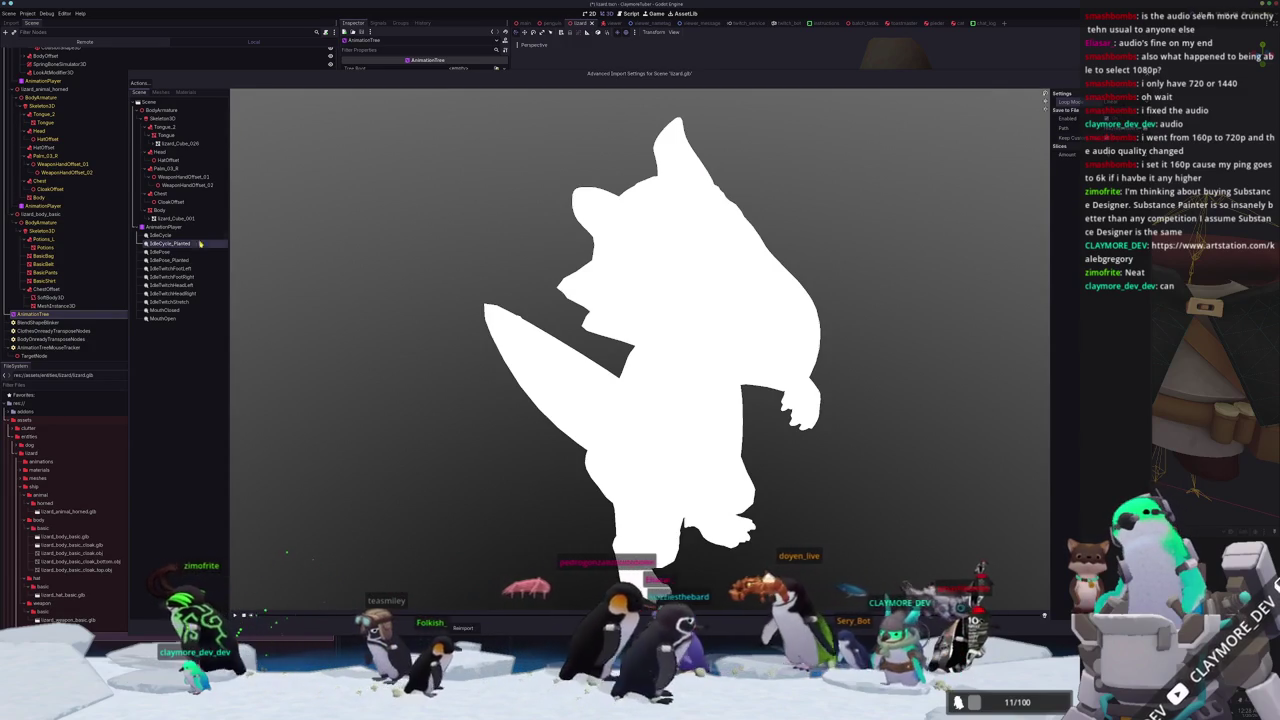
left_click(165, 235)
left_click(186, 245)
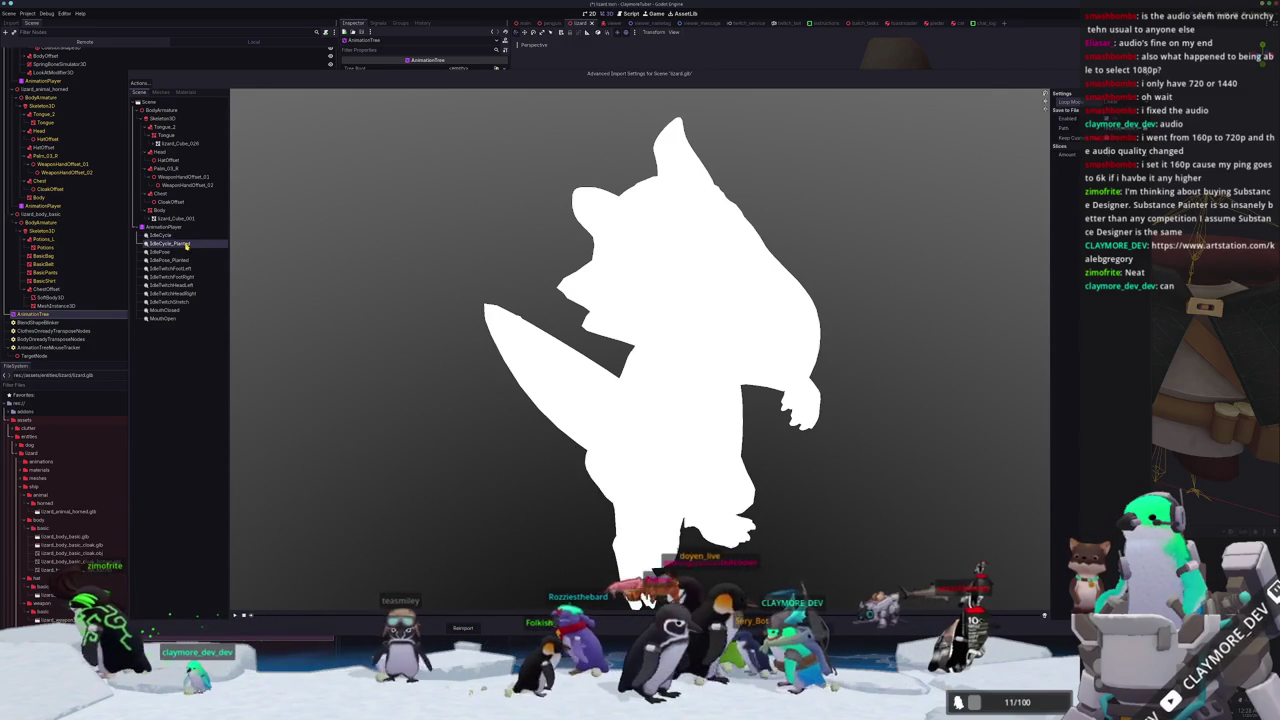
left_click(184, 252)
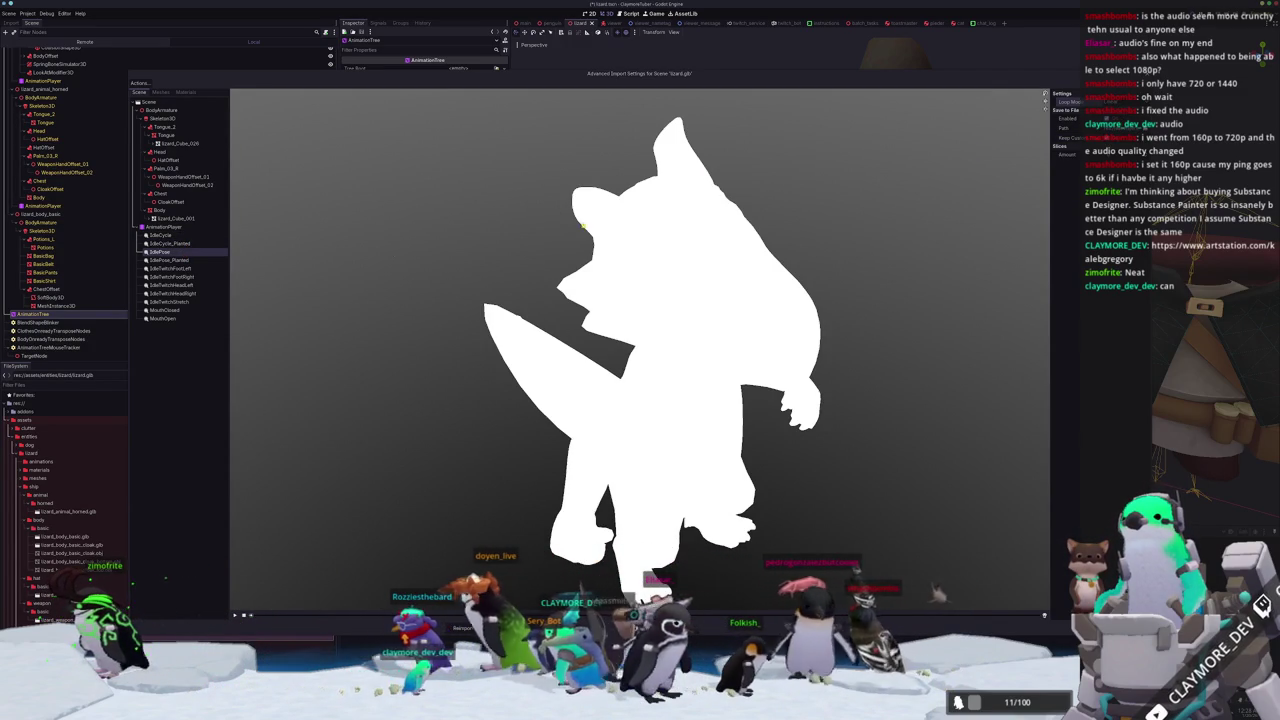
left_click(203, 260)
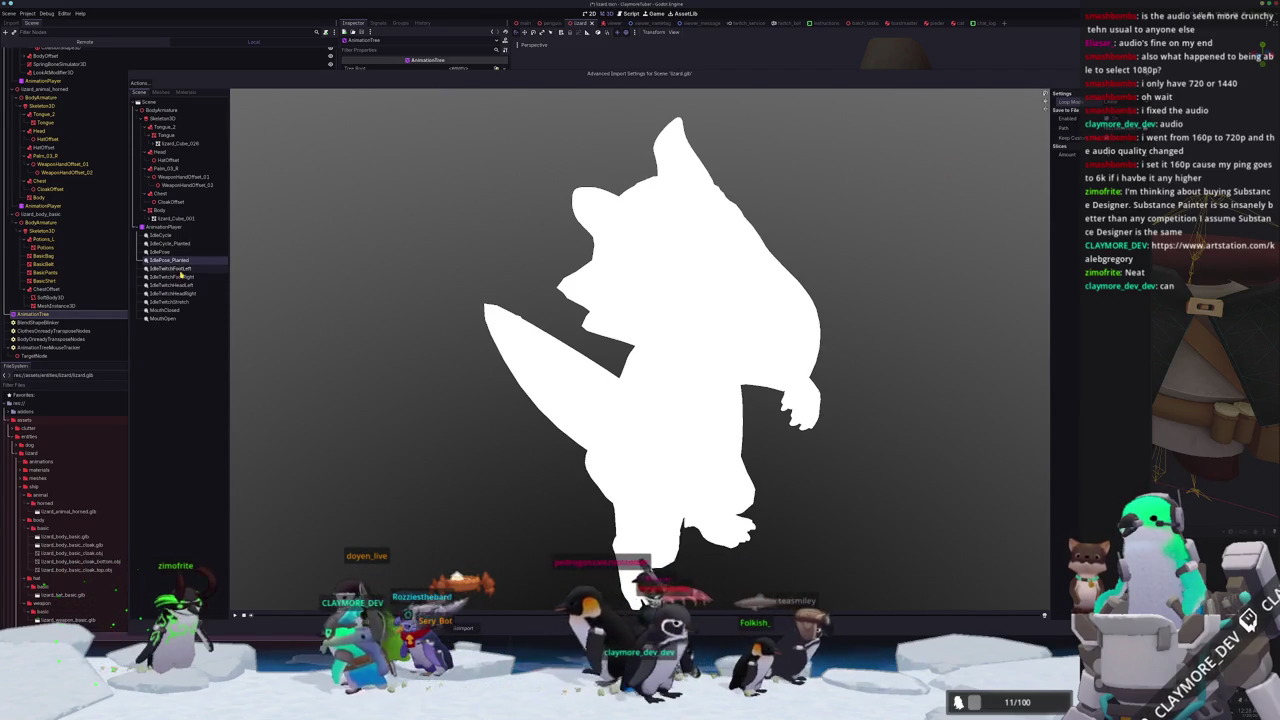
left_click(181, 270)
key("Down")
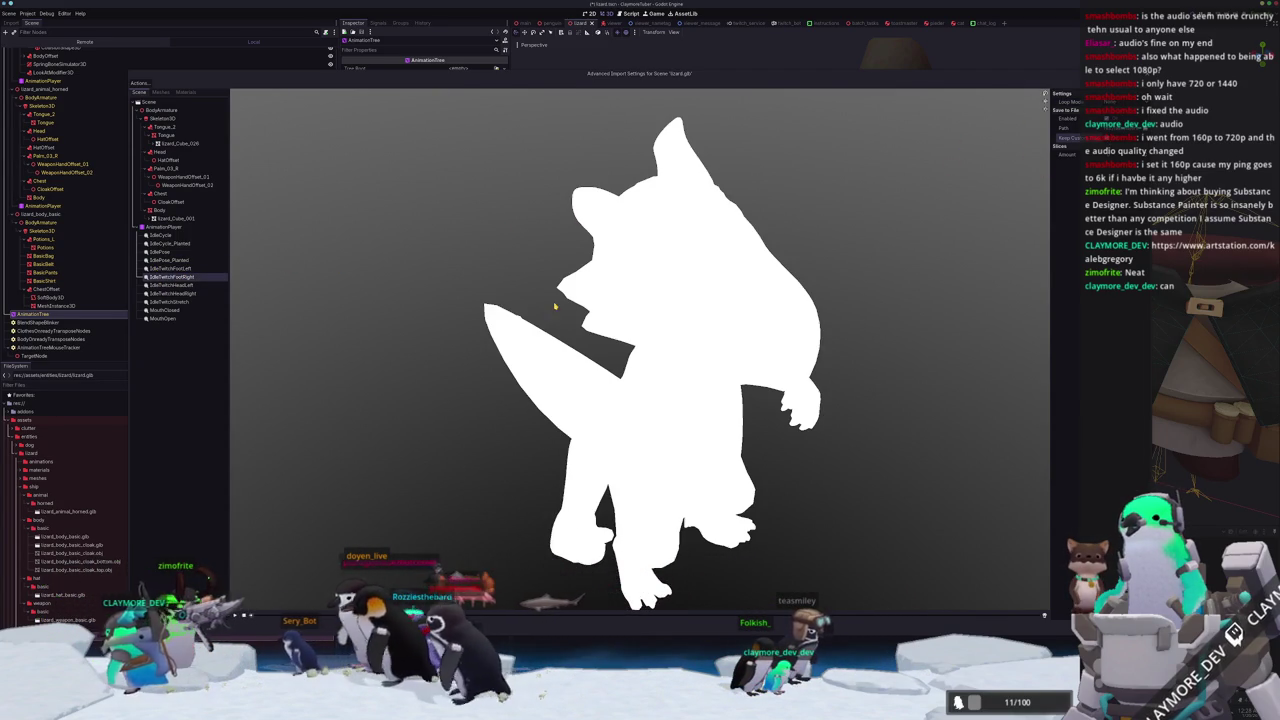
left_click(179, 285)
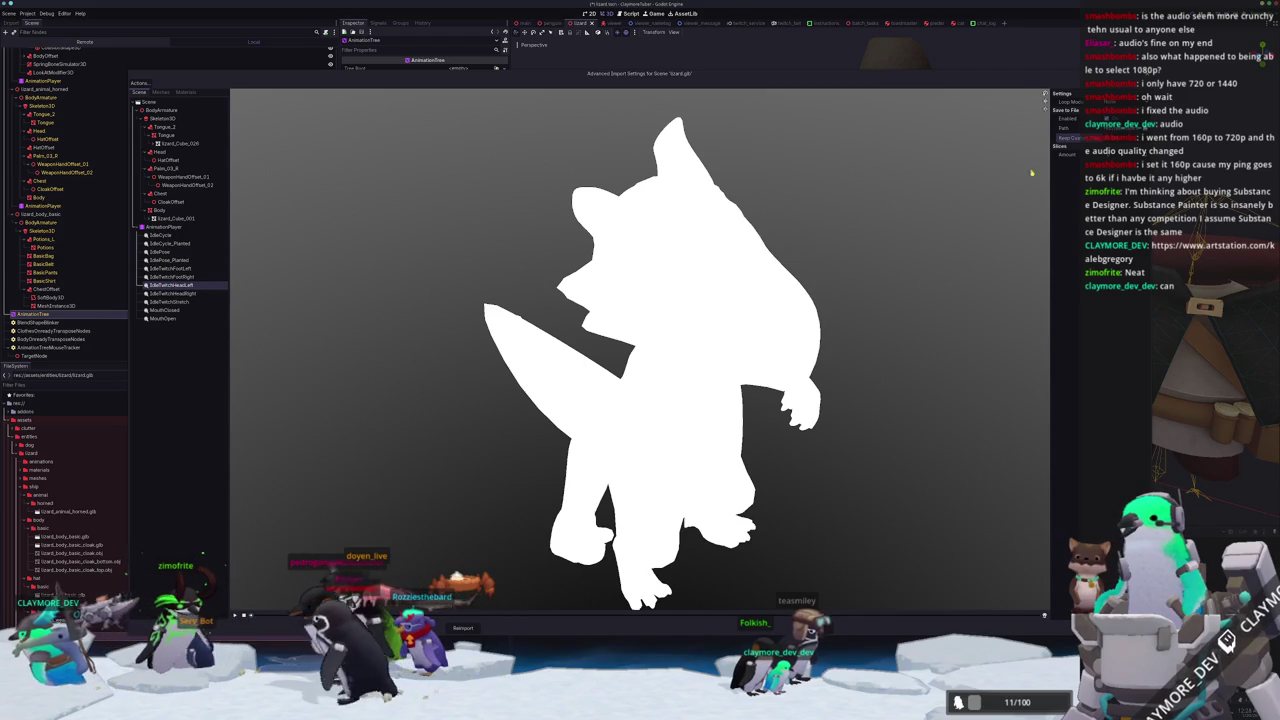
left_click(178, 294)
key("Down")
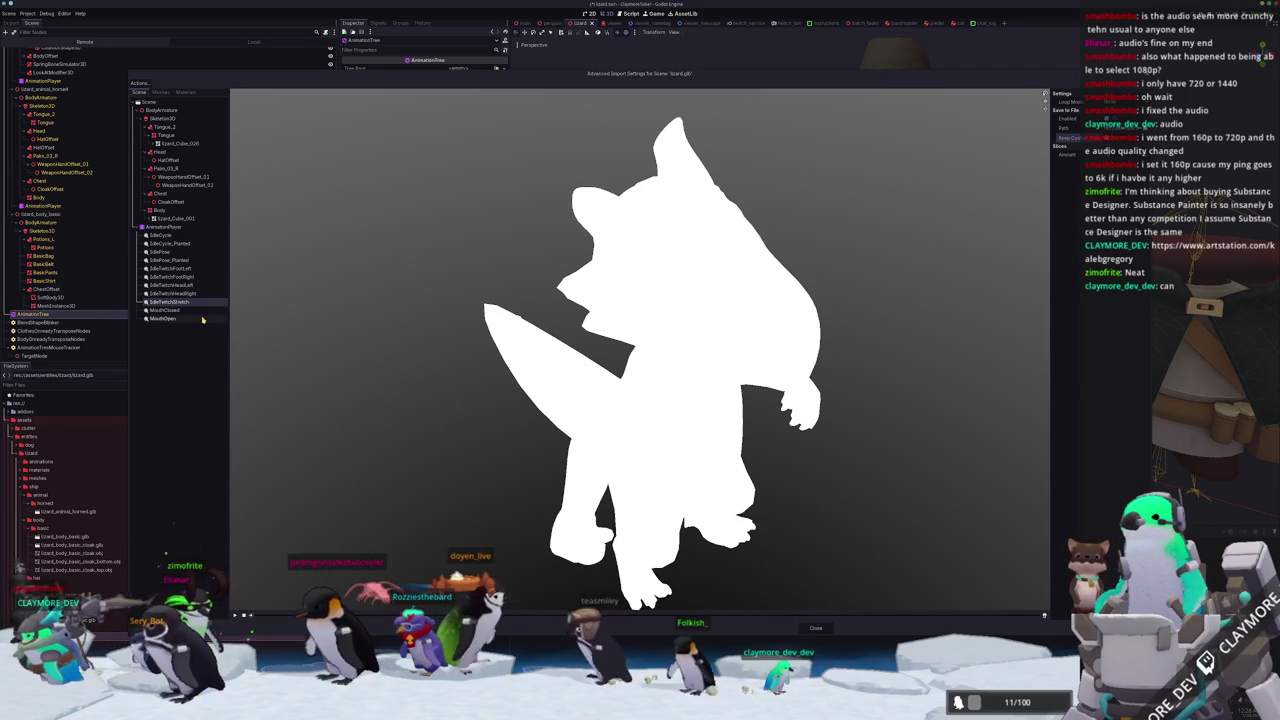
left_click(186, 311)
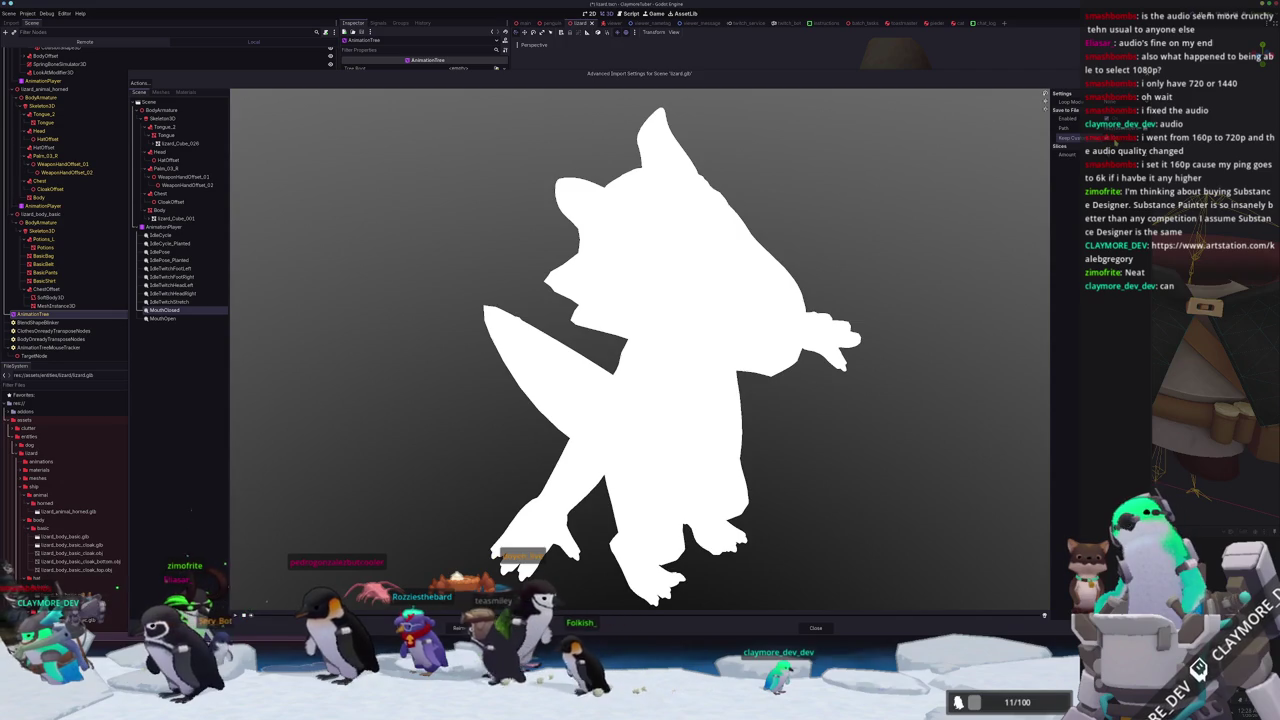
Preview the MouthOpen animation from a front view, orbiting around the lizard.
left_click_drag(900, 278, 885, 277)
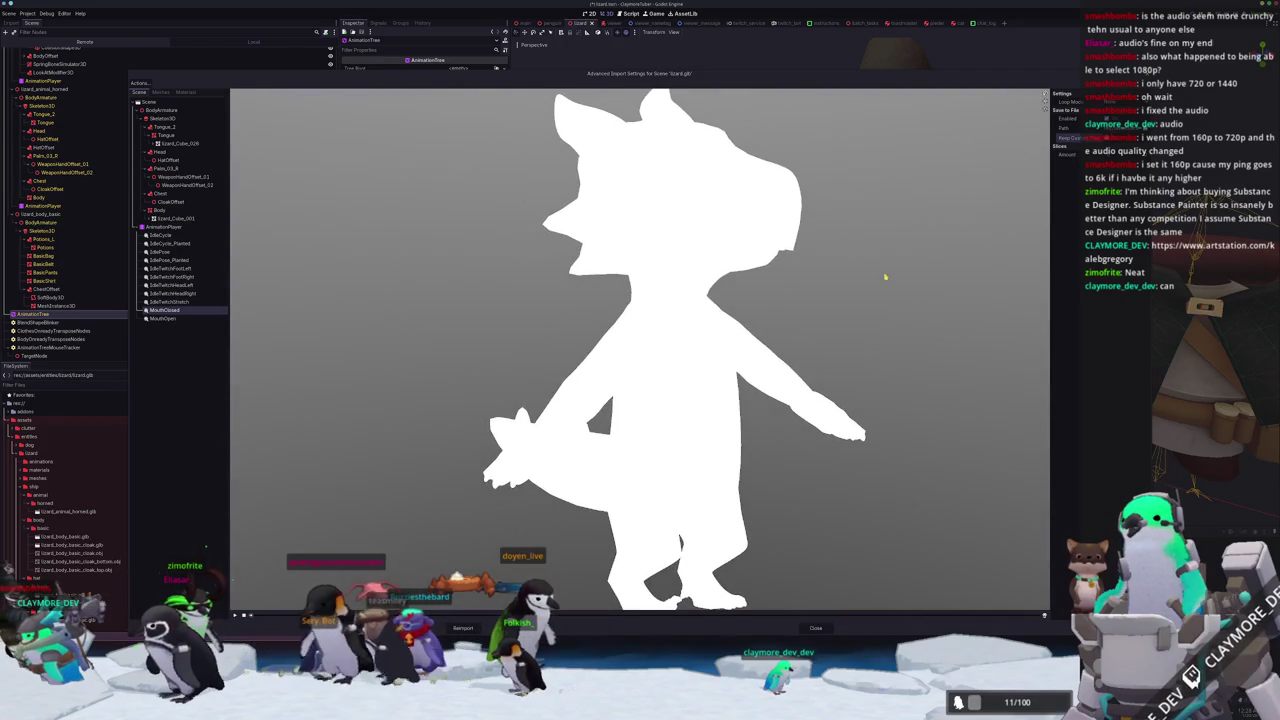
left_click(164, 319)
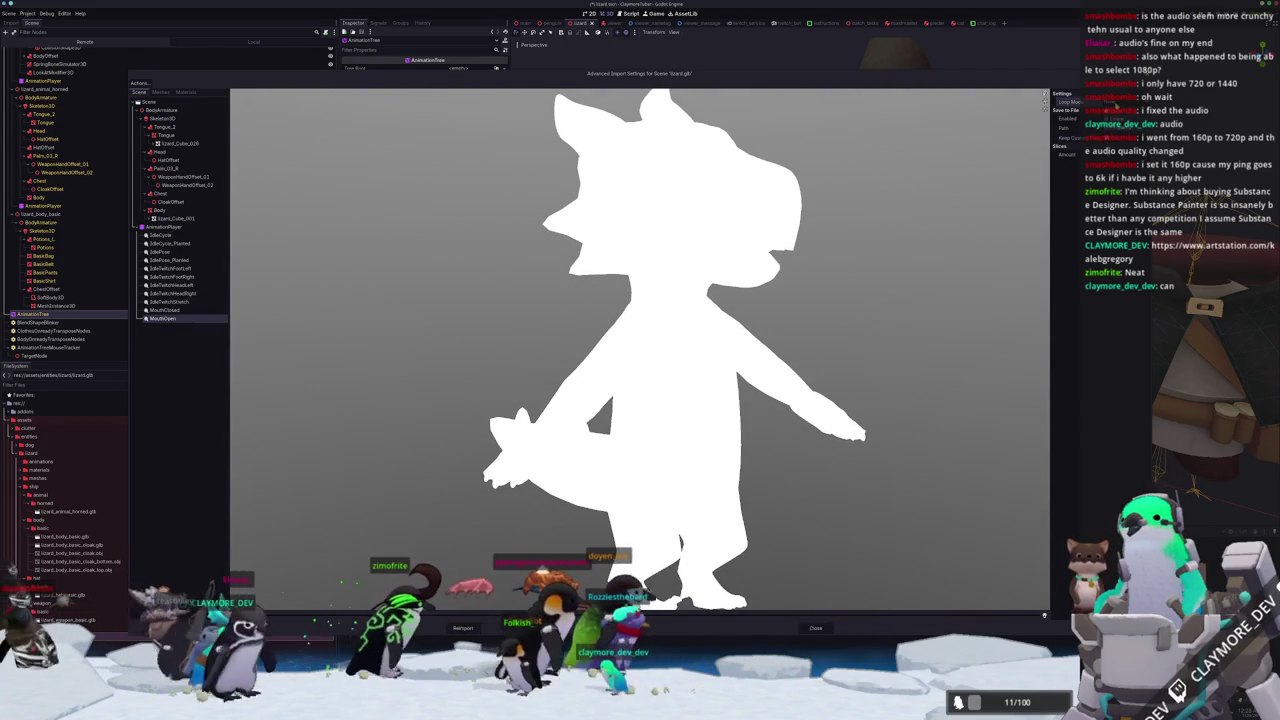
mouse_move(820, 205)
left_mouse_down()
mouse_move(791, 286)
mouse_move(723, 297)
left_mouse_up()
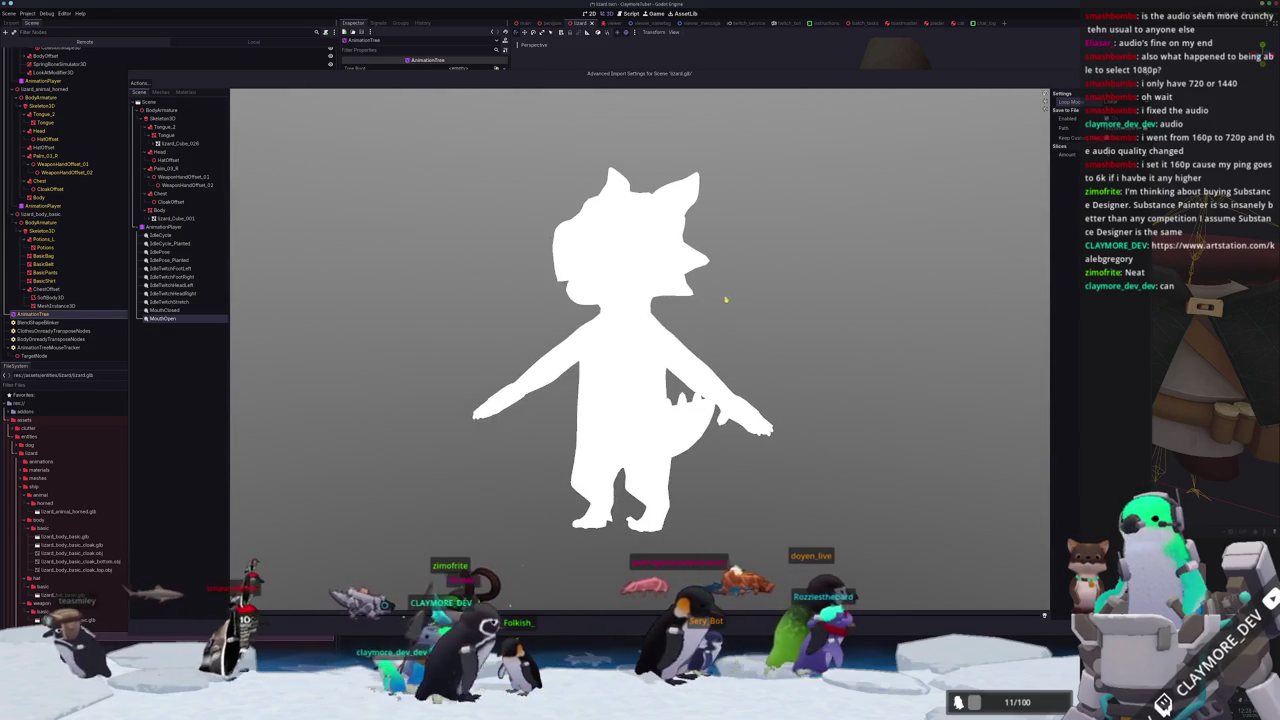
scroll(757, 306, "down", 3)
scroll(757, 306, "up", 3)
Cycle between the IdleCycle and IdleTwitchFootLeft previews, then reimport lizard.glb.
left_click(172, 301)
left_click(172, 294)
left_click(173, 285)
left_click(174, 276)
left_click(176, 268)
left_click(178, 259)
left_click(180, 251)
left_click(182, 243)
left_click(185, 236)
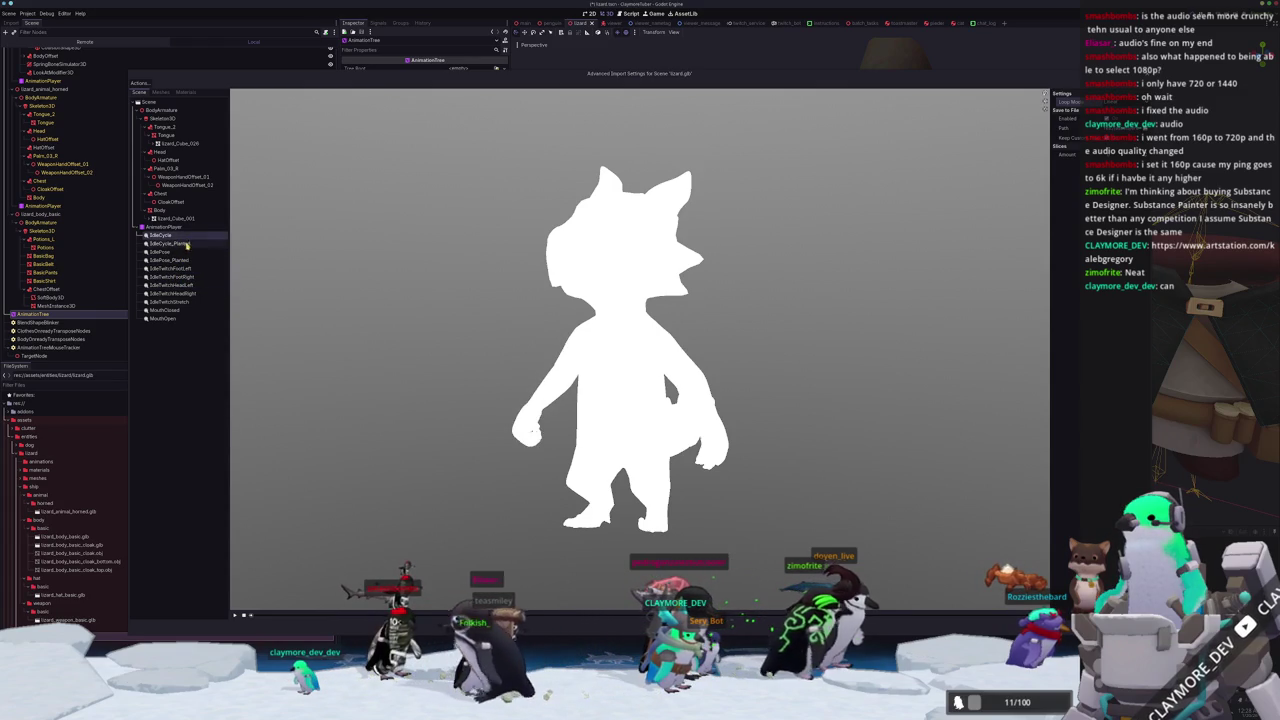
left_click(165, 318)
left_click(170, 301)
left_click(173, 293)
left_click(174, 285)
left_click(176, 276)
left_click(178, 268)
left_click(179, 259)
left_click(181, 251)
left_click(184, 243)
left_click(187, 236)
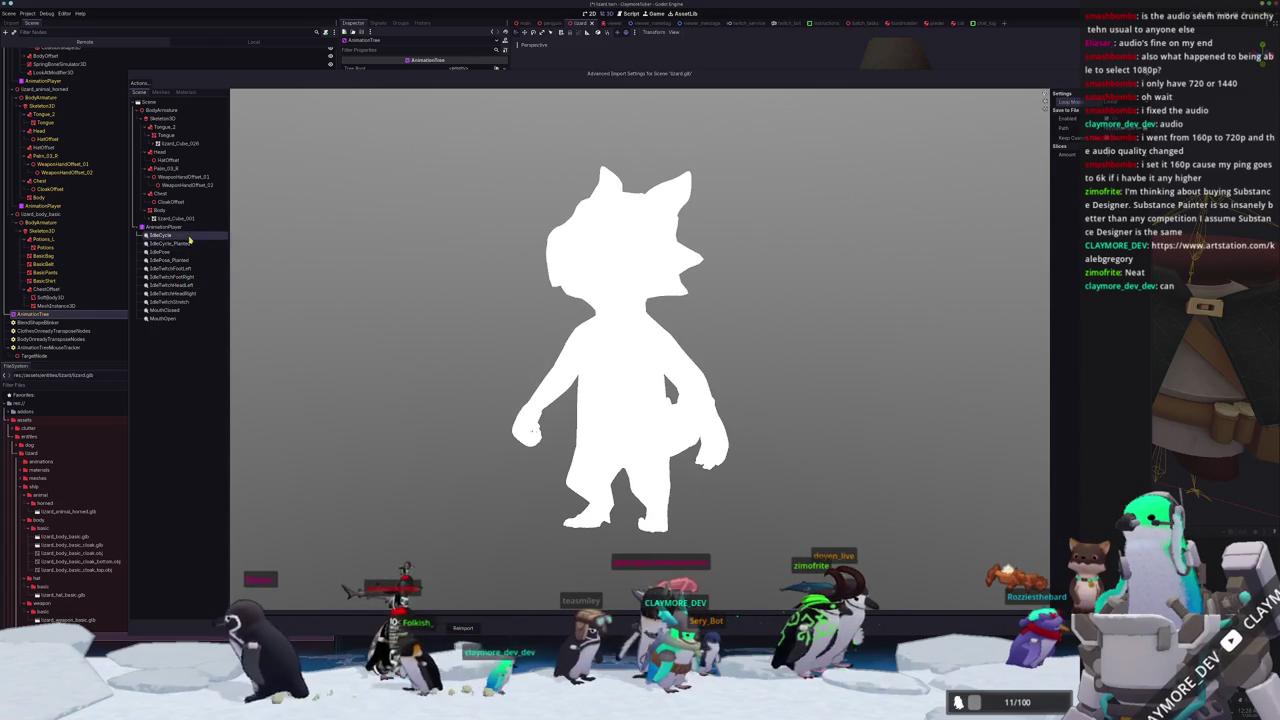
left_click(174, 319)
left_click(177, 301)
left_click(179, 293)
left_click(181, 285)
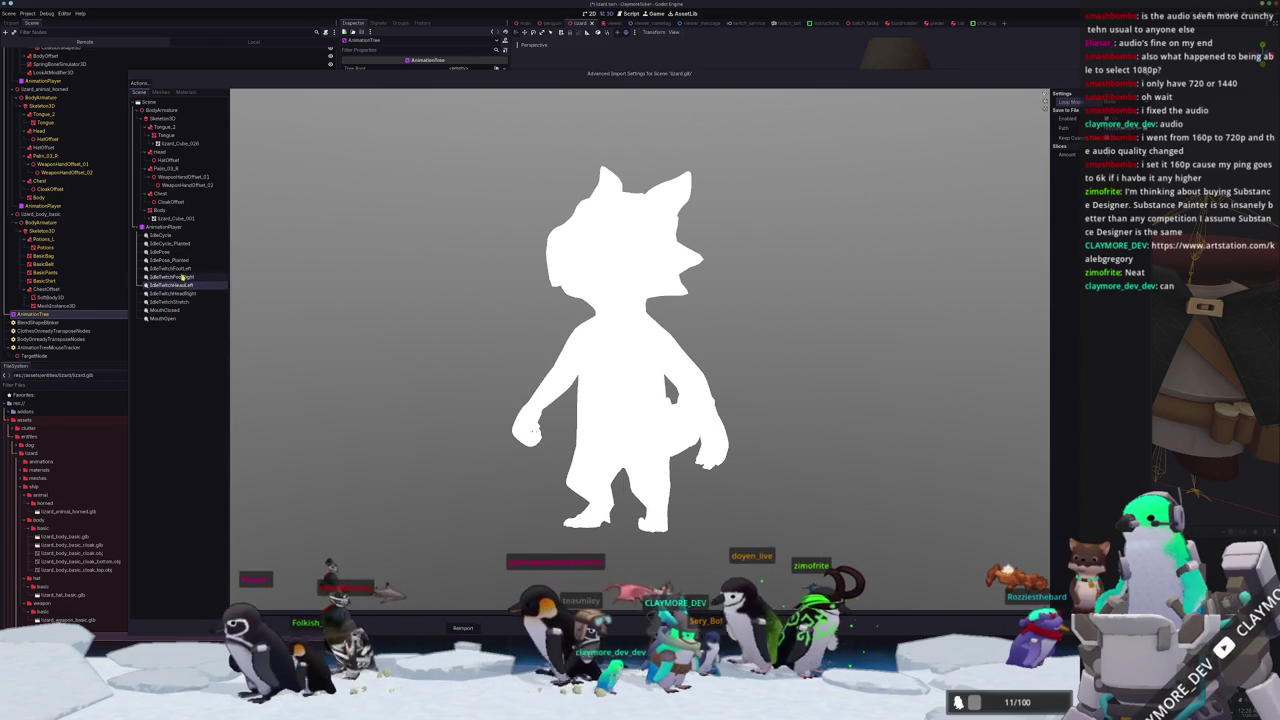
left_click(183, 276)
left_click(185, 268)
left_click(186, 259)
left_click(187, 251)
left_click(188, 243)
left_click(189, 235)
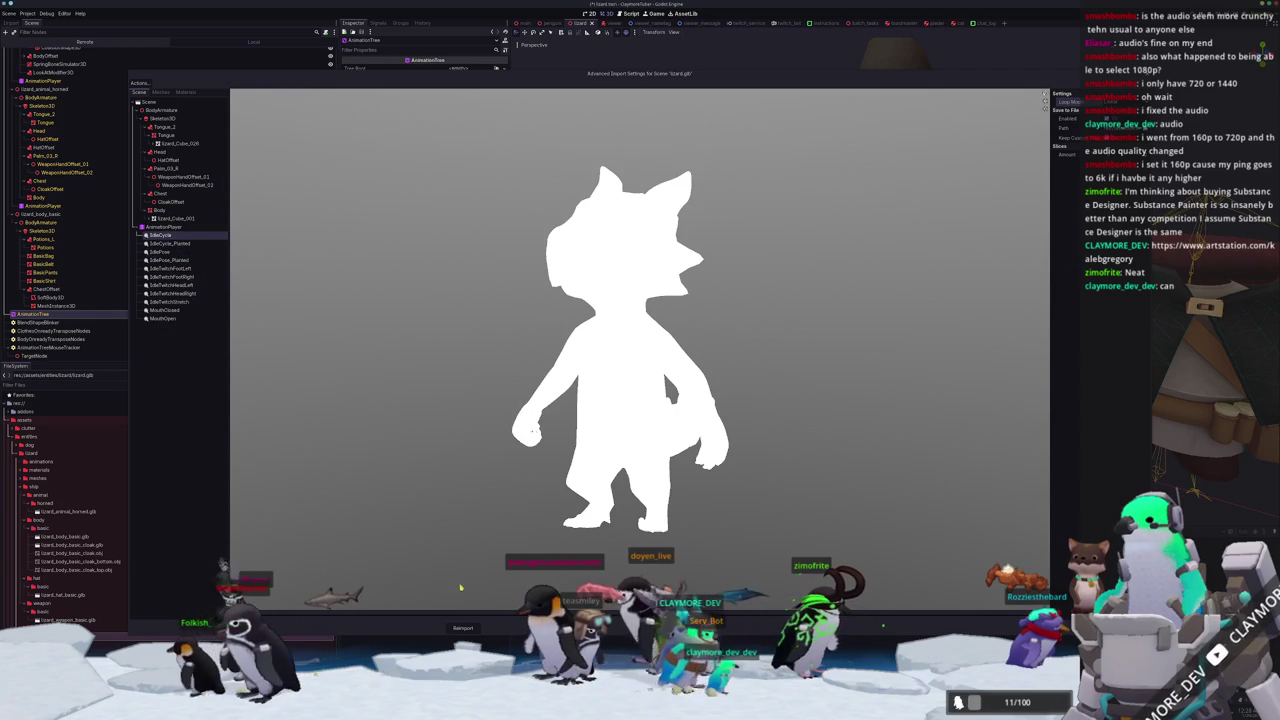
left_click(463, 628)
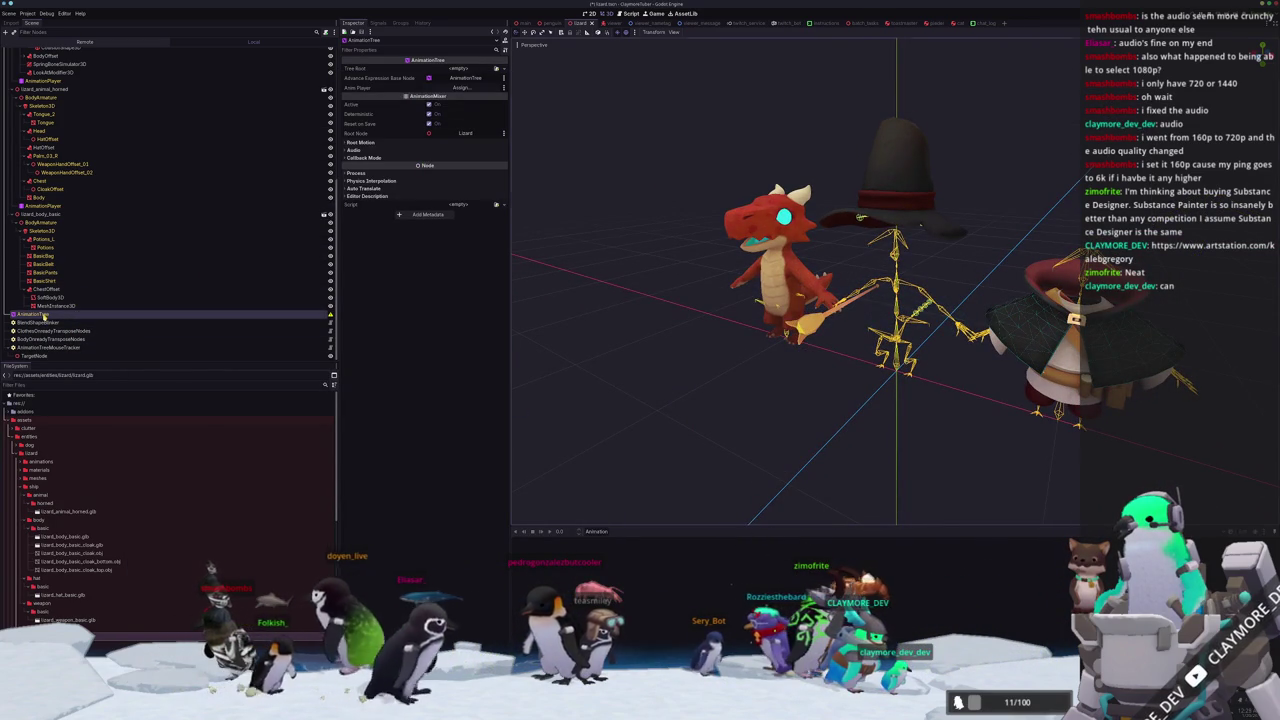
Set the AnimationTree's Tree Root to a new AnimationNodeBlendTree and enlarge the graph panel.
left_click(500, 69)
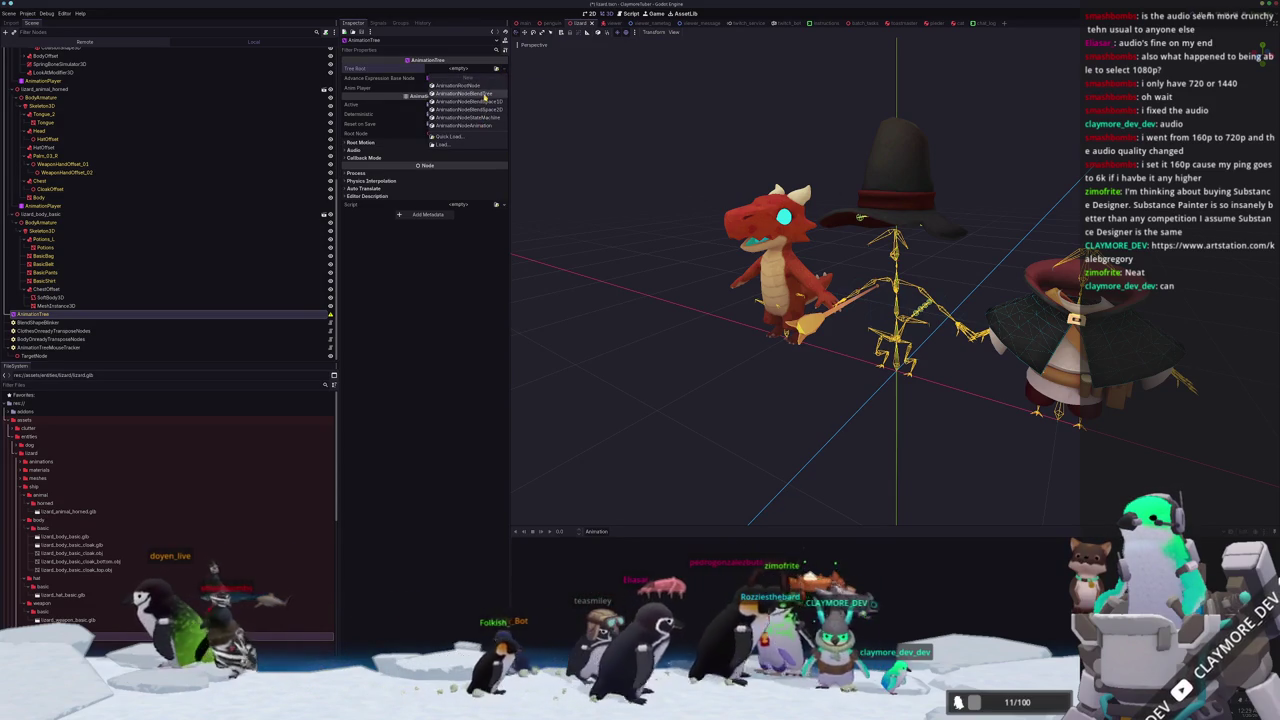
left_click(487, 93)
left_click_drag(818, 528, 818, 297)
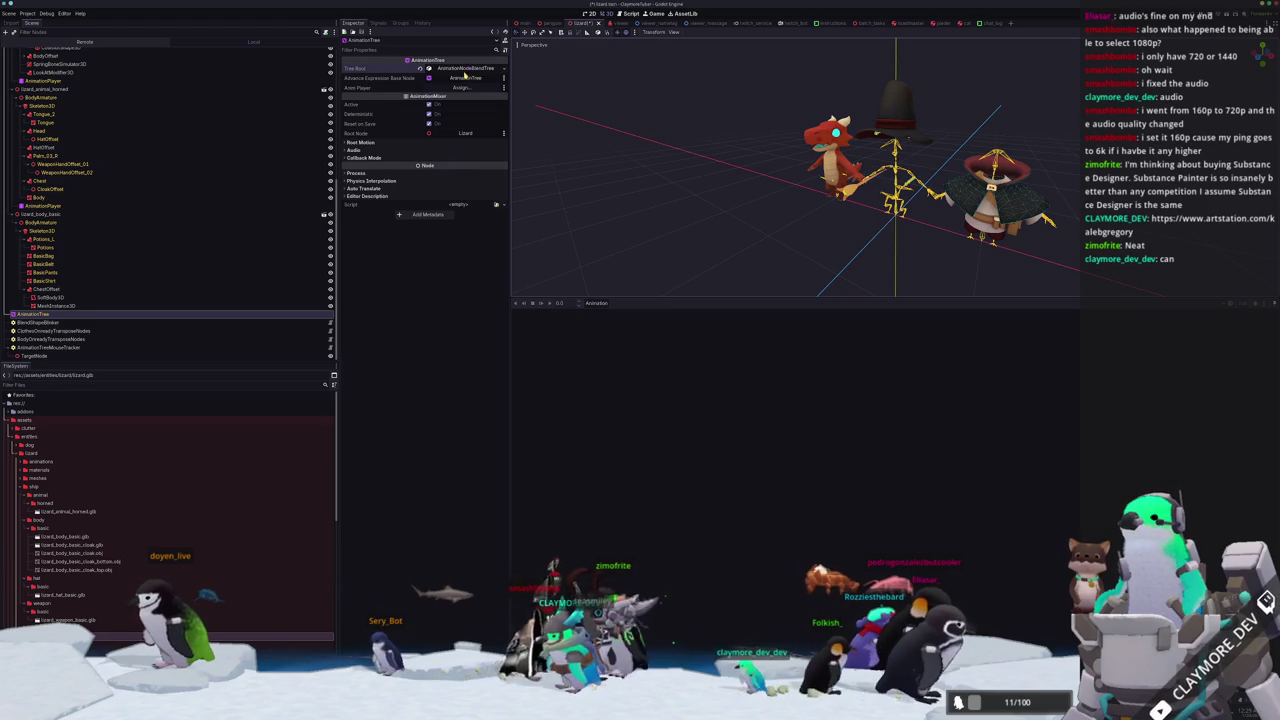
left_click(466, 69)
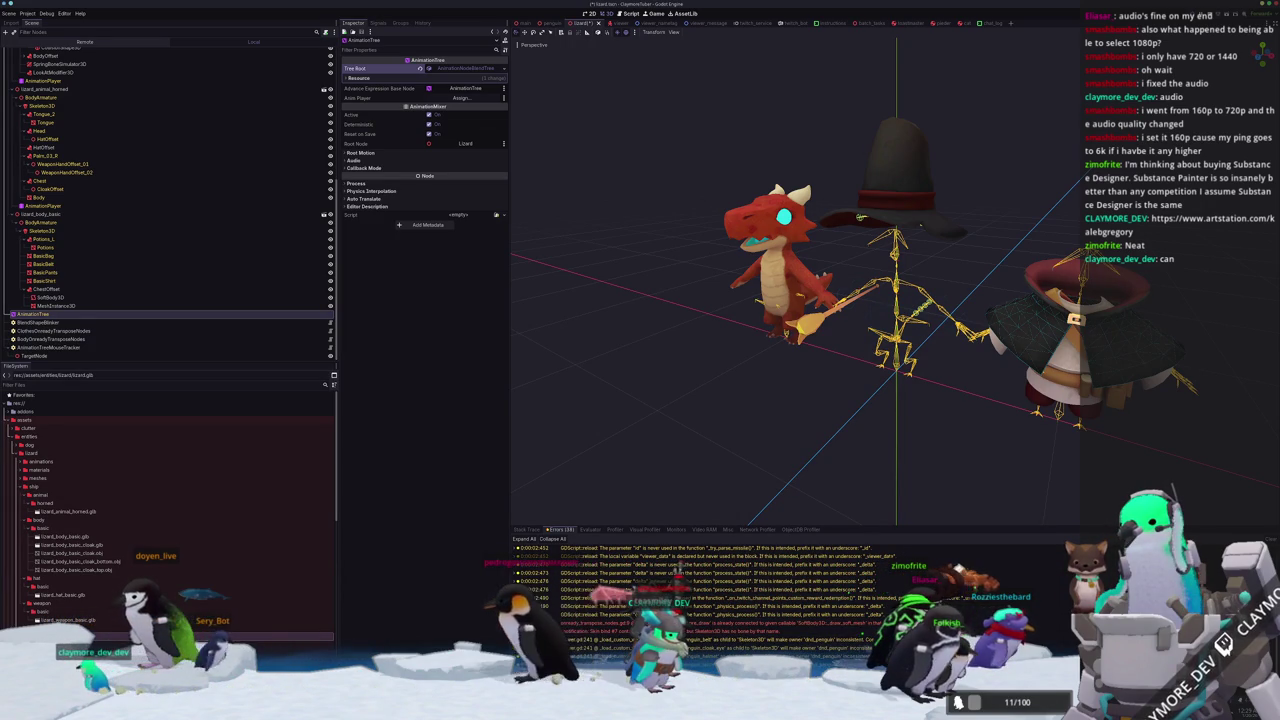
left_click(60, 289)
left_click(96, 316)
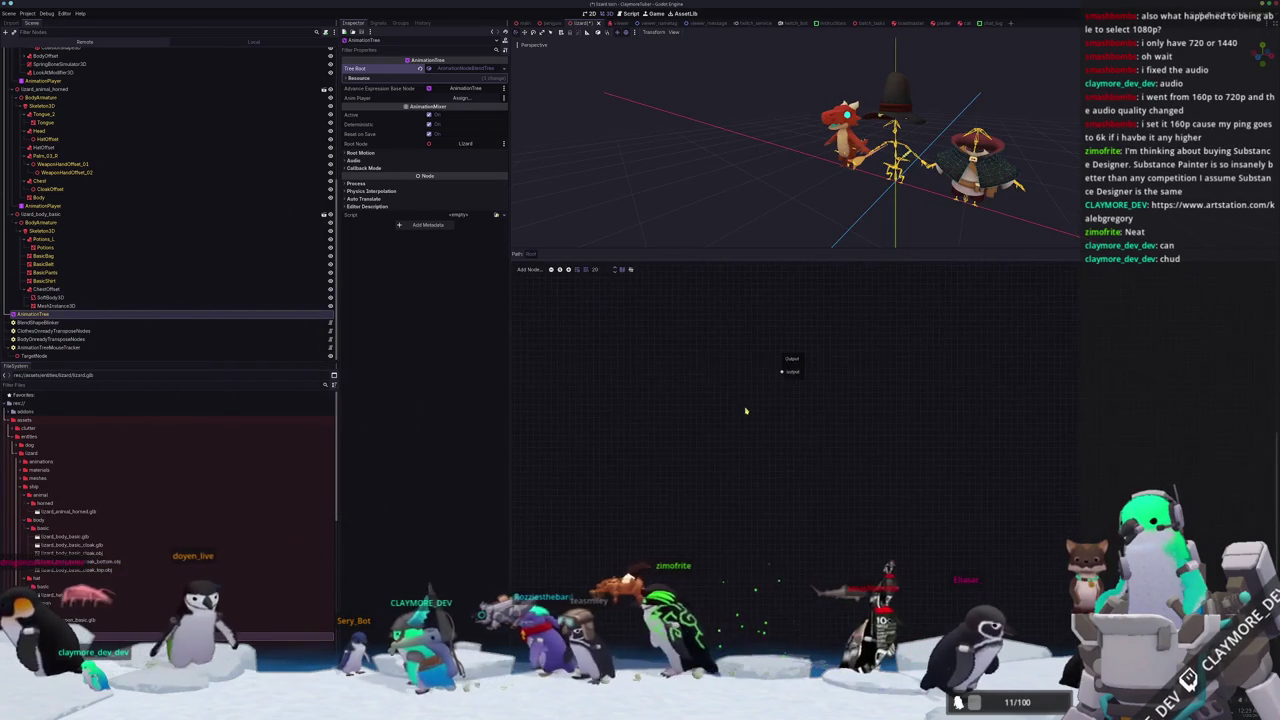
Add a Blend2 node and connect a new Animation node to its input.
right_click(607, 378)
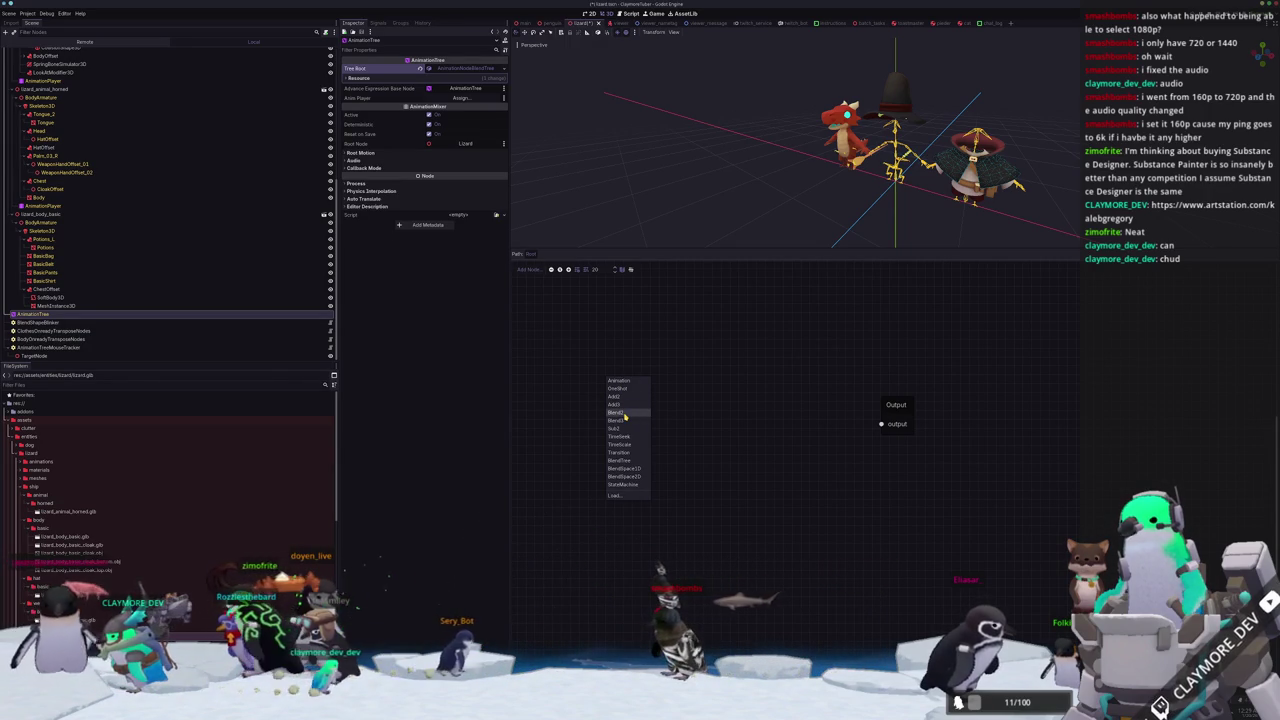
left_click(617, 412)
mouse_move(625, 382)
left_mouse_down()
mouse_move(679, 466)
mouse_move(713, 490)
mouse_move(774, 435)
left_mouse_up()
left_click_drag(662, 472, 643, 442)
left_click(667, 469)
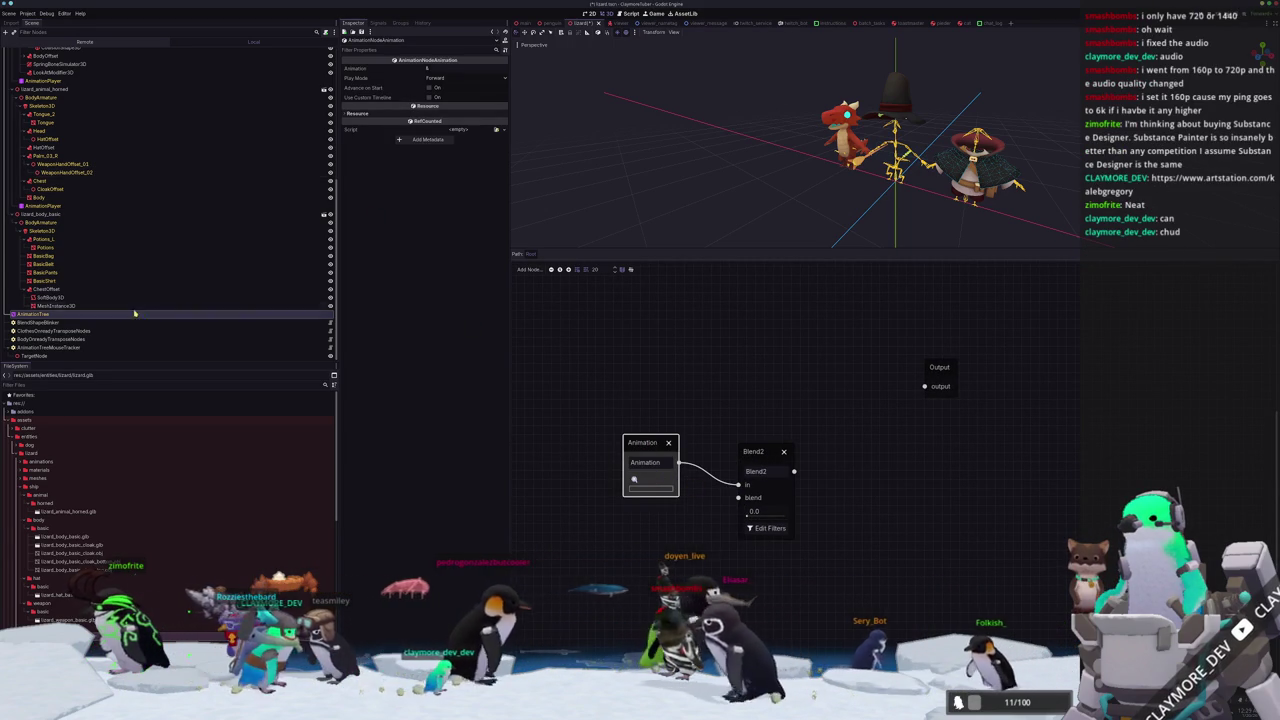
left_click(74, 292)
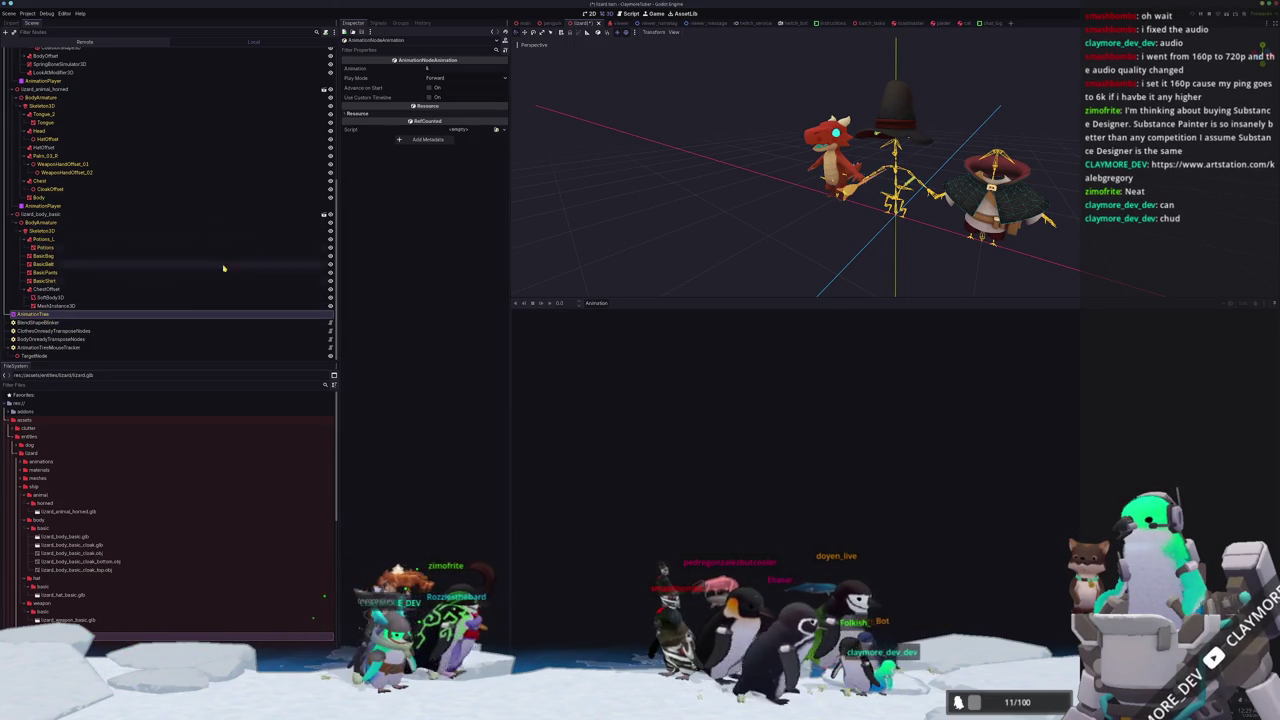
Reselect the AnimationTree node and scroll through its properties in the Inspector.
left_click(358, 113)
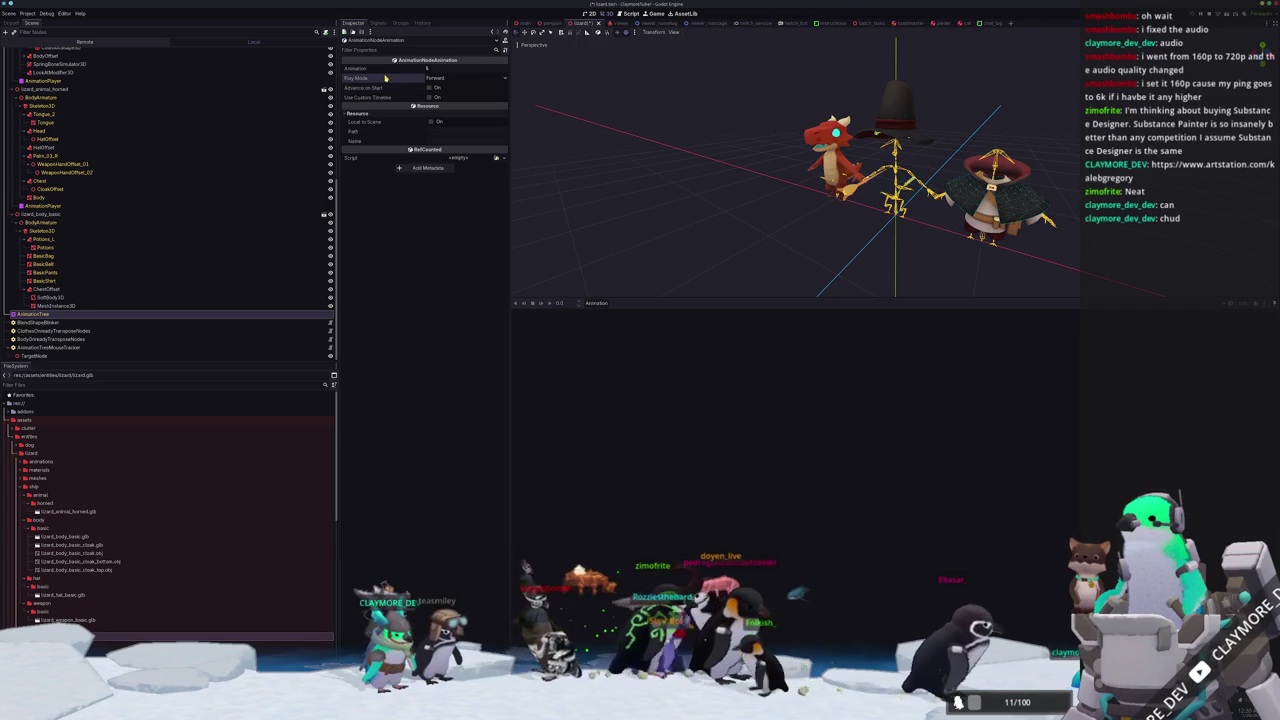
left_click(55, 306)
left_click(48, 316)
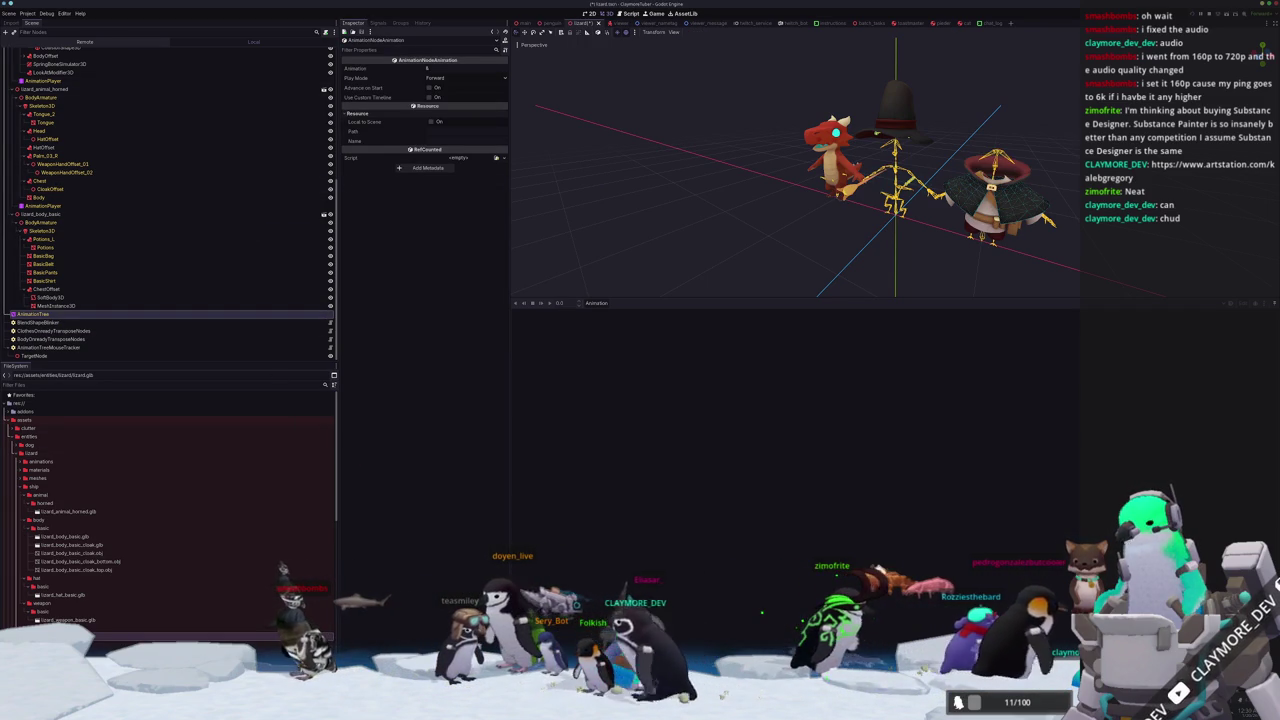
left_click(55, 306)
left_click(48, 314)
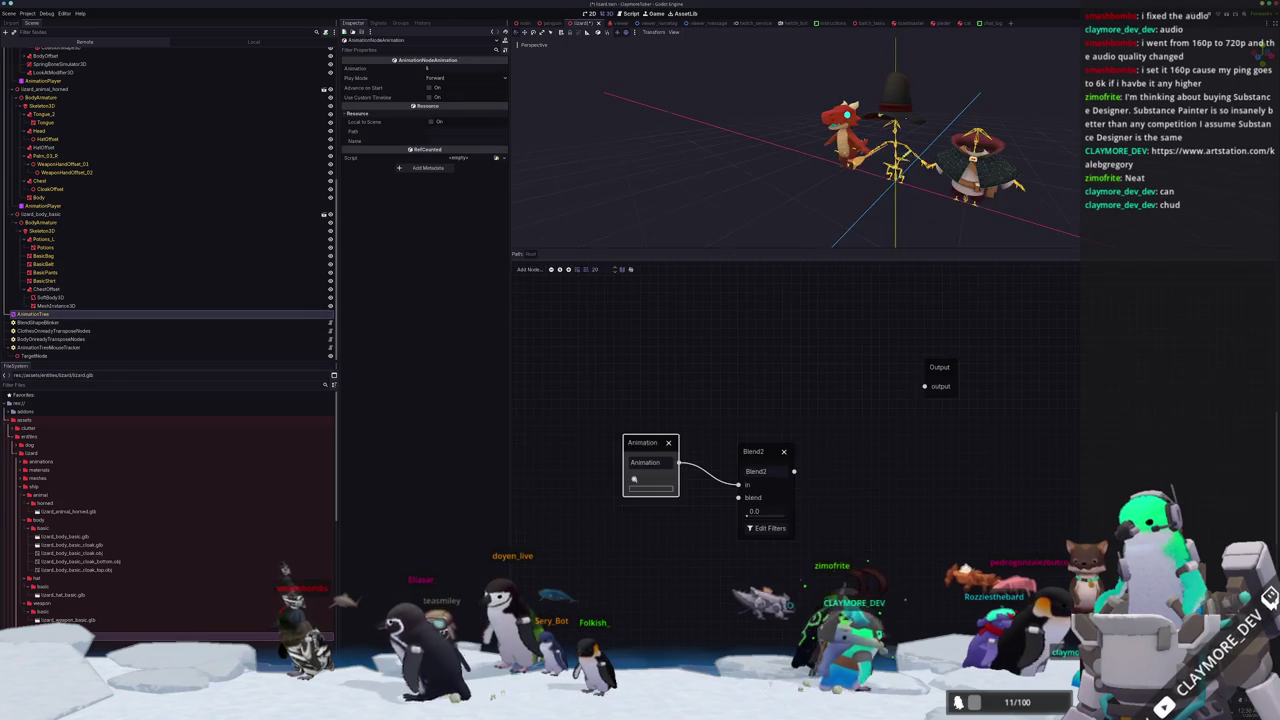
scroll(632, 655, "down", 2)
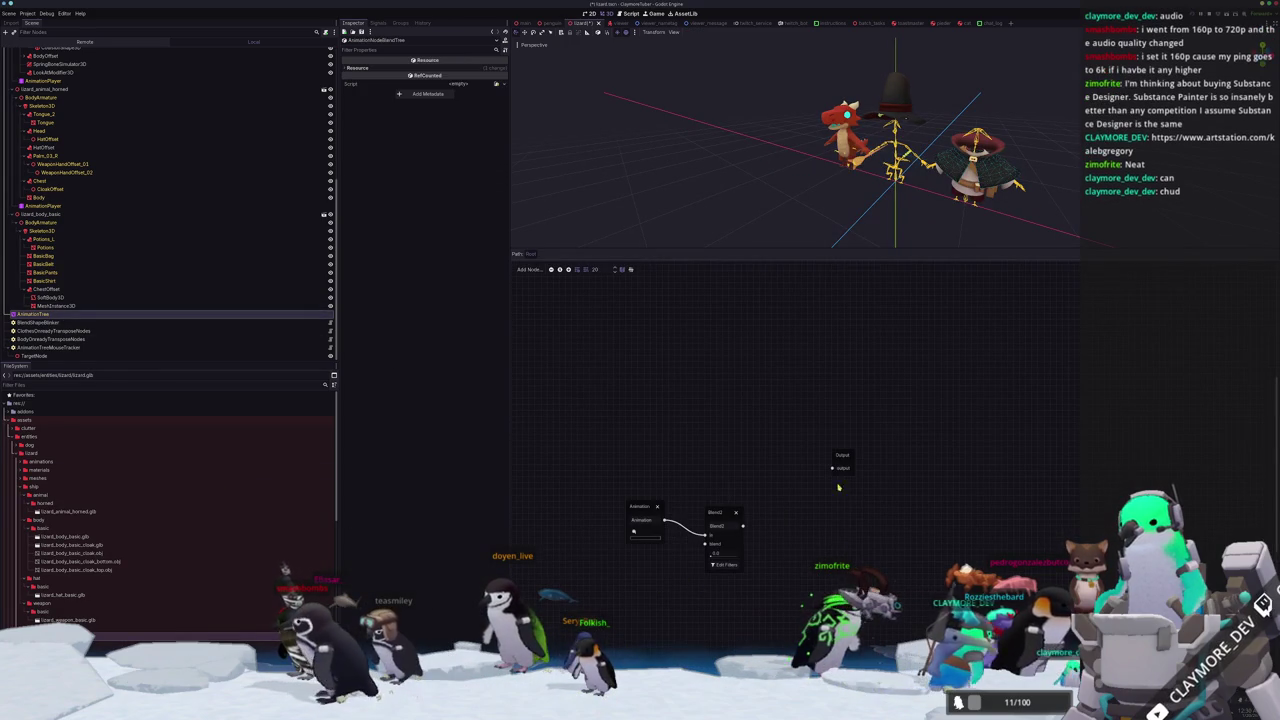
Check the node's signals and groups, then start assigning the AnimationTree's Anim Player.
left_click(377, 22)
left_click(401, 22)
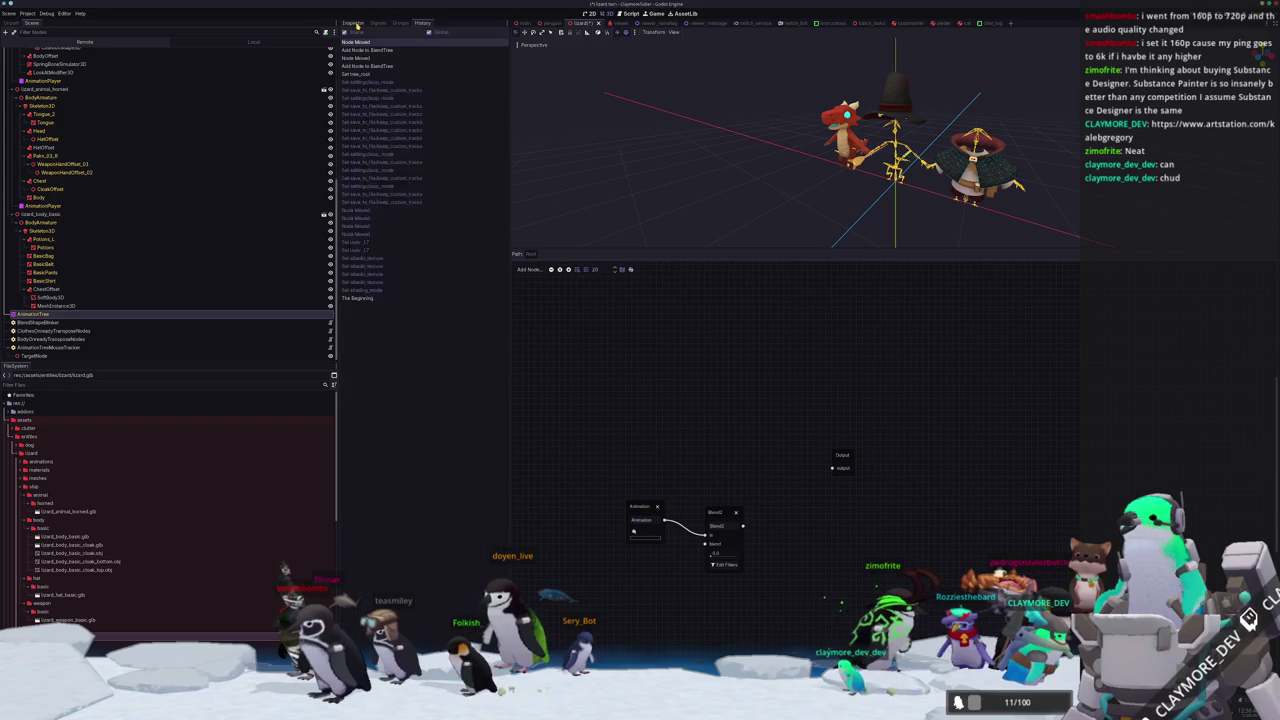
left_click(353, 22)
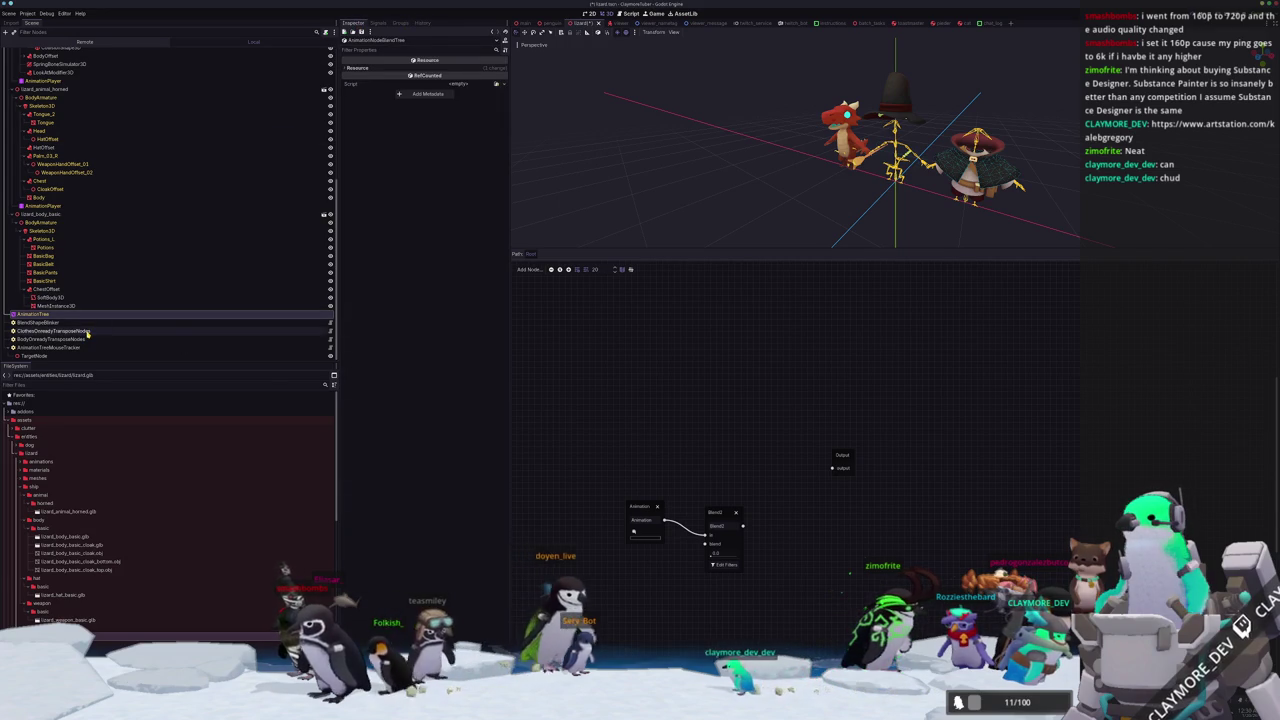
left_click(35, 314)
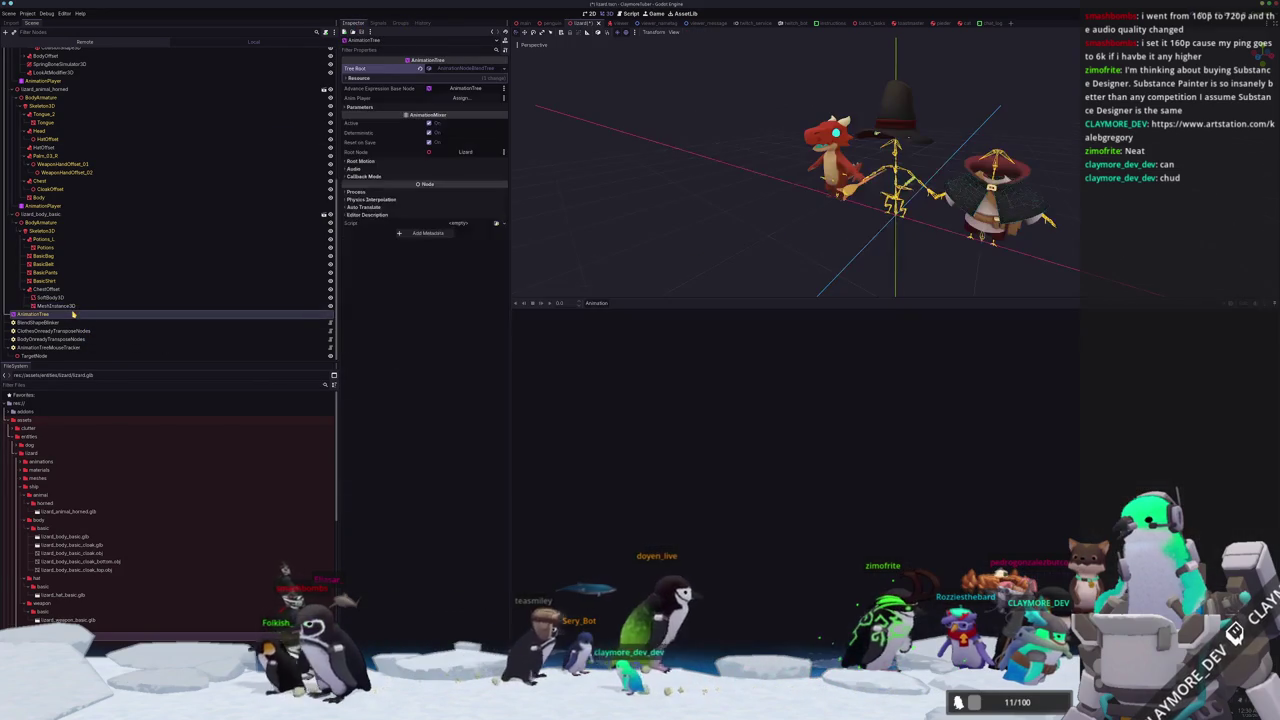
left_click(461, 98)
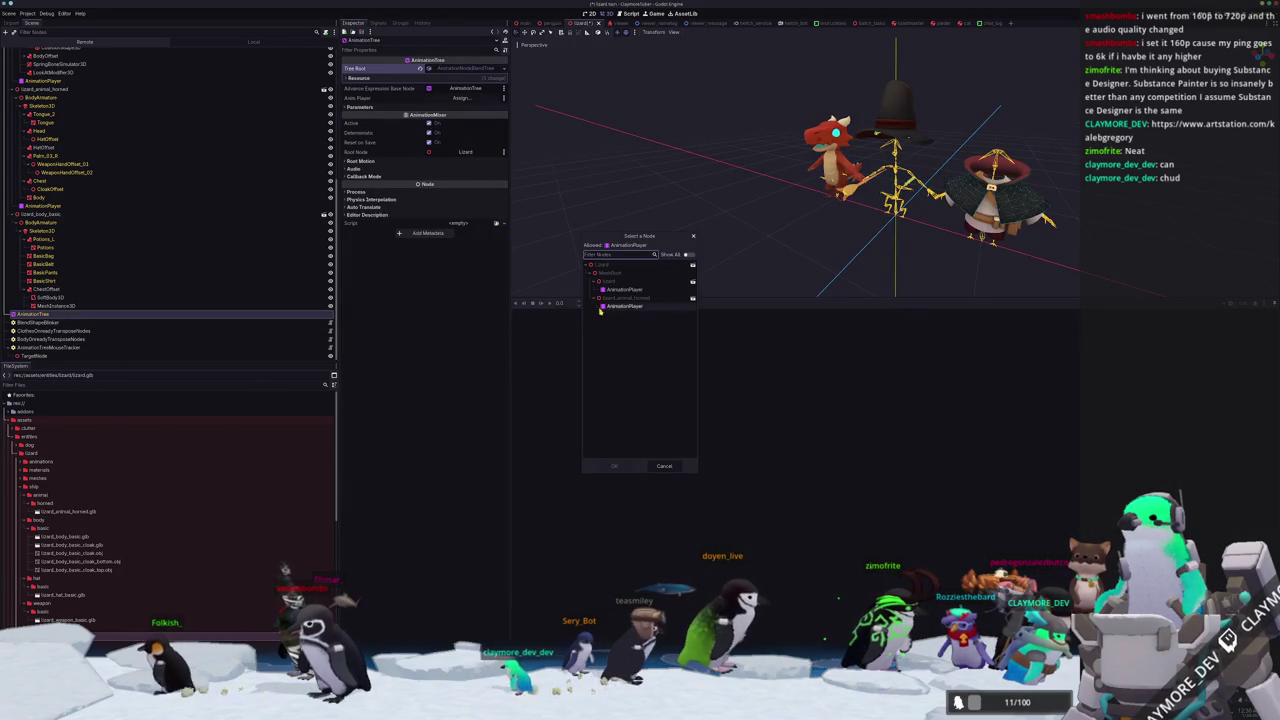
Set the tree's Anim Player to AnimationPlayer and reposition the Animation-to-Blend2 graph.
double_click(625, 289)
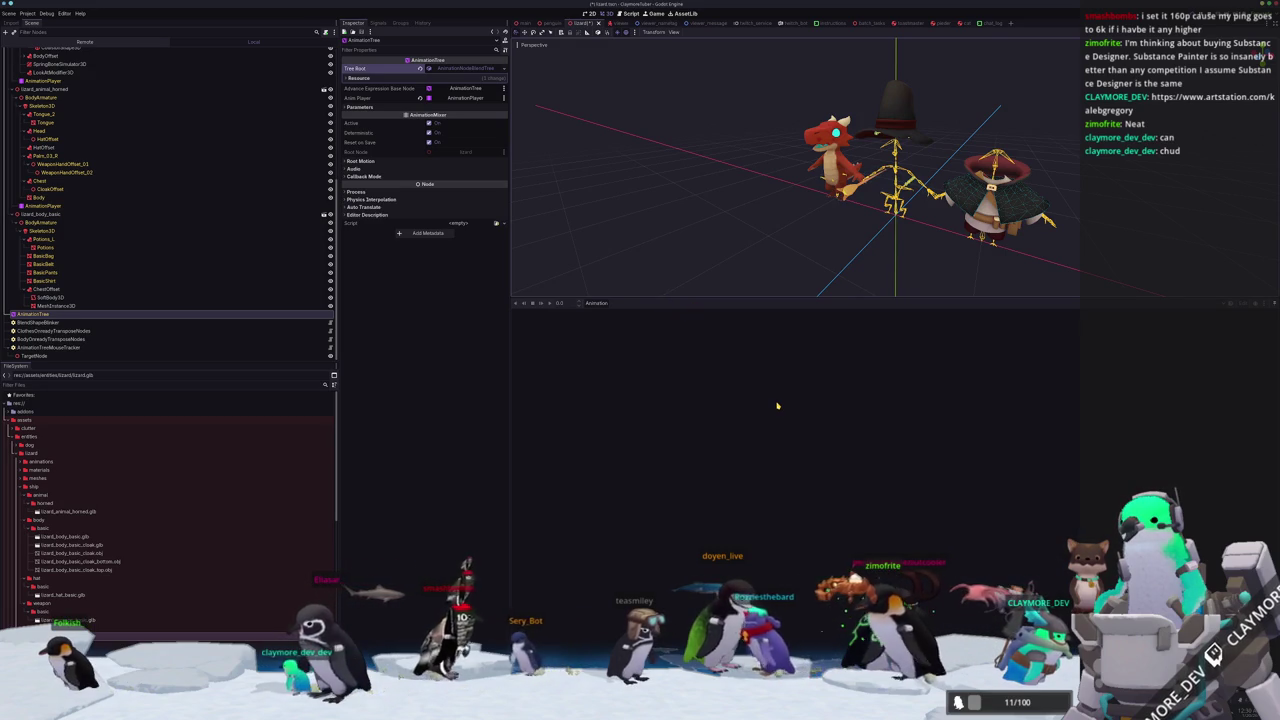
scroll(808, 280, "up", 5)
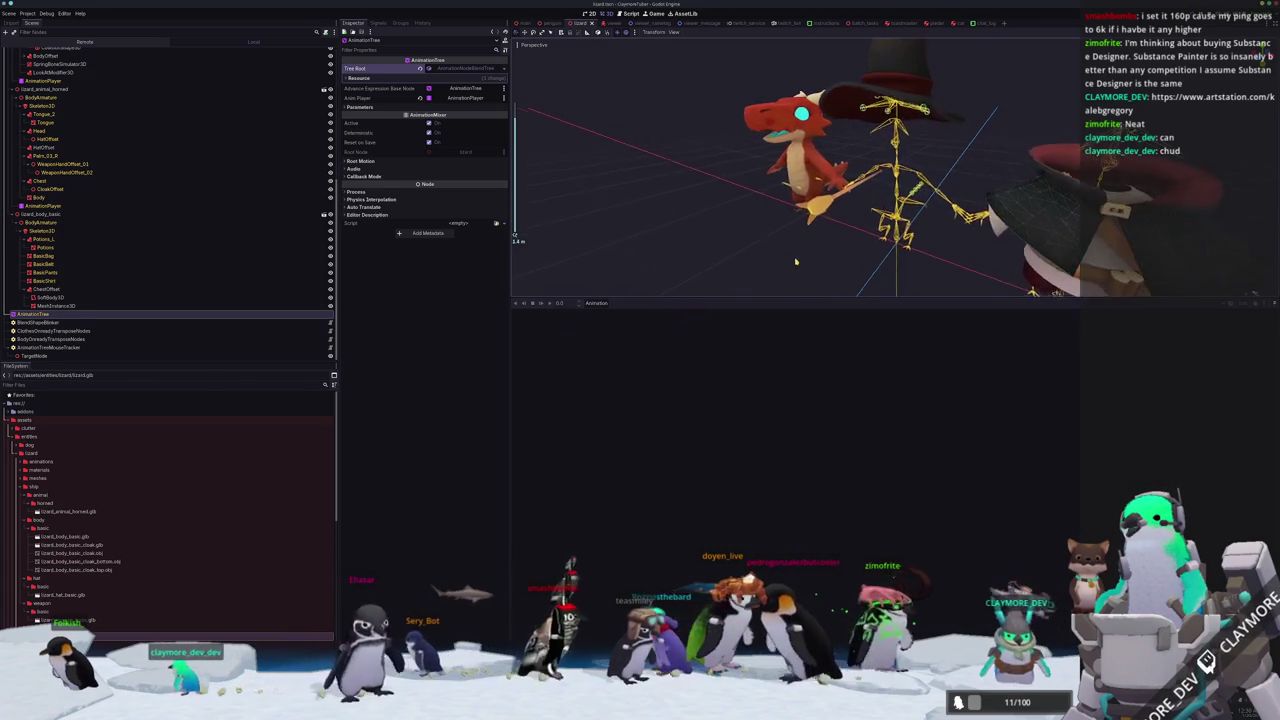
scroll(808, 268, "down", 3)
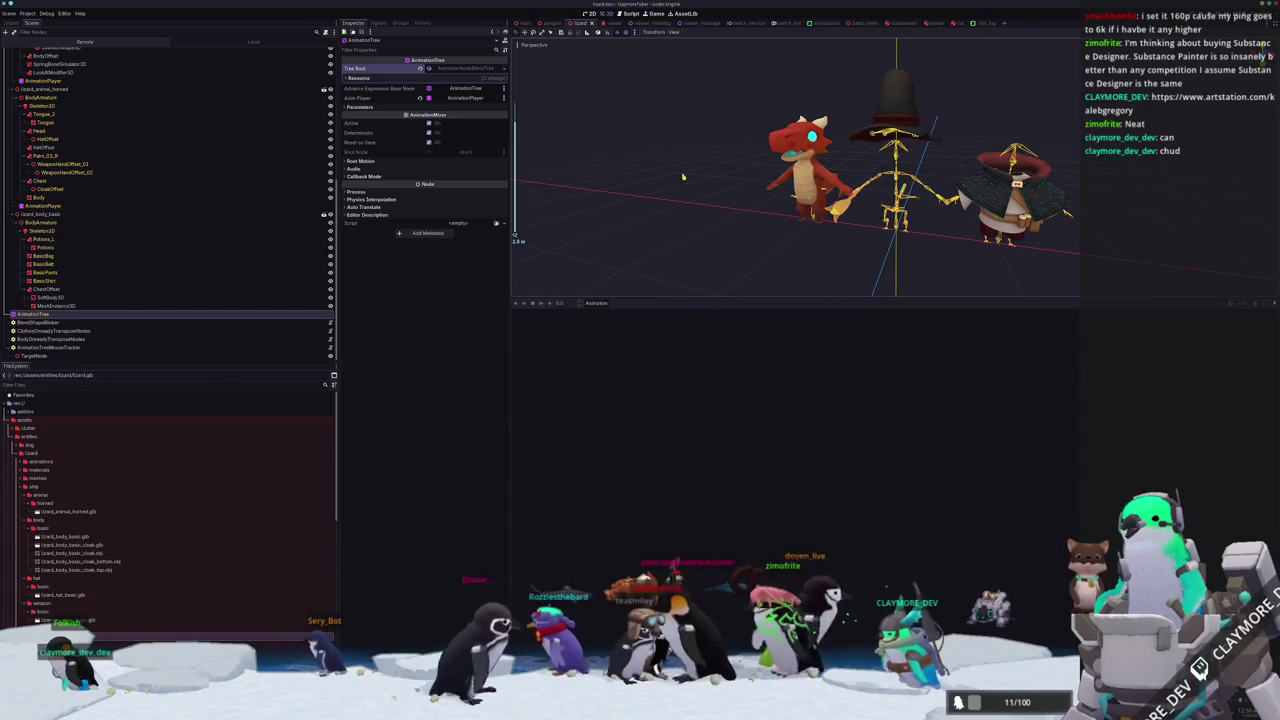
left_click(461, 68)
left_click(461, 68)
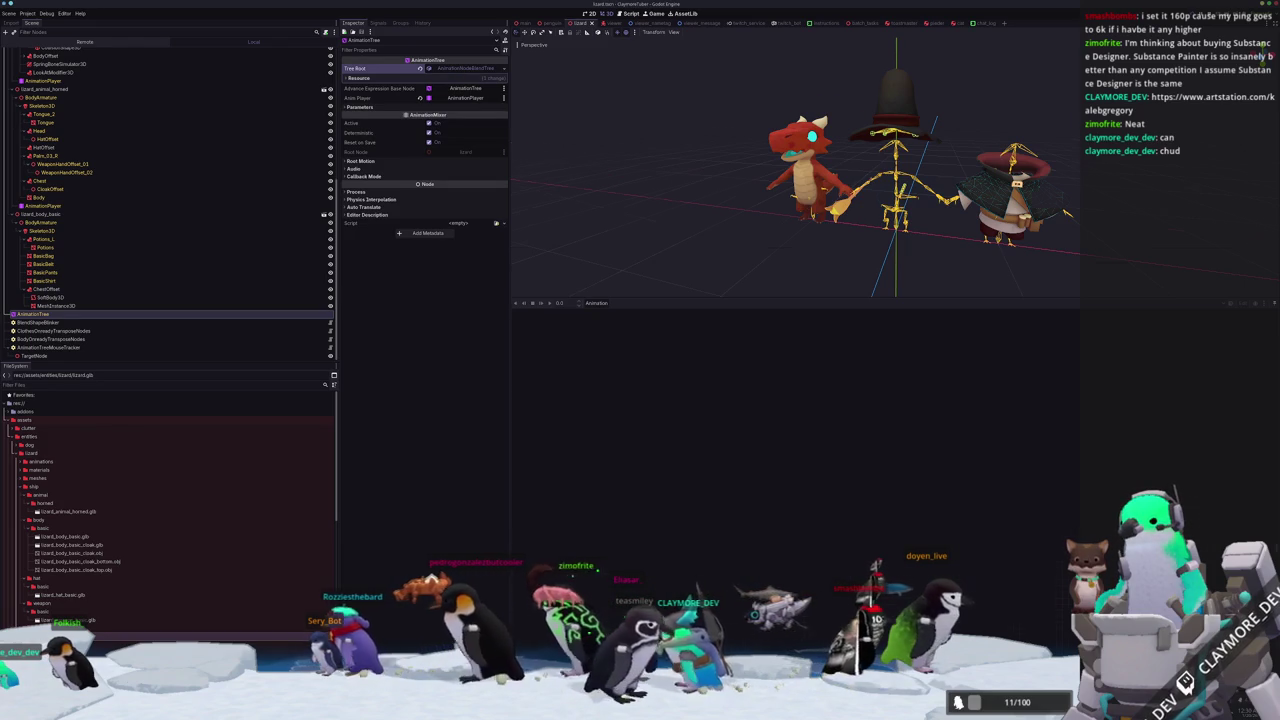
scroll(733, 463, "up", 5)
left_click_drag(733, 463, 850, 487)
left_click(705, 379)
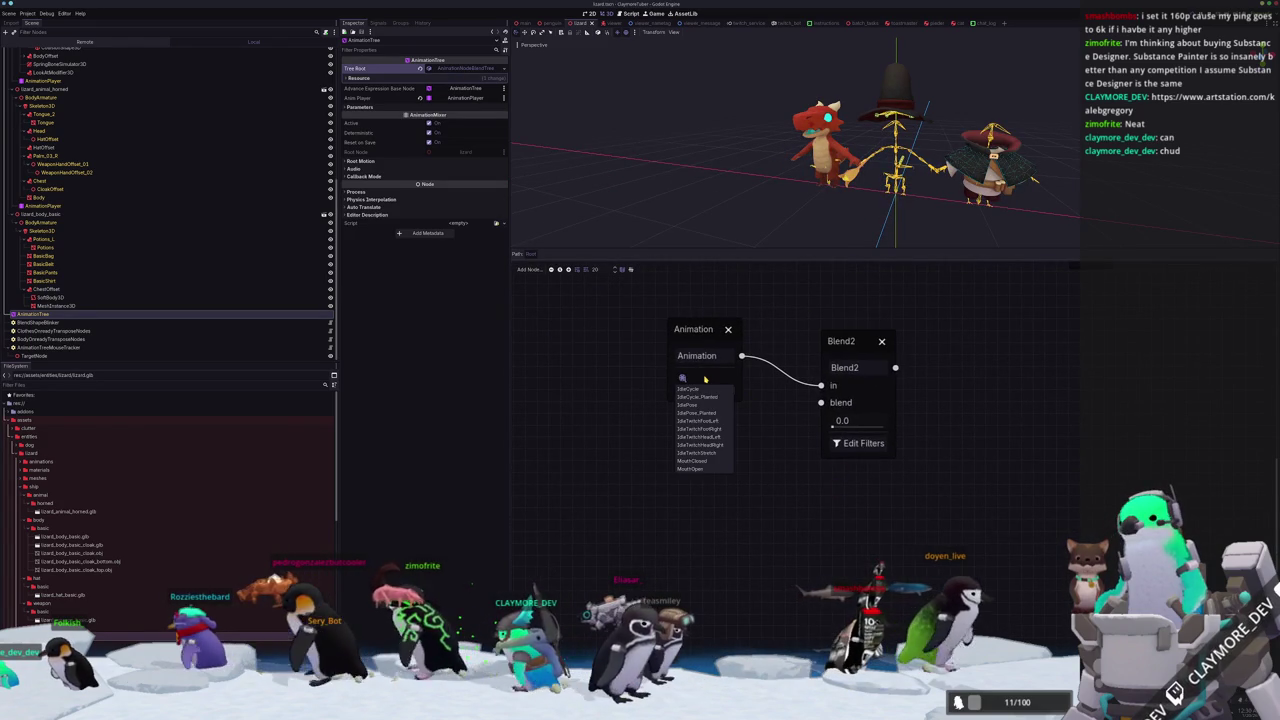
Set the Animation node to MouthClosed and add a MouthOpen node into Blend2's blend input.
left_click(694, 461)
mouse_move(800, 415)
left_mouse_down()
mouse_move(740, 464)
mouse_move(689, 445)
mouse_move(695, 424)
left_mouse_up()
left_click(752, 464)
left_click(712, 481)
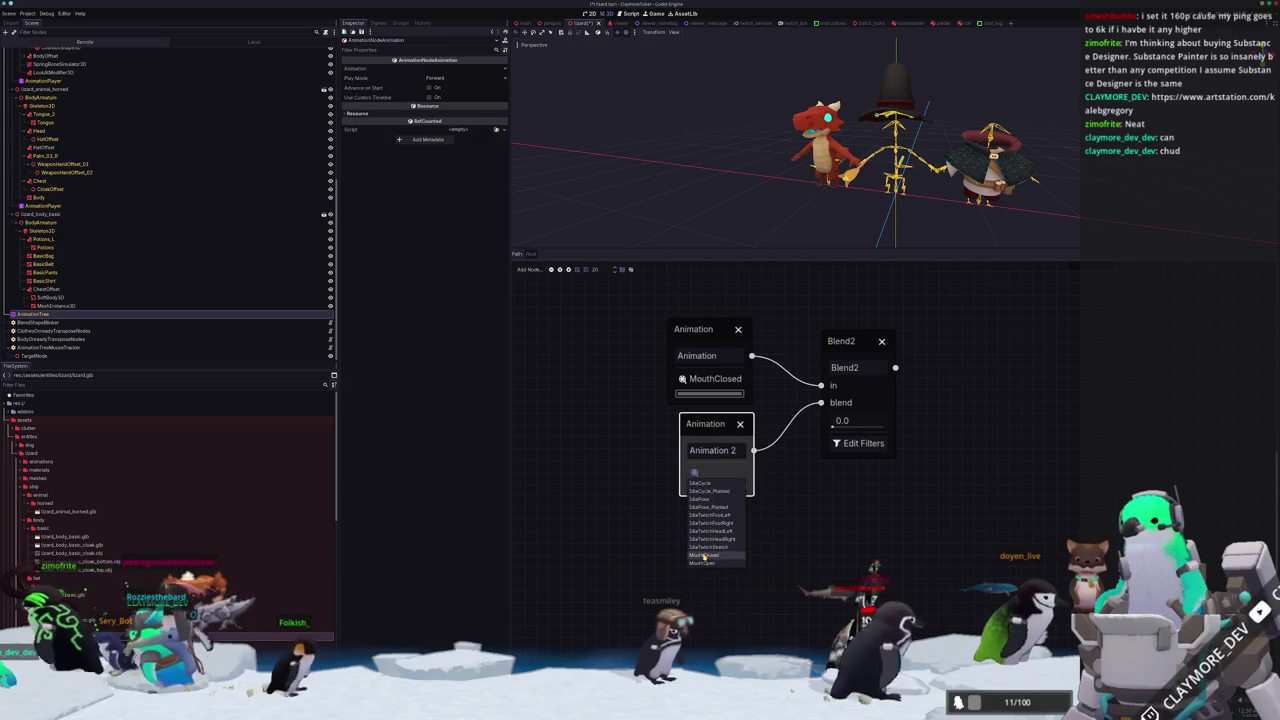
left_click(704, 563)
left_click_drag(705, 424, 694, 424)
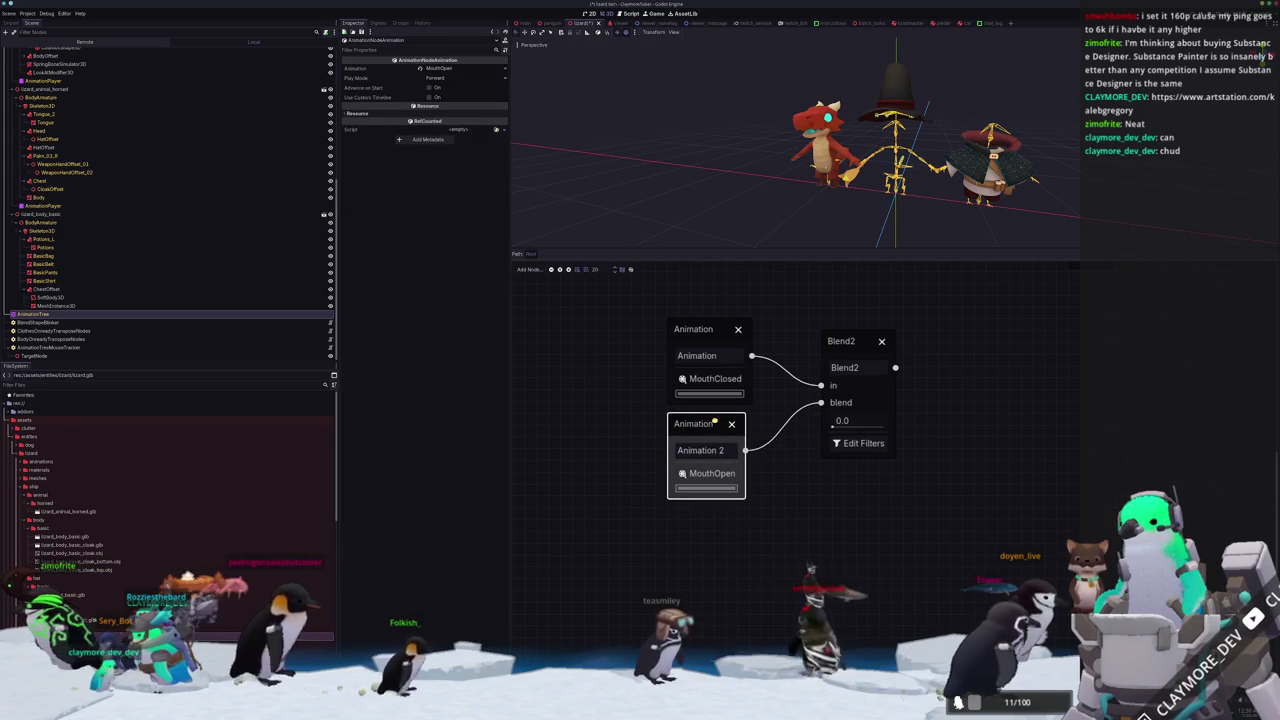
scroll(853, 434, "down", 1)
mouse_move(853, 434)
left_mouse_down()
mouse_move(760, 440)
mouse_move(738, 516)
mouse_move(782, 426)
mouse_move(772, 394)
mouse_move(896, 410)
left_mouse_up()
Add Blend2 2 after Blend2 and filter it to the LowerJaw and Tongue_2 tracks.
left_click(784, 456)
left_click(805, 464)
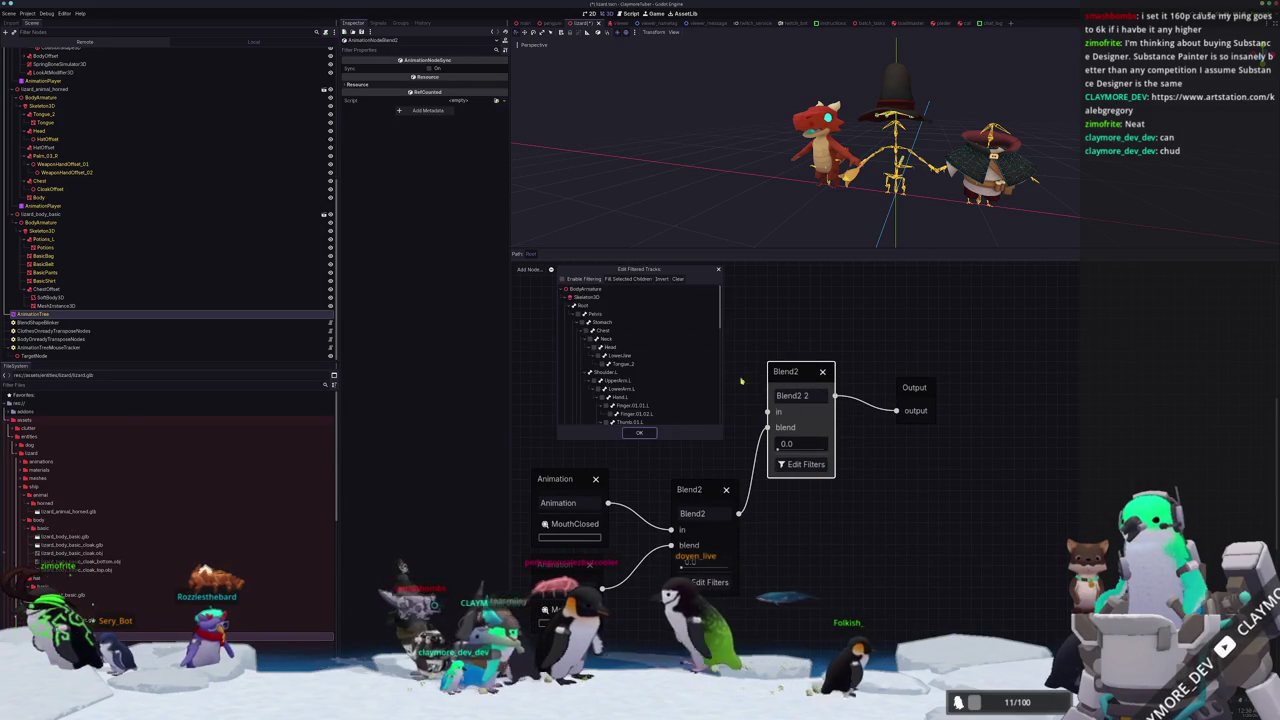
left_click(564, 279)
left_click(598, 356)
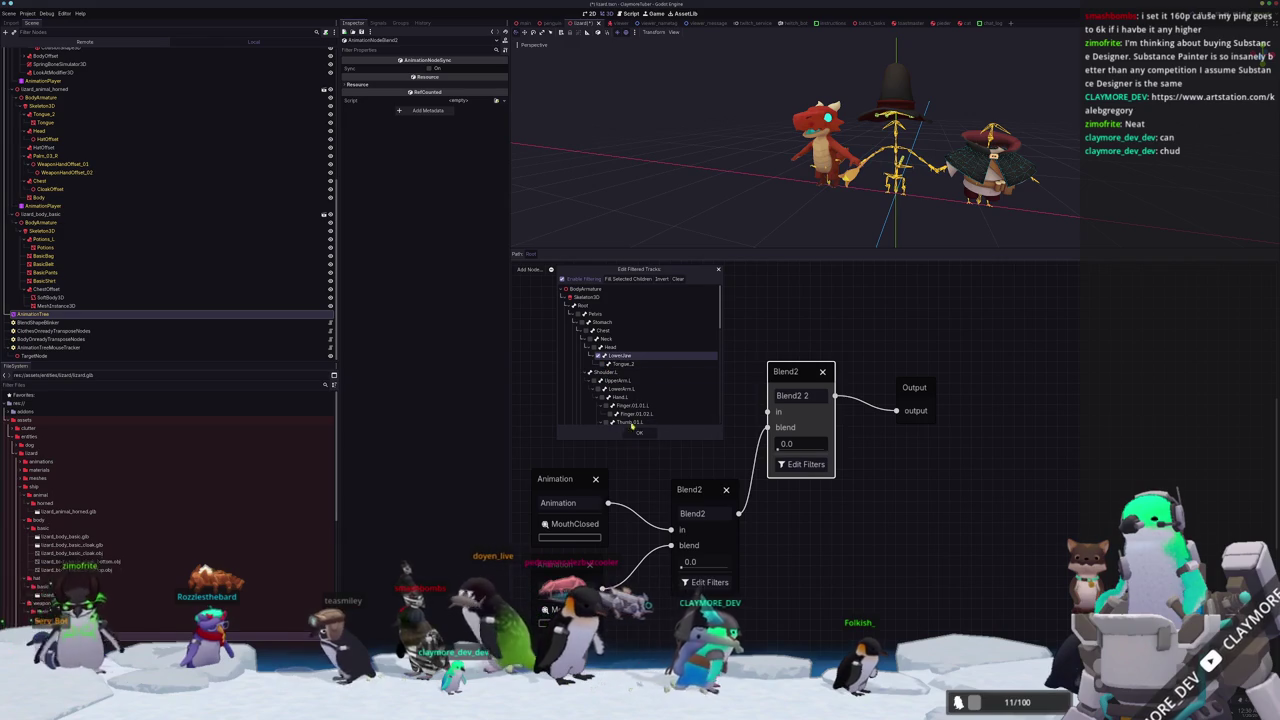
left_click(606, 364)
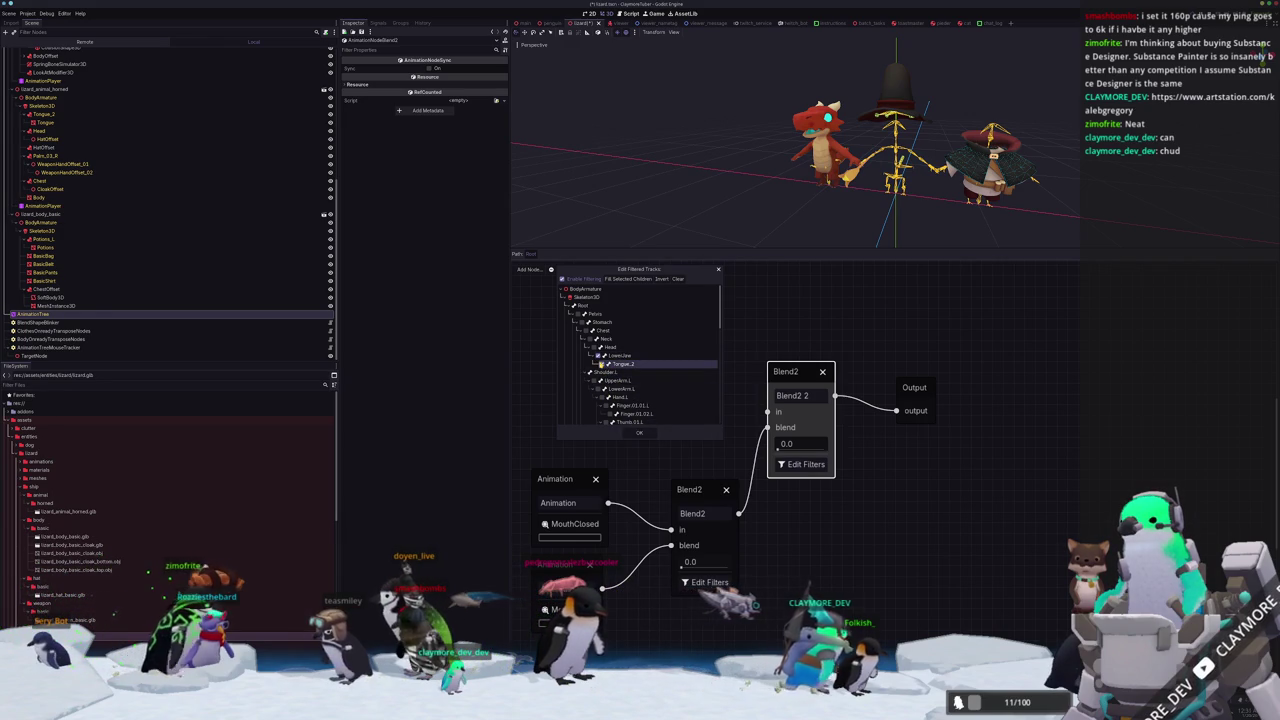
left_click(638, 435)
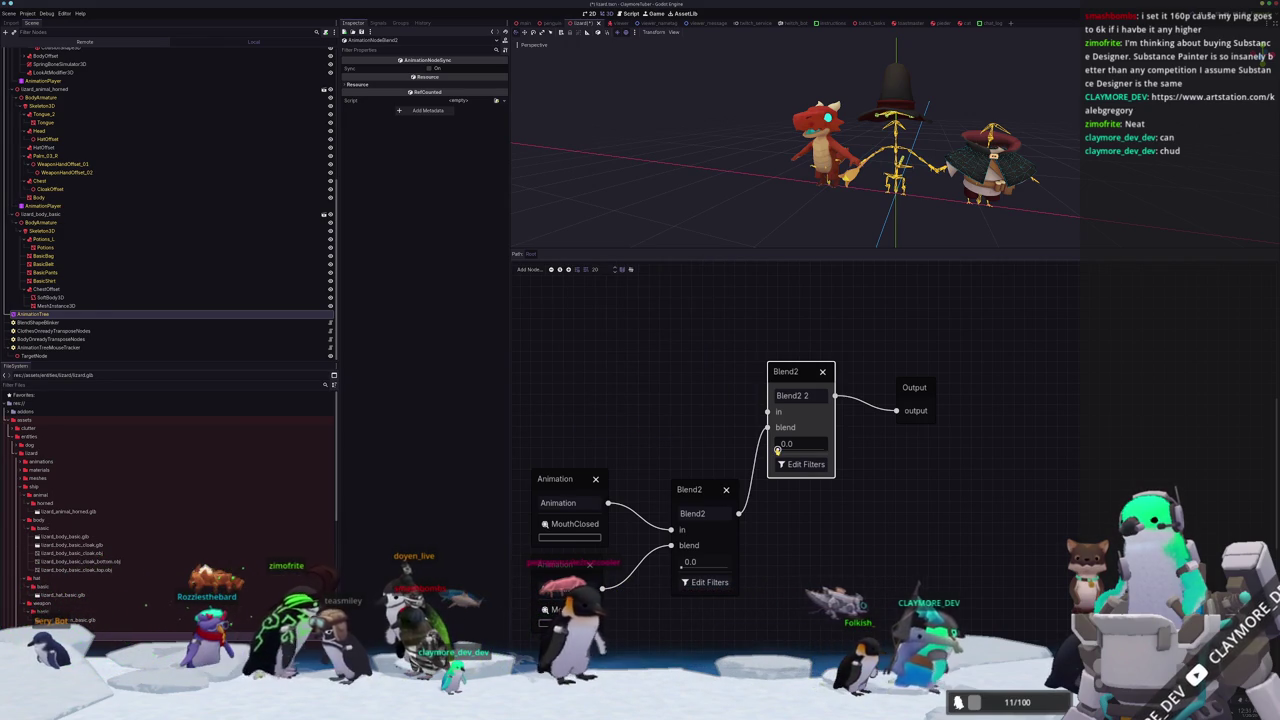
Rearrange the graph and pull a new wire from Blend2 2's input.
left_click_drag(790, 449, 853, 449)
scroll(800, 180, "up", 5)
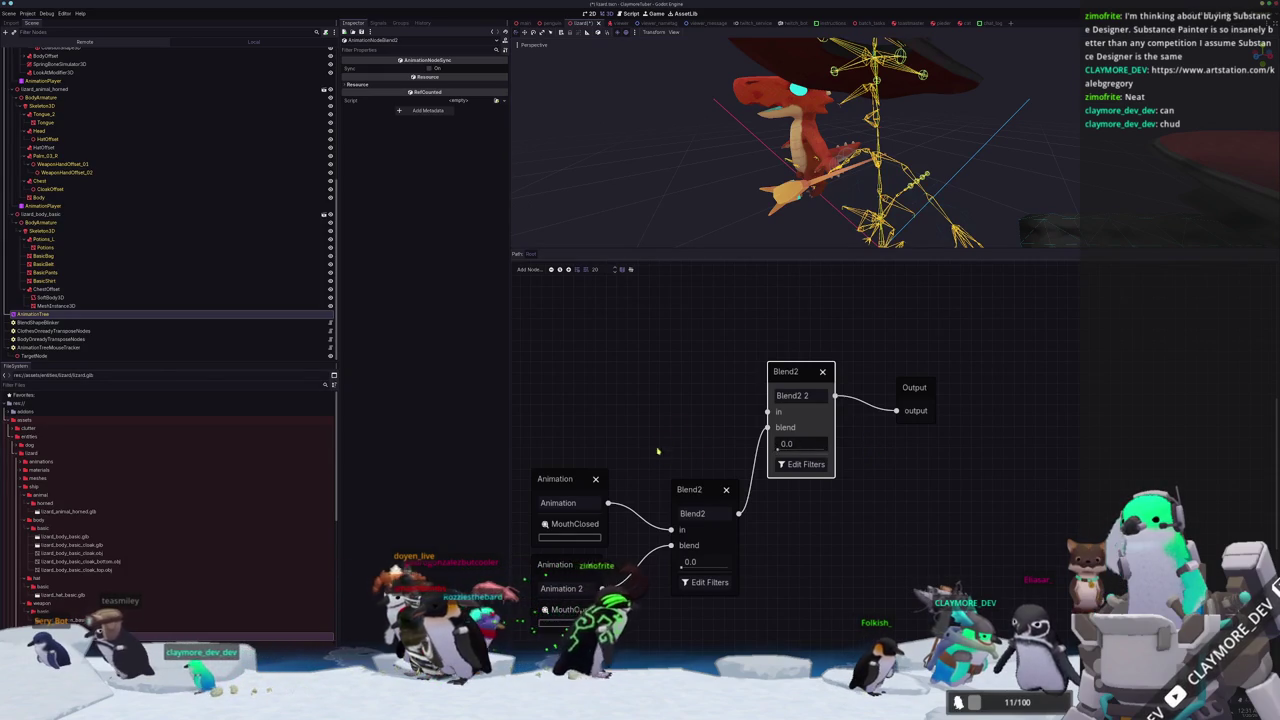
scroll(655, 457, "down", 2)
left_click_drag(735, 379, 643, 371)
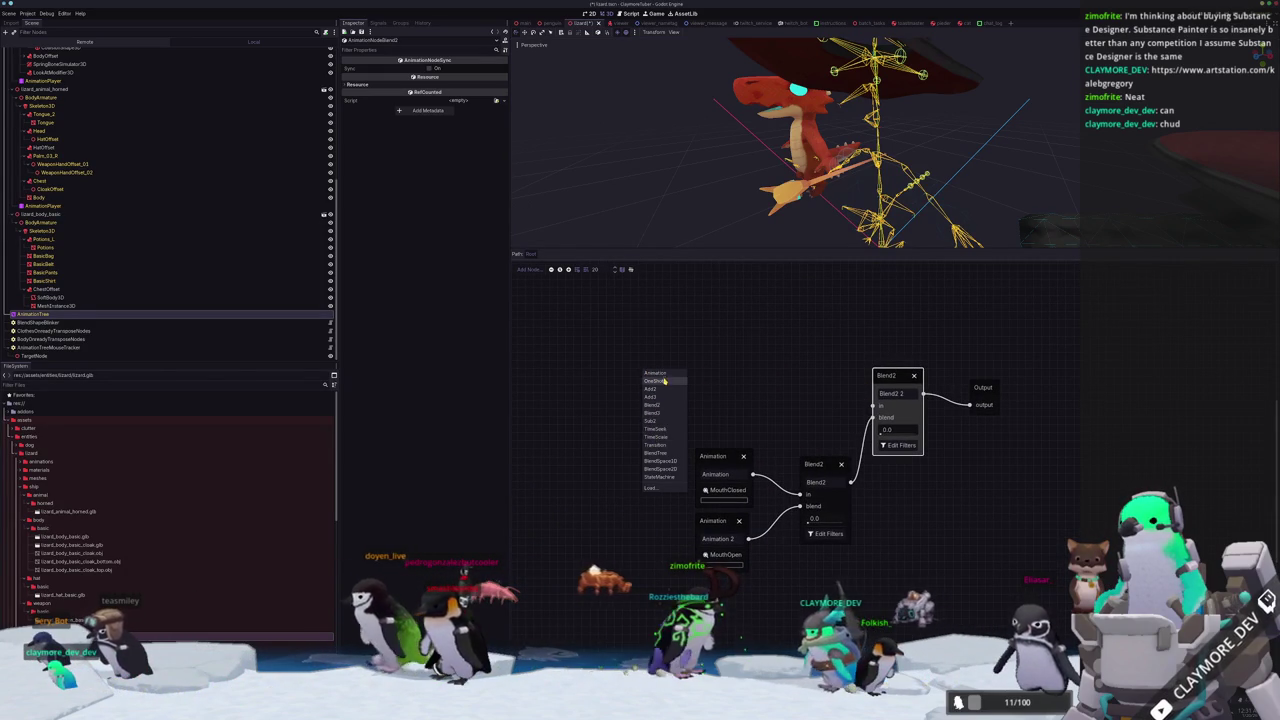
Add an IdlePose_Planted Animation node into Blend2 2 and raise its blend to 1.0.
left_click(658, 374)
left_click_drag(664, 375, 528, 359)
left_click(525, 392)
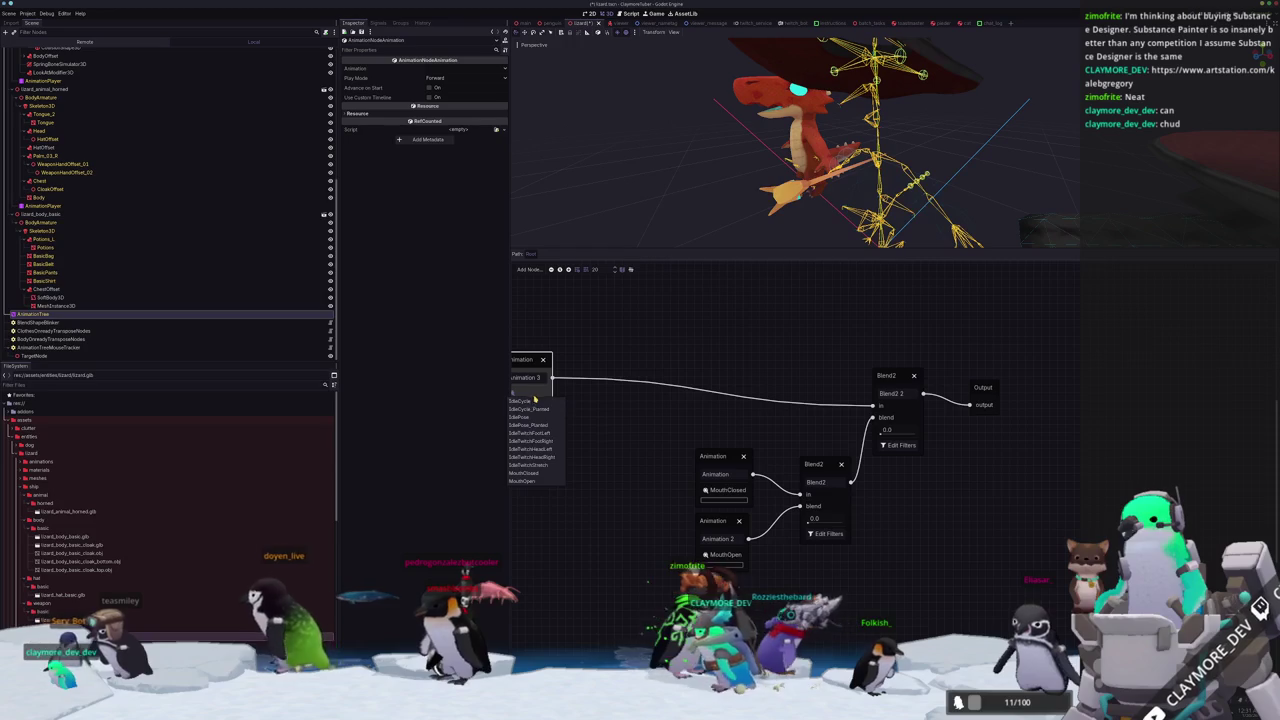
left_click(541, 425)
scroll(807, 445, "down", 2)
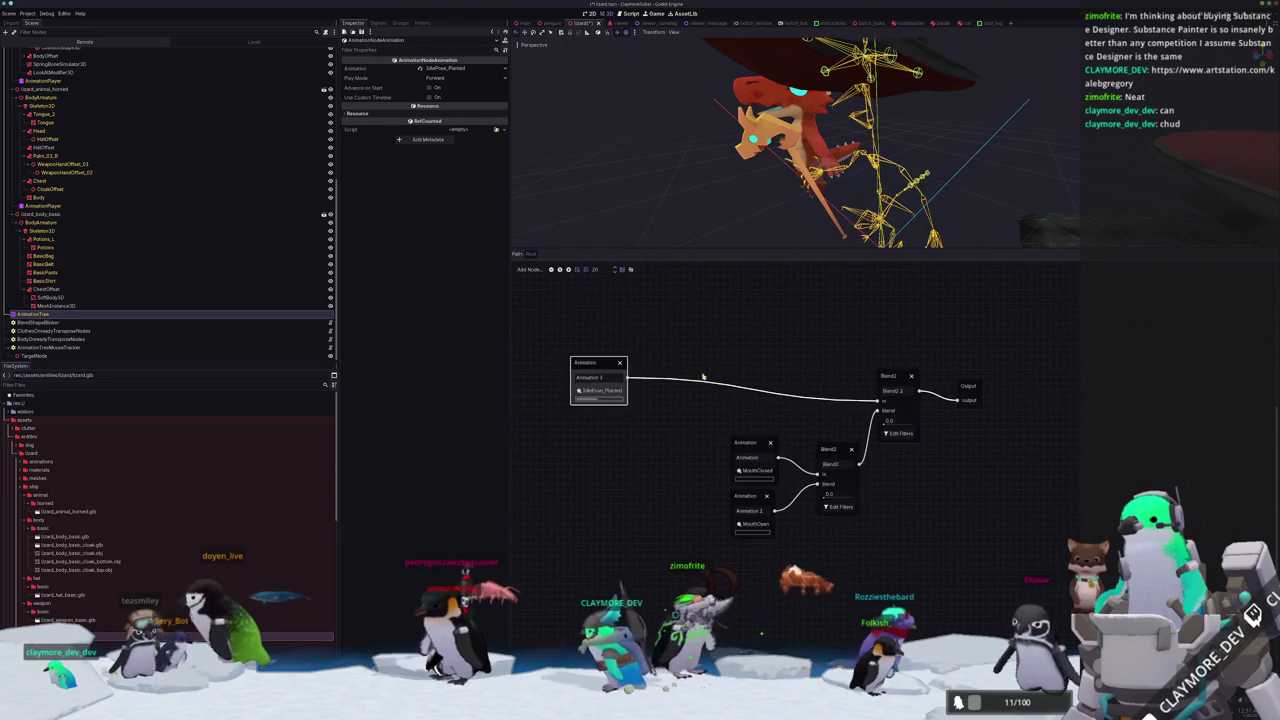
left_click_drag(807, 445, 846, 443)
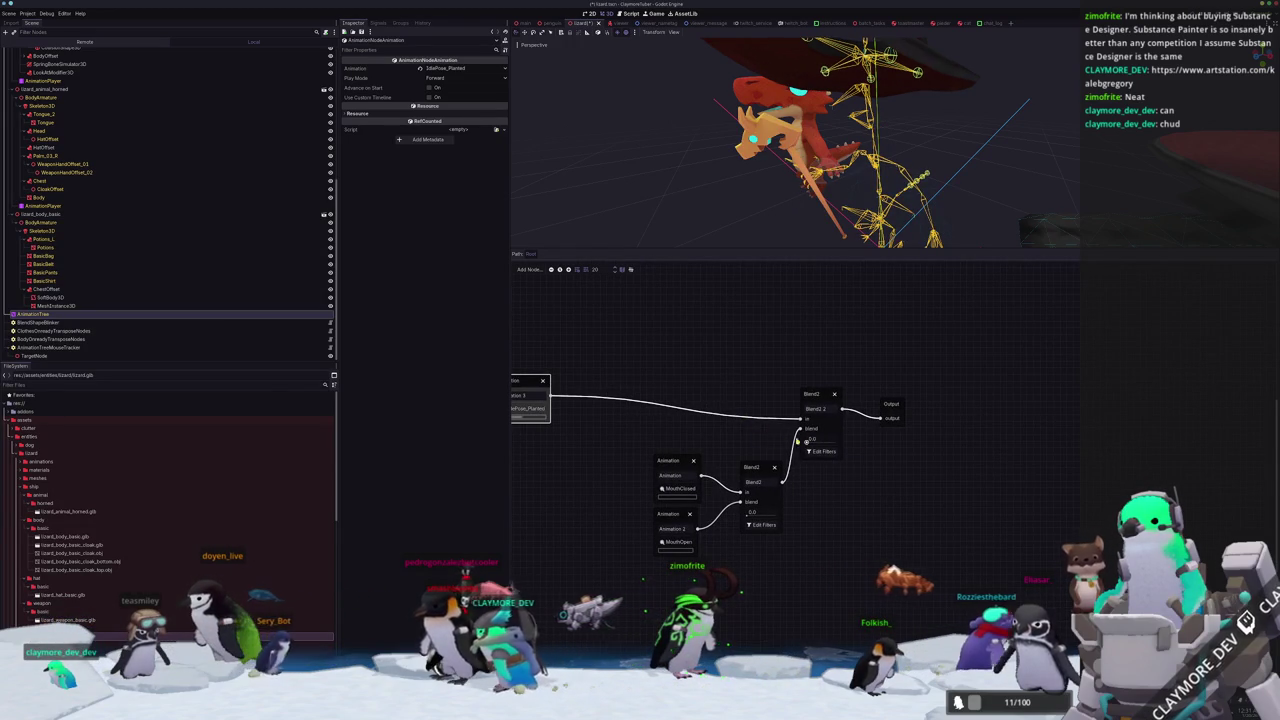
Raise the mouth Blend2's blend to 1.0 and detach it from Blend2 2's blend input.
scroll(743, 436, "down", 1)
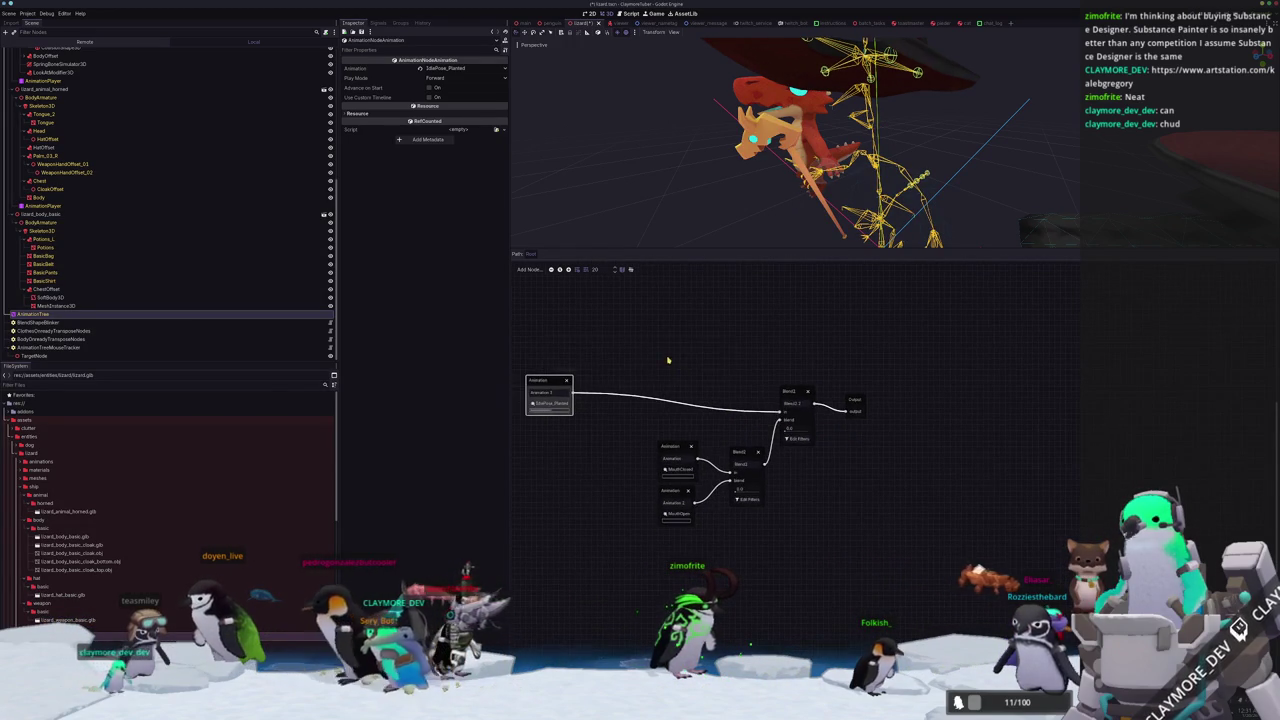
scroll(229, 105, "up", 5)
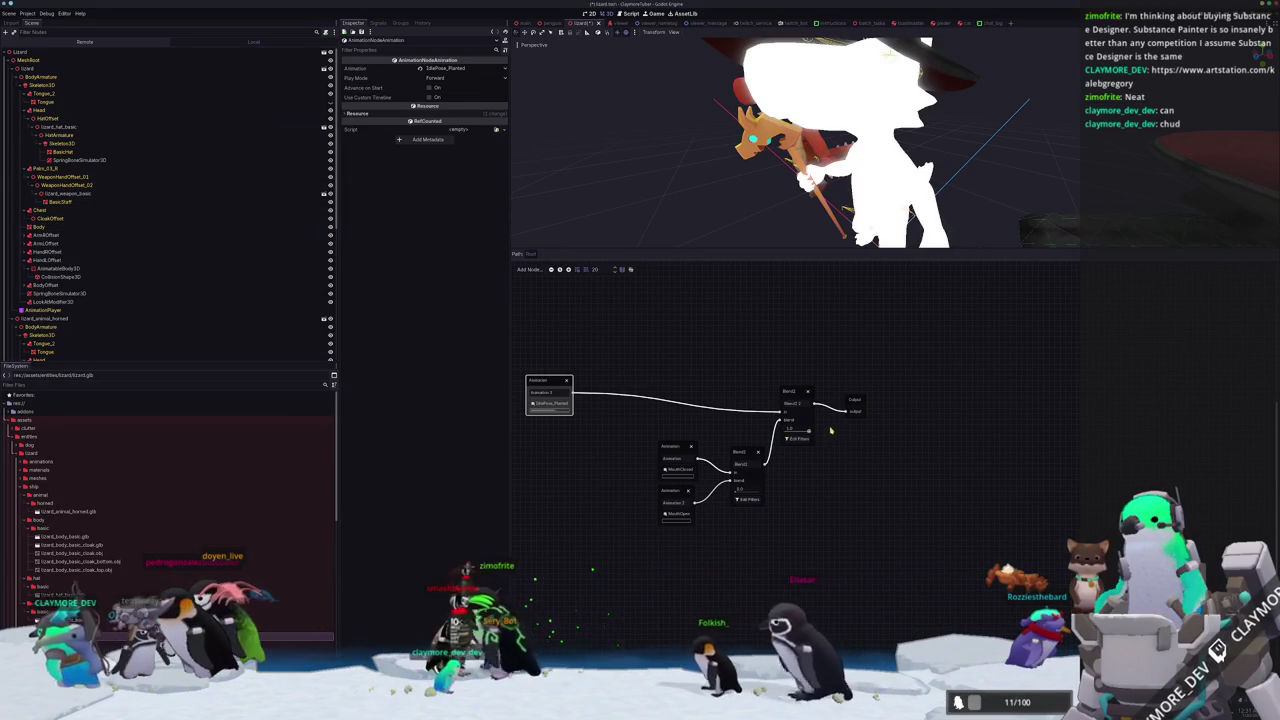
left_click_drag(737, 492, 817, 499)
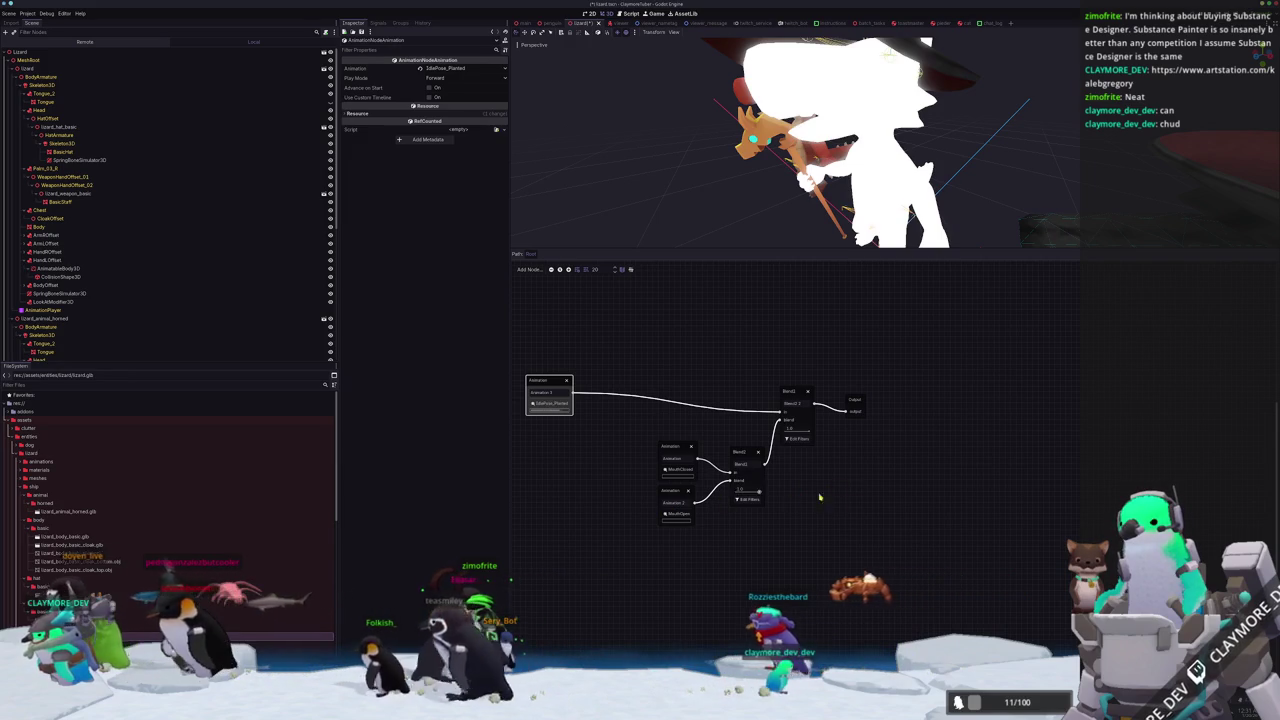
scroll(815, 495, "up", 3)
left_click(765, 421)
mouse_move(748, 382)
left_mouse_down()
mouse_move(862, 500)
mouse_move(765, 441)
mouse_move(876, 393)
left_mouse_up()
Insert a trial Add2 node after the mouth blend, routing the idle animation into it.
left_click(862, 503)
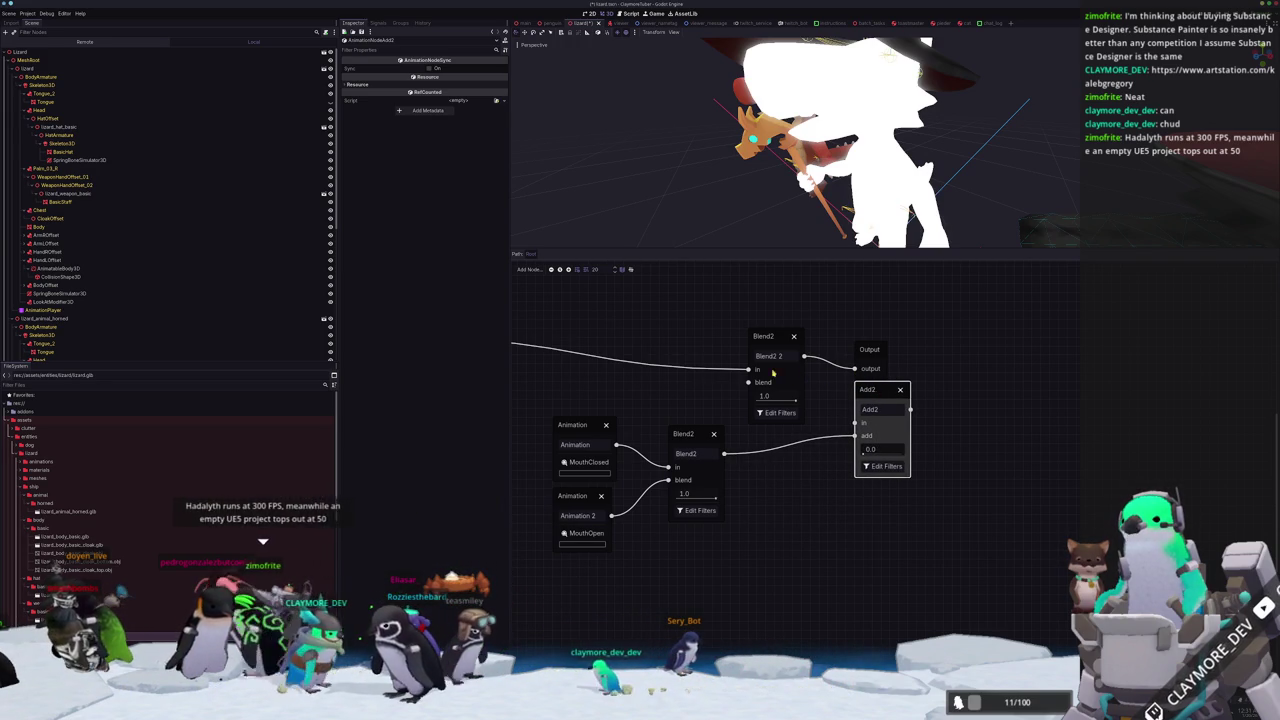
mouse_move(748, 369)
left_mouse_down()
mouse_move(778, 410)
mouse_move(855, 423)
mouse_move(858, 401)
mouse_move(840, 419)
left_mouse_up()
left_click_drag(858, 373, 1008, 395)
left_click_drag(831, 477, 893, 432)
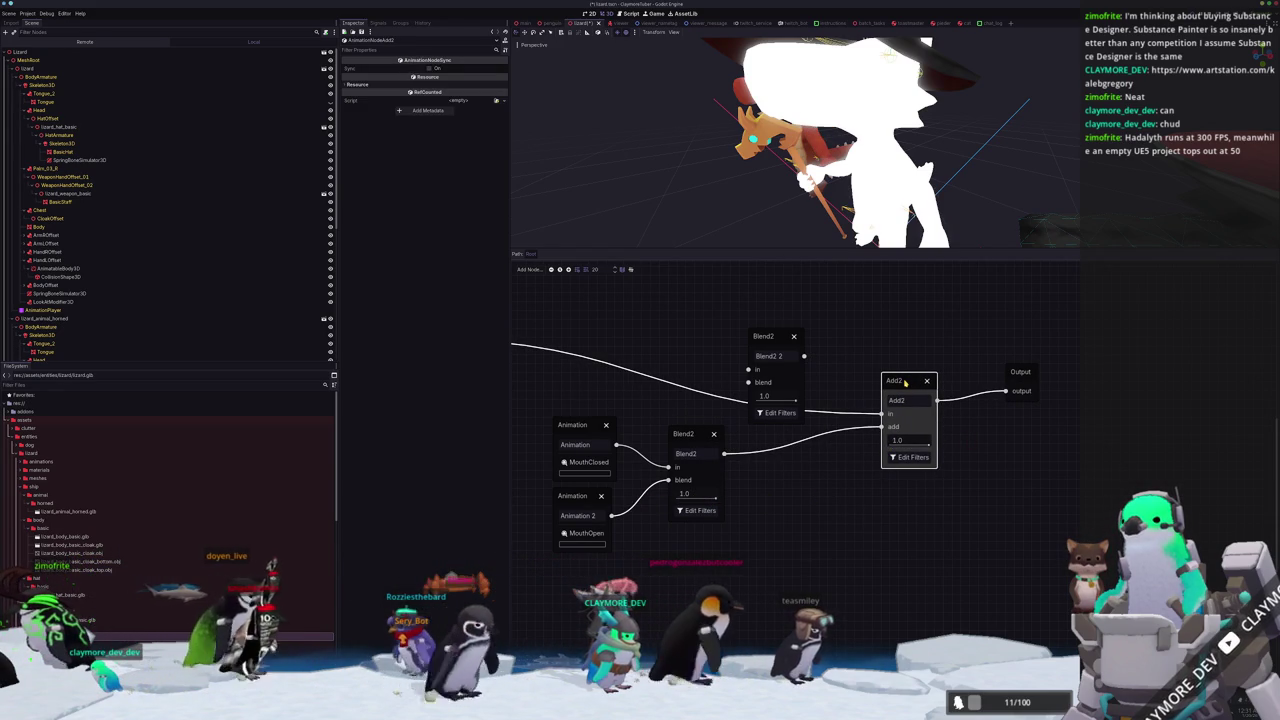
Wire Blend2 2 straight into Output, delete Add2, and reset Blend2 2's blend to 0.0.
left_click_drag(883, 430, 858, 428)
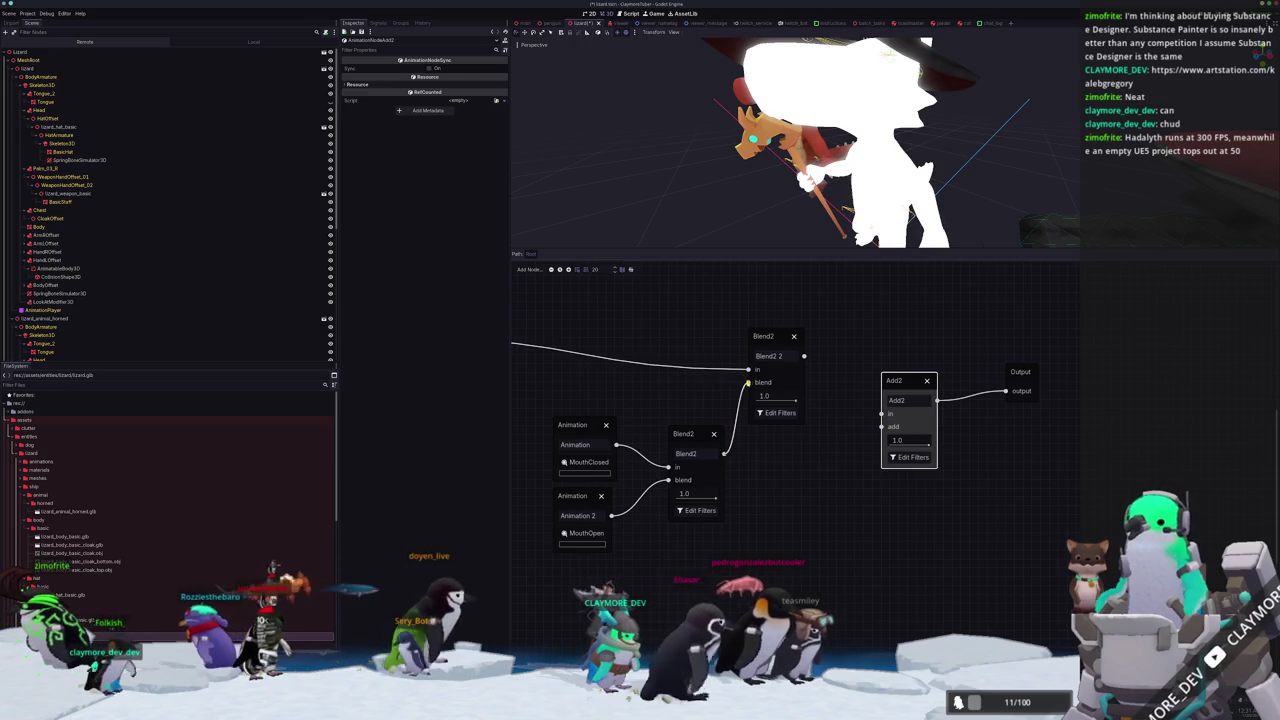
left_click_drag(957, 389, 1006, 390)
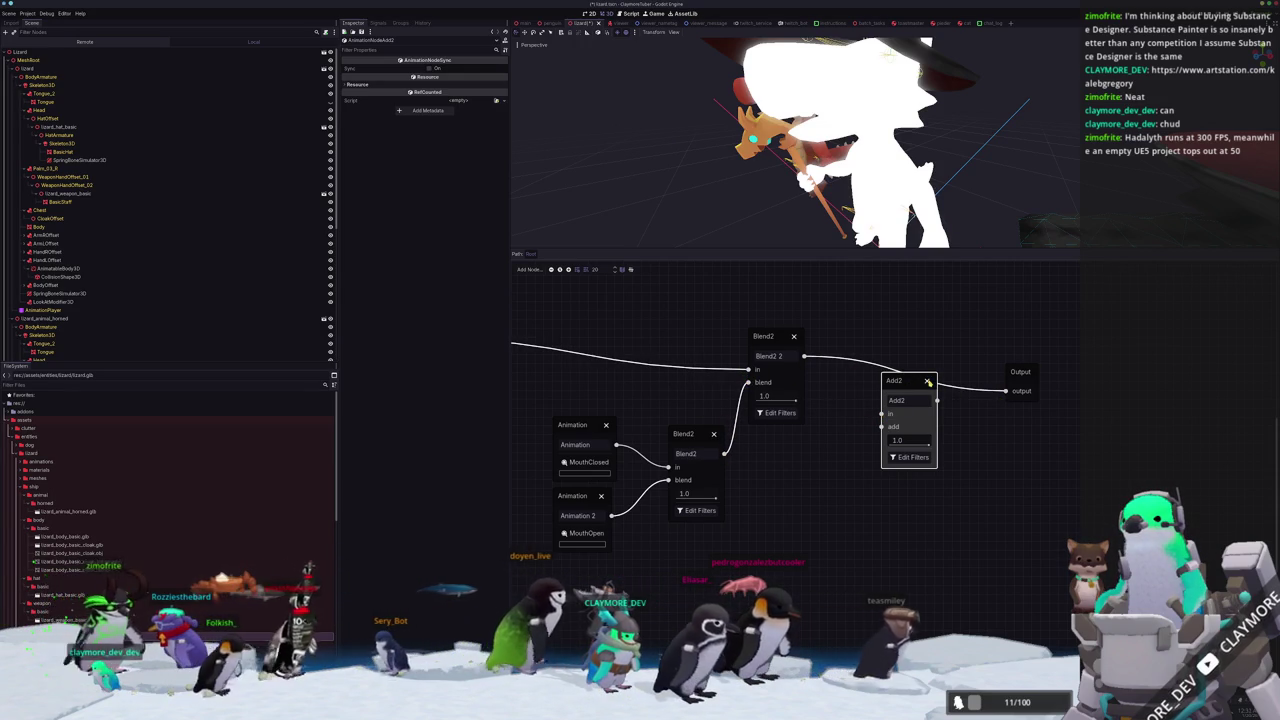
key("Delete")
left_click_drag(770, 398, 743, 401)
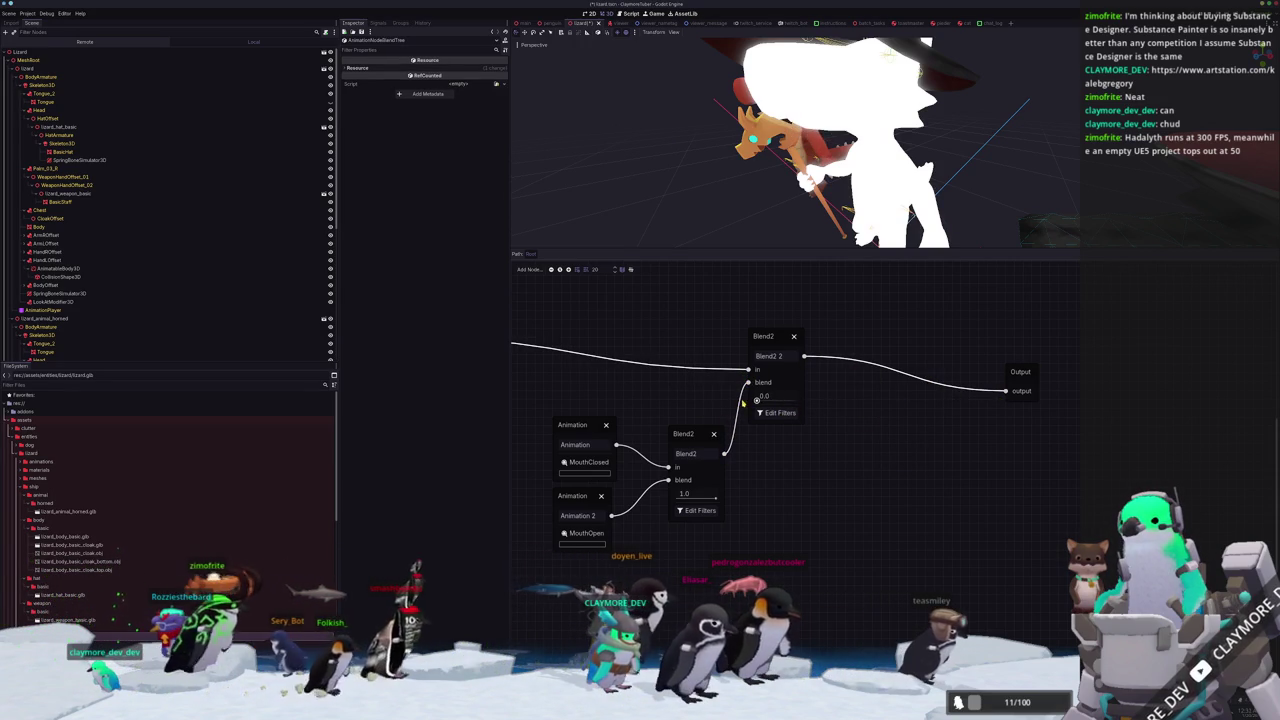
Try the mouth blend amount at 0.0 and 1.0, then undo the change.
scroll(750, 403, "down", 2)
scroll(800, 440, "left", 5)
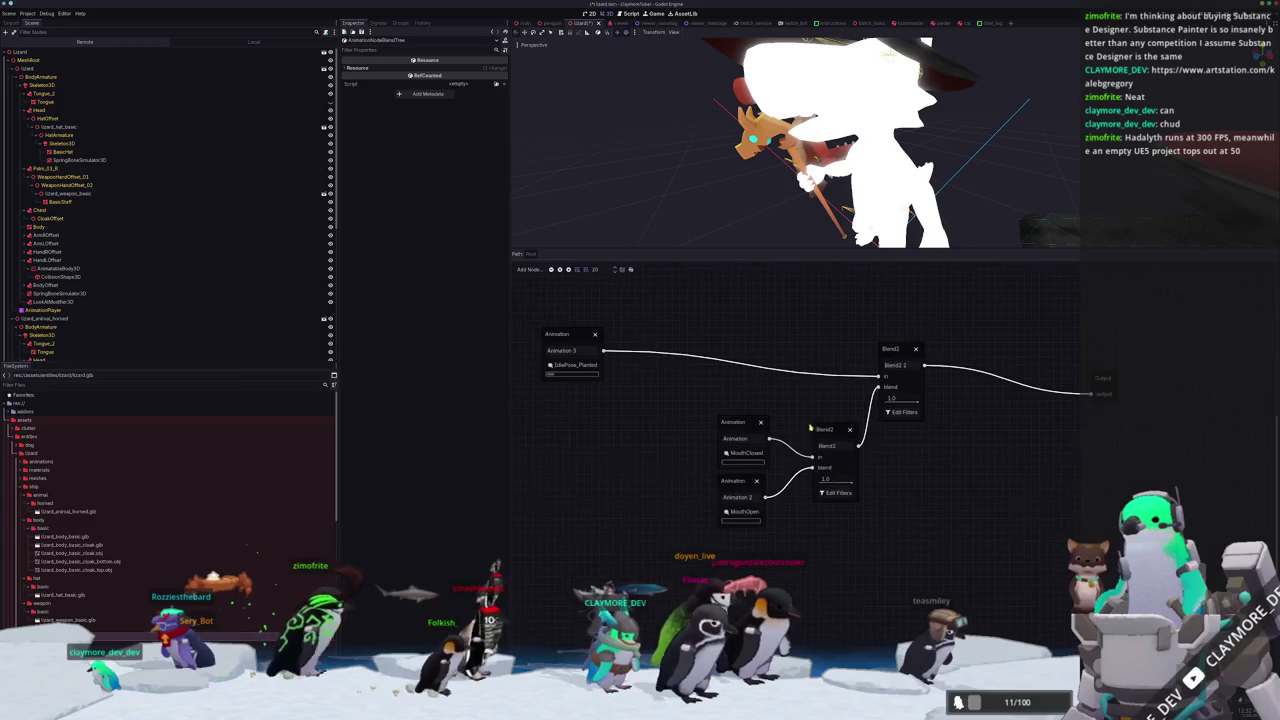
left_click_drag(847, 483, 763, 487)
left_click(855, 483)
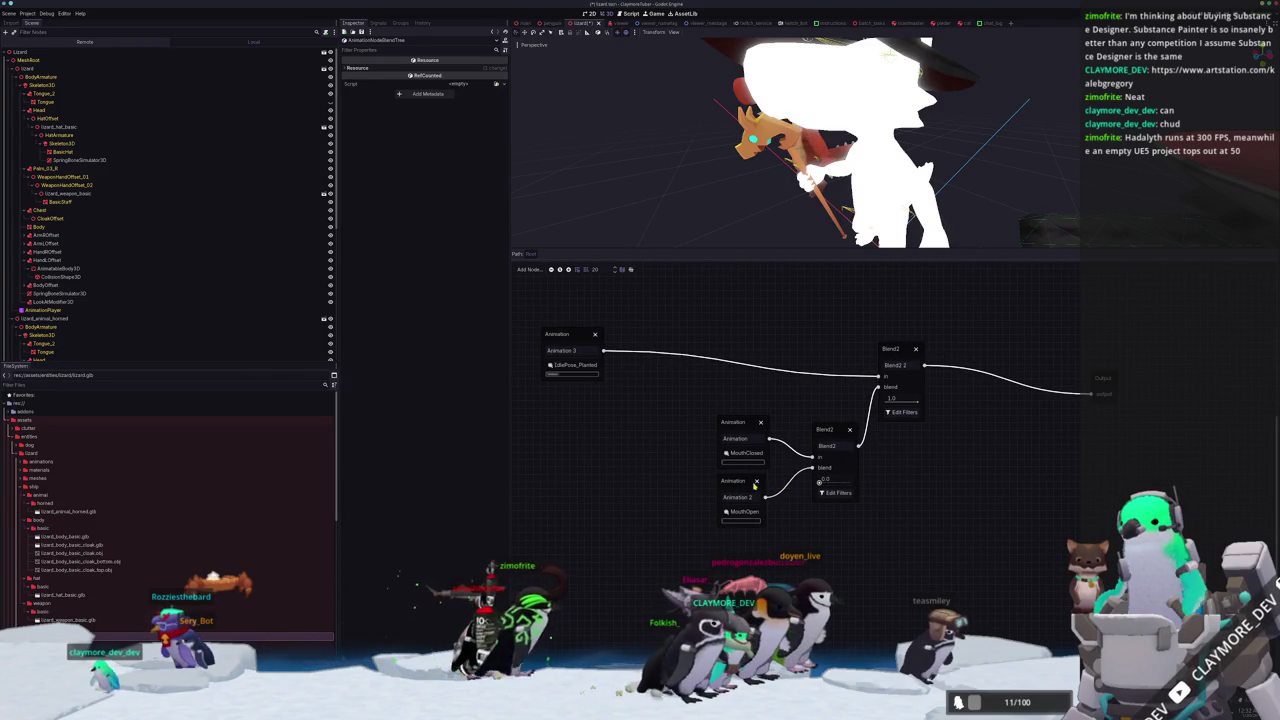
key("ctrl+z")
Tick LowerJaw in Blend2 2's track filter and confirm.
left_click(903, 411)
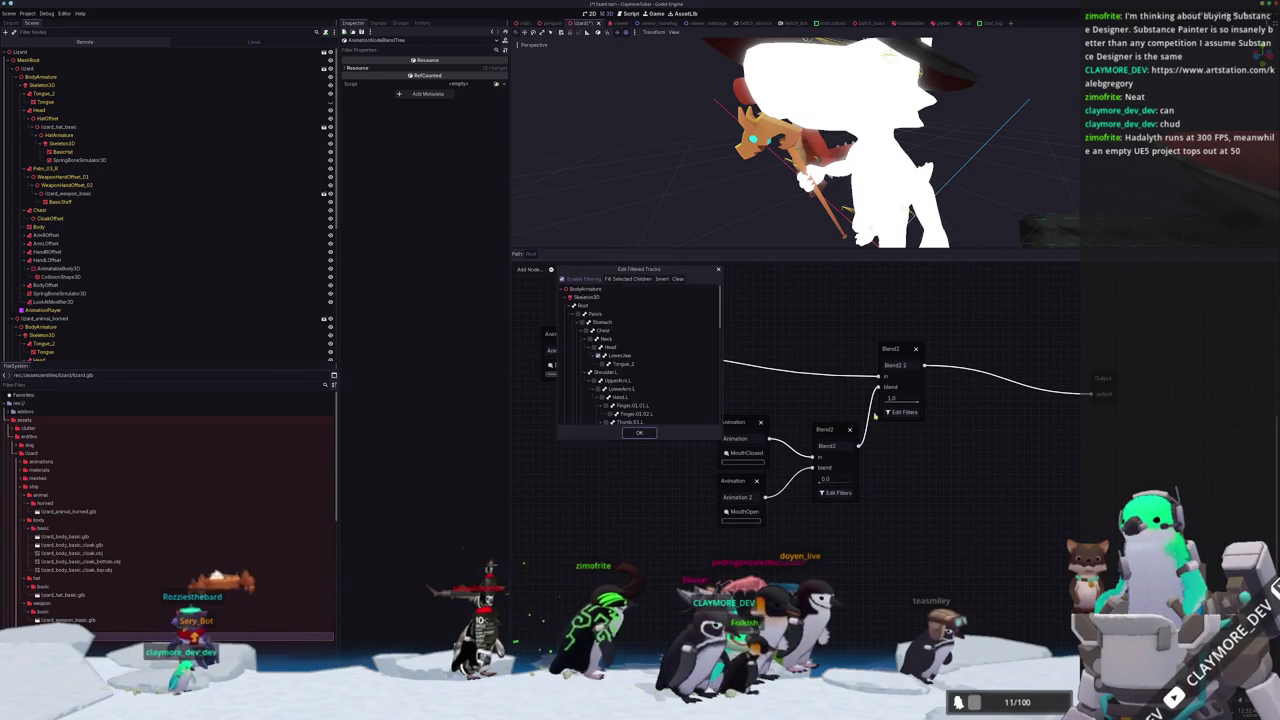
scroll(597, 385, "down", 3)
scroll(597, 385, "up", 3)
left_click(598, 338)
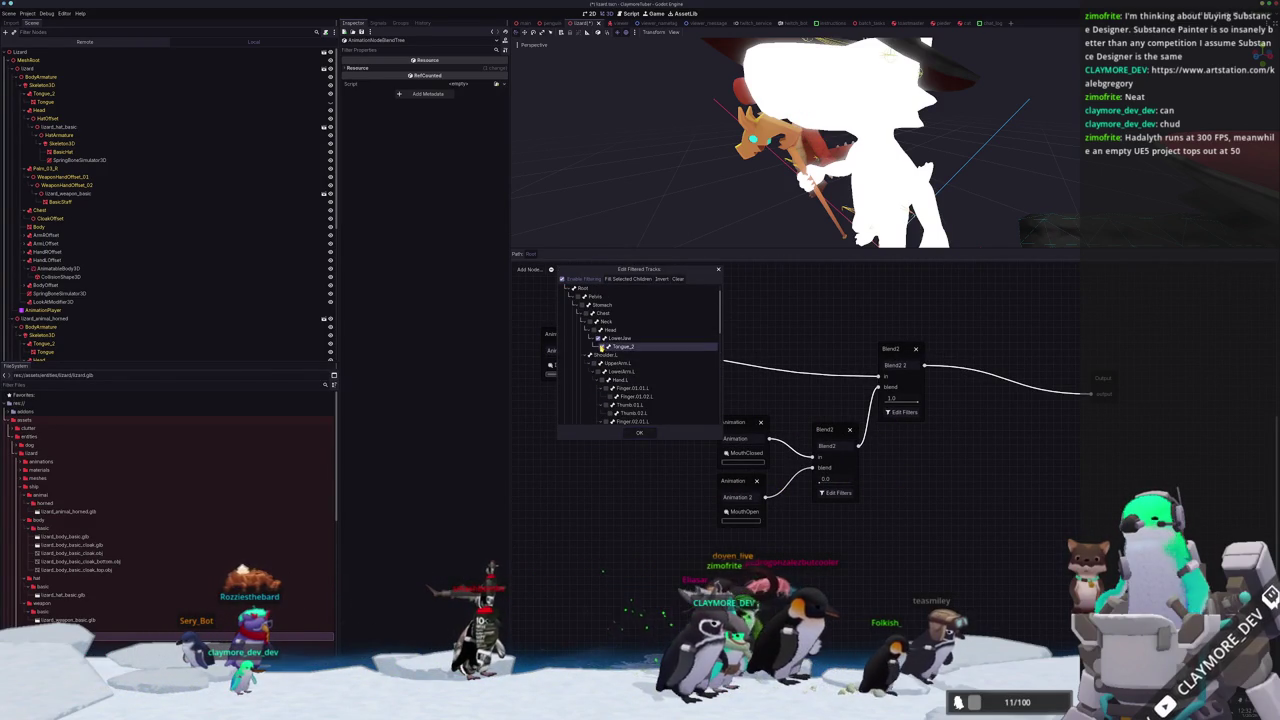
left_click(640, 433)
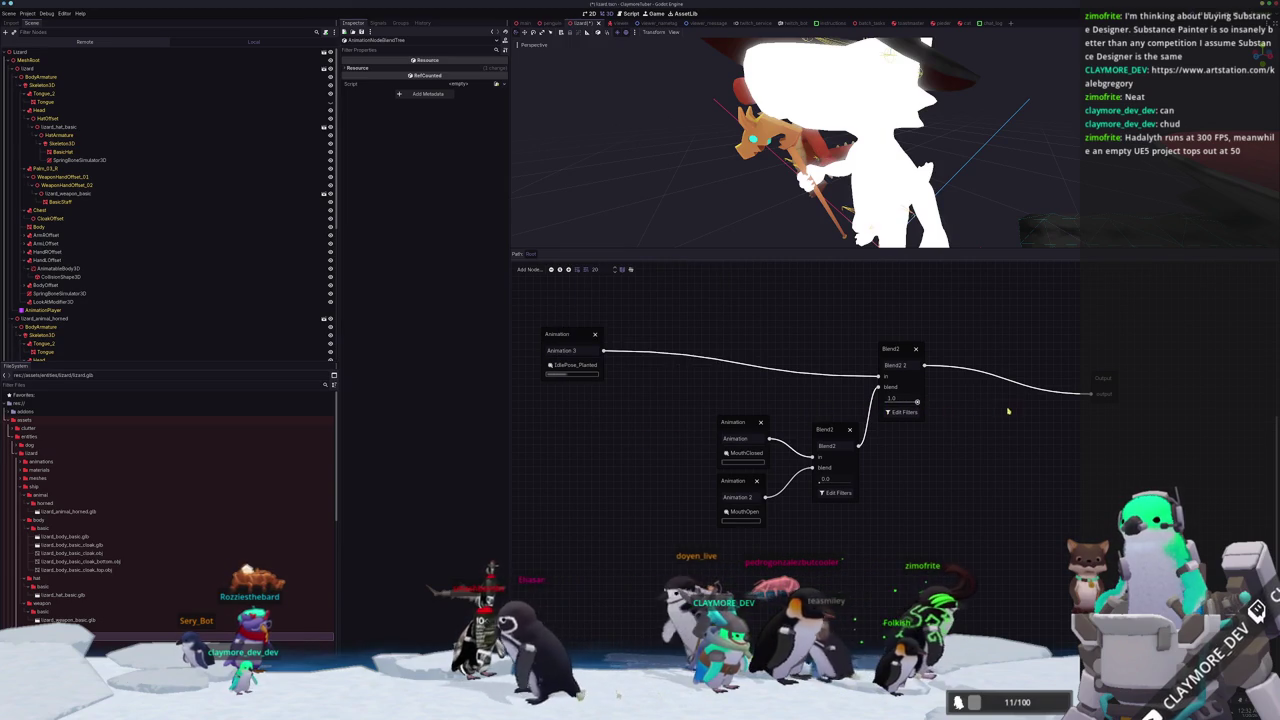
Detach IdlePose_Planted from Blend2 2 and drag a new wire from Animation 3's output.
scroll(730, 410, "up", 2)
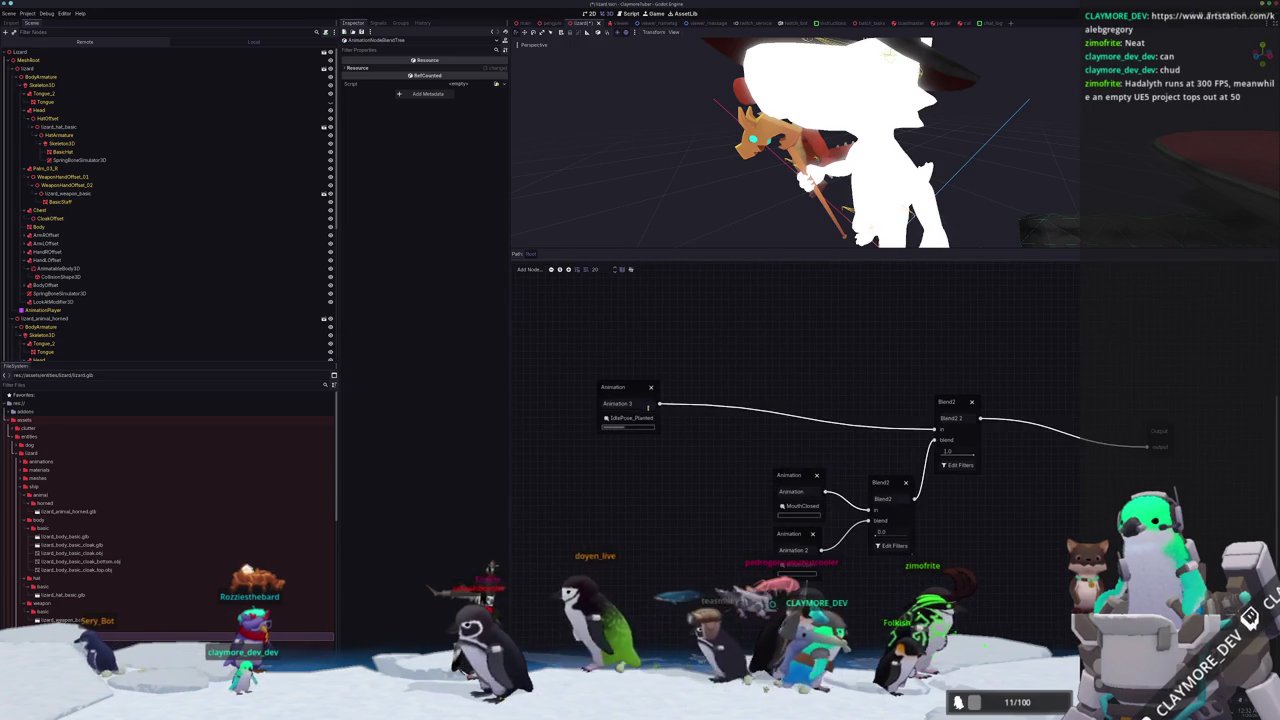
mouse_move(657, 405)
left_mouse_down()
mouse_move(694, 363)
mouse_move(790, 403)
left_mouse_up()
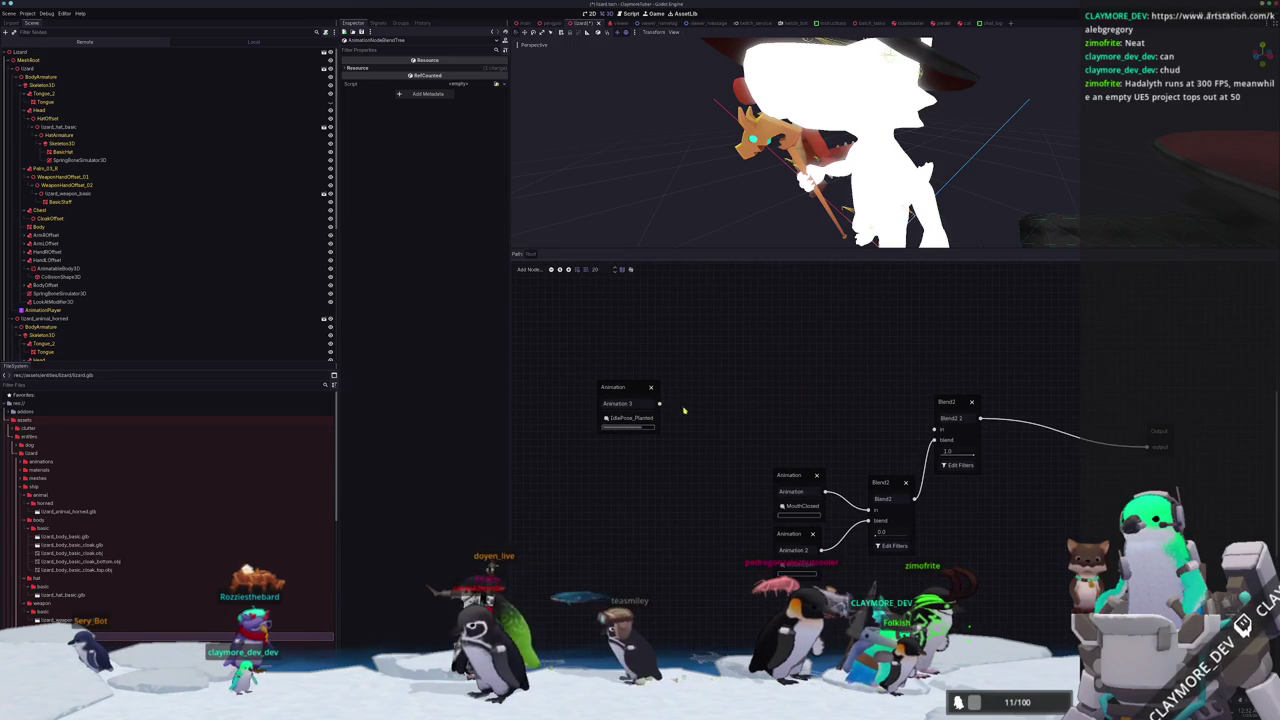
left_click_drag(729, 338, 729, 339)
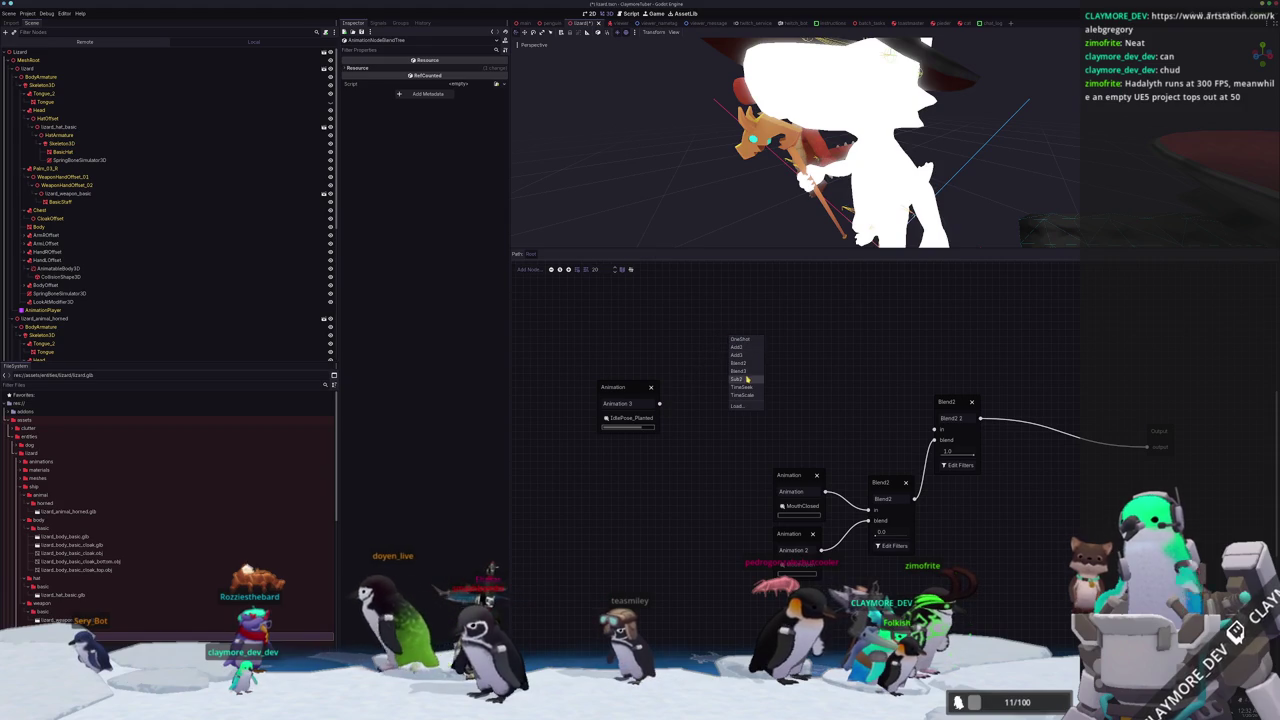
Chain four OneShot nodes after Animation 3, shifting the blend nodes to make room.
left_click(748, 343)
mouse_move(1000, 606)
left_mouse_down()
mouse_move(866, 472)
mouse_move(903, 422)
mouse_move(1070, 441)
left_mouse_up()
mouse_move(782, 345)
left_mouse_down()
mouse_move(868, 407)
mouse_move(830, 362)
left_mouse_up()
left_click(830, 362)
left_click_drag(878, 347, 916, 346)
left_click(922, 350)
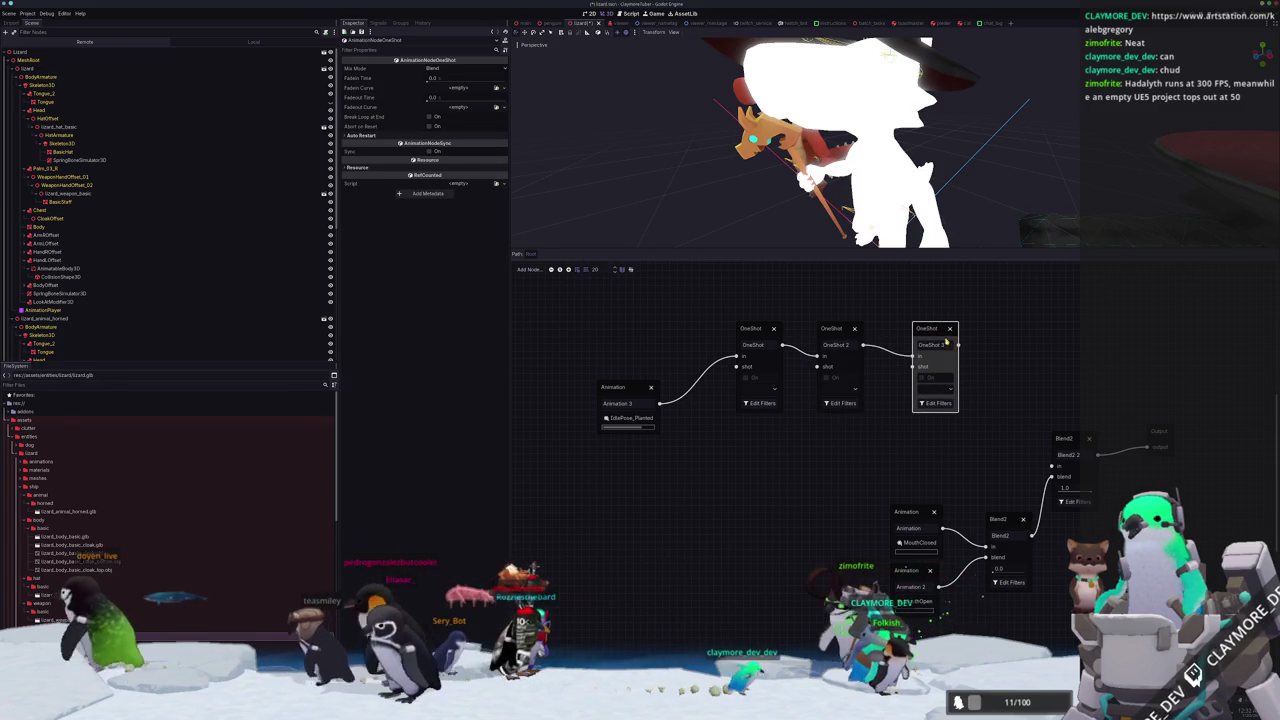
left_click_drag(995, 346, 1004, 345)
left_click(1010, 350)
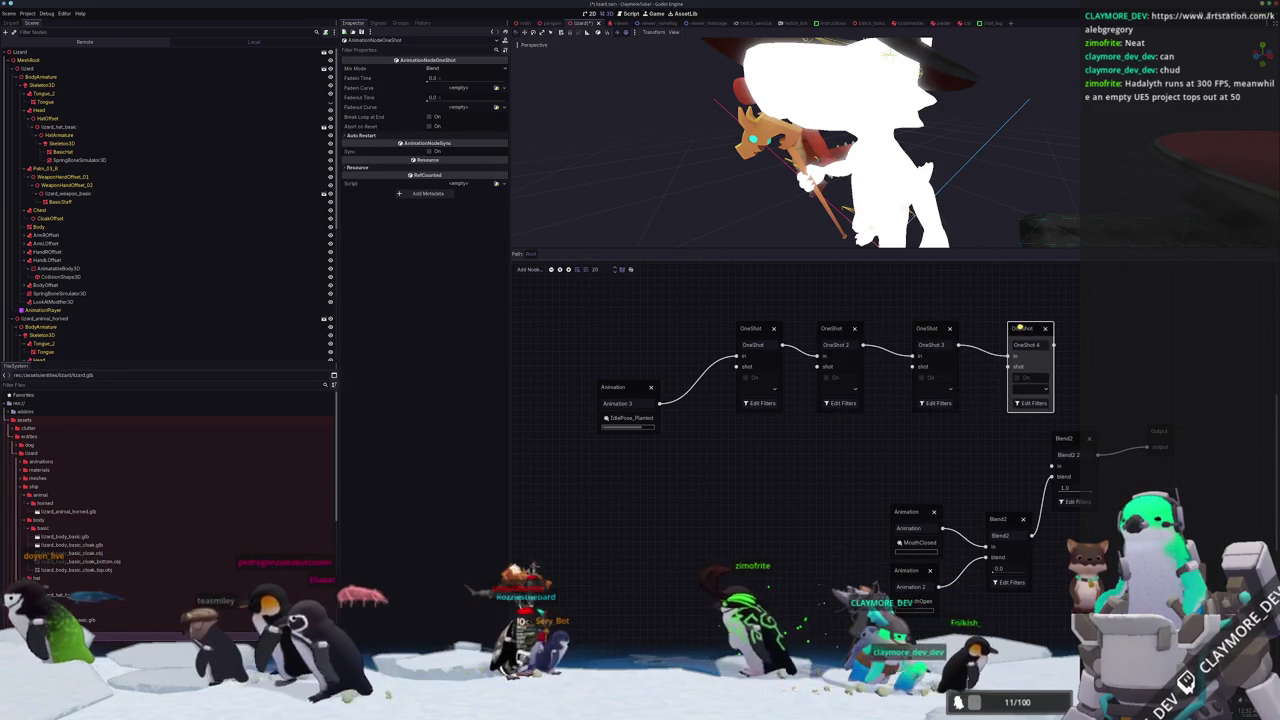
Rename the OneShot nodes FootLeft, FootRight, HeadLeft and HeadRight.
double_click(776, 346)
type("Fod")
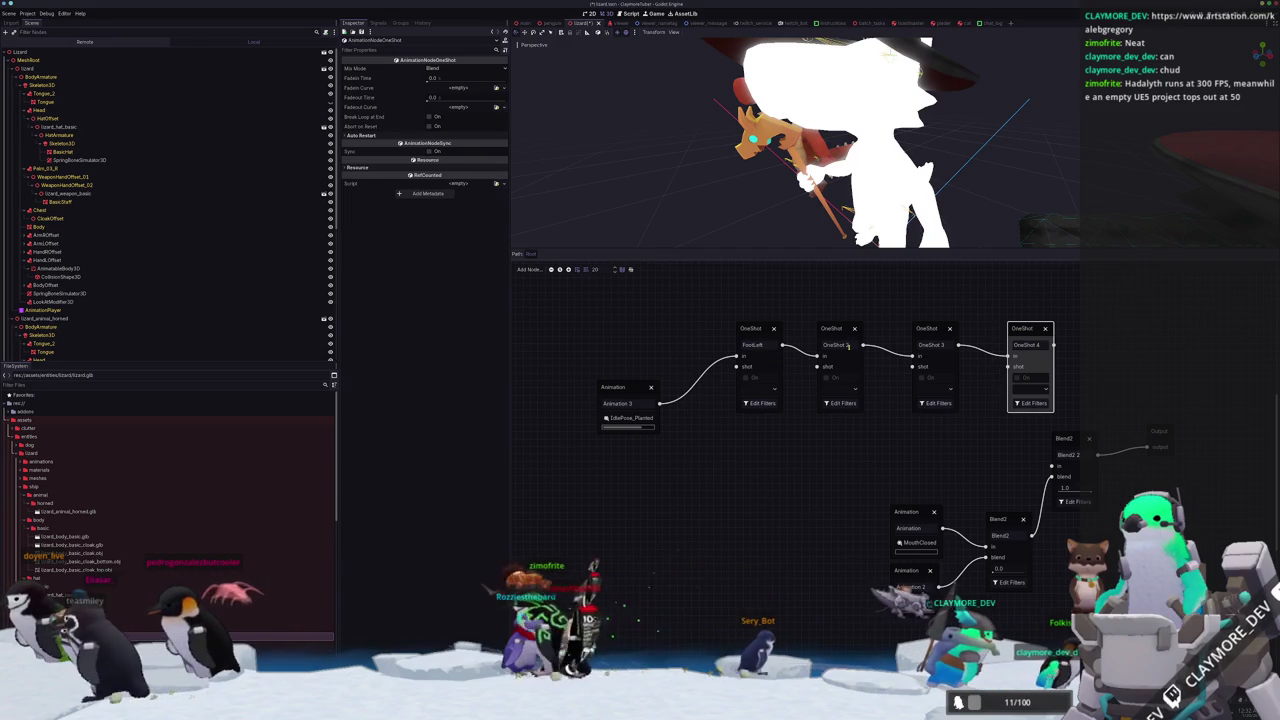
type("FootRight")
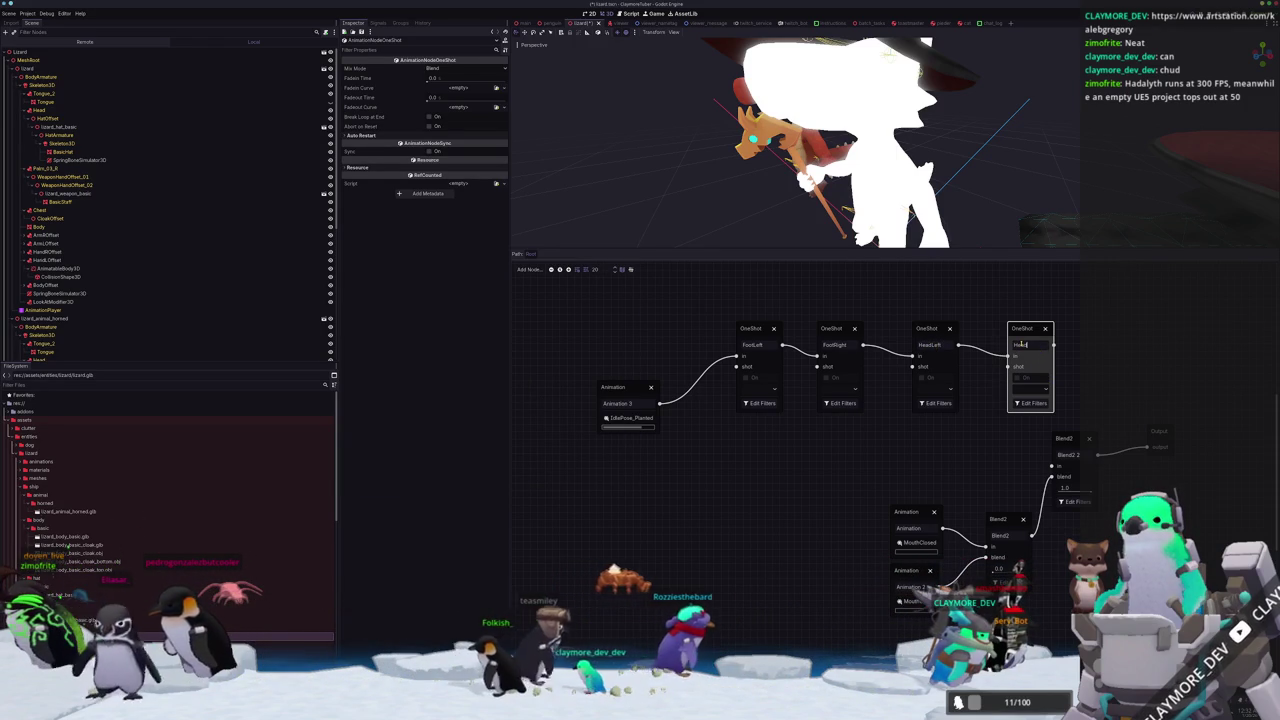
left_click(1128, 369)
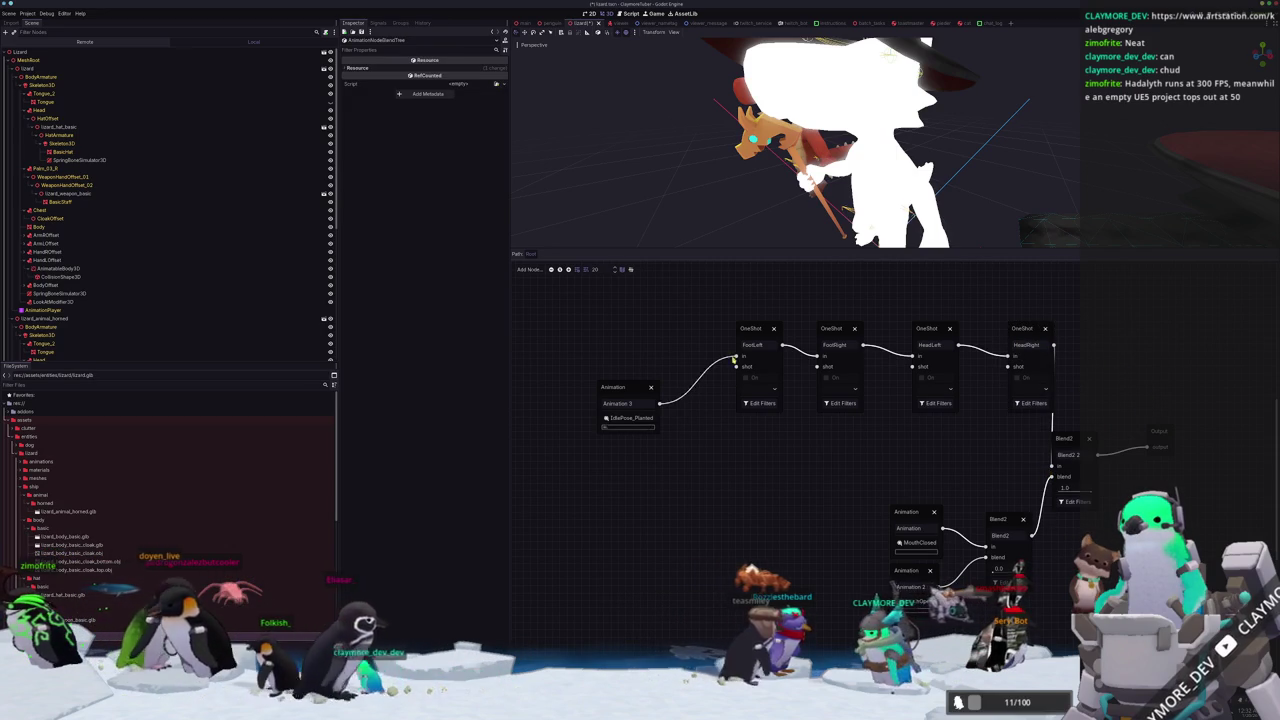
Feed FootLeft and FootRight shots from IdleTwitchFootLeft and IdleTwitchFootRight Animation nodes.
left_click_drag(685, 519, 625, 496)
left_click(700, 527)
left_click(625, 497)
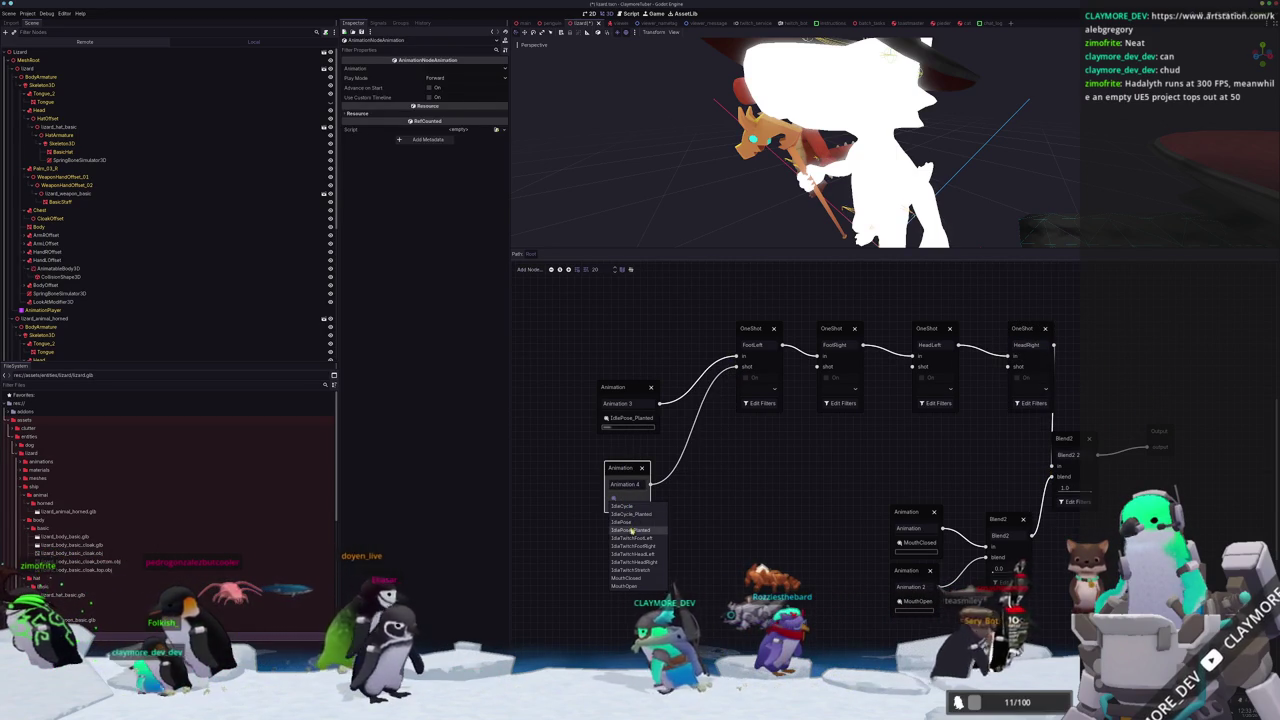
left_click(634, 538)
mouse_move(817, 366)
left_mouse_down()
mouse_move(737, 468)
mouse_move(750, 485)
left_mouse_up()
left_click(758, 490)
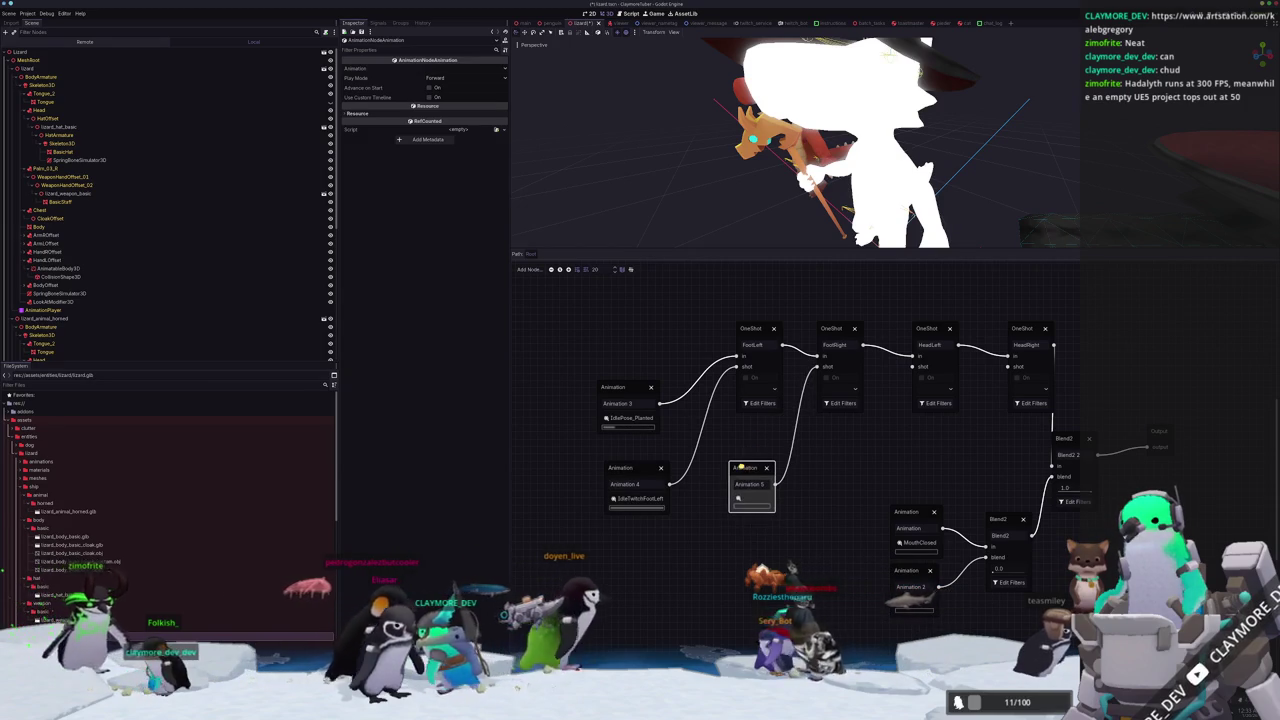
left_click(748, 497)
left_click(756, 545)
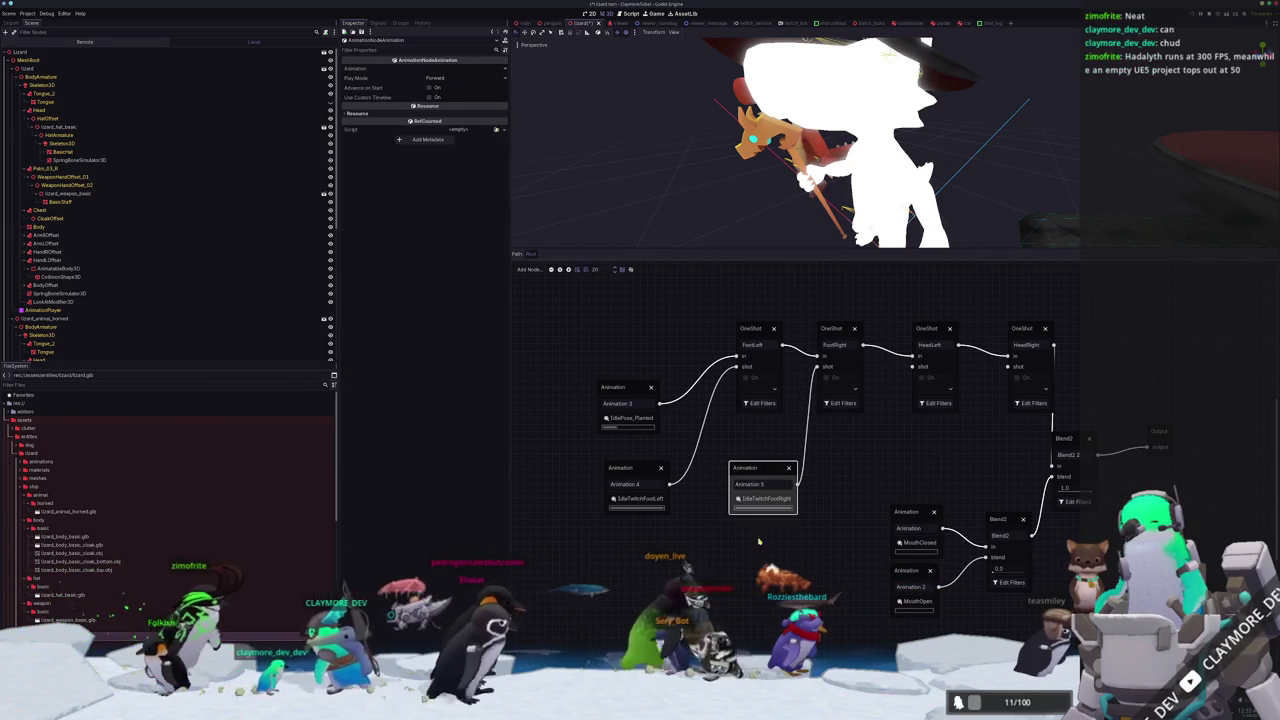
Feed HeadLeft and HeadRight shots from IdleTwitchHeadLeft and IdleTwitchHeadRight Animation nodes.
left_click_drag(871, 467, 842, 468)
left_click(885, 480)
left_click(843, 492)
left_click(850, 546)
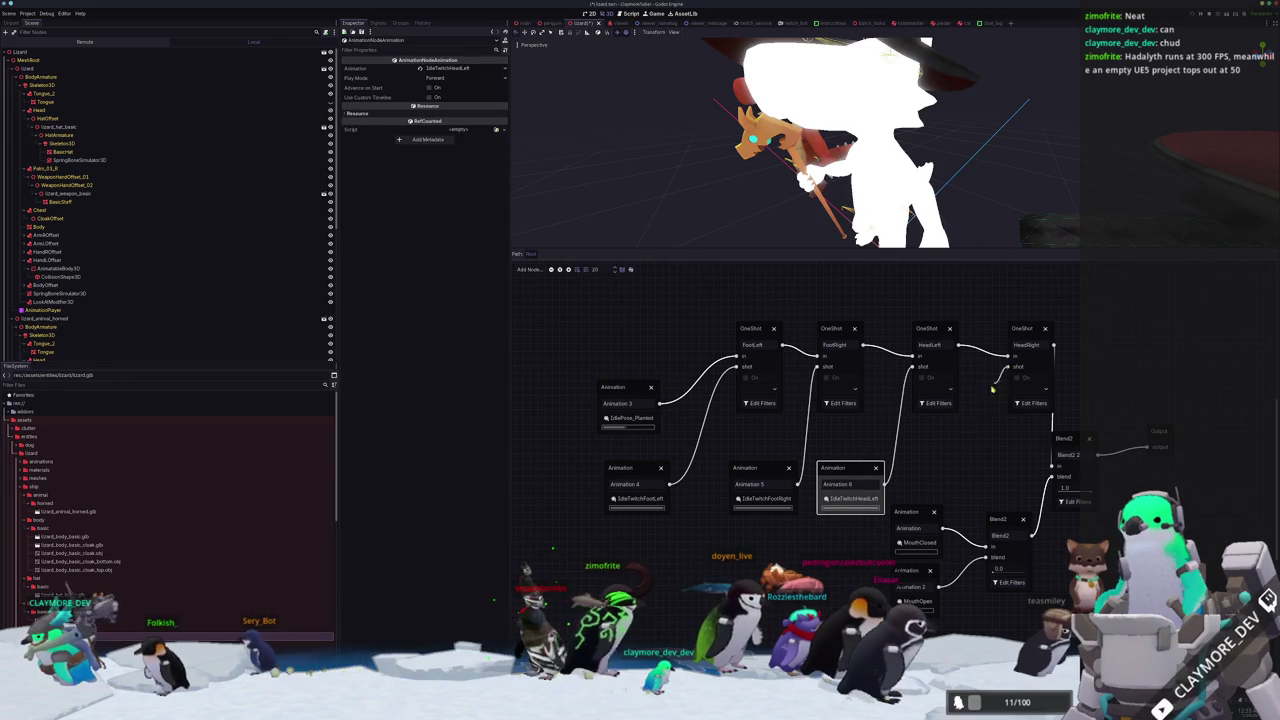
right_click(944, 444)
left_click(960, 452)
left_click_drag(935, 400, 938, 493)
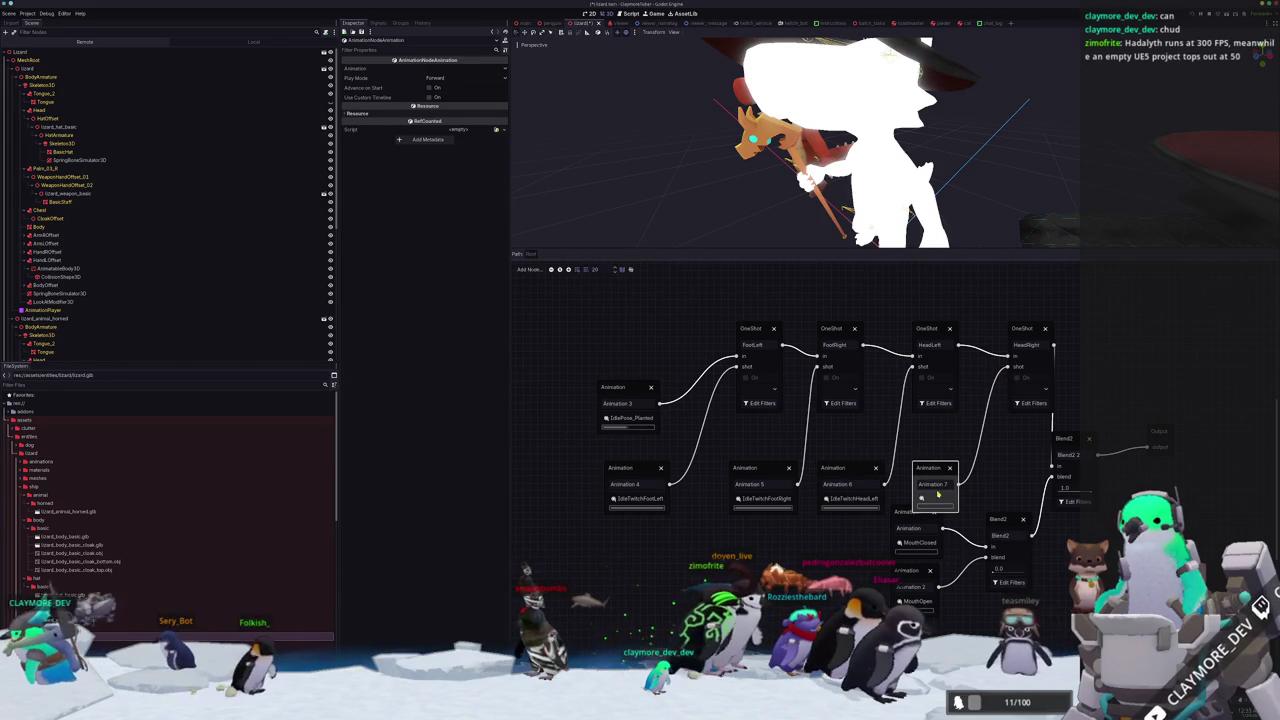
left_click(938, 496)
left_click(940, 540)
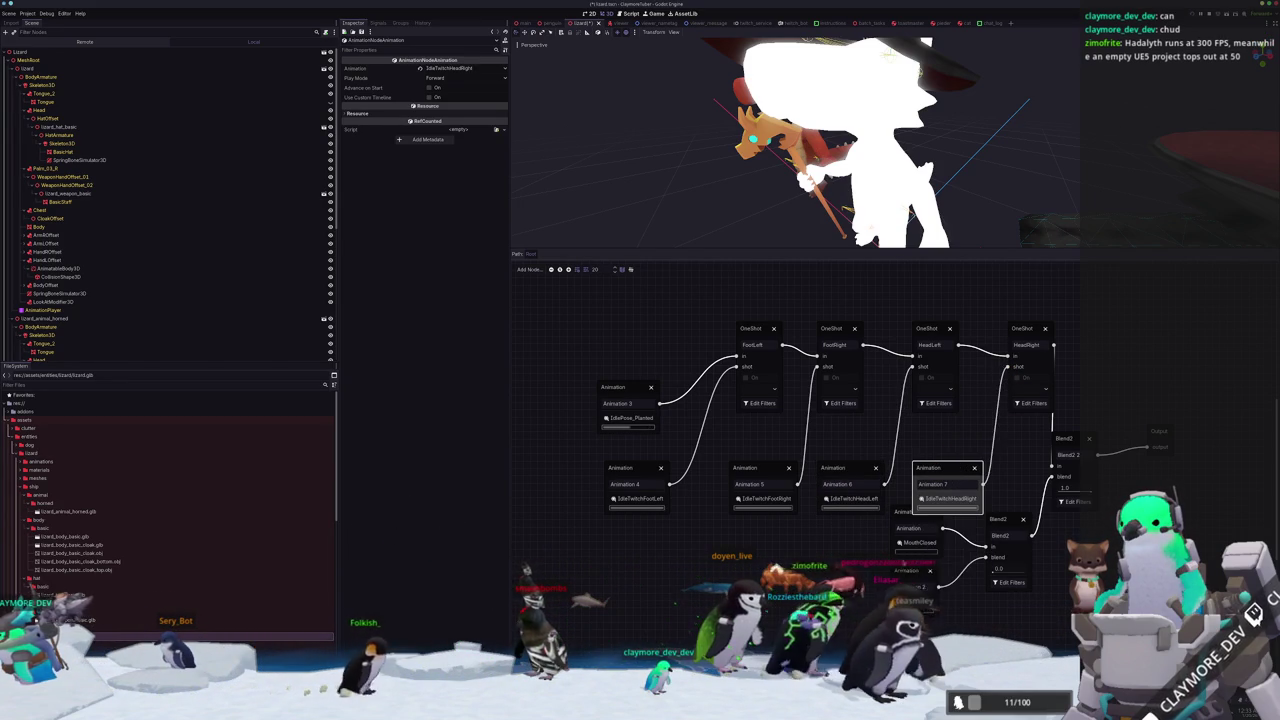
Move the MouthClosed and mouth Blend2 nodes down to tidy the graph.
left_click(914, 574)
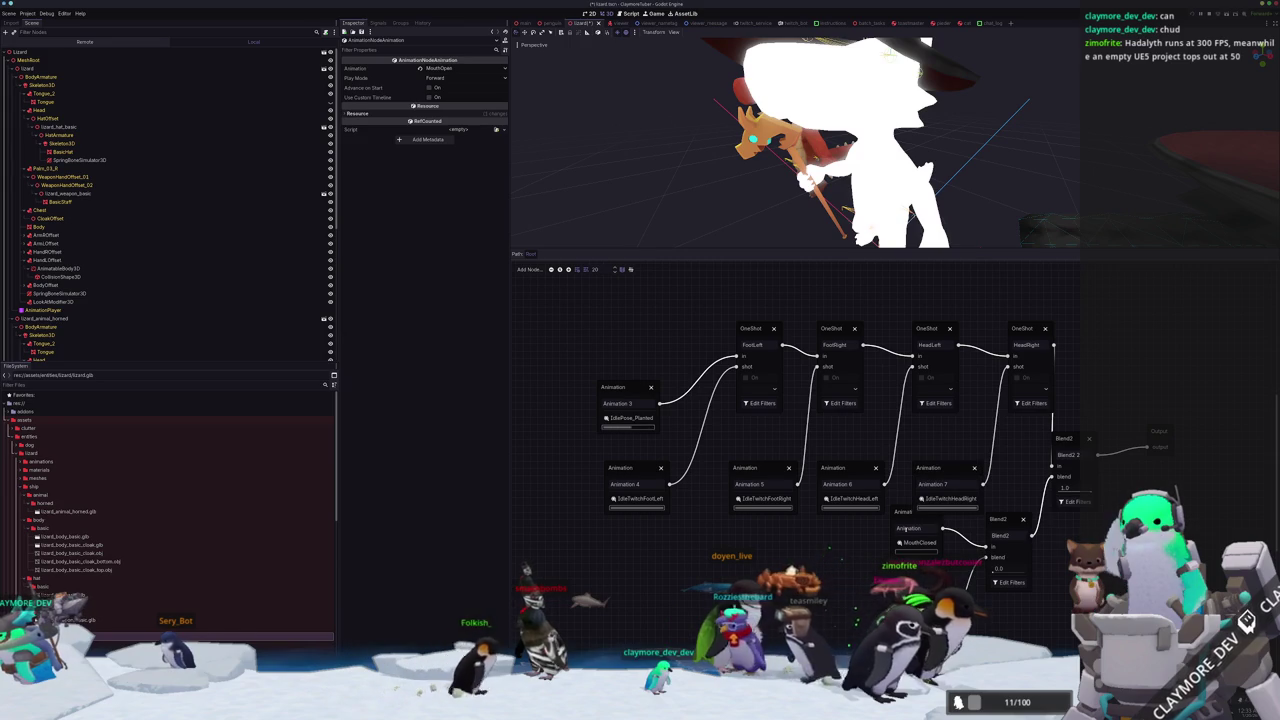
left_click_drag(906, 538, 909, 547)
left_click_drag(1000, 521, 1005, 548)
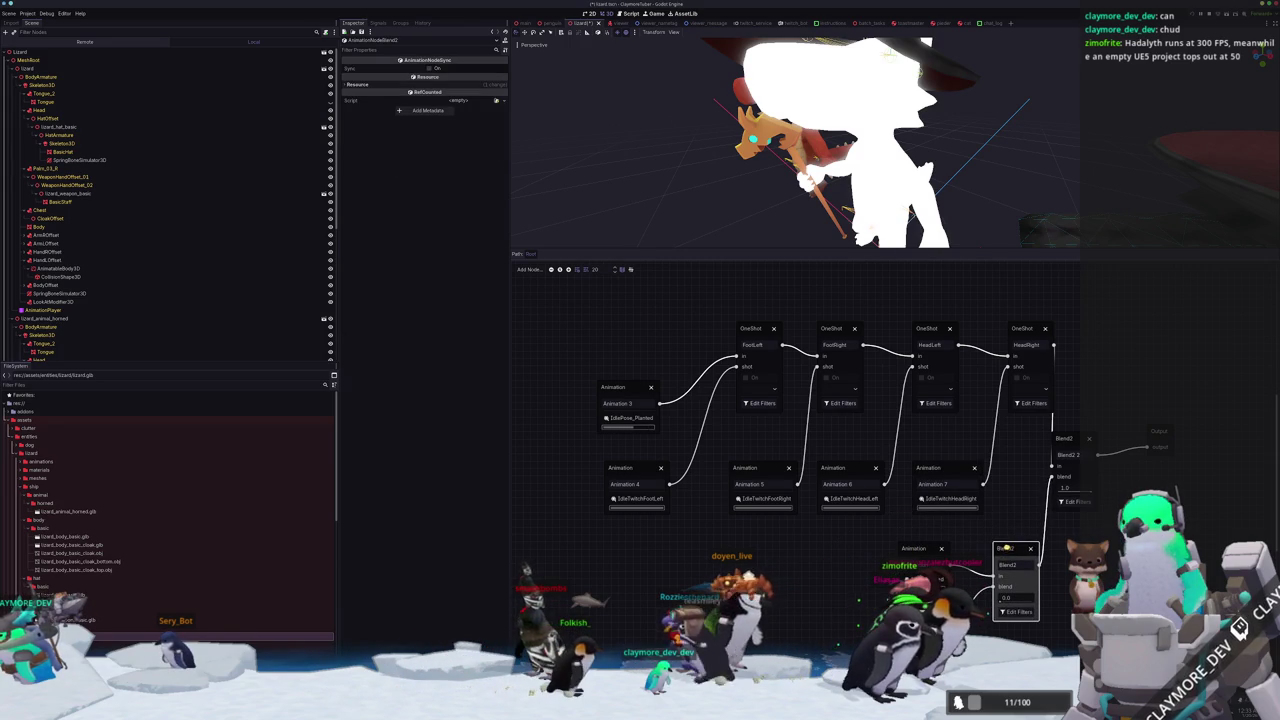
left_click(918, 413)
scroll(918, 413, "down", 2)
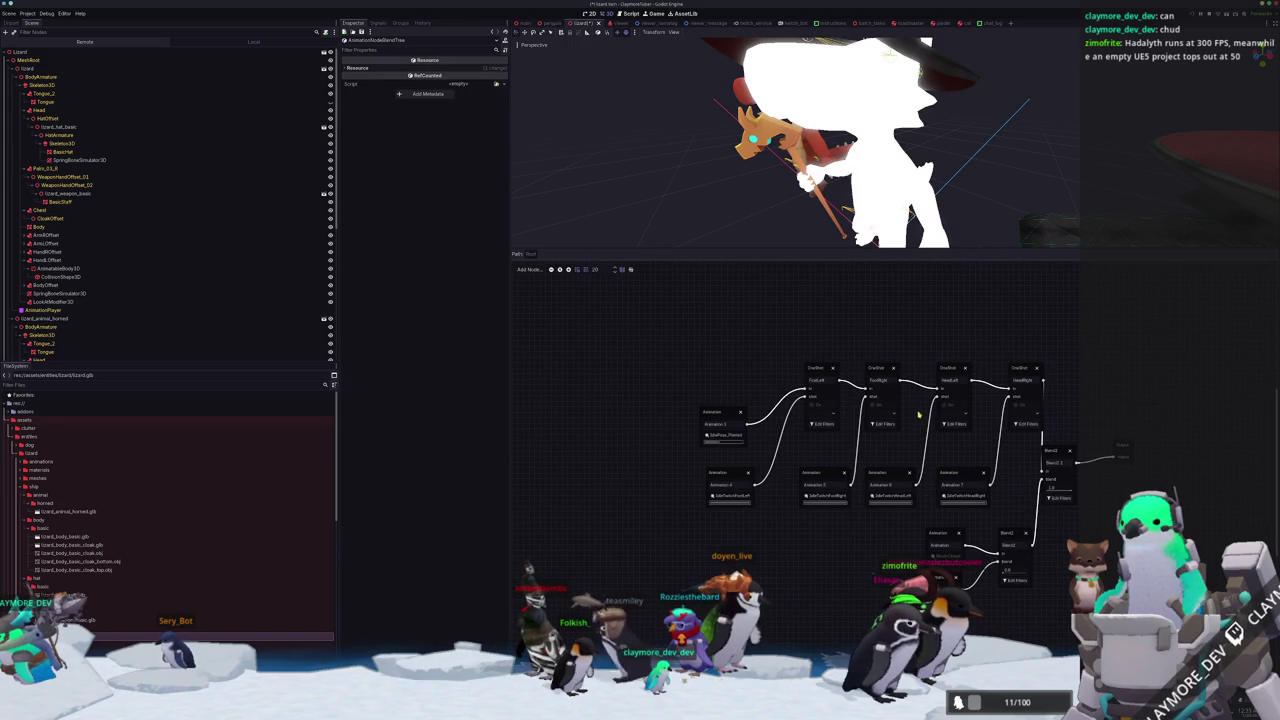
Preview the FootLeft twitch and switch Animation 3 to IdleCycle_Planted.
left_click(819, 432)
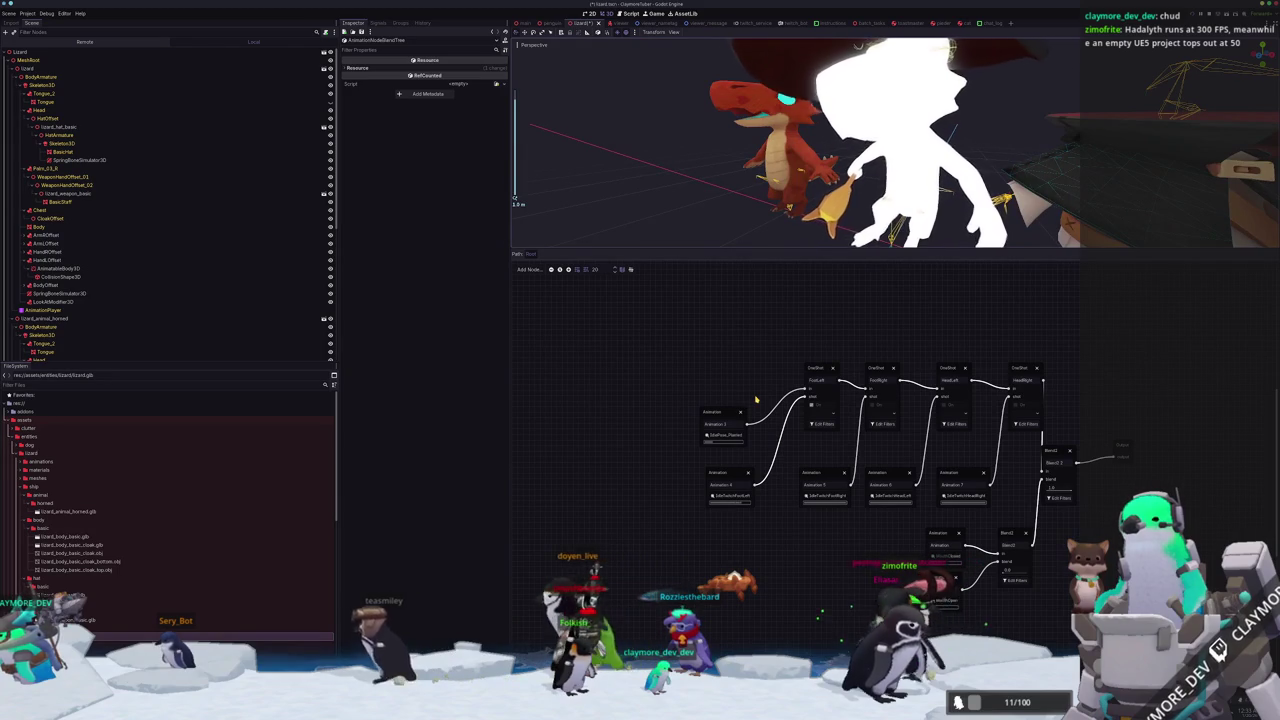
left_click(726, 436)
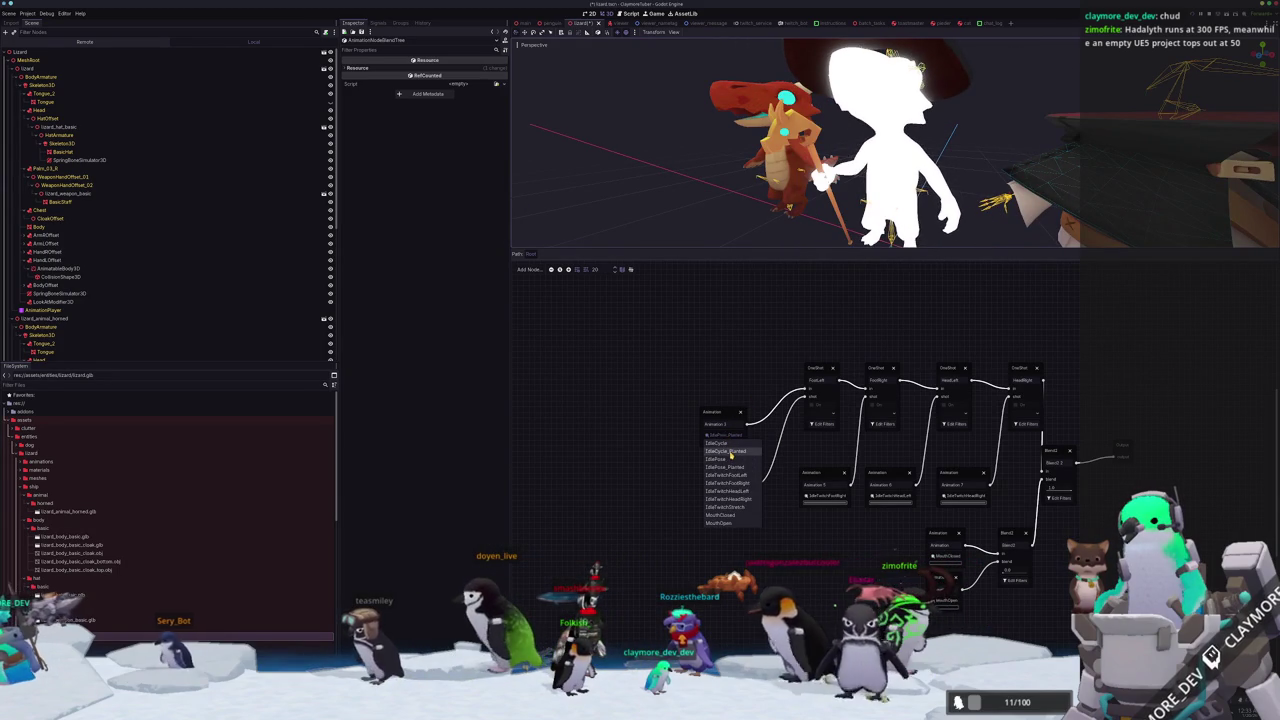
left_click(731, 452)
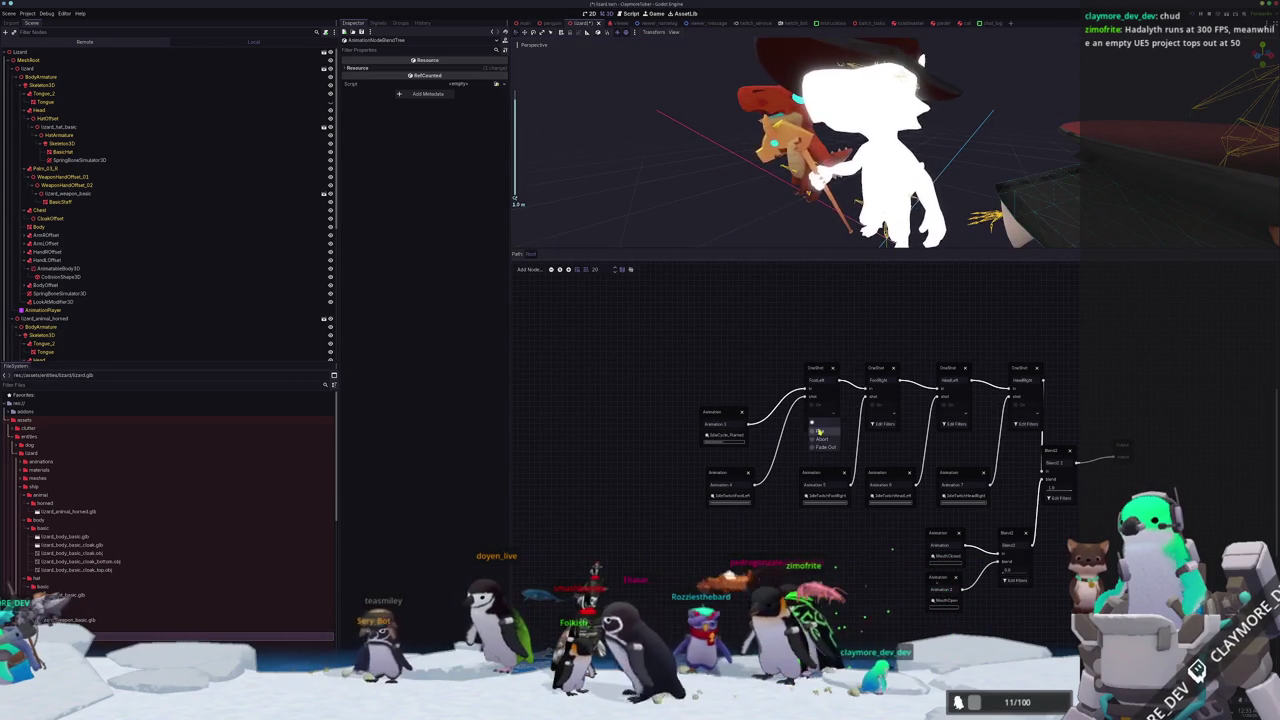
Give FootLeft 0.25 fade-in and fade-out times and fire it to preview the fades.
left_click(816, 372)
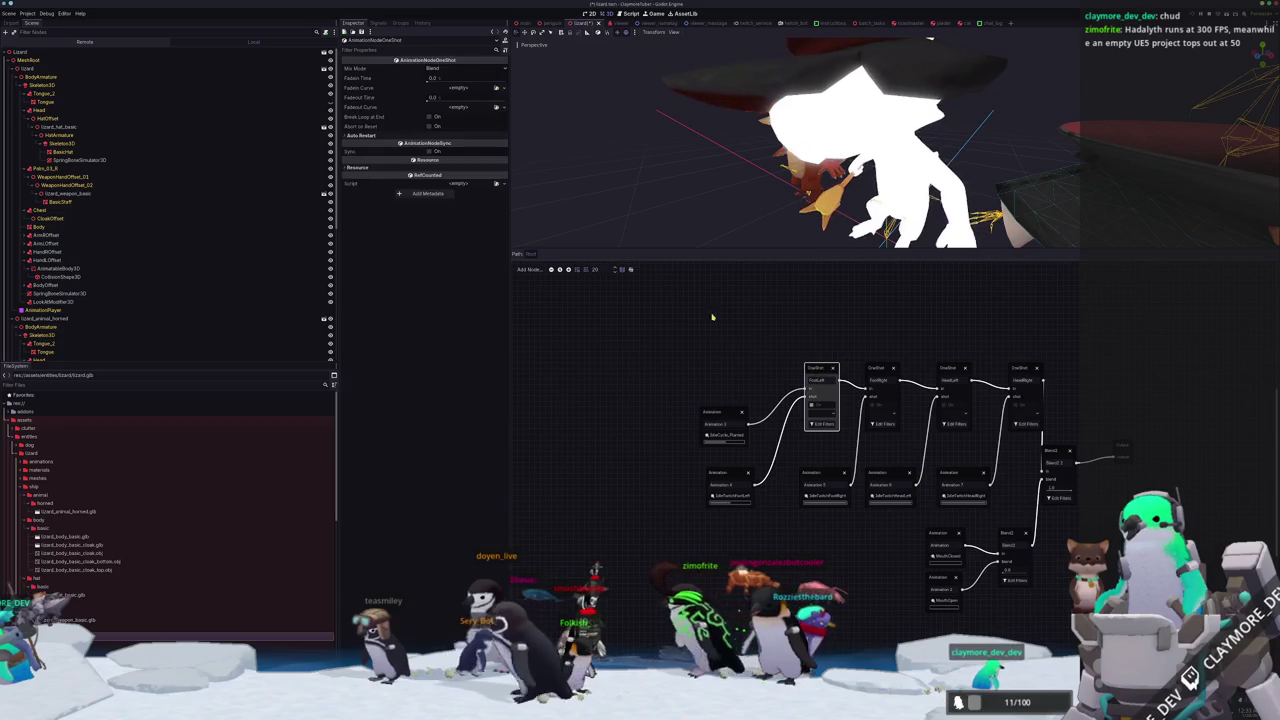
type(".25")
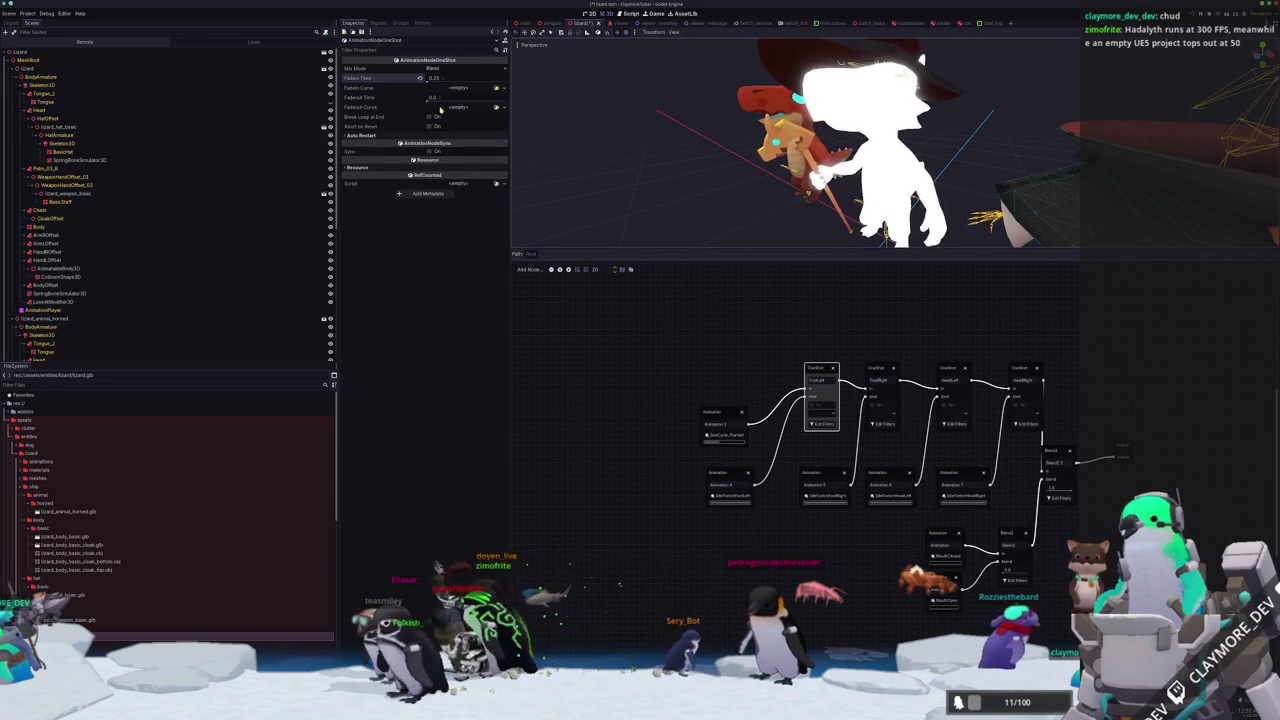
type("5")
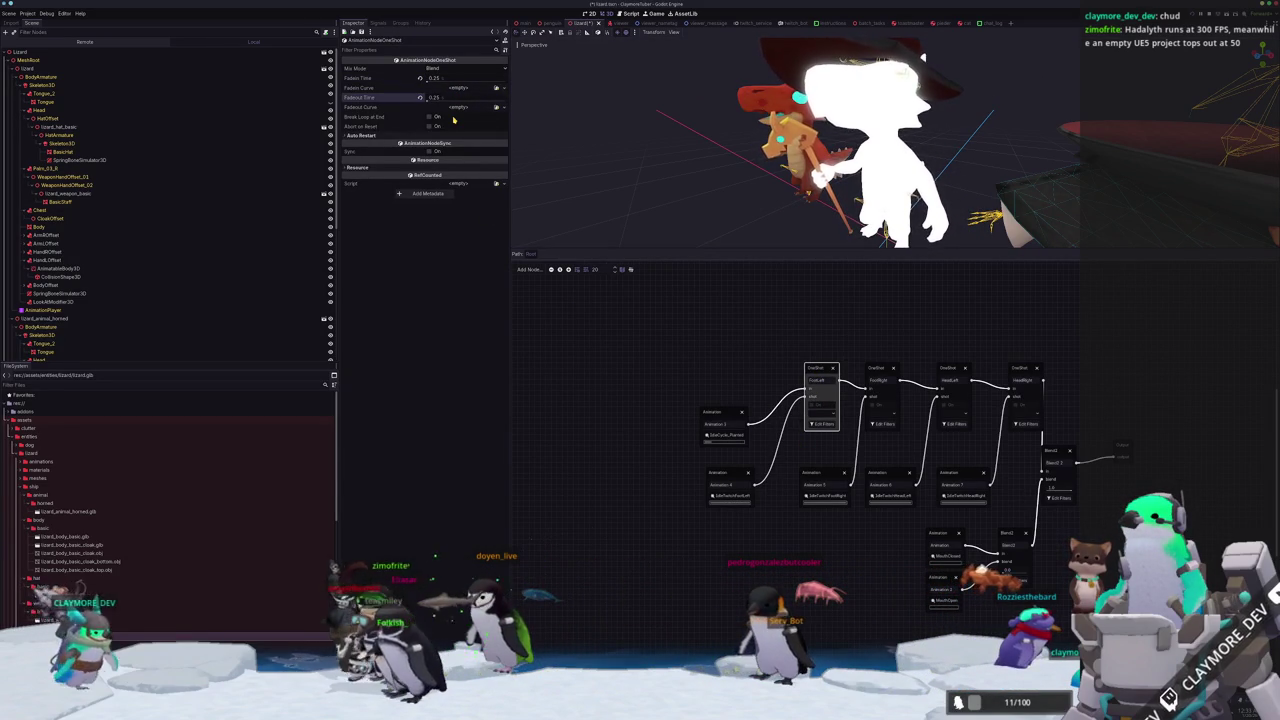
left_click(825, 422)
left_click(825, 422)
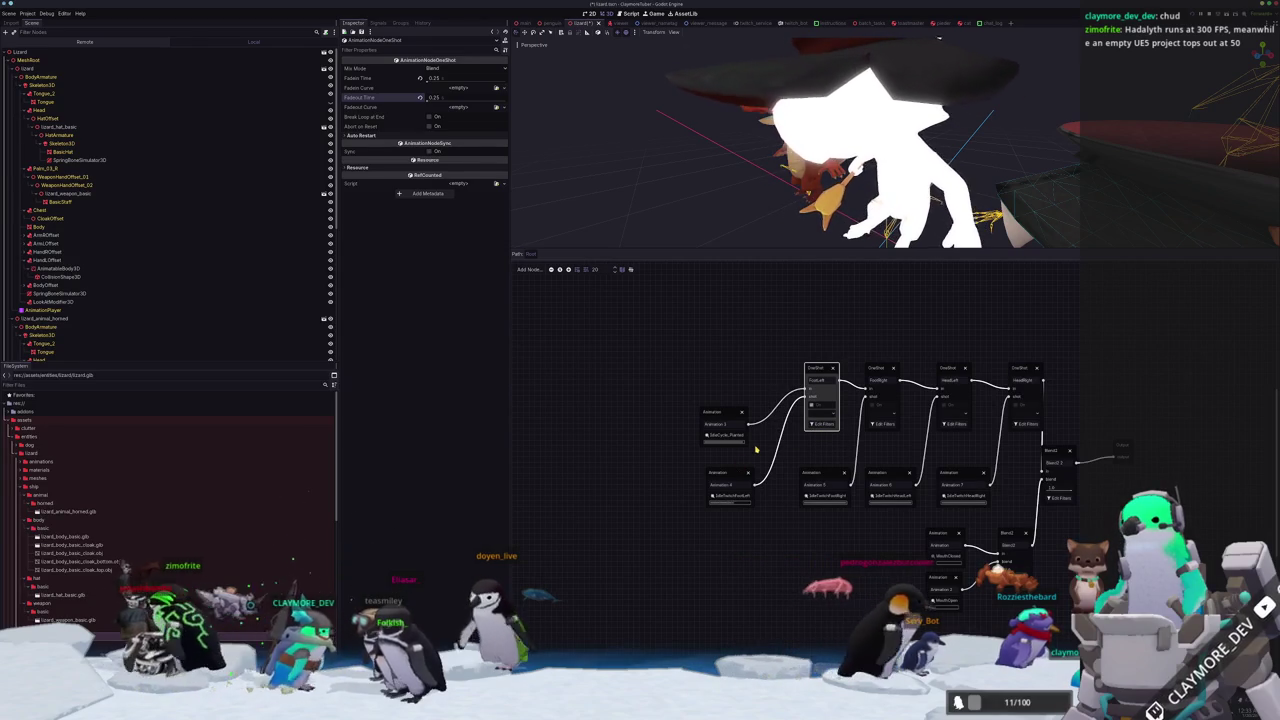
scroll(860, 325, "down", 1)
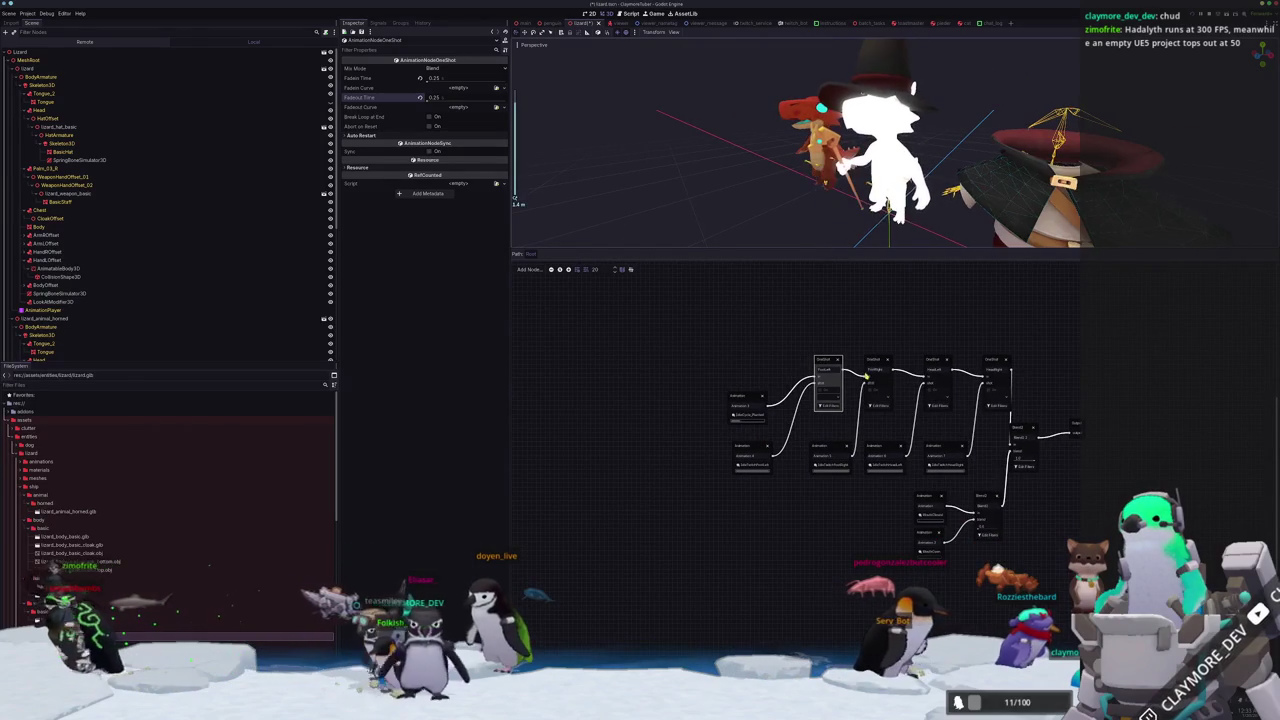
Set FootRight's and HeadLeft's fade-in and fade-out times to 0.25.
left_click(876, 362)
left_click(436, 81)
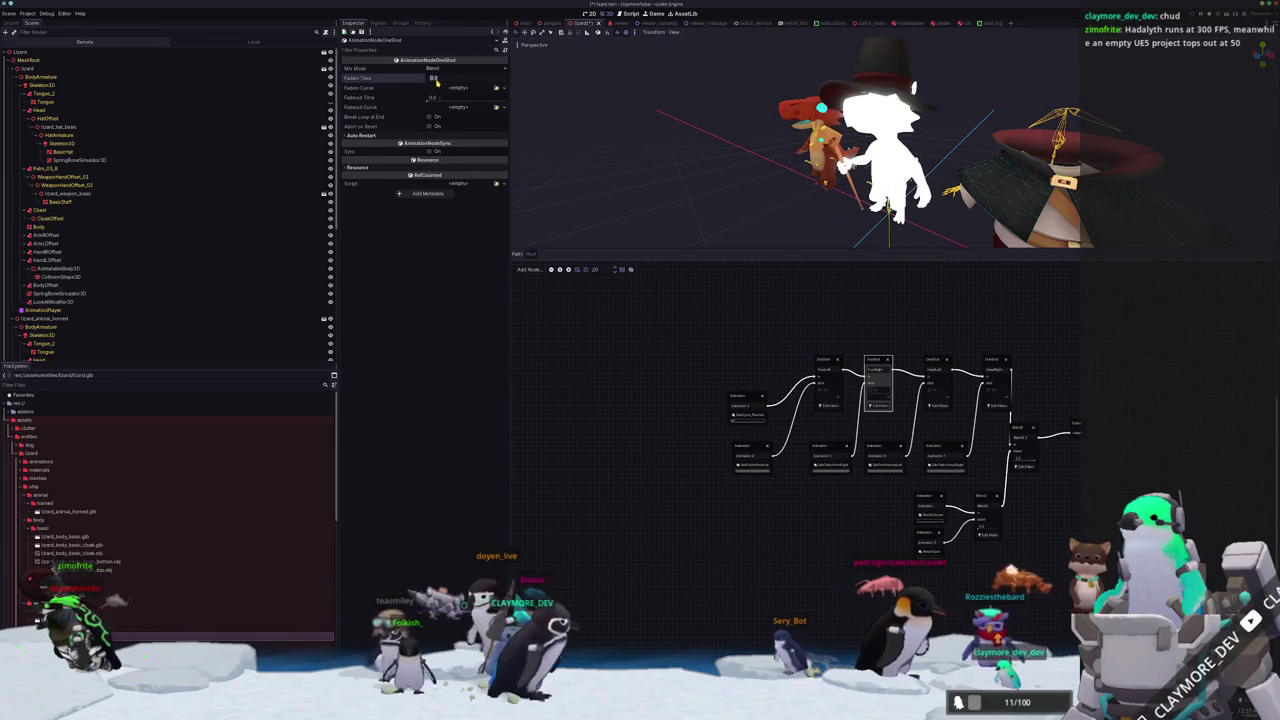
left_click(441, 97)
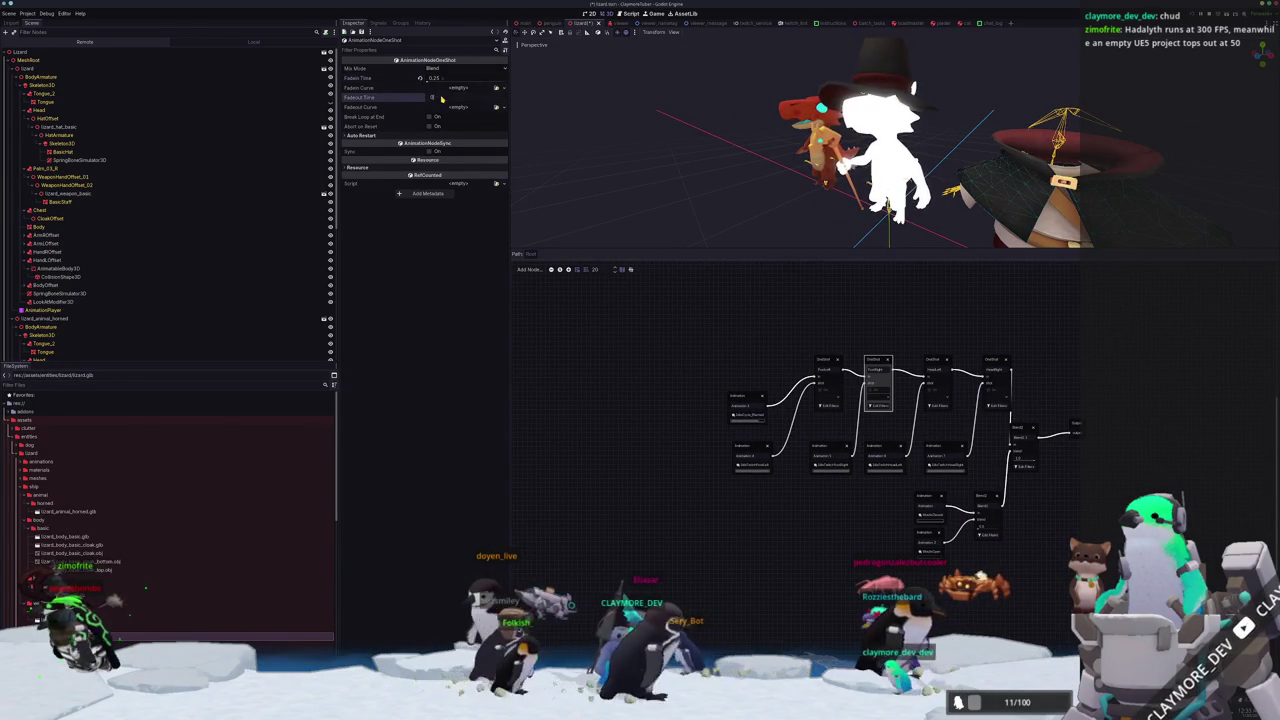
left_click(929, 361)
left_click(438, 81)
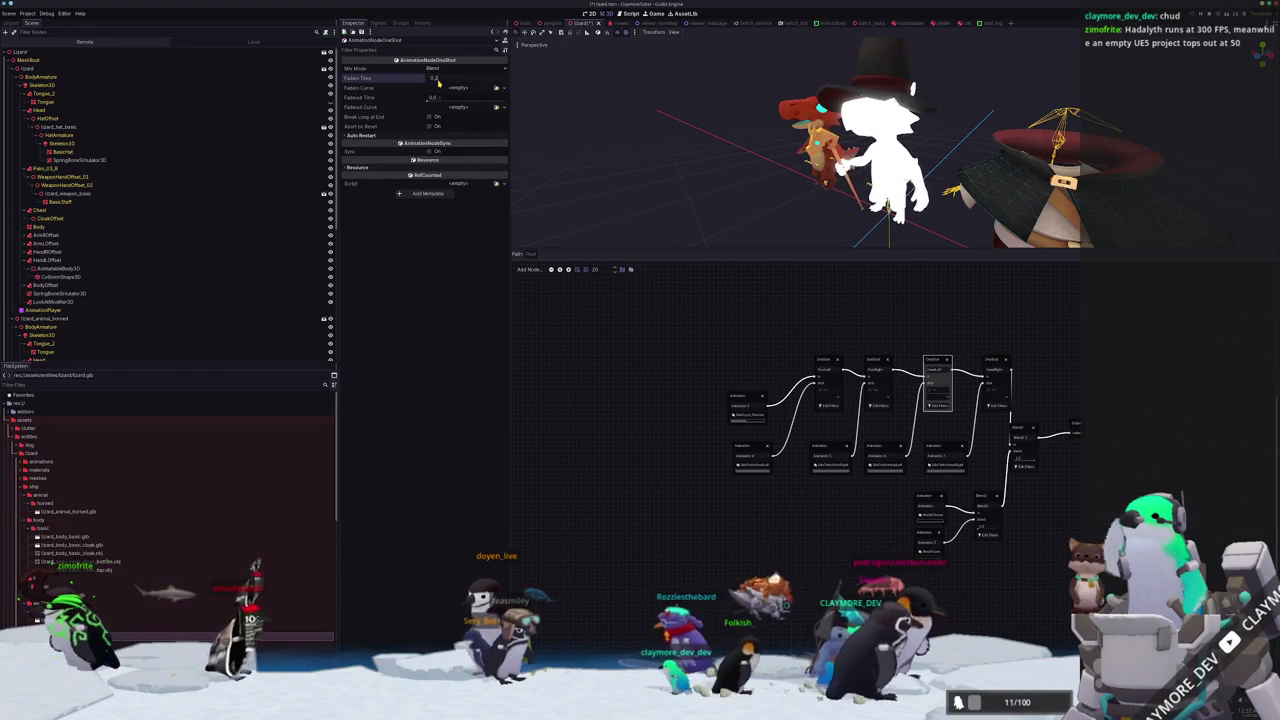
type("5")
left_click(453, 96)
type("5")
key("Return")
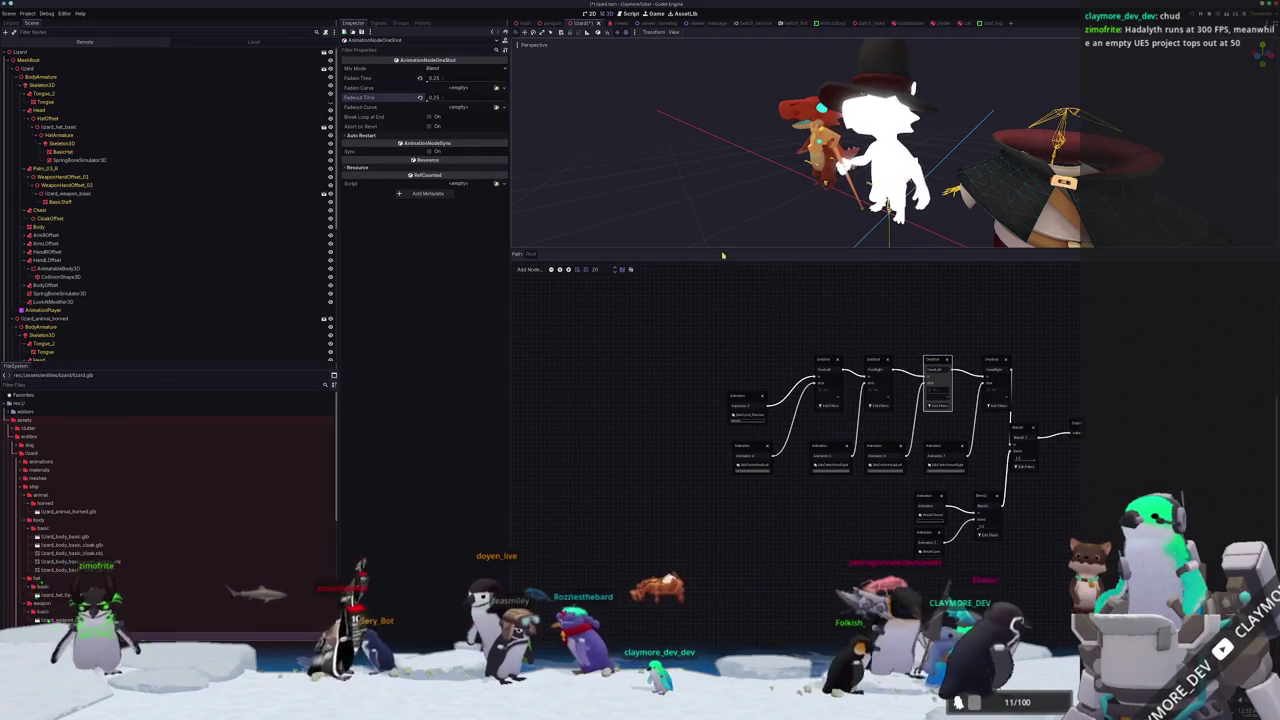
scroll(806, 337, "right", 2)
Set HeadRight's fade-in and fade-out times to 0.25.
left_click(906, 363)
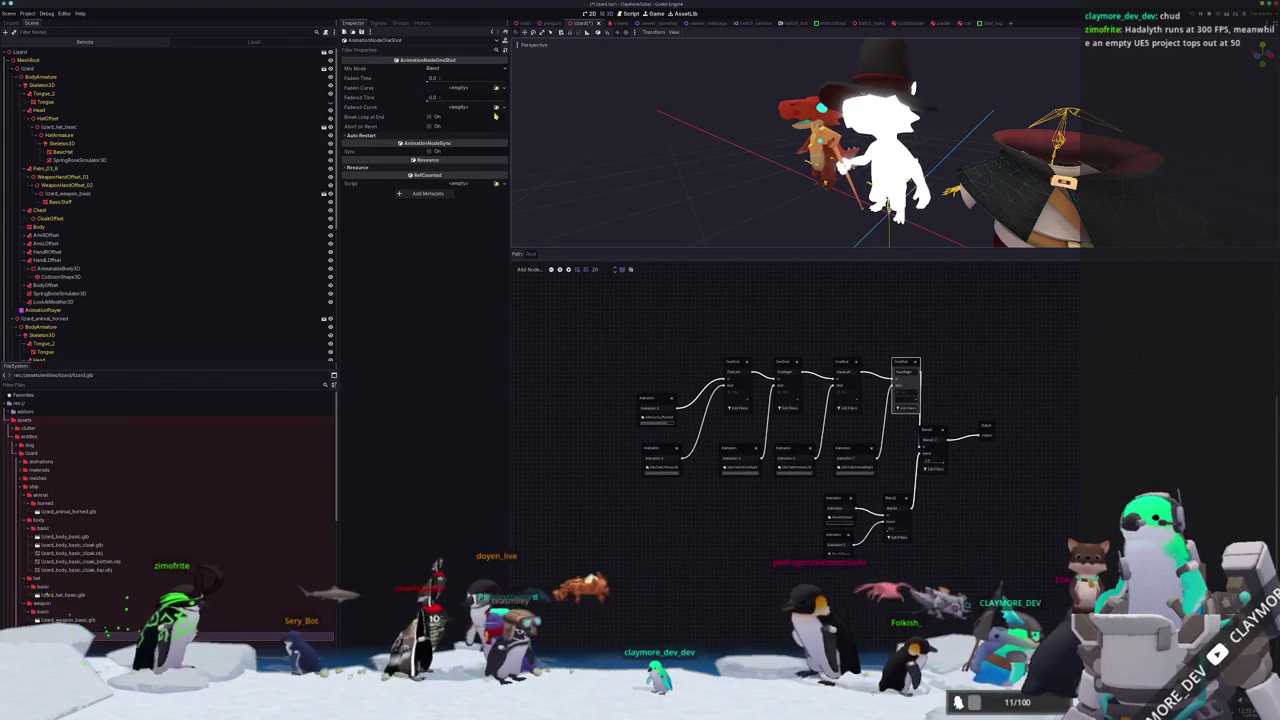
left_click(435, 82)
key("Return")
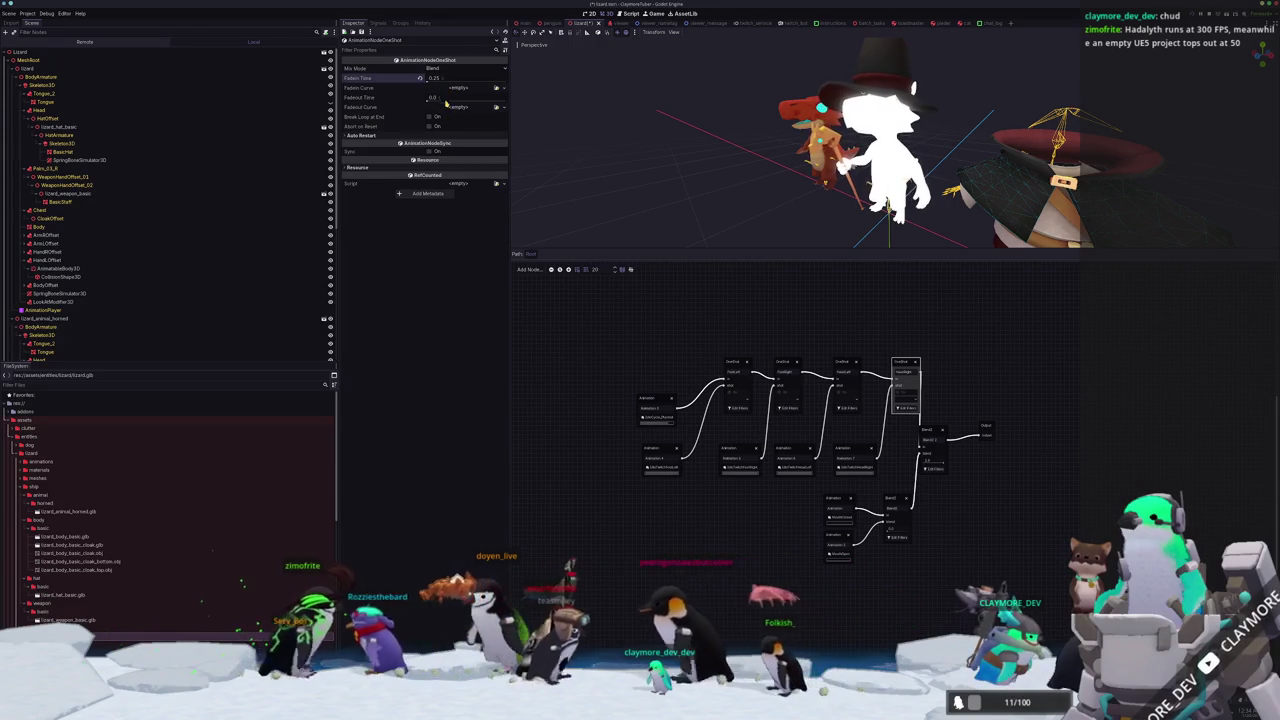
left_click(446, 99)
scroll(940, 400, "up", 2)
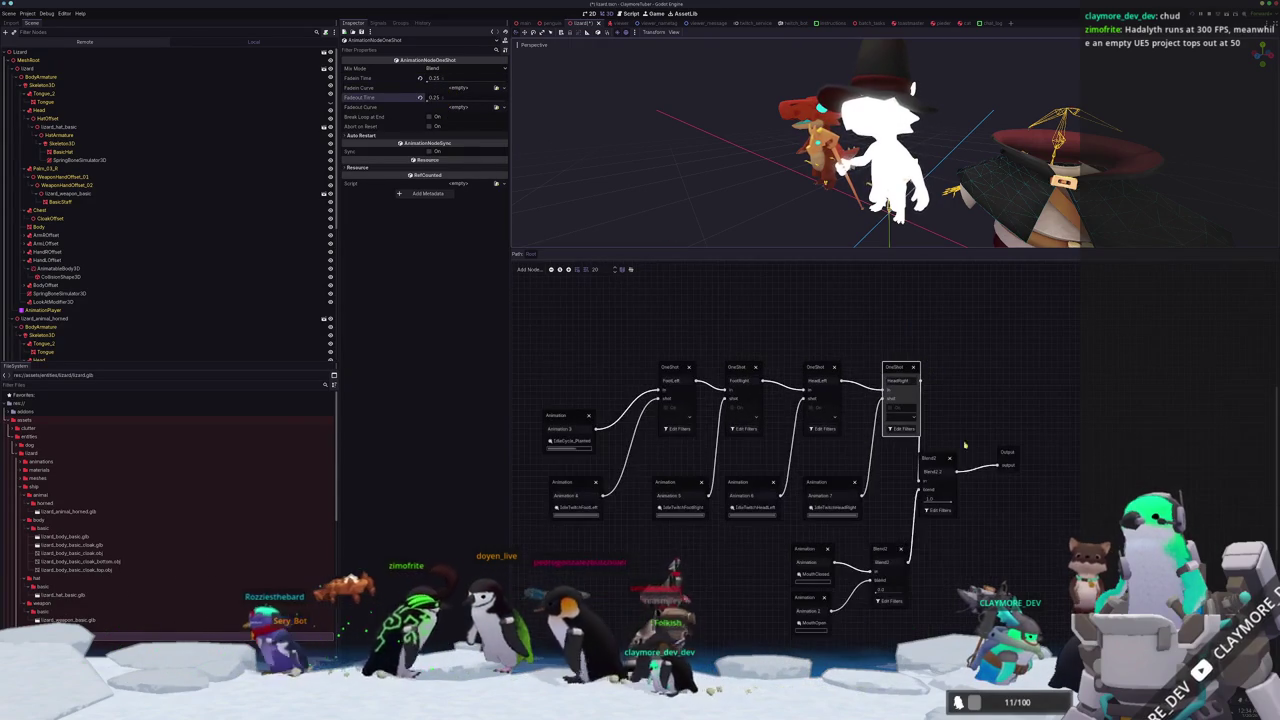
left_click_drag(928, 458, 952, 459)
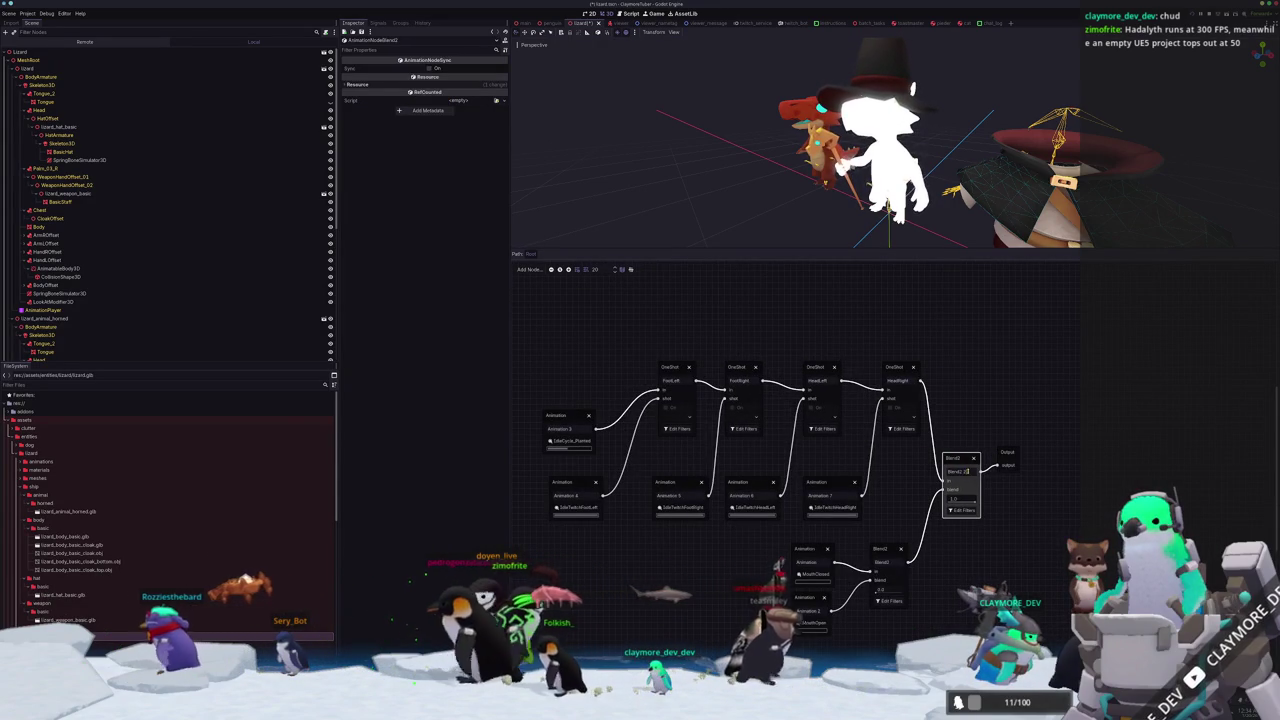
Select the HeadRight OneShot node to view its 0.25 fade-in and fade-out settings.
double_click(963, 471)
type("Mouth")
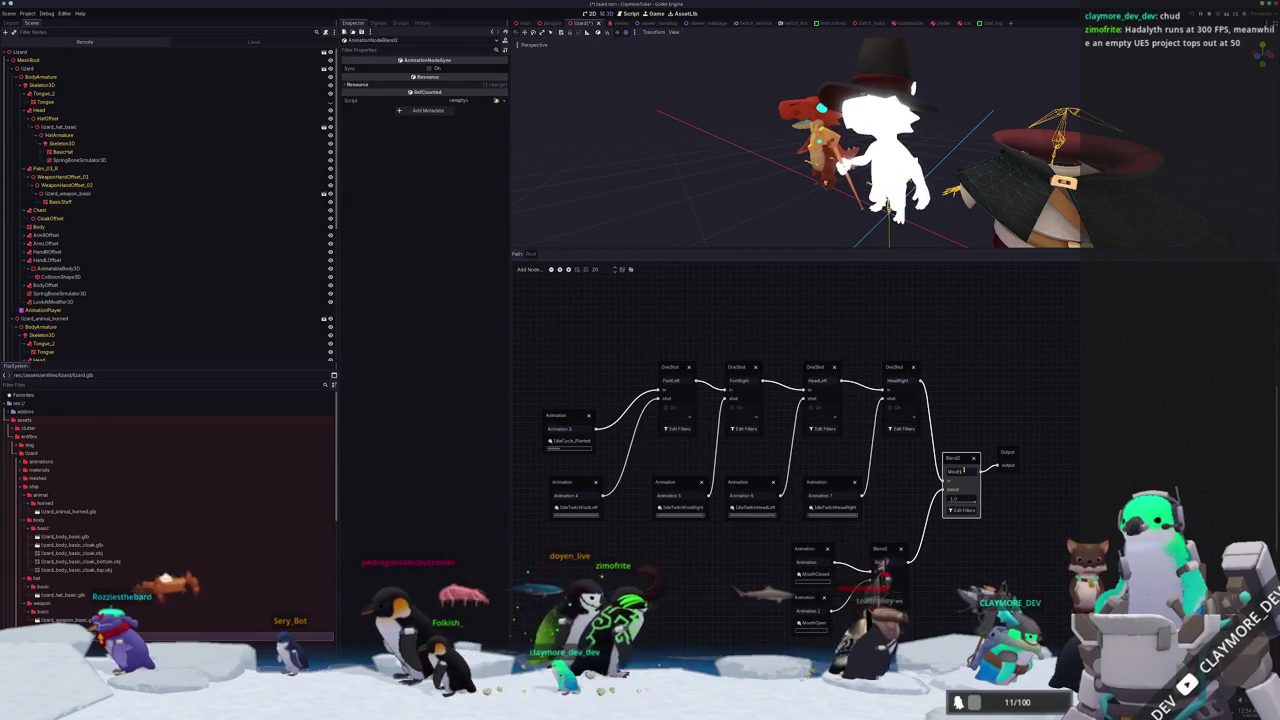
left_click(990, 551)
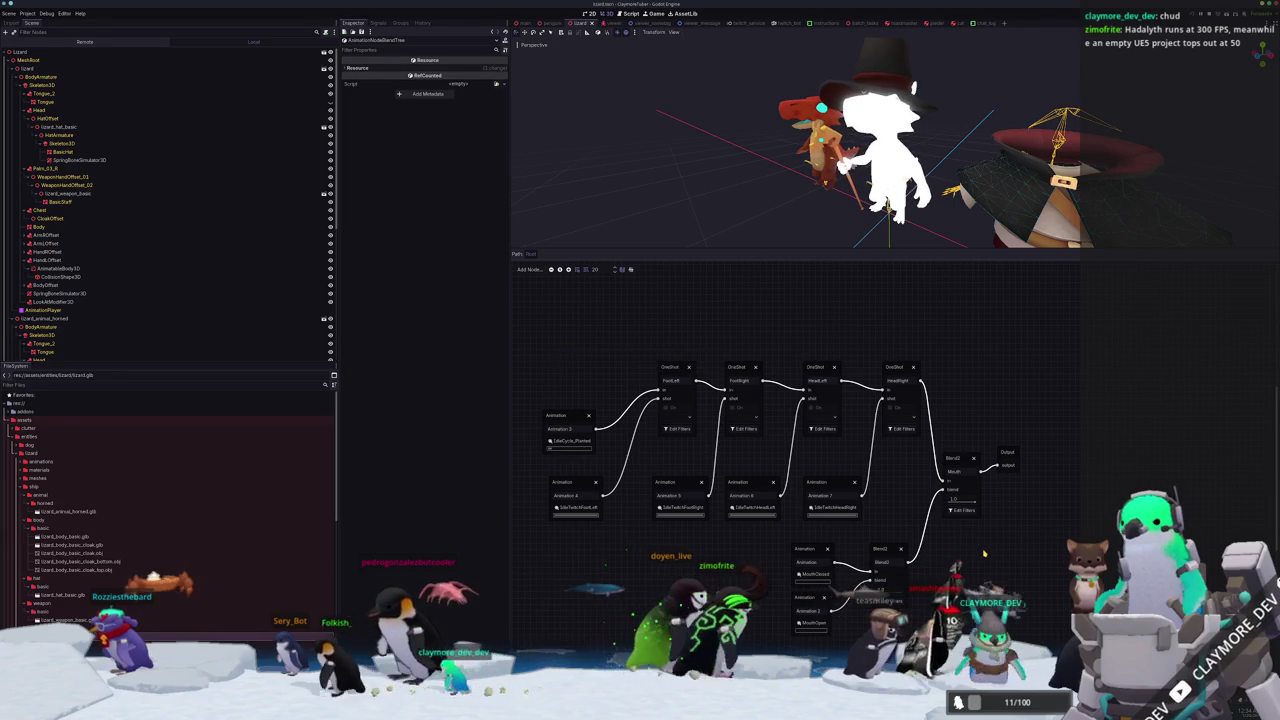
scroll(942, 543, "down", 1)
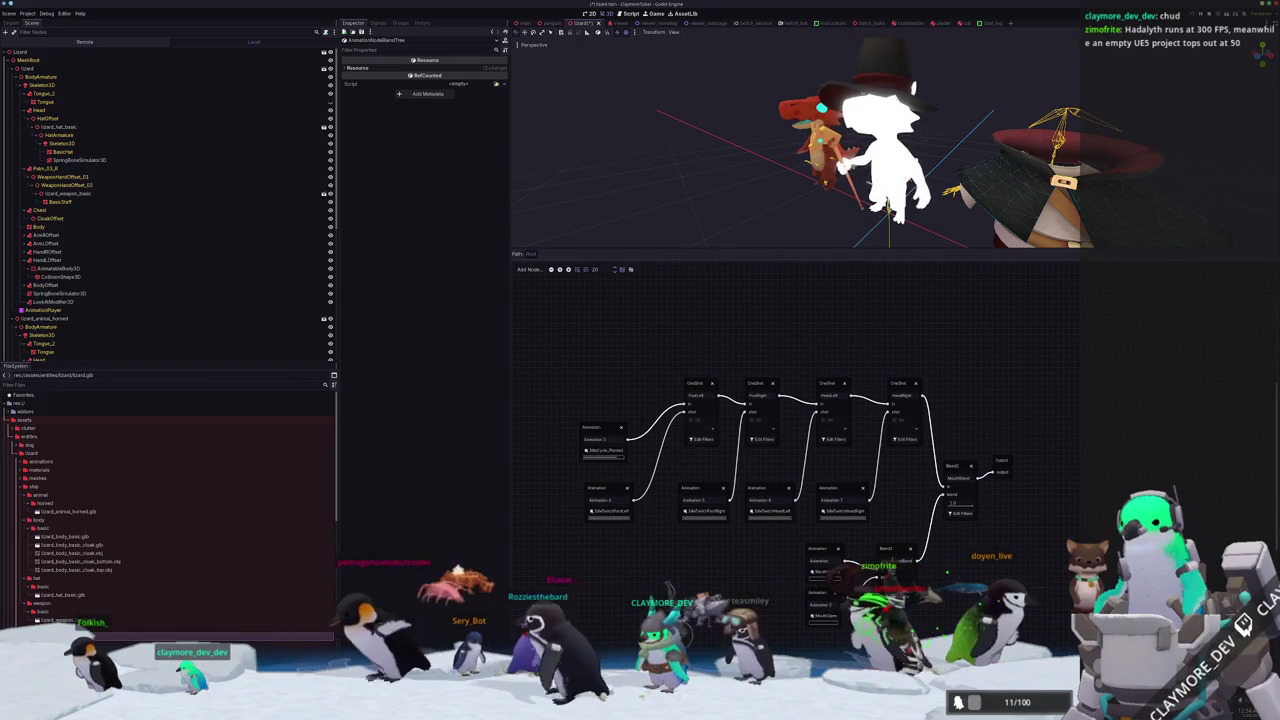
scroll(927, 420, "up", 2)
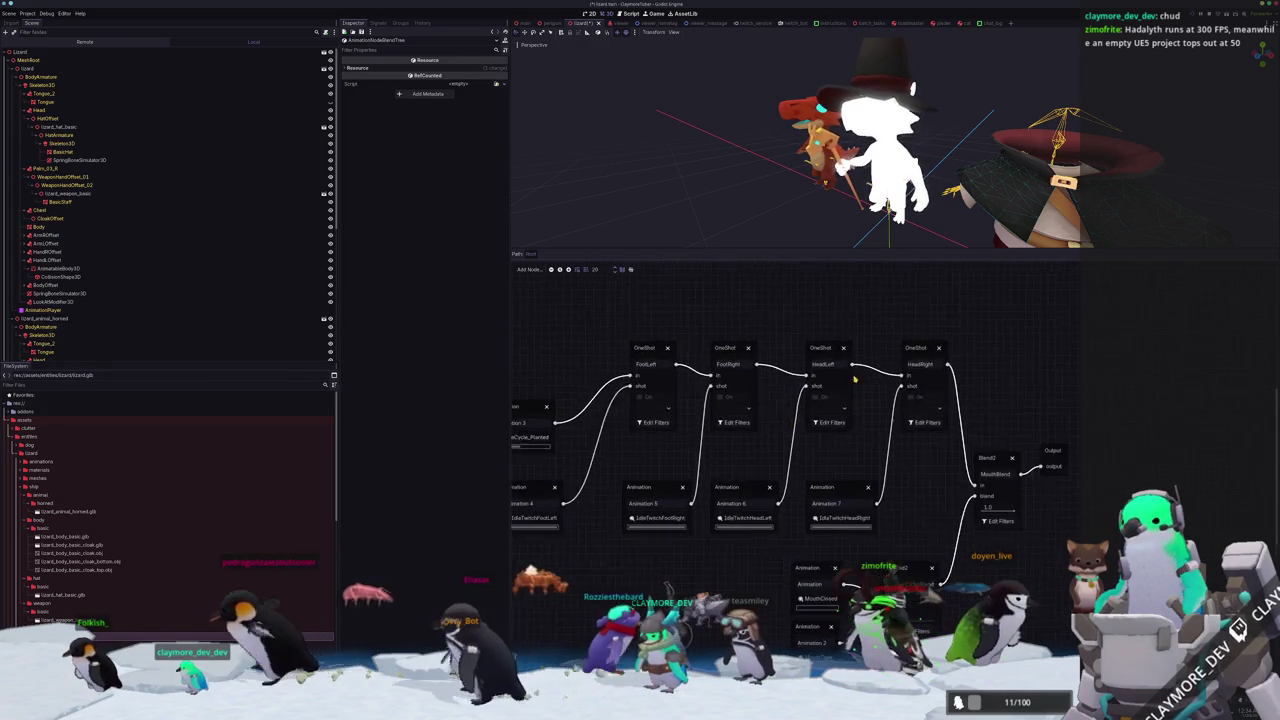
left_click(926, 416)
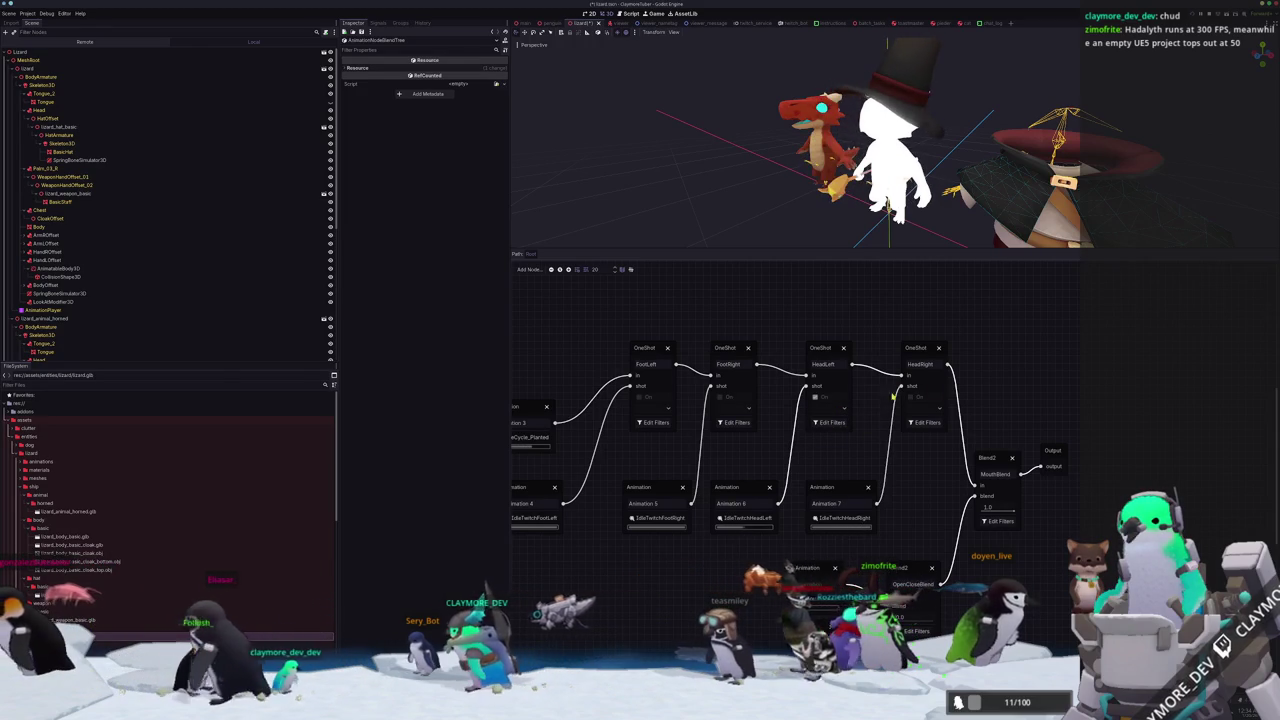
left_click(925, 351)
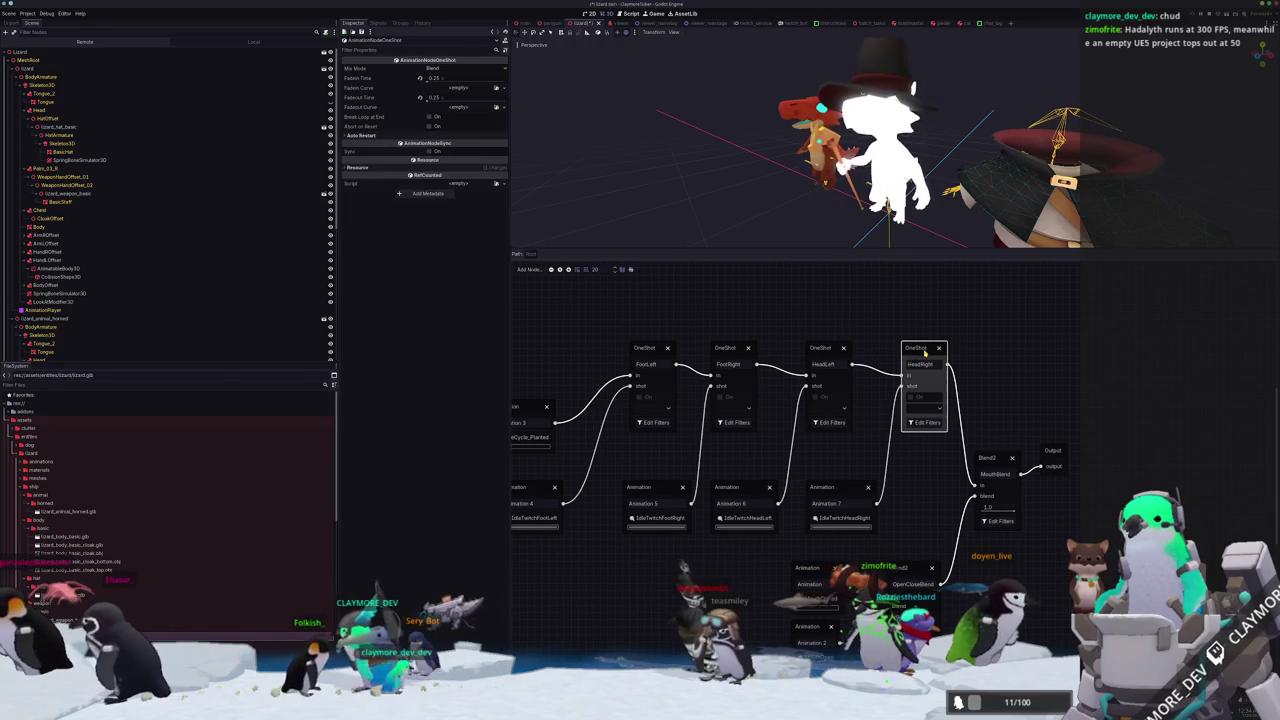
left_click(924, 422)
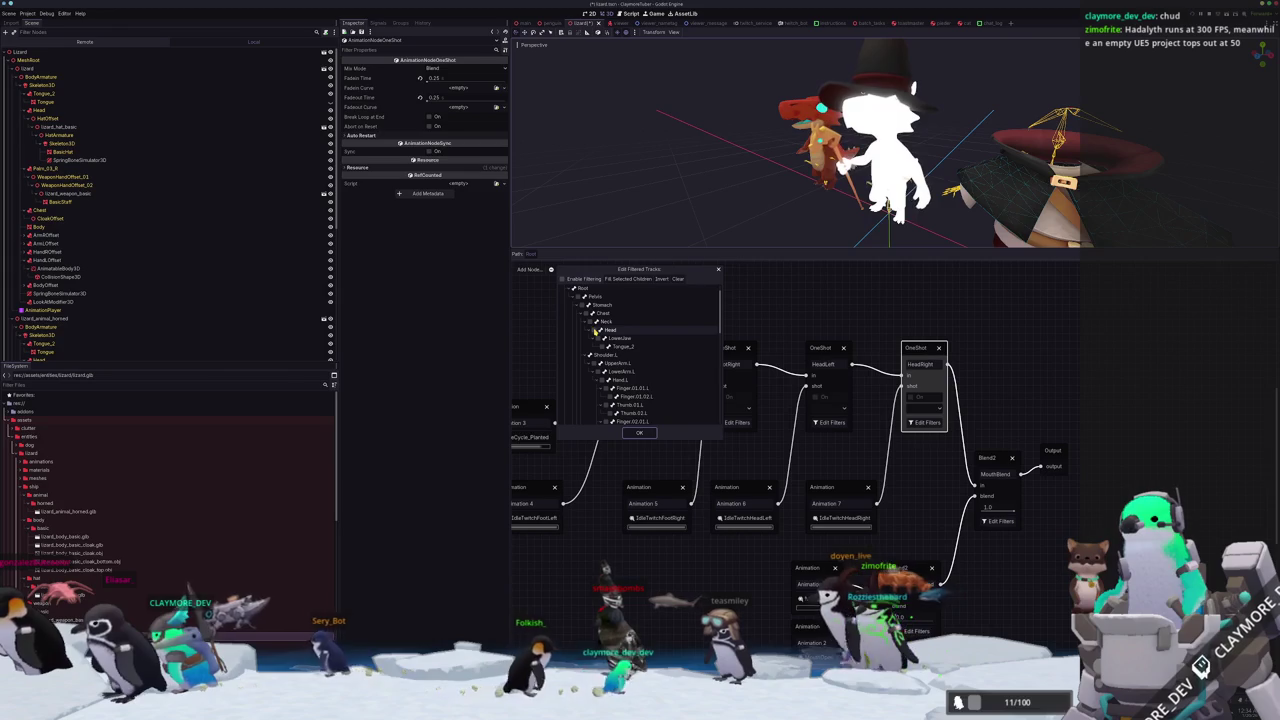
left_click(588, 321)
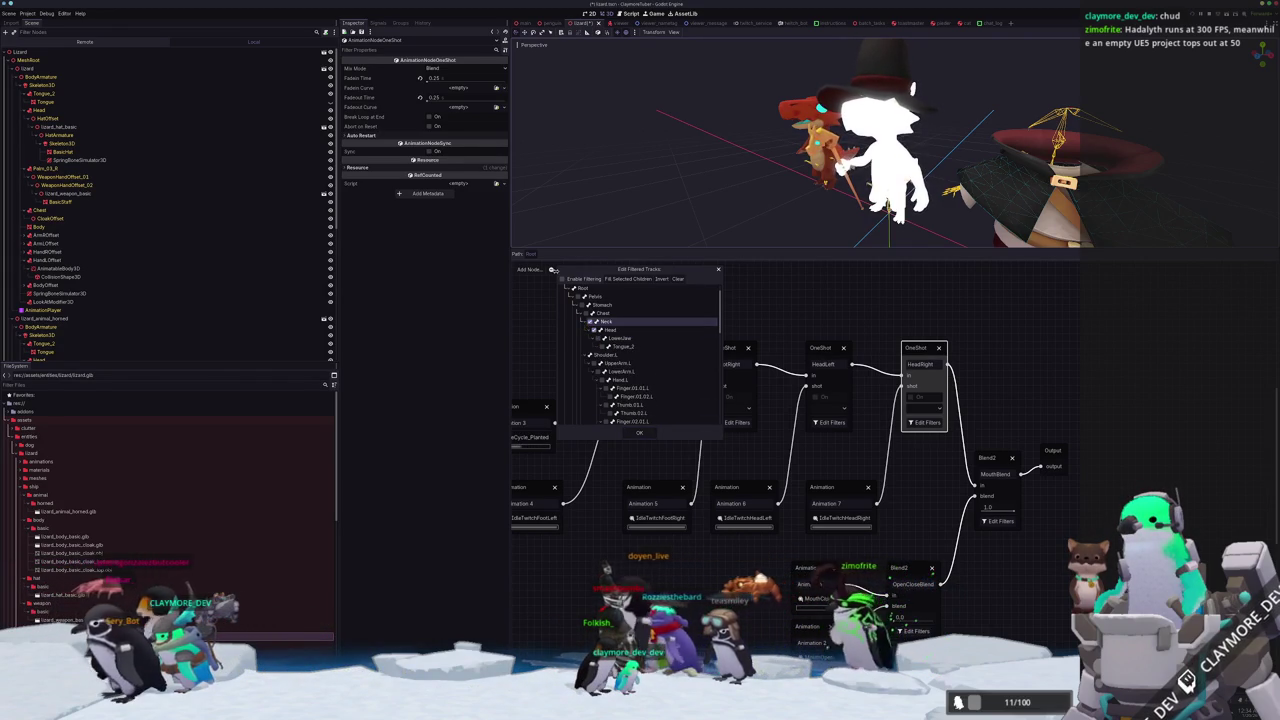
left_click(636, 433)
left_click(826, 424)
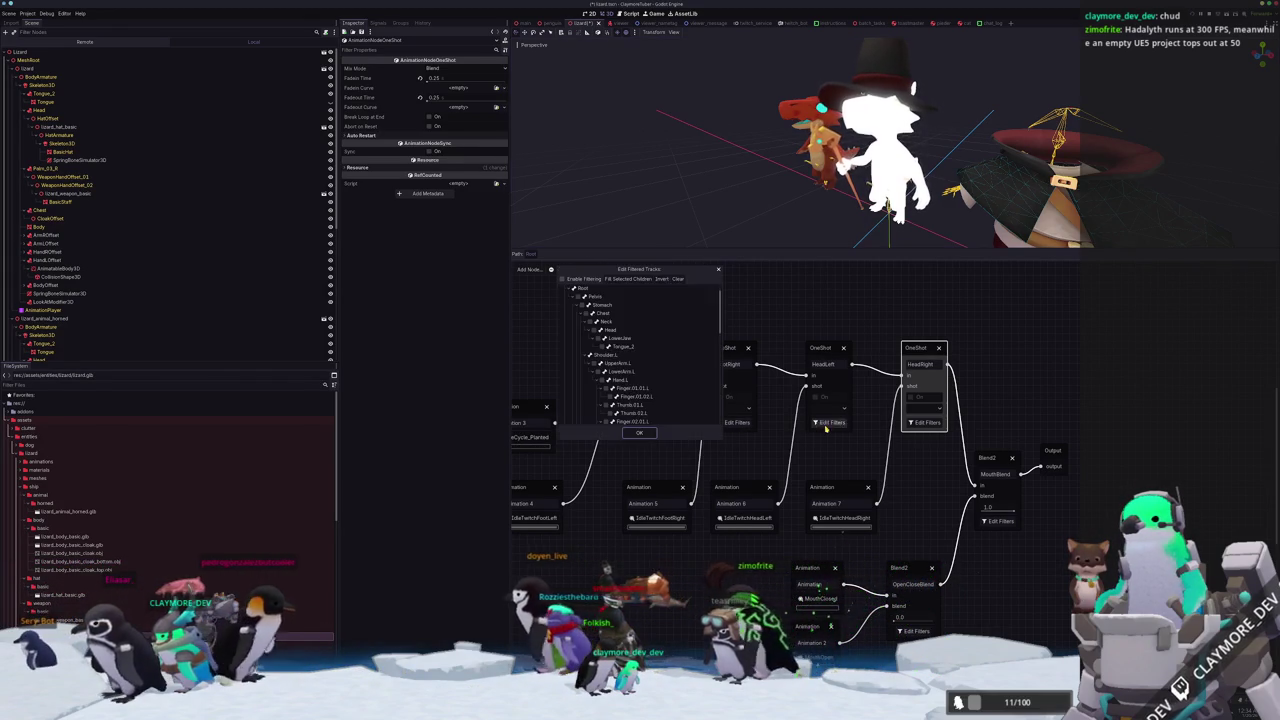
left_click(605, 329)
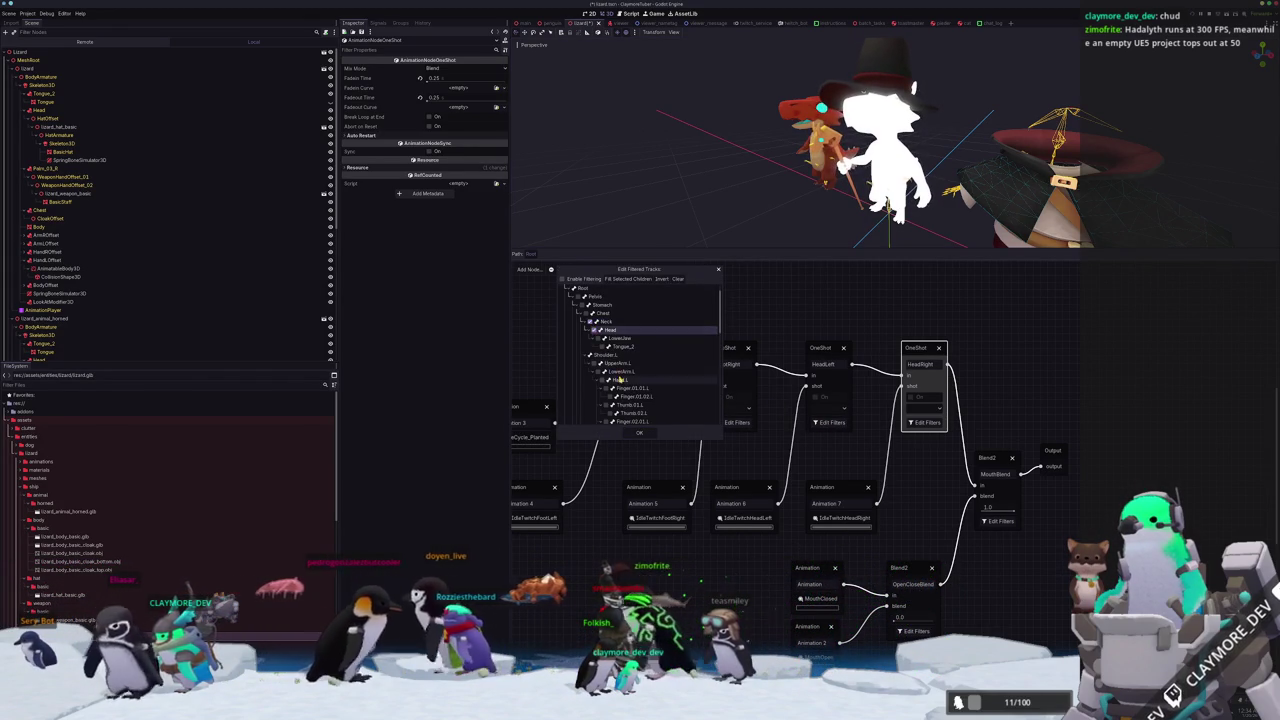
left_click(640, 433)
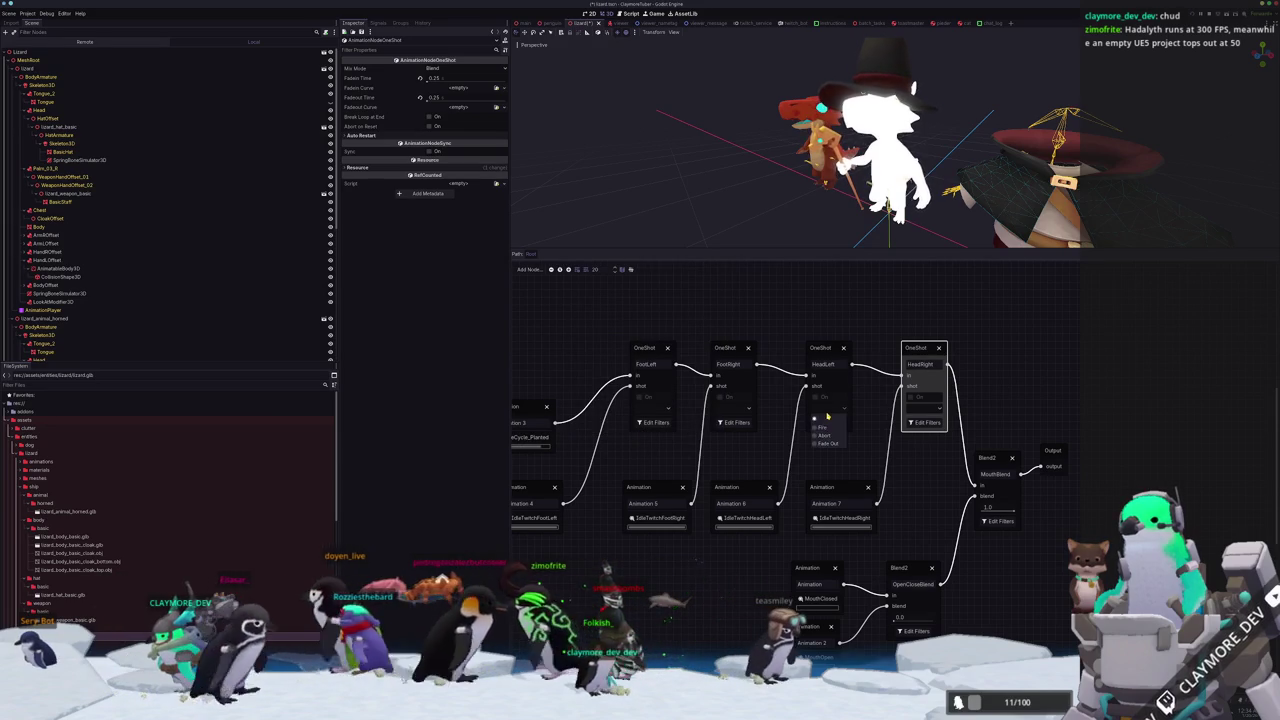
left_click(937, 410)
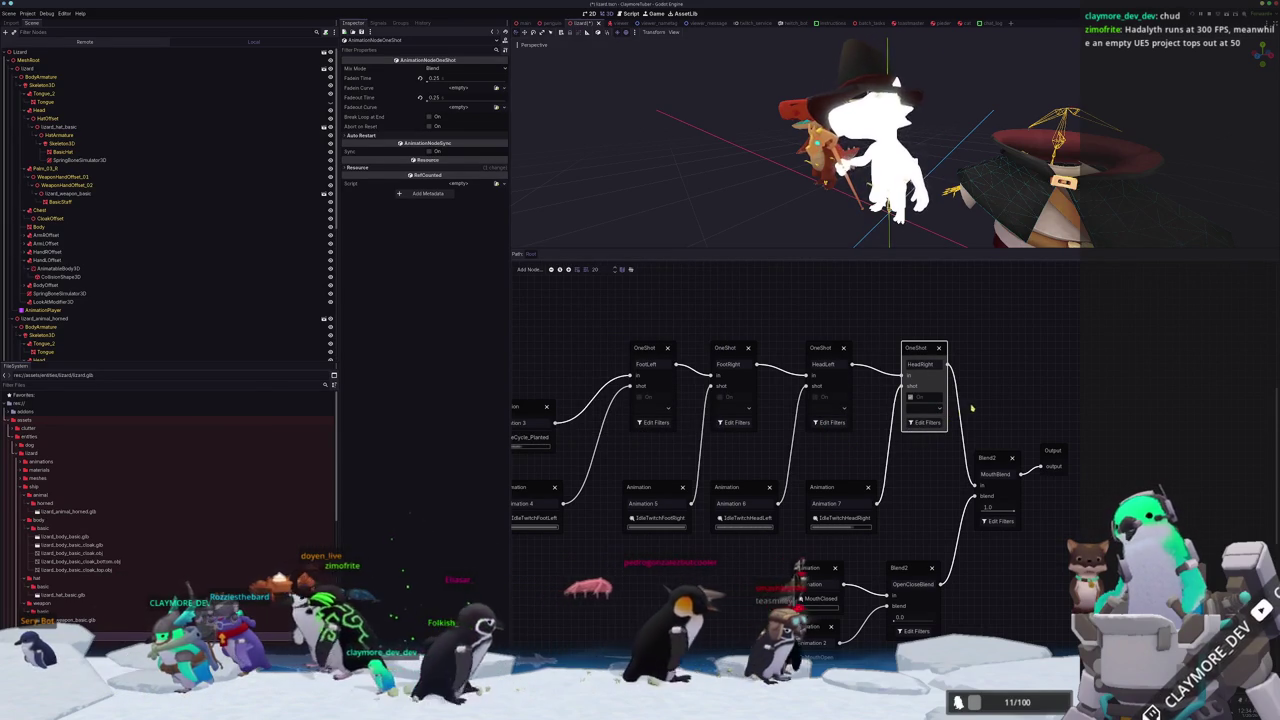
Review the AnimationTreeMouseTracker, ClothesOnreadyTransposeNodes and BlendShapeBlinker helper nodes.
scroll(794, 232, "down", 3)
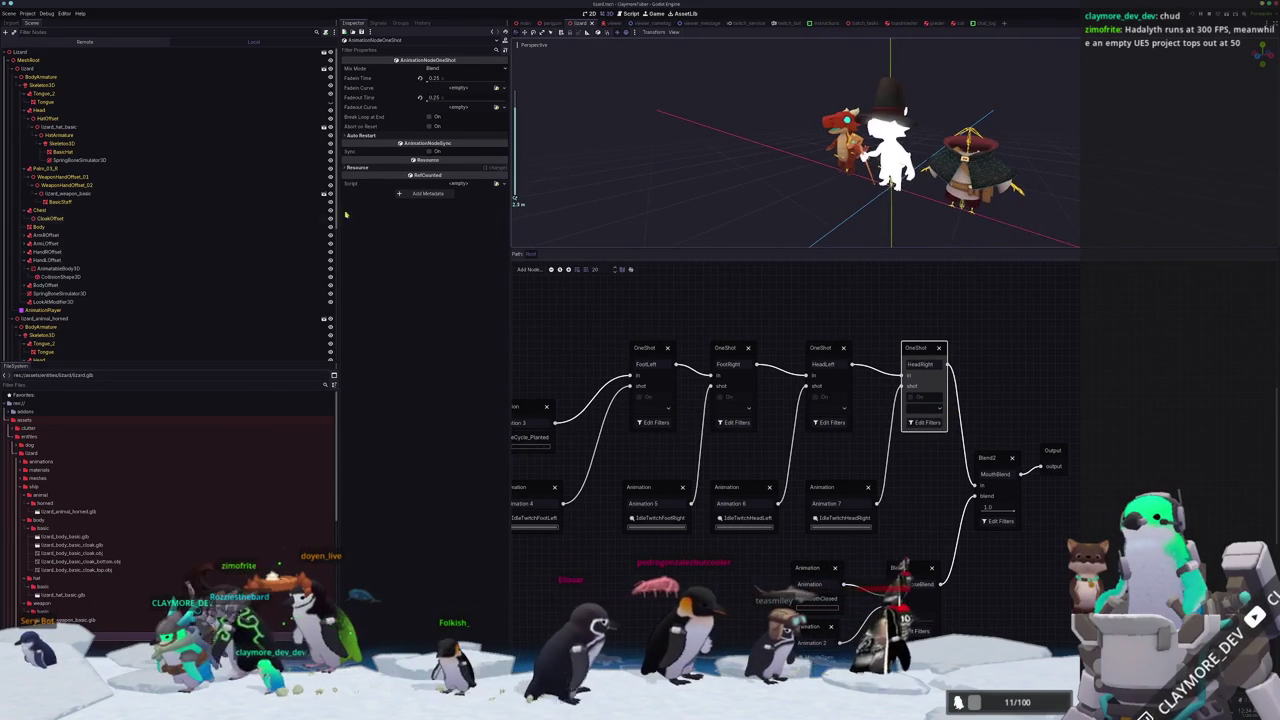
scroll(61, 355, "down", 5)
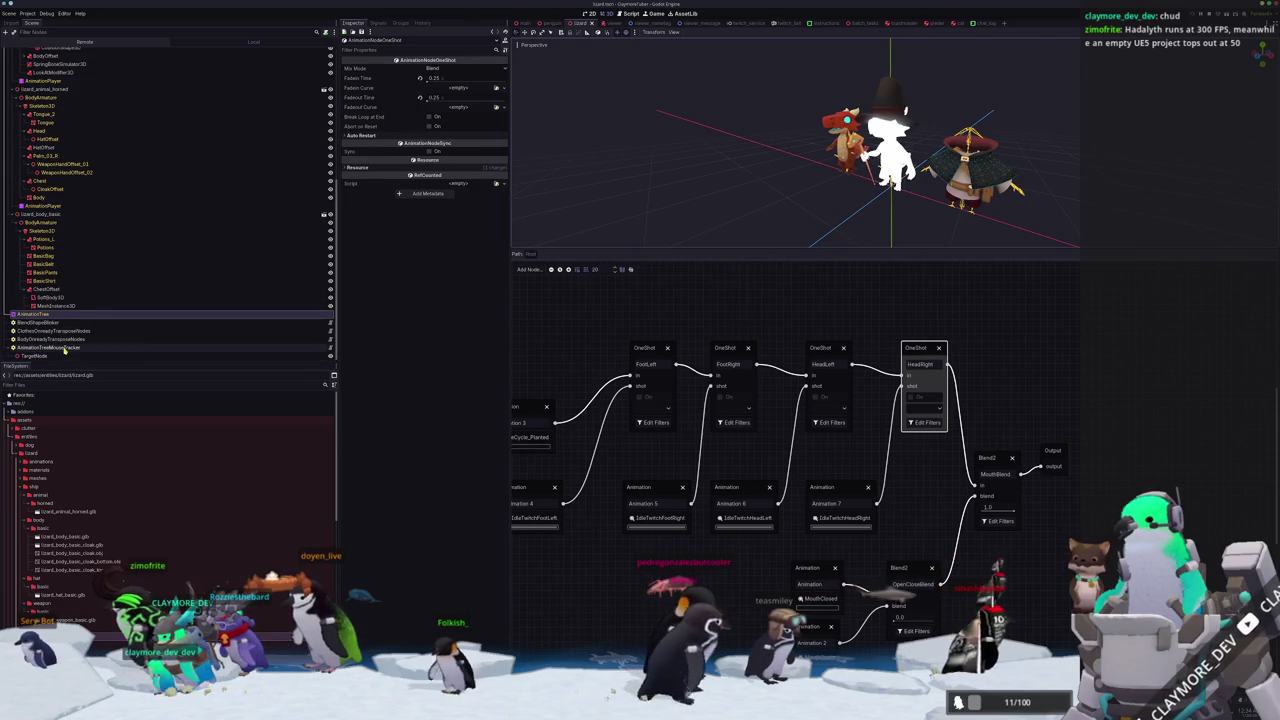
left_click(66, 347)
left_click(68, 331)
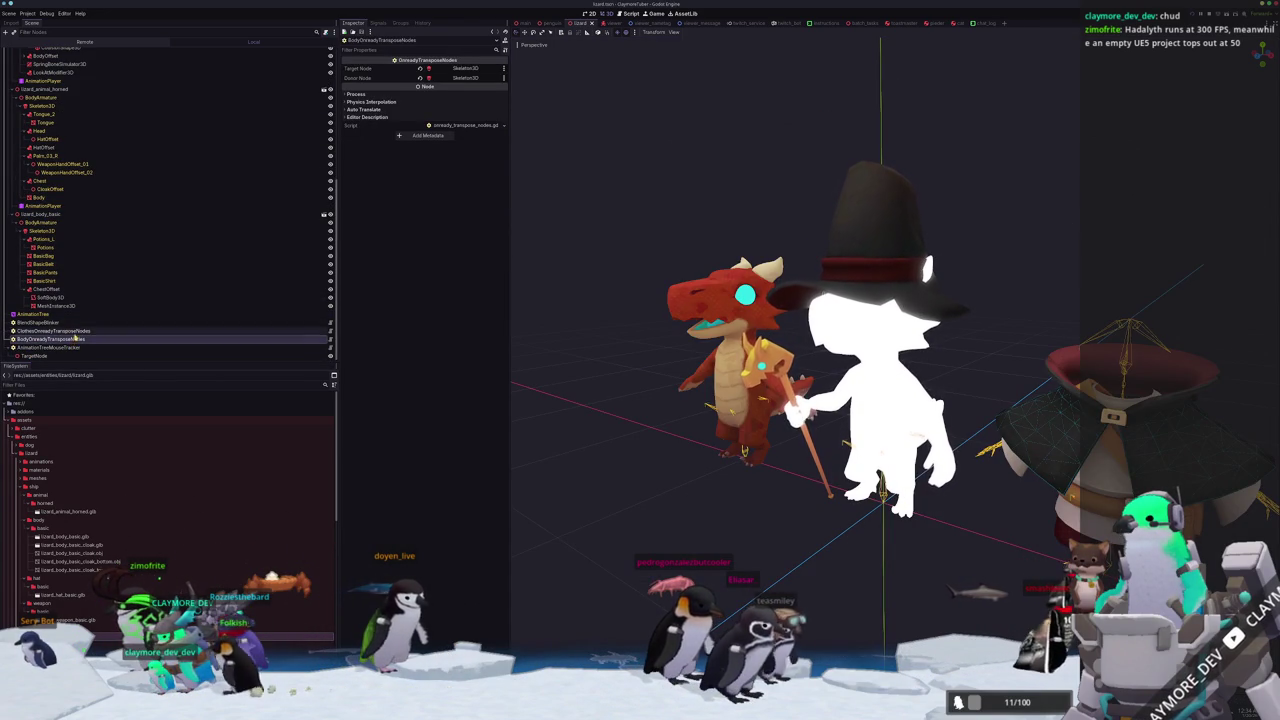
left_click(38, 322)
scroll(60, 250, "up", 5)
Add an AnimationTreeMouthBlender child node under the Lizard root.
left_click(42, 51)
right_click(42, 51)
left_click(70, 58)
type("mouth")
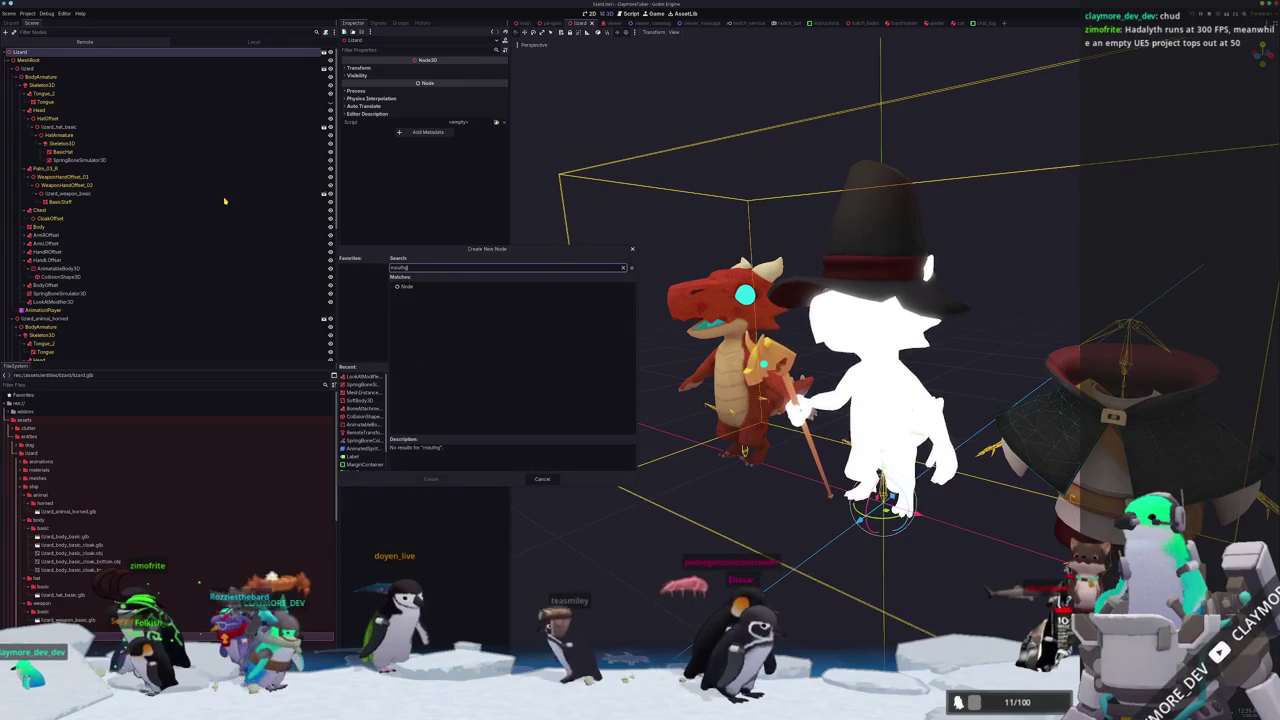
key("Return")
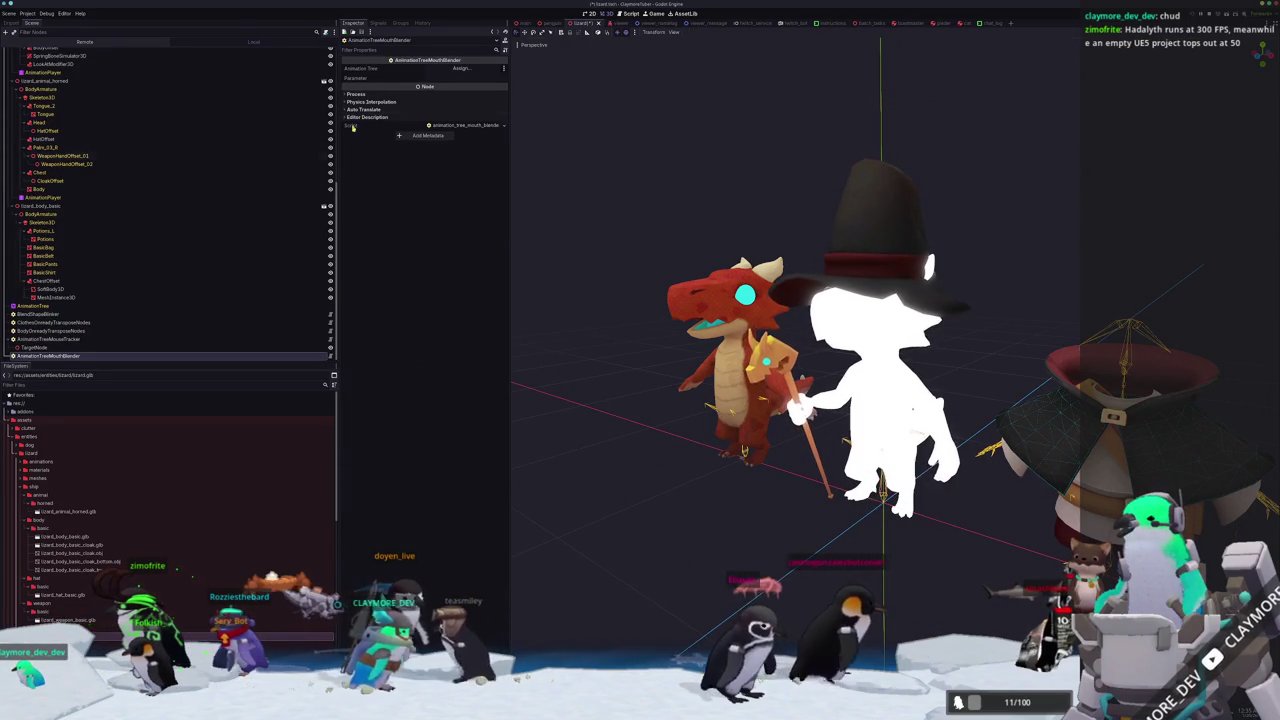
Point the mouth blender's Animation Tree field at the lizard's AnimationTree.
left_click(462, 68)
double_click(618, 273)
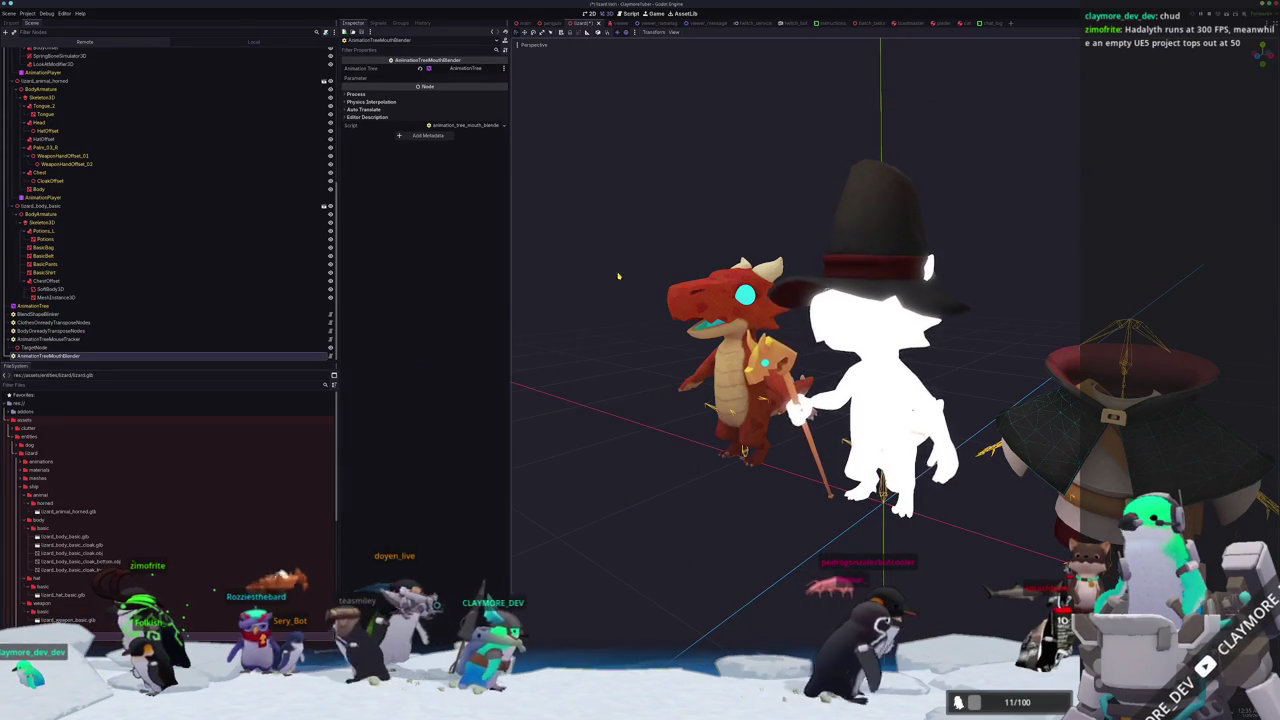
left_click(35, 305)
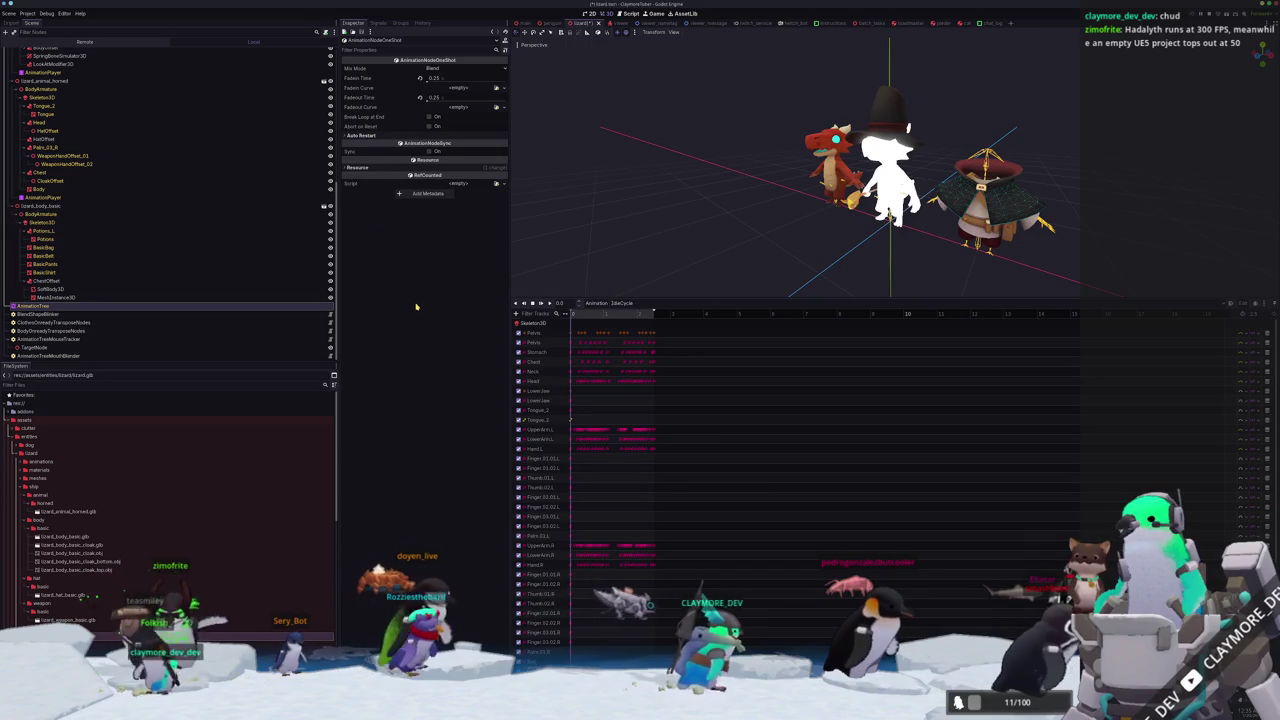
Browse the helper nodes and expand the AnimationTree's blend and twitch parameters.
left_click(83, 309)
left_click(75, 314)
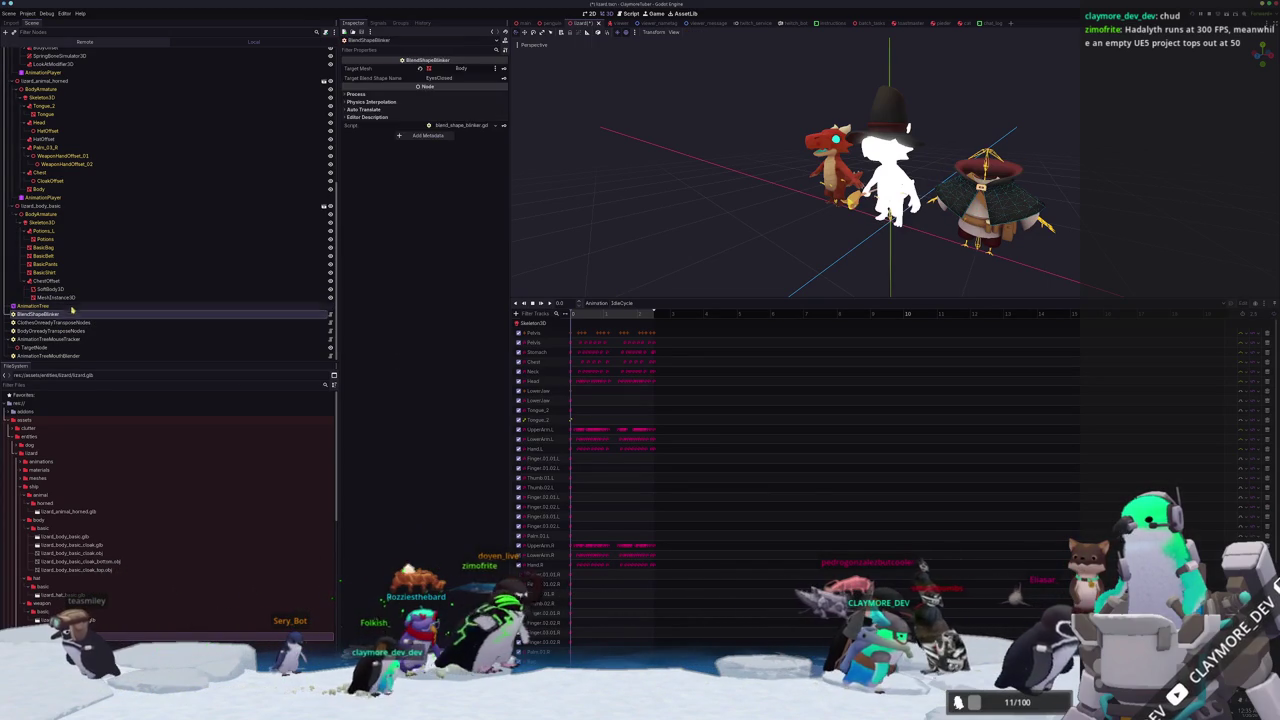
left_click(72, 305)
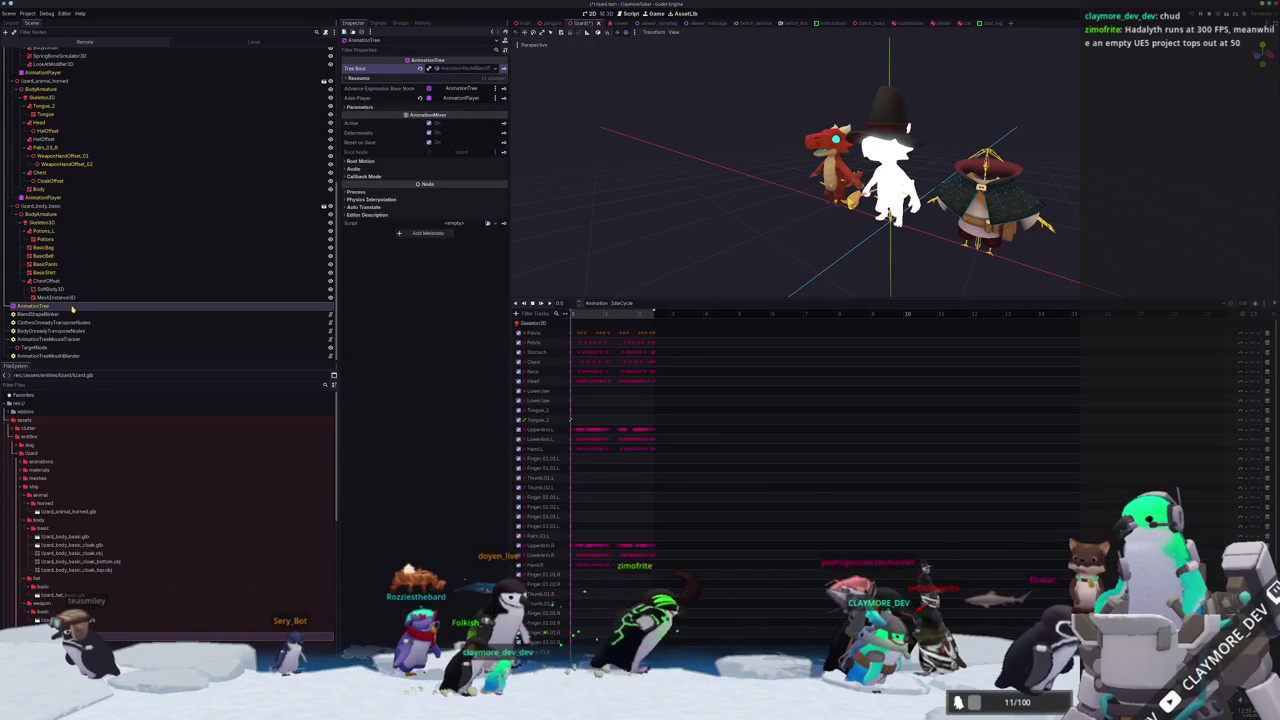
left_click(74, 313)
left_click(77, 322)
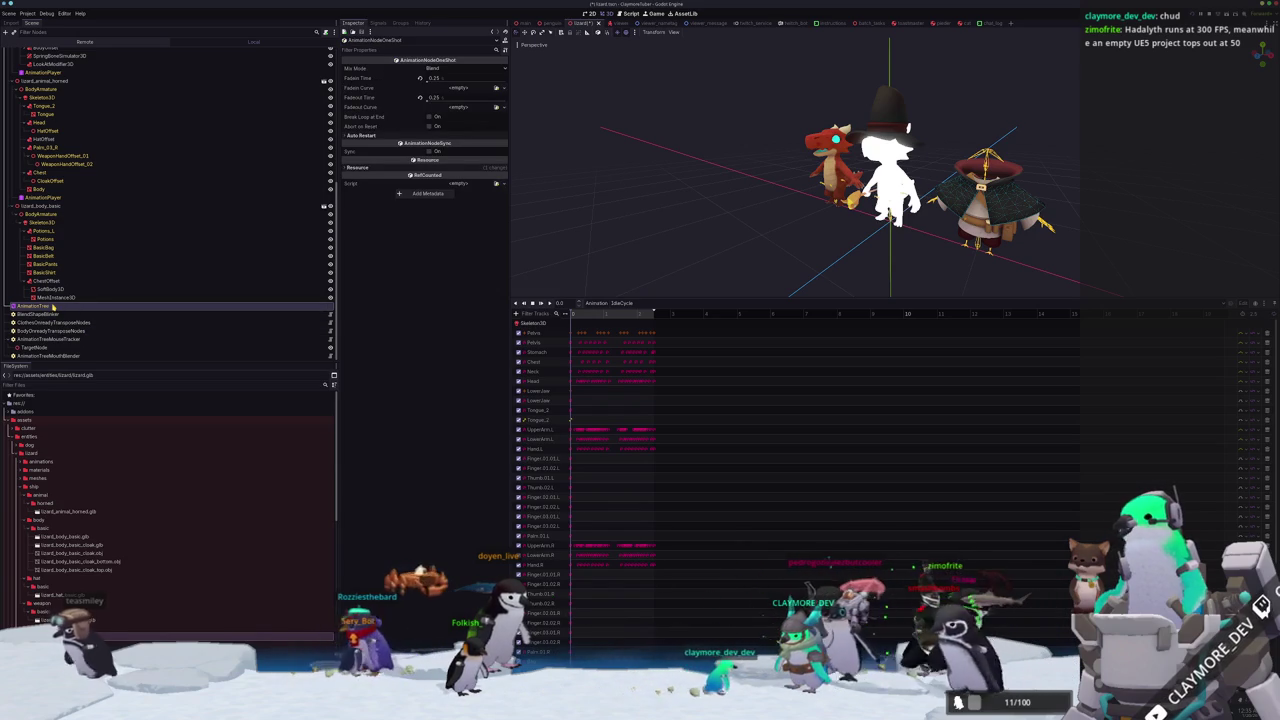
left_click(40, 306)
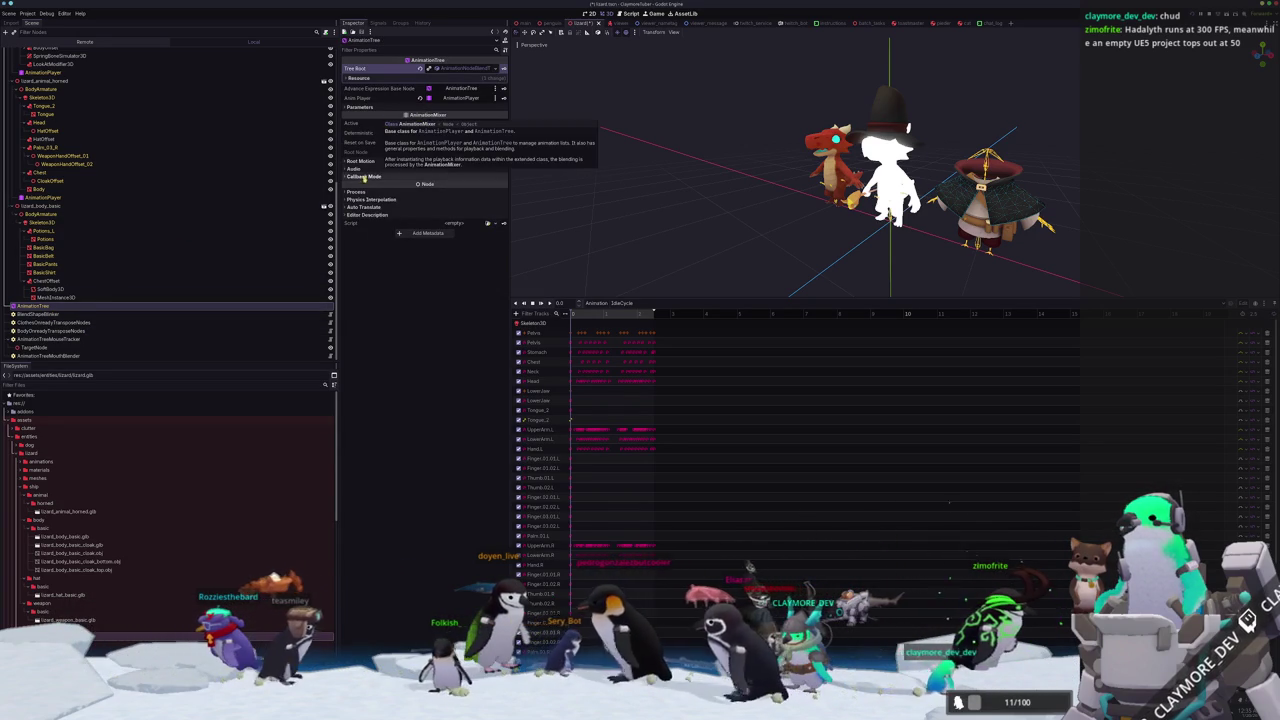
left_click(378, 108)
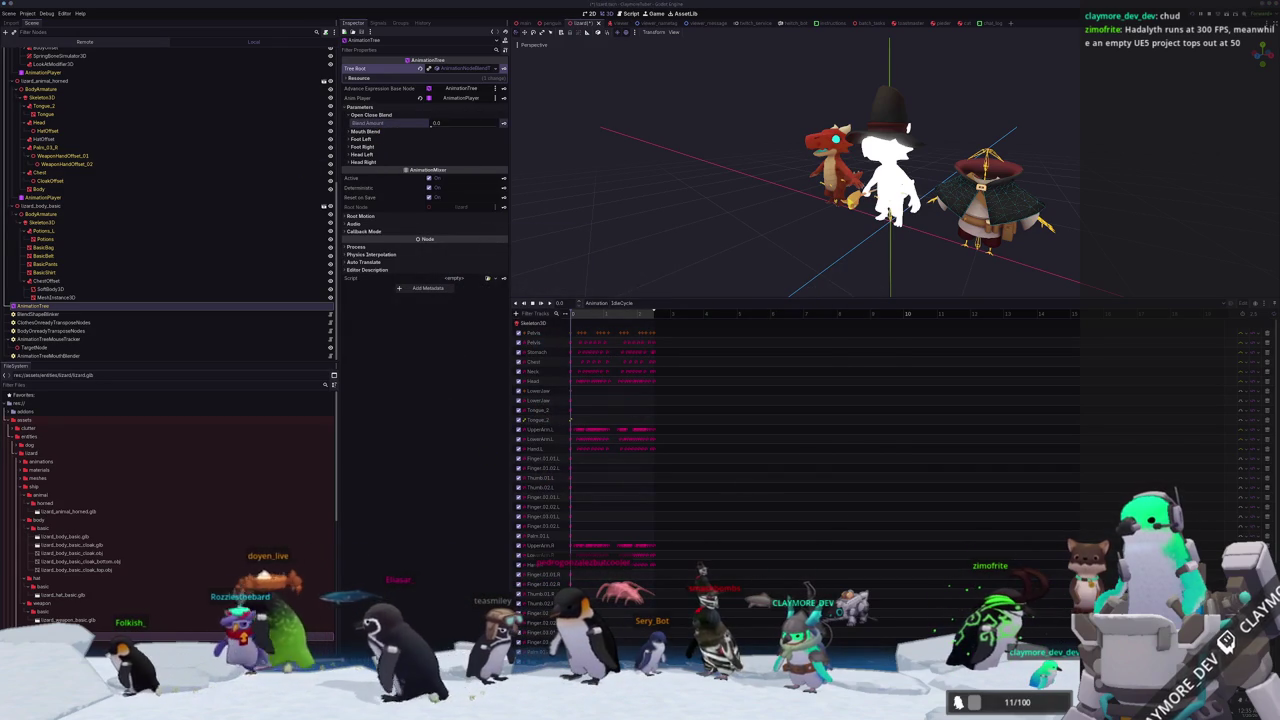
Move the AnimationTreeMouthBlender just below BlendShapeBlinker in the Scene tree.
left_click(50, 355)
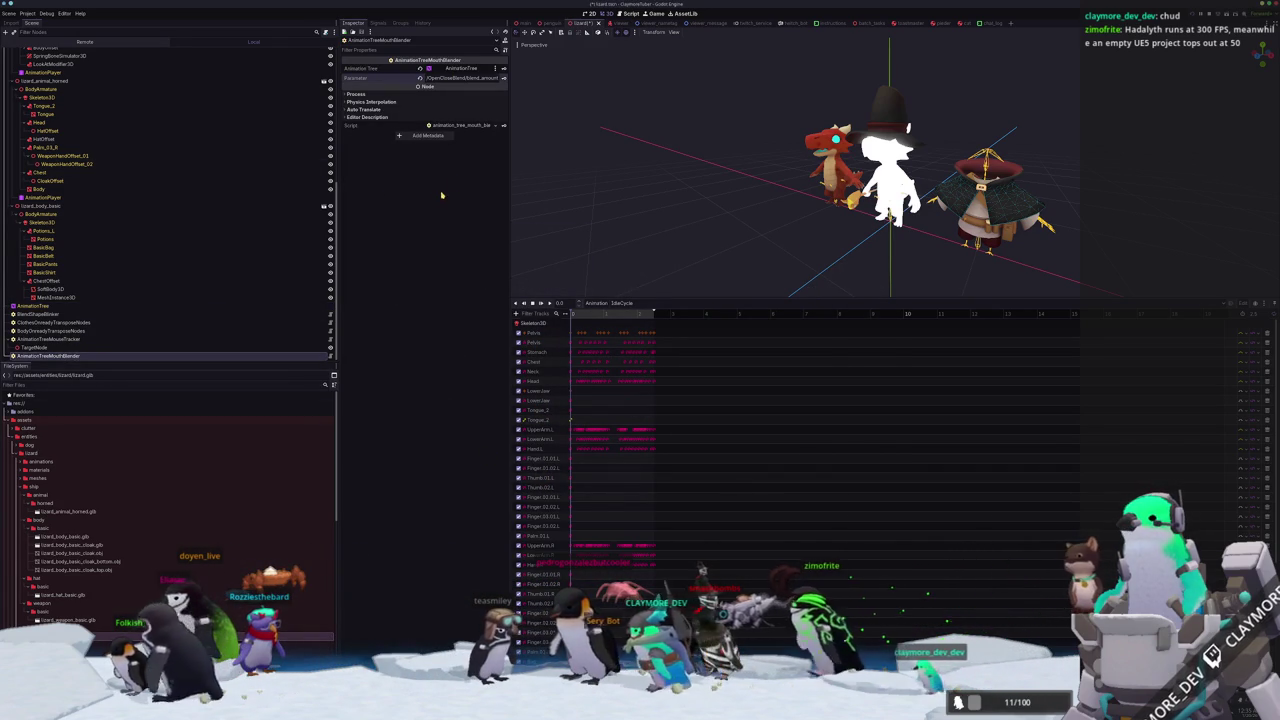
left_click_drag(52, 325, 52, 319)
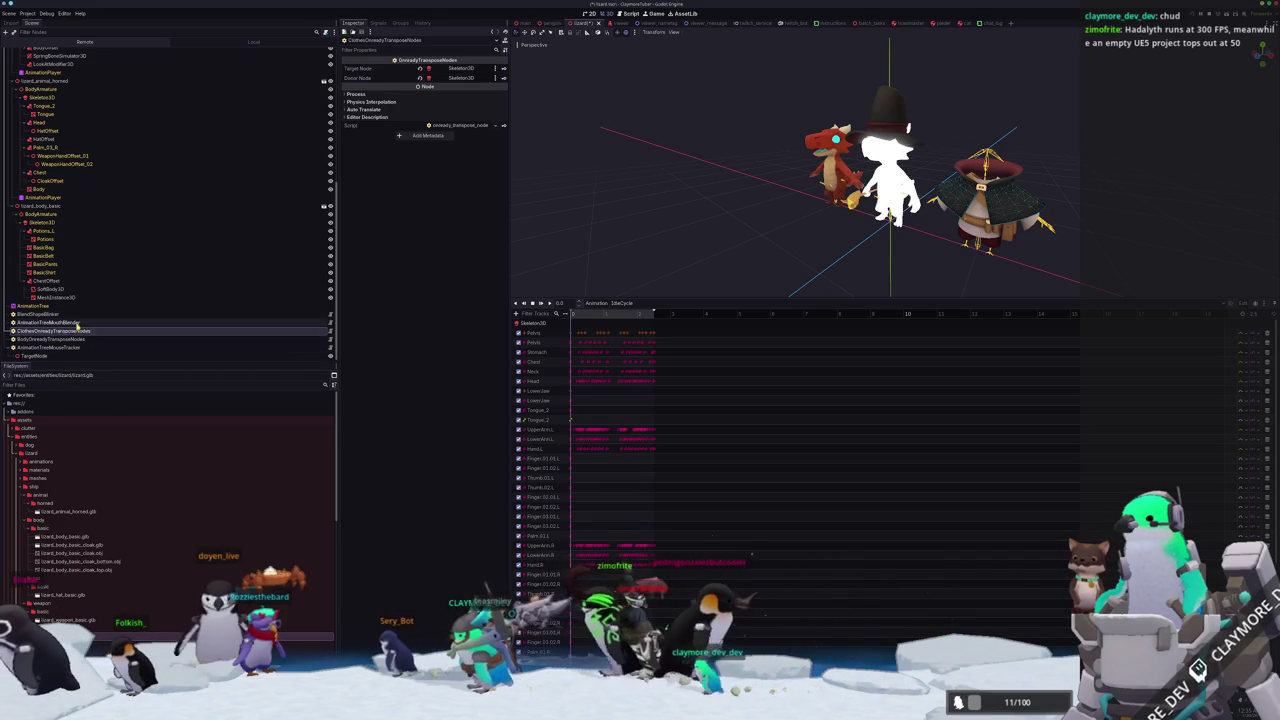
scroll(30, 120, "up", 10)
Add an AnimationTreeOneshotPlayer under the lizard root, placed below BlendShapeBlinker.
left_click(22, 51)
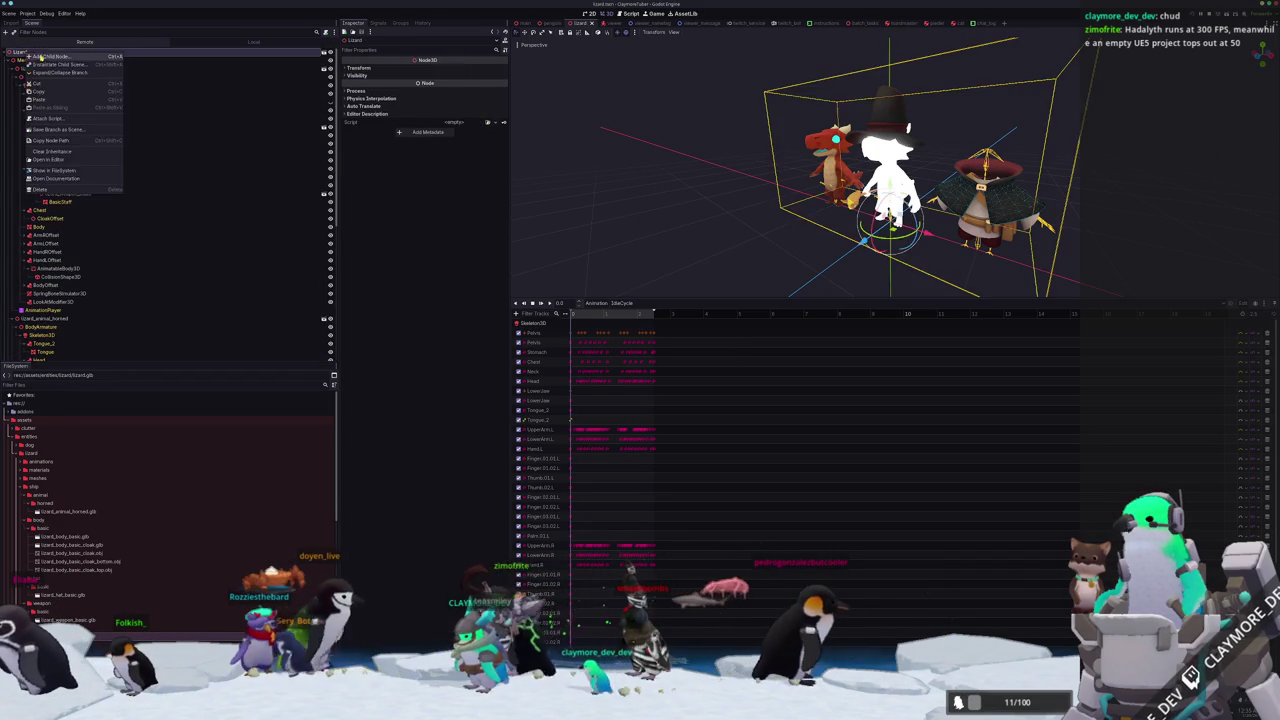
key("ctrl+a")
type("animation")
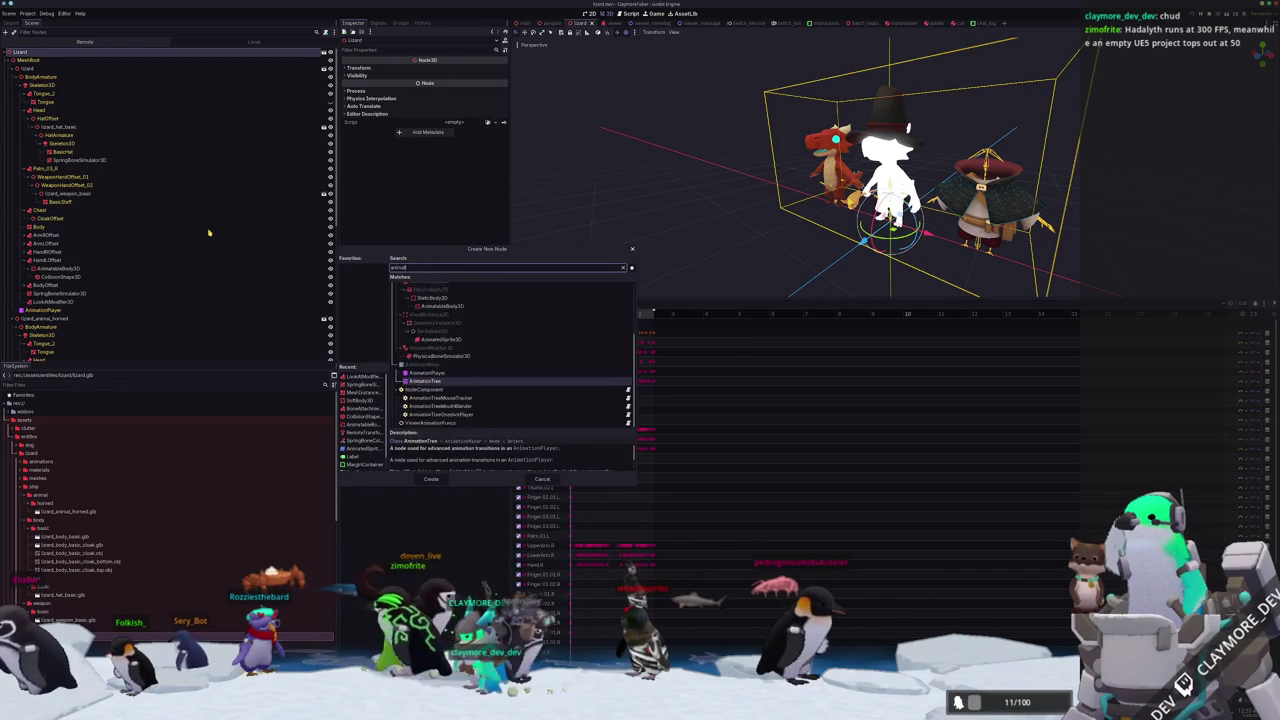
key("Down")
key("Down")
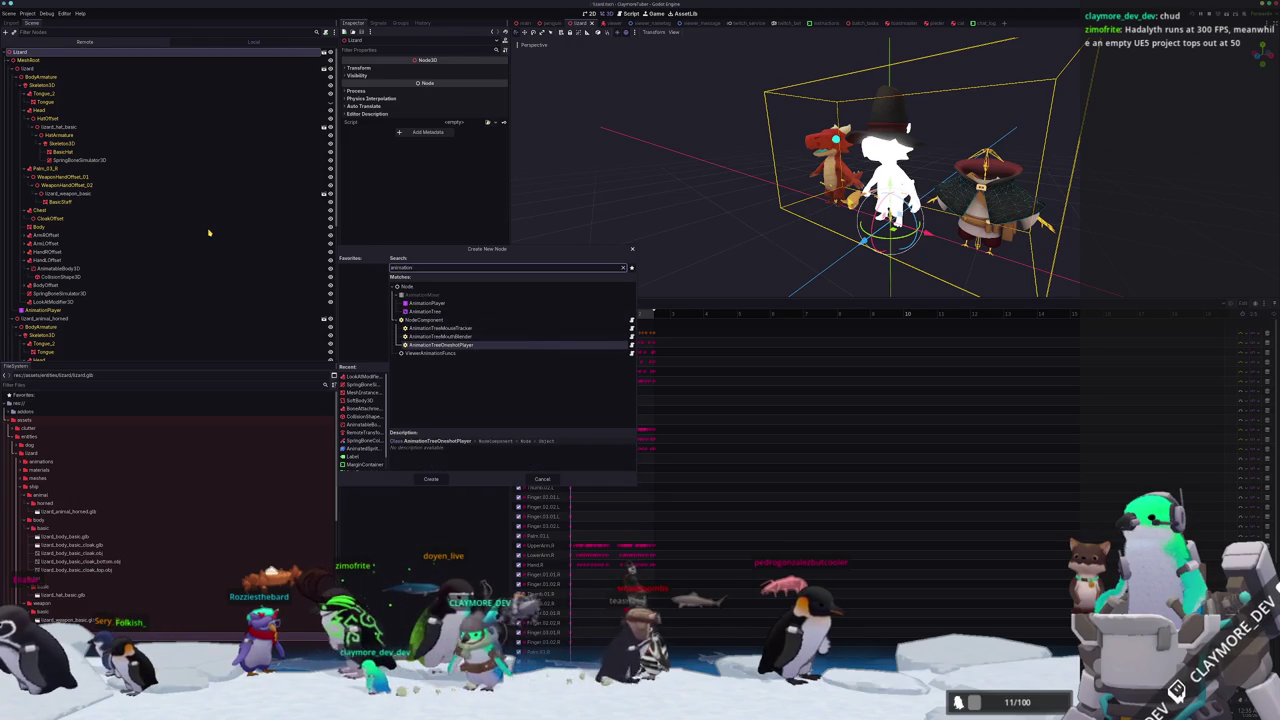
key("Return")
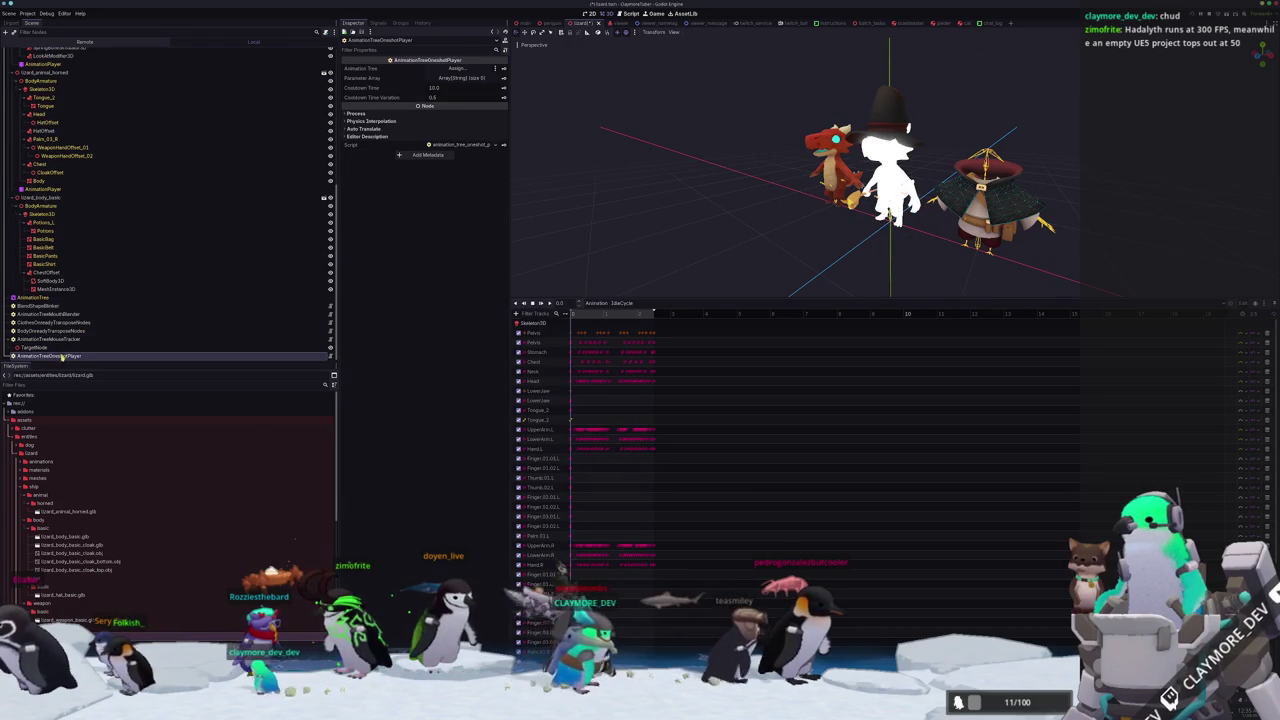
left_click_drag(75, 313, 81, 327)
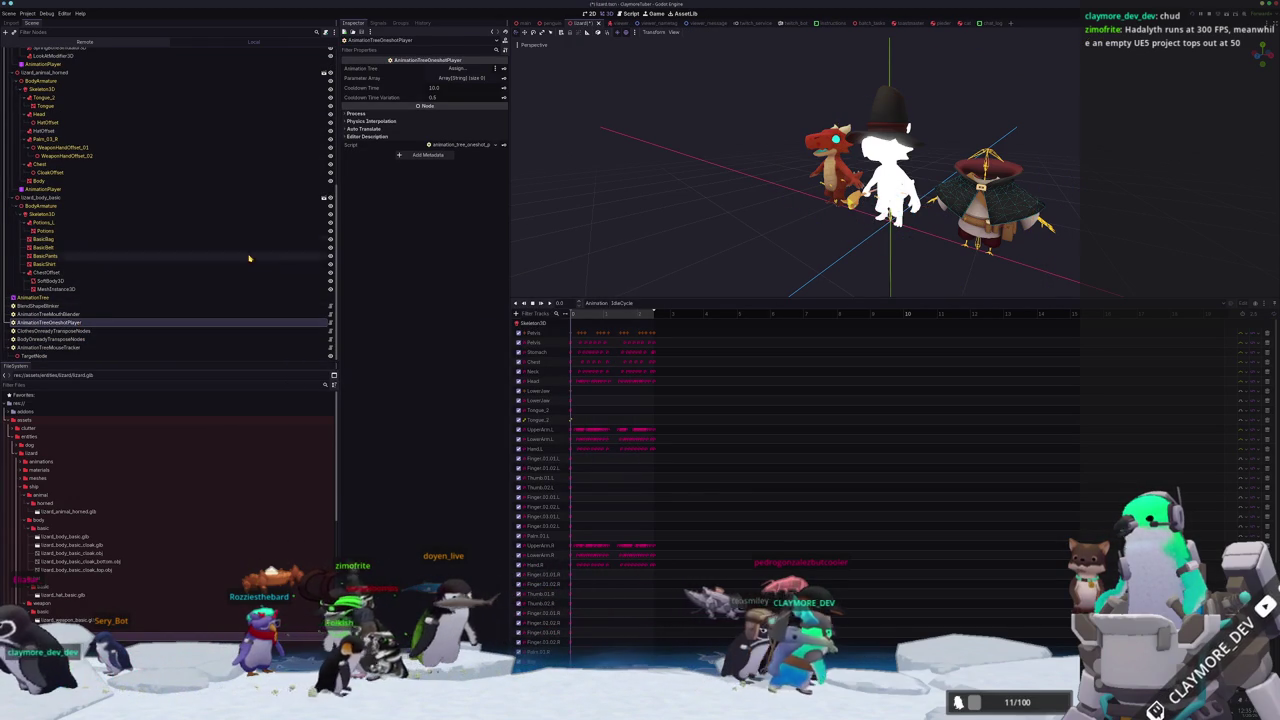
Compare with the penguin's TwitchAnimationTreeOneshotPlayer, then return to the lizard scene.
left_click(550, 23)
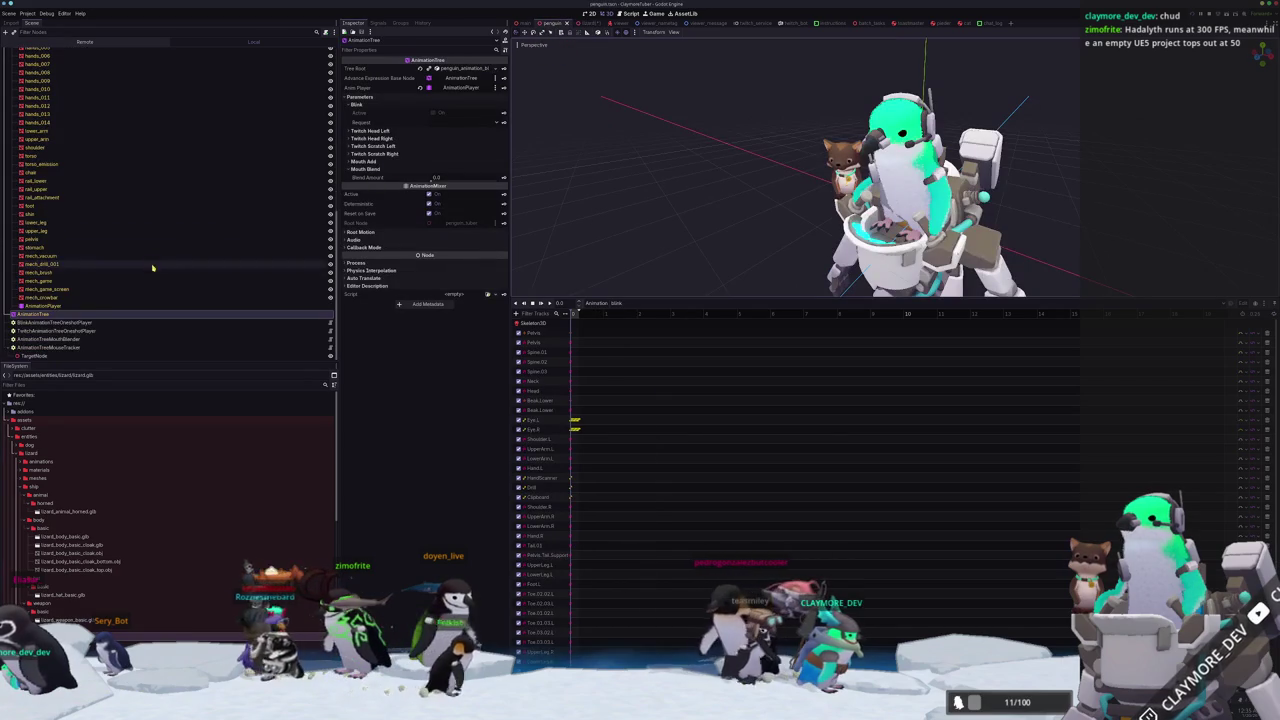
left_click(66, 331)
left_click(70, 323)
left_click(68, 331)
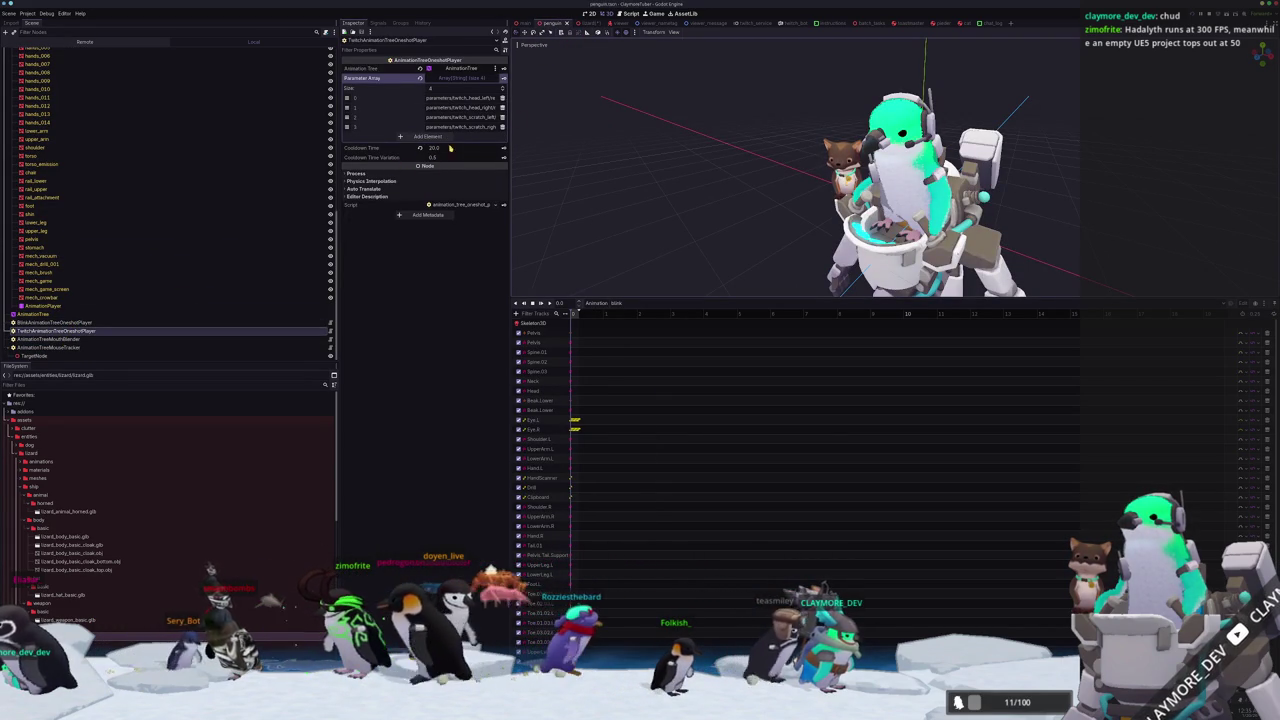
left_click(588, 23)
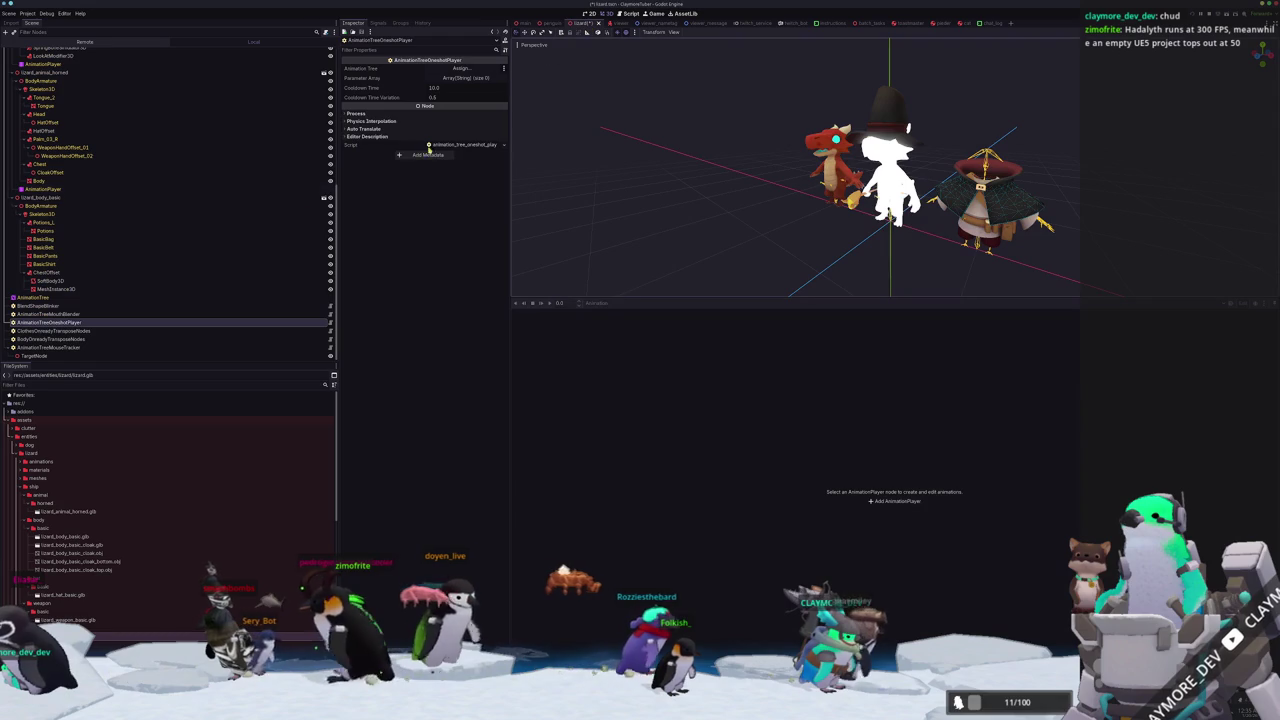
Set the one-shot player's cooldown to 20.0 and assign the AnimationTree.
left_click(70, 322)
left_click(444, 91)
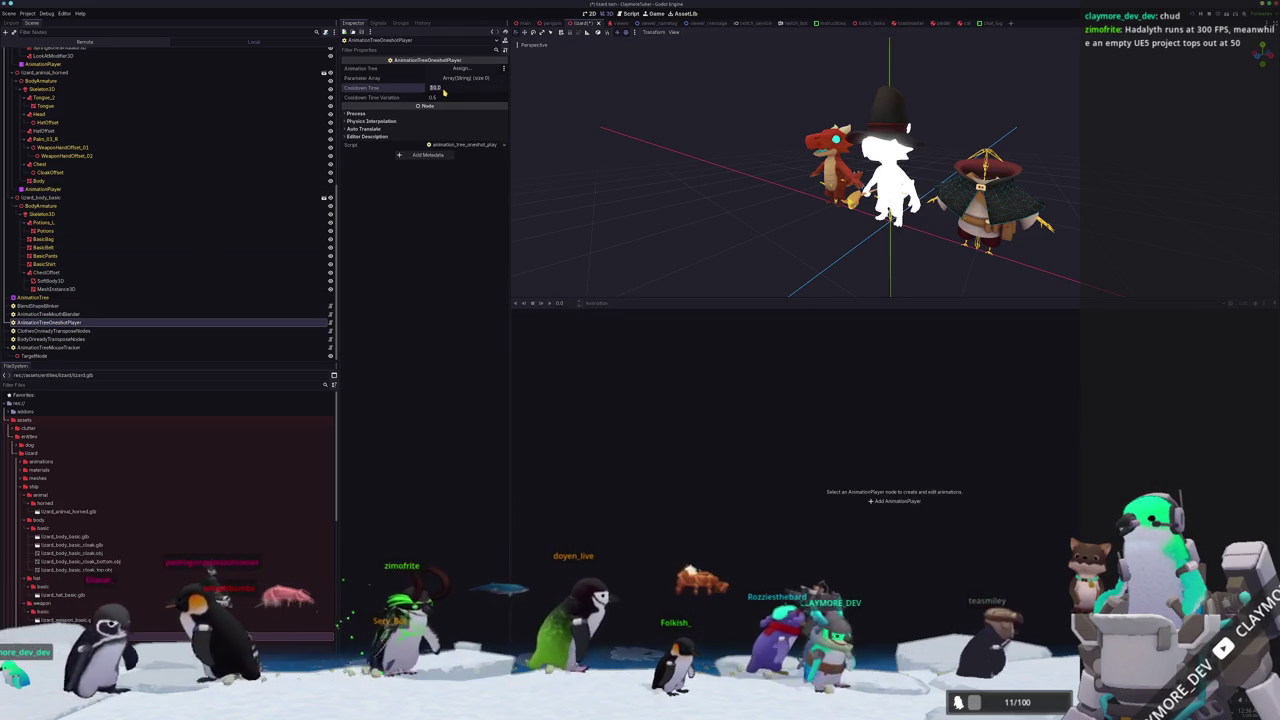
type("20")
key("Return")
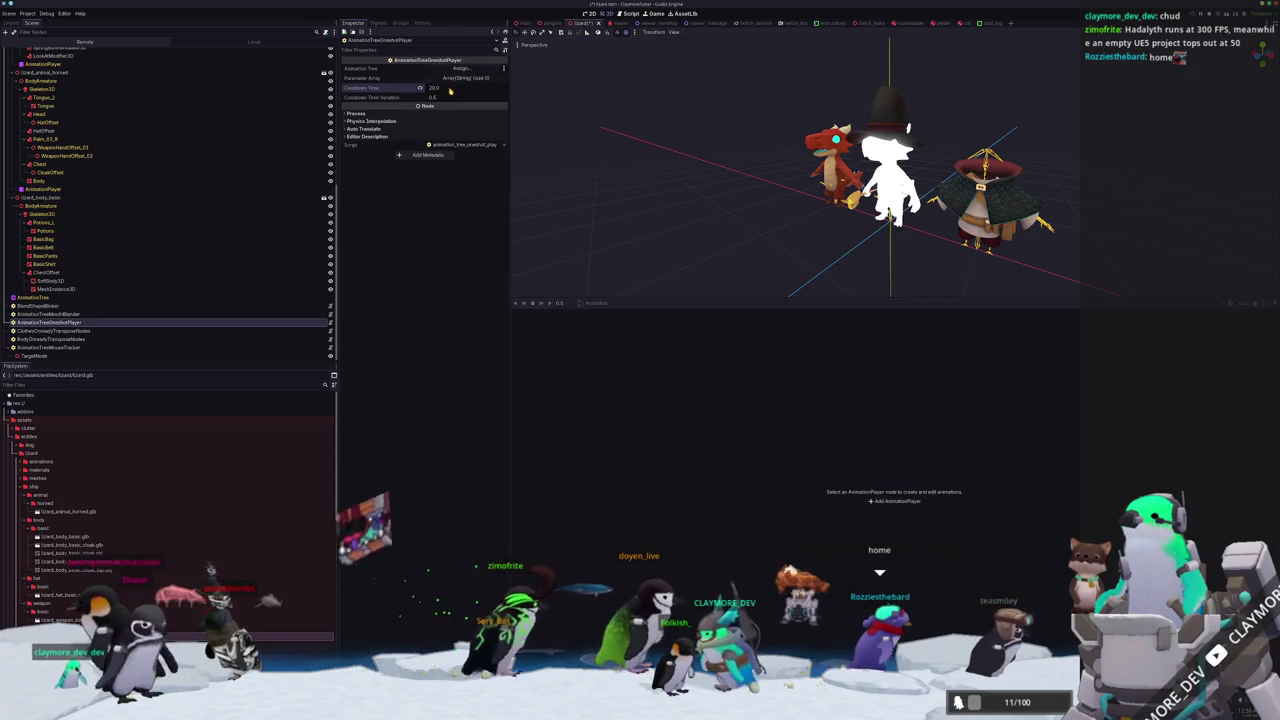
left_click(461, 68)
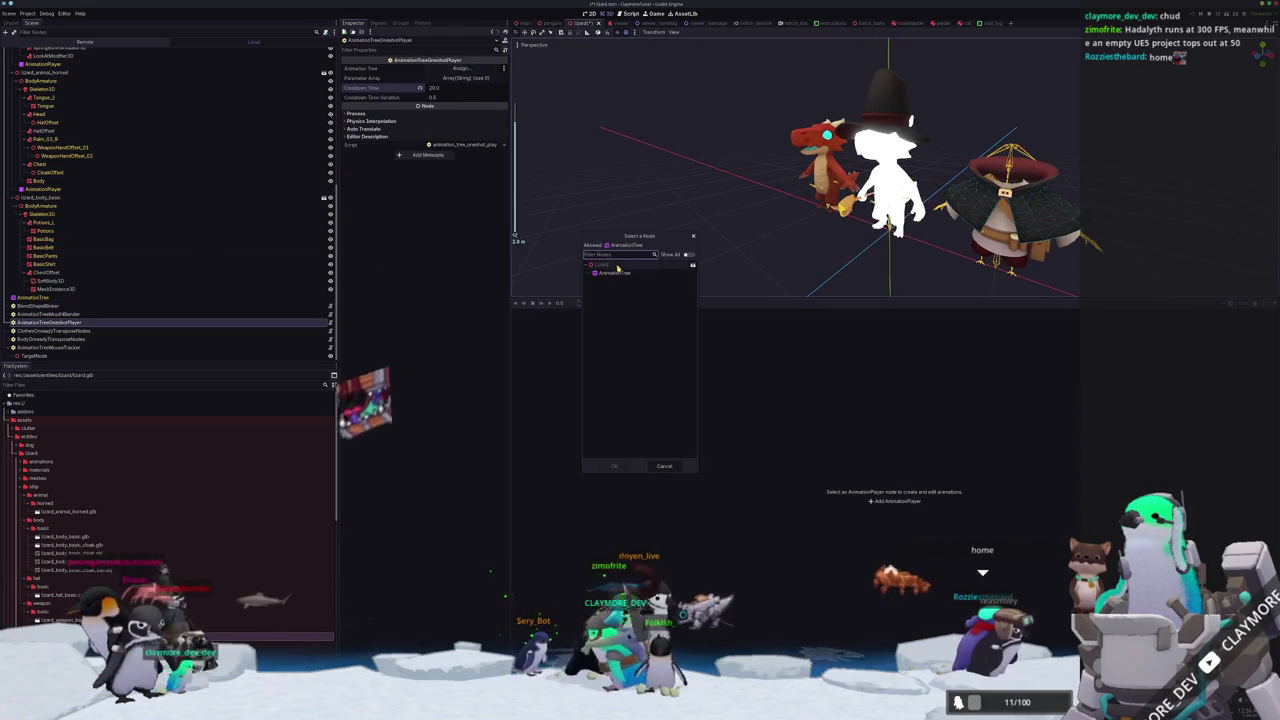
double_click(630, 276)
Add four elements to the one-shot player's Parameter array.
left_click(465, 77)
left_click(430, 99)
left_click(433, 108)
left_click(431, 117)
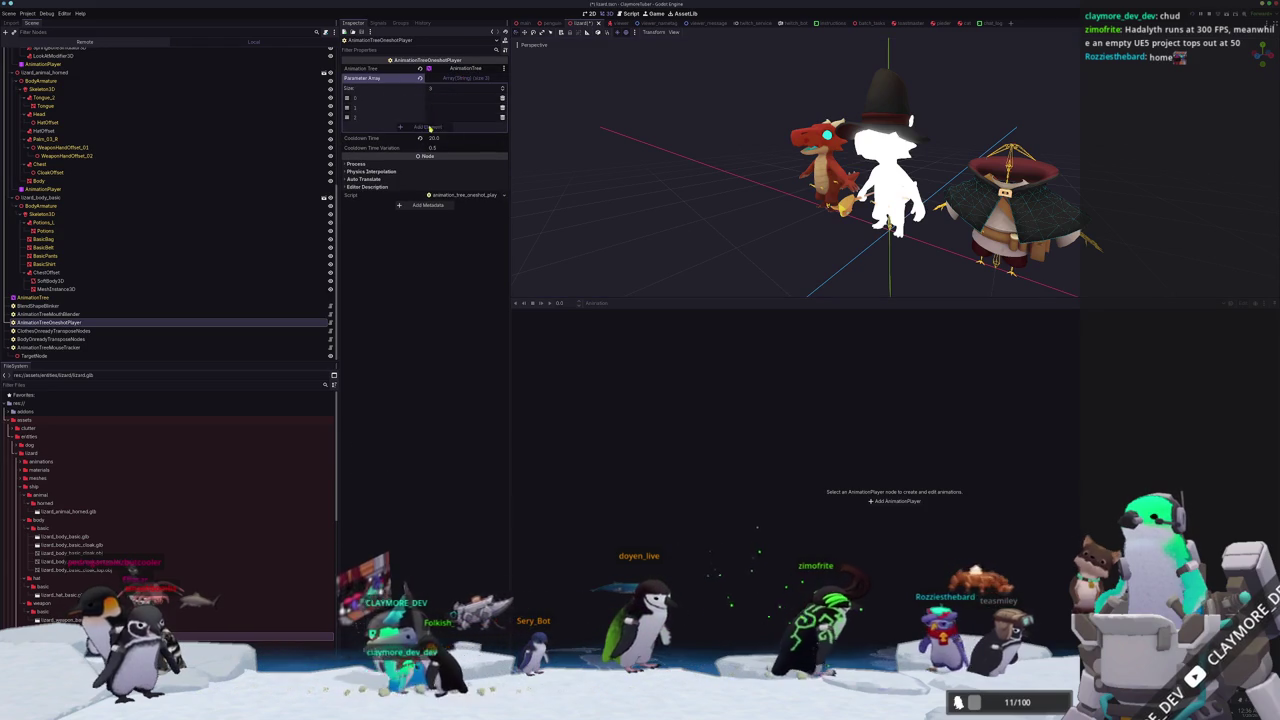
left_click(430, 127)
Copy the Foot Left OneShot request path and paste it into element 0.
left_click(33, 297)
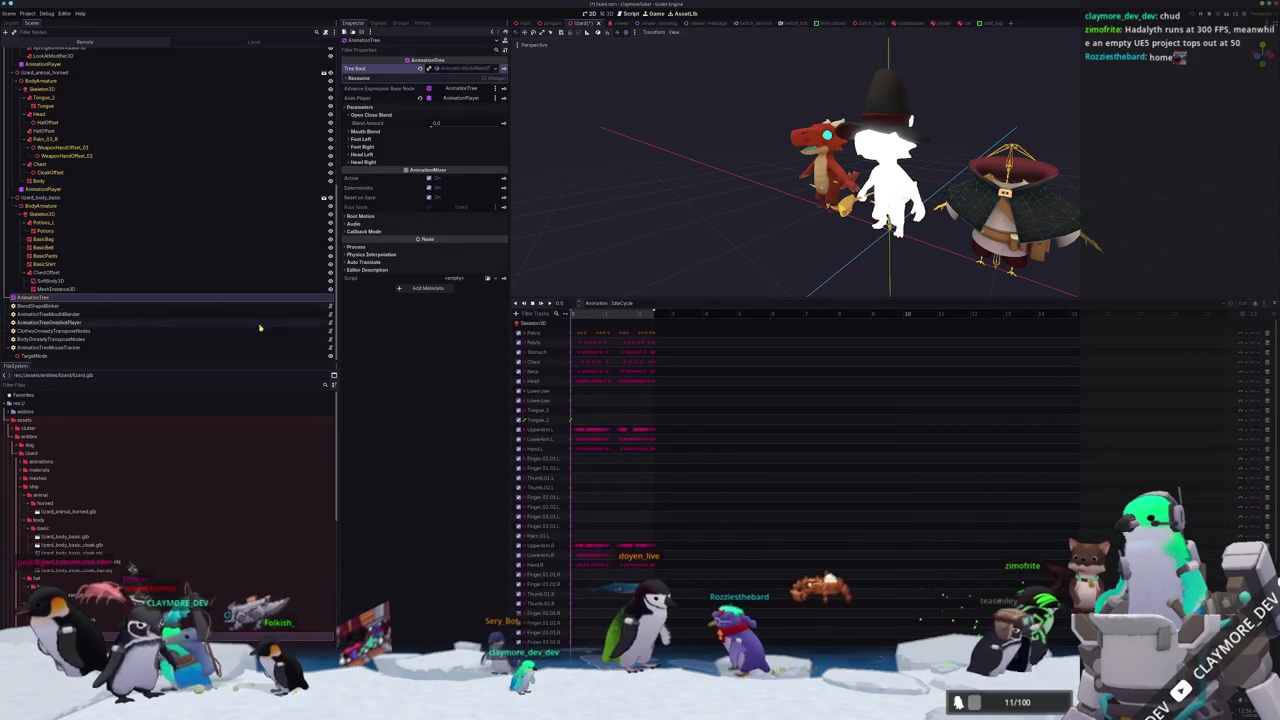
left_click(33, 297)
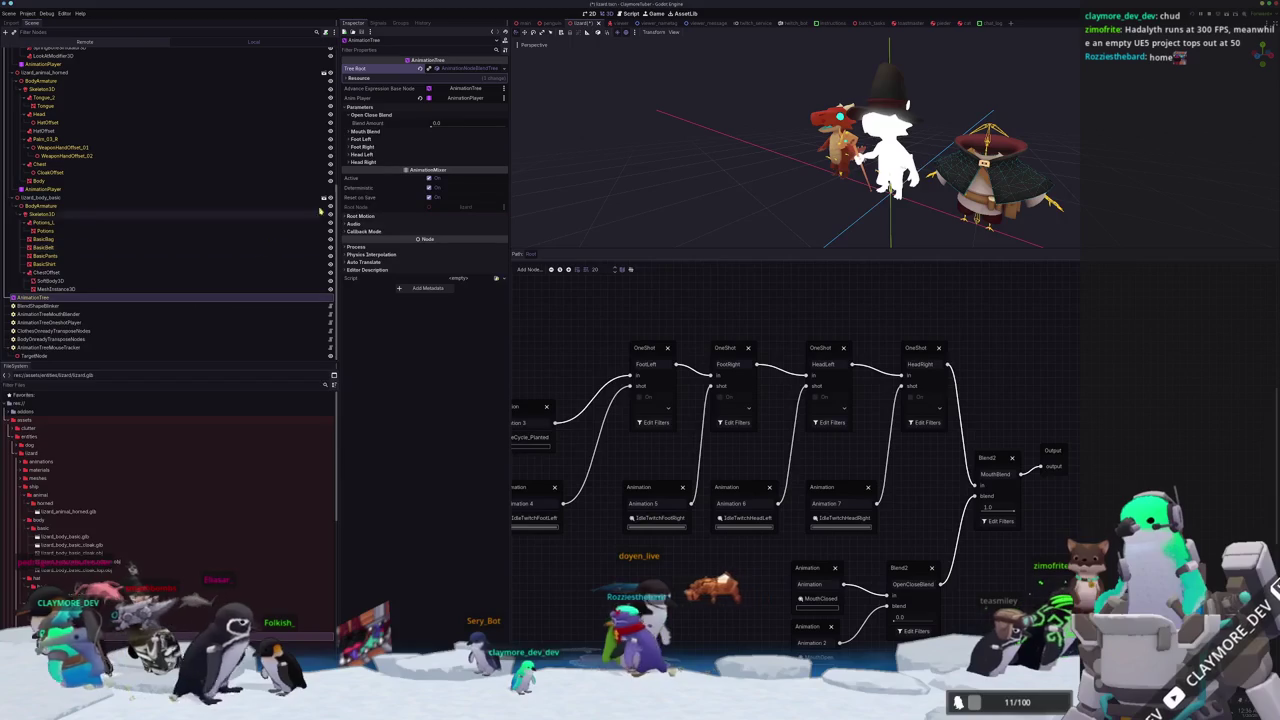
left_click(376, 140)
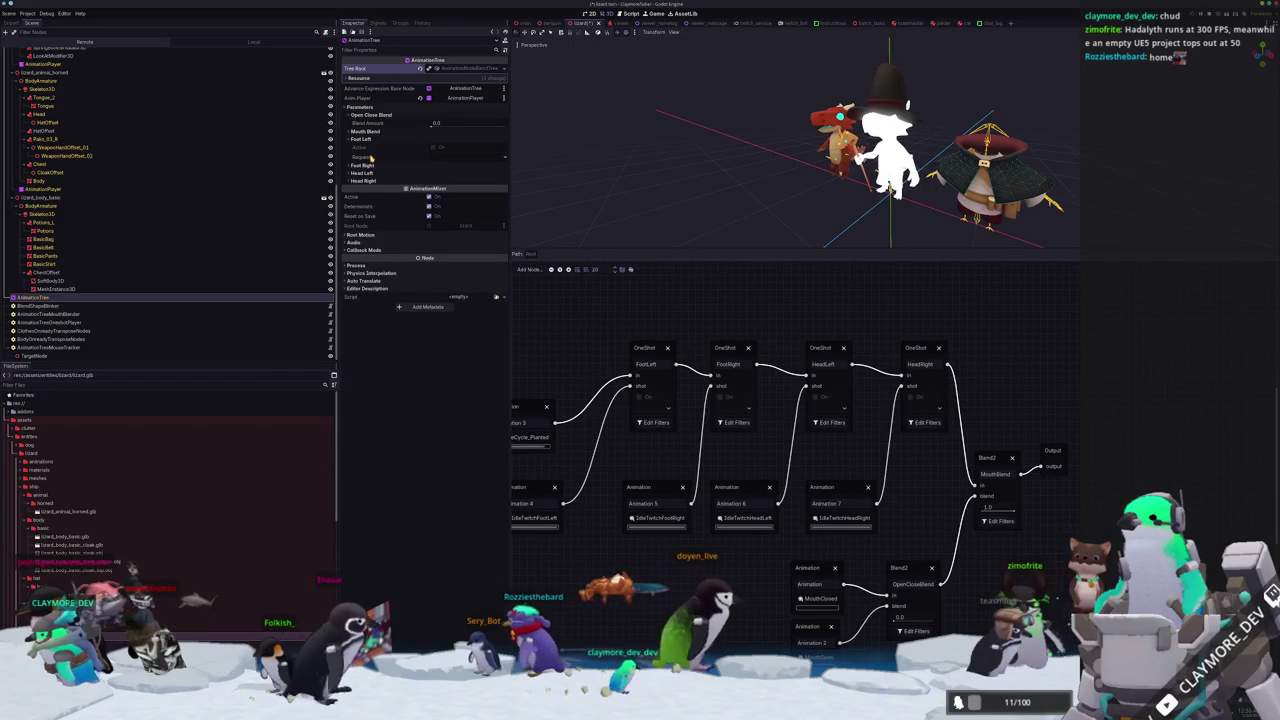
right_click(370, 158)
left_click(394, 178)
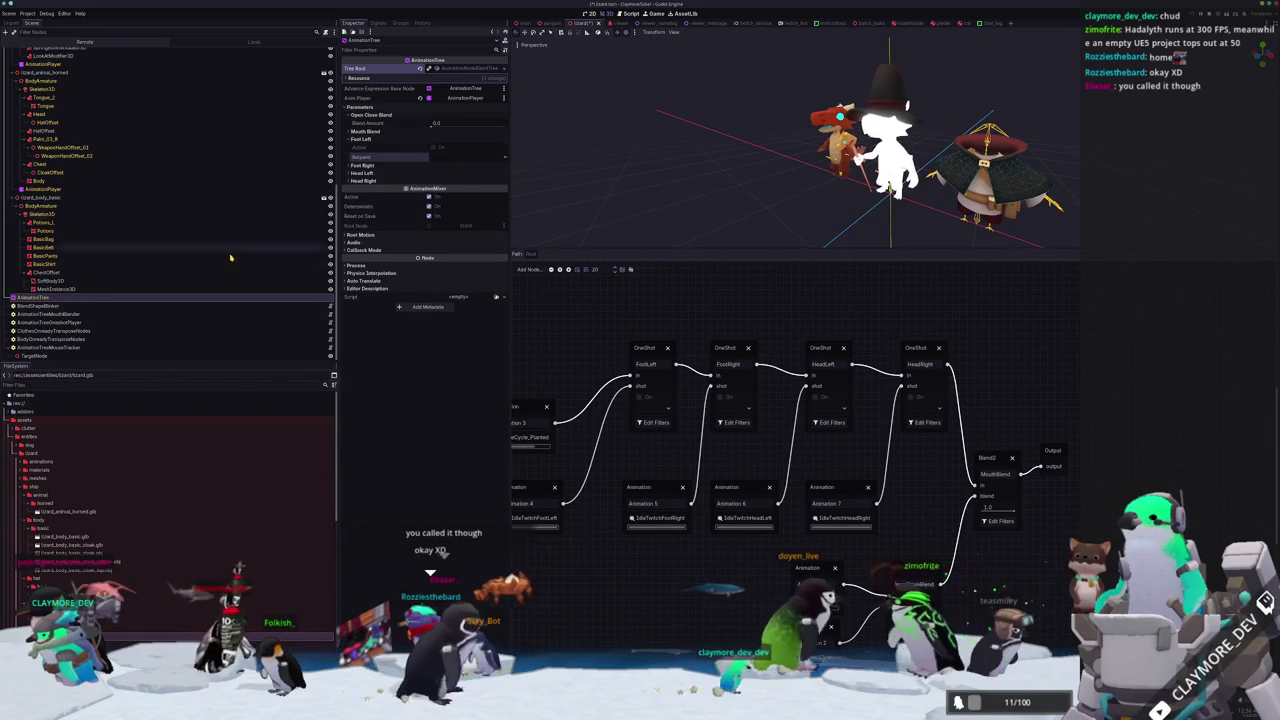
left_click(48, 322)
left_click(458, 97)
key("ctrl+v")
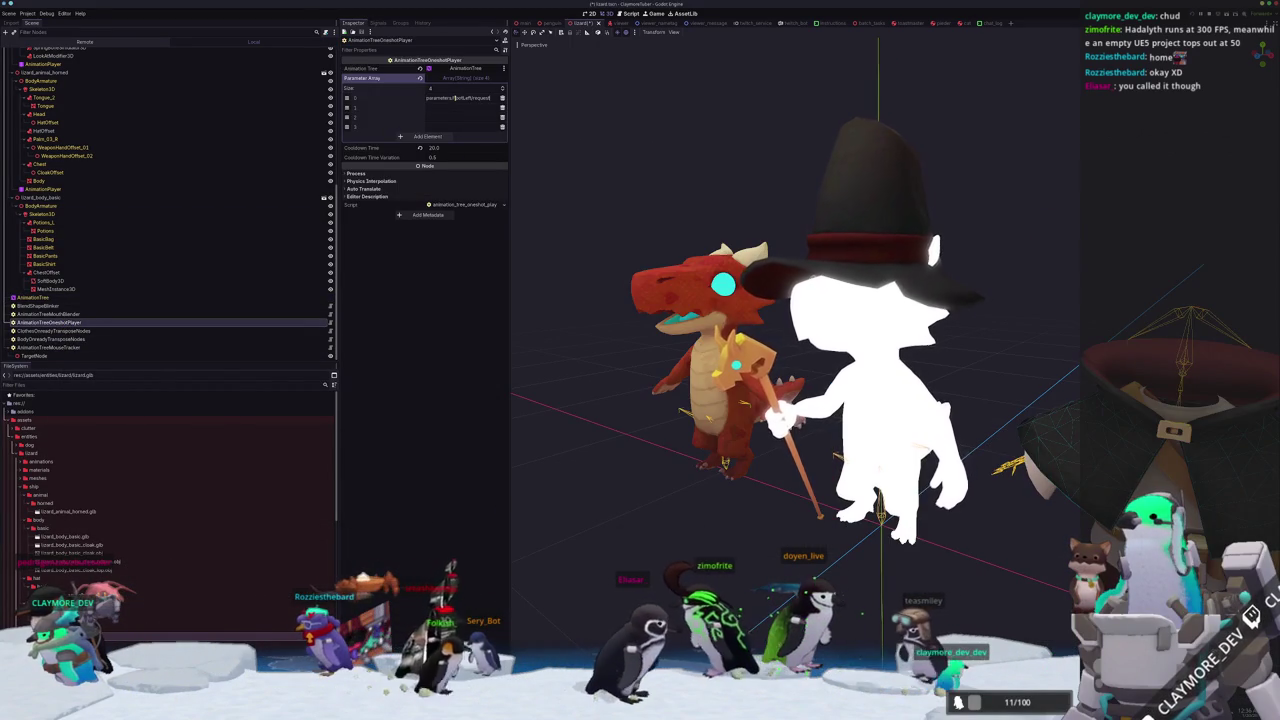
Copy the Foot Right OneShot request property path from the AnimationTree.
left_click(40, 297)
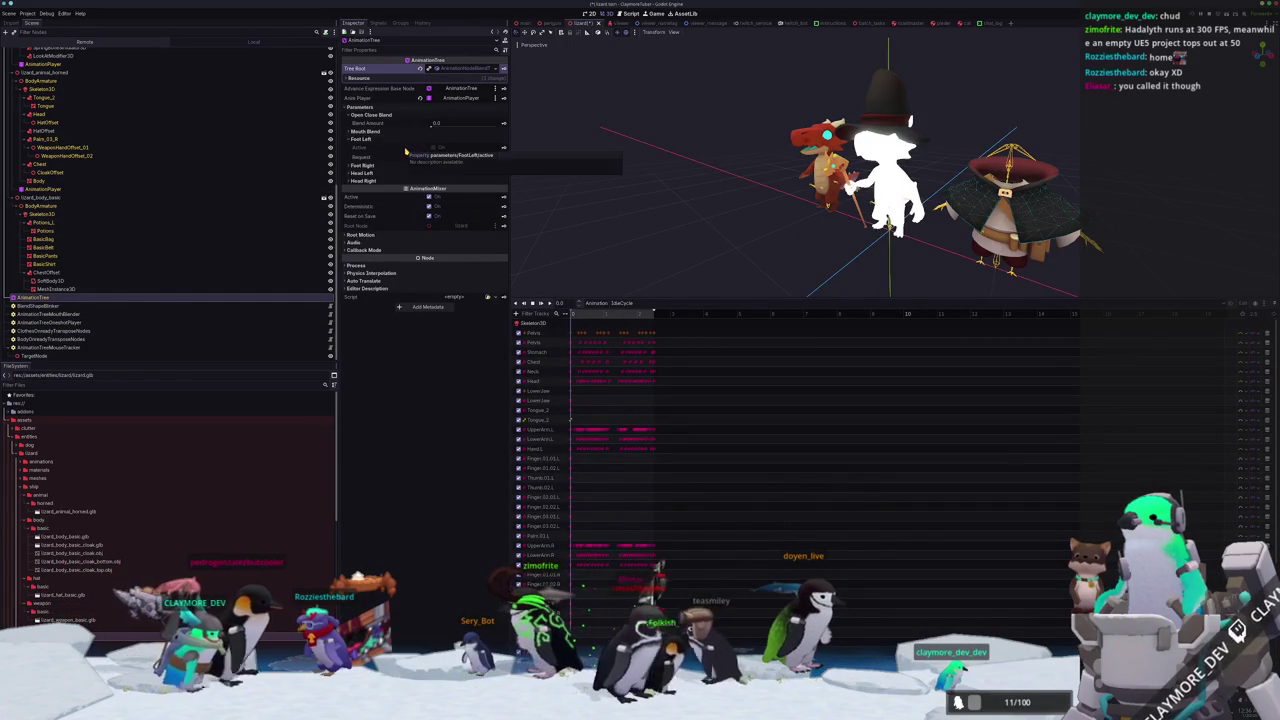
left_click(362, 165)
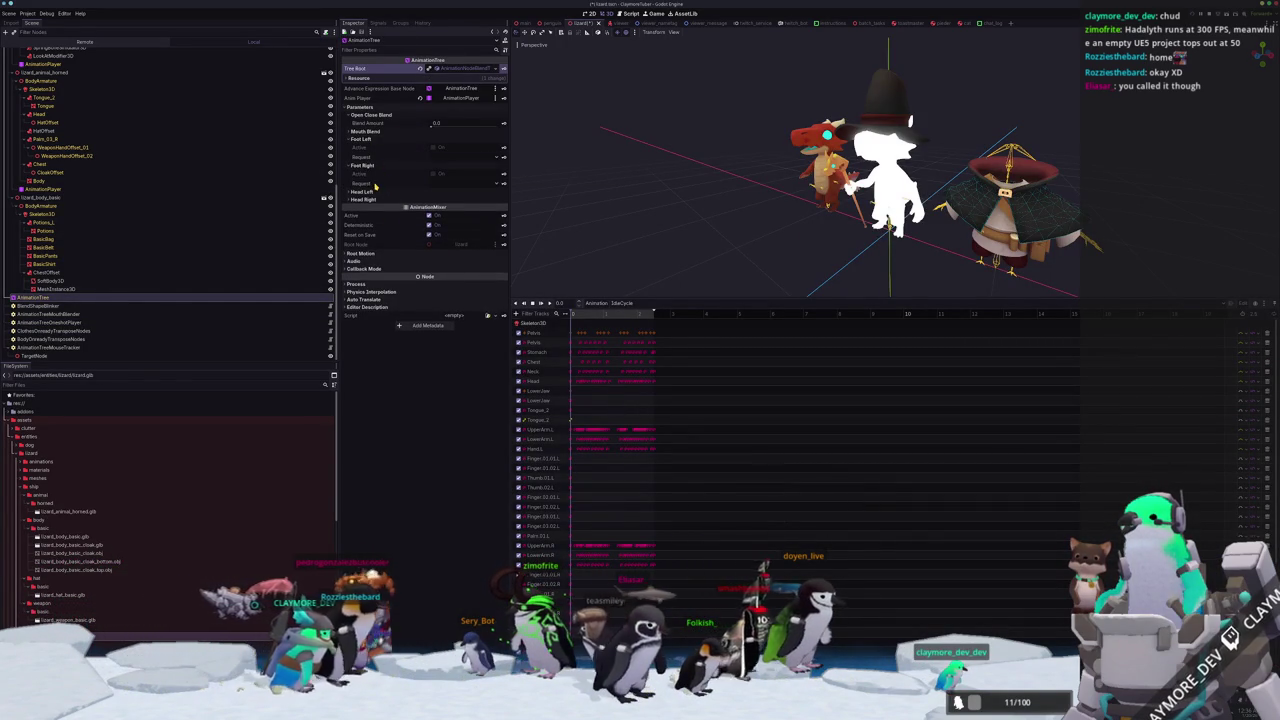
right_click(377, 184)
left_click(400, 204)
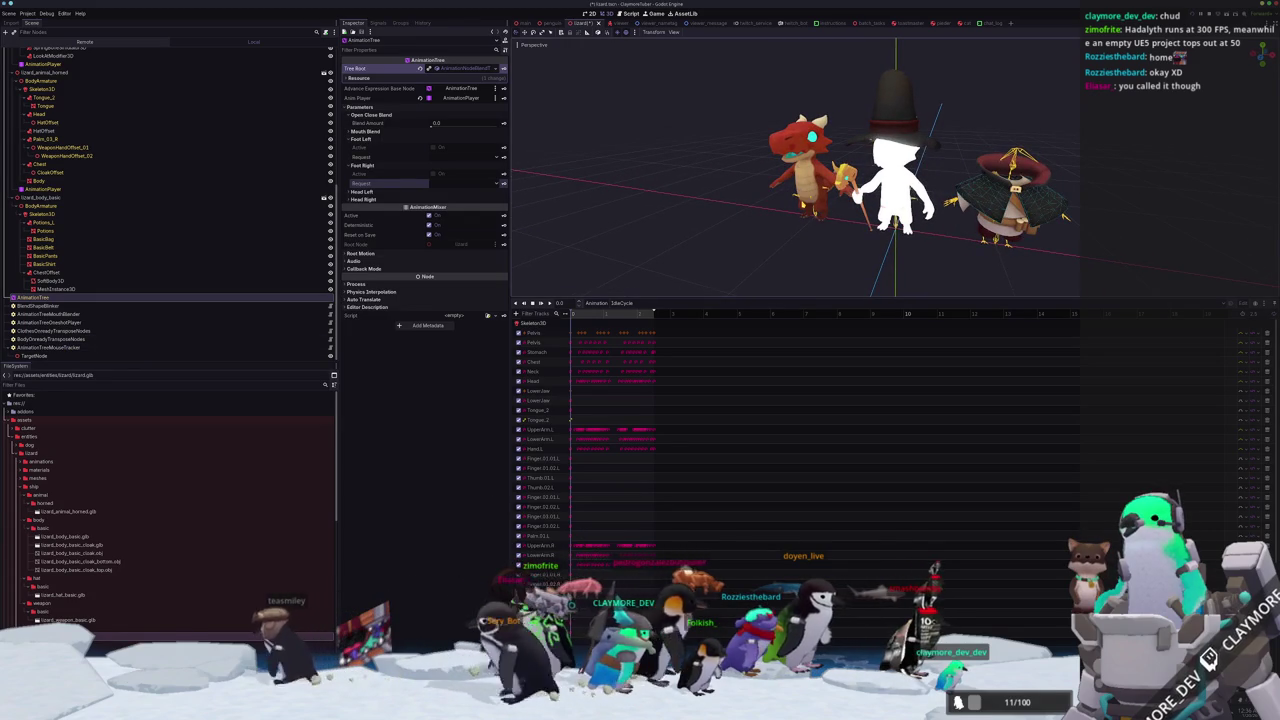
scroll(895, 180, "up", 2)
left_click_drag(895, 180, 839, 205)
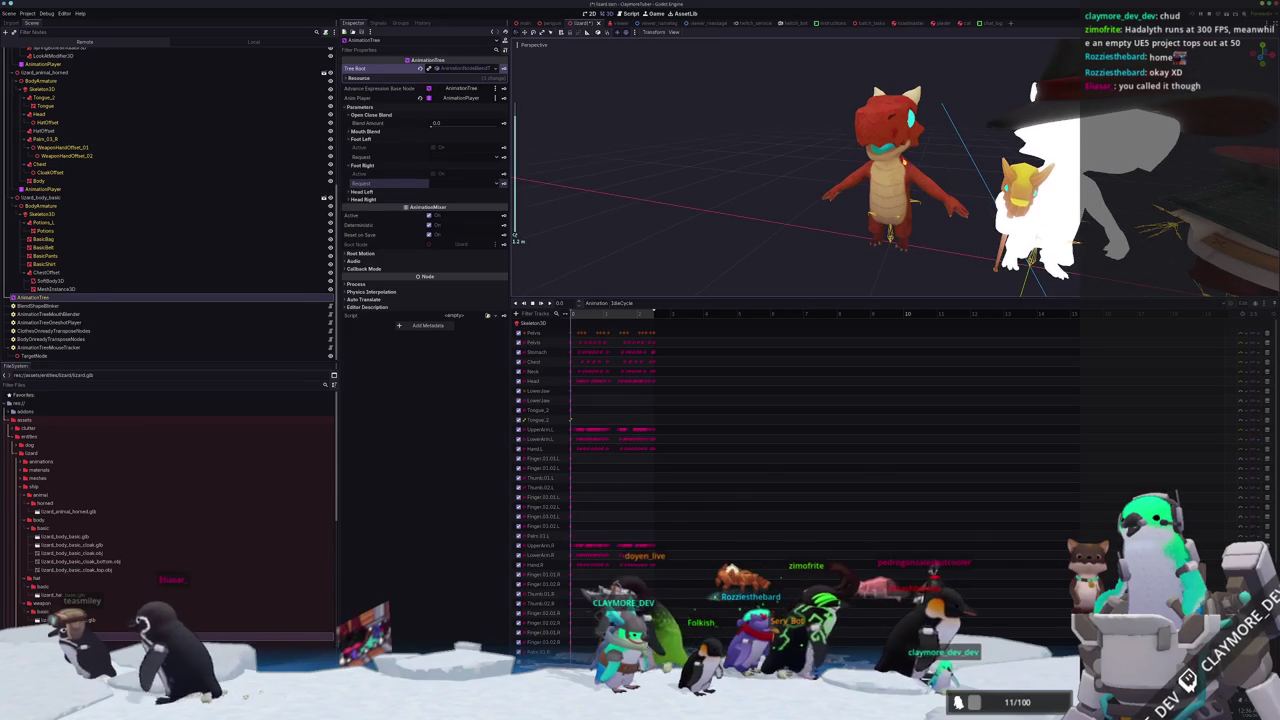
mouse_move(839, 205)
left_mouse_down()
mouse_move(705, 196)
mouse_move(700, 230)
mouse_move(715, 200)
mouse_move(750, 196)
left_mouse_up()
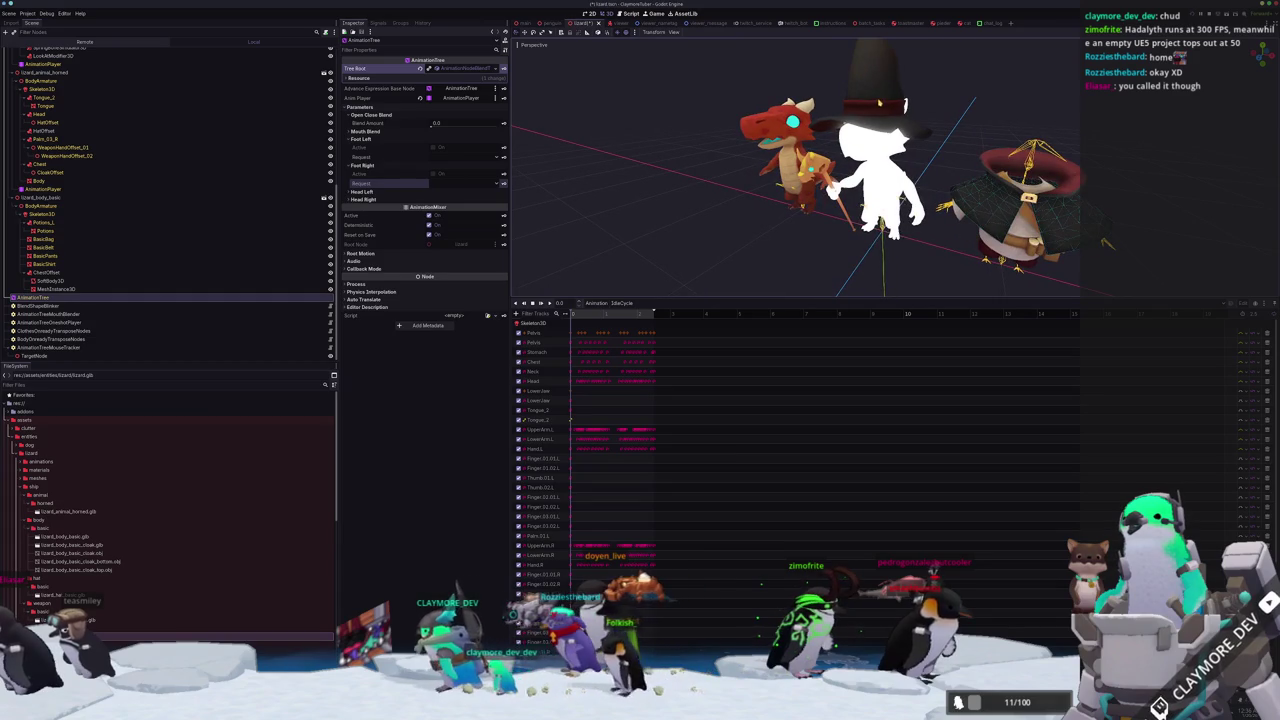
left_click(905, 105)
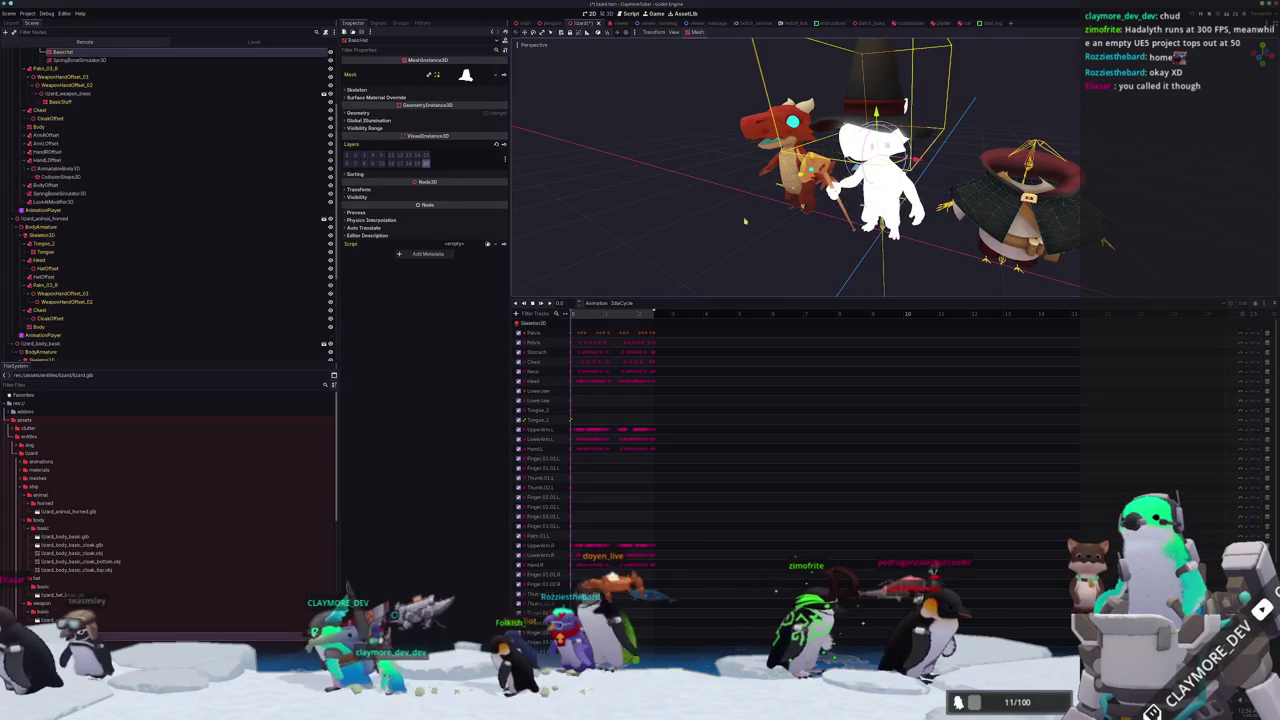
mouse_move(718, 241)
left_mouse_down()
mouse_move(731, 226)
mouse_move(694, 209)
mouse_move(609, 223)
mouse_move(565, 214)
left_mouse_up()
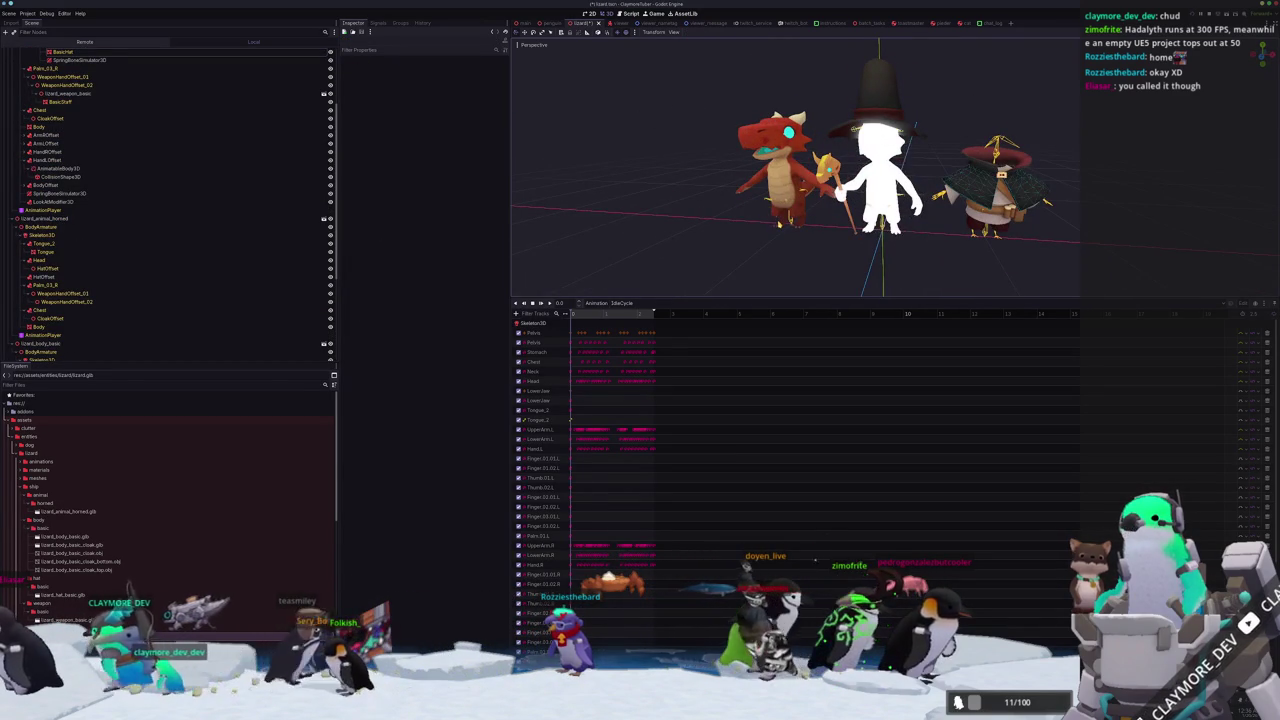
scroll(130, 293, "down", 3)
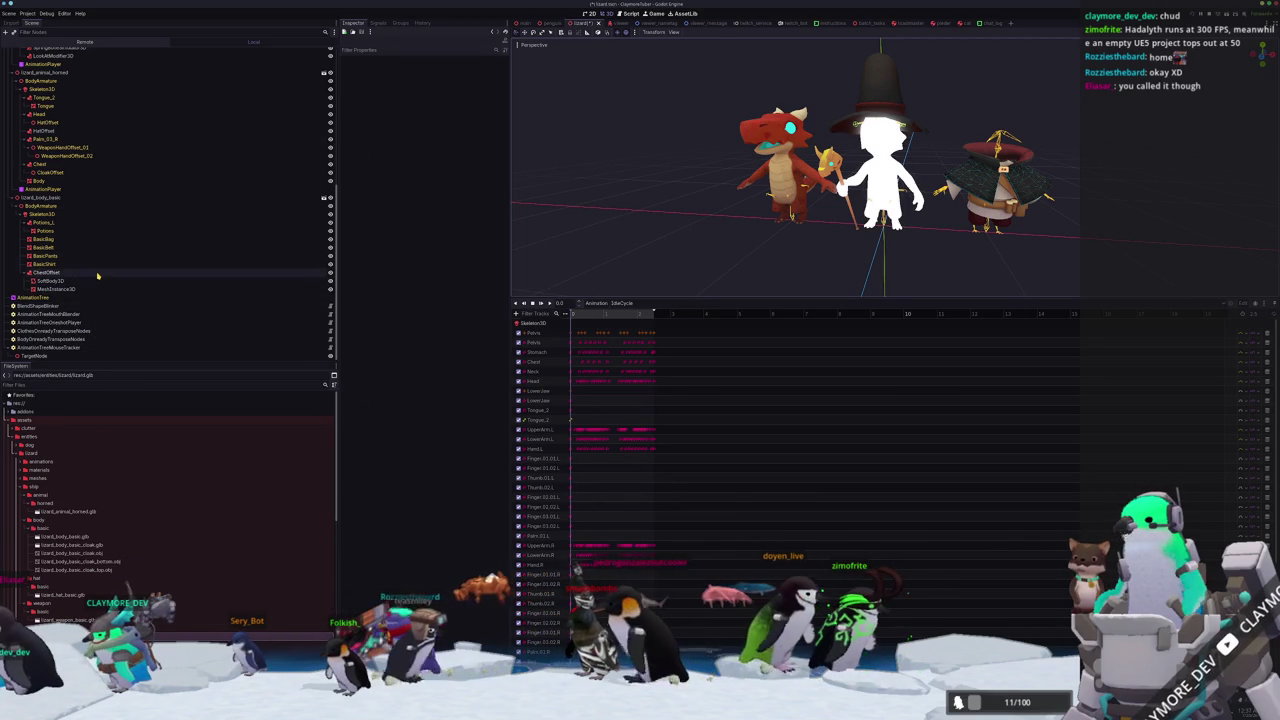
Copy the Head Left OneShot request property path from the AnimationTree.
left_click(55, 340)
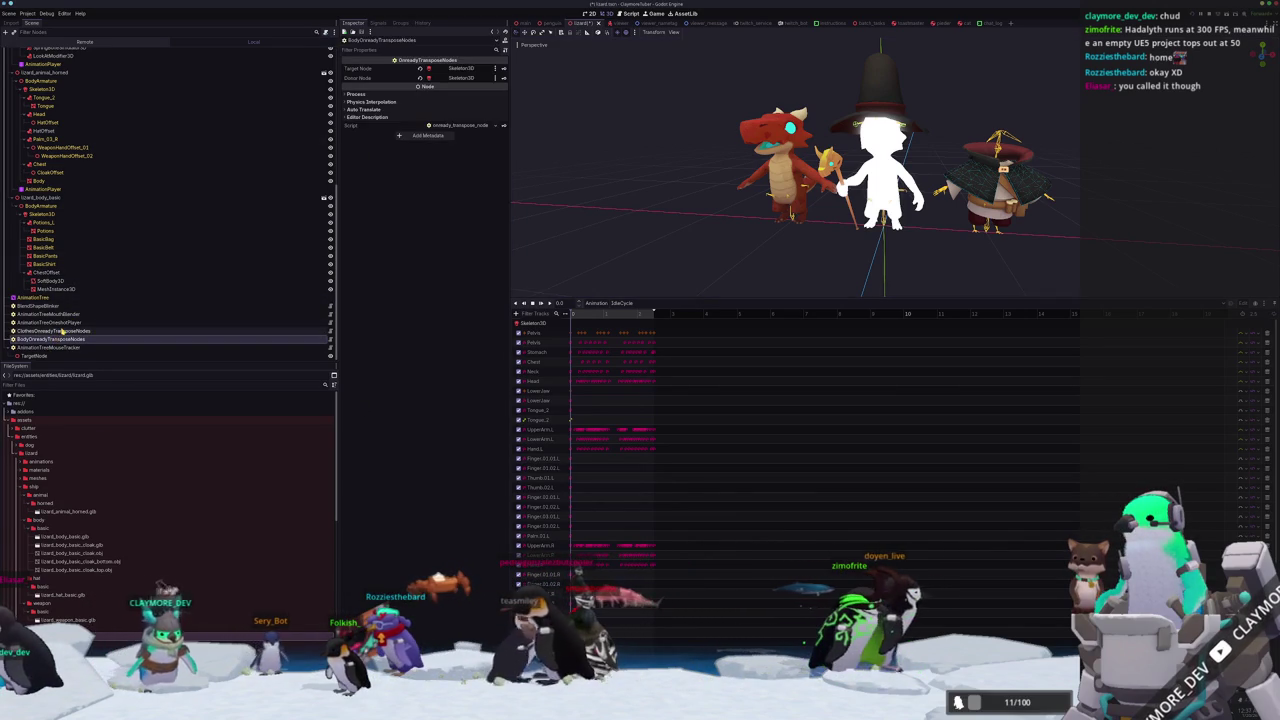
left_click(72, 323)
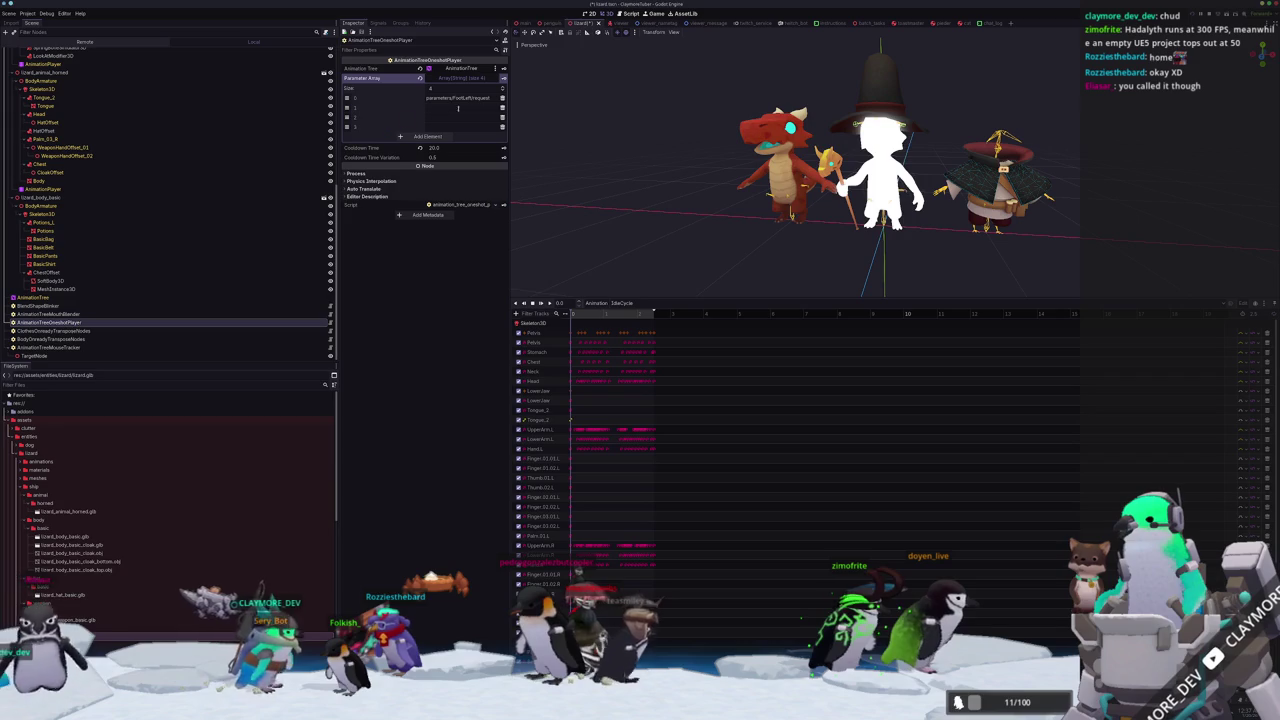
left_click(43, 298)
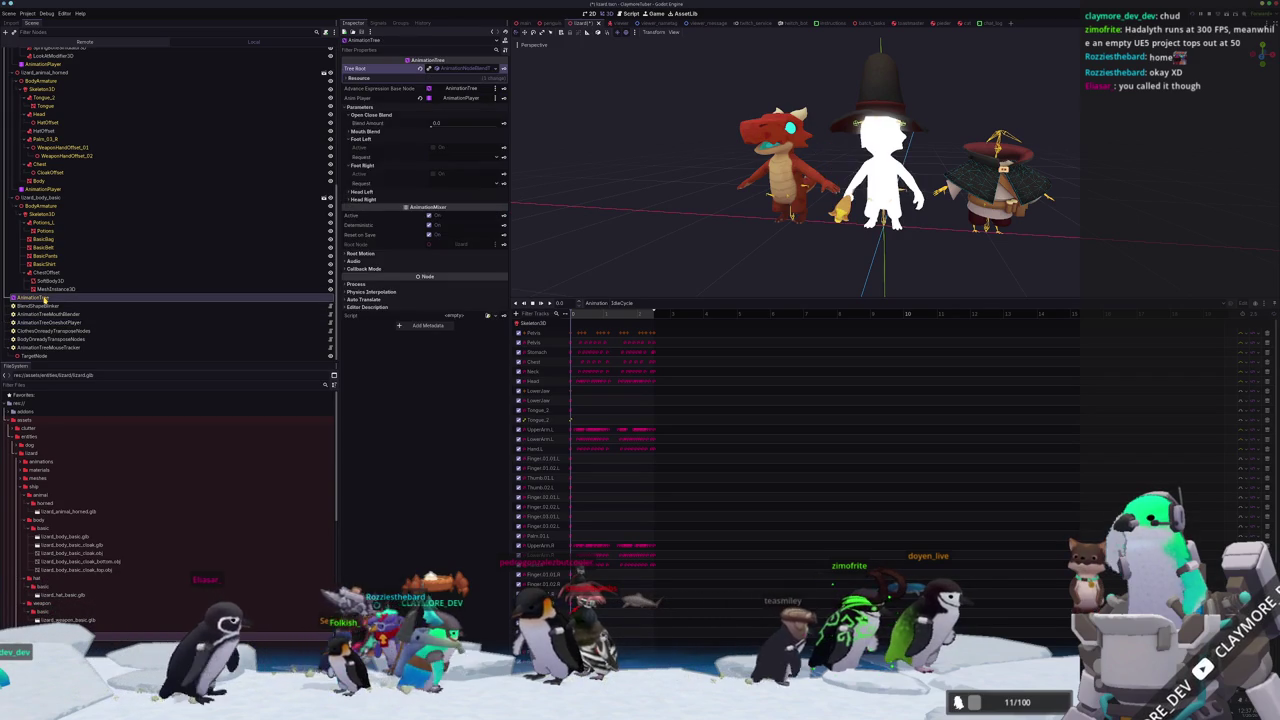
left_click(371, 192)
right_click(369, 210)
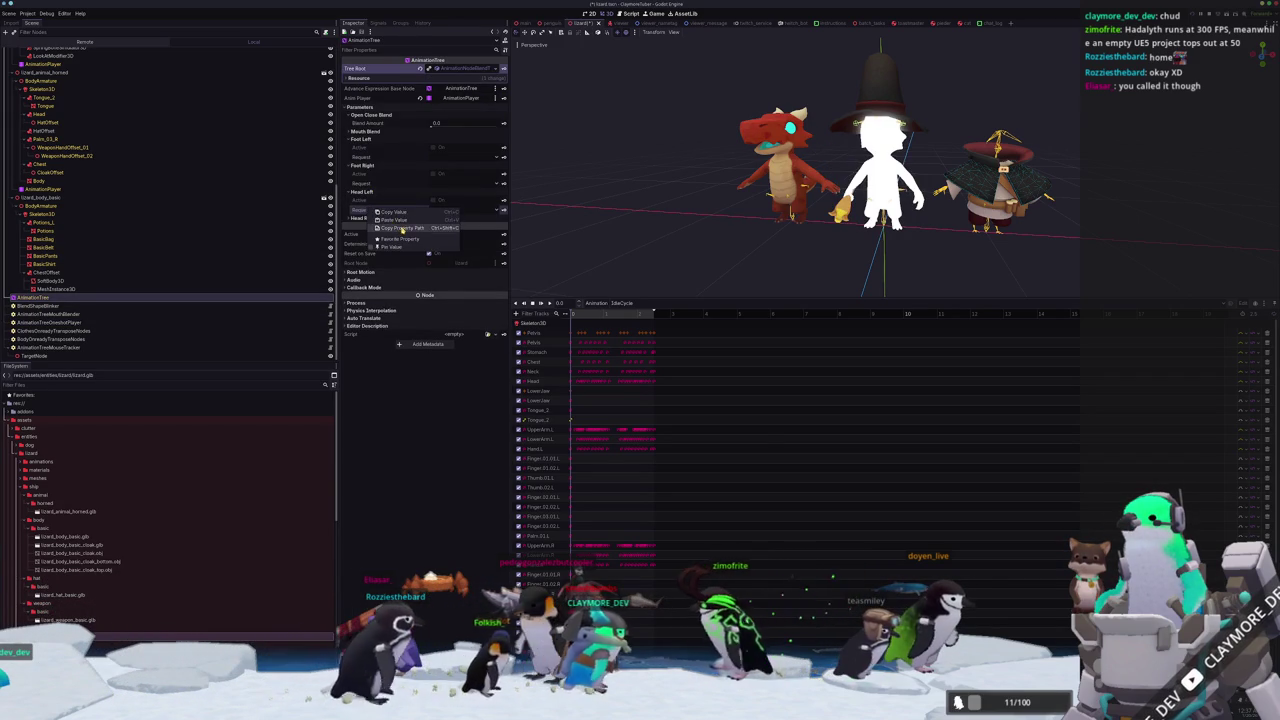
left_click(402, 229)
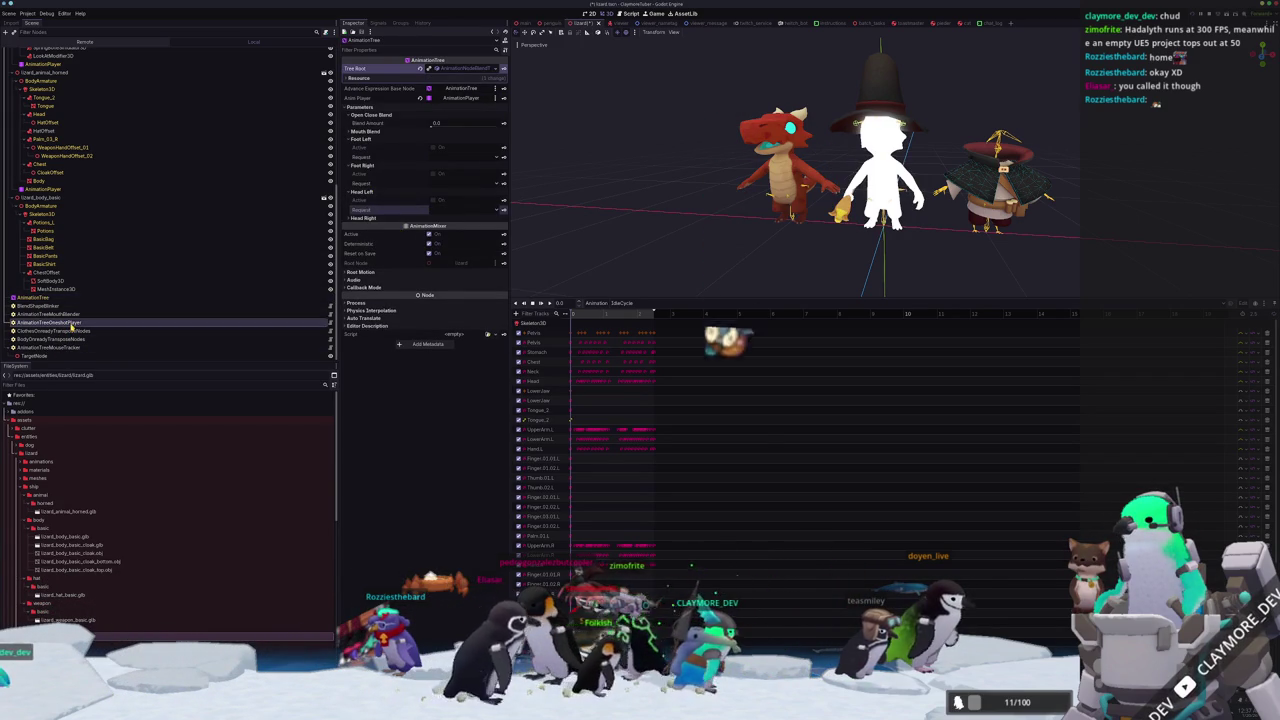
Expand the Head Right OneShot parameters, then return to the one-shot player.
left_click(50, 322)
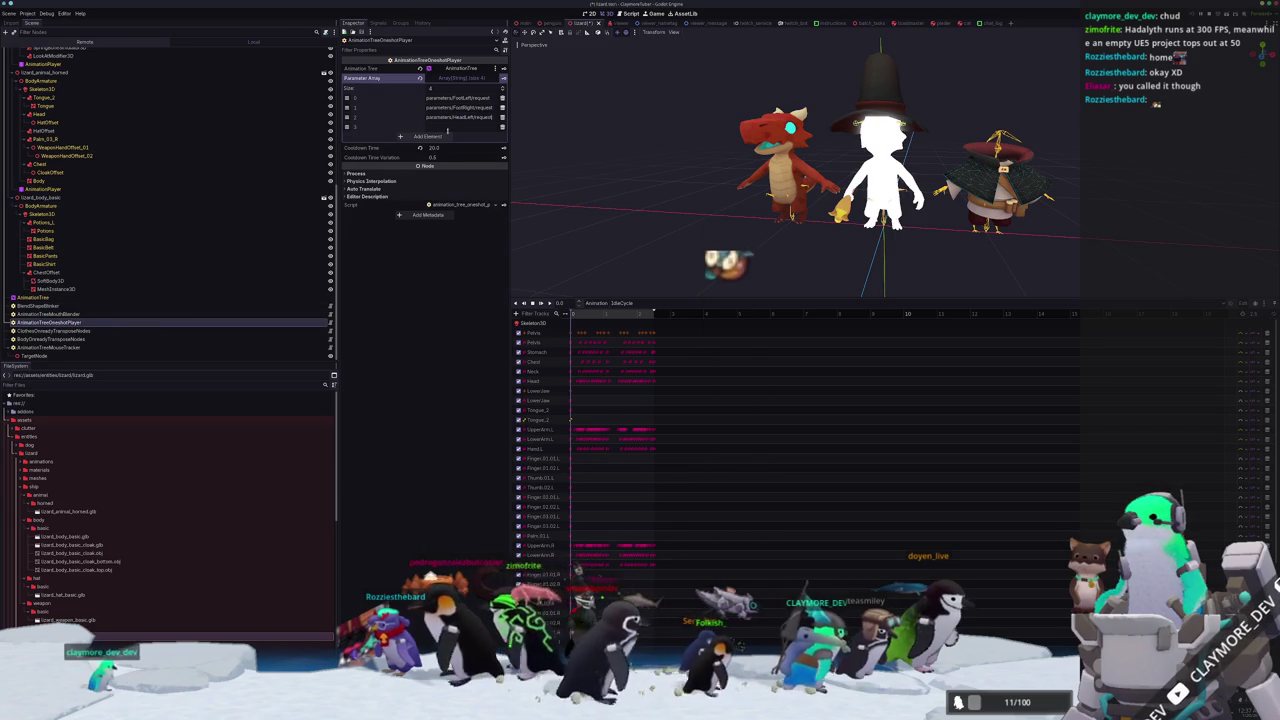
left_click(35, 297)
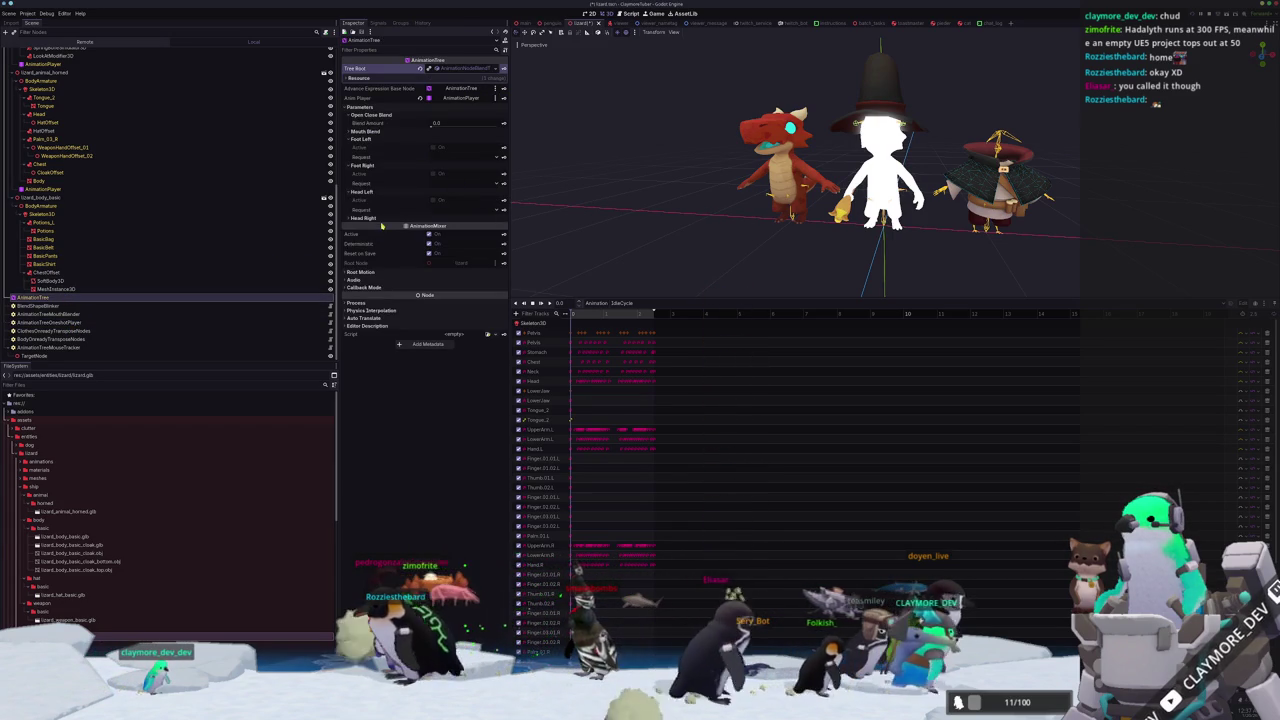
left_click(383, 220)
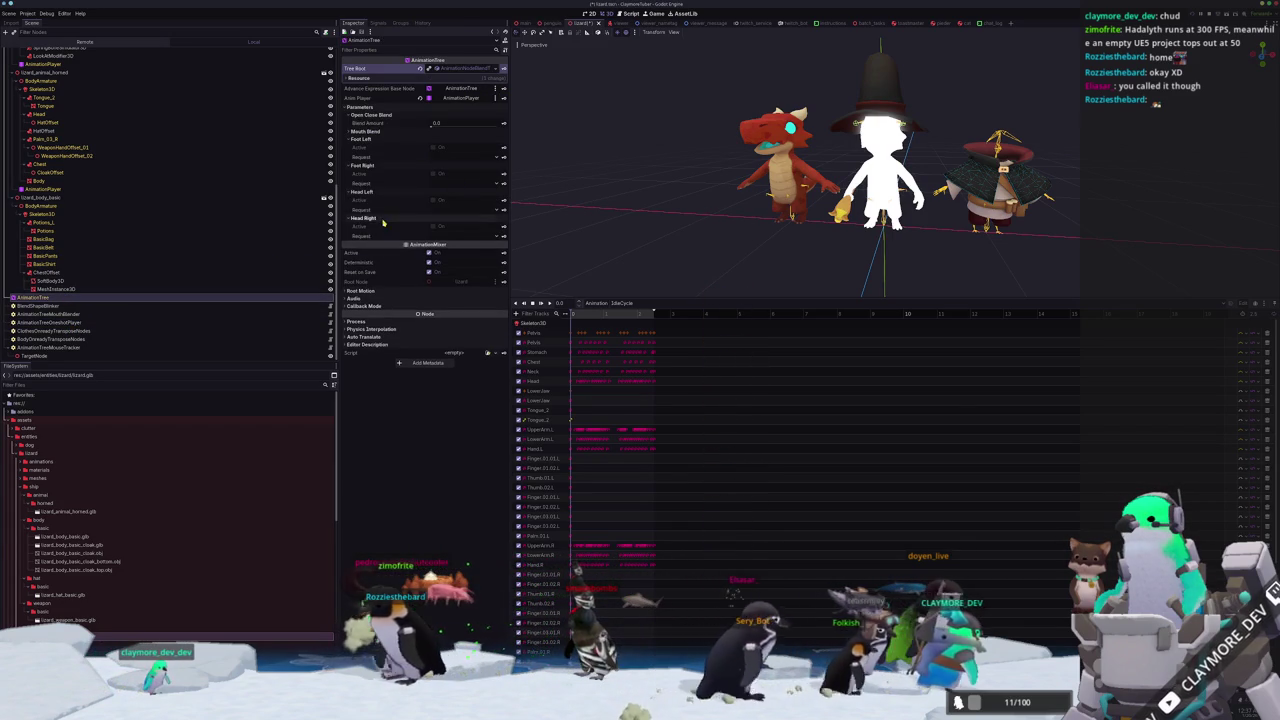
left_click(76, 323)
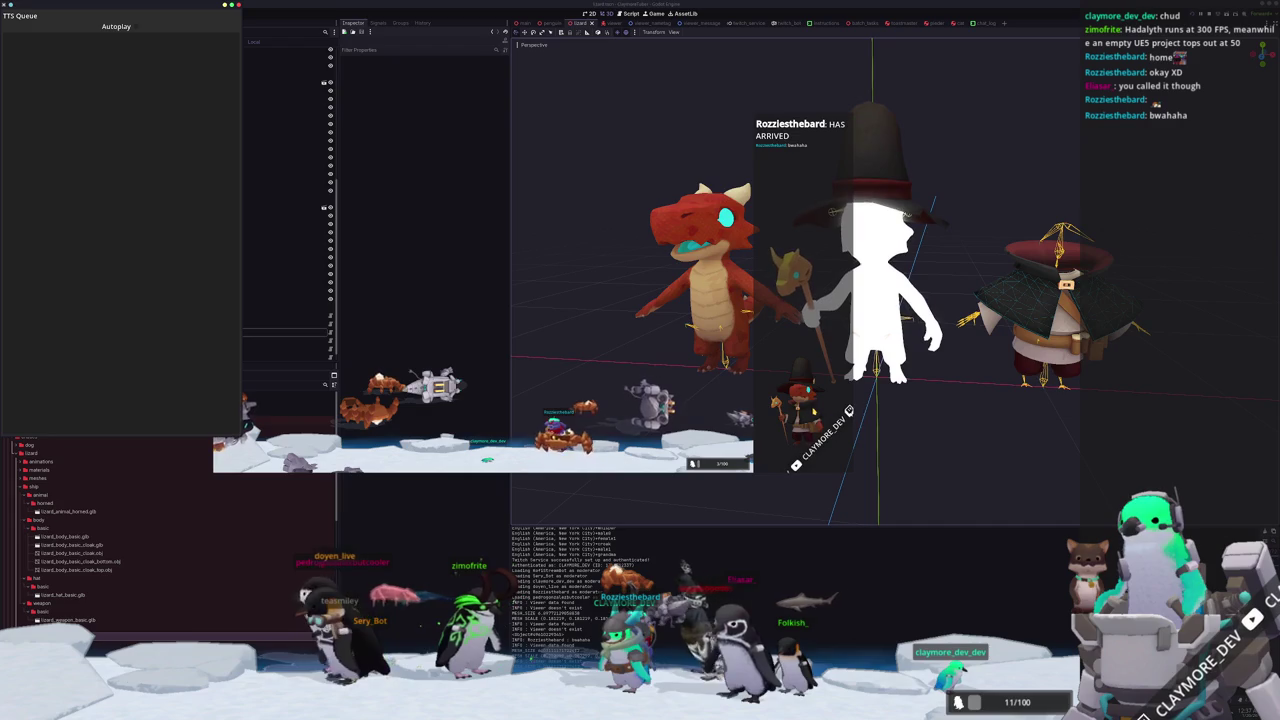
Stop the running game with F8 to return to the editor.
key("F8")
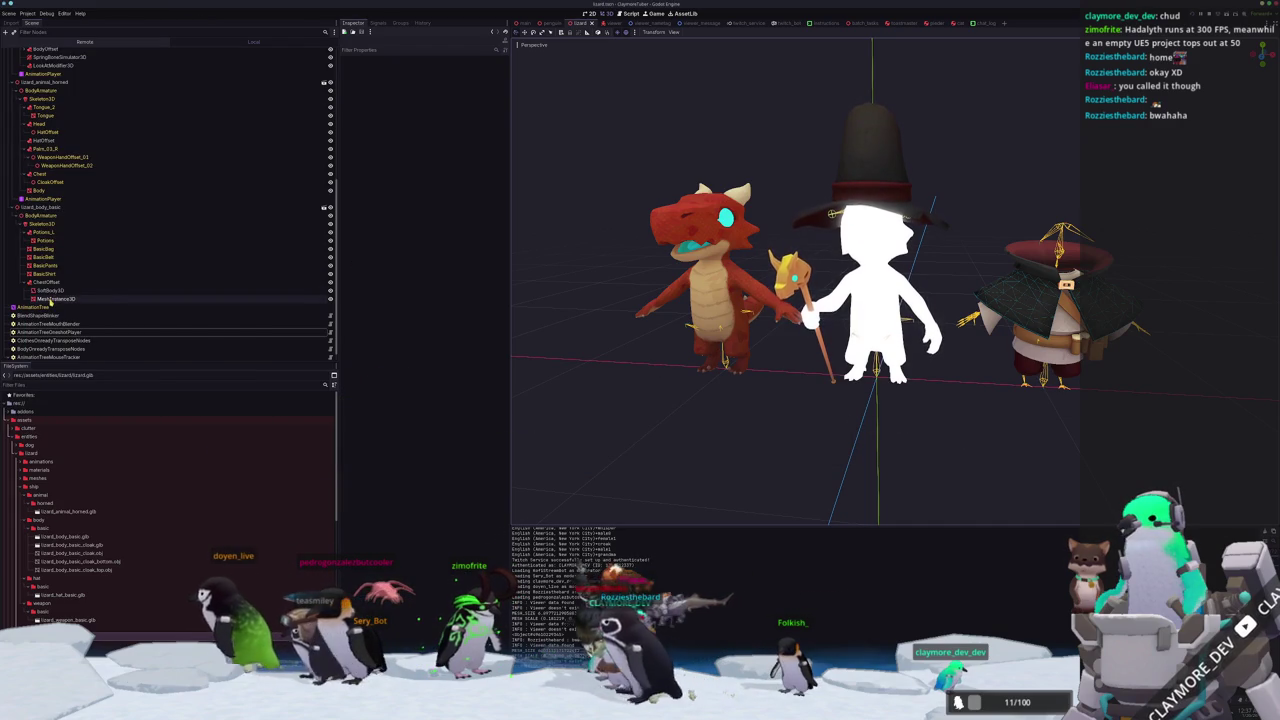
left_click(46, 290)
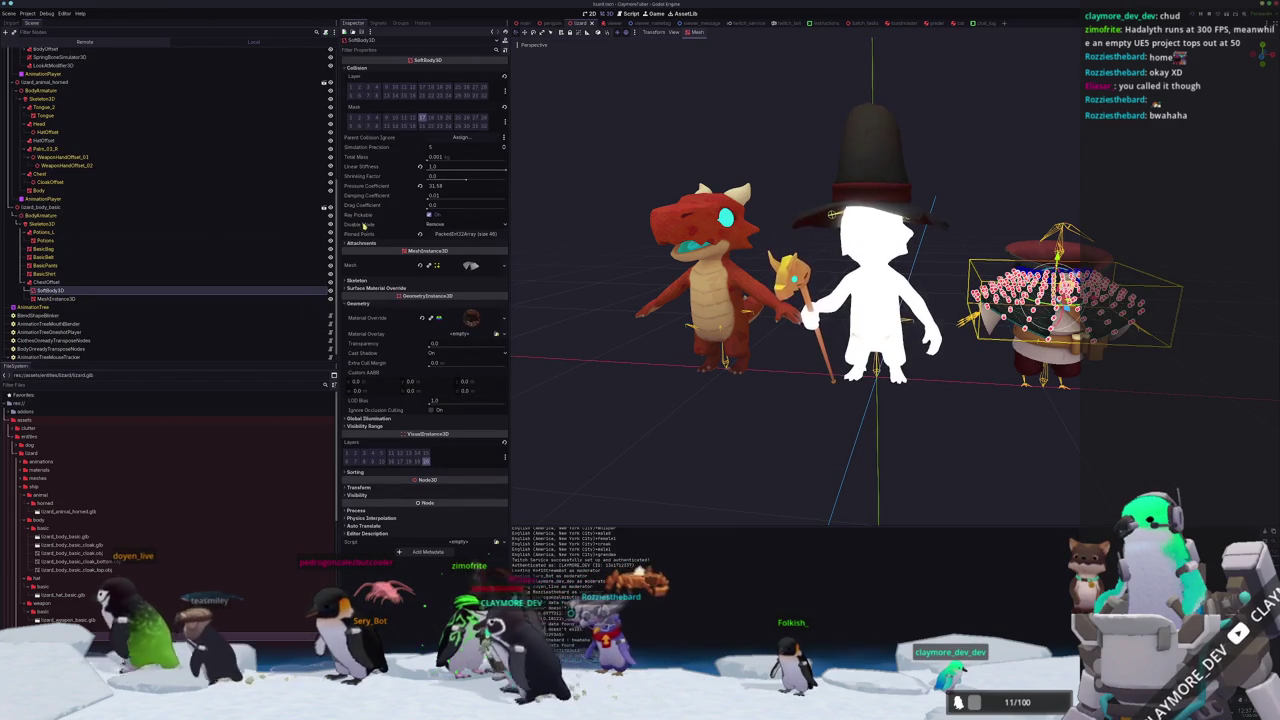
mouse_move(368, 234)
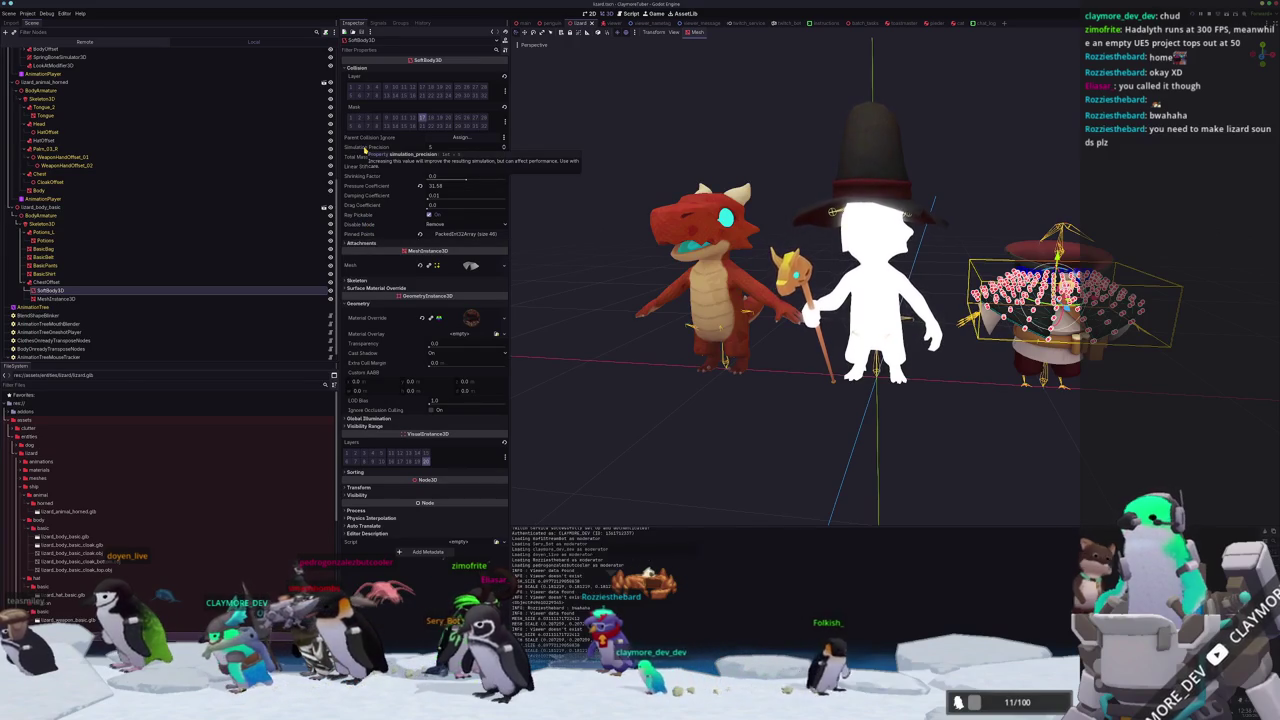
left_click(370, 243)
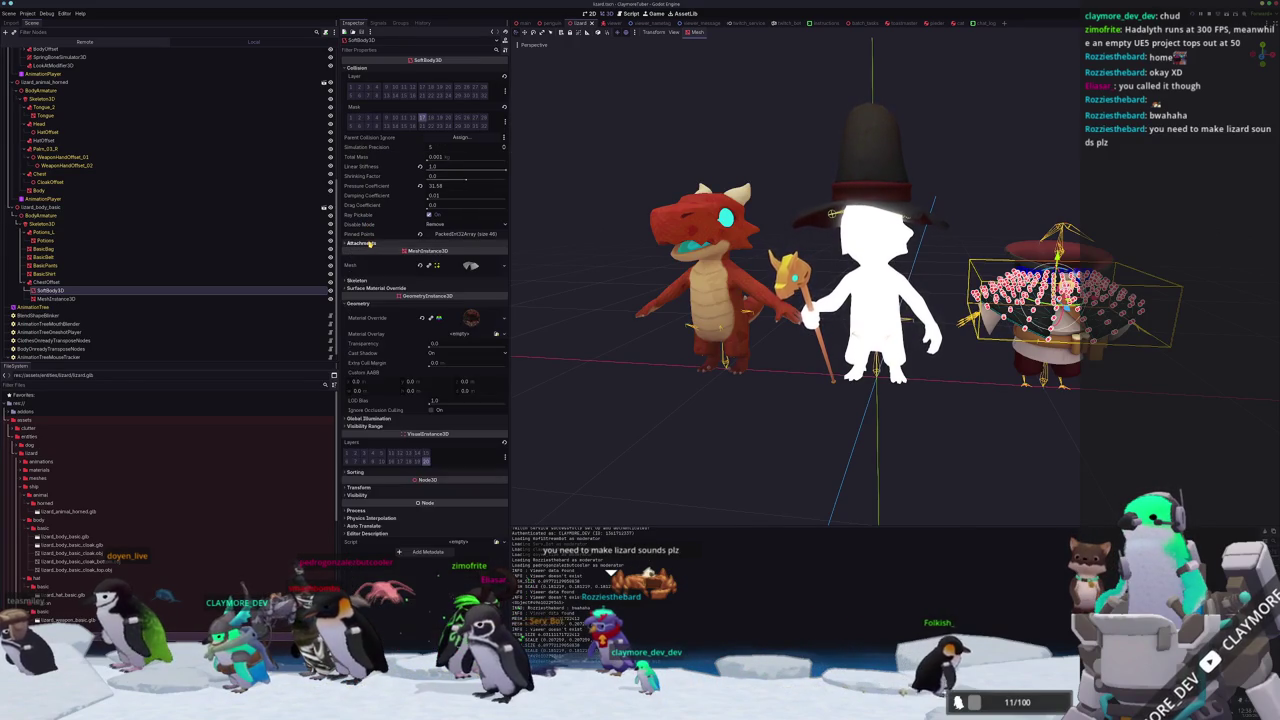
left_click(374, 251)
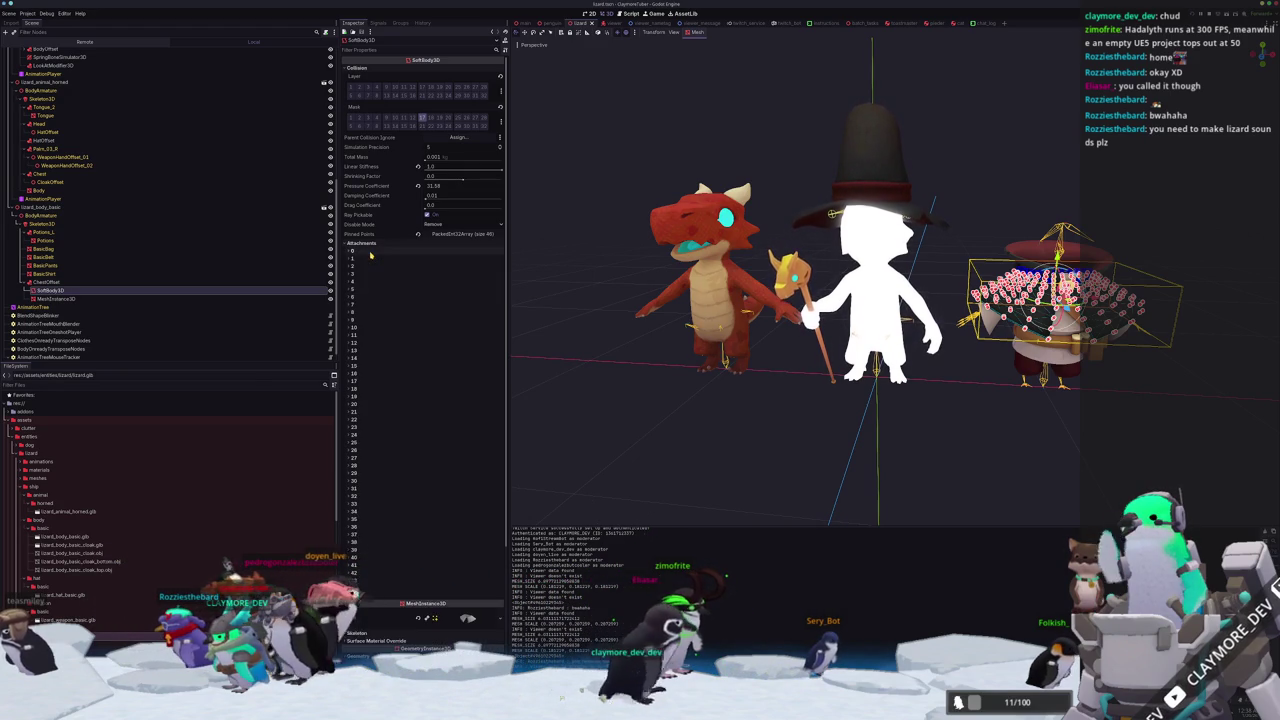
scroll(404, 551, "down", 4)
scroll(372, 440, "up", 3)
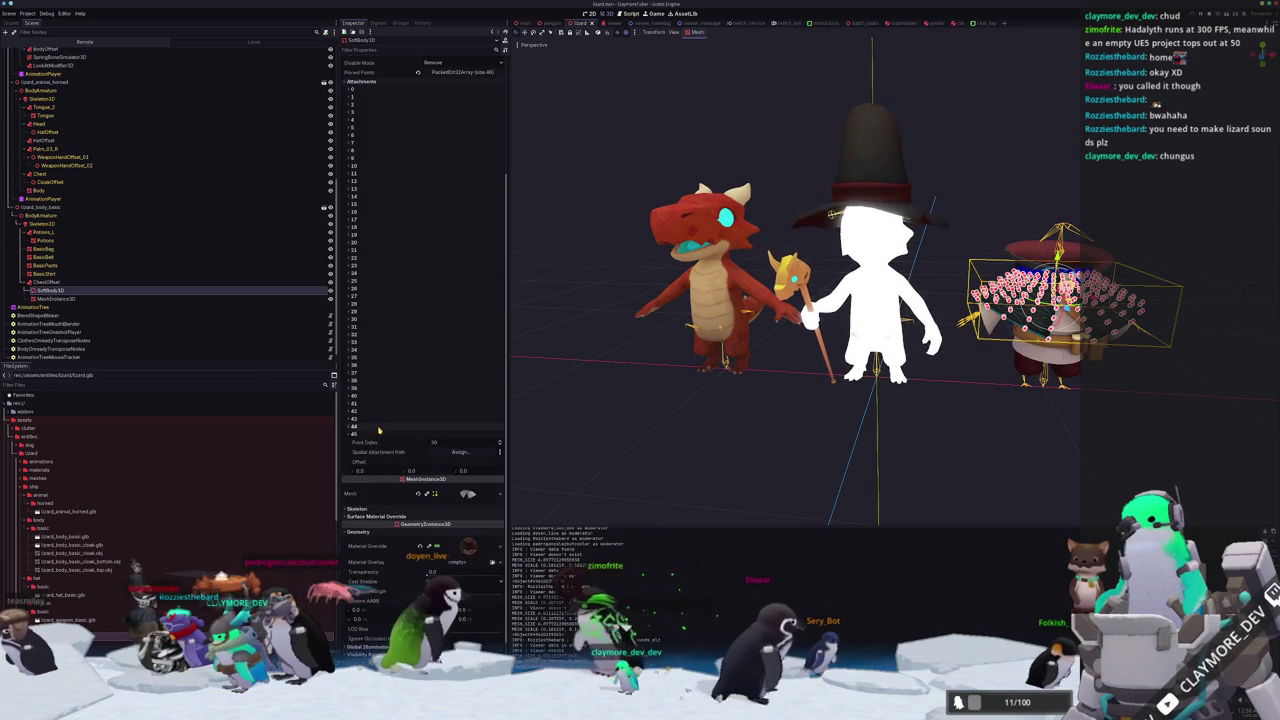
left_click(388, 403)
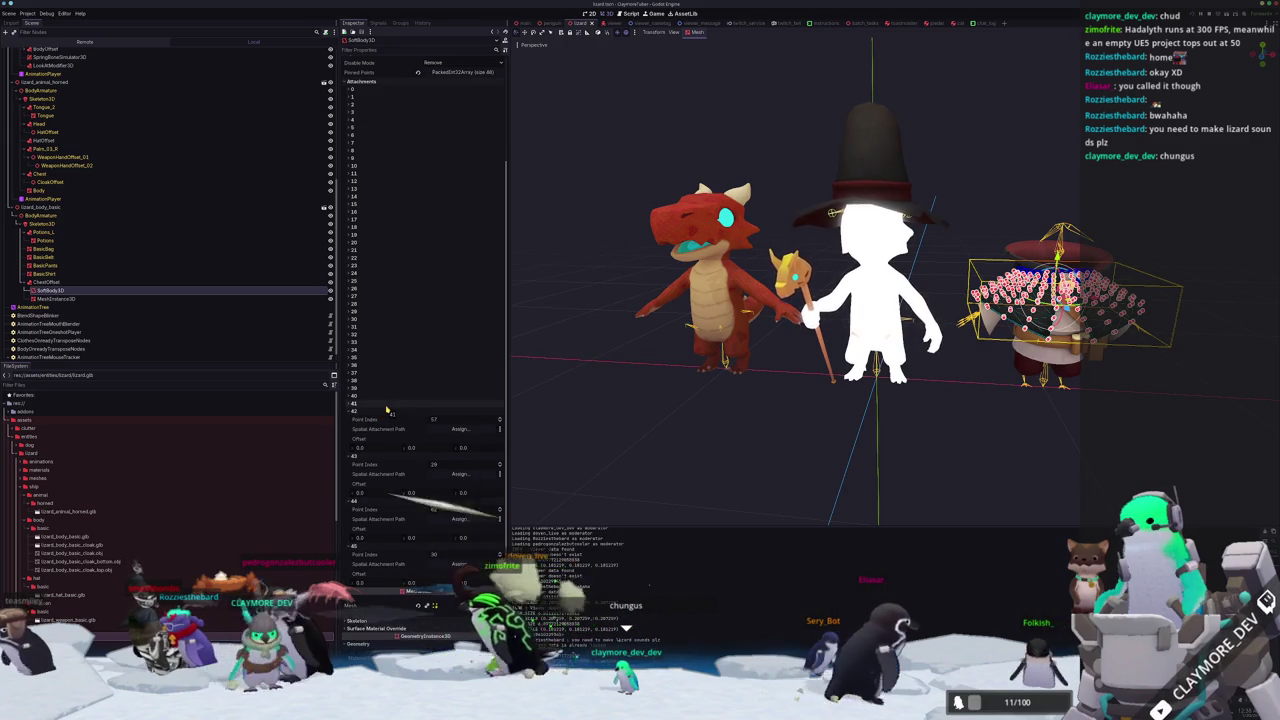
left_click(388, 402)
left_click(380, 410)
left_click(376, 420)
left_click(370, 427)
left_click(366, 434)
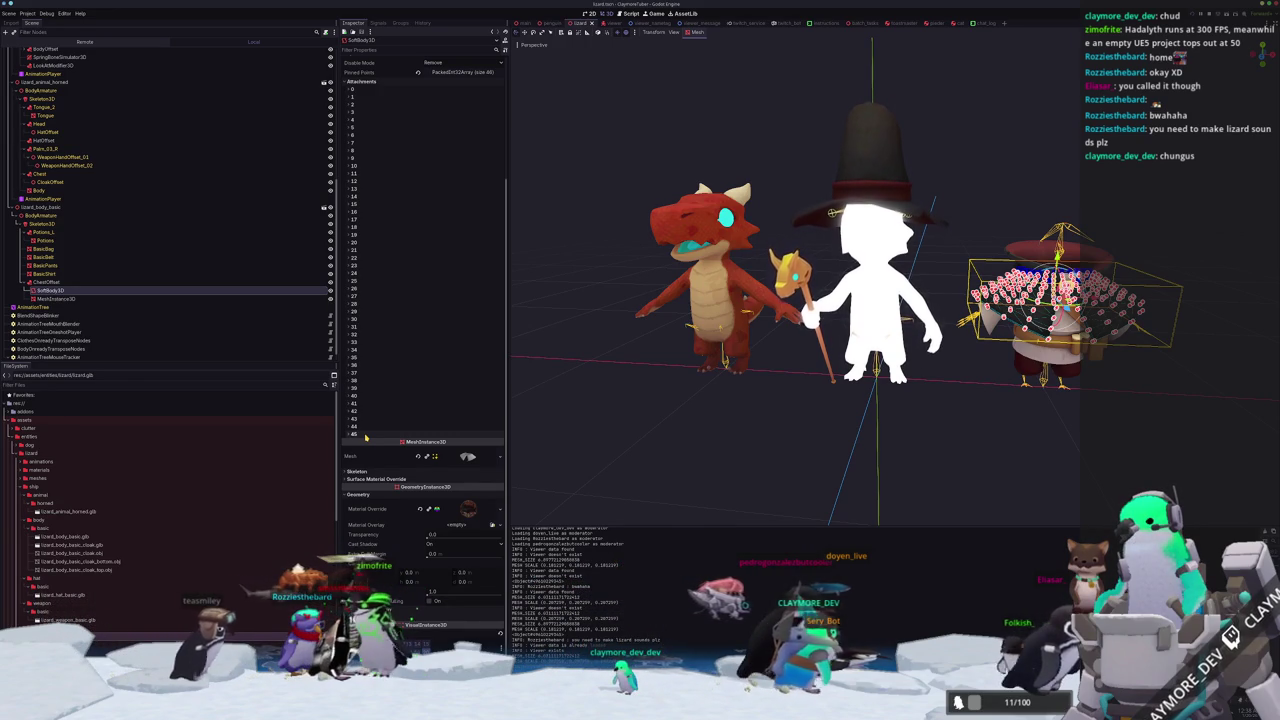
scroll(388, 409, "up", 4)
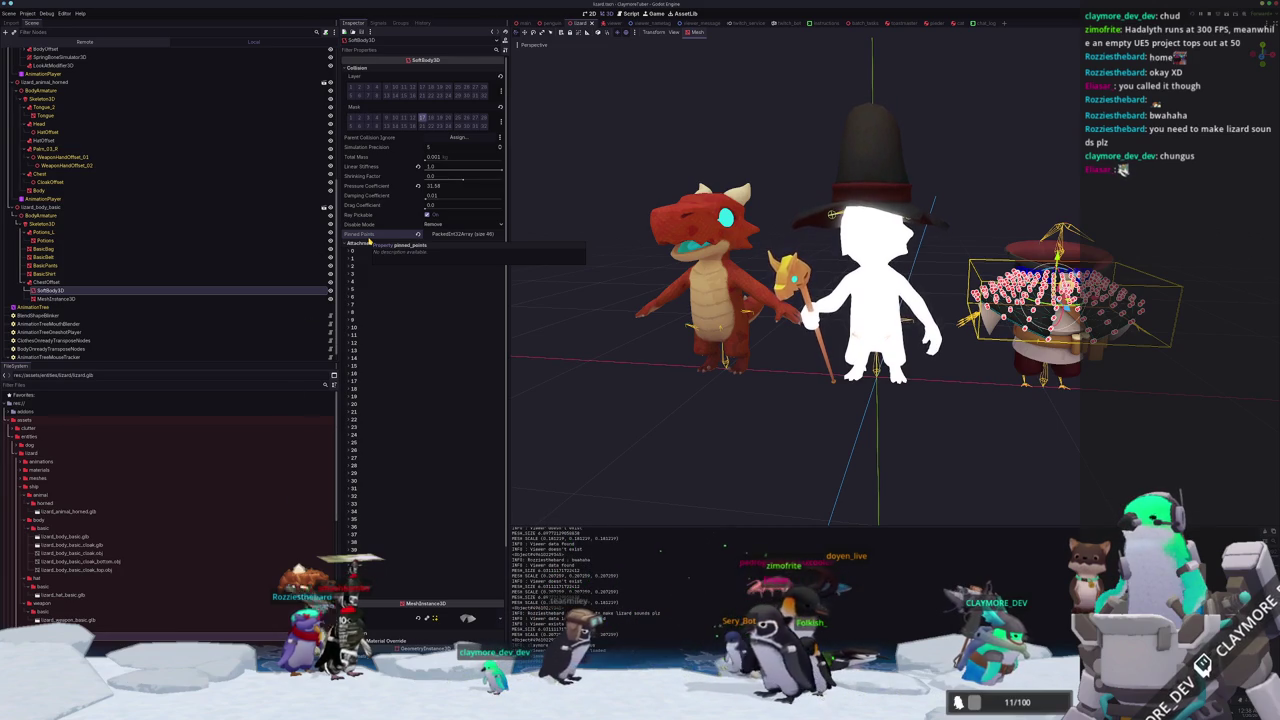
Inspect the ChestOffset and cloak SoftBody3D nodes, cancelling an Add Child Node attempt.
left_click(60, 283)
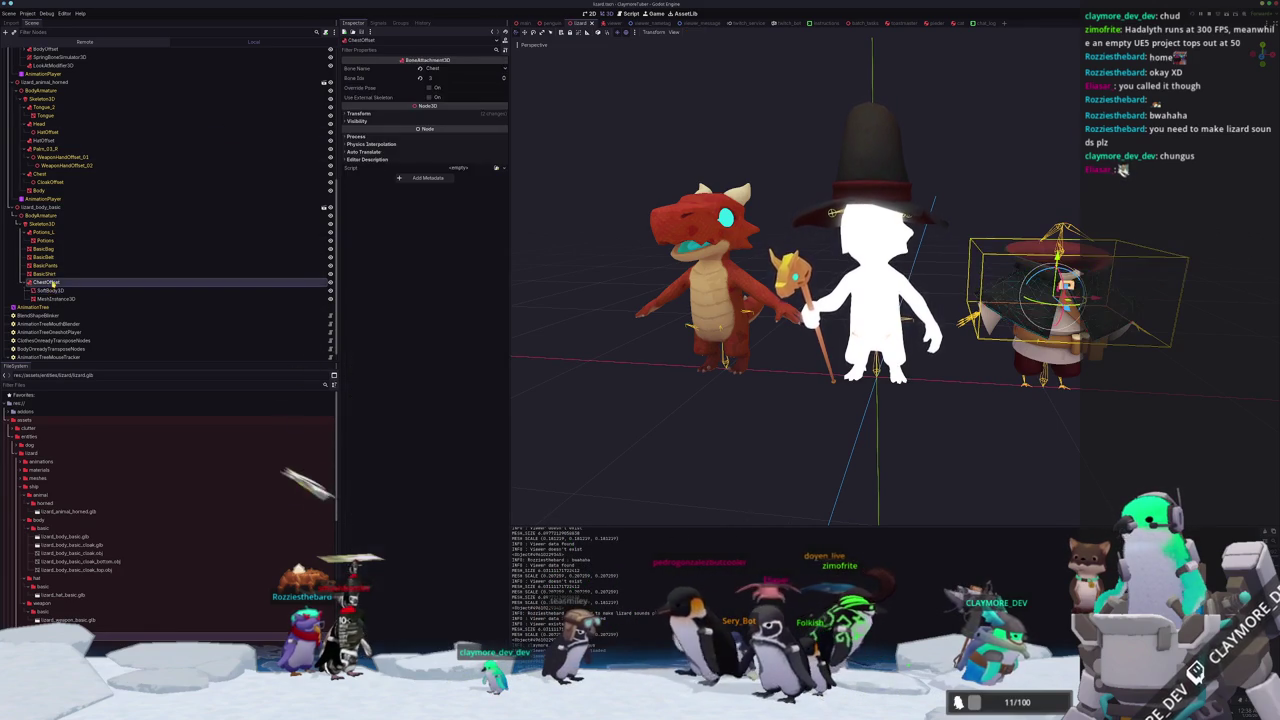
left_click(42, 290)
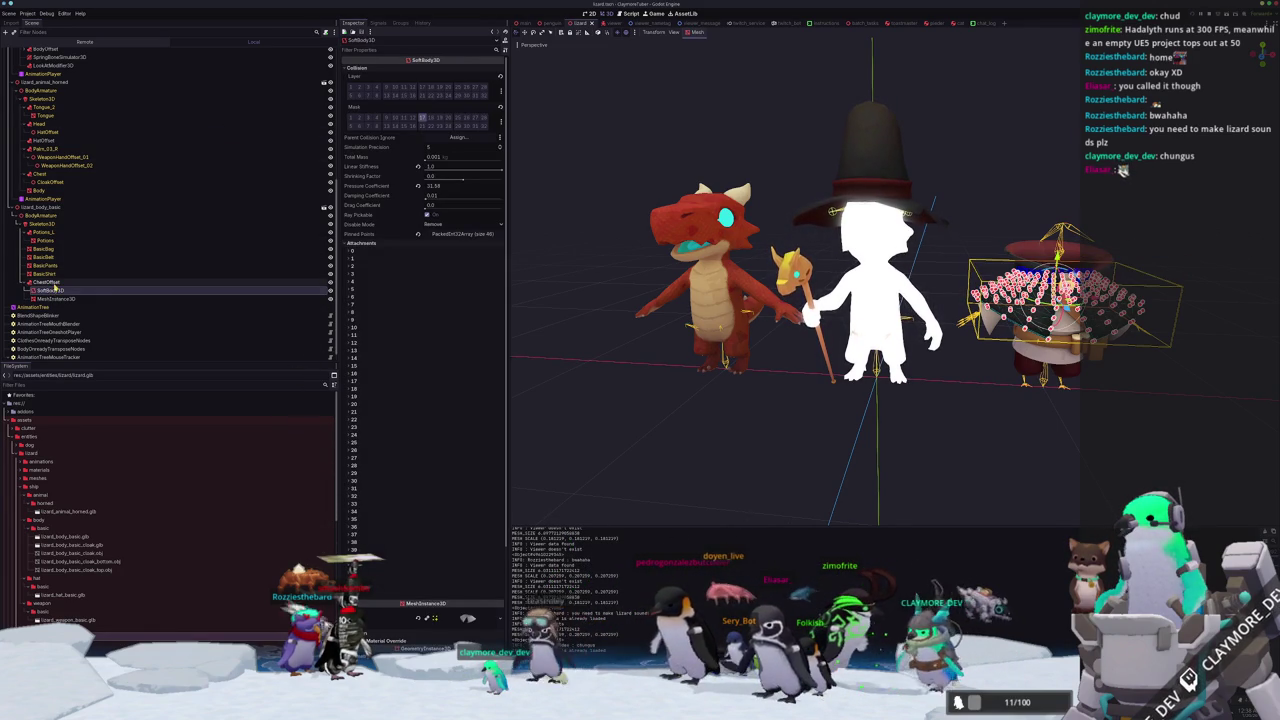
right_click(50, 291)
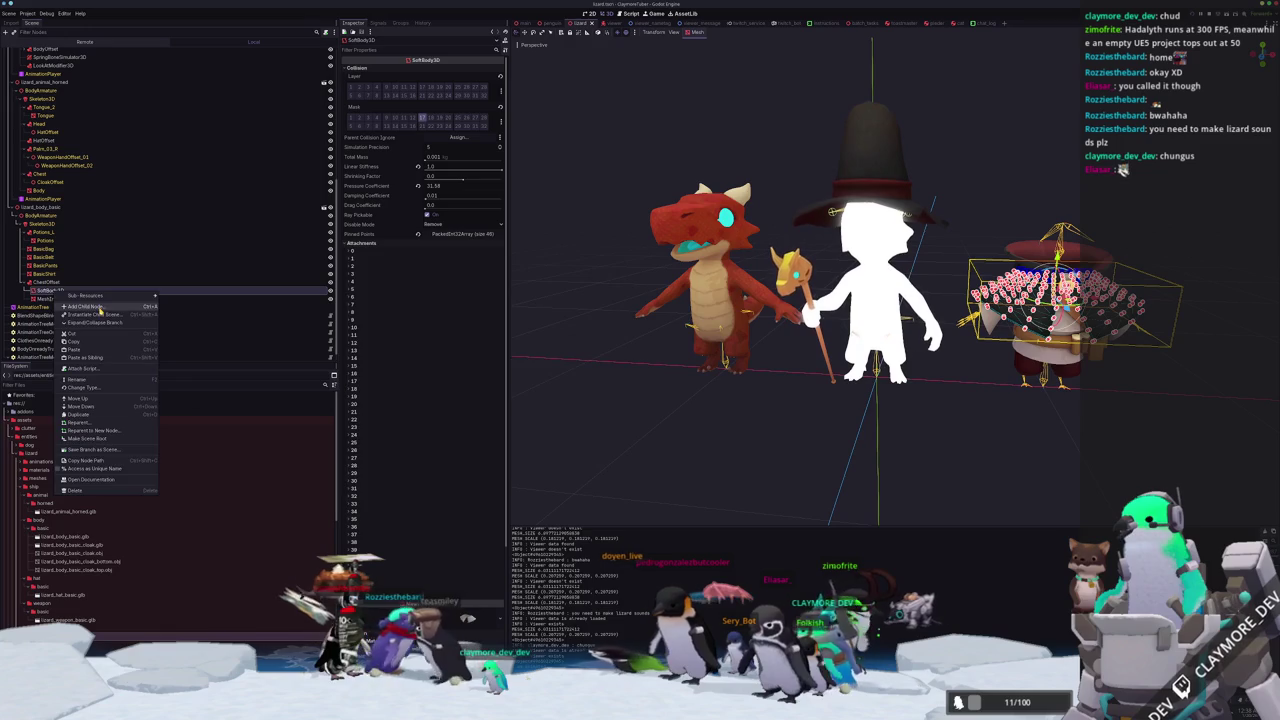
left_click(134, 306)
key("Escape")
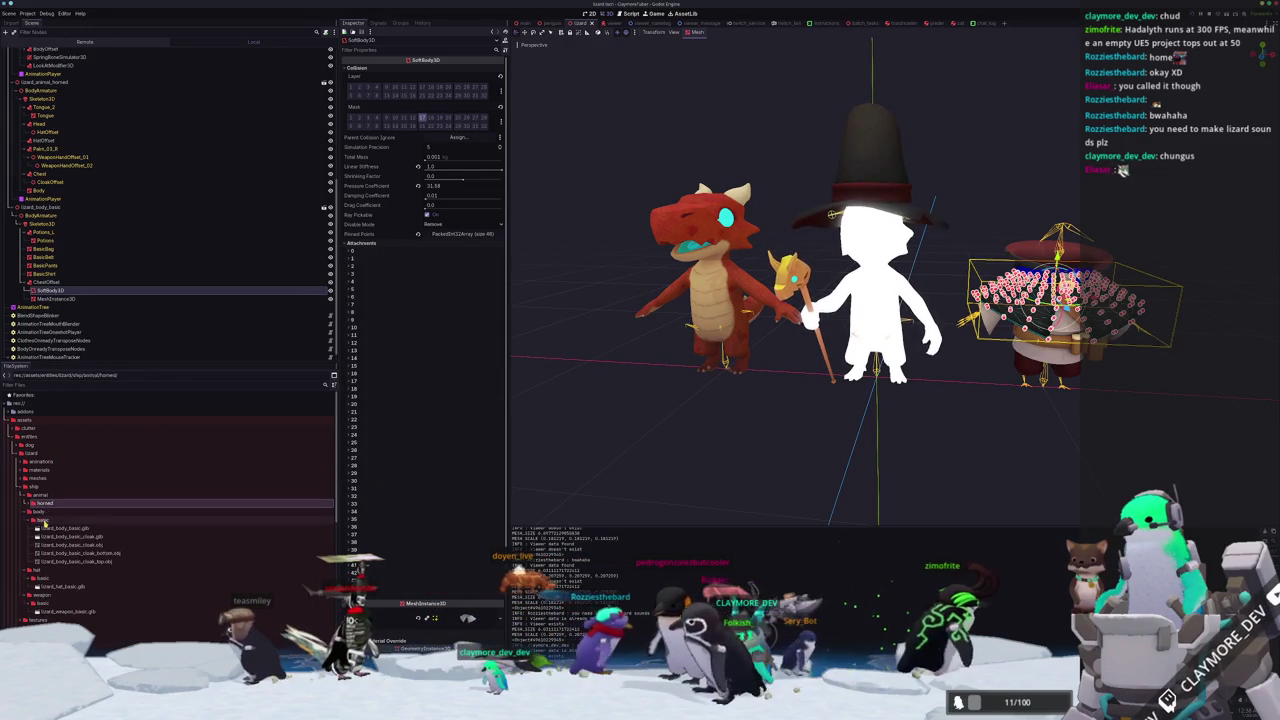
Collapse the animal, hat, weapon and ship folders in the FileSystem dock.
left_click(45, 496)
left_click(40, 518)
left_click(22, 510)
left_click(42, 527)
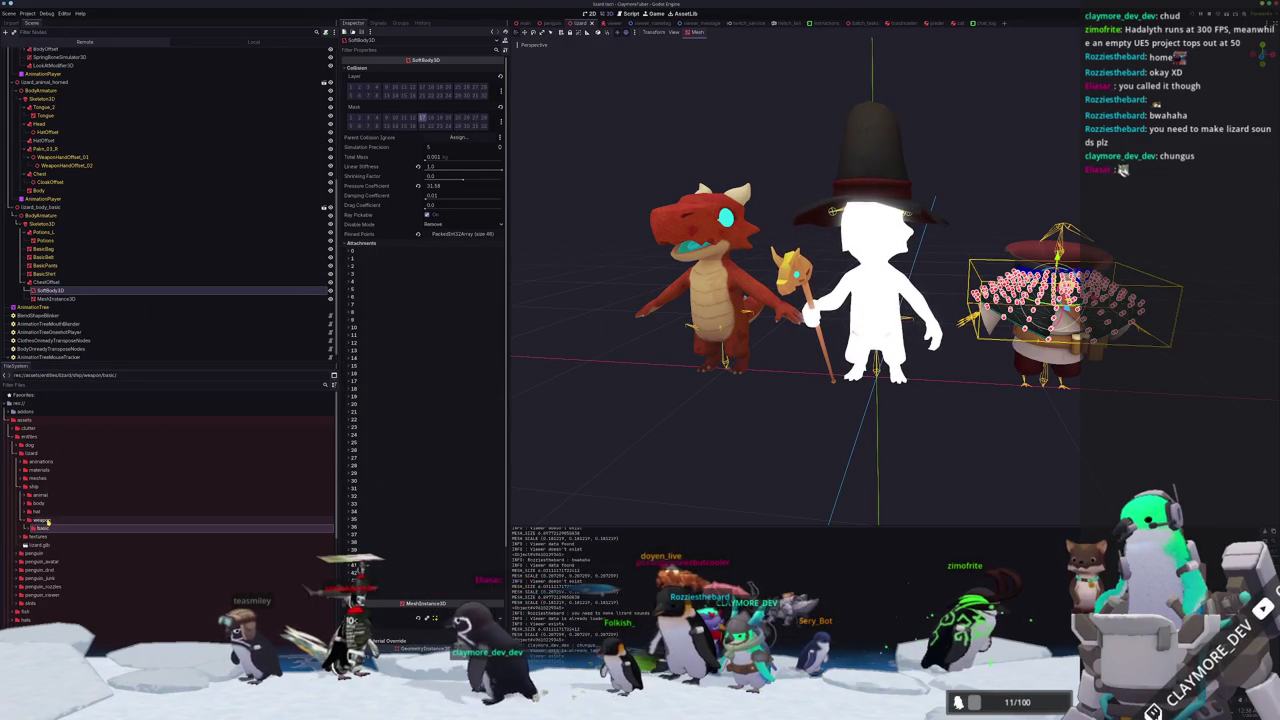
left_click(46, 520)
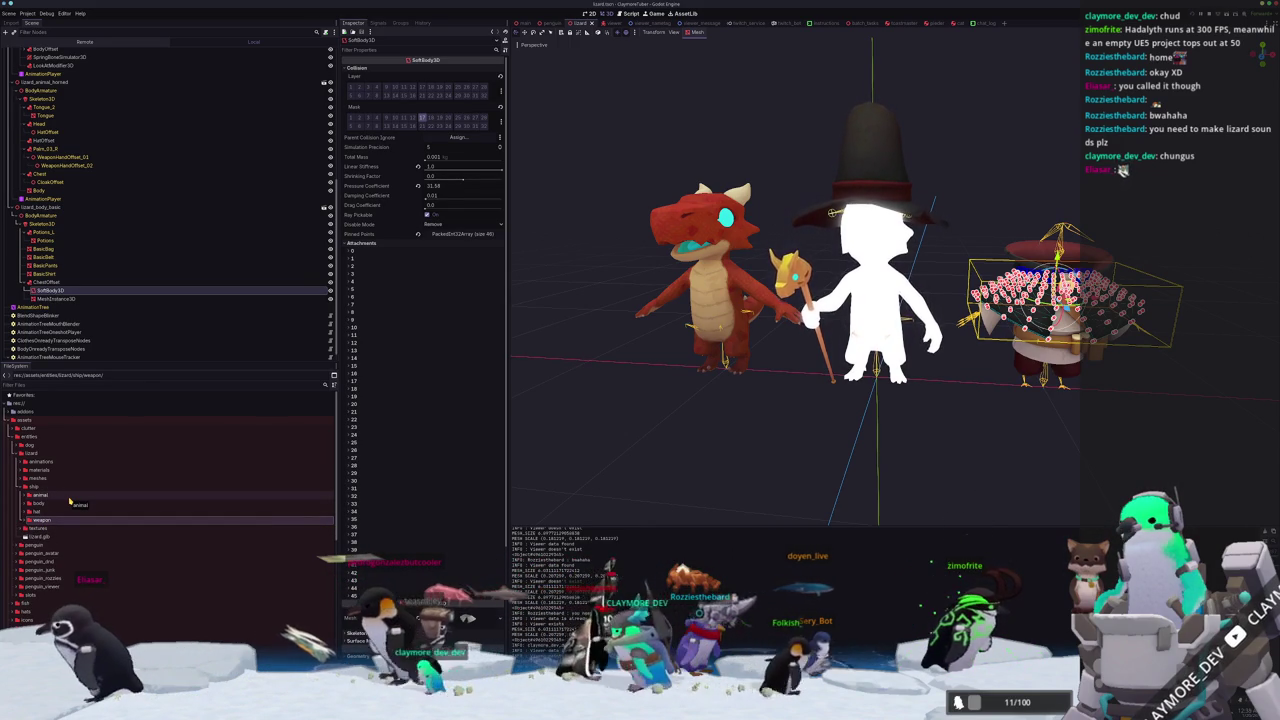
left_click(34, 486)
left_click(24, 486)
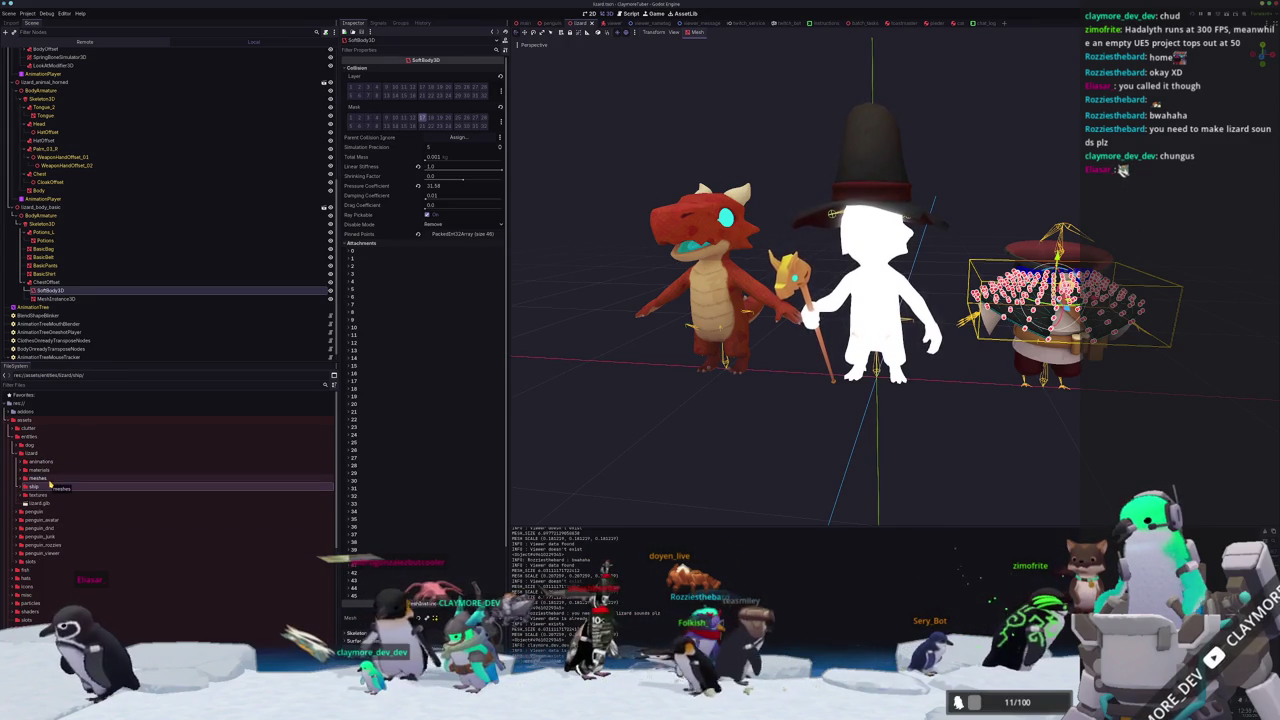
Select the lizard meshes folder and request its deletion.
double_click(43, 479)
key("Left")
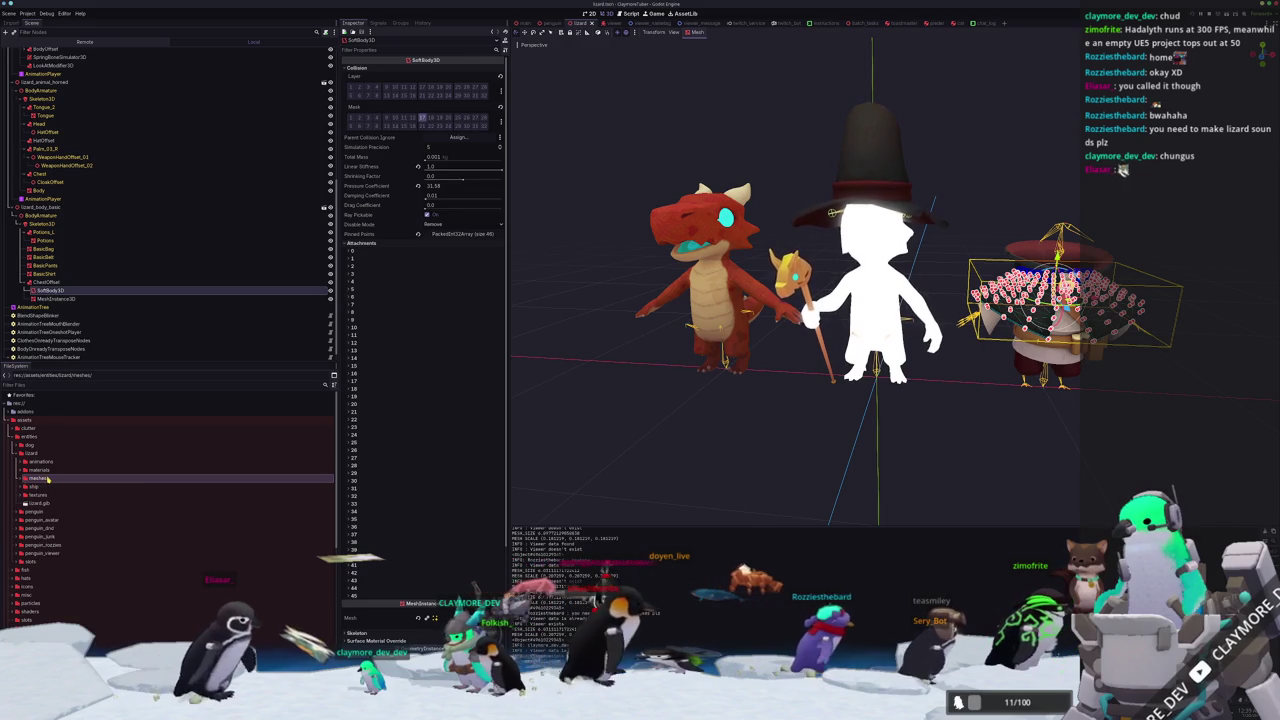
key("Delete")
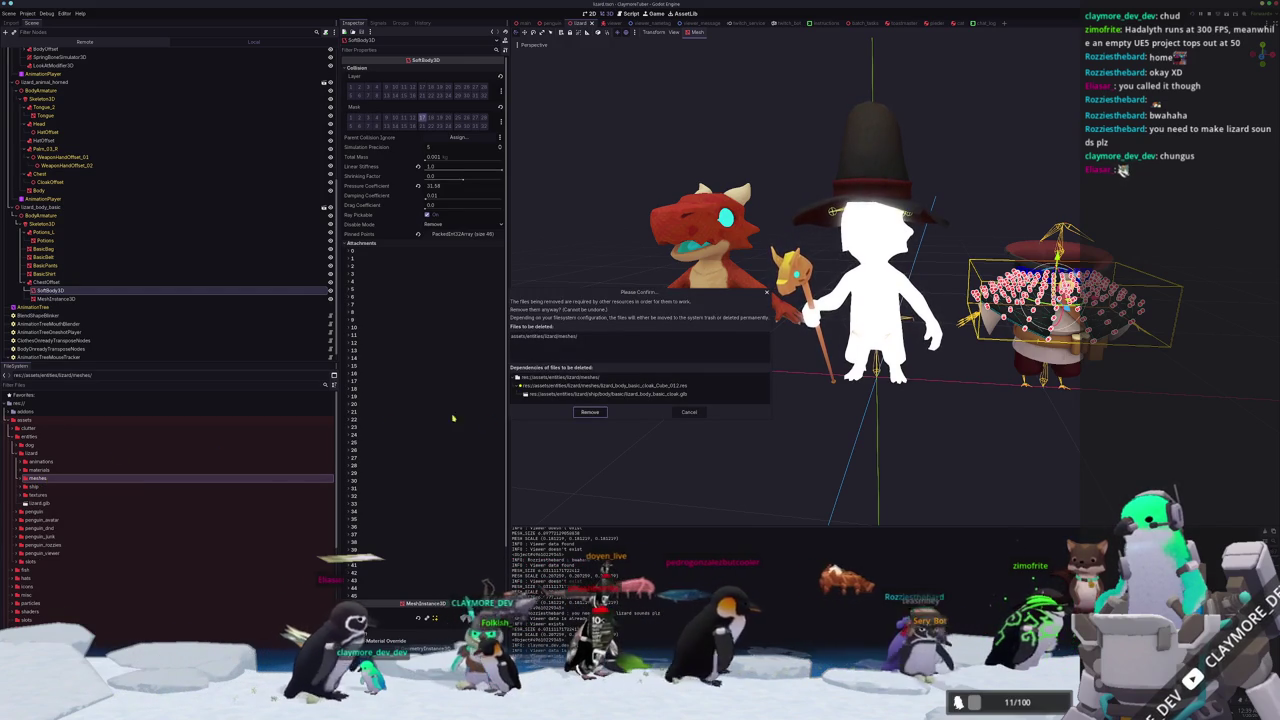
Check the cloak mesh's dependent file and cancel removing the meshes folder.
left_click(656, 394)
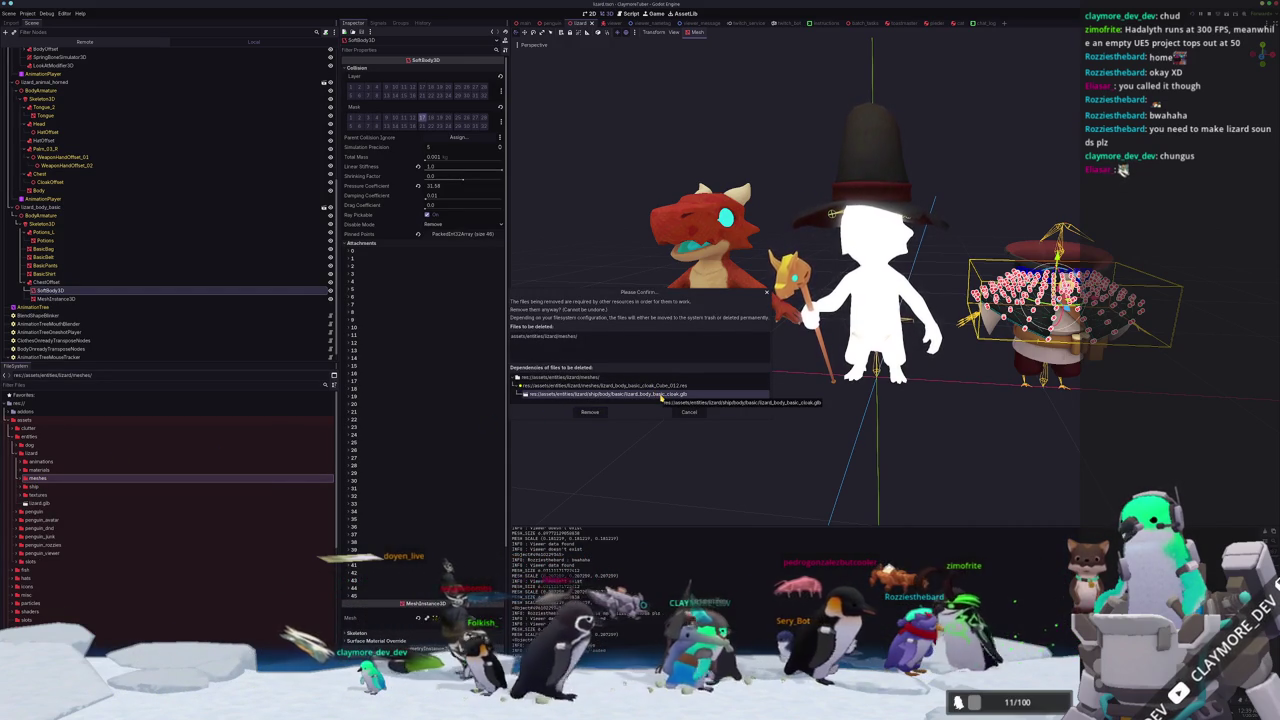
left_click(685, 413)
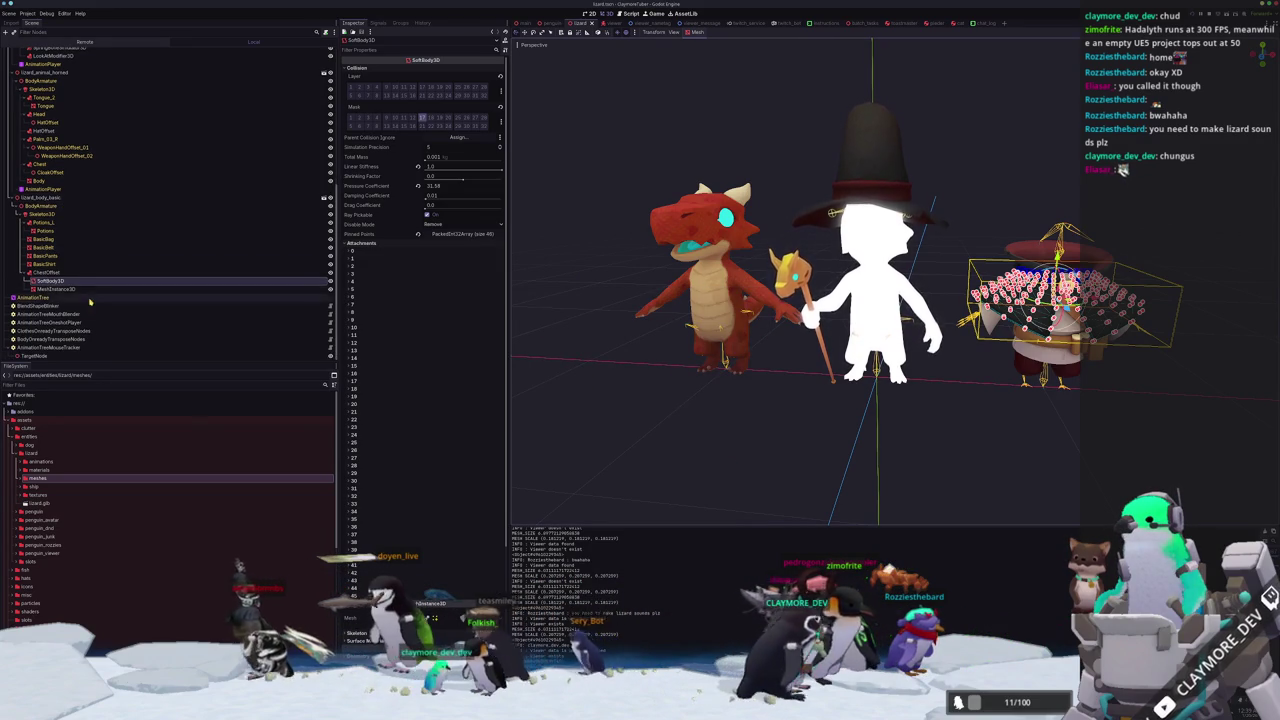
scroll(90, 250, "up", 5)
scroll(90, 250, "up", 2)
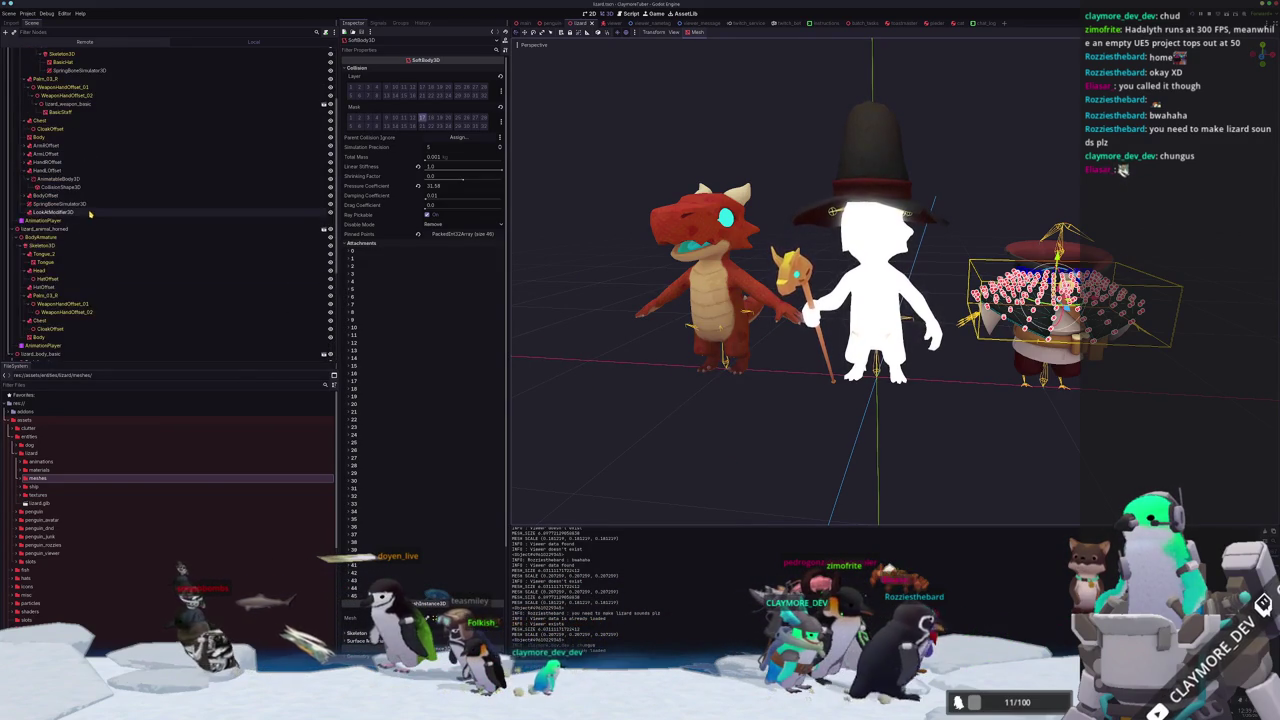
scroll(86, 250, "up", 4)
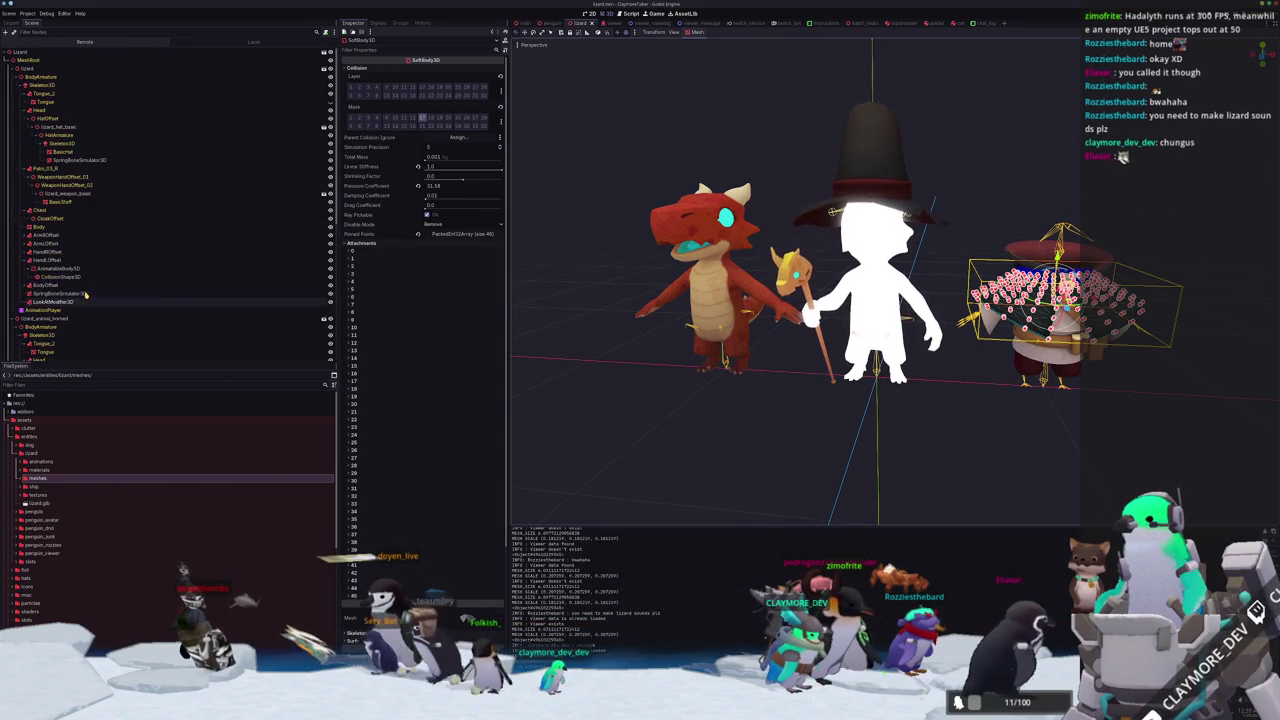
left_click(85, 193)
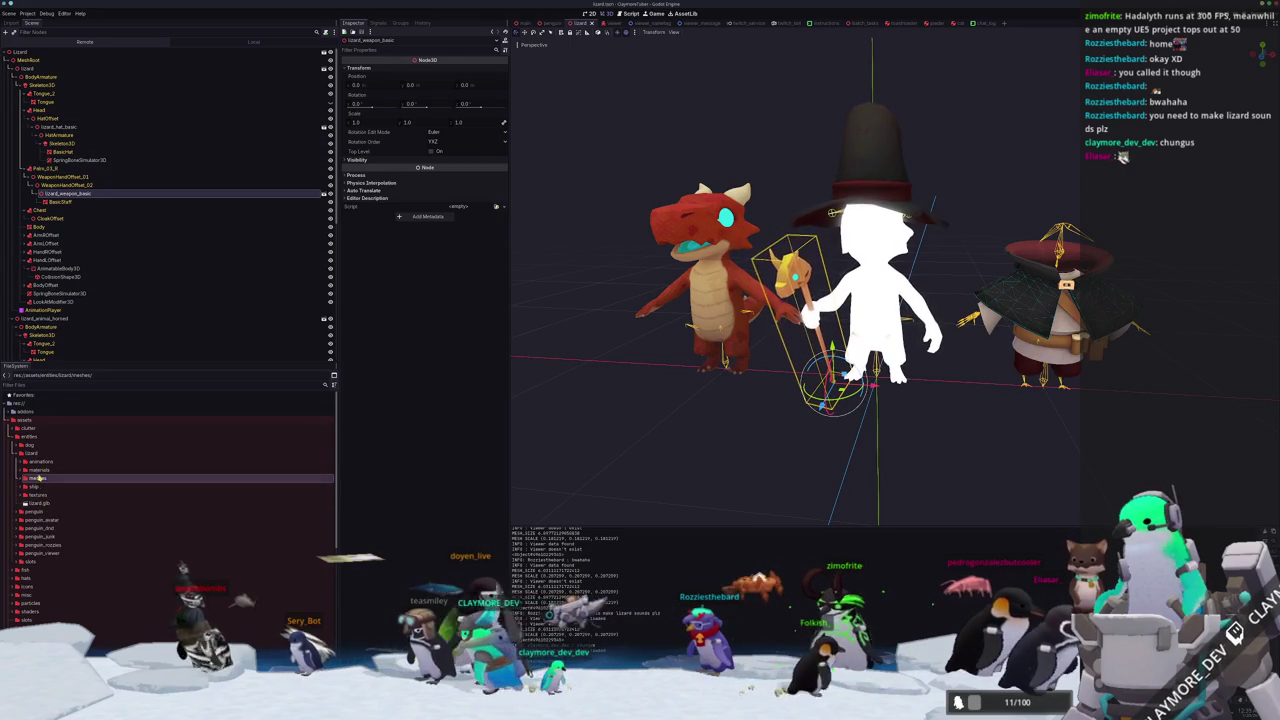
Open ship/body/basic and remove lizard_body_basic_cloak.glb and lizard_body_basic_cloak.obj.
left_click(38, 487)
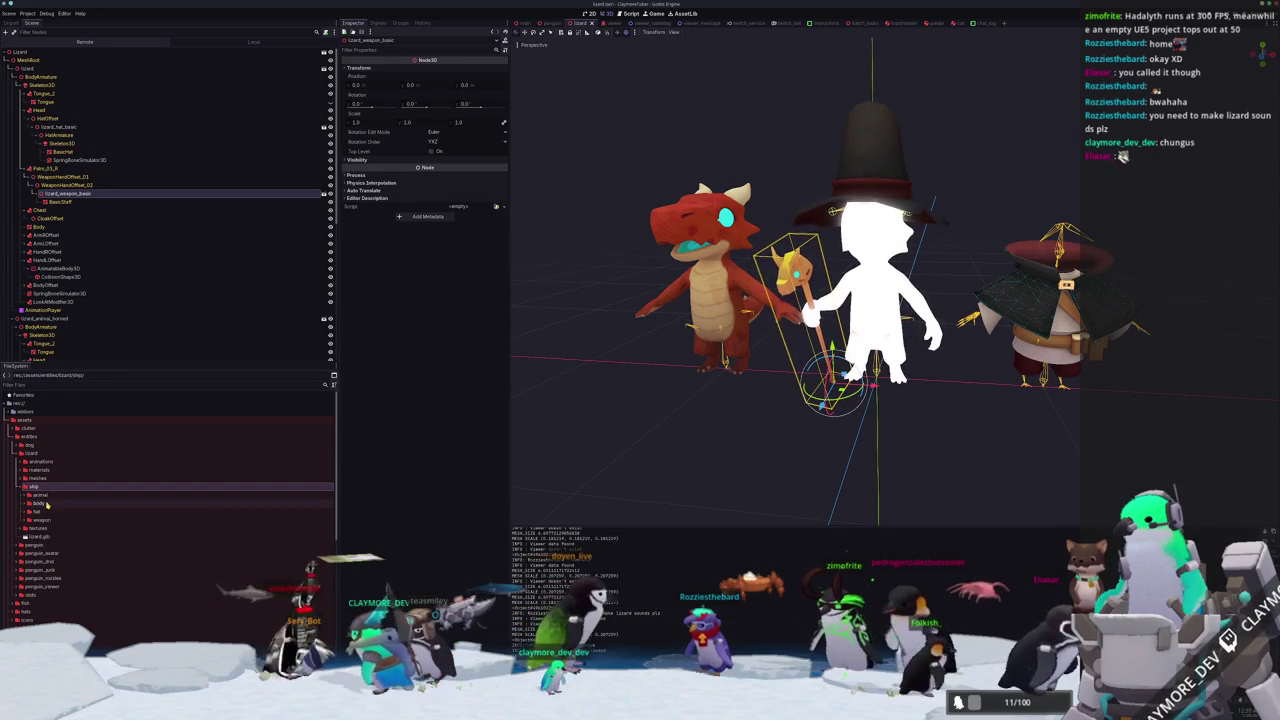
double_click(44, 505)
double_click(44, 512)
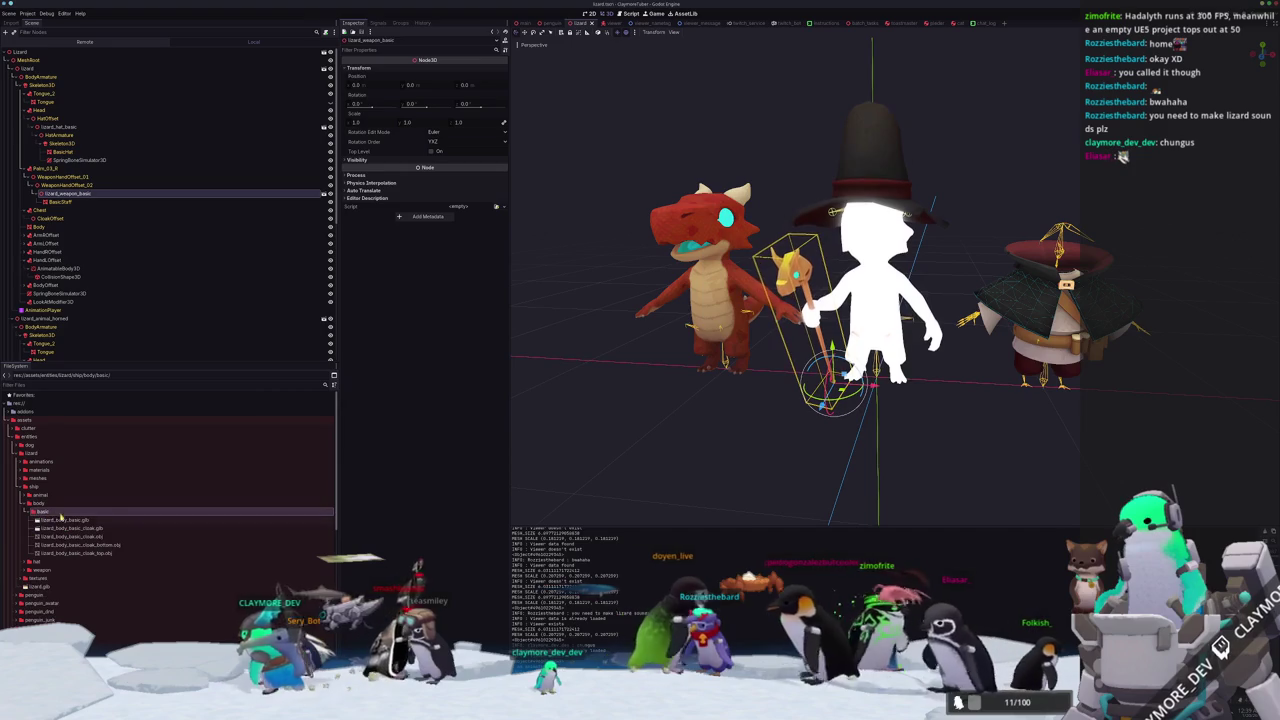
left_click(104, 528)
key("Delete")
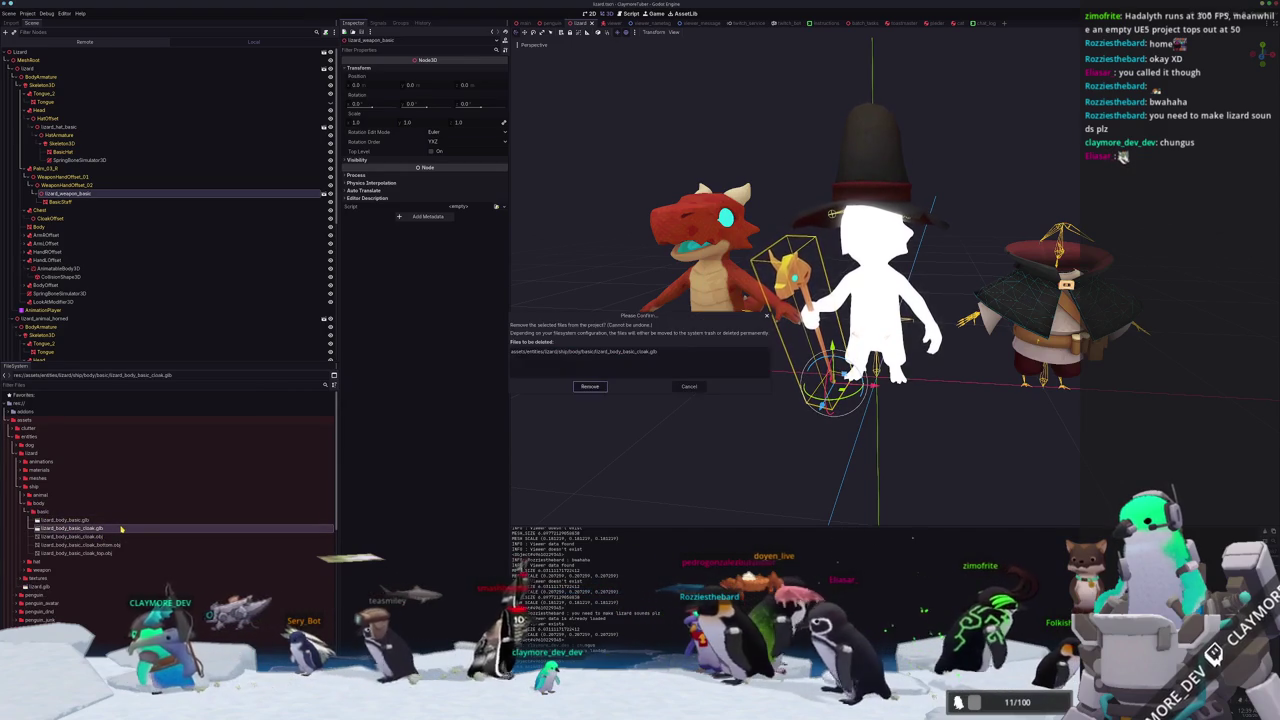
key("Return")
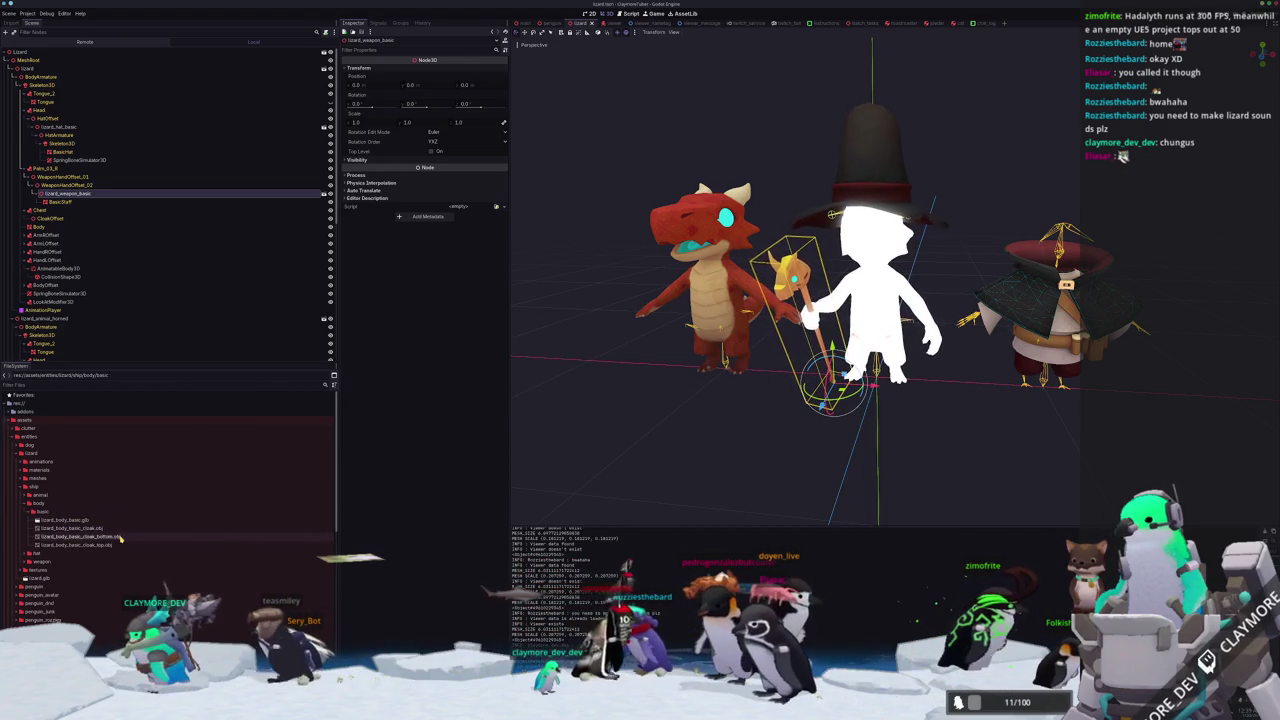
left_click(124, 531)
key("Delete")
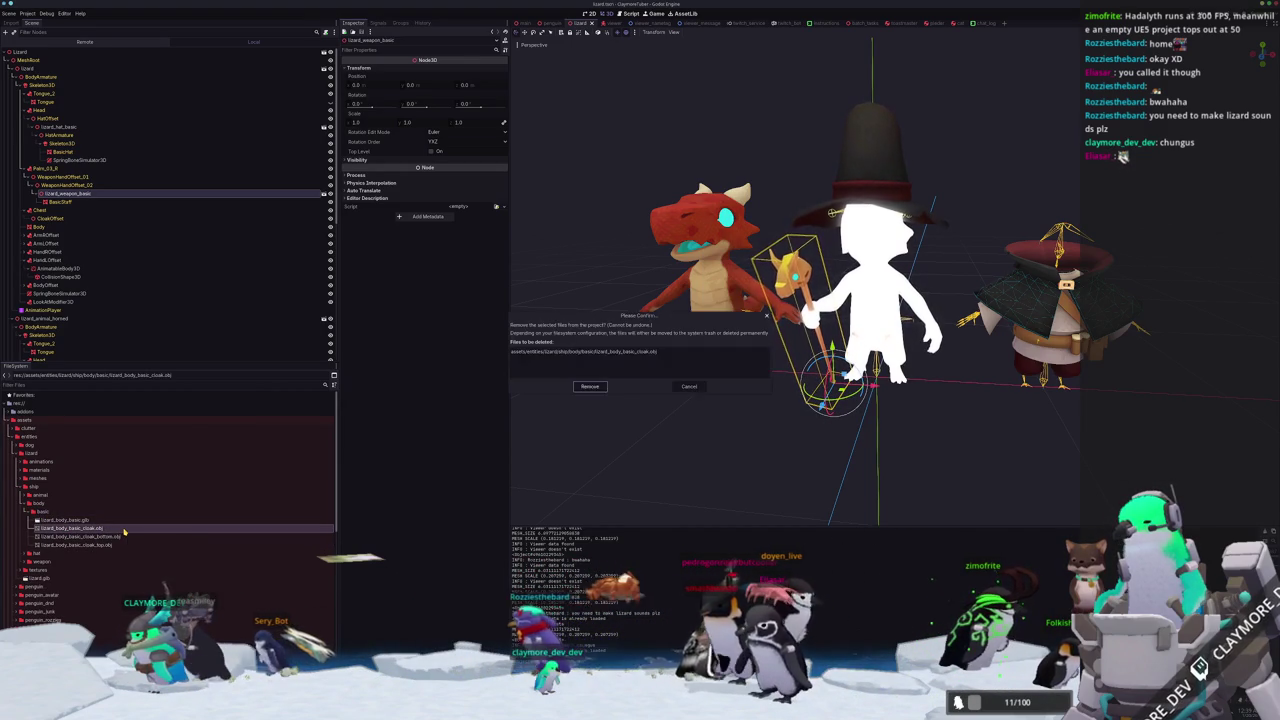
key("Return")
Expand the hat basic, animal and horned folders in FileSystem.
scroll(124, 531, "down", 3)
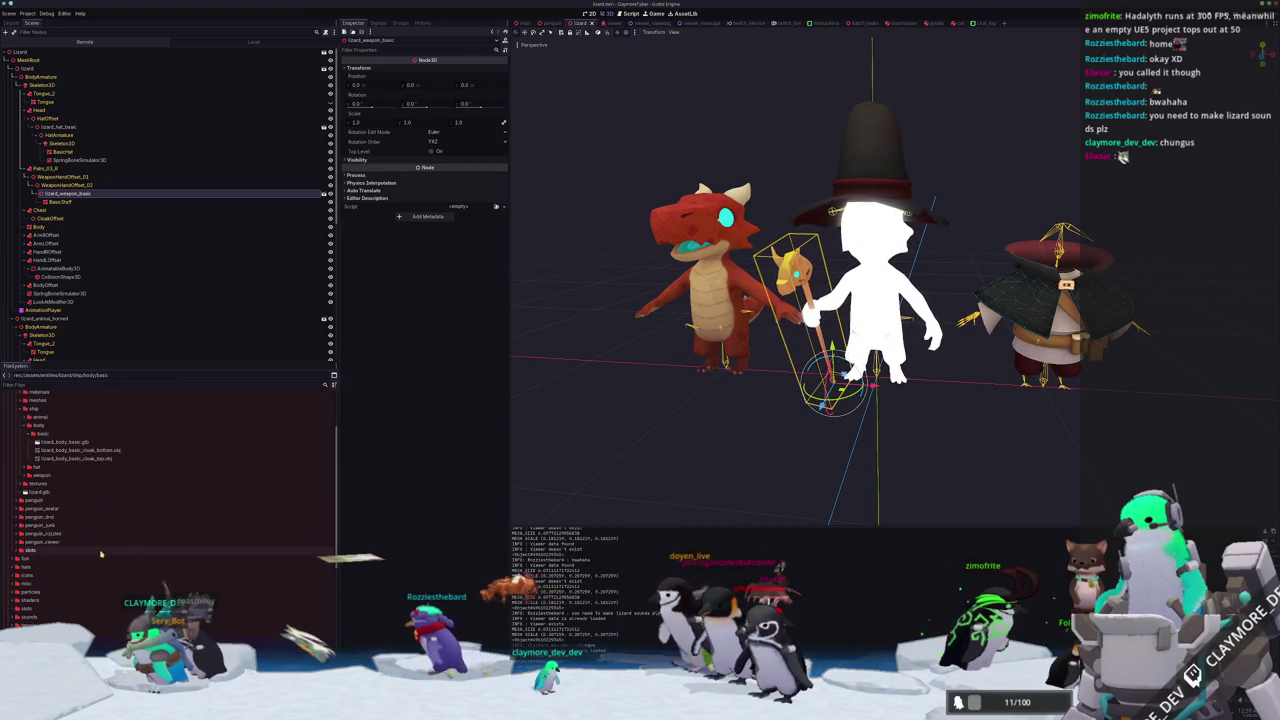
left_click(40, 468)
left_click(41, 493)
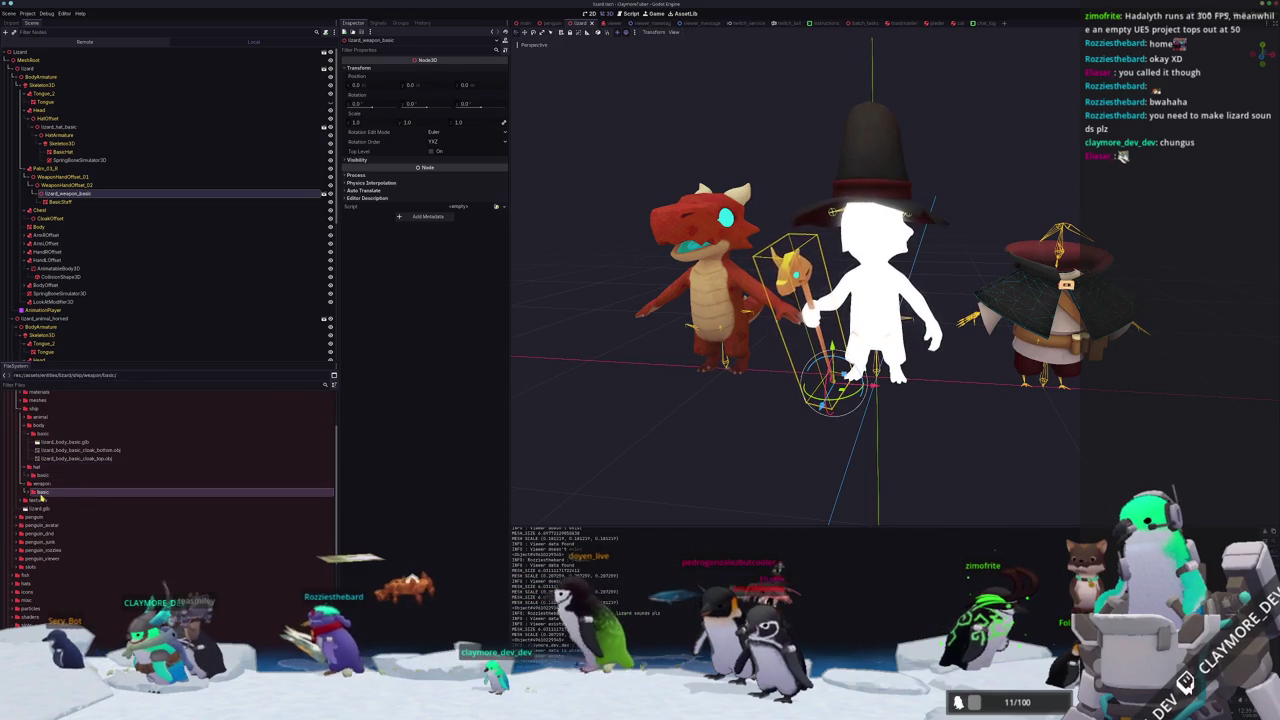
double_click(44, 476)
left_click(38, 416)
double_click(38, 416)
double_click(46, 425)
scroll(126, 566, "up", 2)
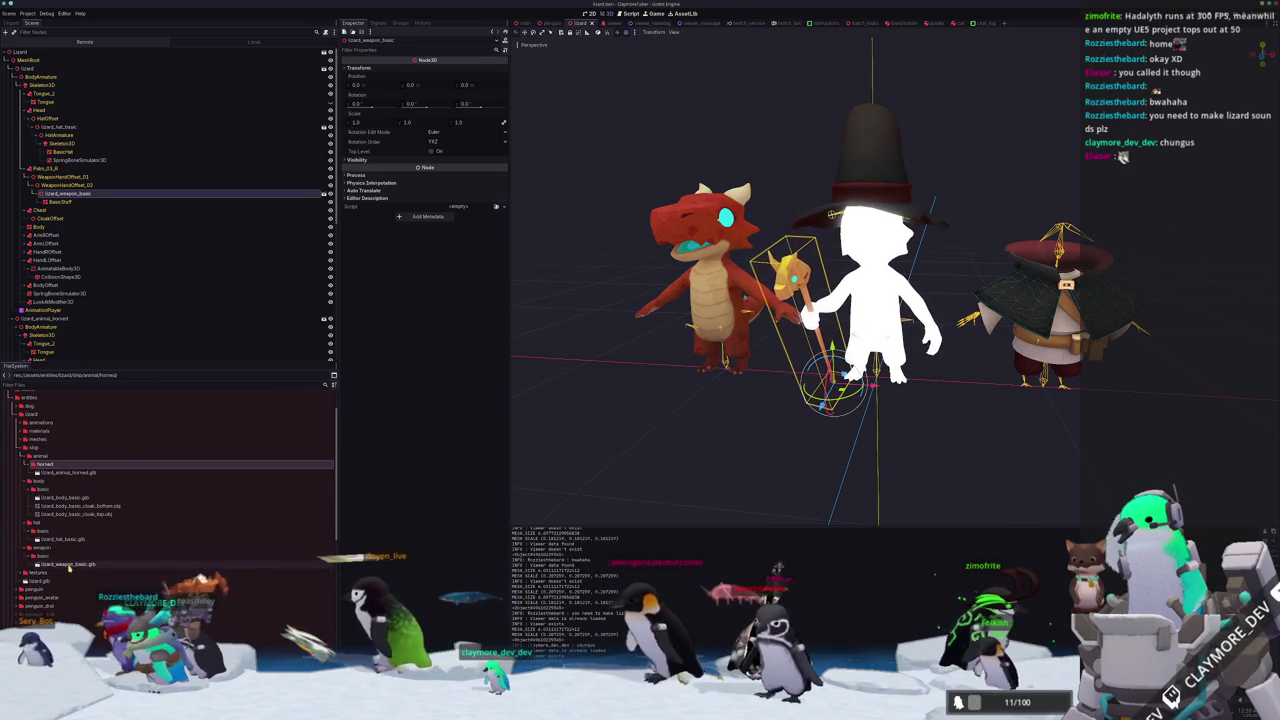
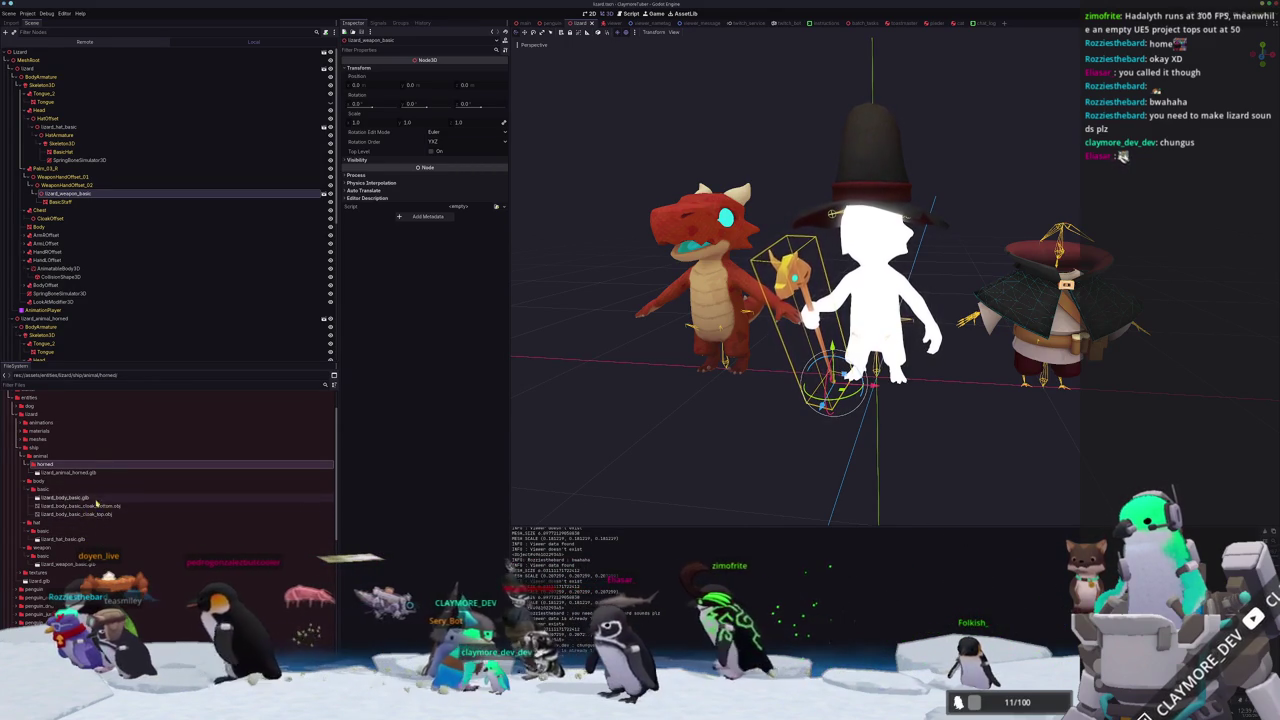
Orbit and zoom around the characters to view the lizard's hat and staff from the side.
left_click_drag(700, 390, 742, 386)
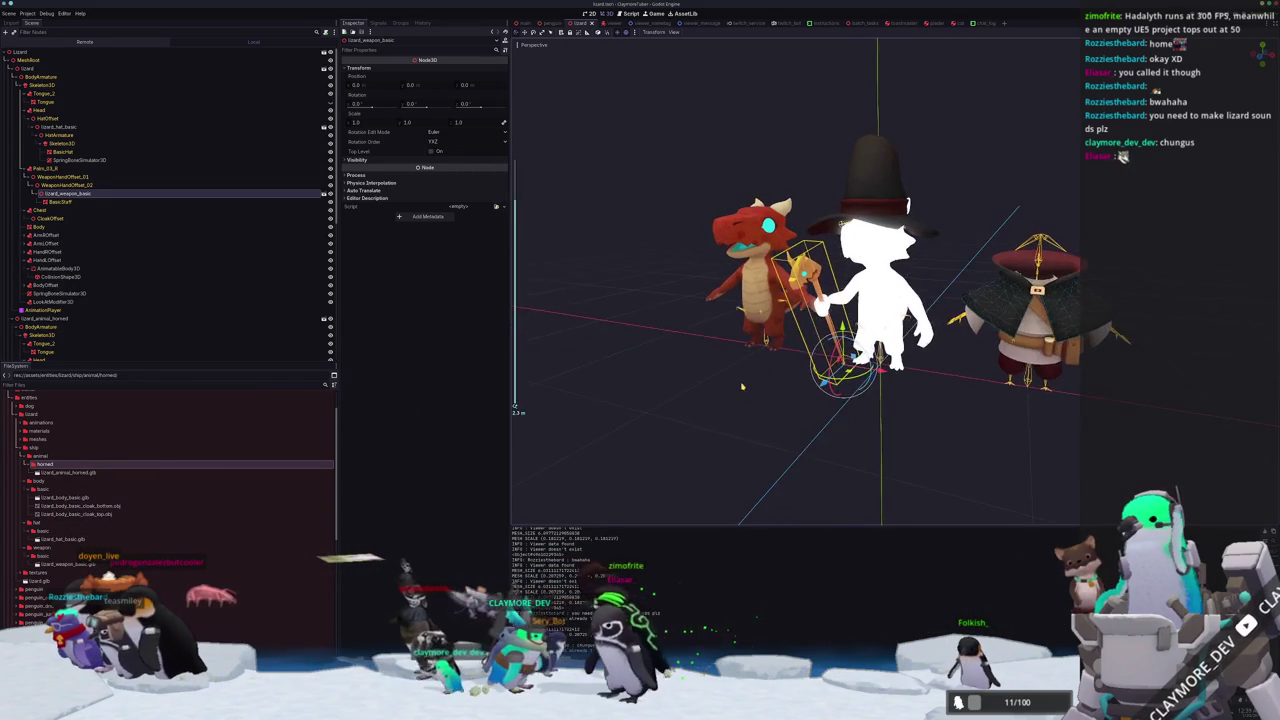
scroll(745, 388, "up", 2)
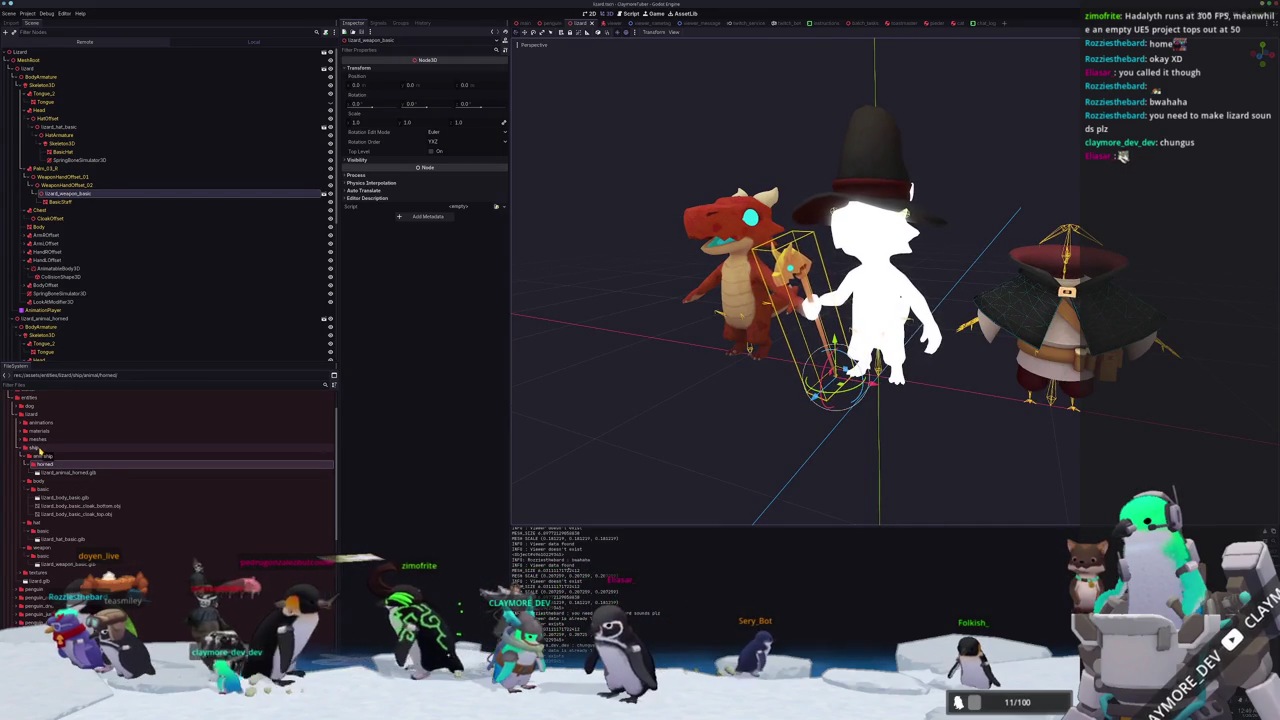
mouse_move(693, 358)
left_mouse_down()
mouse_move(677, 366)
mouse_move(680, 414)
mouse_move(689, 383)
mouse_move(597, 391)
mouse_move(763, 401)
mouse_move(925, 365)
left_mouse_up()
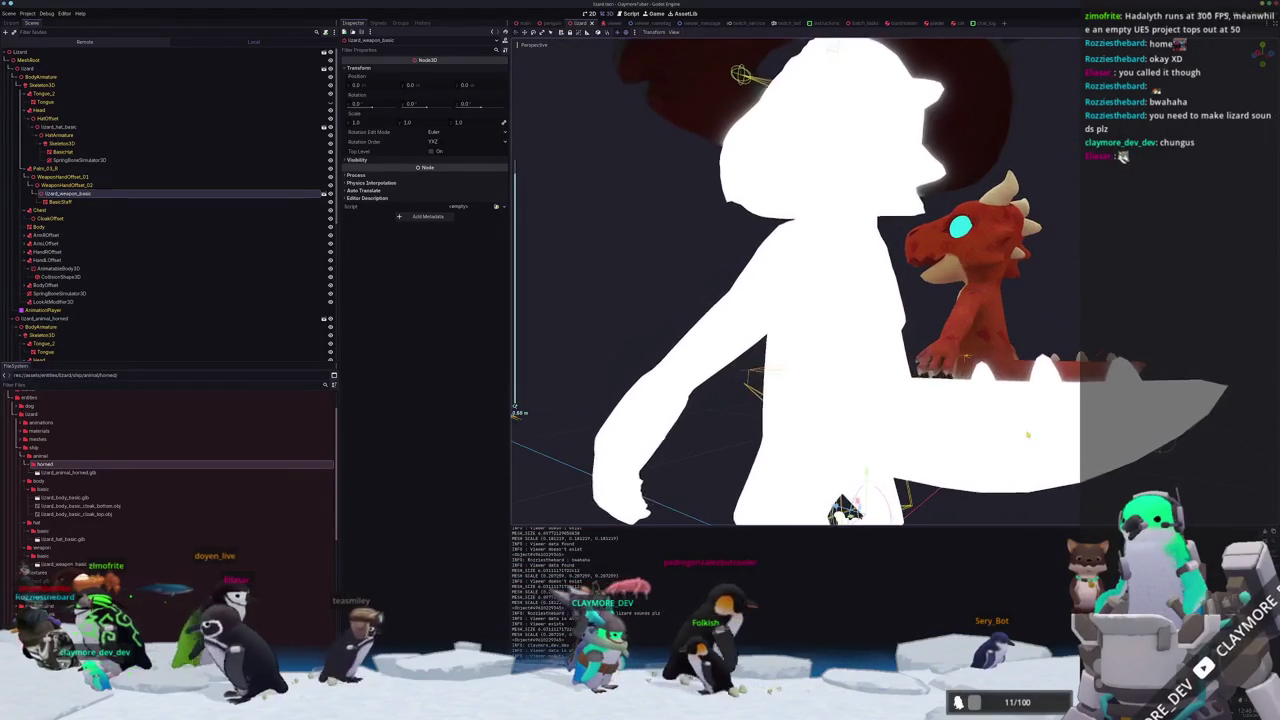
scroll(1000, 410, "down", 3)
scroll(1043, 434, "up", 2)
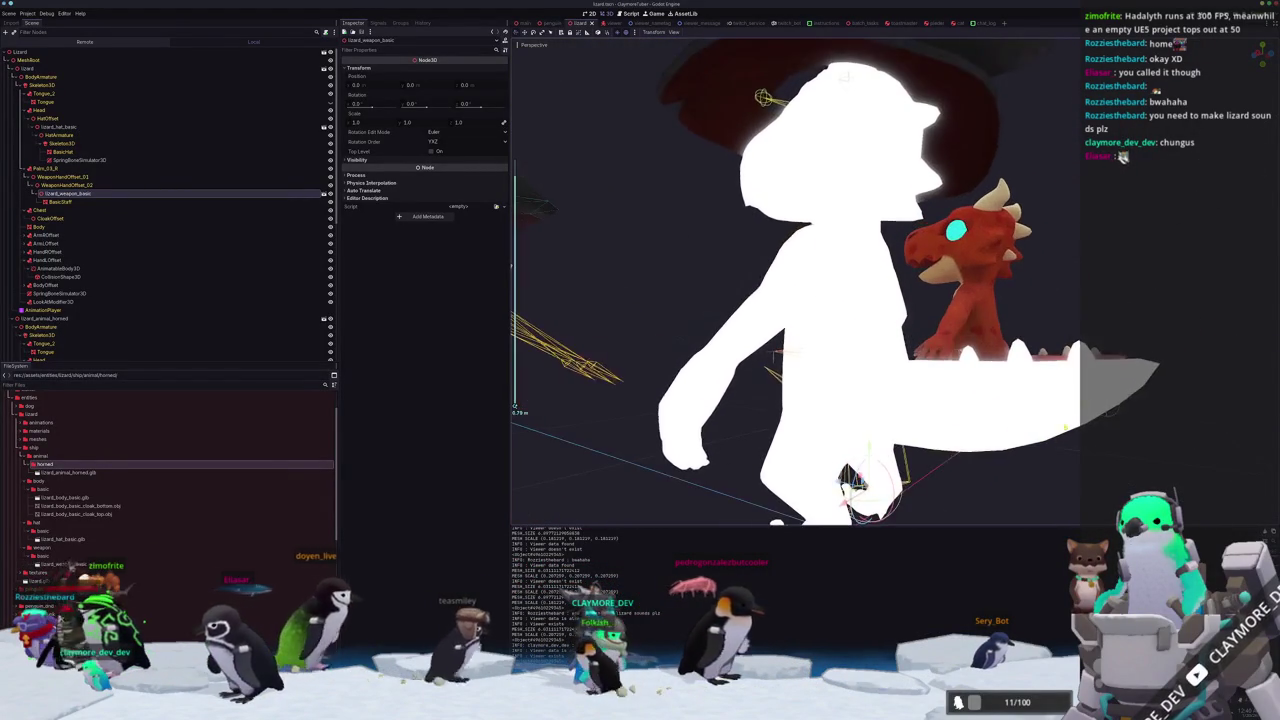
left_click_drag(1043, 434, 950, 425)
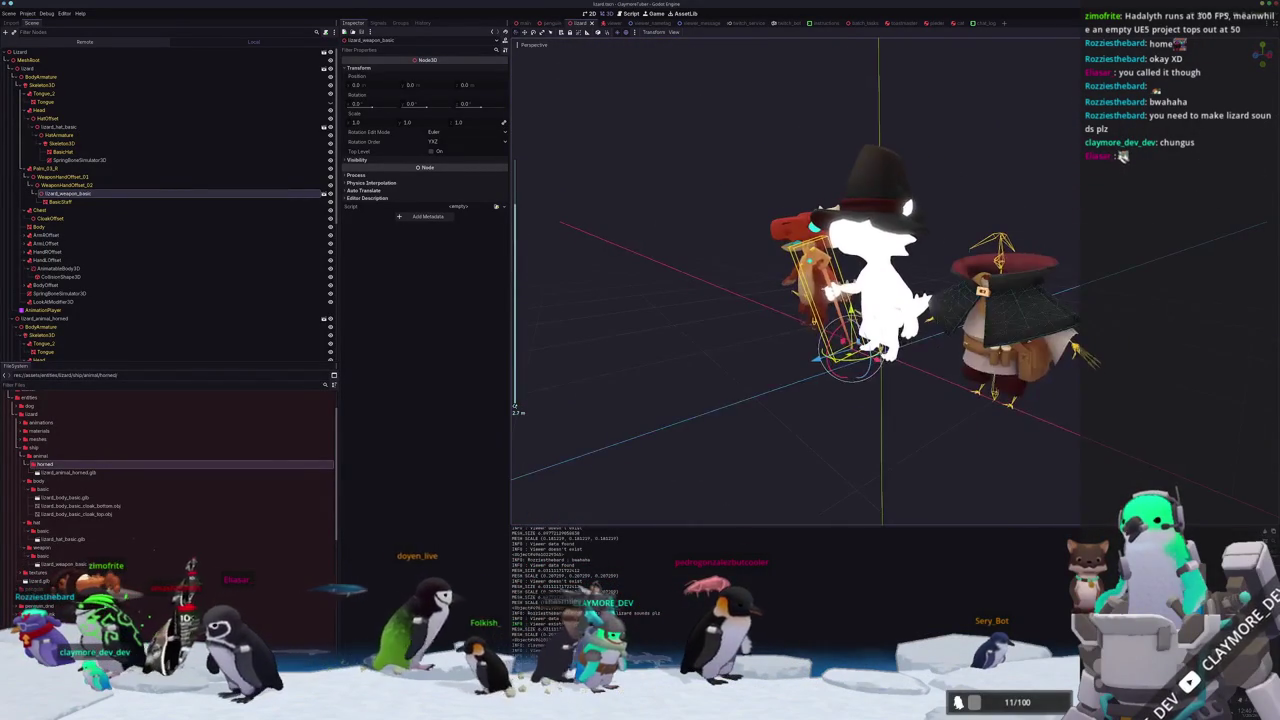
Switch to Blender to view the rigged lizard.
key("alt+Tab")
scroll(525, 240, "up", 3)
scroll(490, 230, "down", 3)
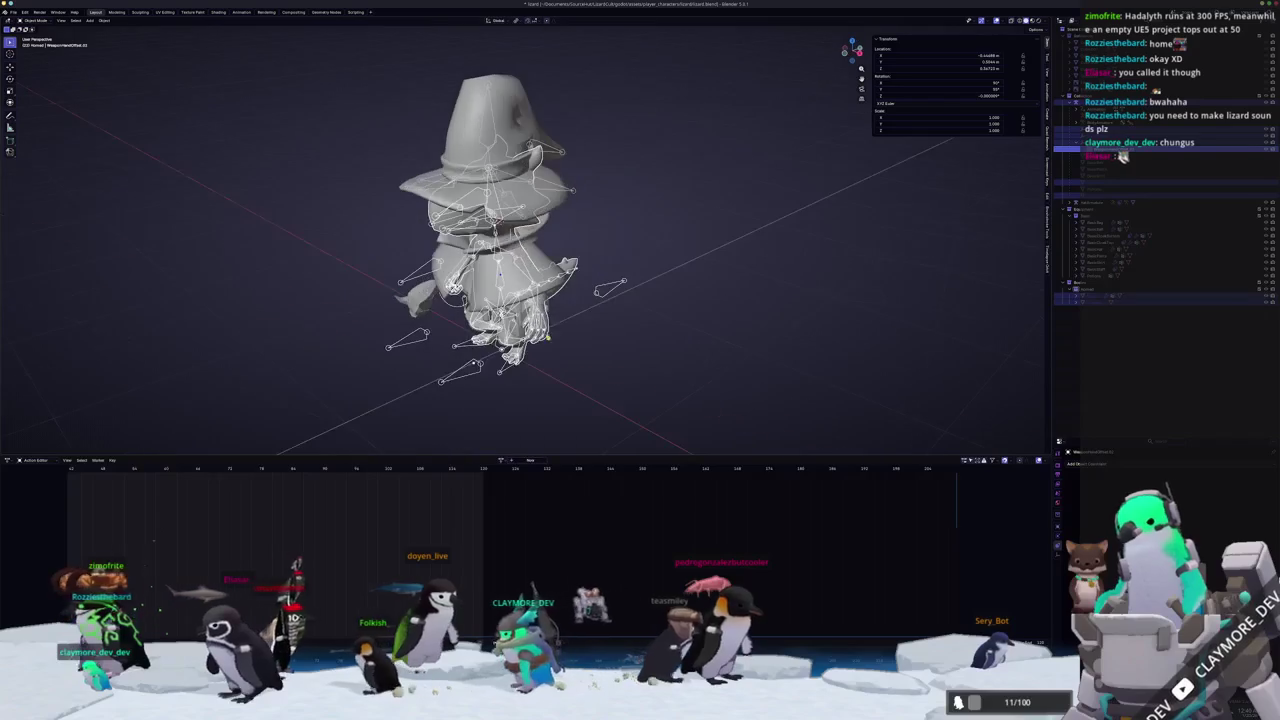
Select the lizard's armature and switch its action to IdlePose.
left_click(608, 293)
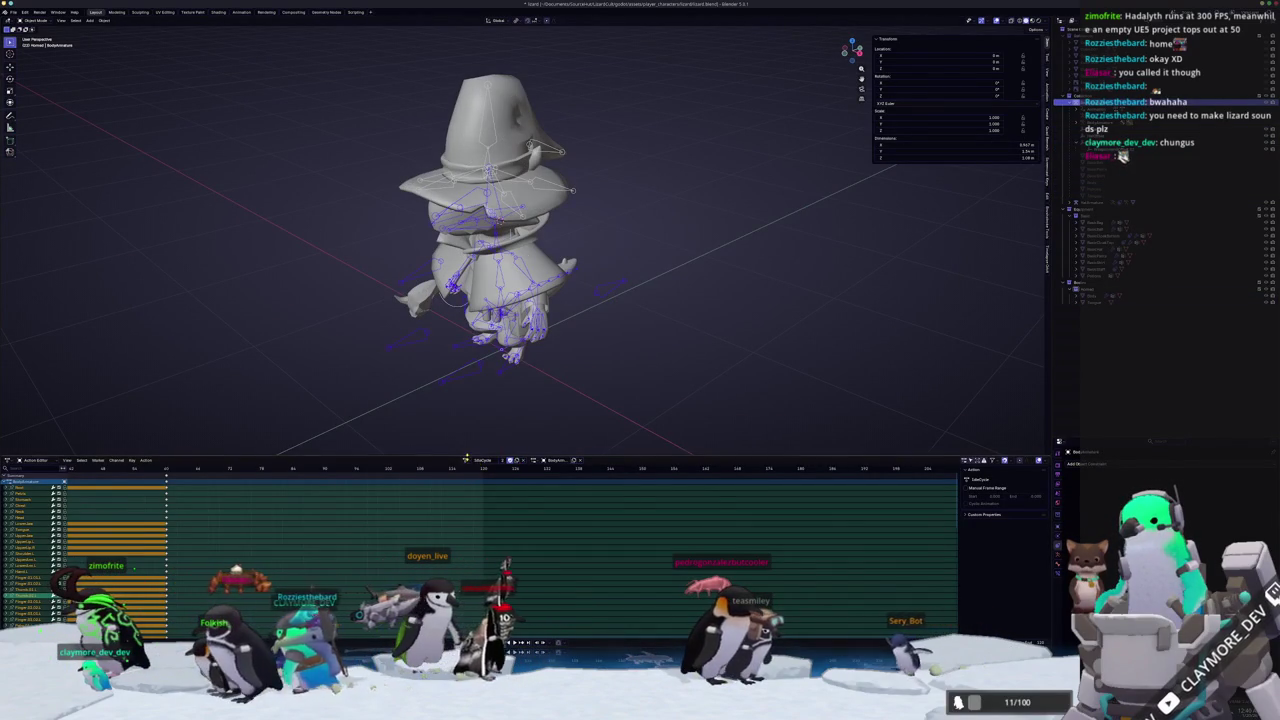
left_click(466, 460)
left_click(482, 484)
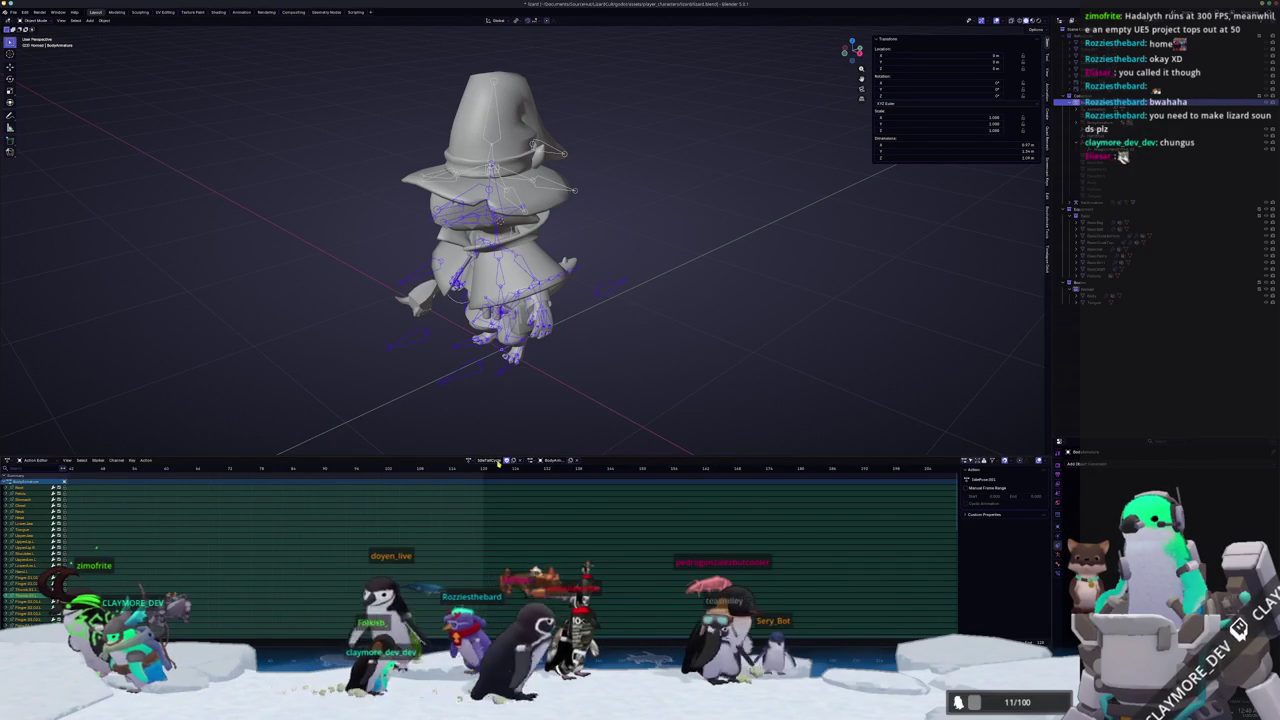
left_click(470, 461)
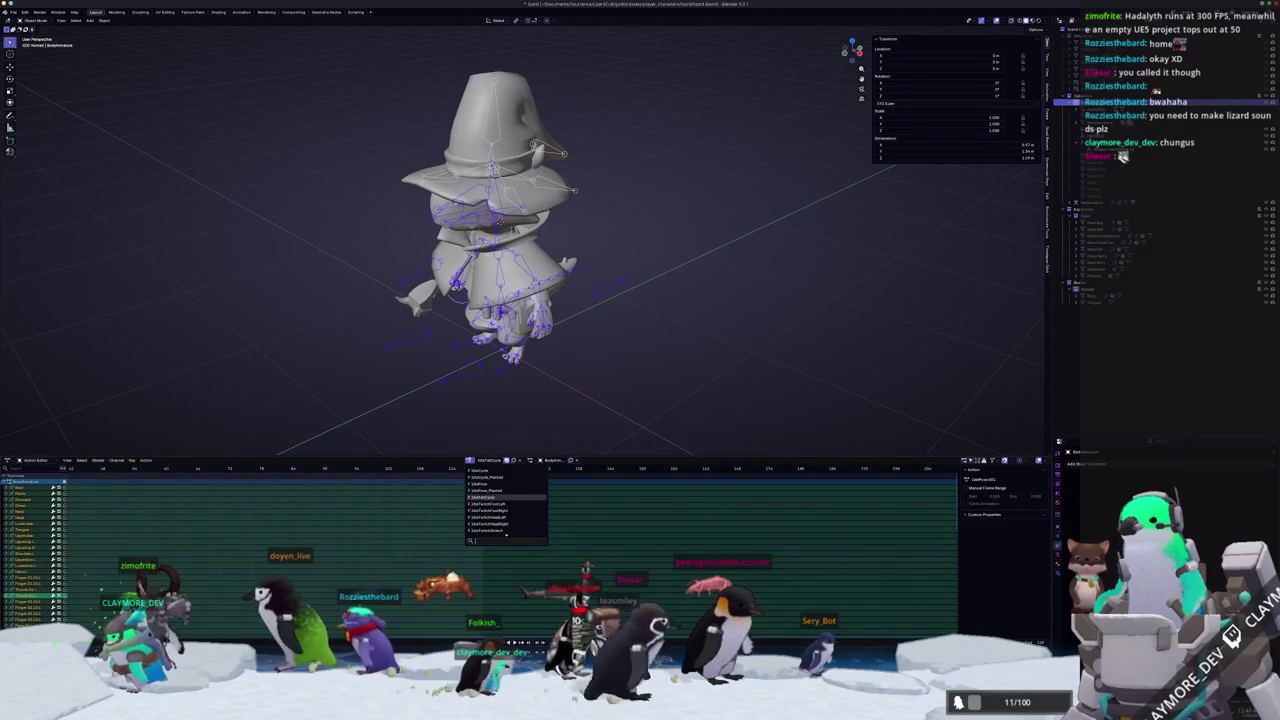
Enter Pose Mode and view the lizard's tail from below.
key("KP_7")
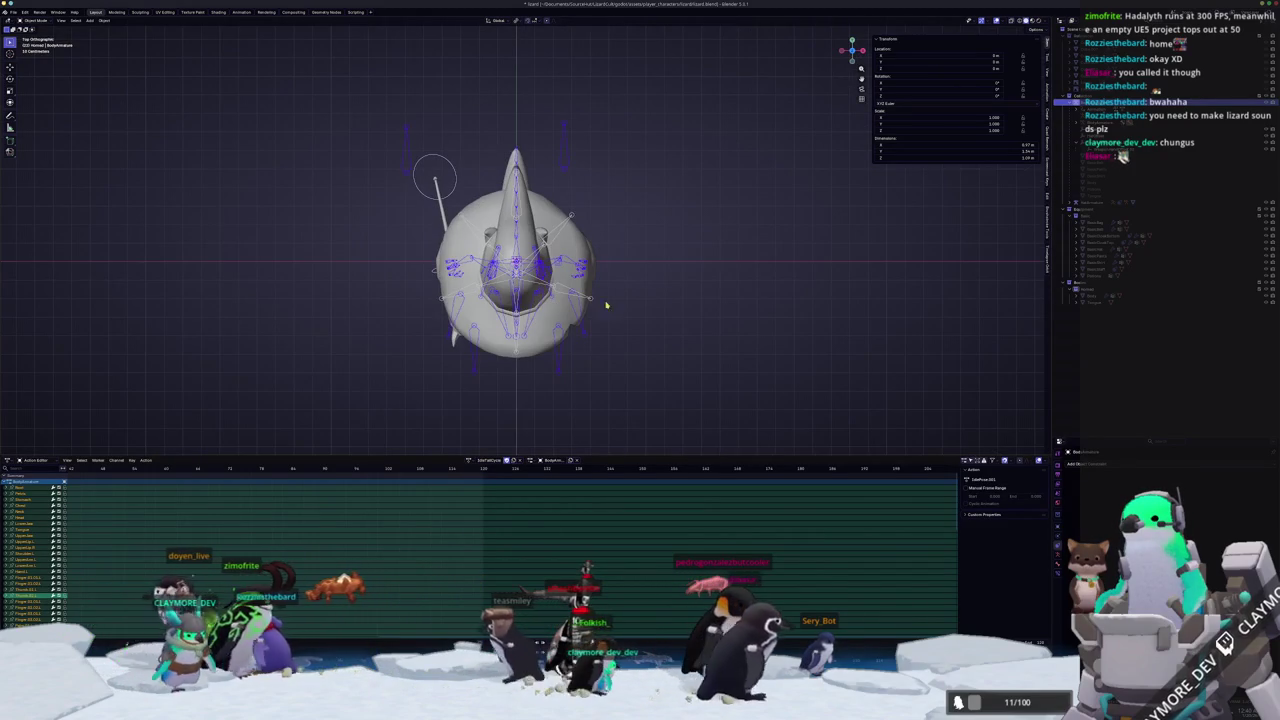
scroll(412, 302, "up", 4)
left_click_drag(412, 302, 276, 424)
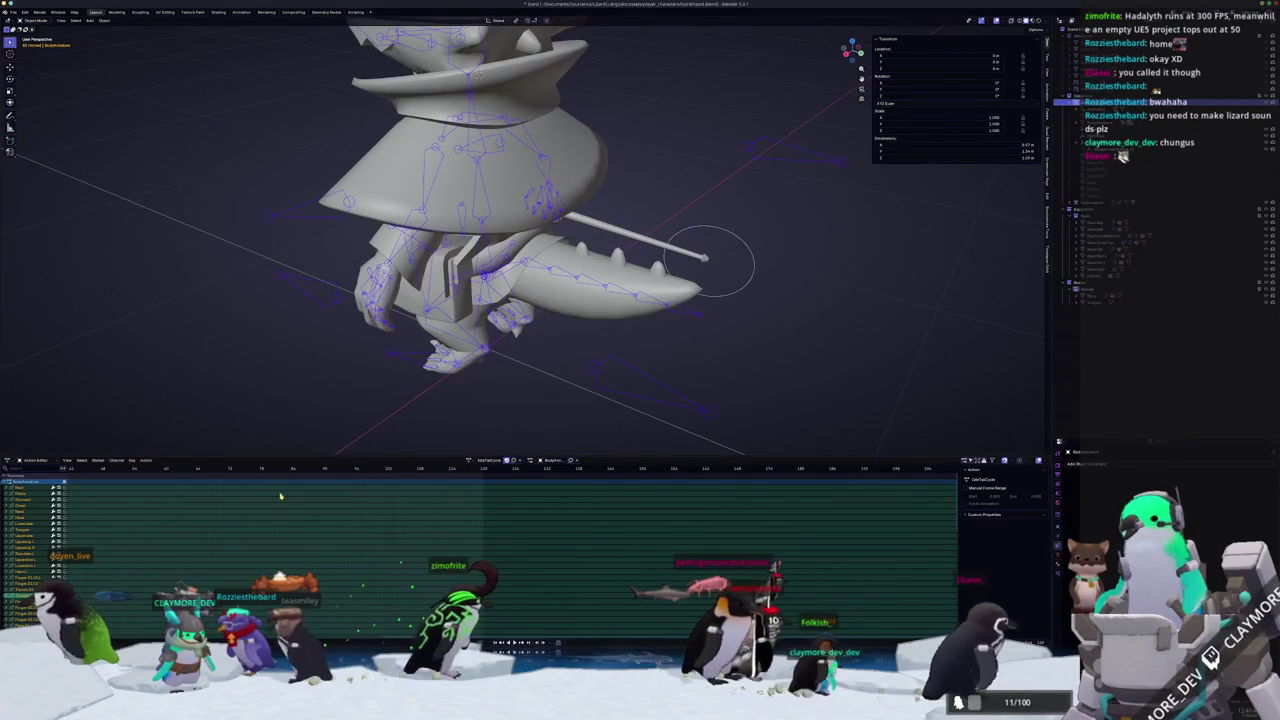
key("ctrl+Tab")
scroll(538, 292, "up", 2)
left_click_drag(538, 292, 722, 310)
Rotate the tail bones downward, clear the rotation, and bend the tail down again.
key("r")
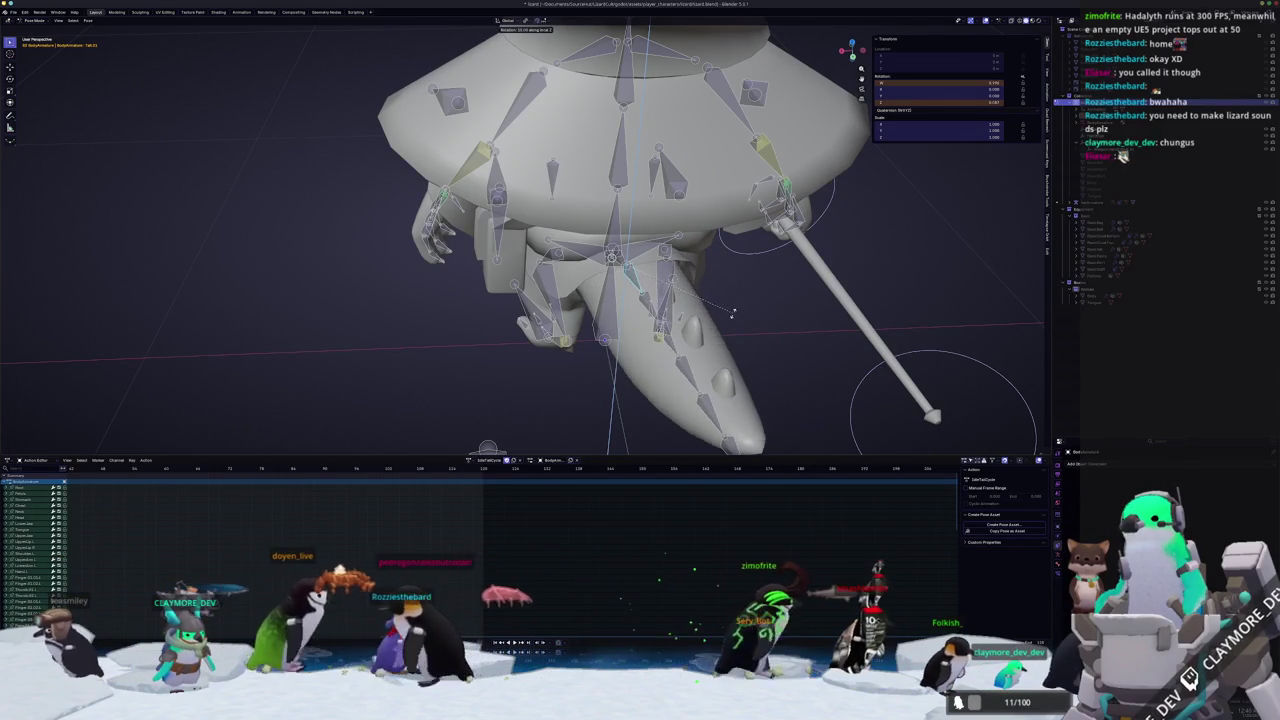
left_click(732, 313)
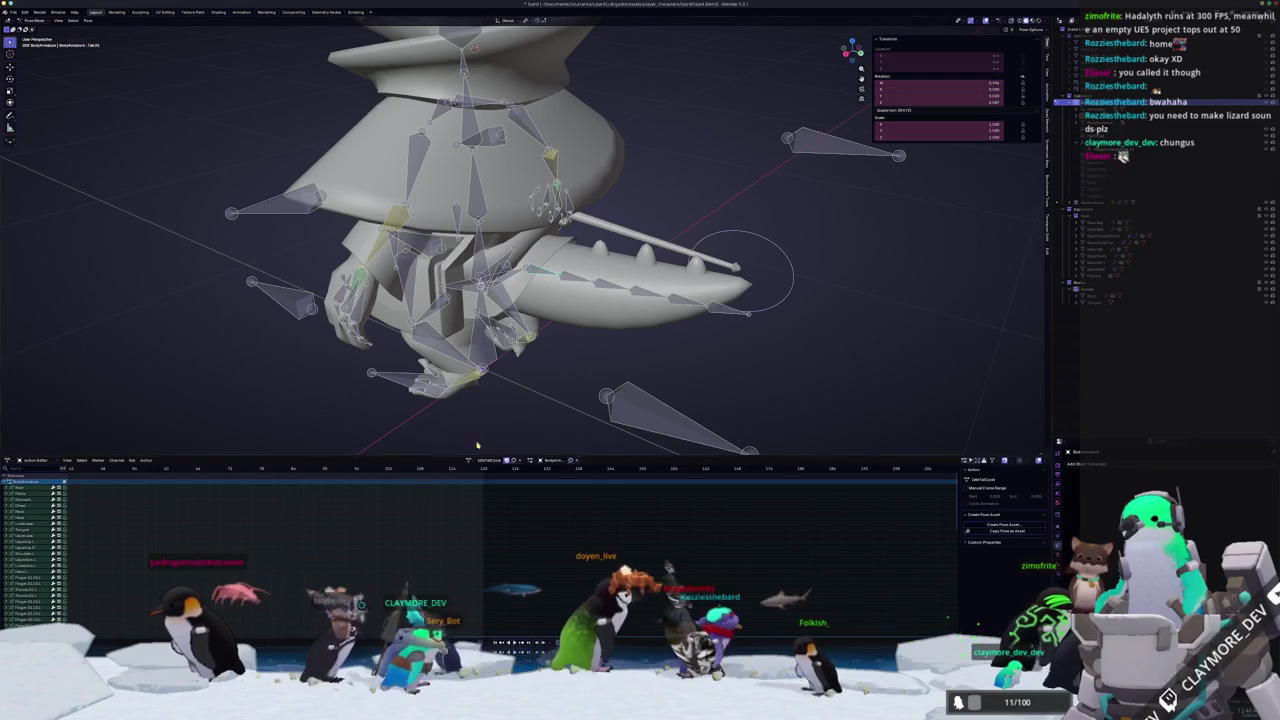
left_click_drag(600, 400, 636, 418)
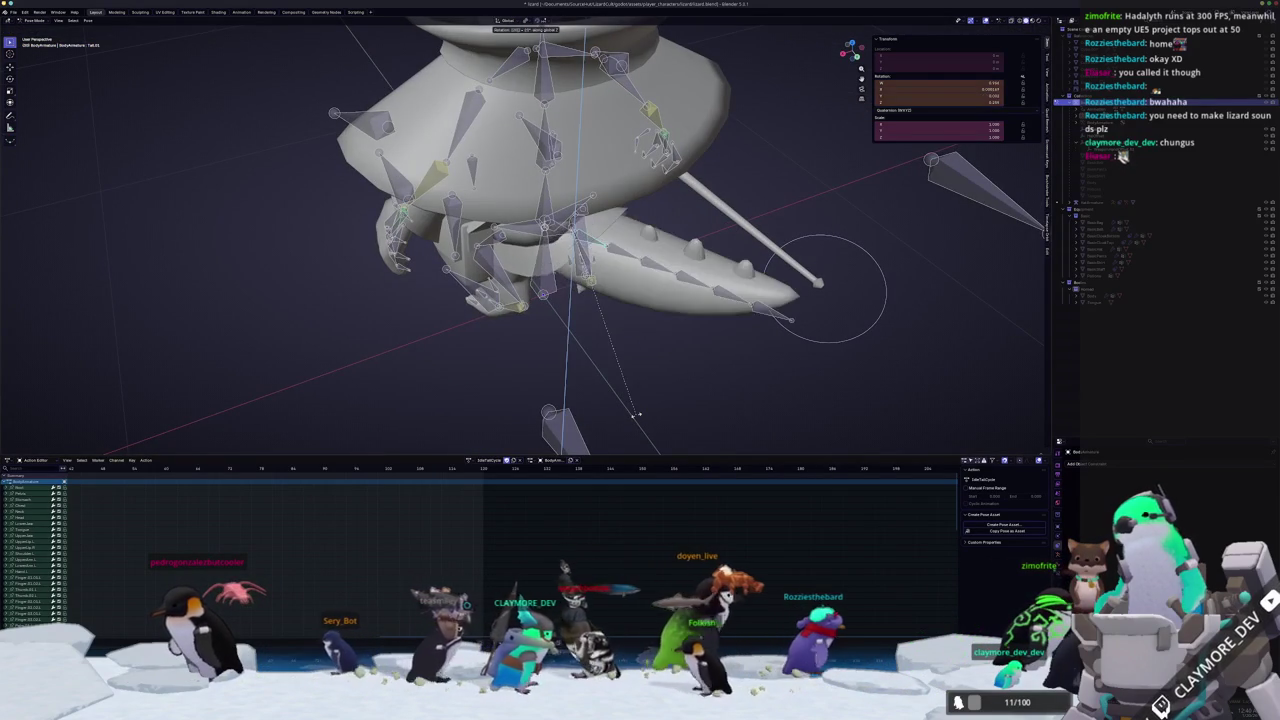
left_click(636, 418)
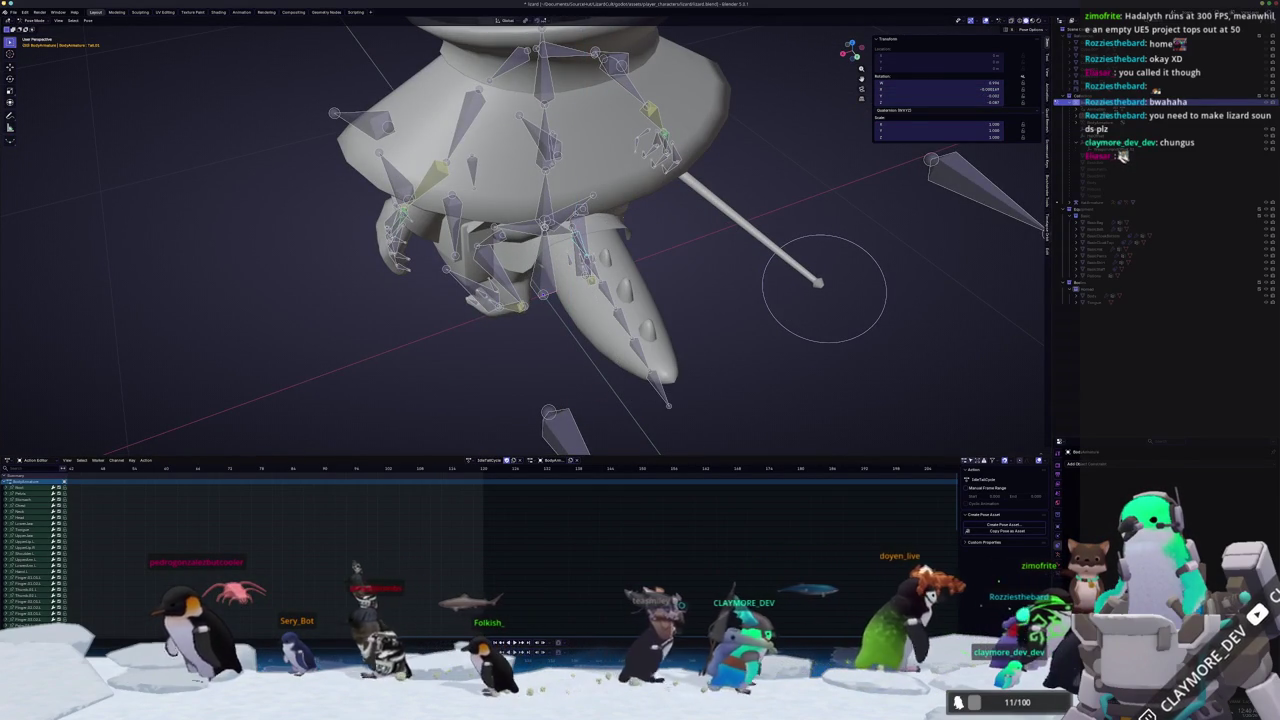
key("Up")
key("r")
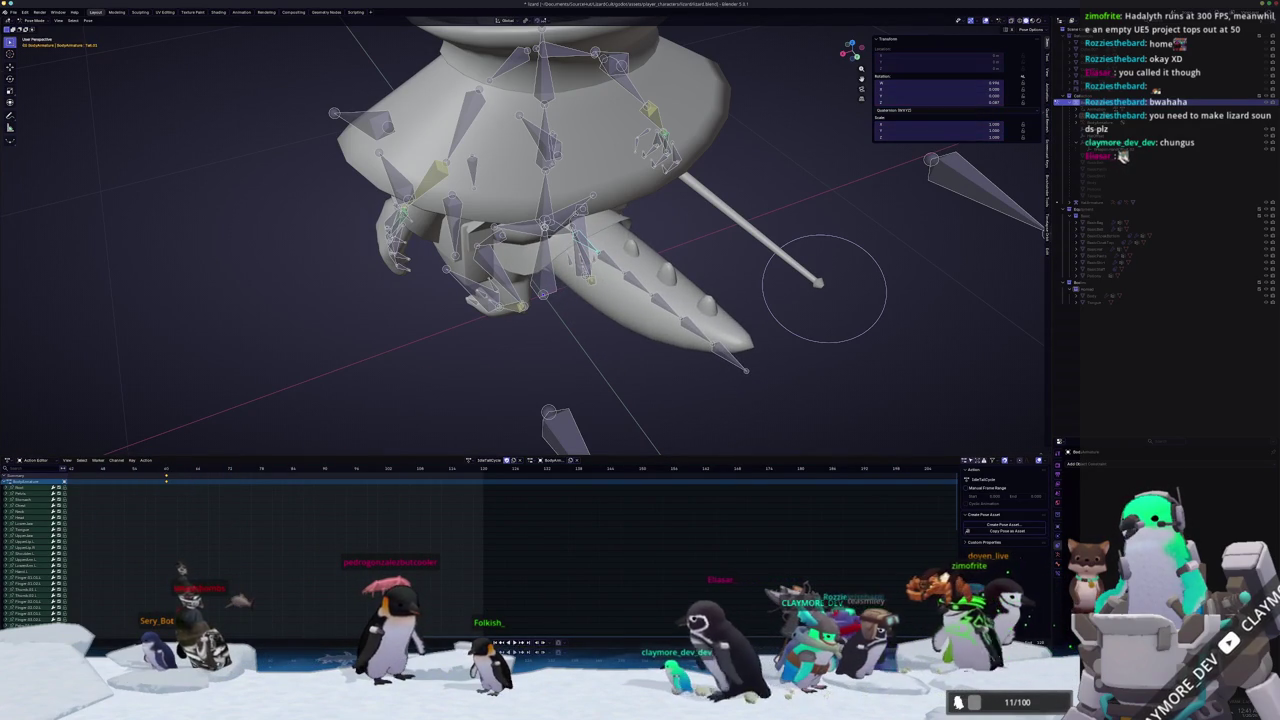
left_click_drag(356, 358, 430, 330)
scroll(162, 379, "down", 5)
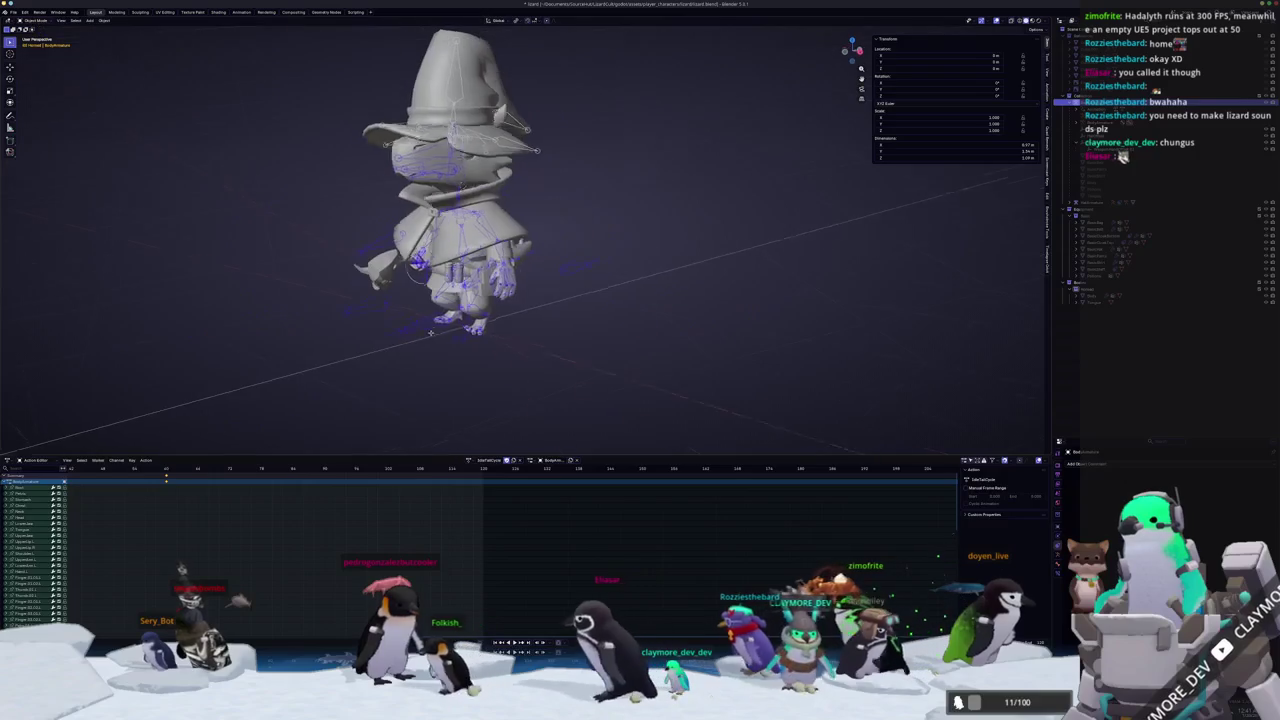
Switch the lizard rig back to the IdlePose action.
left_click(470, 461)
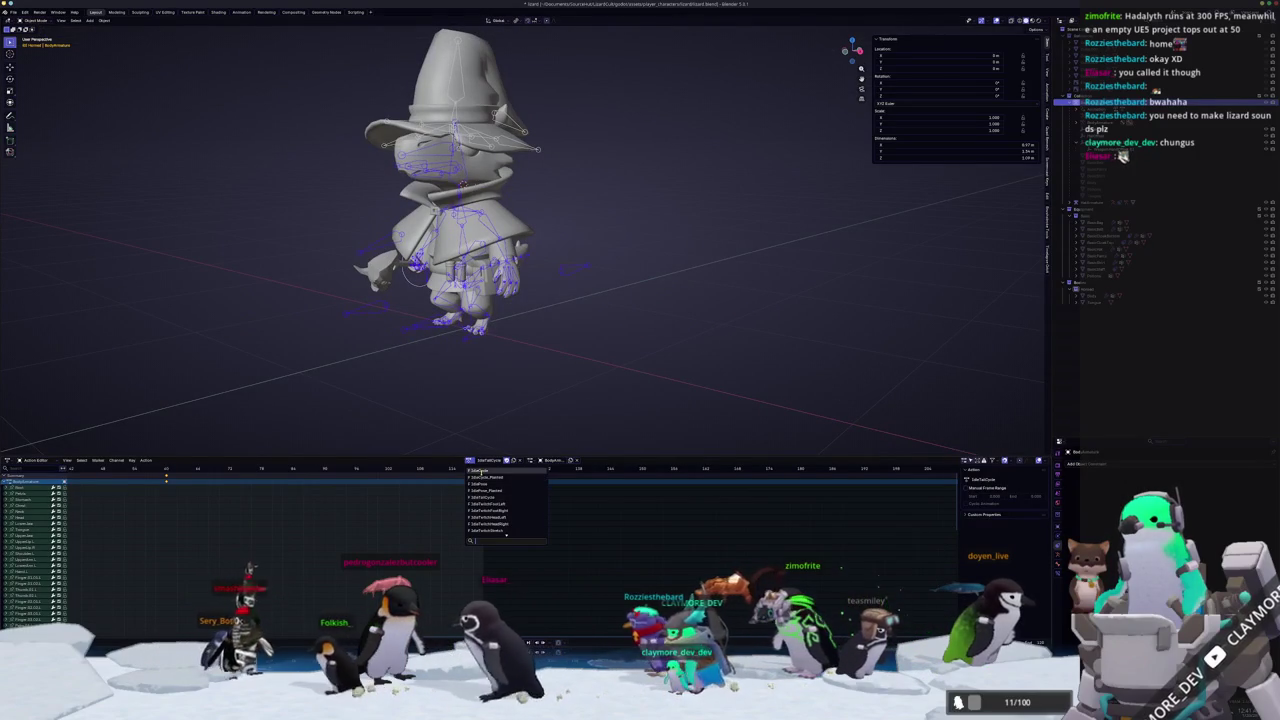
left_click(481, 485)
scroll(427, 371, "down", 3)
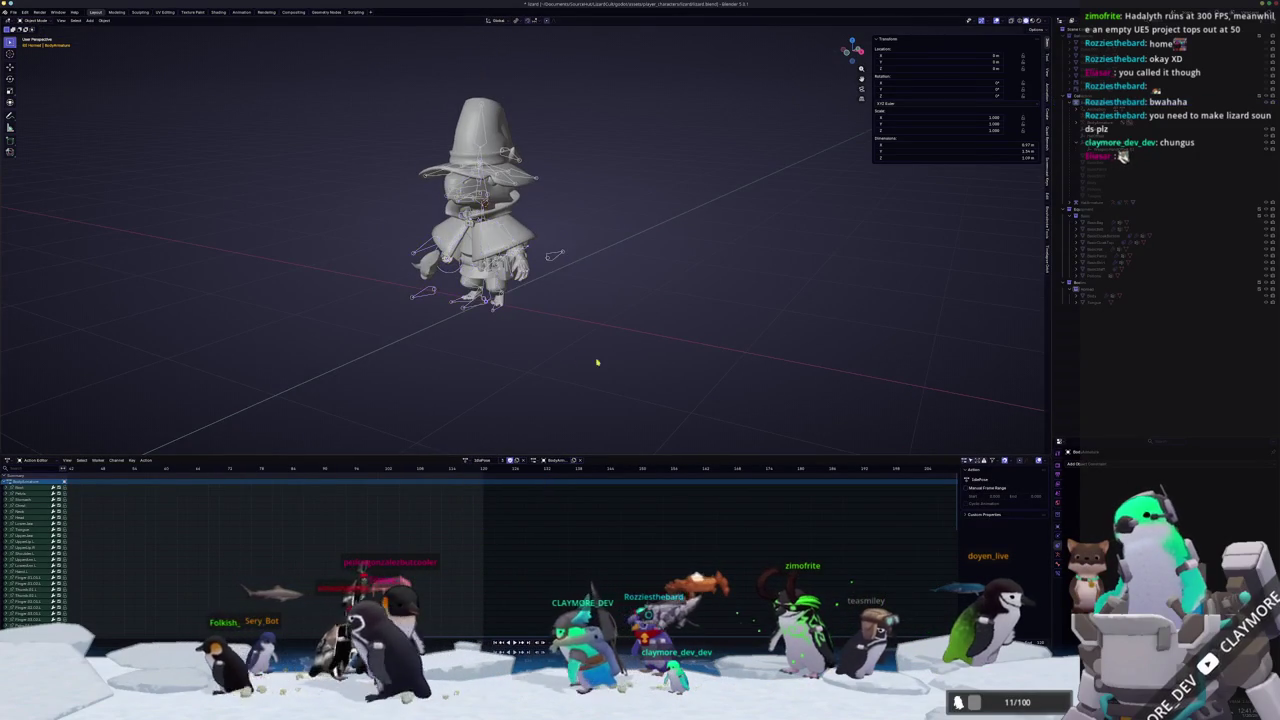
scroll(483, 327, "up", 3)
Return to Object Mode, select the character's parts and export glTF with the action list shown.
key("ctrl+Tab")
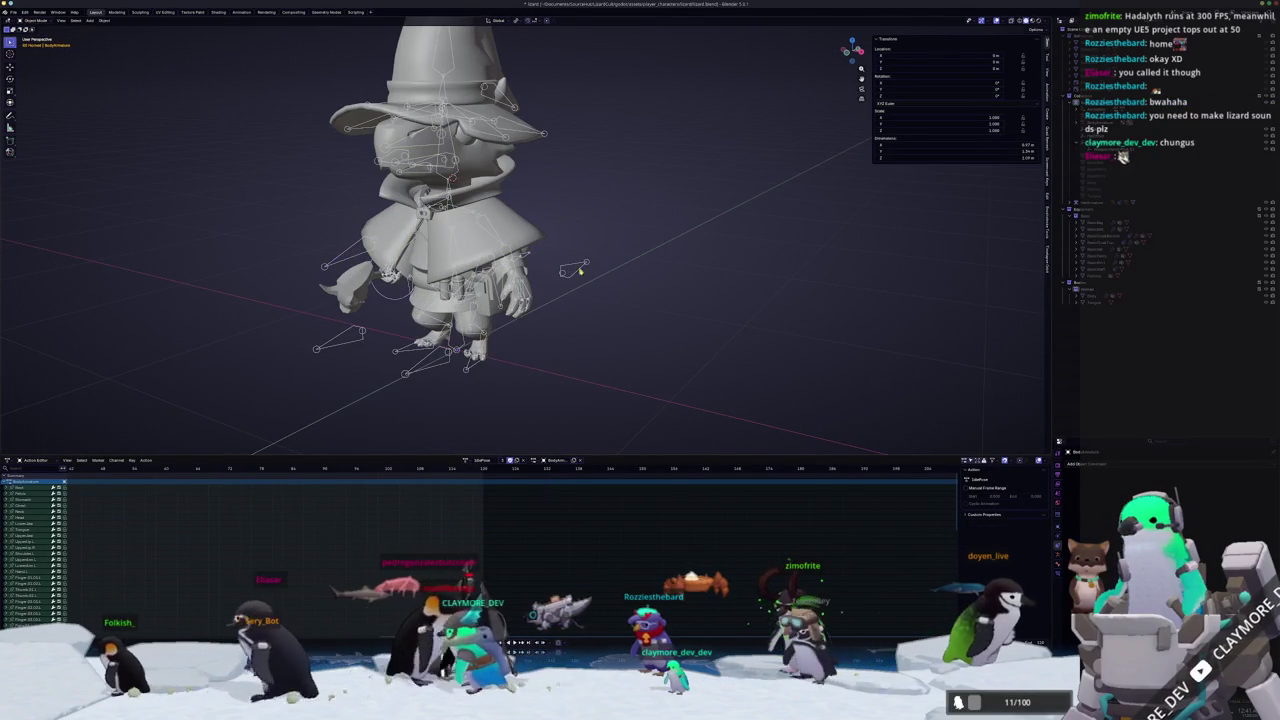
key("a")
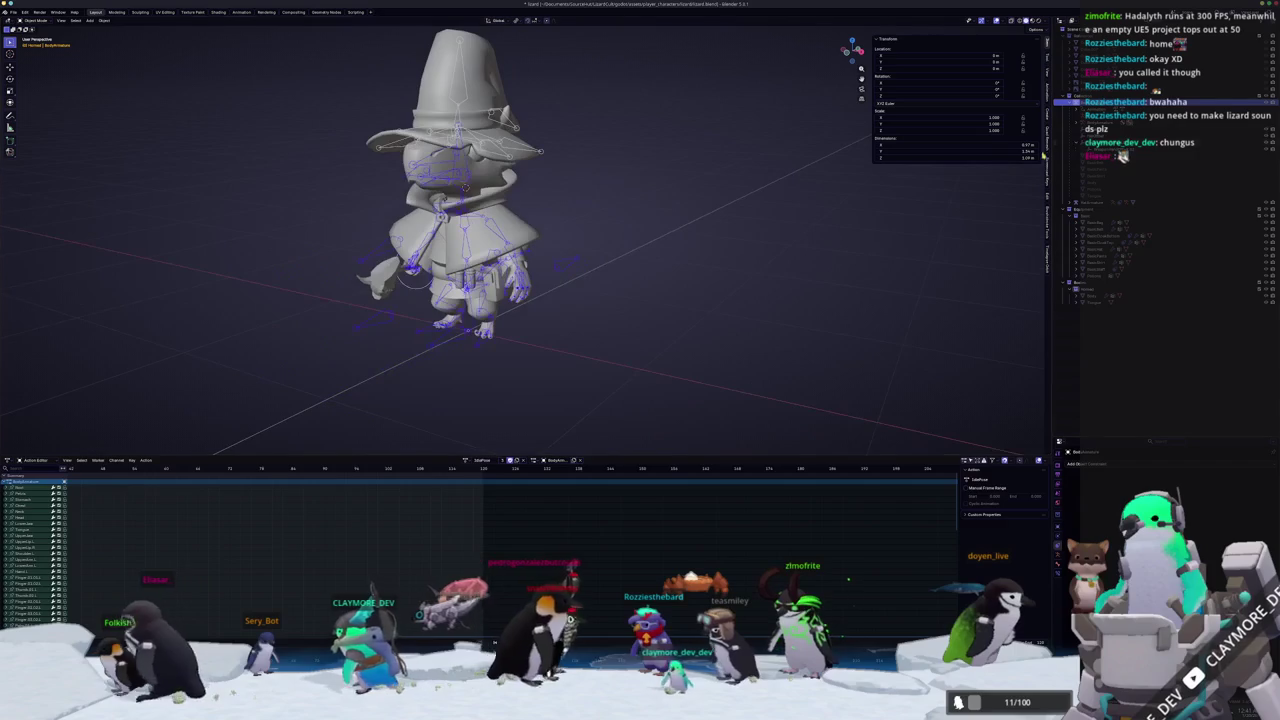
left_click(1110, 143)
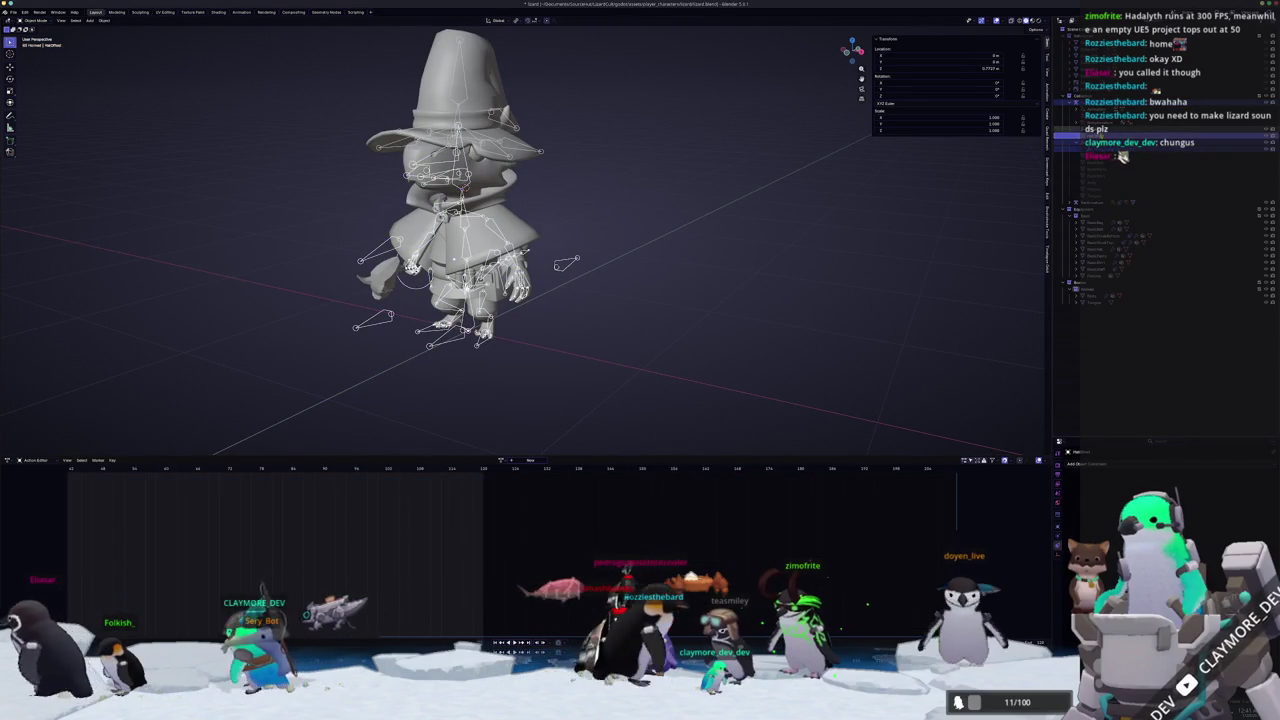
left_click(1110, 129)
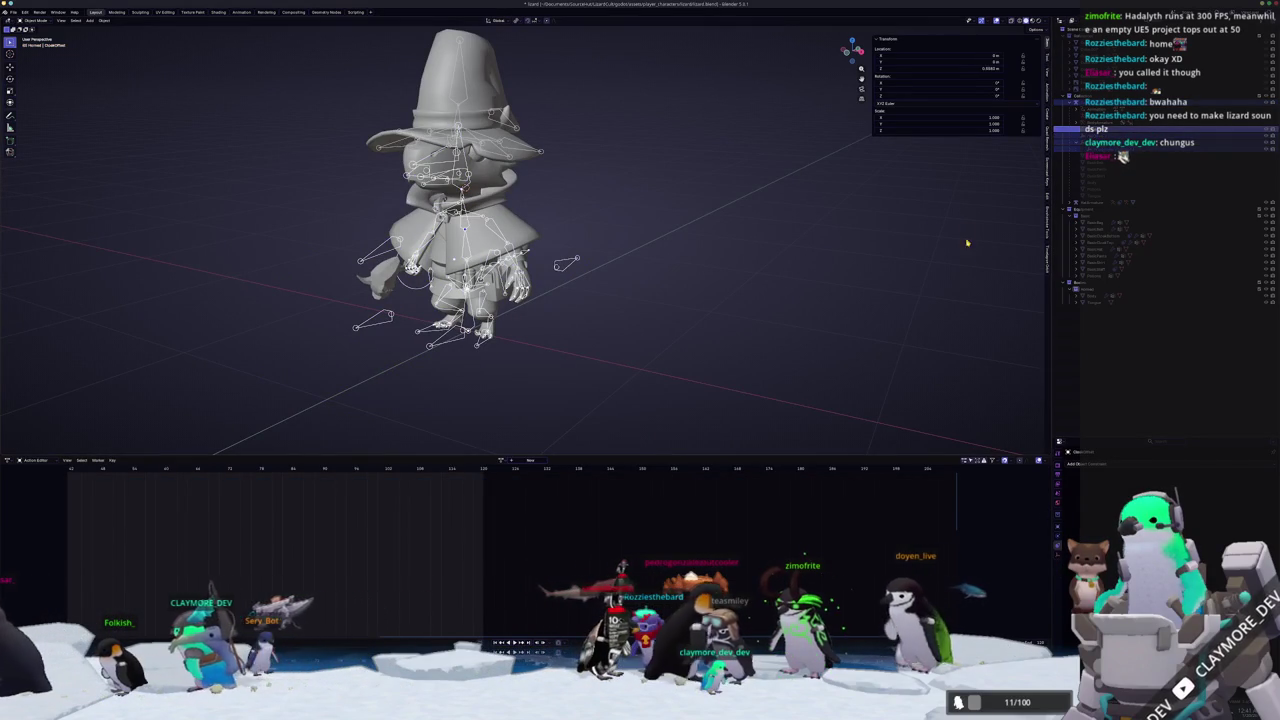
left_click(1092, 297)
key("shift+r")
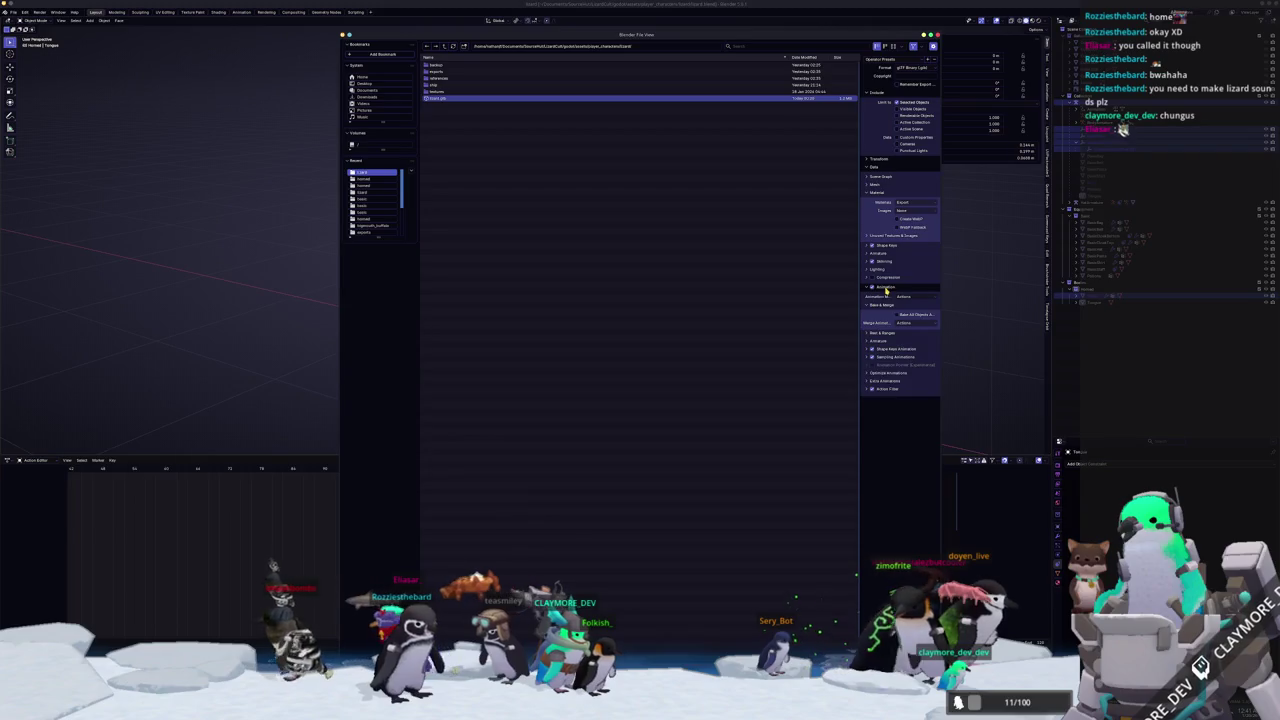
left_click(888, 389)
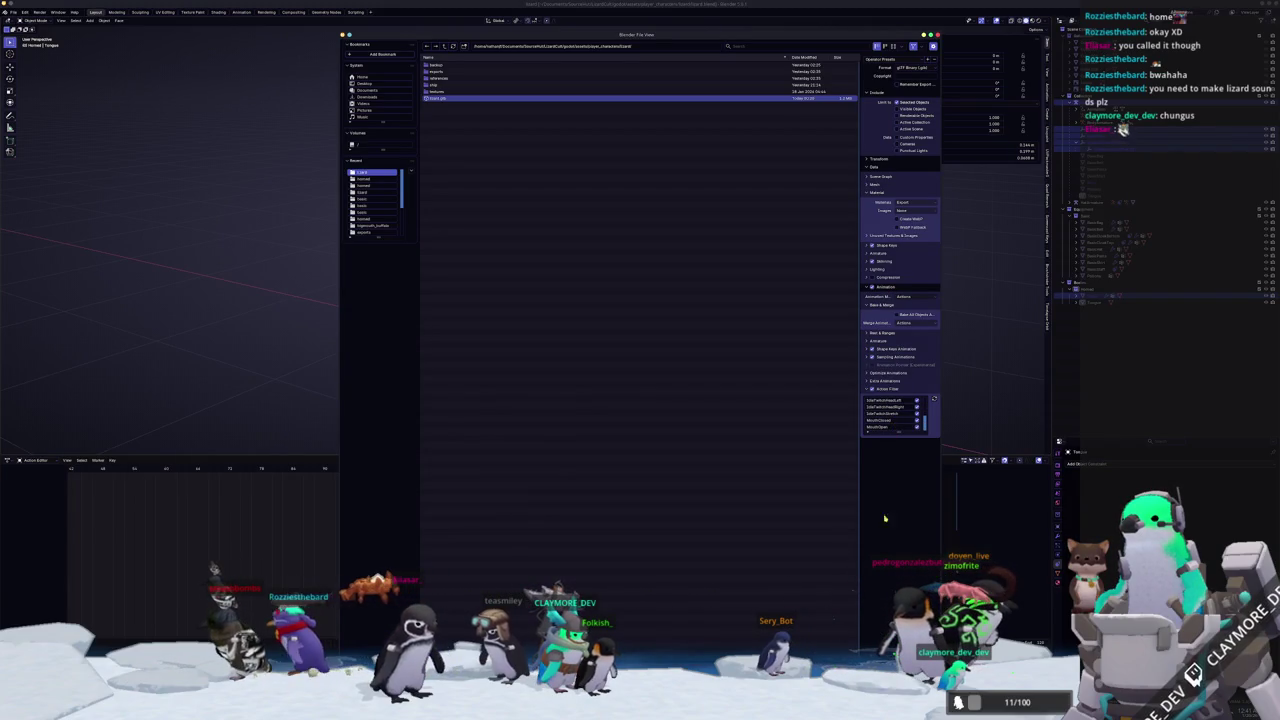
key("Return")
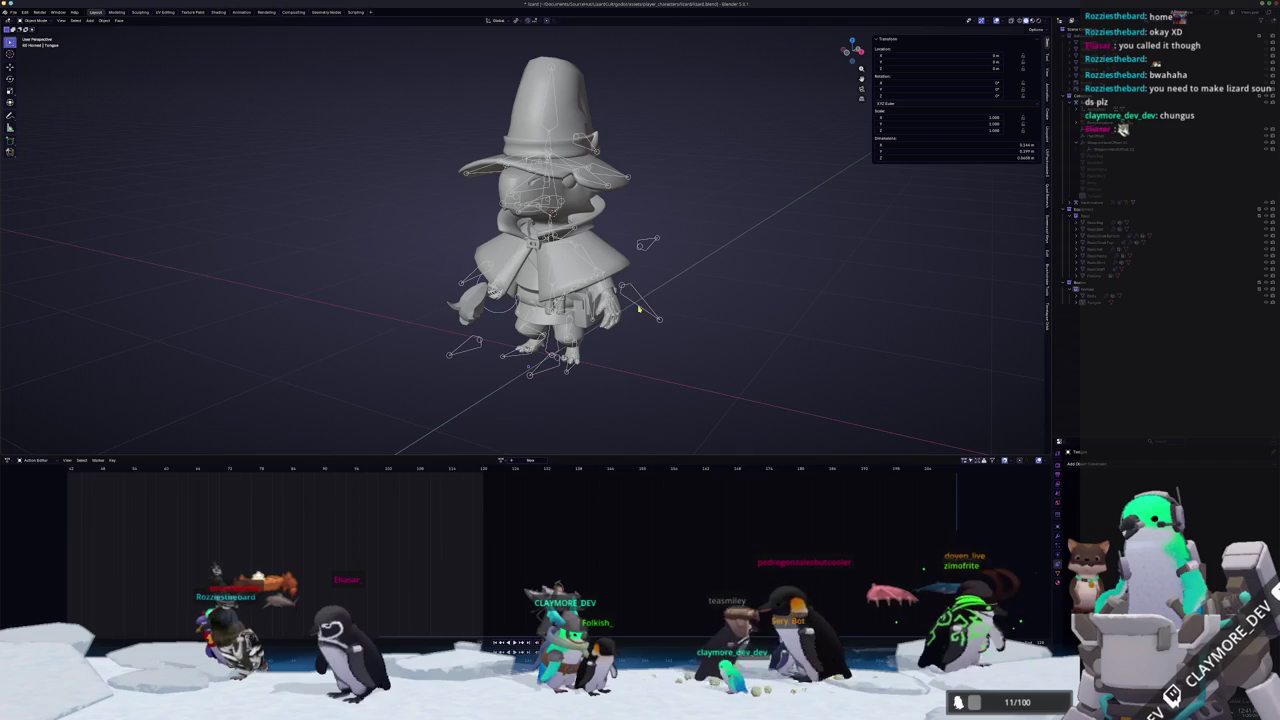
Select the armature together with the Body and Tongue meshes.
left_click(645, 308)
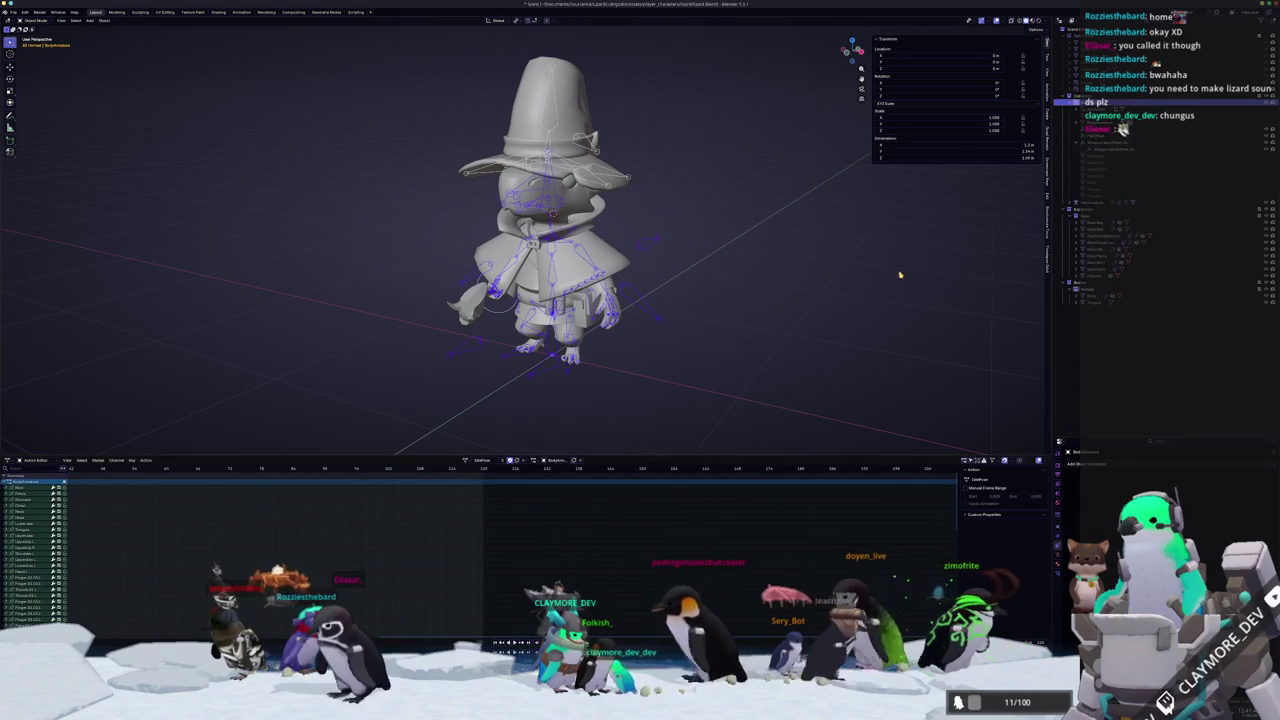
left_click(1094, 297)
left_click(1096, 303)
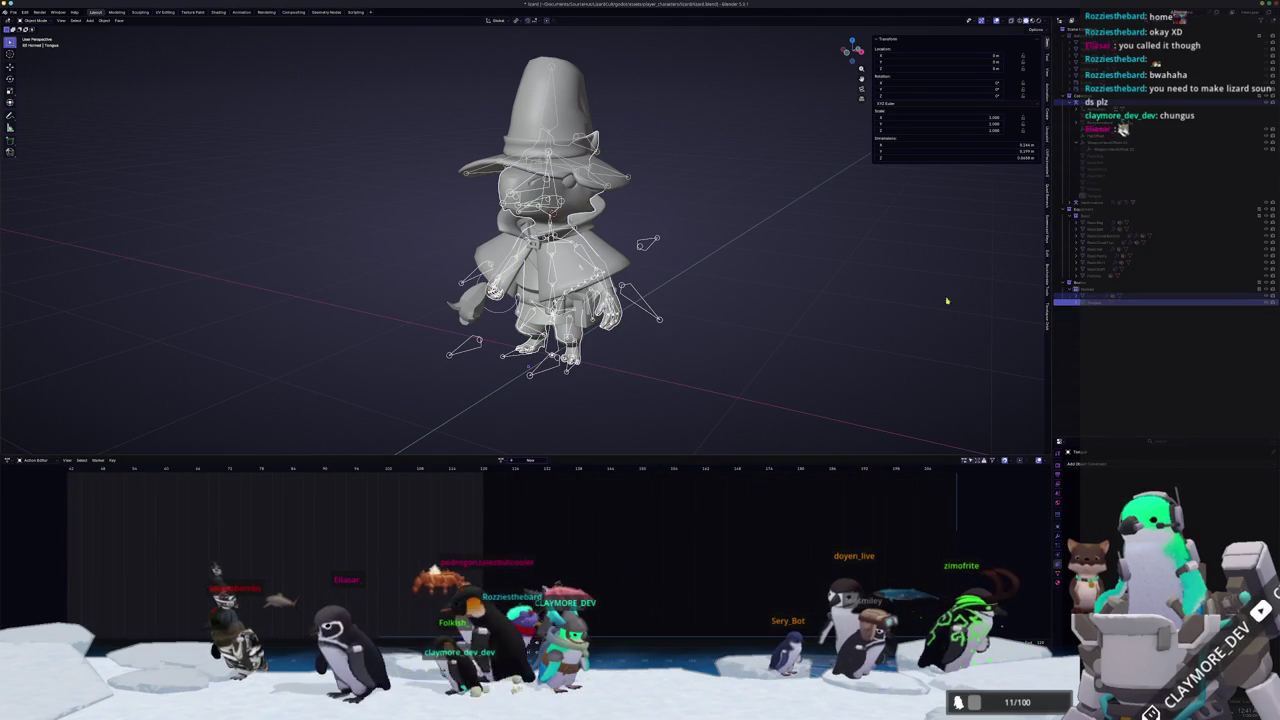
left_click_drag(1005, 174, 791, 281)
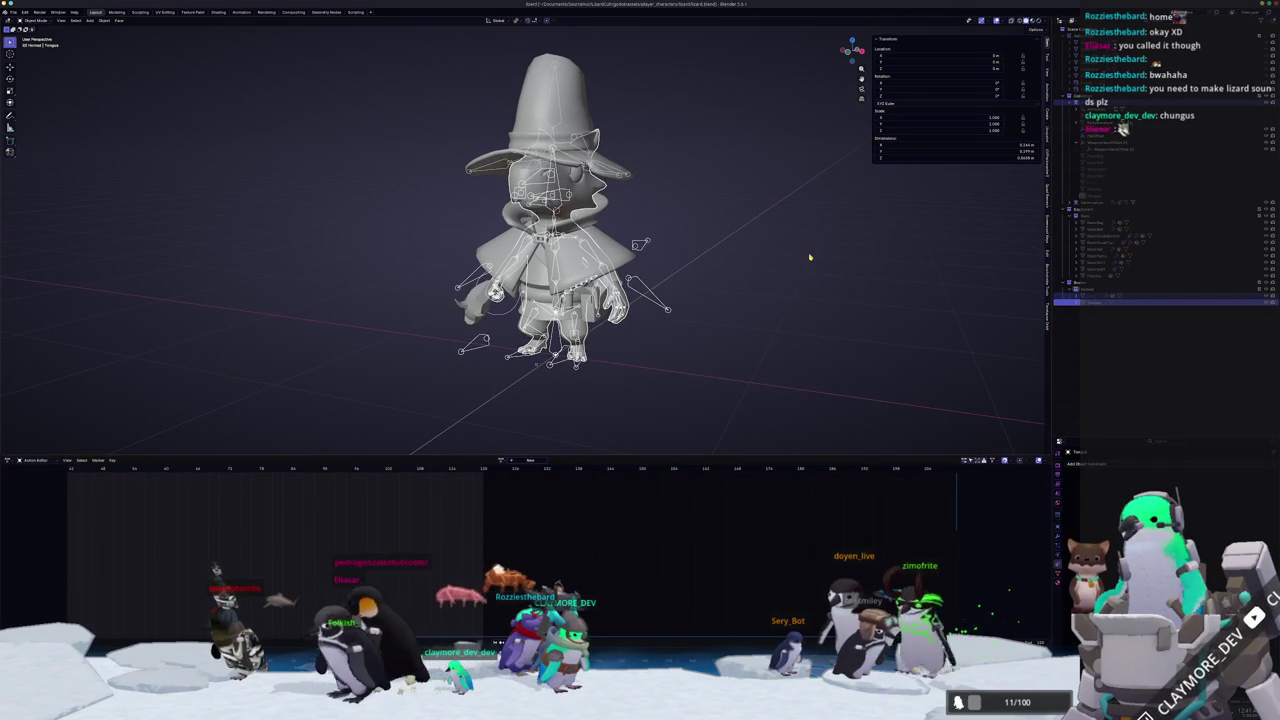
left_click(13, 12)
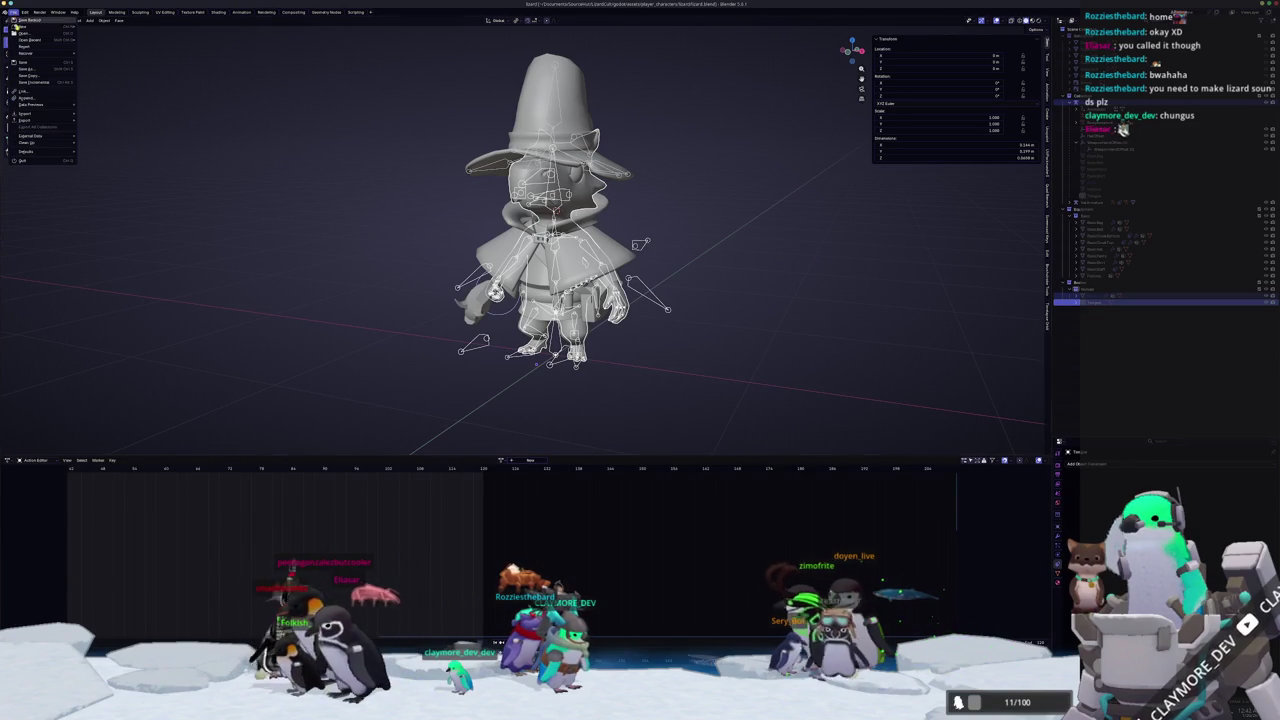
Start a glTF export targeting the existing horned lizard file in its model folder.
mouse_move(30, 119)
left_click(108, 180)
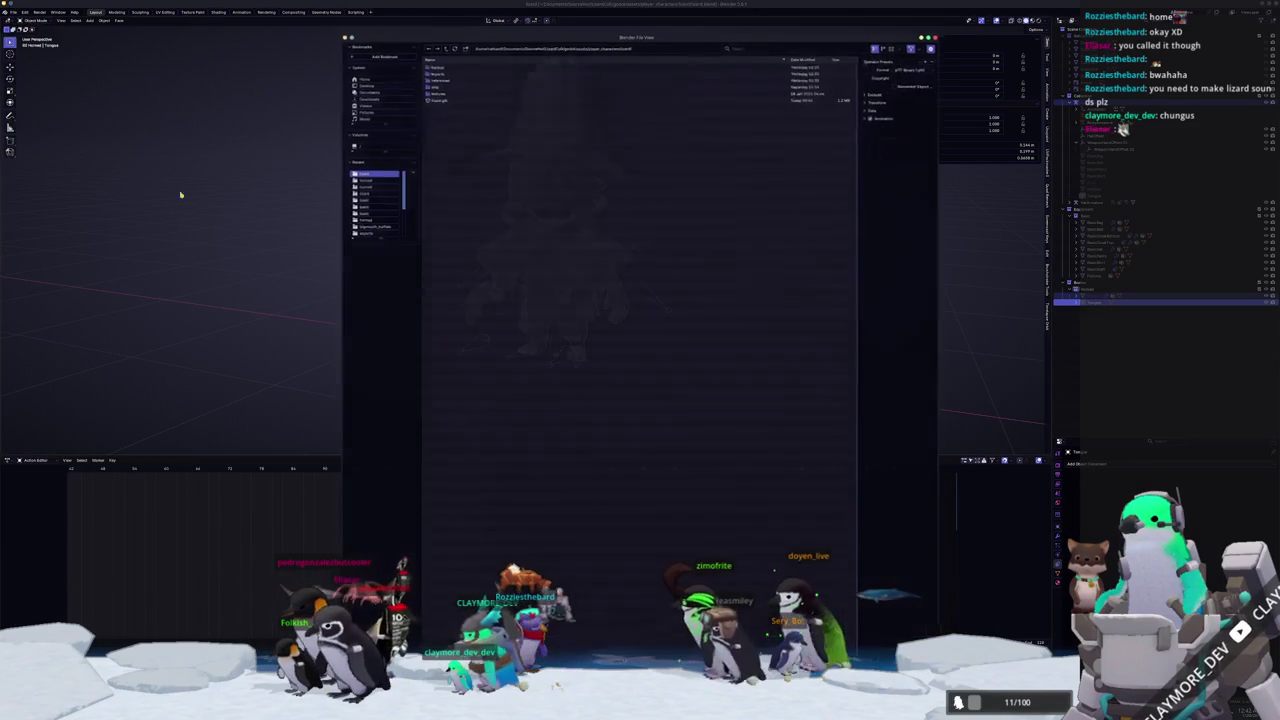
double_click(435, 87)
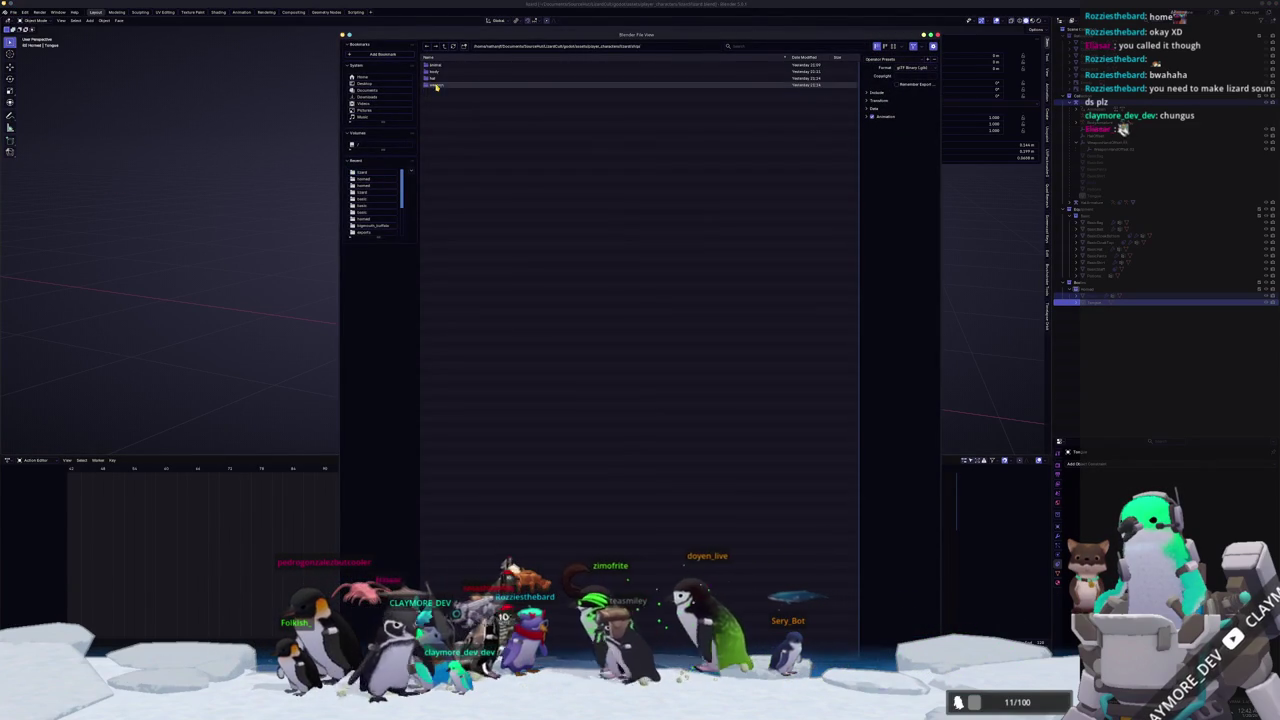
left_click(446, 47)
double_click(438, 64)
left_click(440, 64)
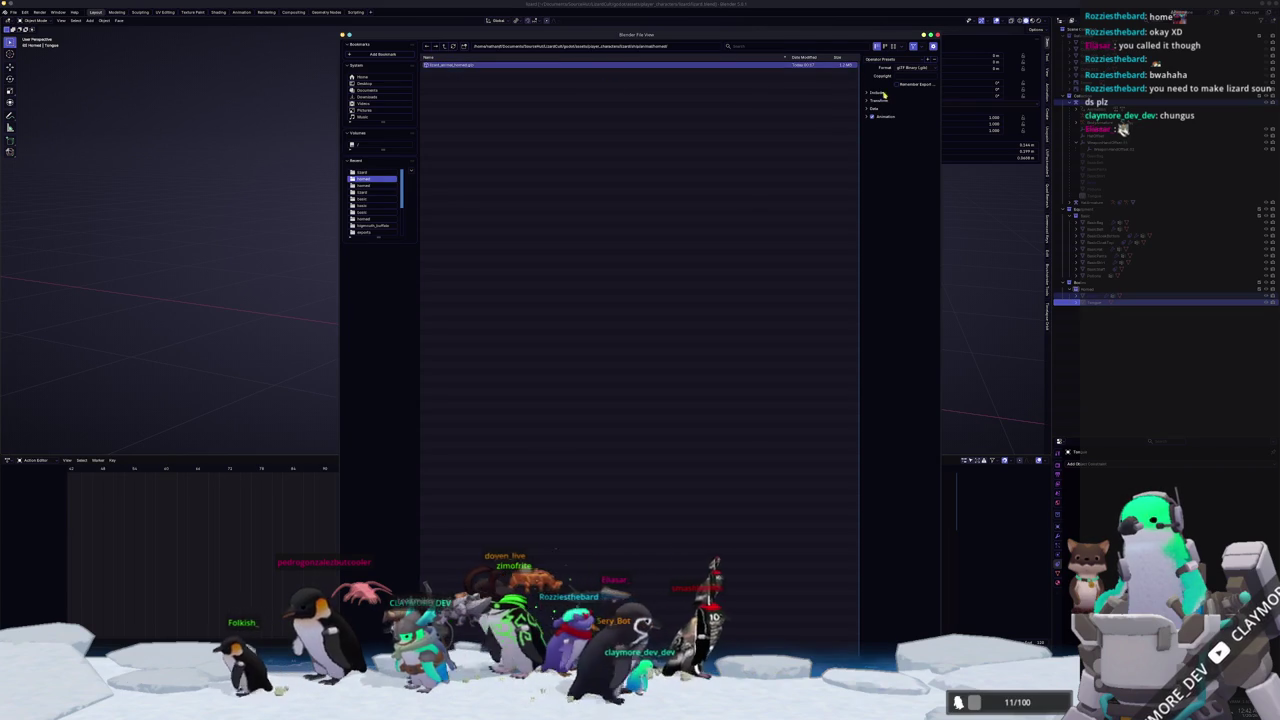
Exclude the top actions in the Animation Action Filter and run the export.
left_click(879, 92)
left_click(869, 166)
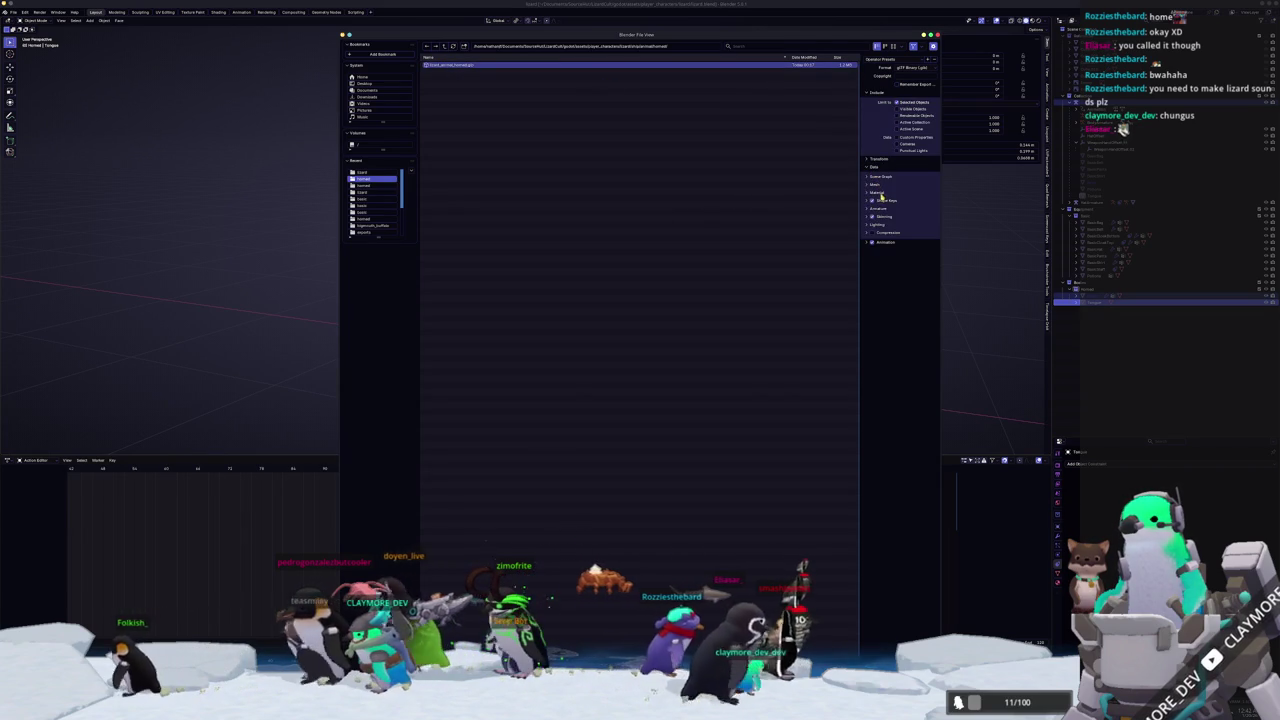
left_click(869, 192)
left_click(871, 287)
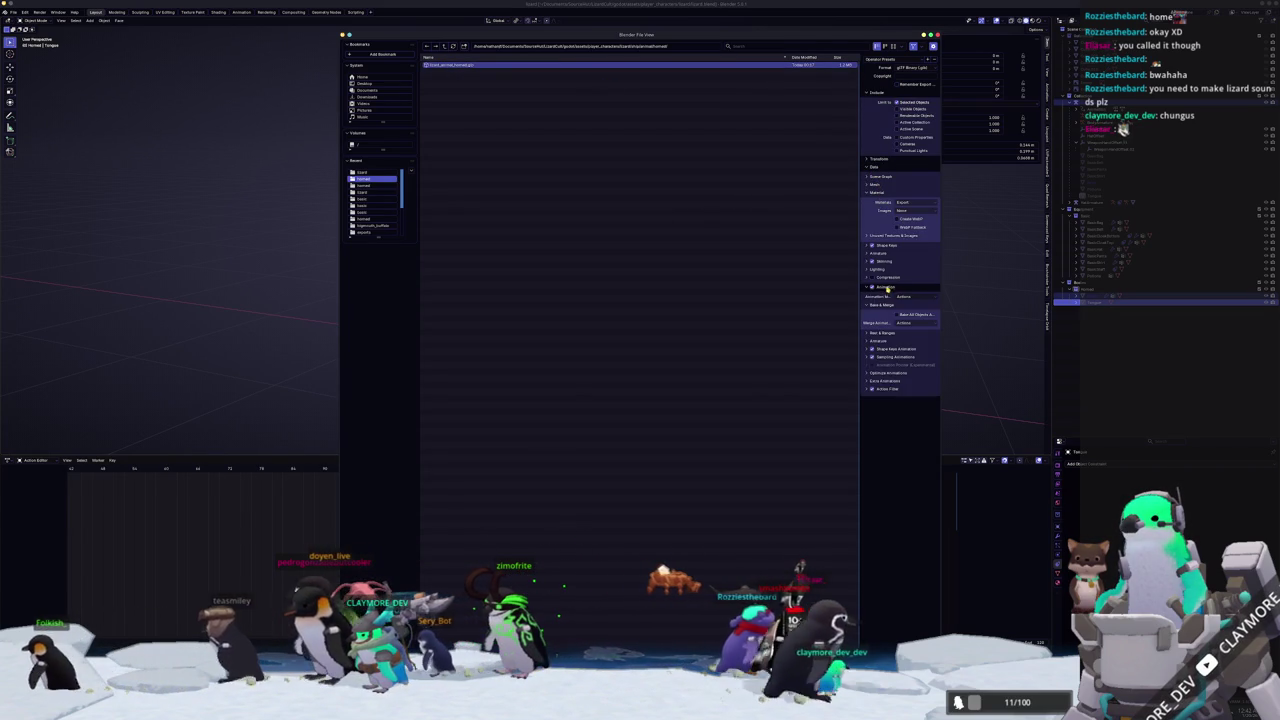
left_click(869, 388)
left_click_drag(901, 437, 899, 525)
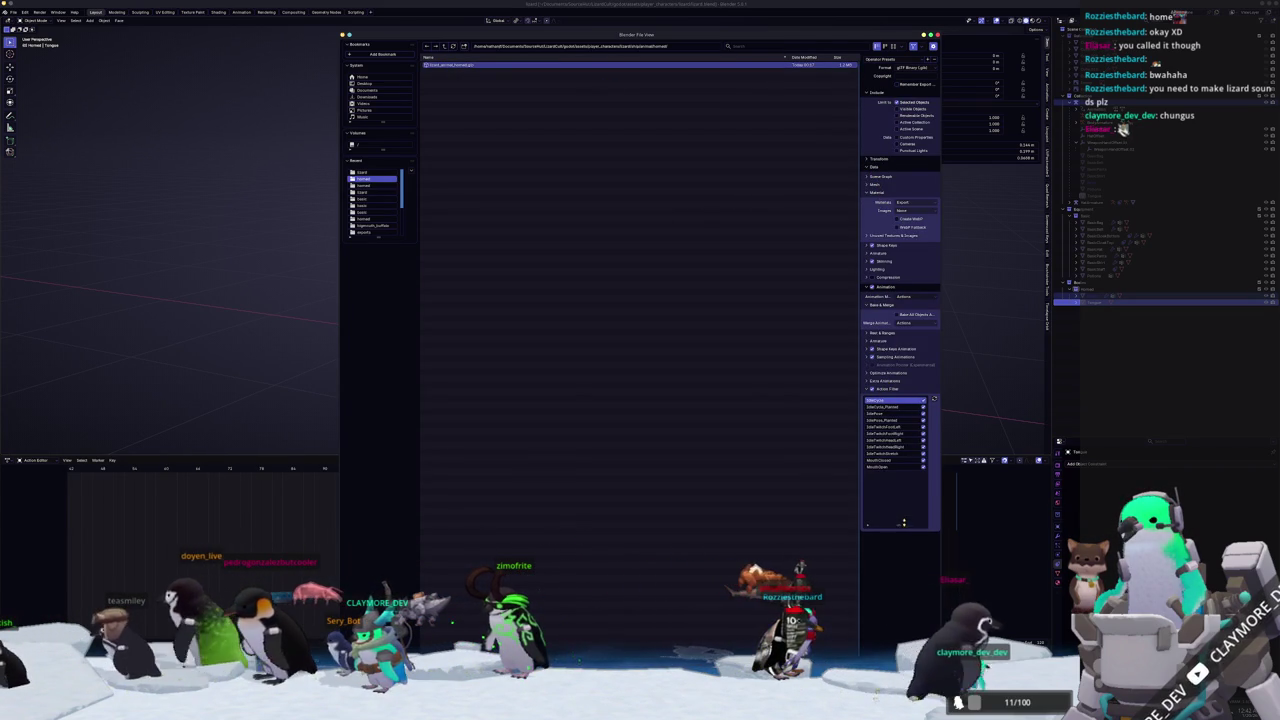
left_click_drag(924, 402, 924, 423)
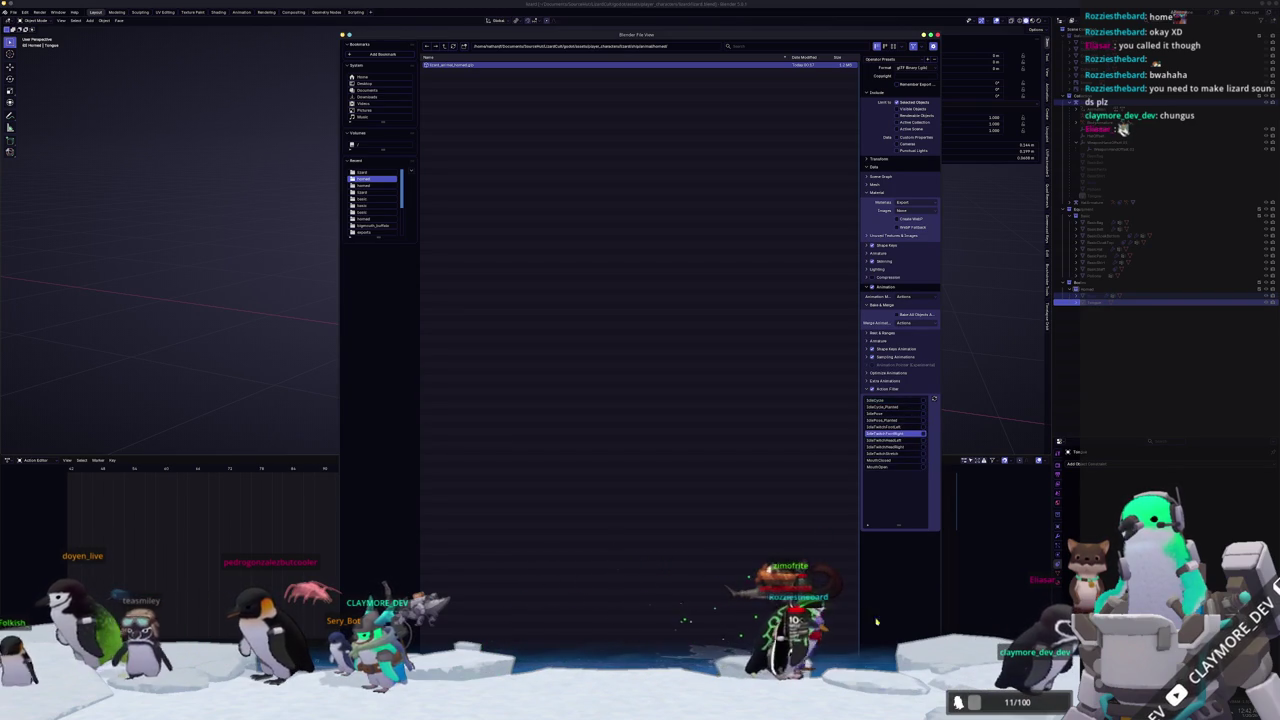
key("Return")
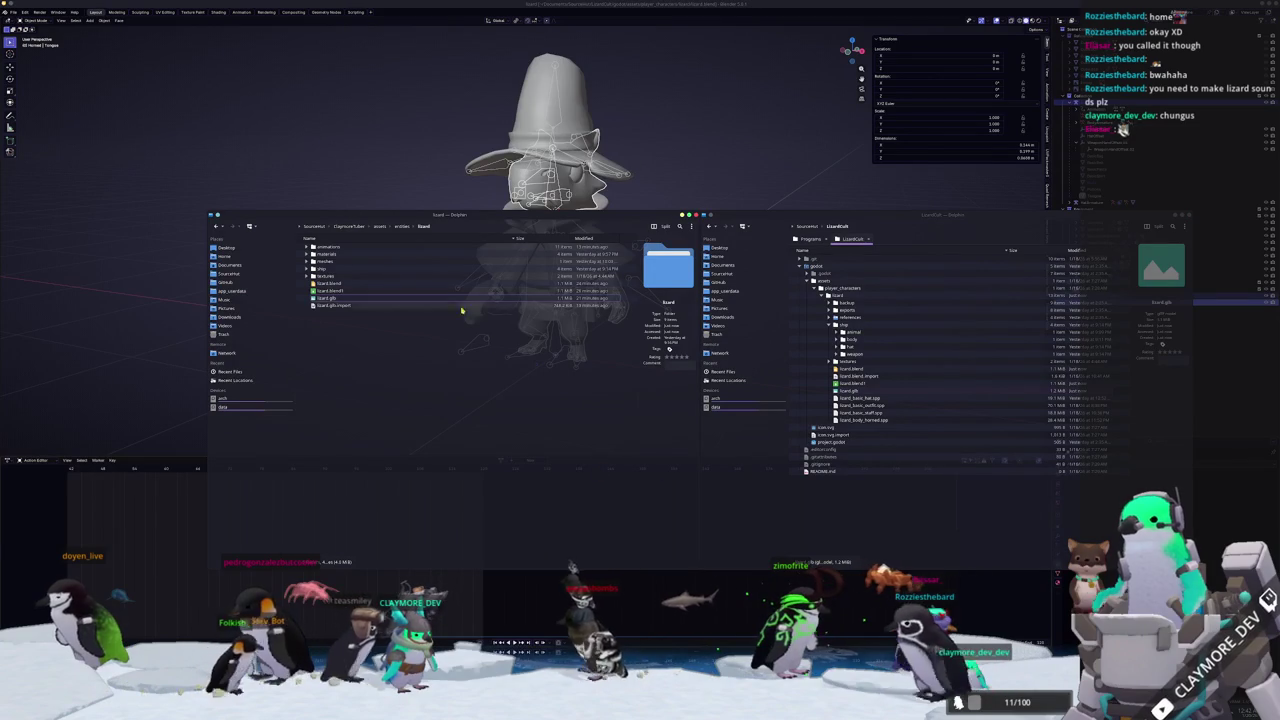
Copy lizard.glb, ship and textures into the game's lizard folder, merging and overwriting.
left_click(850, 390)
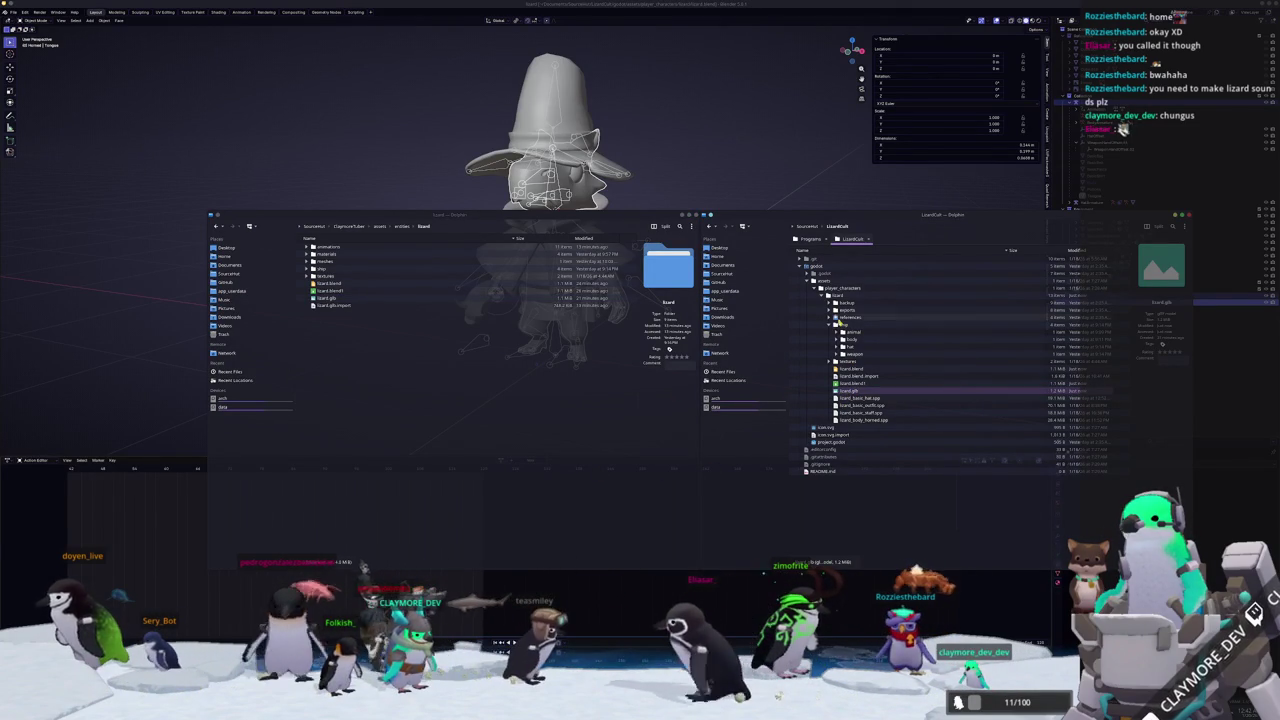
left_click(843, 324, "ctrl")
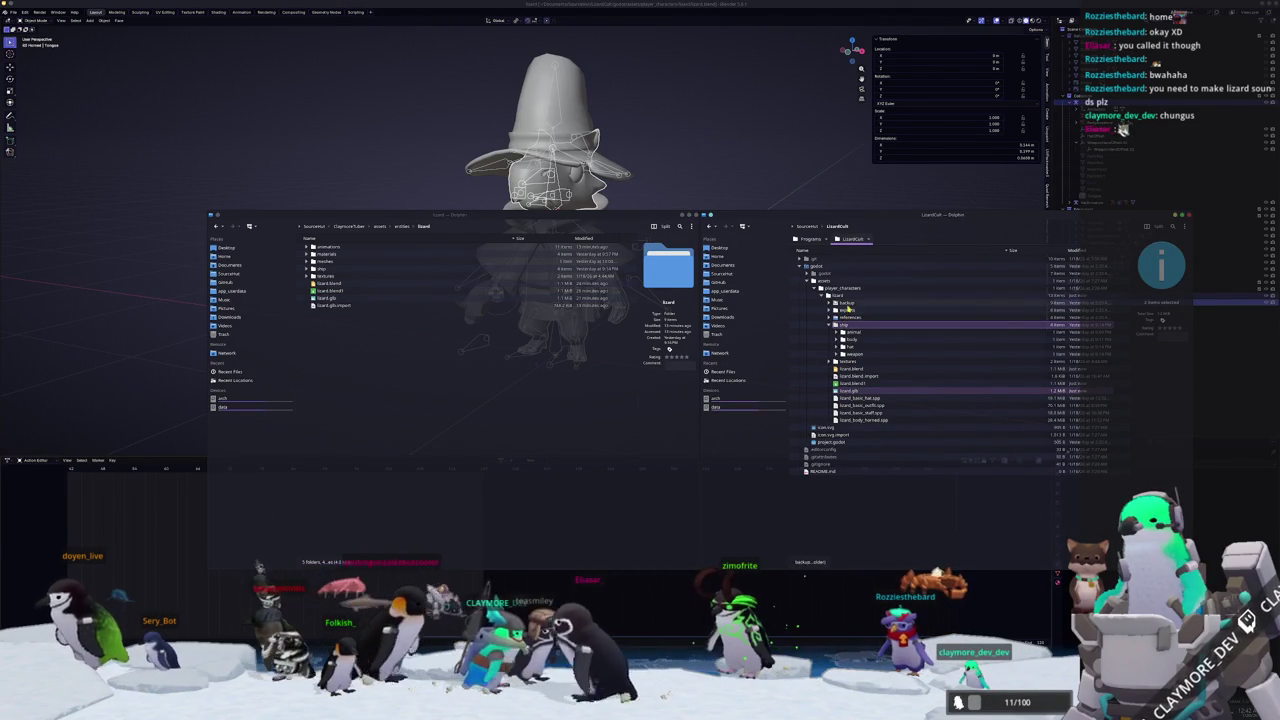
left_click(846, 361)
left_click_drag(846, 330, 404, 432)
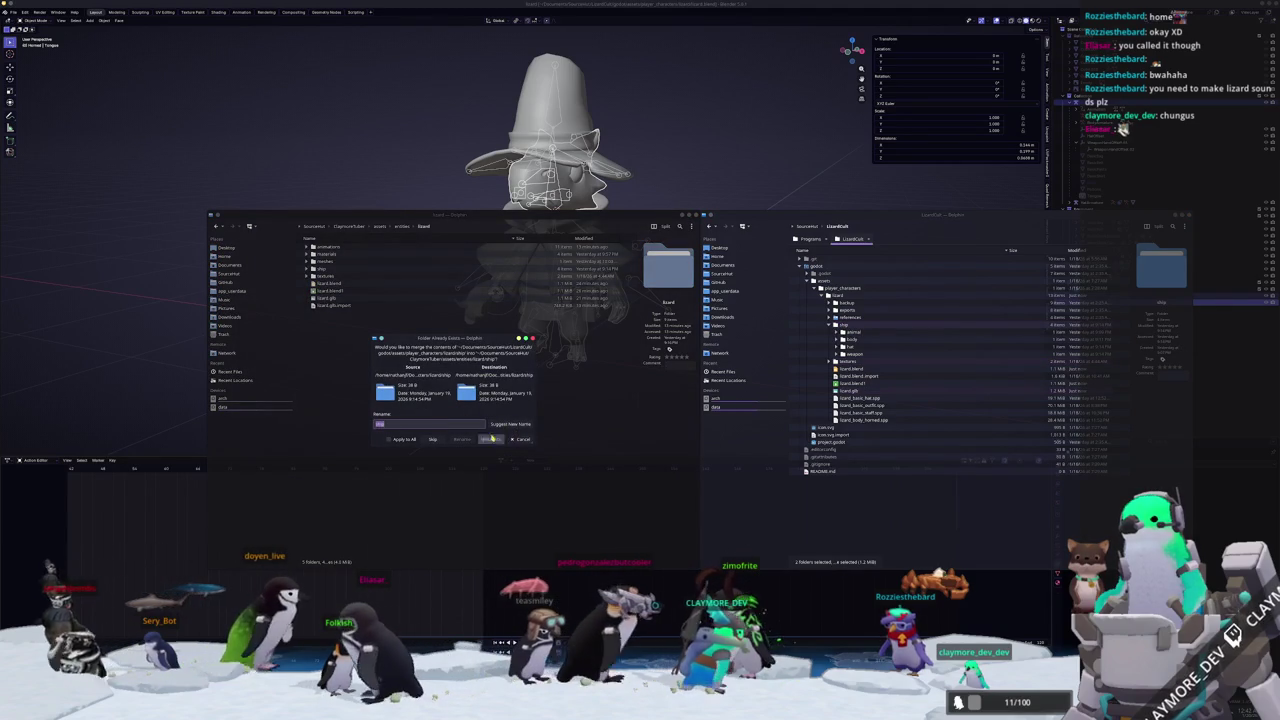
left_click(491, 439)
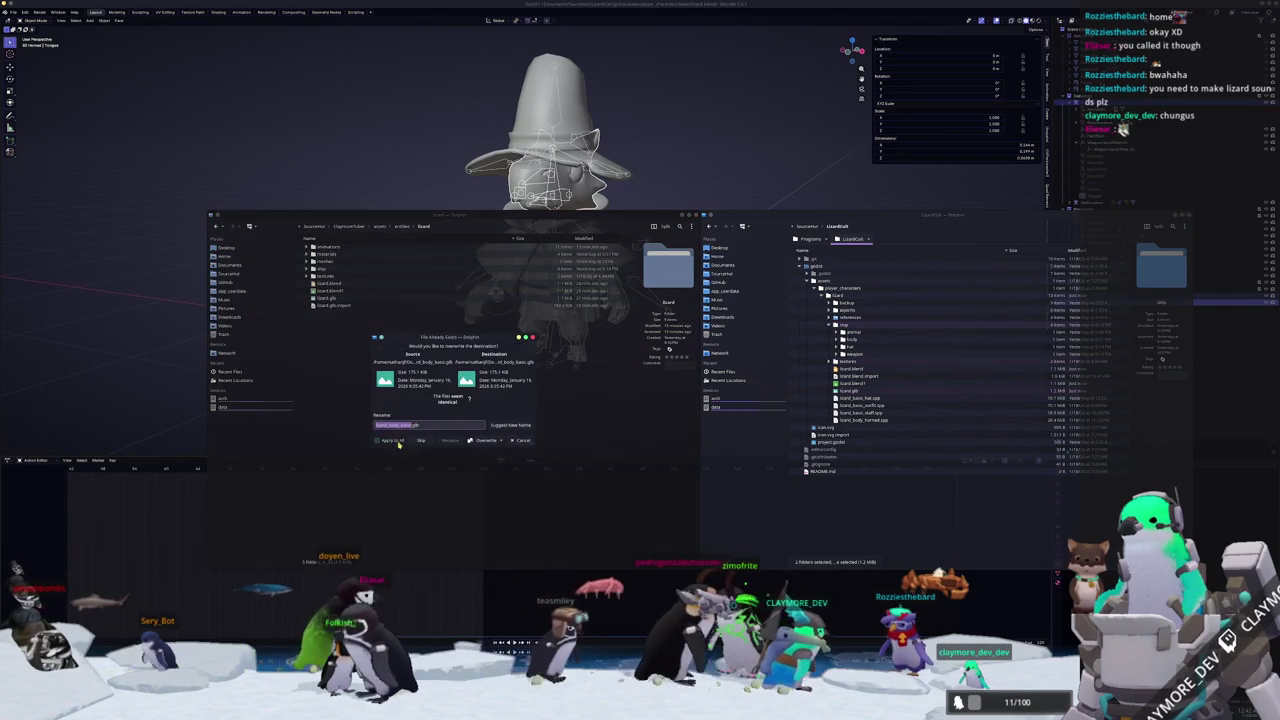
left_click(472, 441)
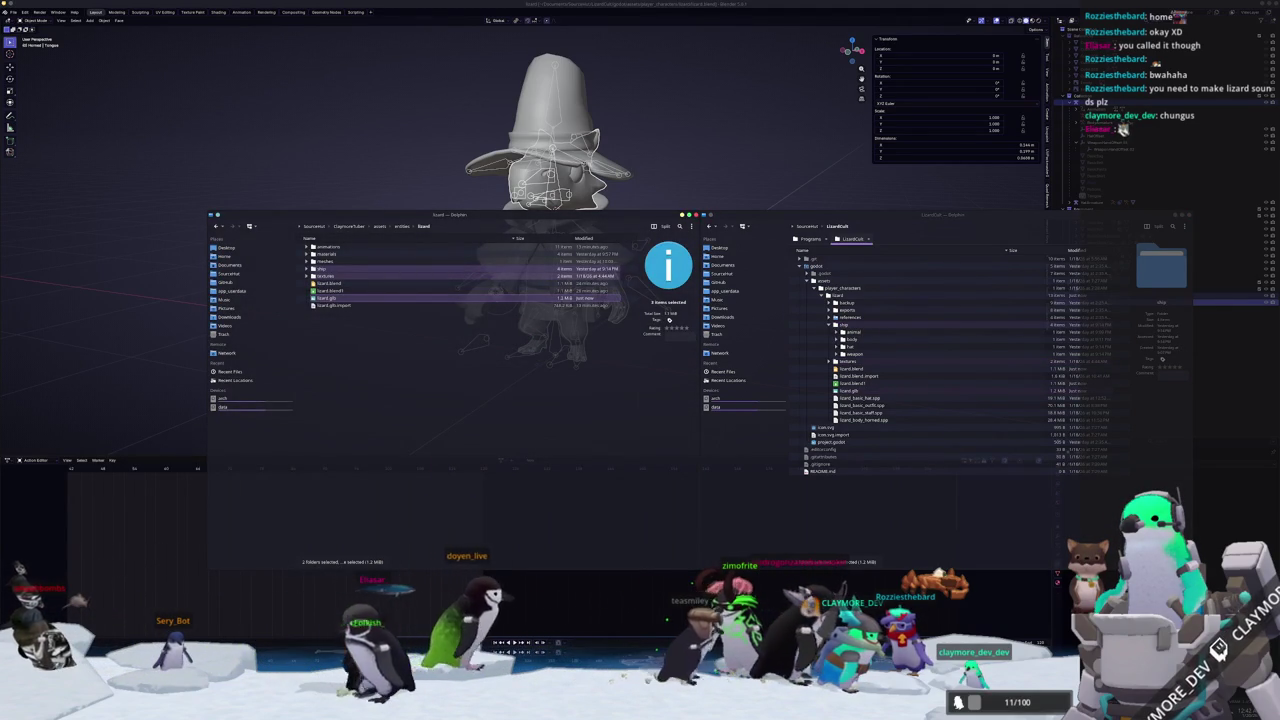
key("alt+Tab")
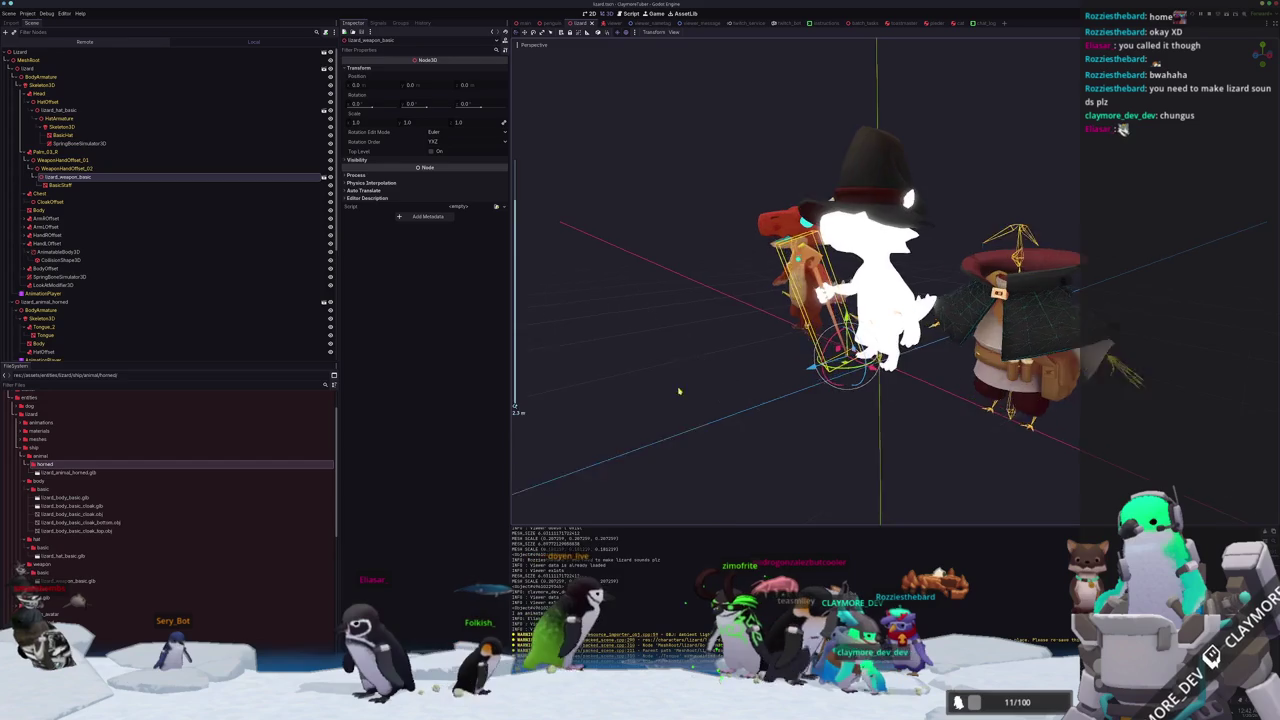
Focus on lizard_animal_horned and view its AnimationPlayer's IdleTailCycle animation, then return to Blender.
scroll(205, 250, "down", 2)
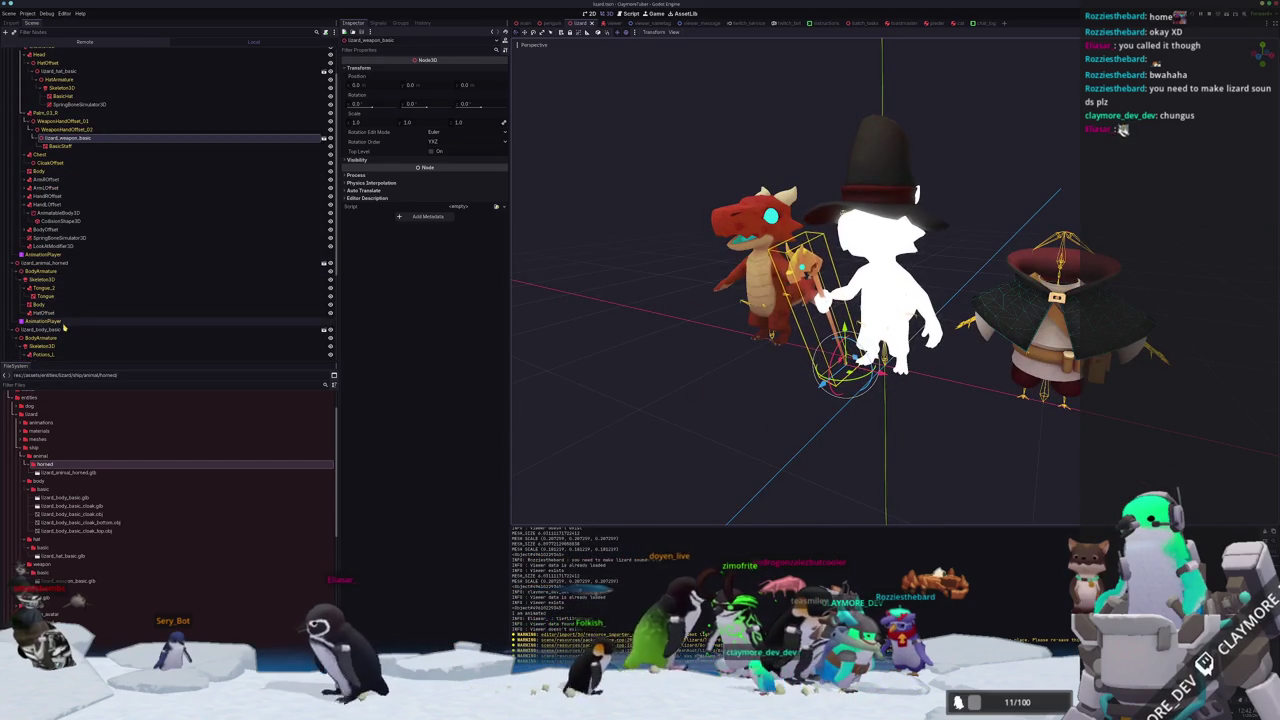
left_click(40, 262)
key("f")
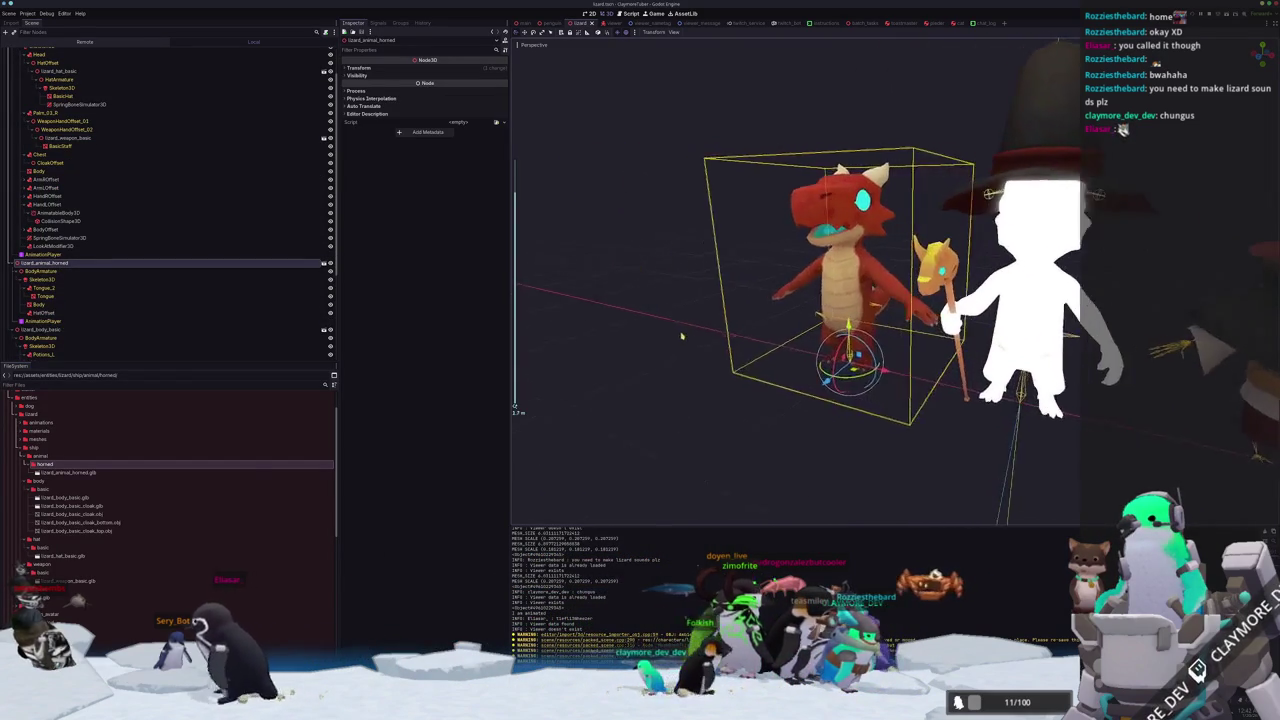
left_click(45, 313)
left_click(50, 321)
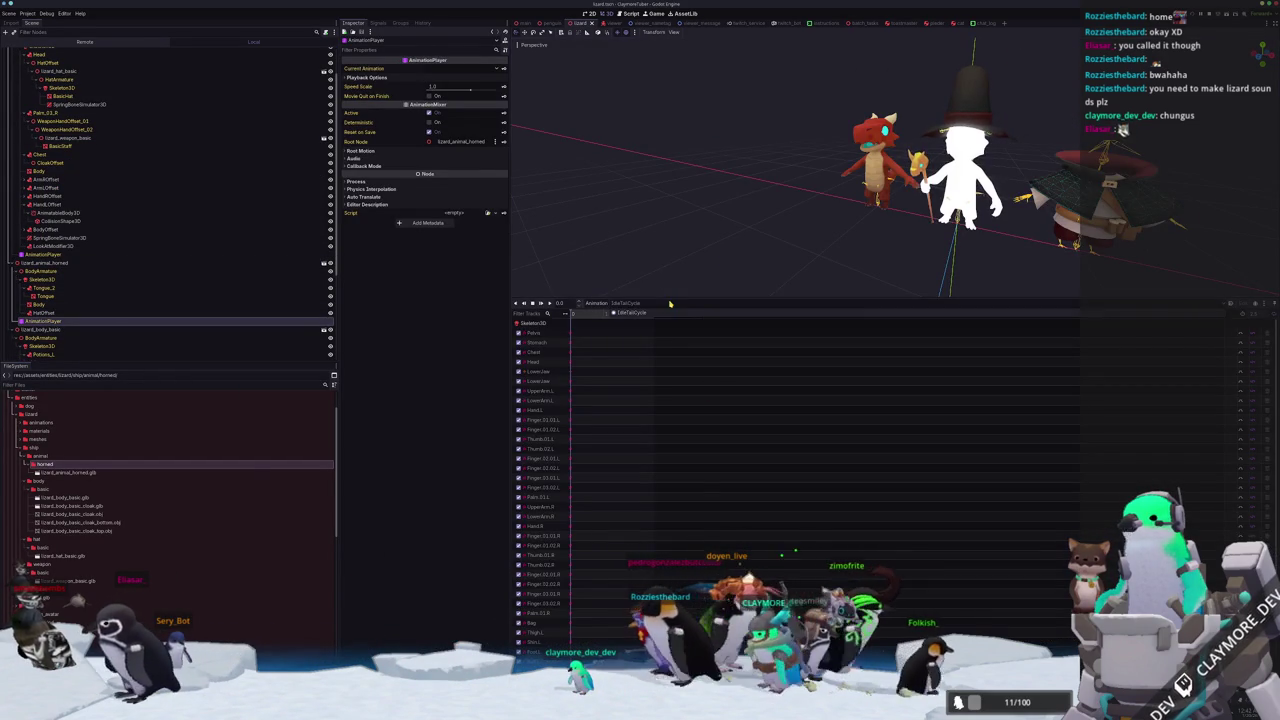
scroll(731, 263, "up", 3)
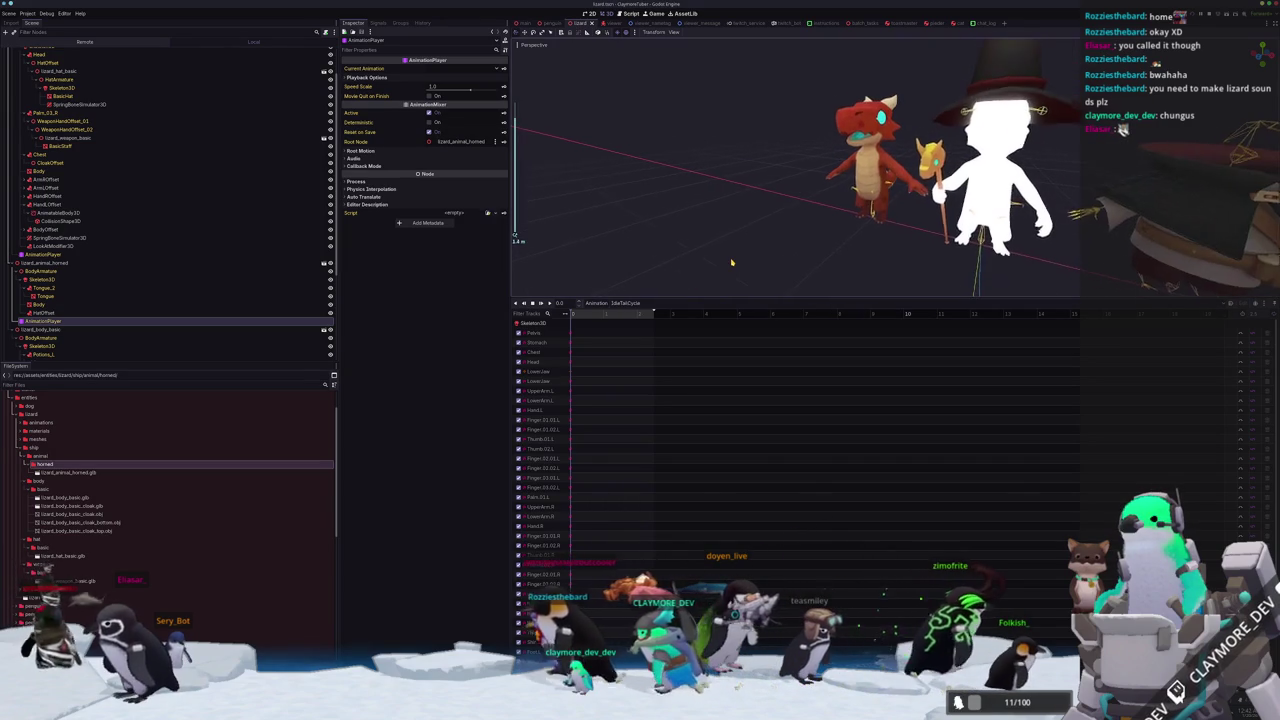
key("alt+Tab")
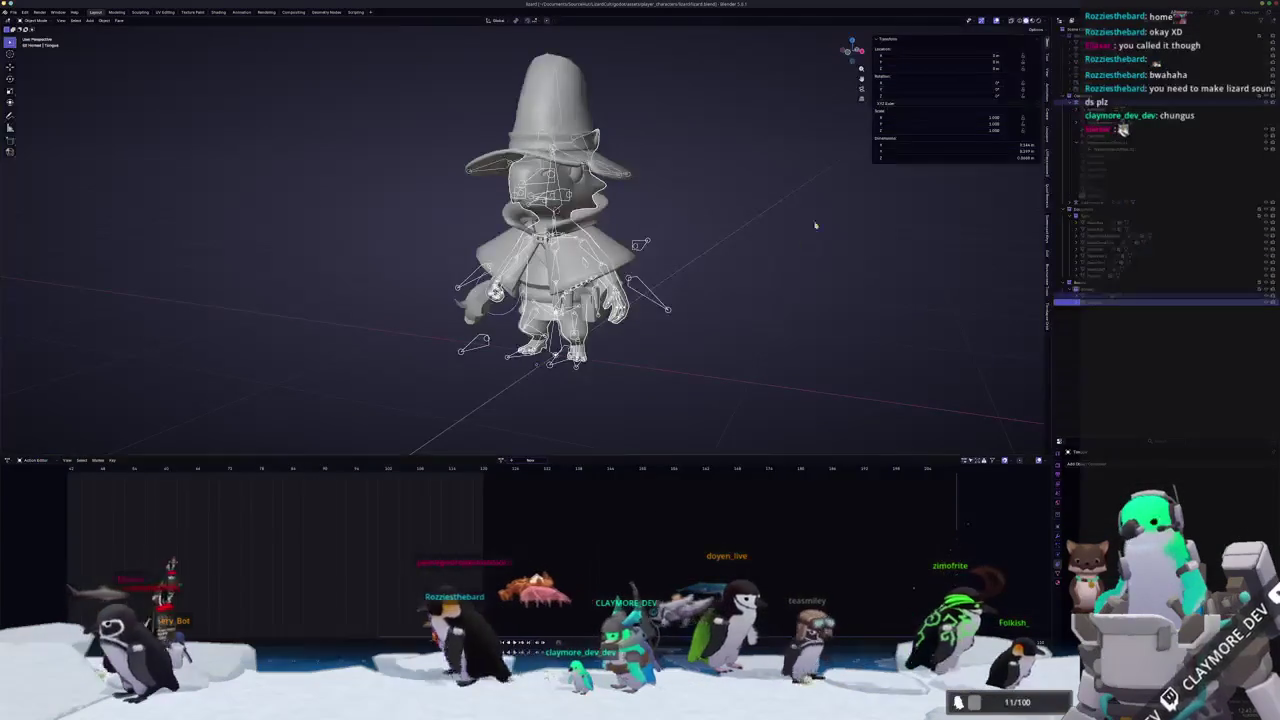
Re-export the horned lizard as glTF, enlarging the Action Filter list to review included actions.
scroll(807, 256, "up", 5)
scroll(807, 256, "up", 5)
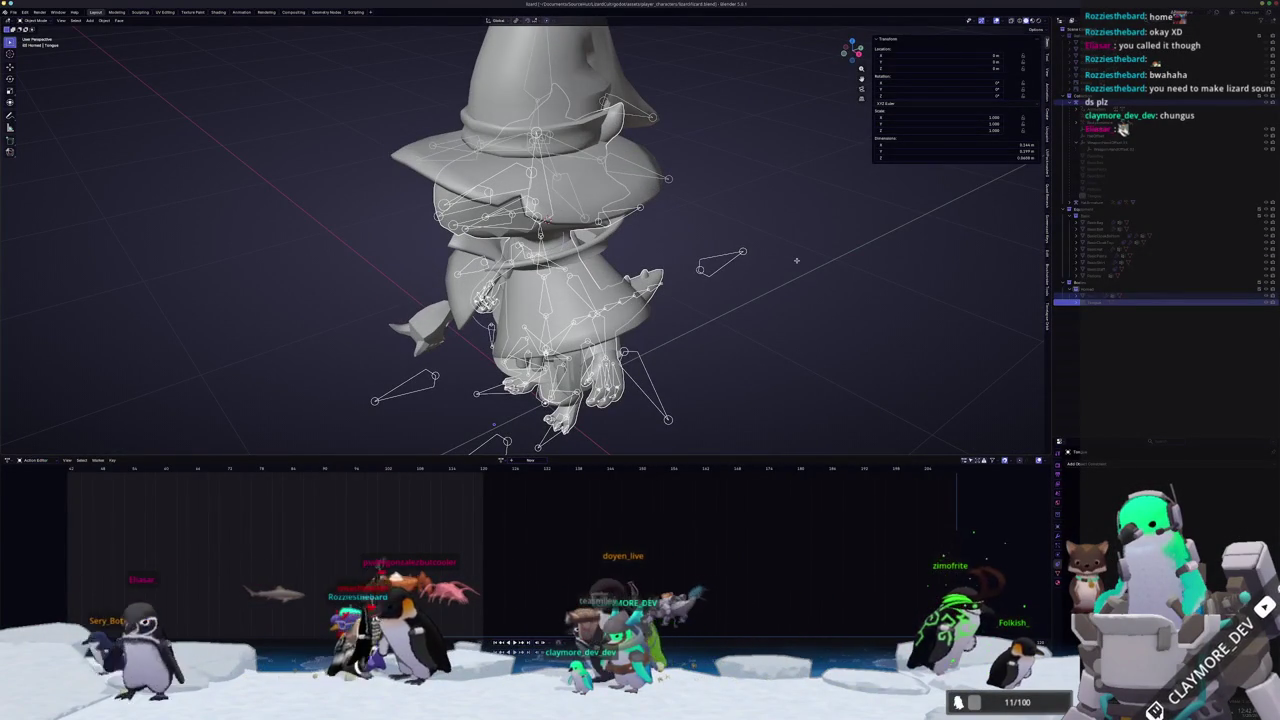
scroll(796, 262, "up", 2)
scroll(796, 268, "down", 3)
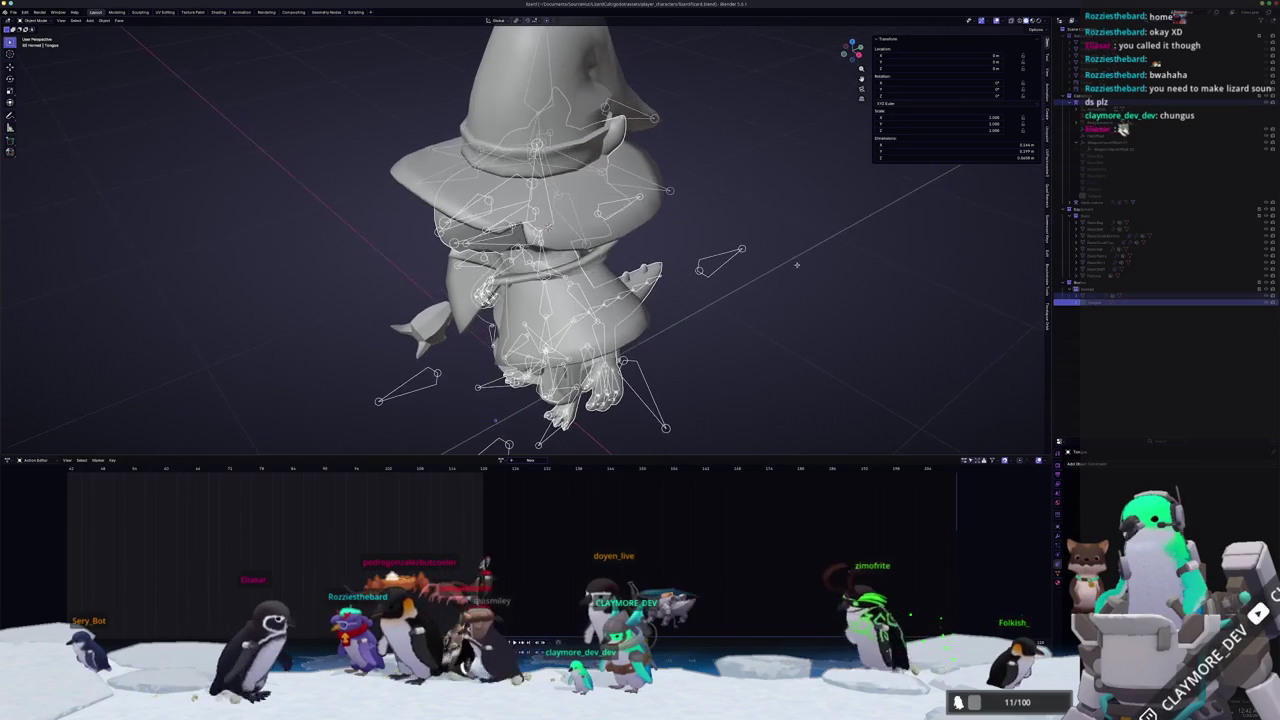
left_click(14, 12)
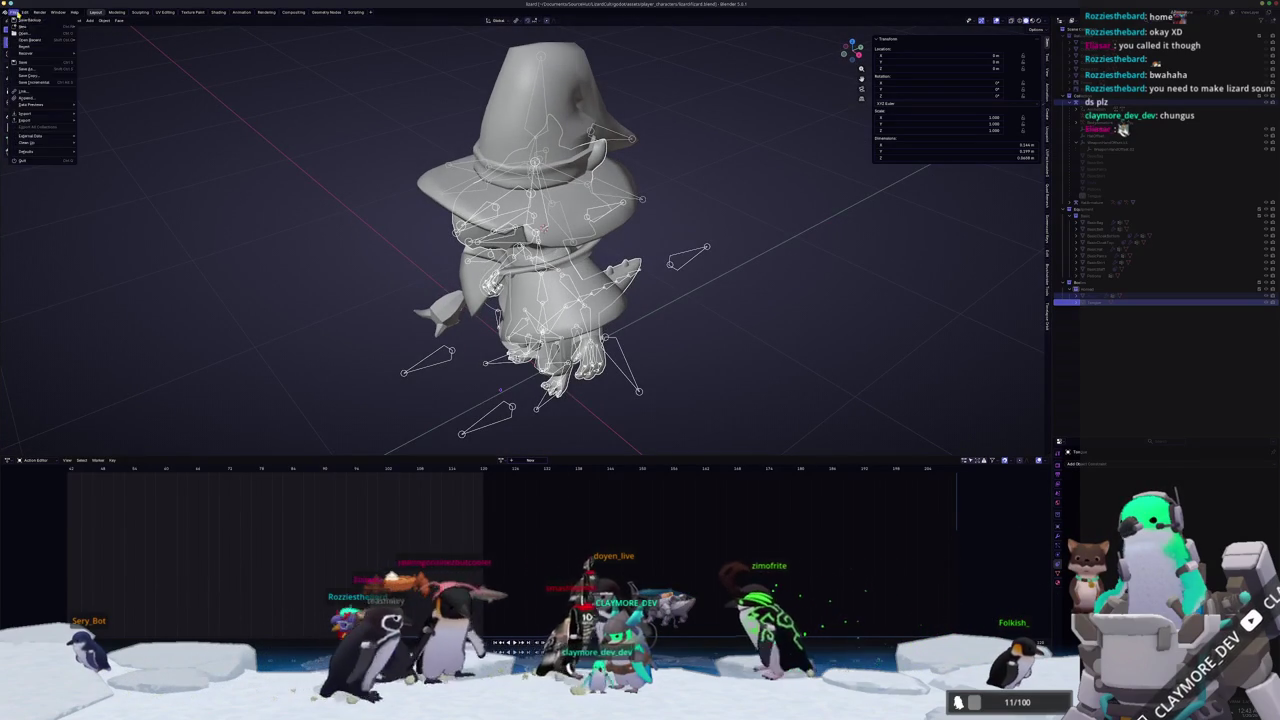
mouse_move(39, 121)
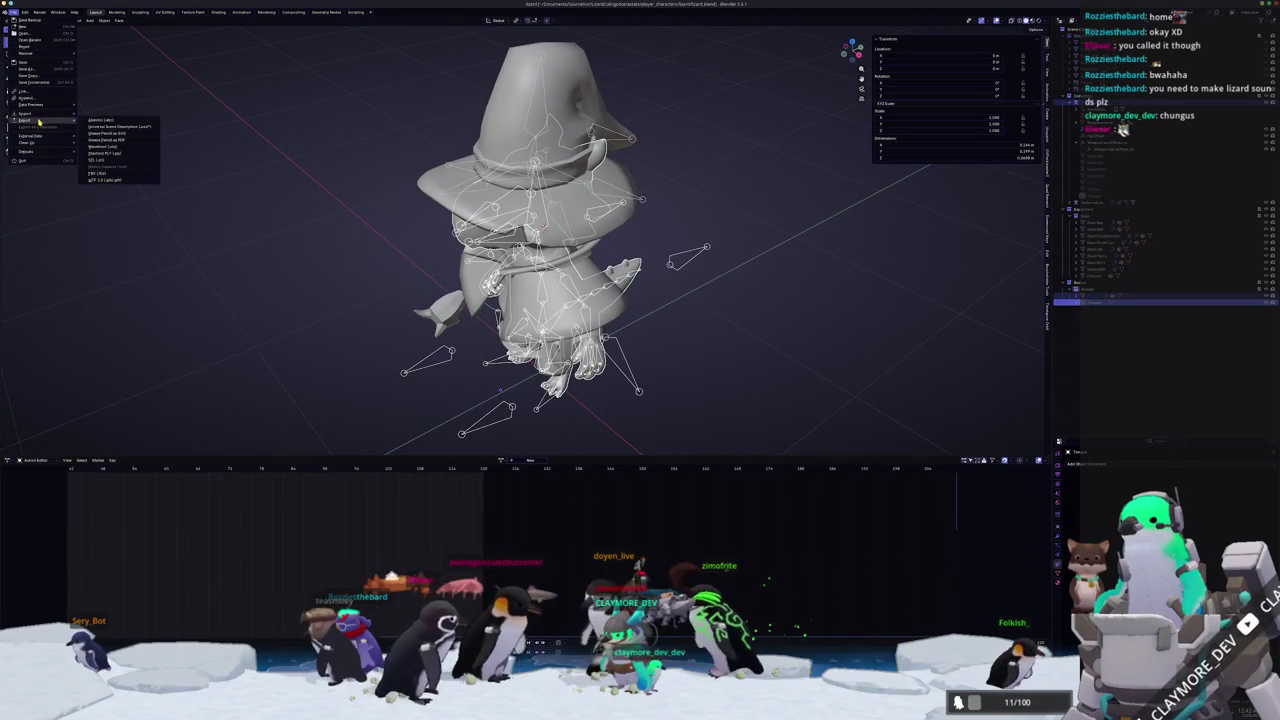
left_click(108, 179)
left_click(890, 117)
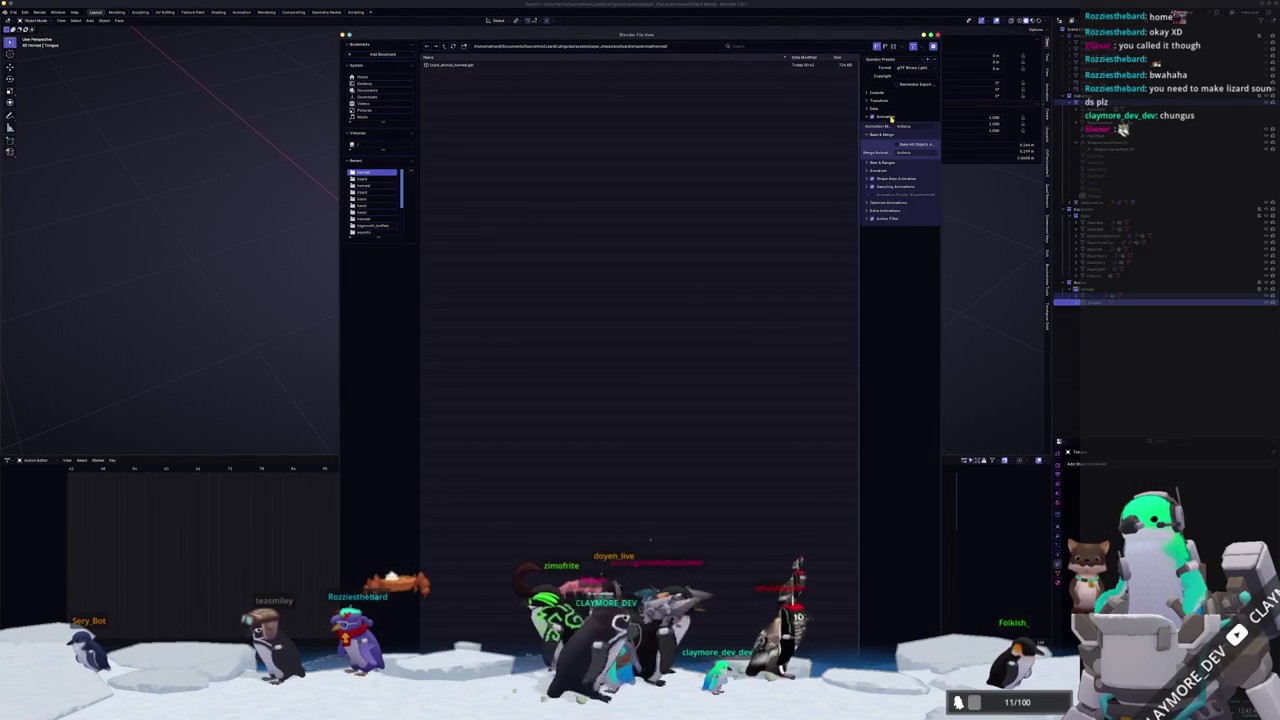
left_click(887, 219)
left_click_drag(903, 258, 901, 362)
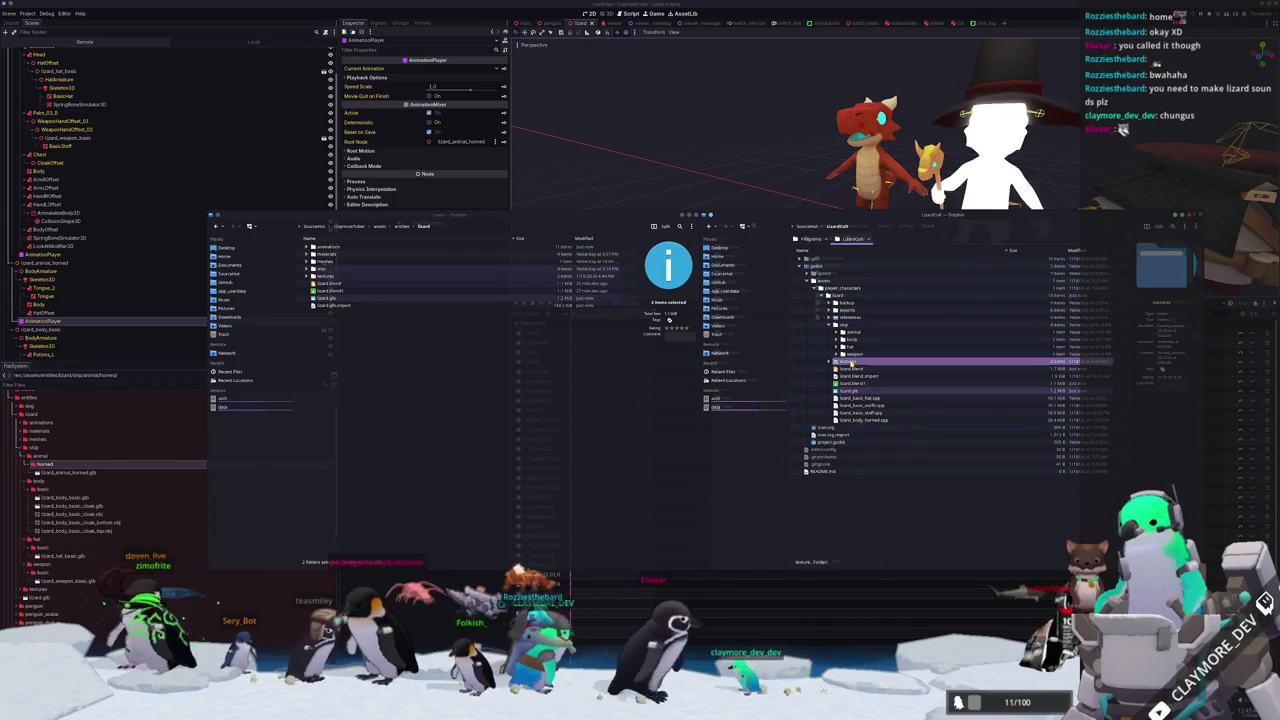
Copy the ship folder into the game's lizard folder, writing into it and overwriting all files.
left_click(848, 326)
mouse_move(848, 326)
left_mouse_down()
mouse_move(520, 298)
mouse_move(428, 422)
left_mouse_up()
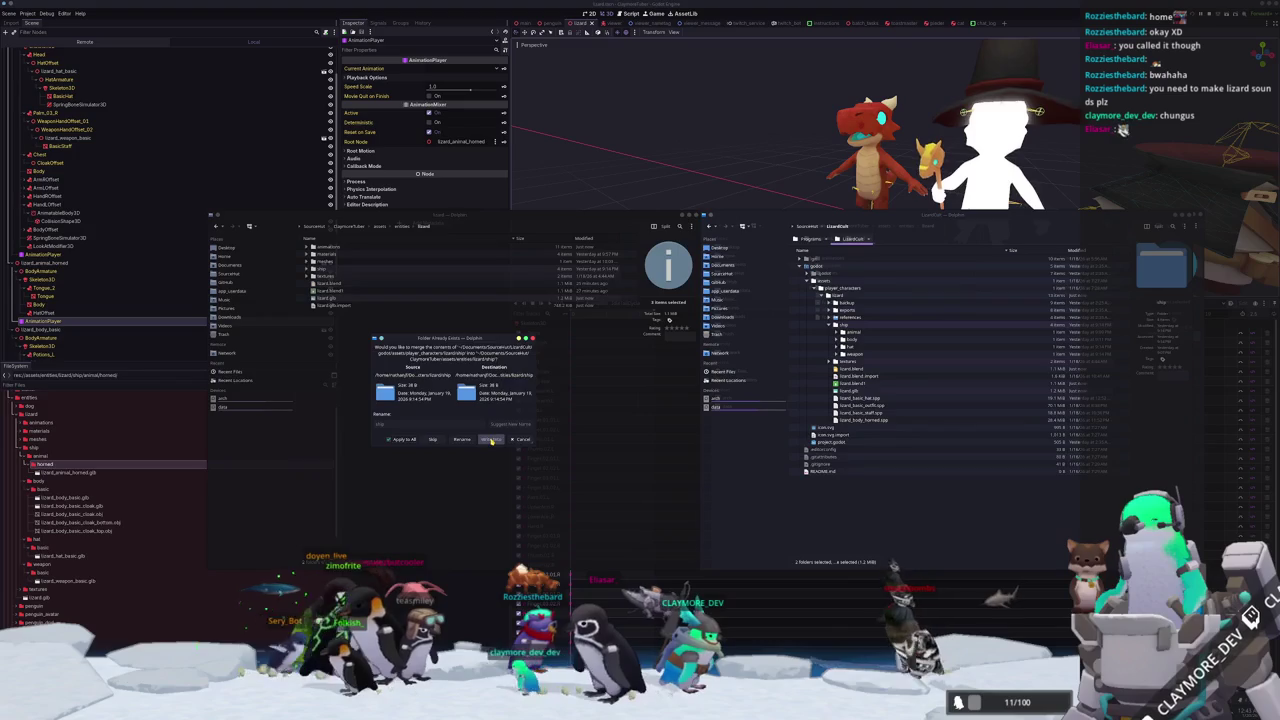
left_click(433, 439)
left_click(396, 441)
left_click(484, 440)
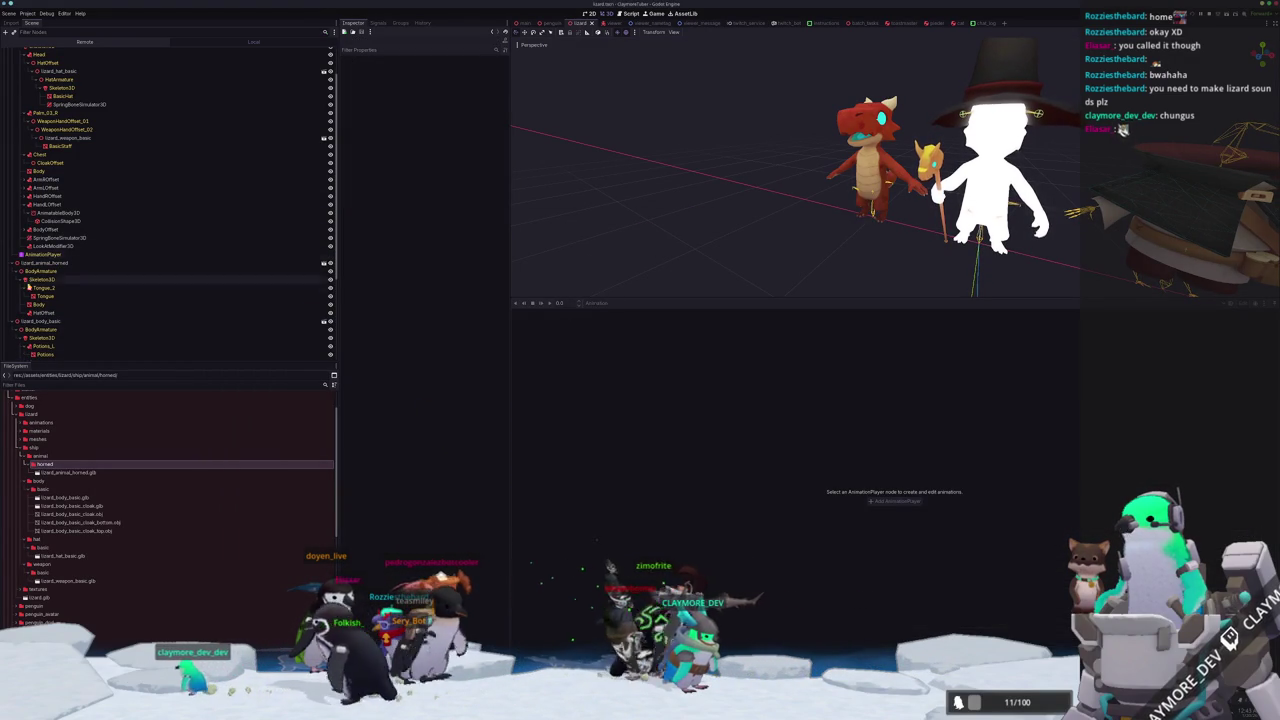
Delete the HatOffset node from the lizard's scene tree.
left_click(78, 313)
left_click(78, 308)
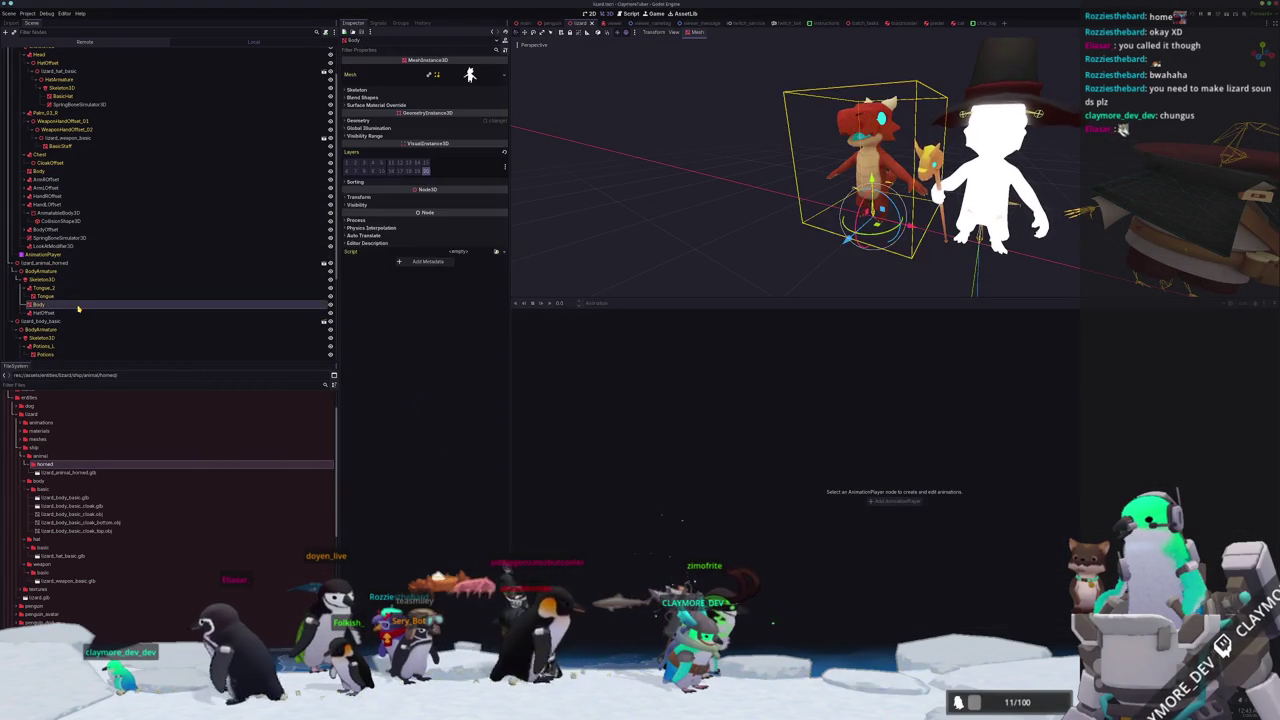
left_click(77, 288)
scroll(77, 289, "down", 1)
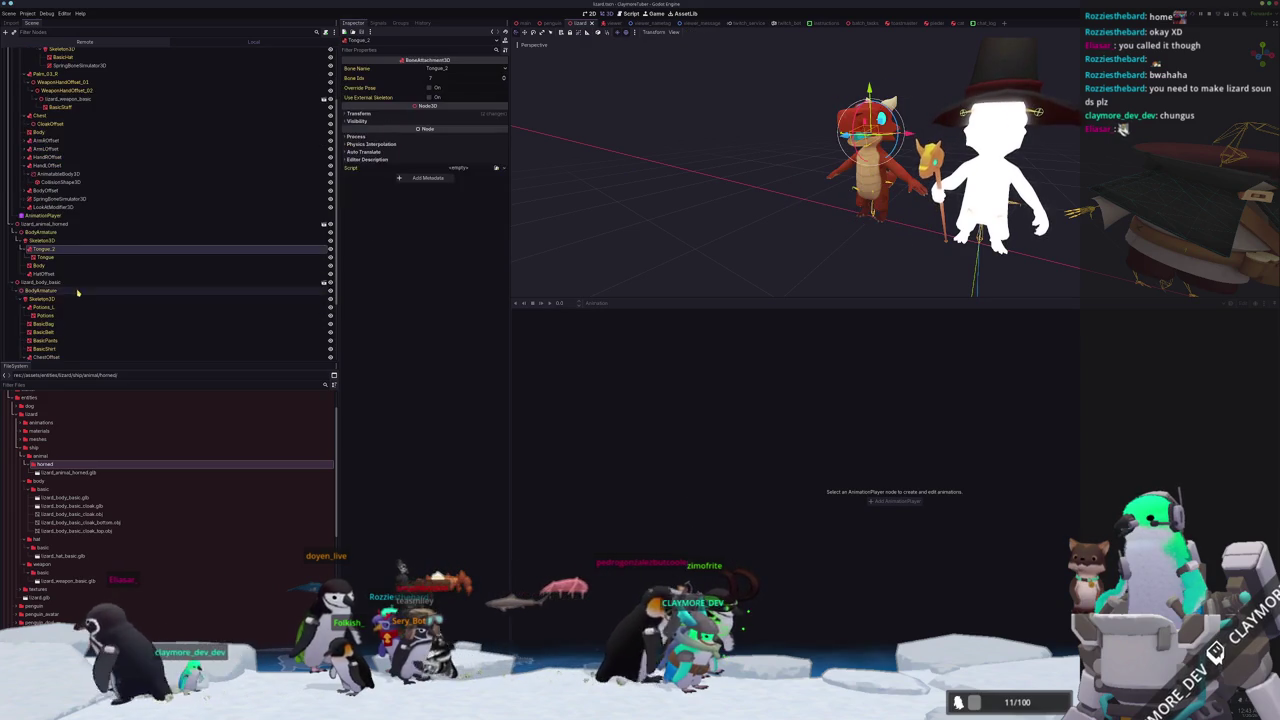
left_click(57, 273)
key("Delete")
key("Return")
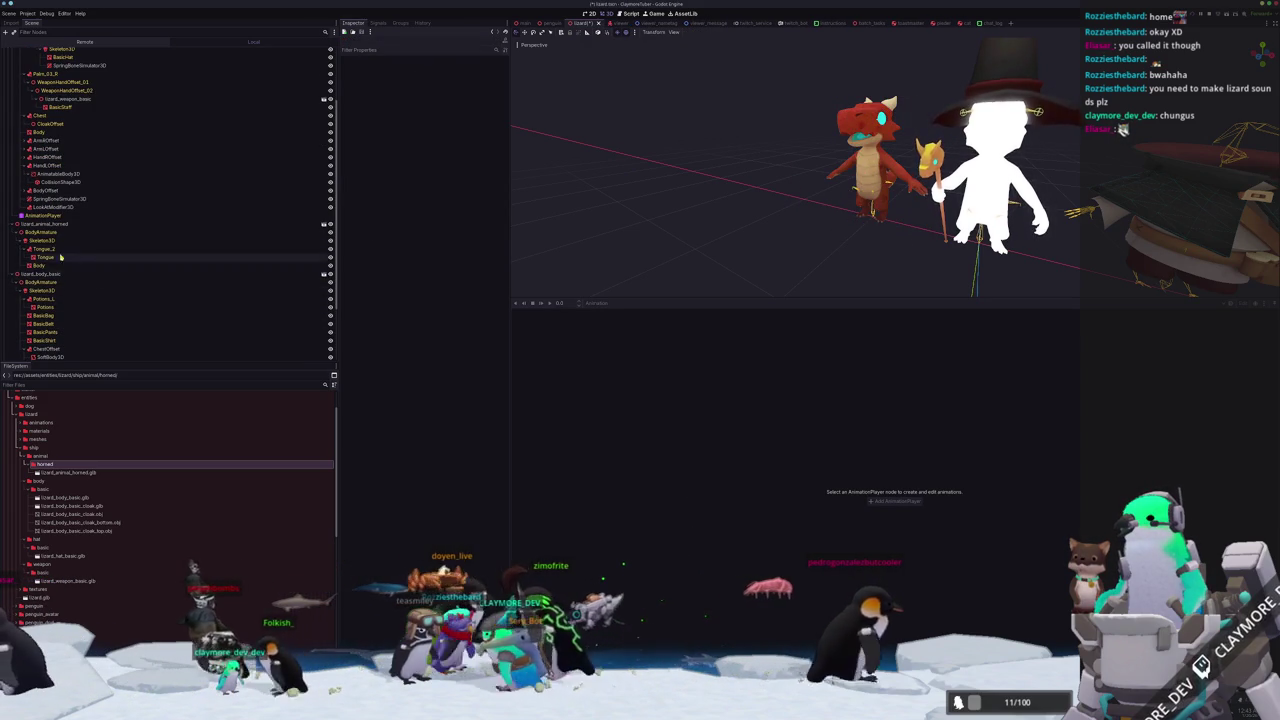
Inspect the SoftBody3D node, expanding and collapsing Attachments element 0.
left_click(34, 265)
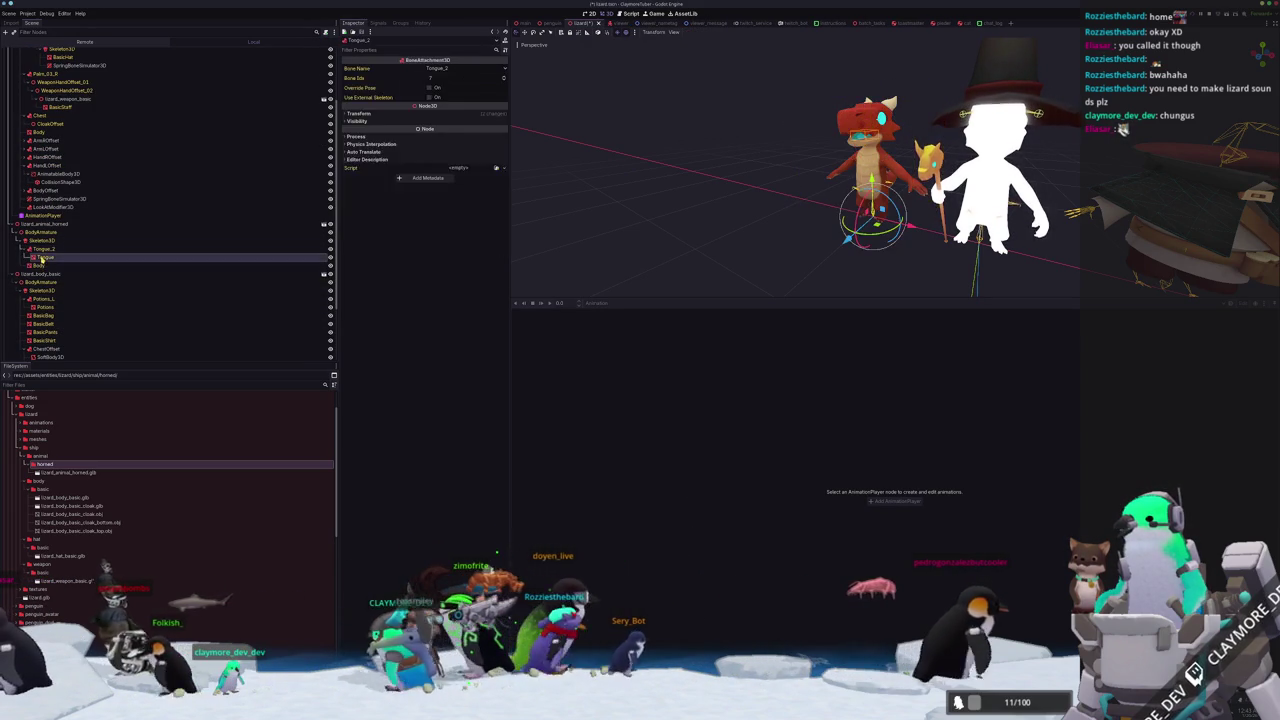
scroll(40, 263, "down", 3)
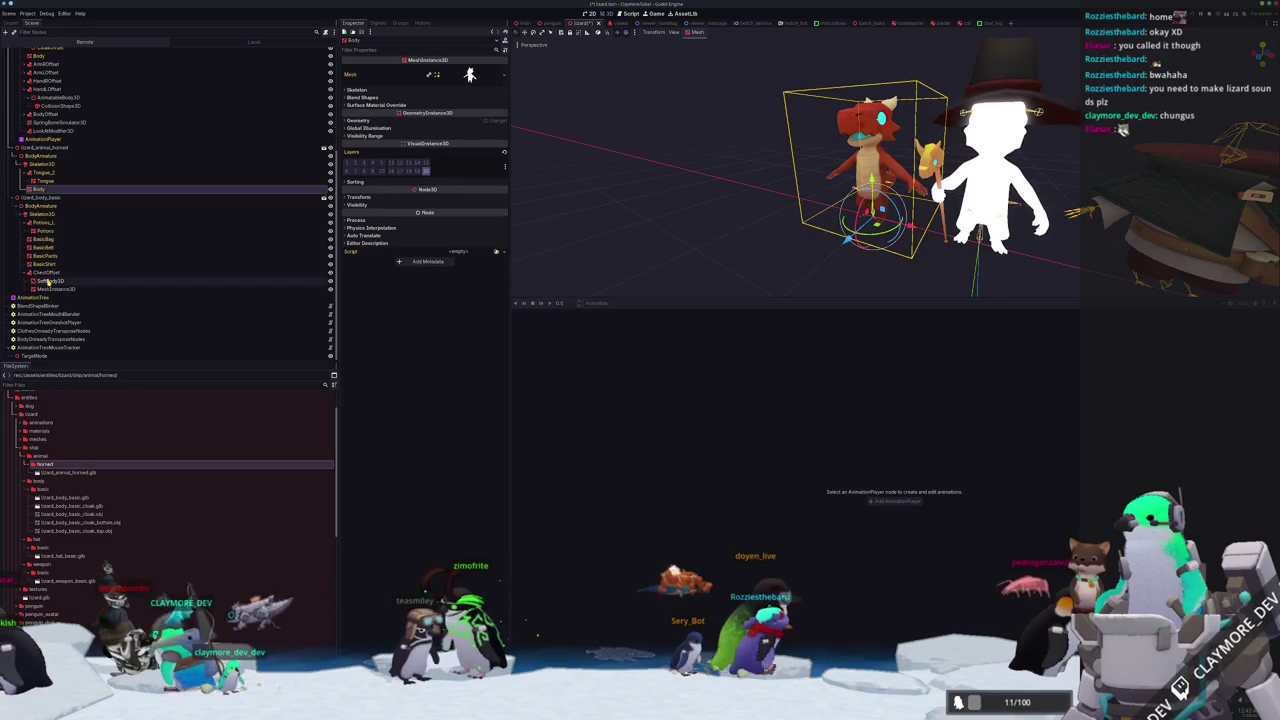
left_click(47, 281)
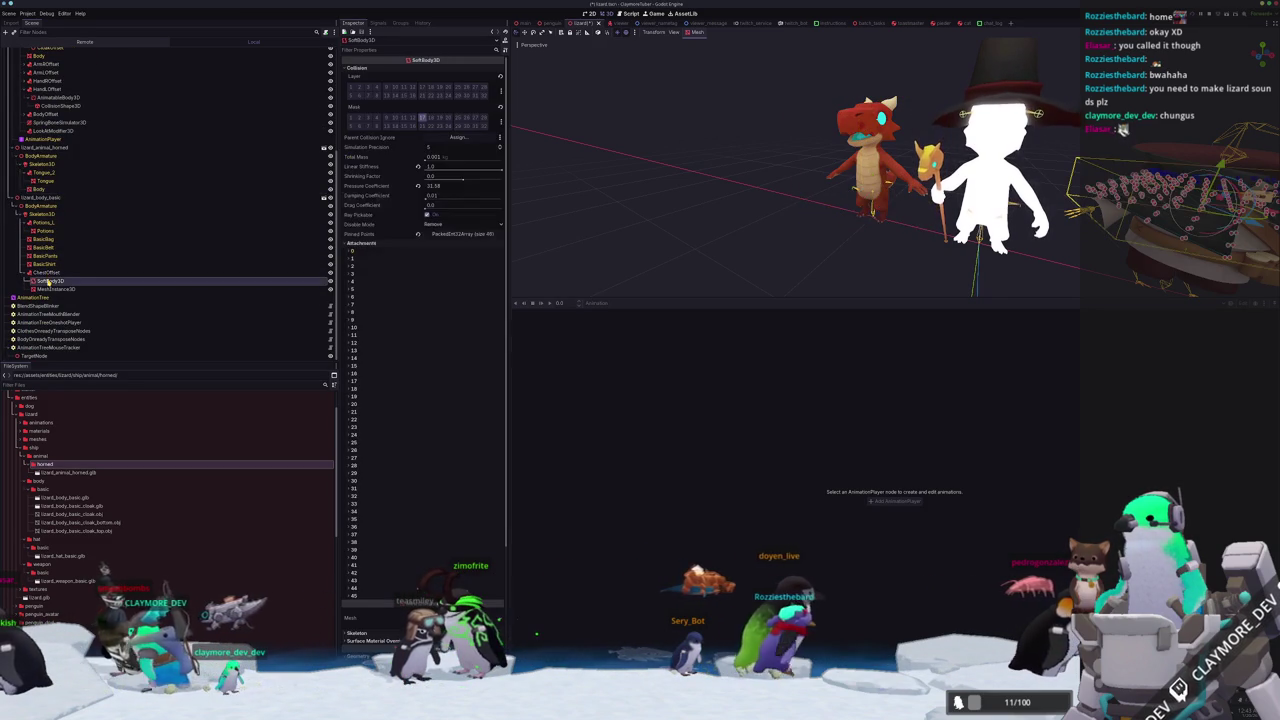
left_click(399, 251)
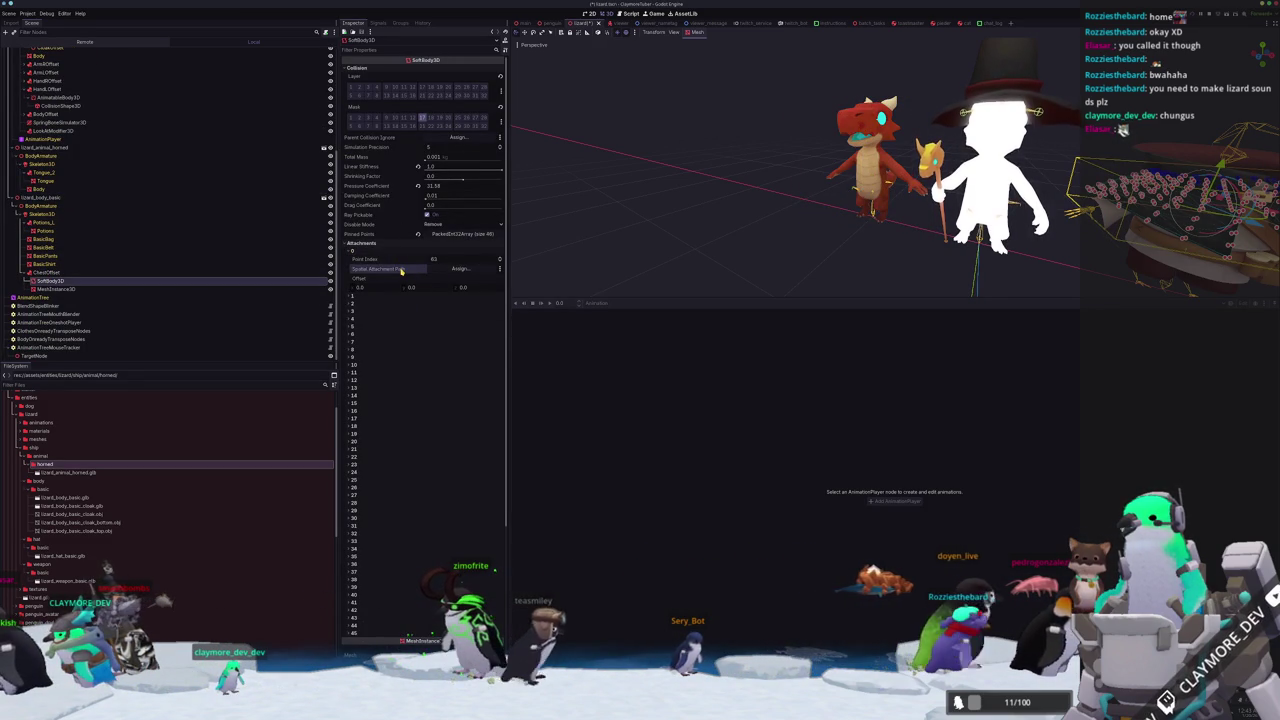
left_click(399, 252)
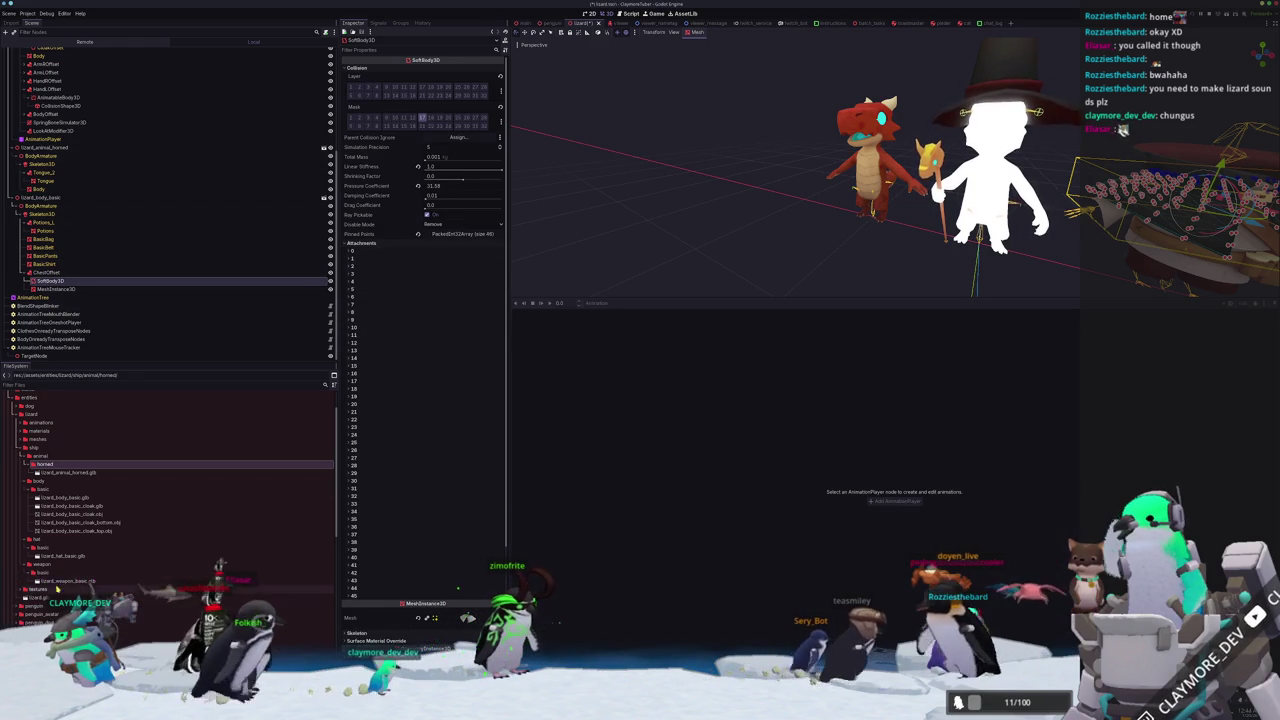
Collapse the horned, body and ship asset folders in the FileSystem dock.
left_click(30, 464)
left_click(40, 481)
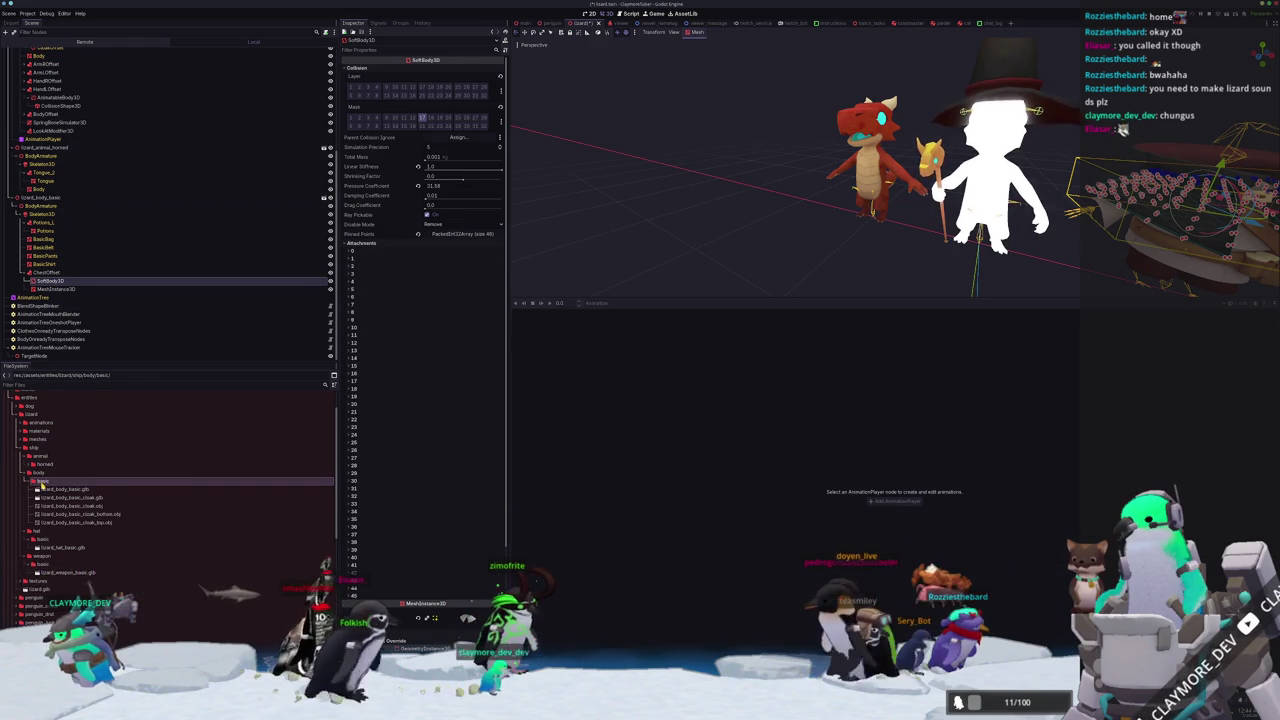
left_click(45, 457)
left_click(36, 473)
scroll(30, 485, "up", 5)
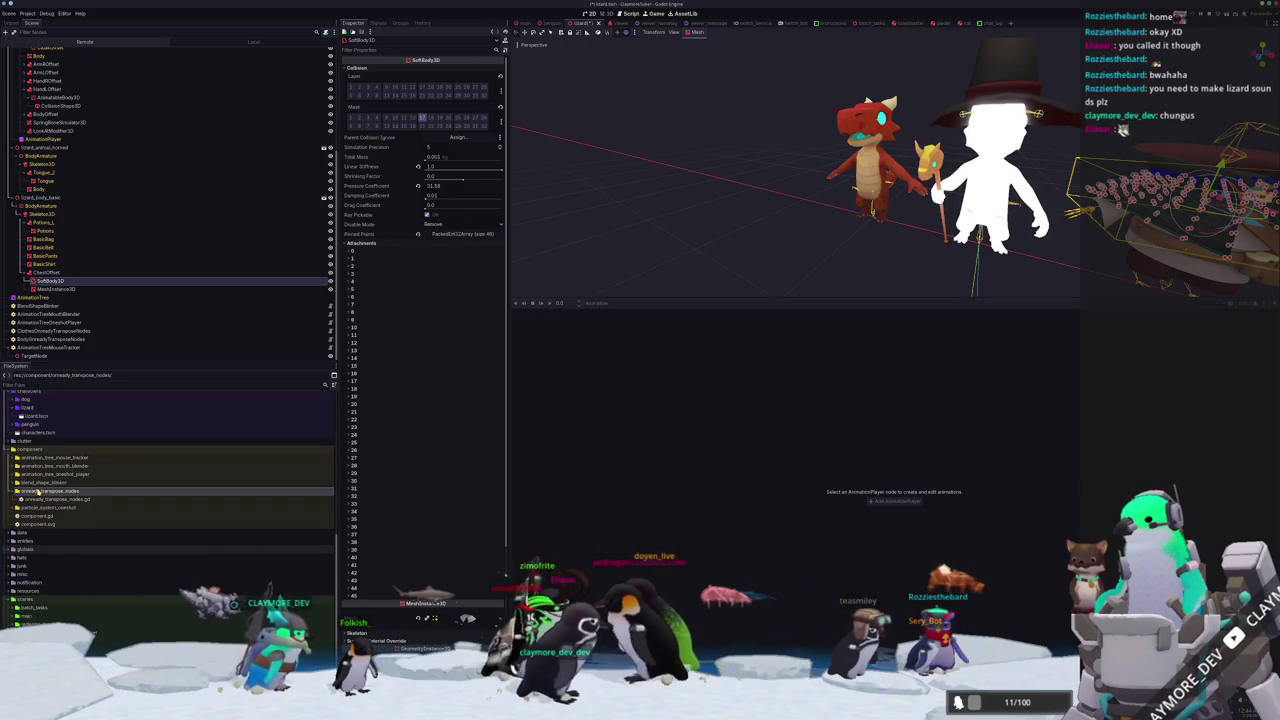
Create a softbody_attachment_spatial_setter folder under component.
right_click(40, 450)
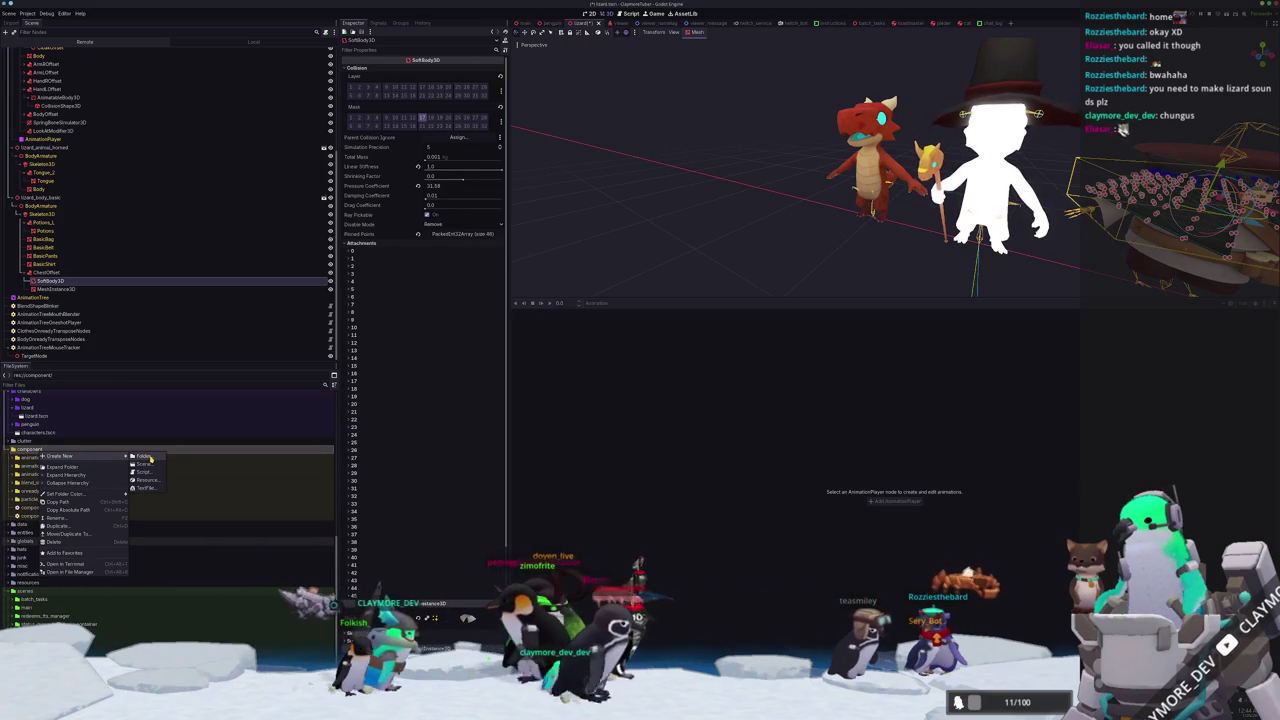
left_click(150, 456)
type("softbody_attachment_se")
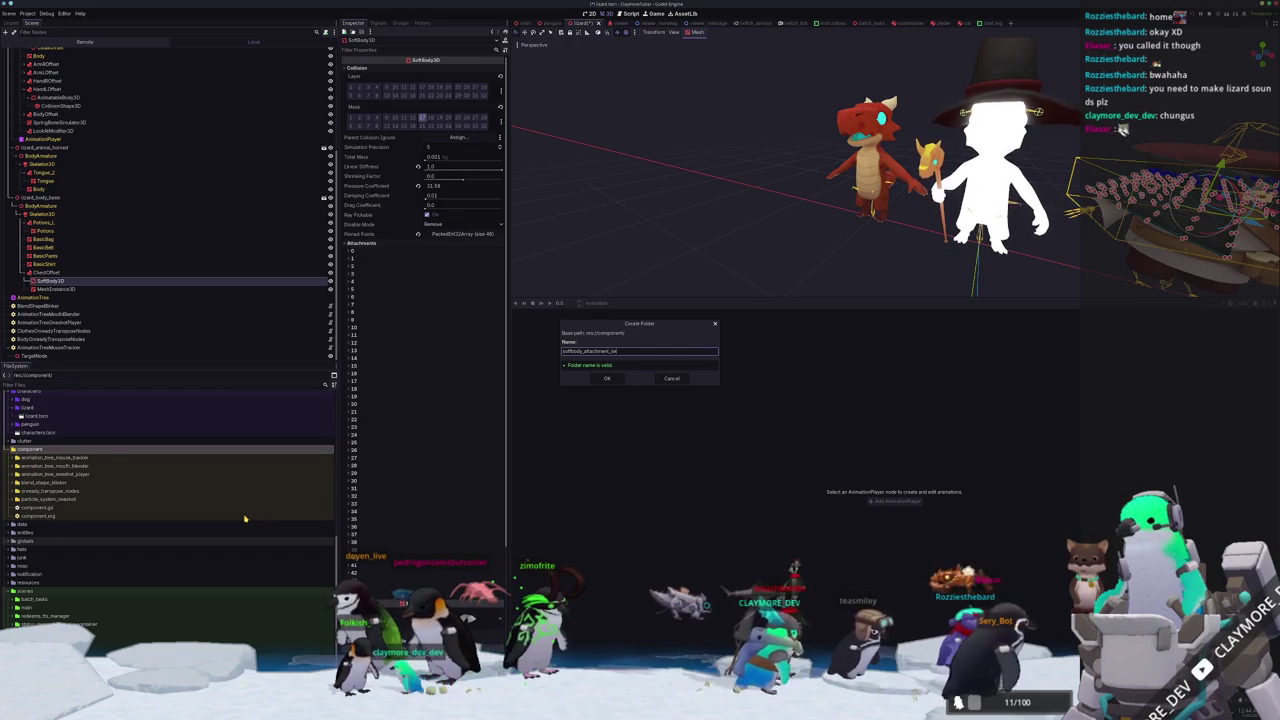
type("tter")
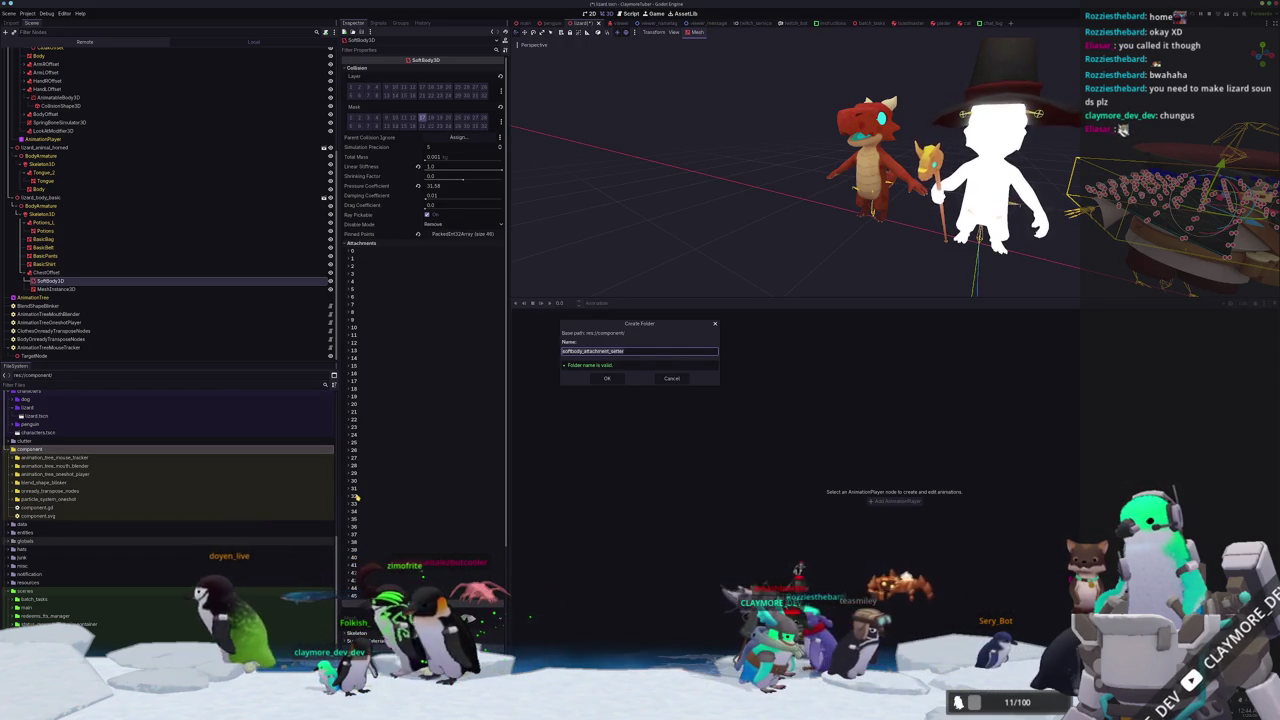
type("tial_s")
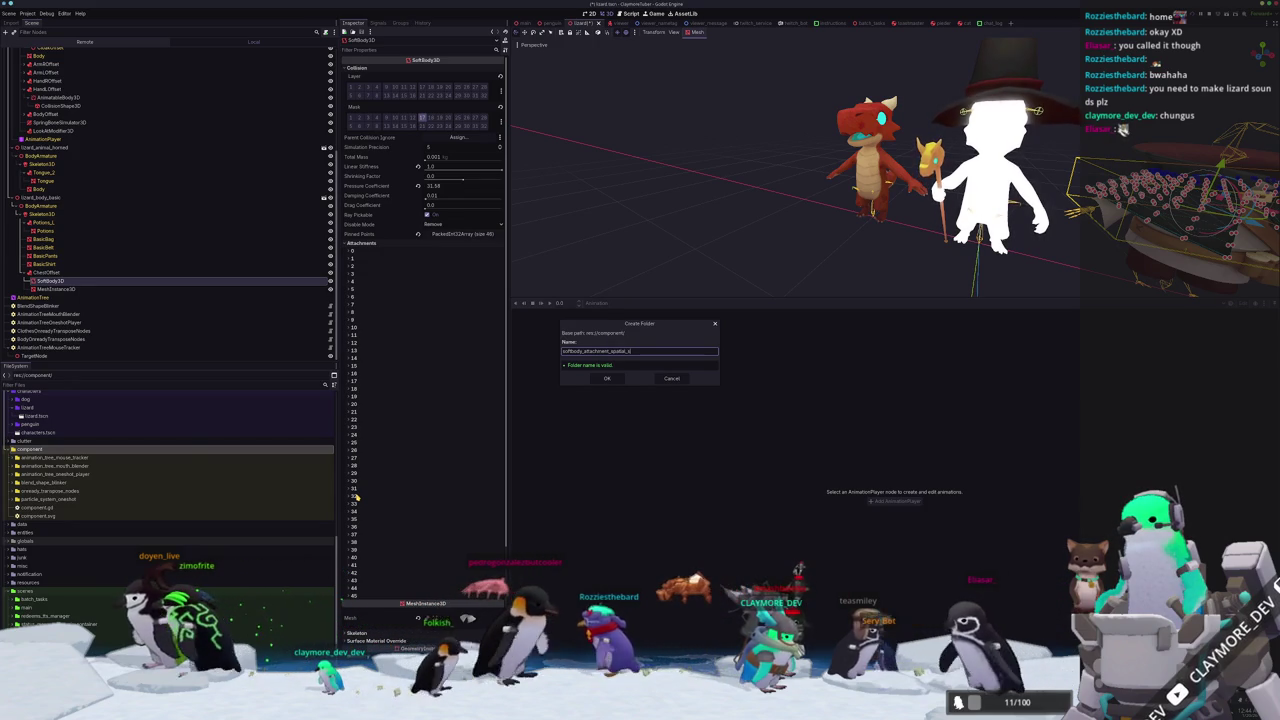
type("ter")
key("Return")
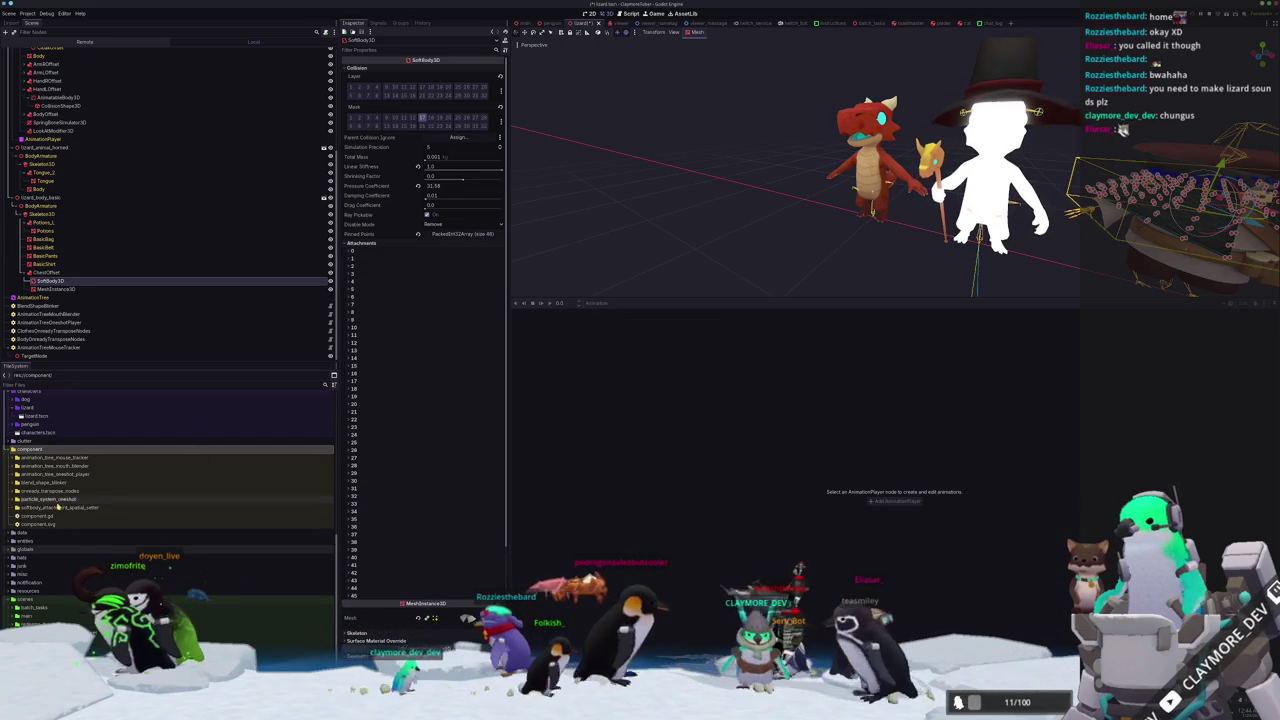
Create a new GDScript extending NodeComponent inside the setter folder.
left_click(58, 507)
right_click(61, 507)
left_click(166, 525)
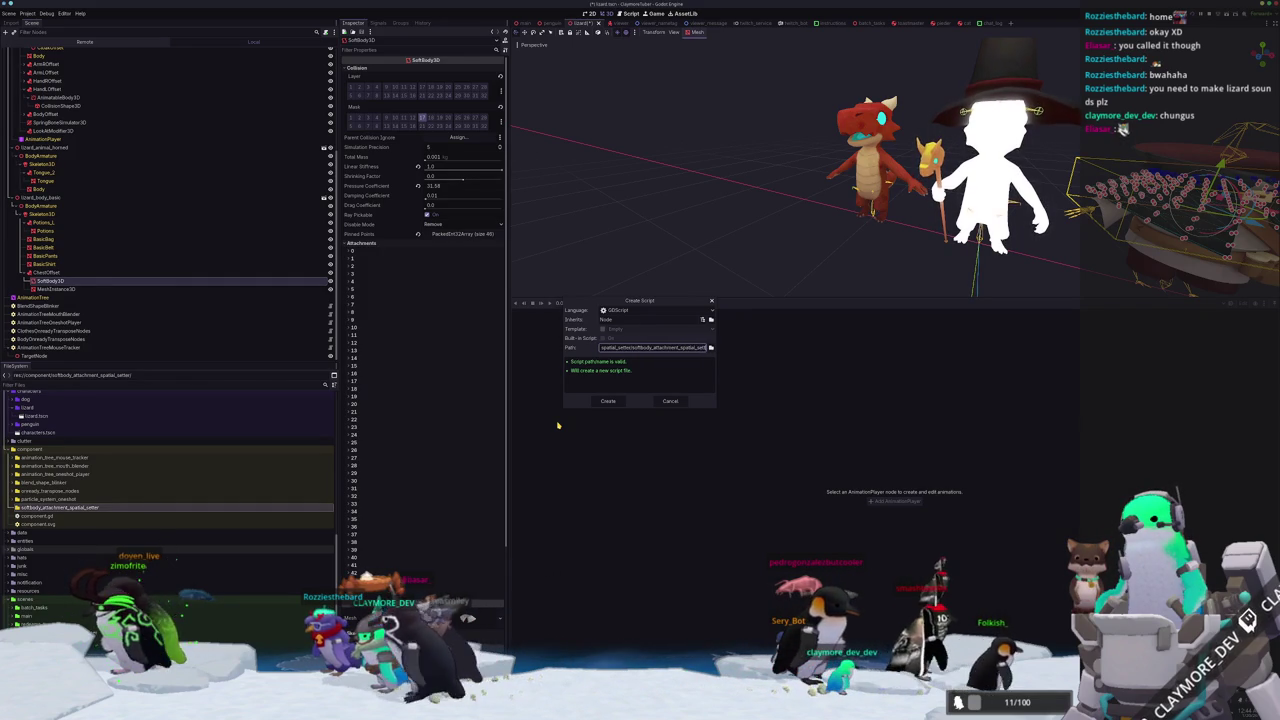
type("_setter")
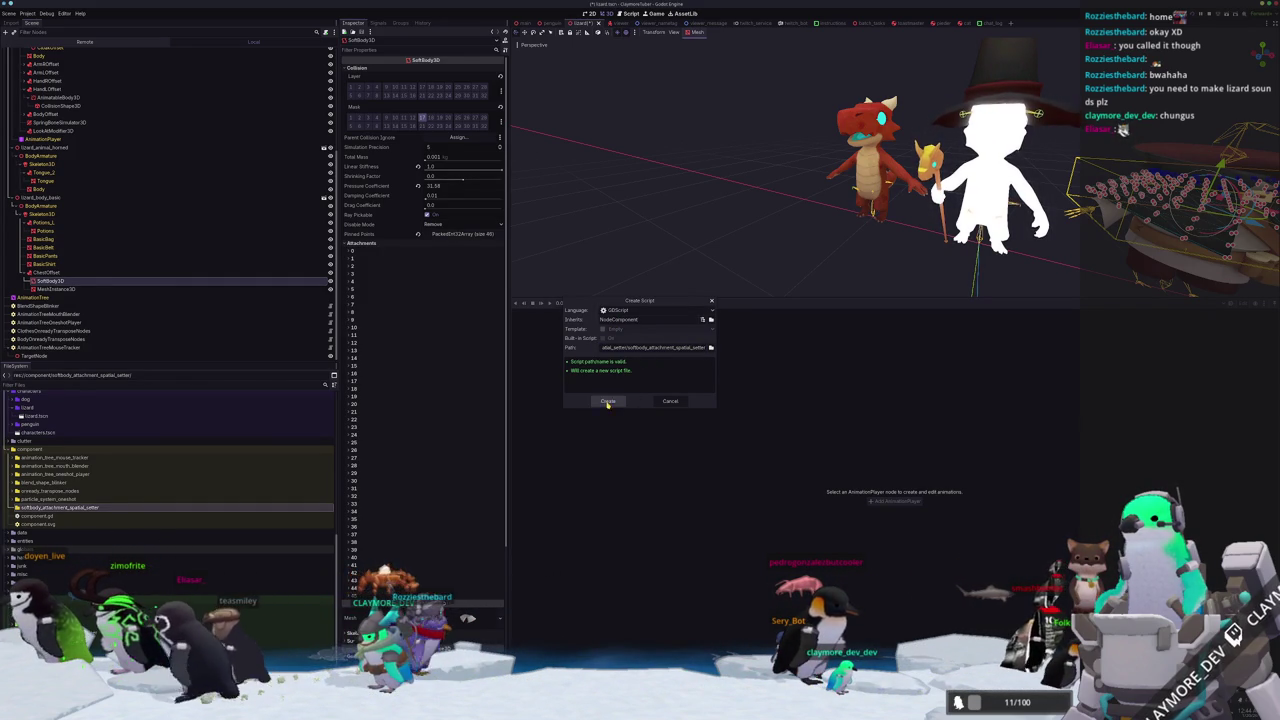
left_click(607, 401)
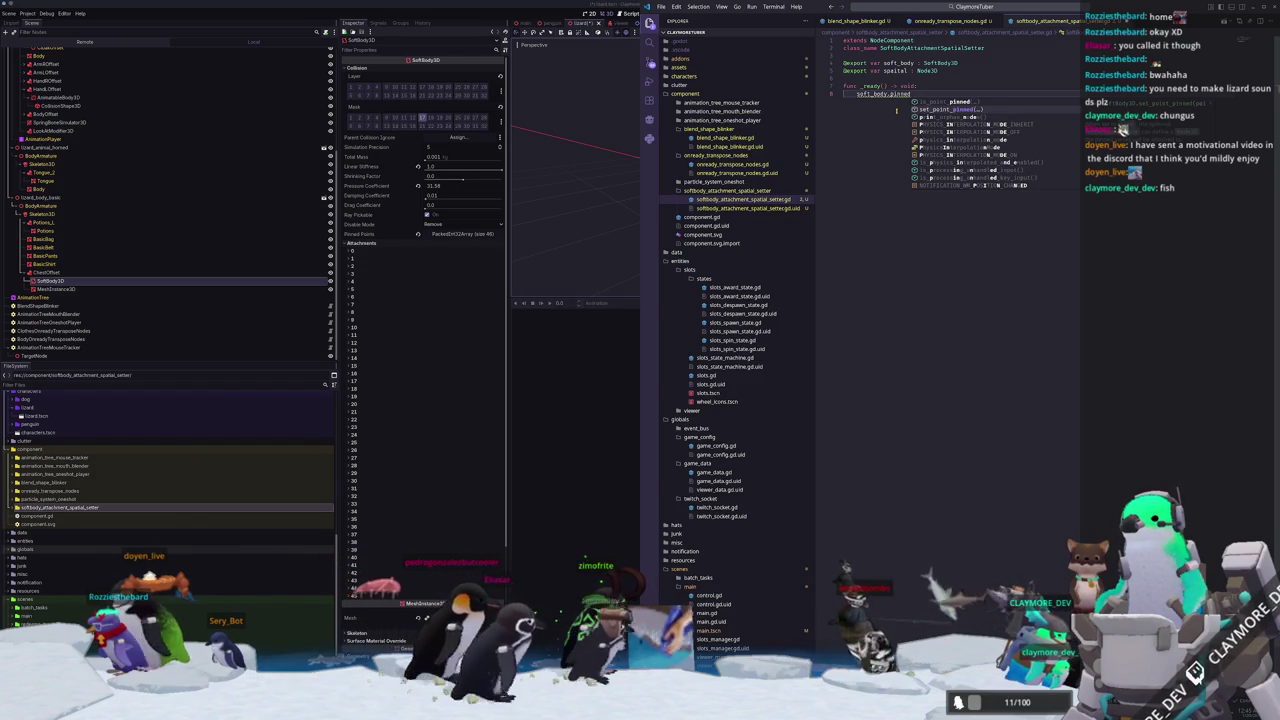
type("soft_body.pinned")
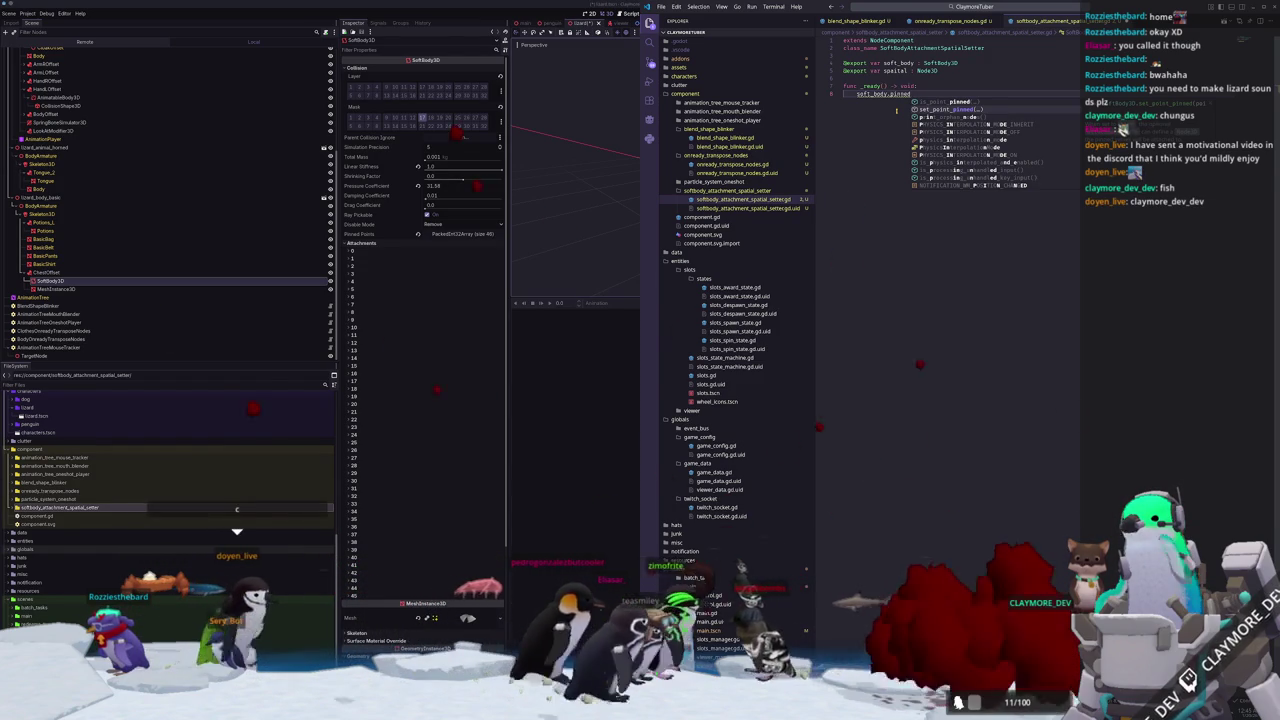
Accept the is_point_pinned suggestion and start a soft_body.mesh line above it.
key("Up")
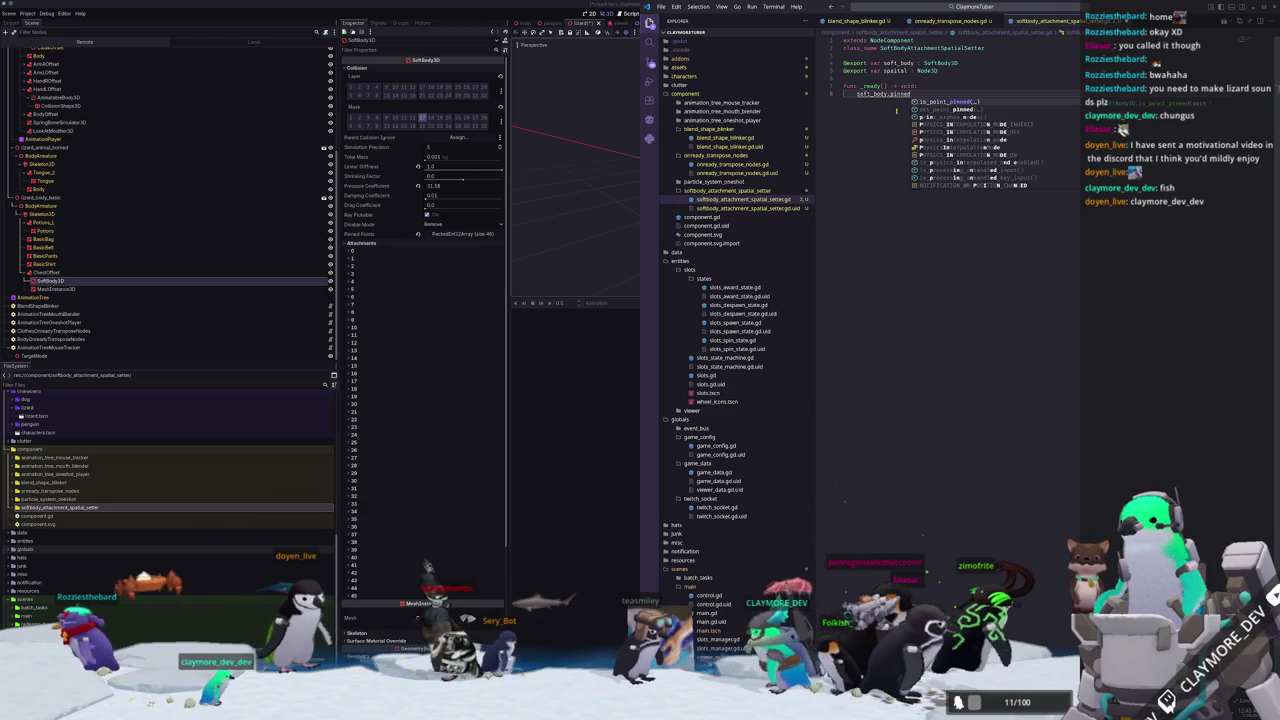
key("Return")
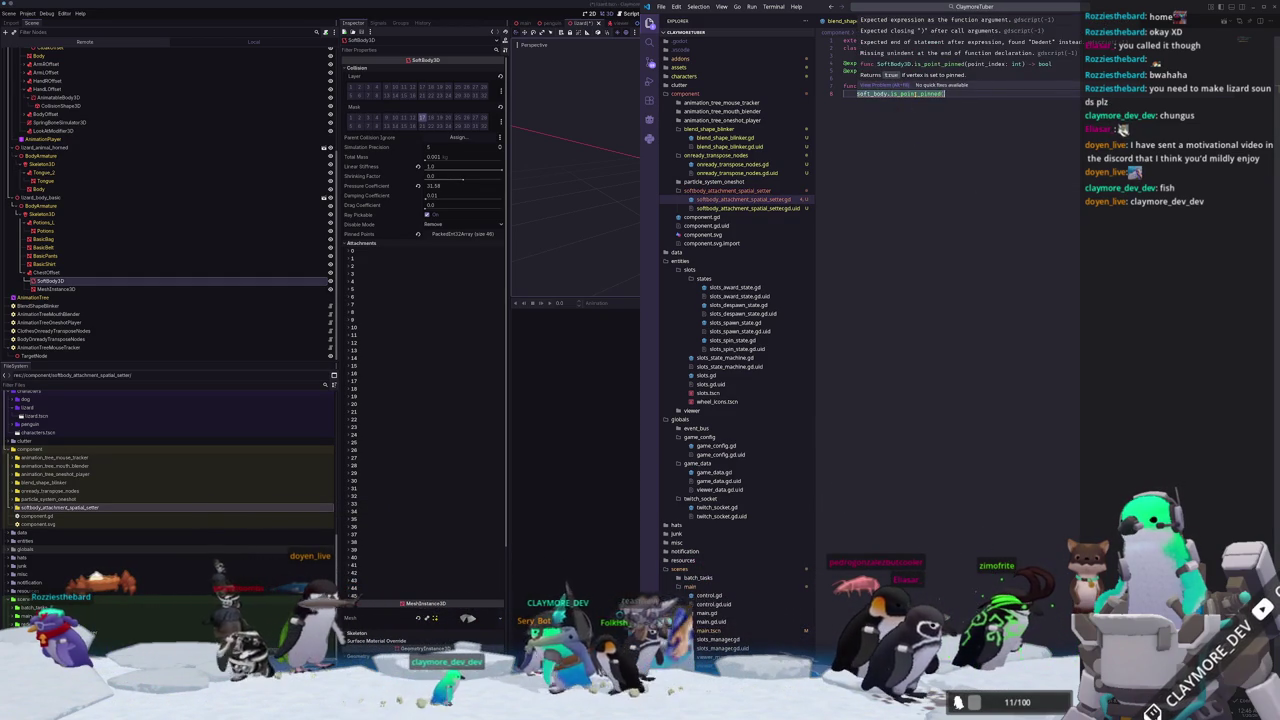
key("ctrl+shift+Return")
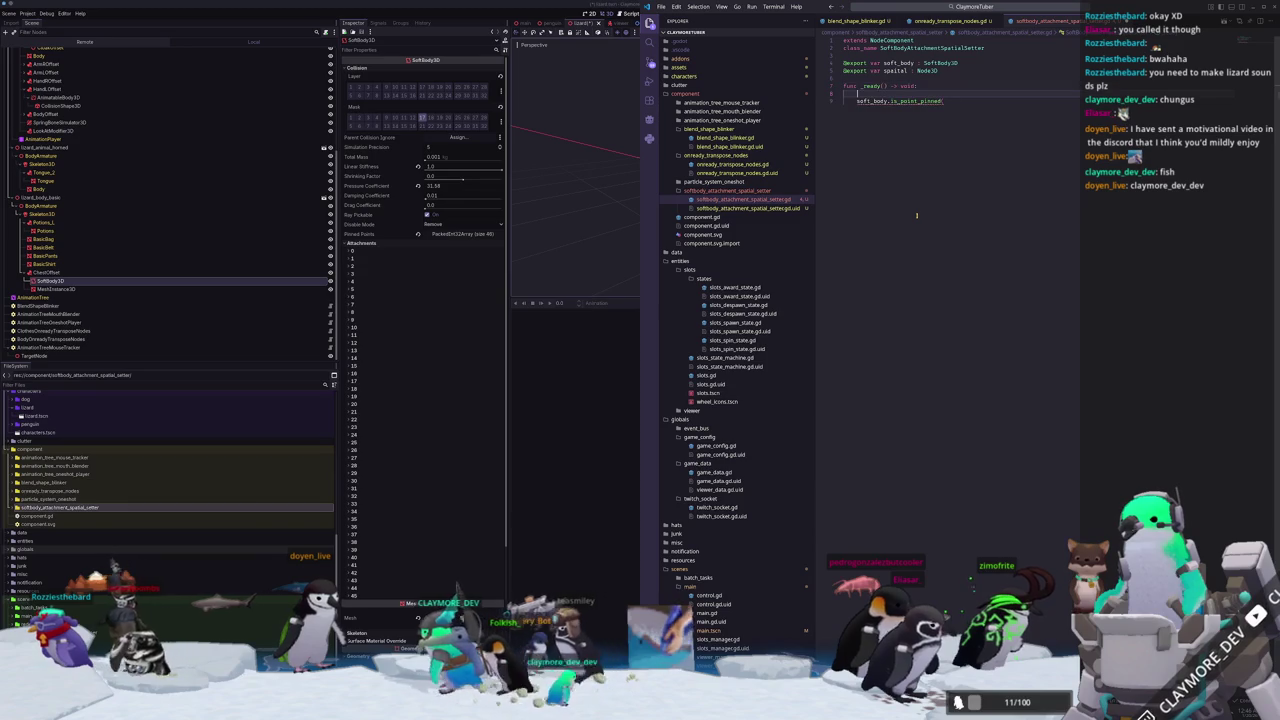
type("p")
key("BackSpace")
type("soft_body.mesh")
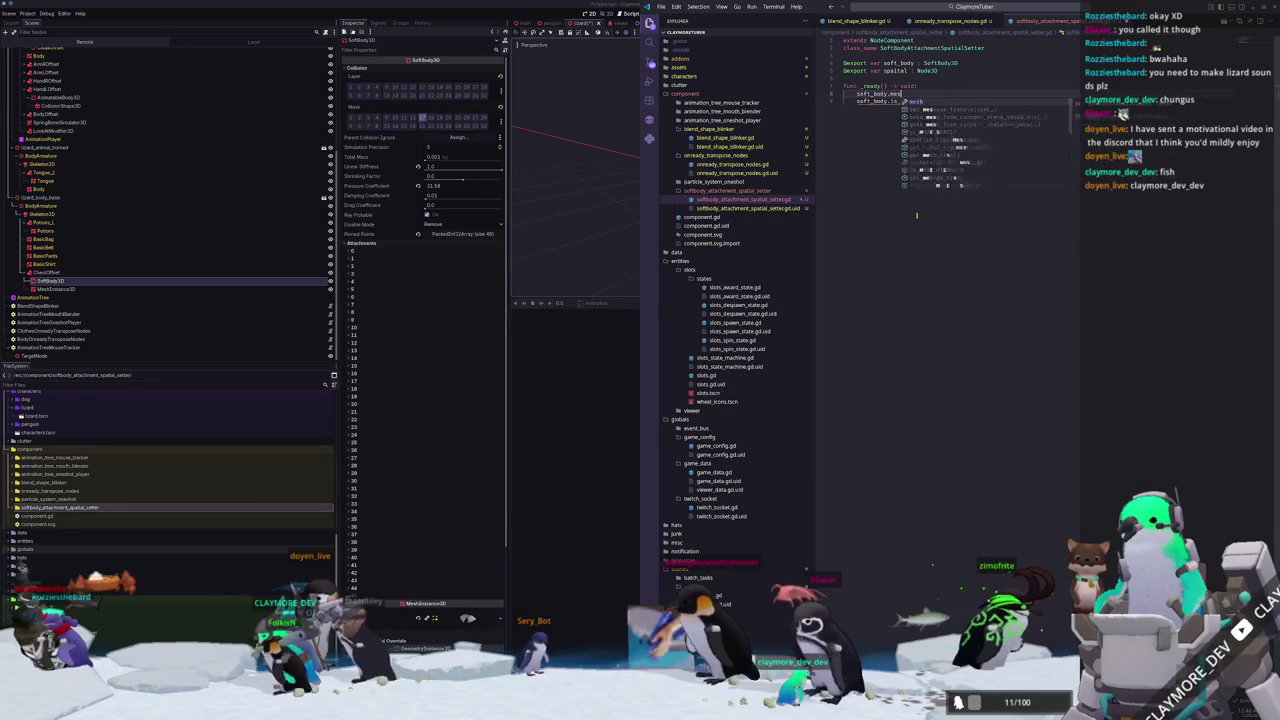
type(".get_ver")
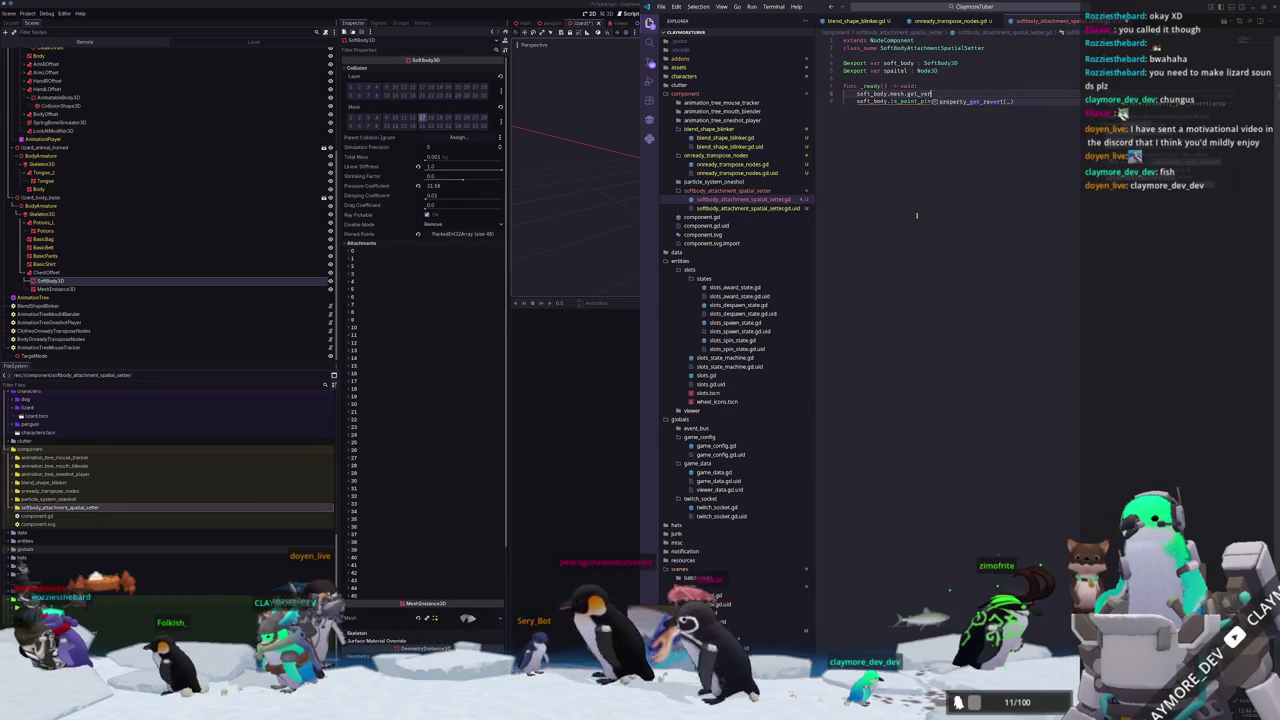
Browse the soft_body.mesh member suggestions for a vertex or point method.
key("BackSpace")
key("BackSpace")
key("BackSpace")
type("poin")
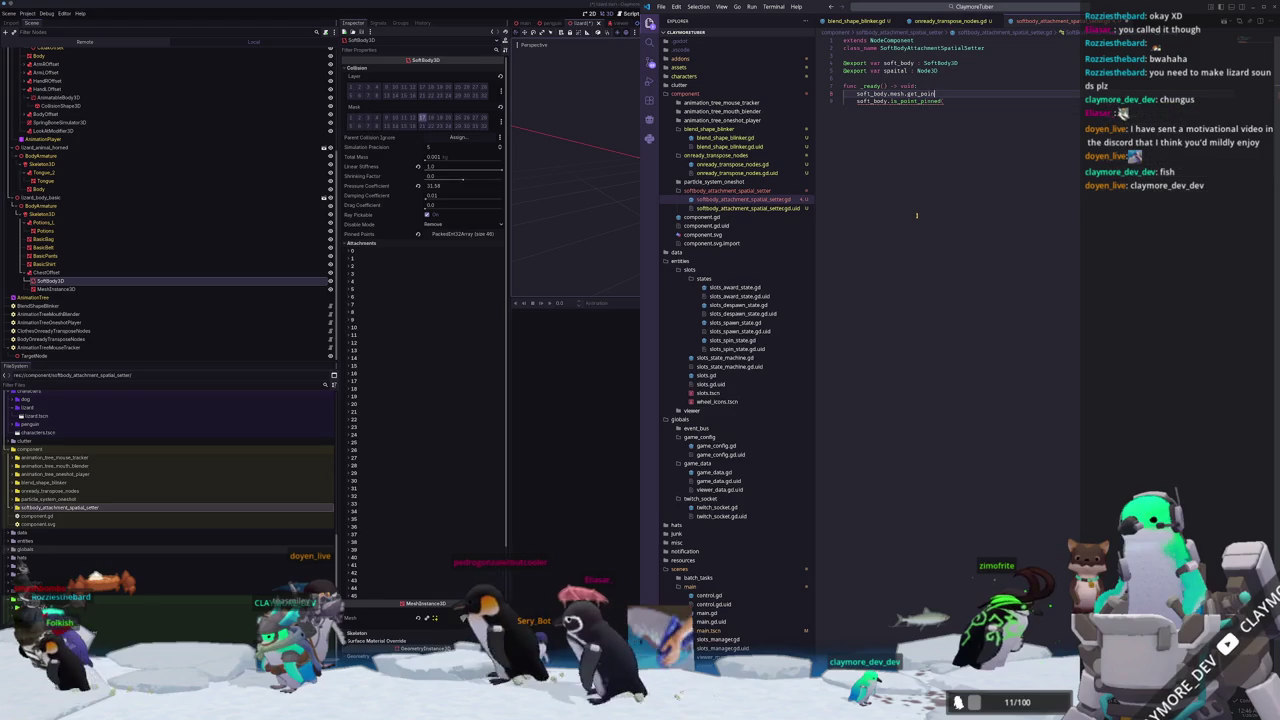
type("oint")
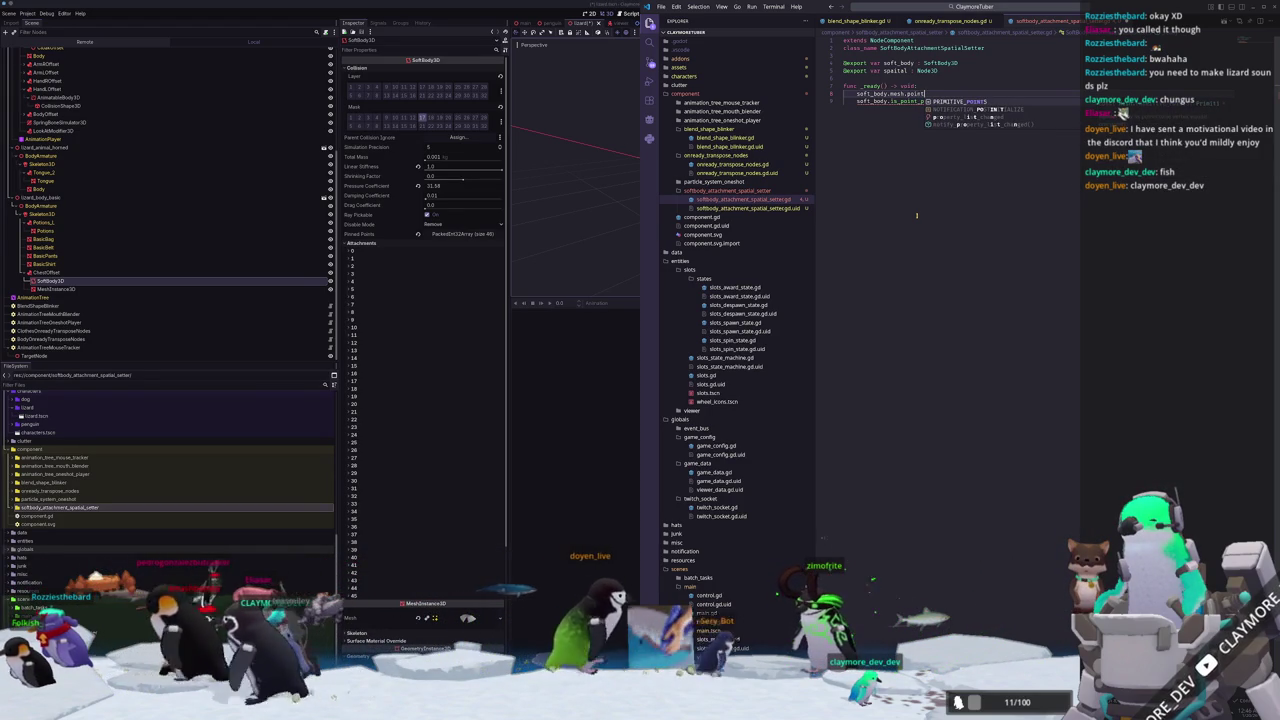
key("BackSpace")
key("BackSpace")
key("BackSpace")
key("BackSpace")
key("BackSpace")
type("vert")
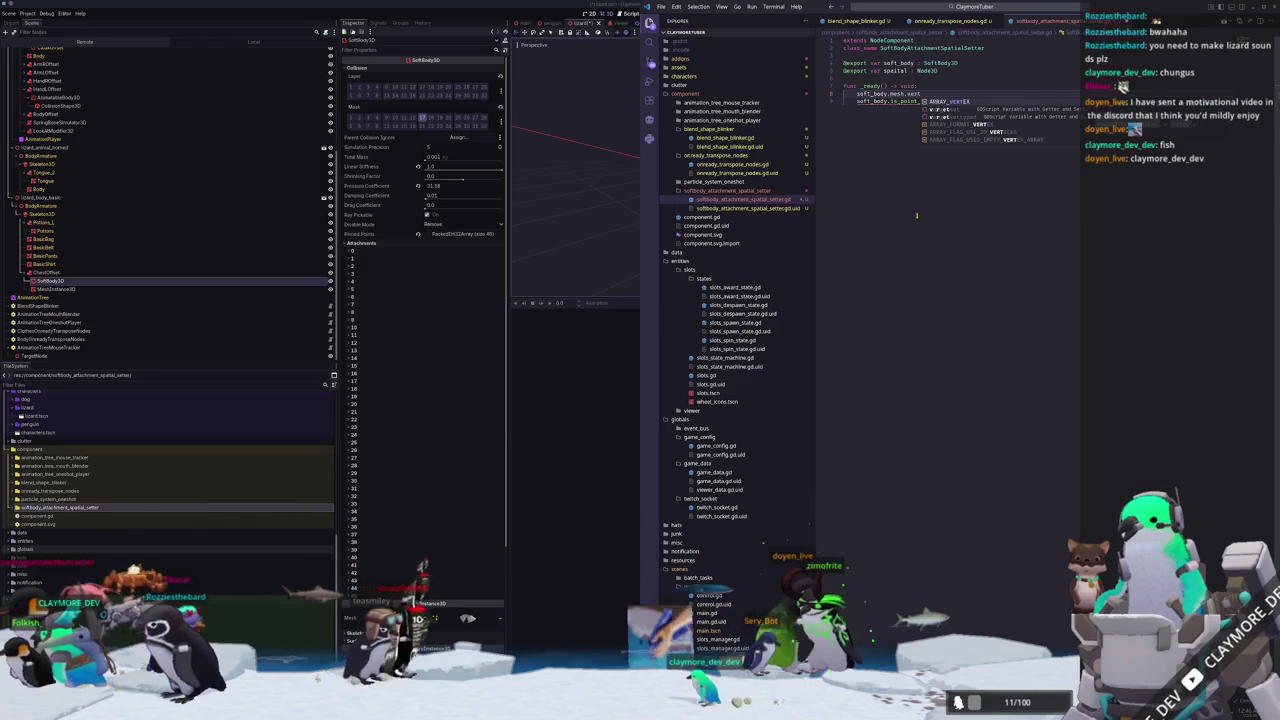
key("Escape")
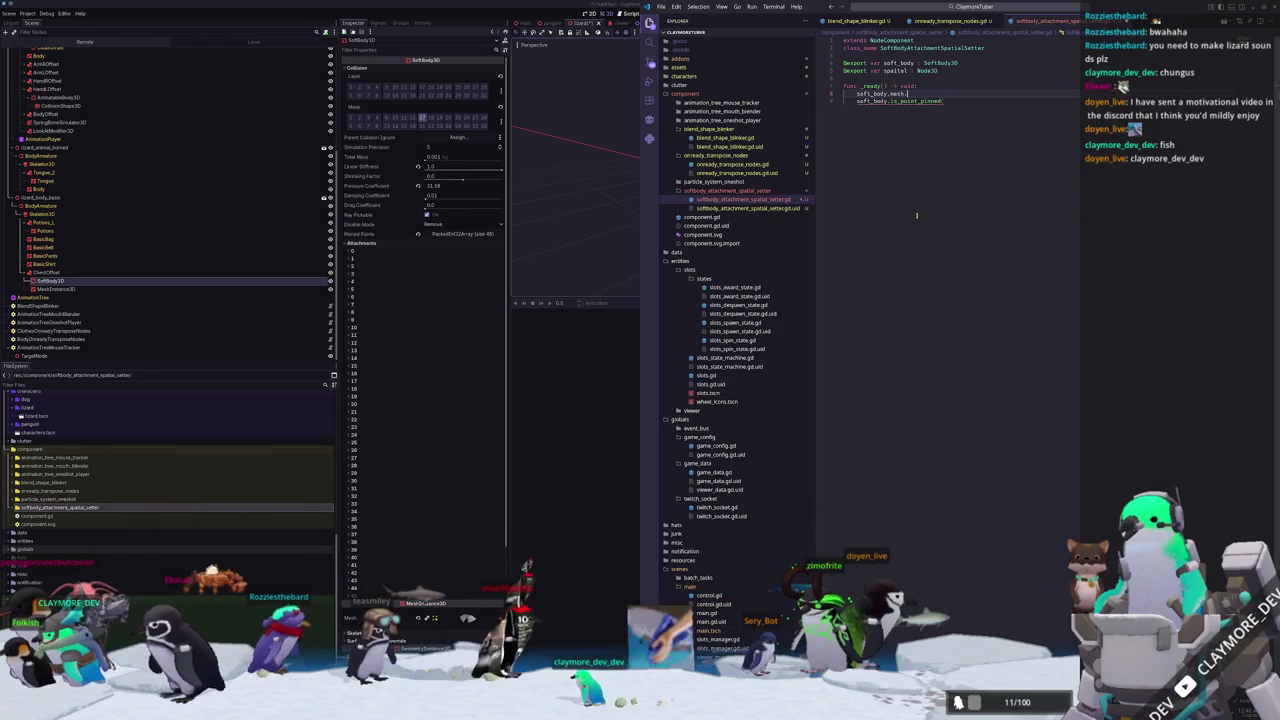
key("ctrl+space")
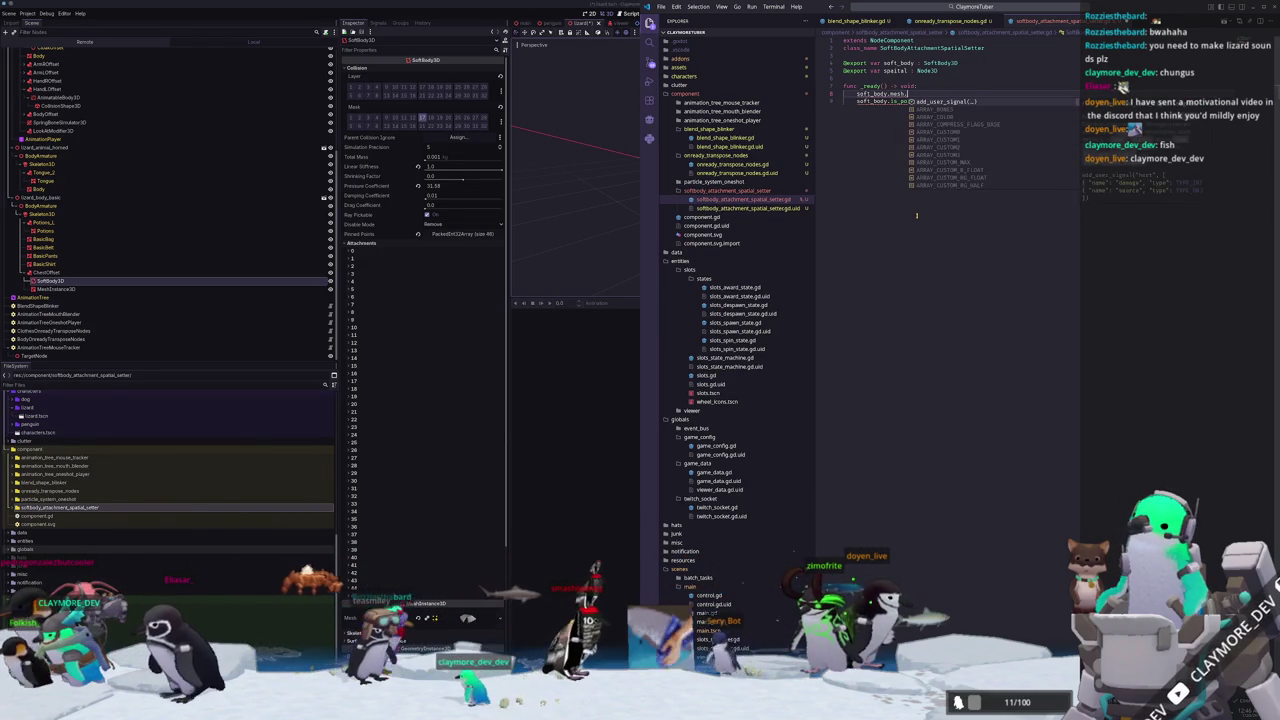
key("Down")
key("Down")
key("Down")
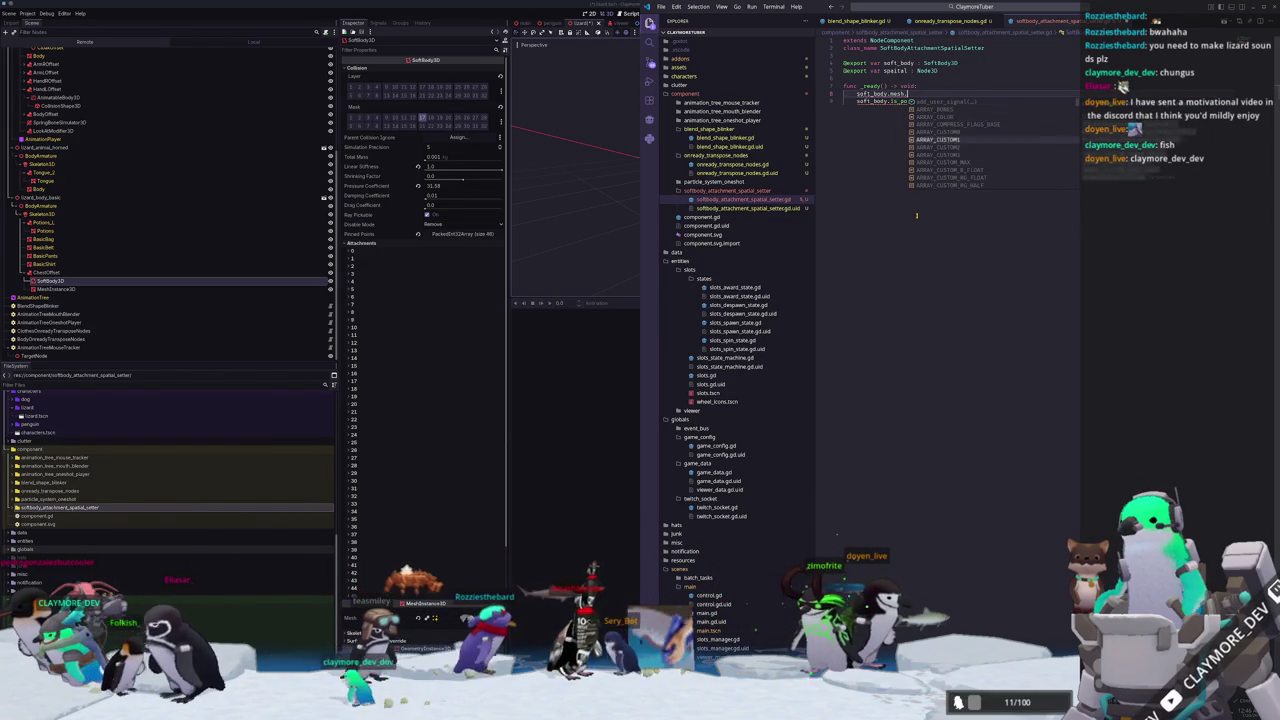
key("Down")
key("Down")
key("Down")
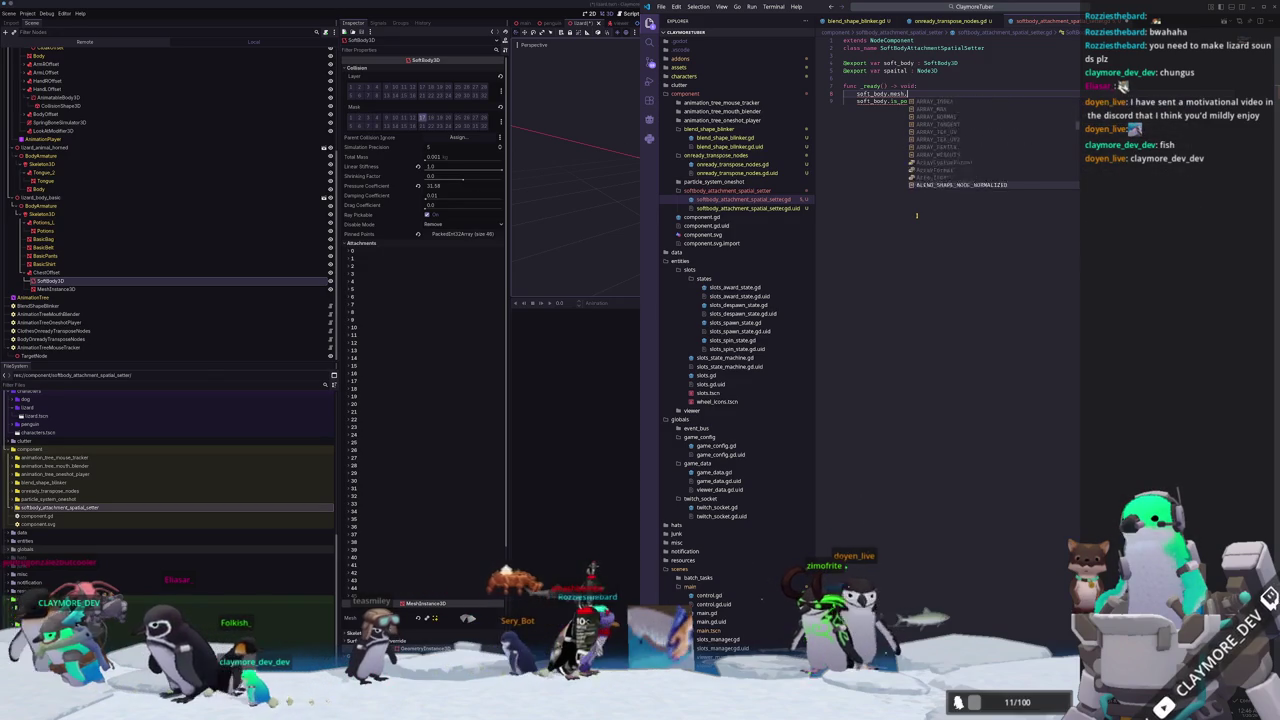
key("Up")
key("Up")
key("Up")
key("Down")
key("Down")
key("Down")
key("Down")
key("Down")
key("Down")
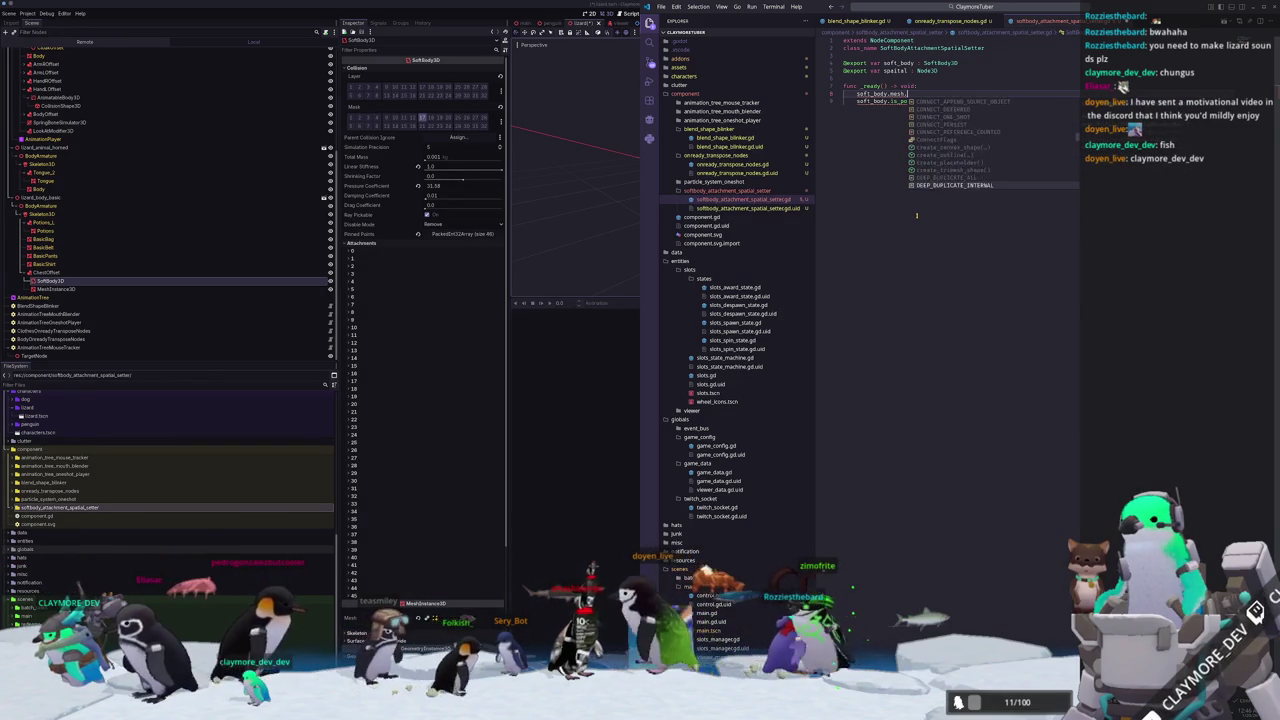
Check the first attachment's Point Index in Godot, then complete the is_point_pinned call on line 9.
left_click(368, 252)
left_click(370, 259)
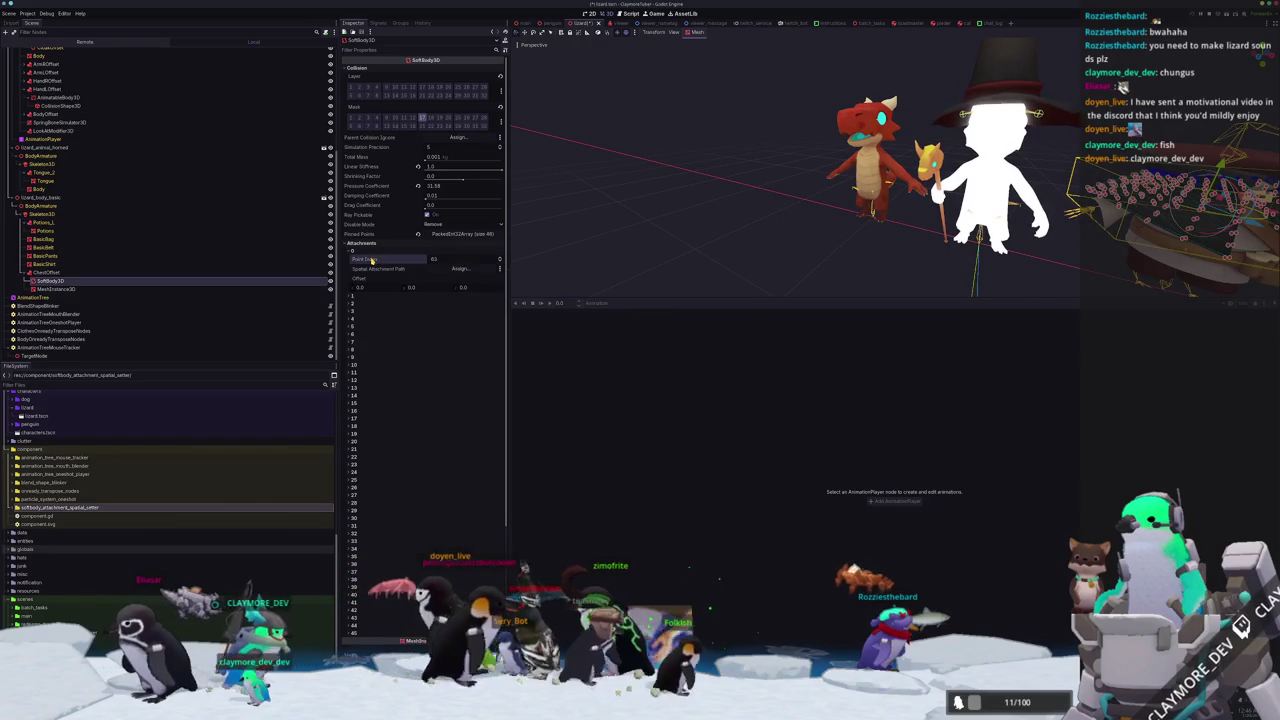
key("alt+Tab")
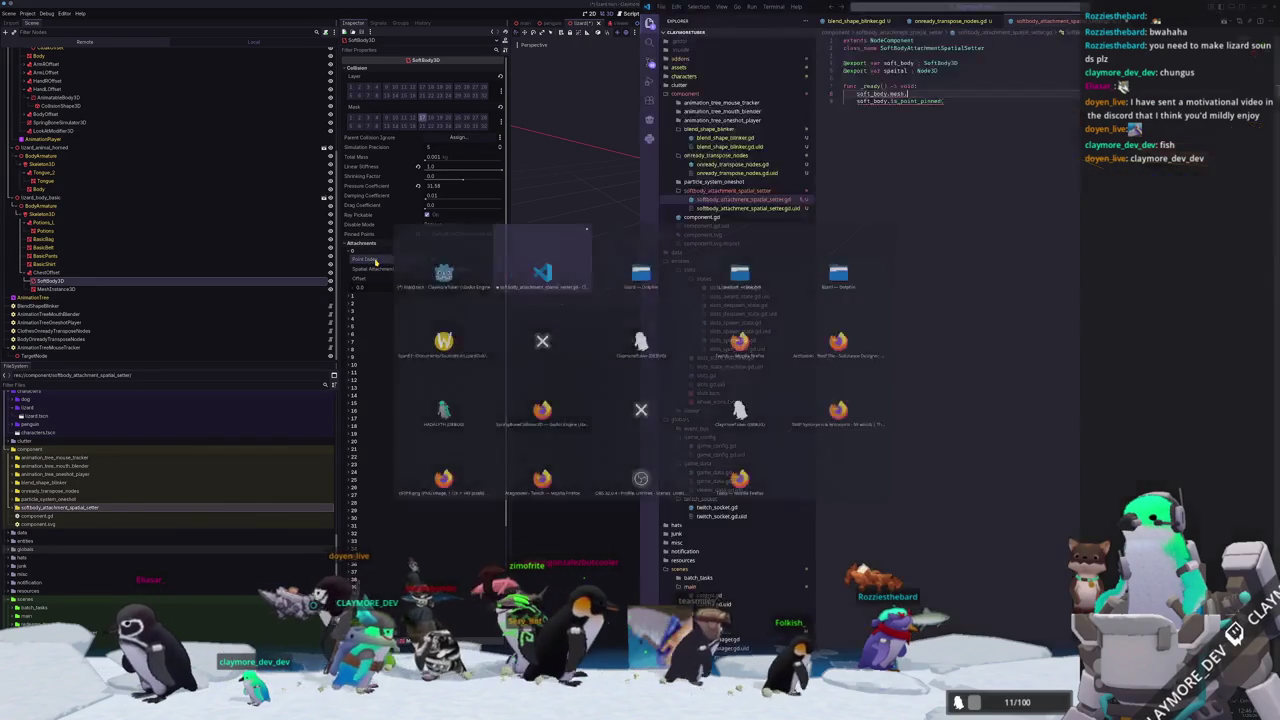
type("point")
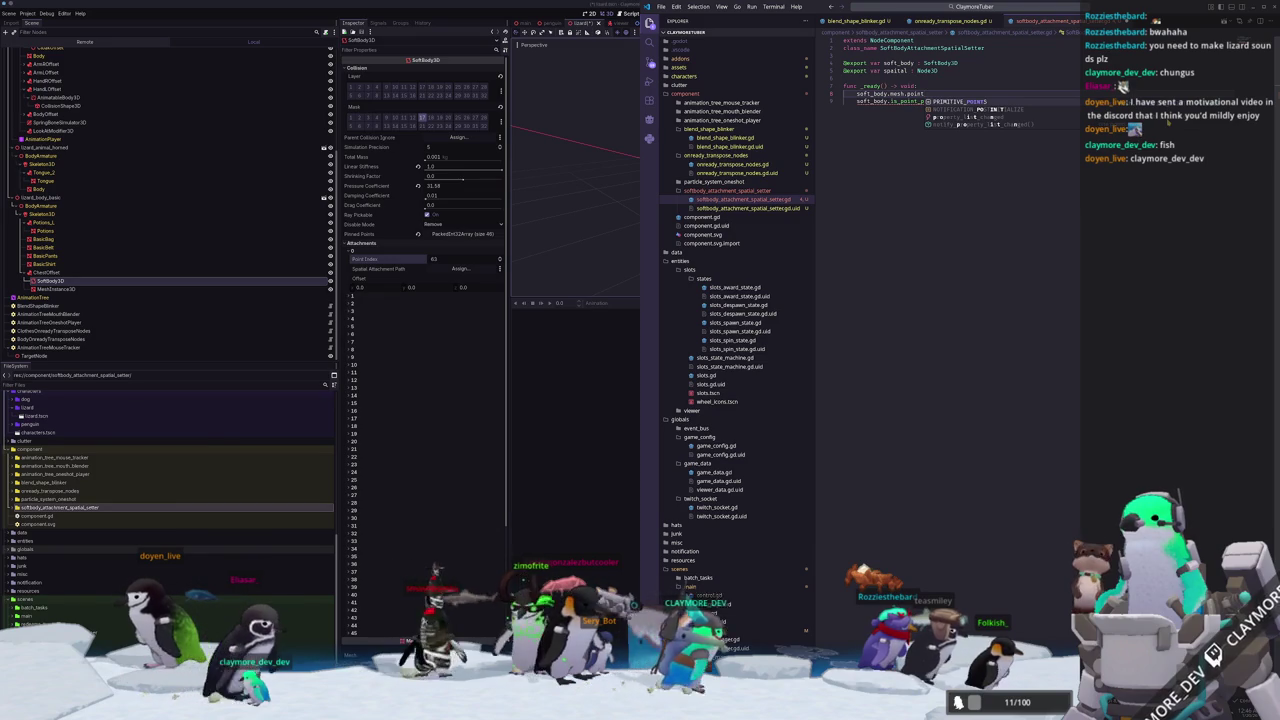
key("Return")
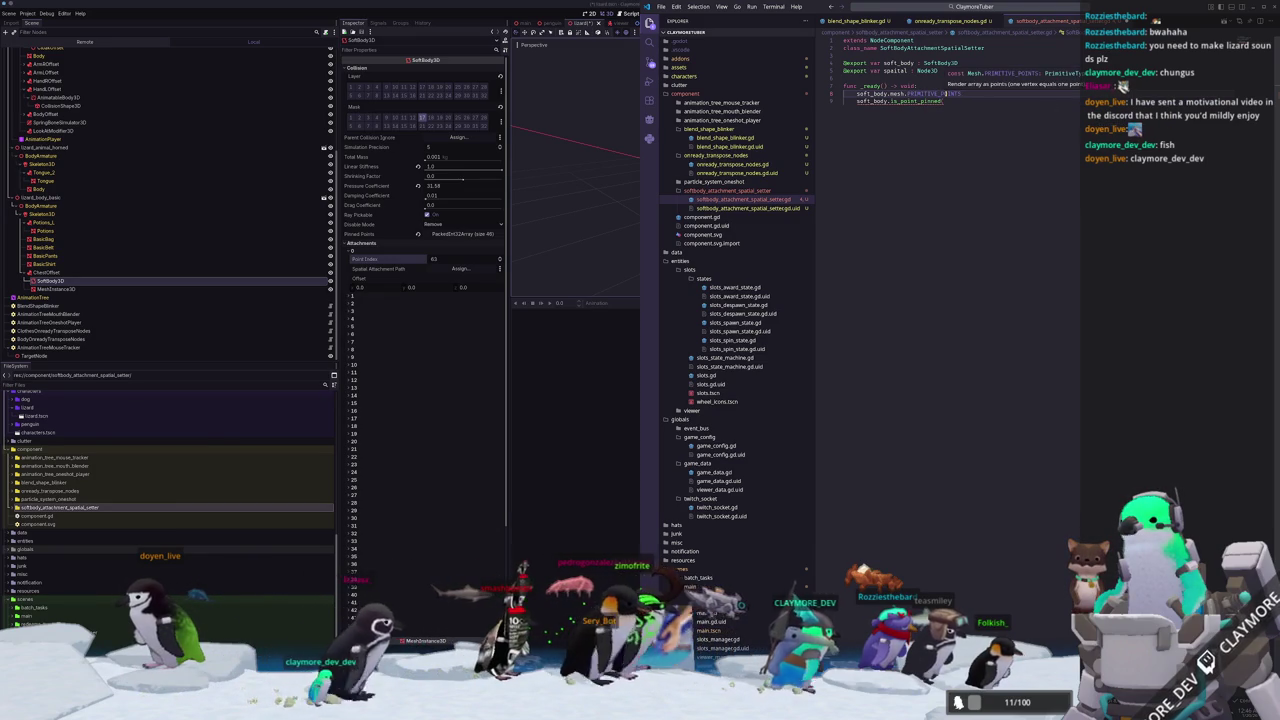
key("ctrl+shift+Left")
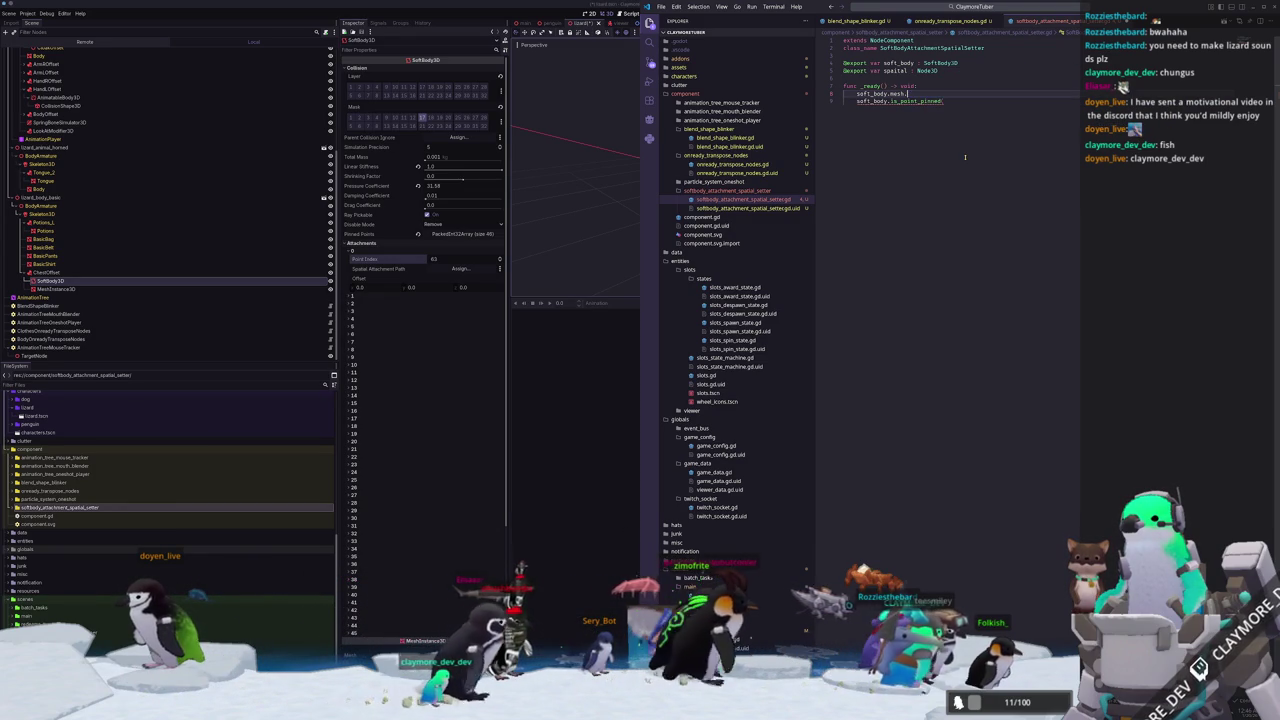
type(".")
key("Return")
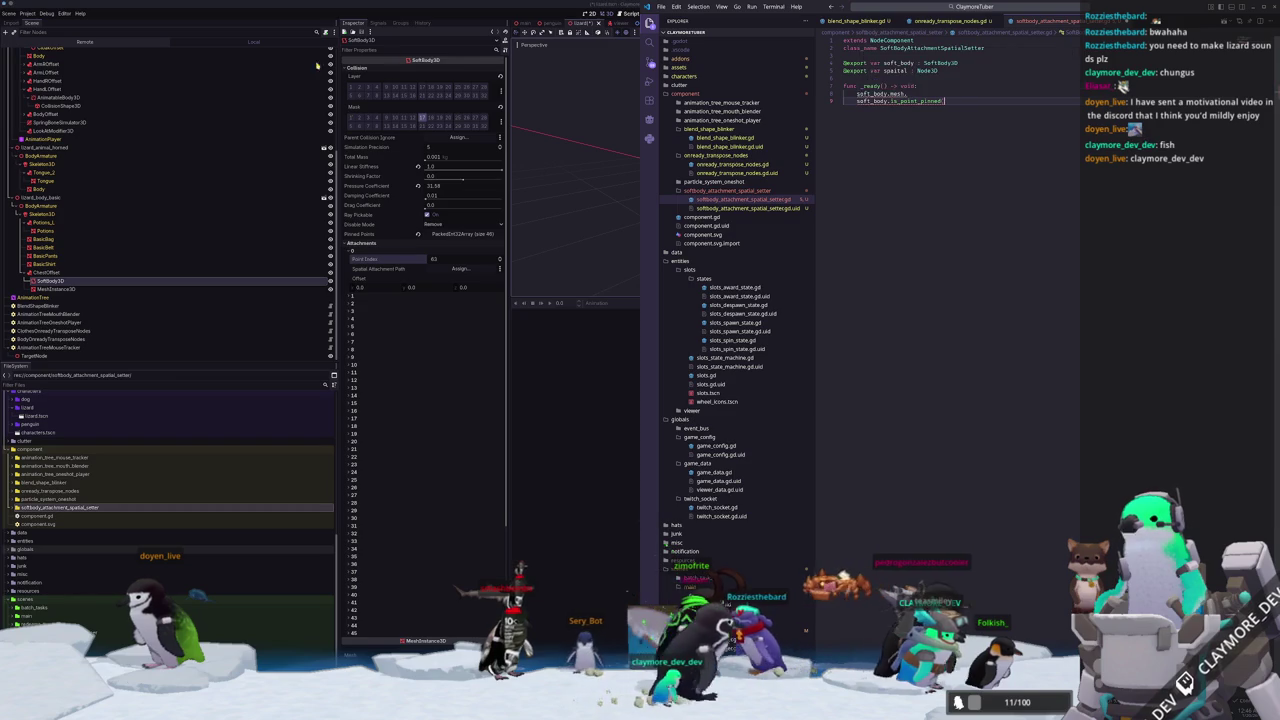
left_click(388, 152)
Collapse Attachments element 0 and expand Skeleton, Surface Material Override and the Mesh resource preview.
left_click(390, 253)
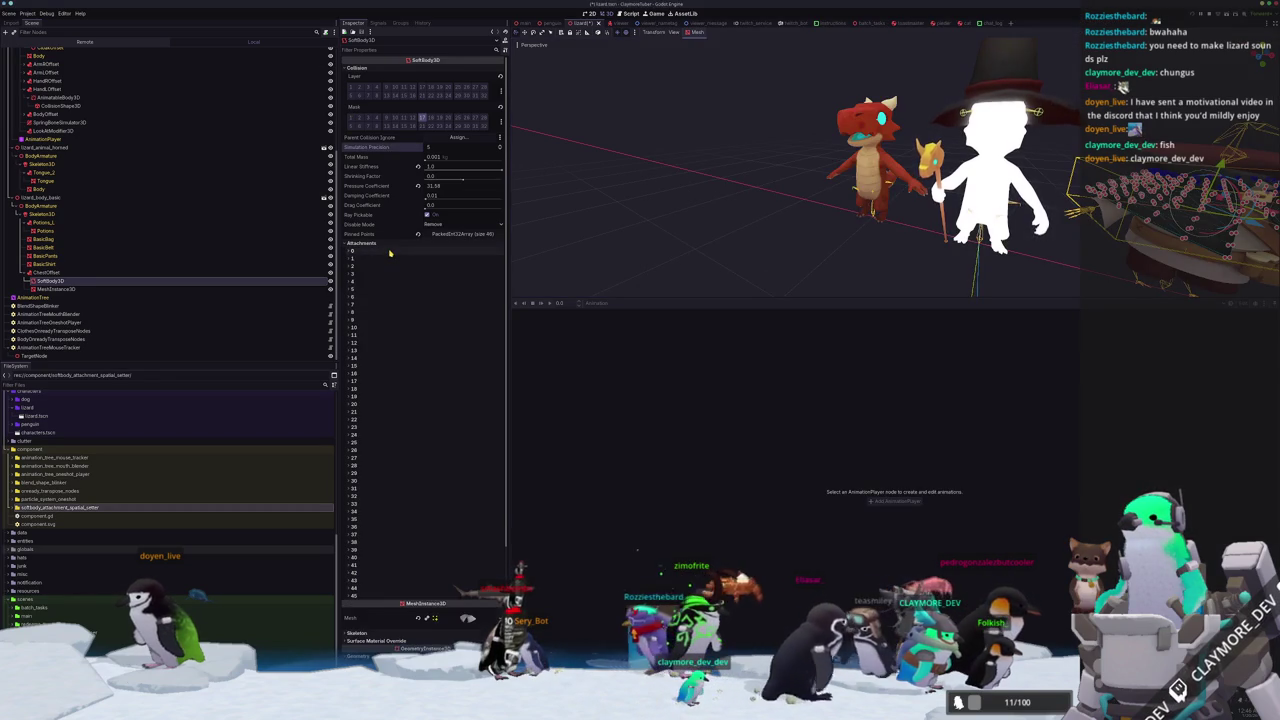
scroll(400, 300, "down", 5)
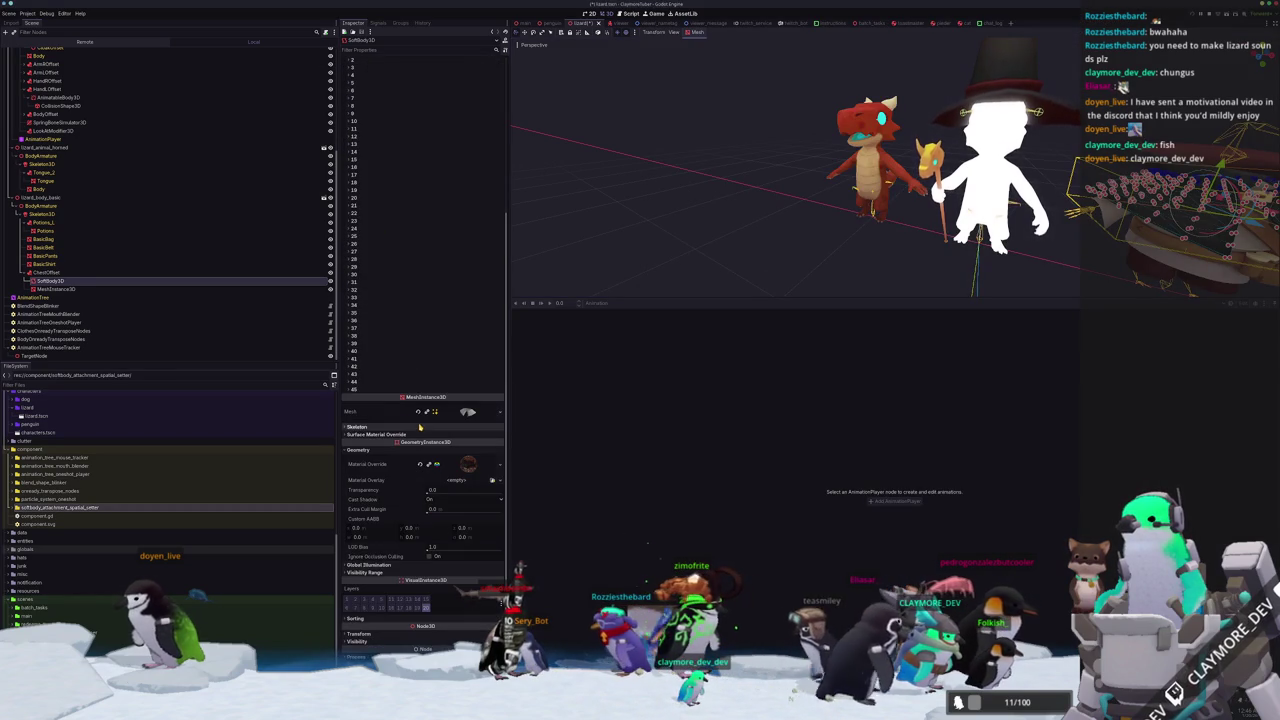
left_click(360, 435)
left_click(360, 427)
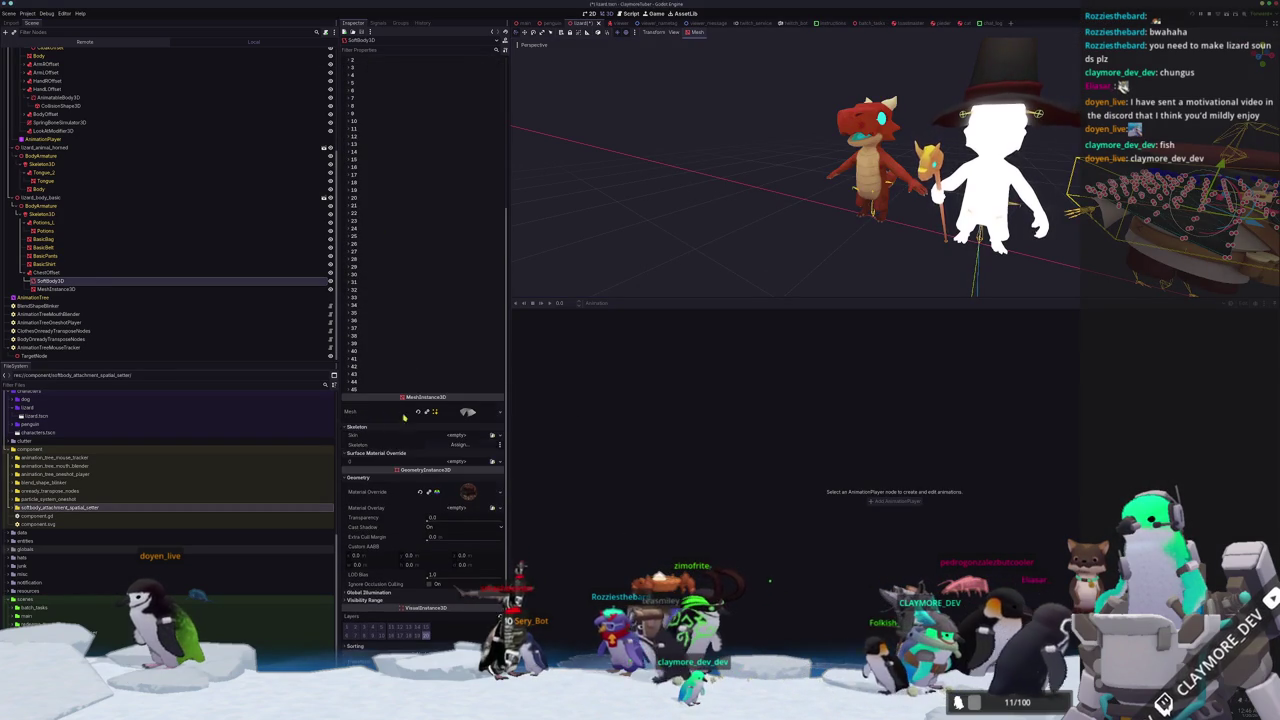
left_click(467, 411)
scroll(377, 434, "down", 4)
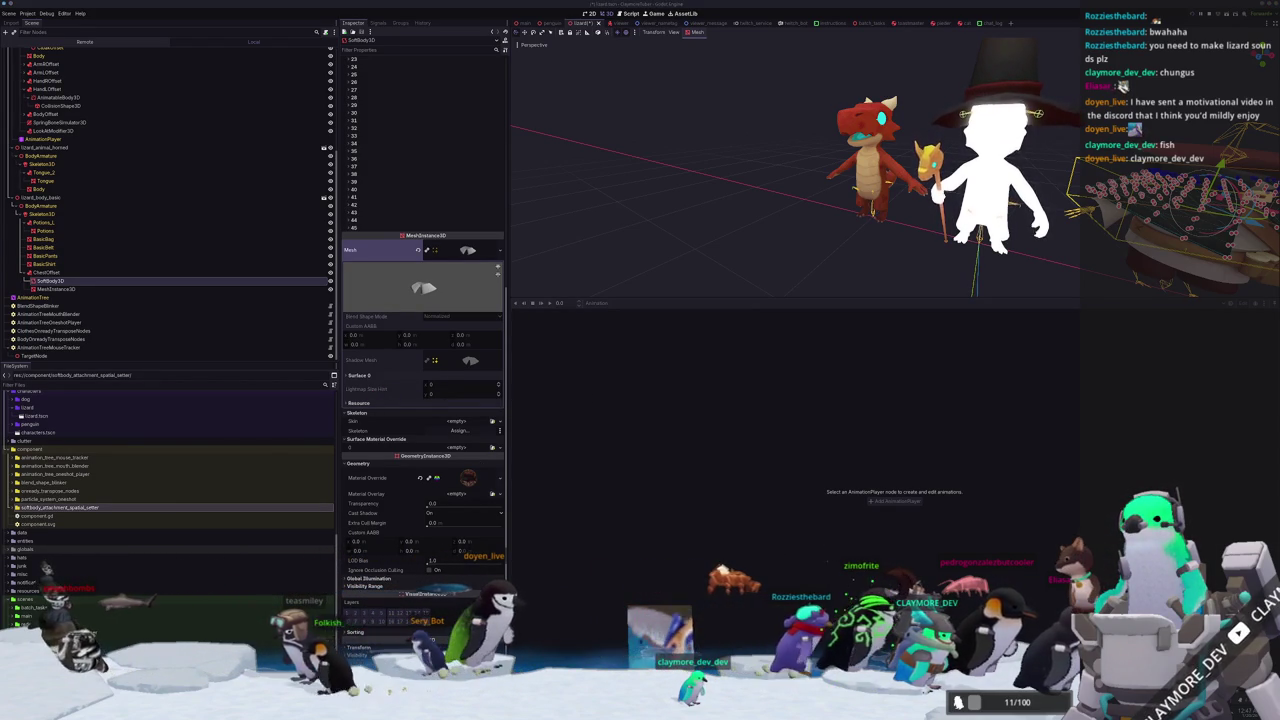
key("alt+Tab")
Search the docs for 'mesh' and open the Mesh class reference in an enlarged window.
type("me")
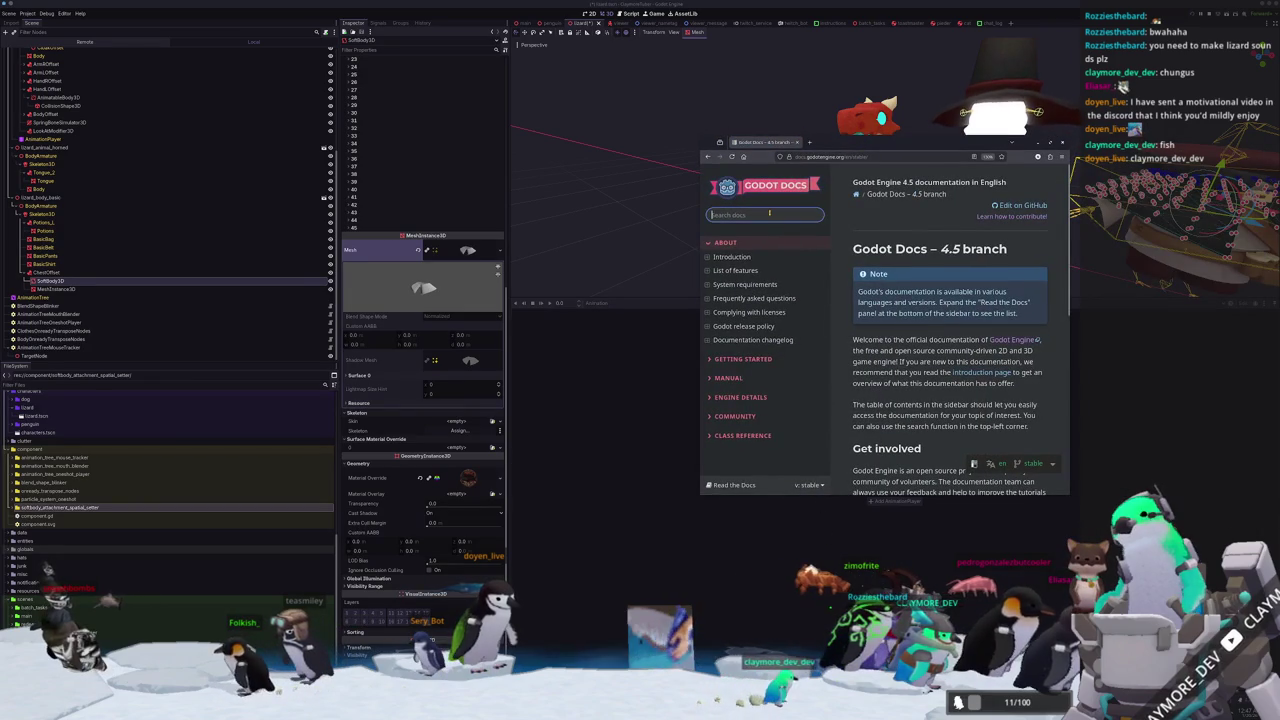
type("sh")
key("Return")
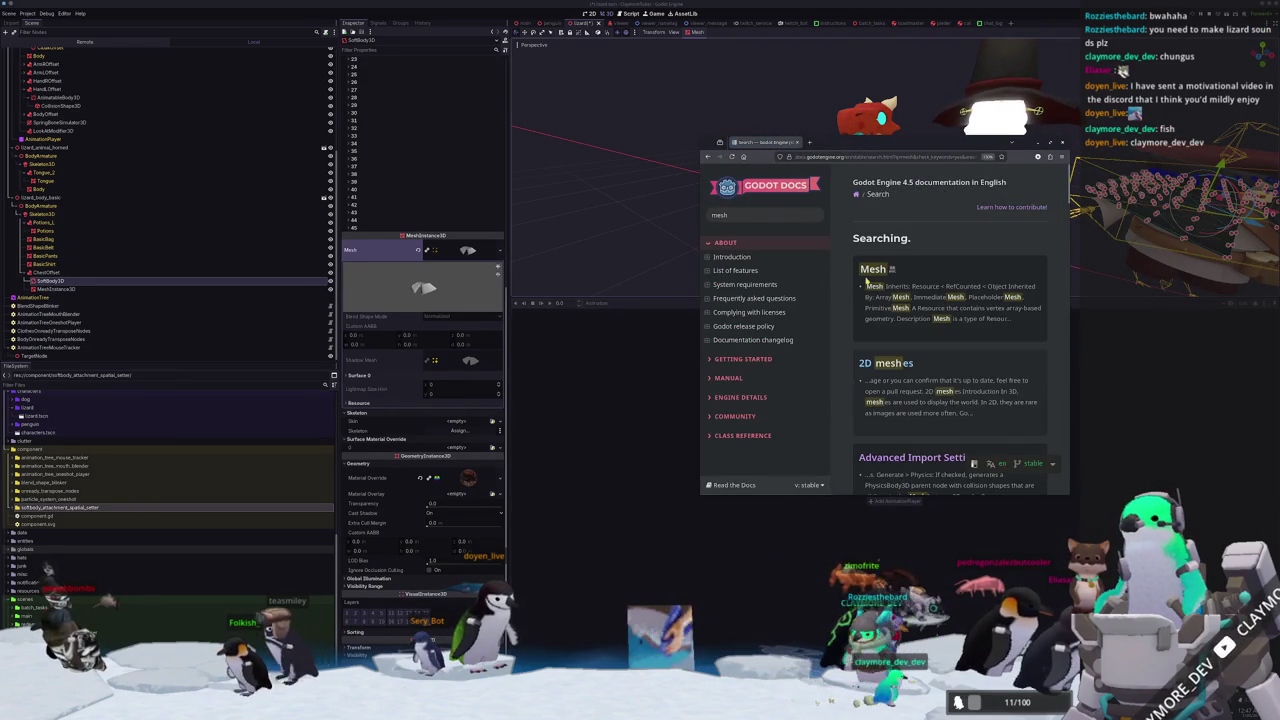
left_click(870, 270)
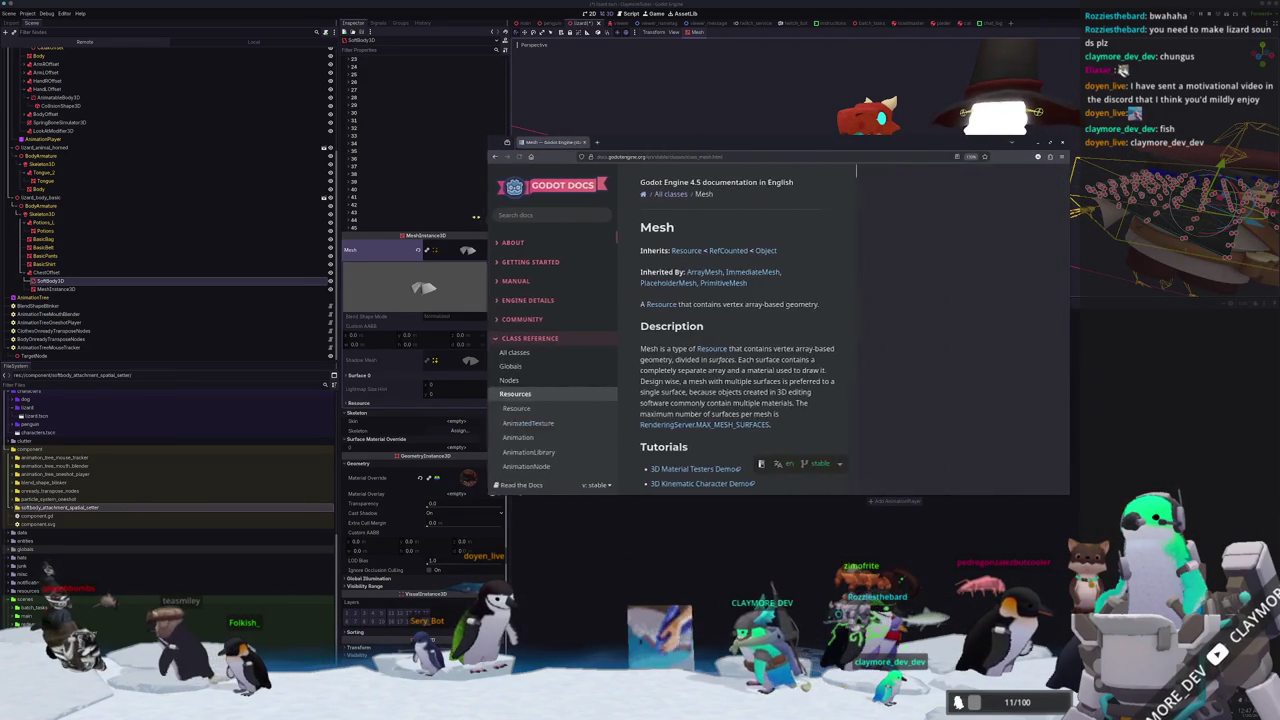
scroll(693, 271, "down", 10)
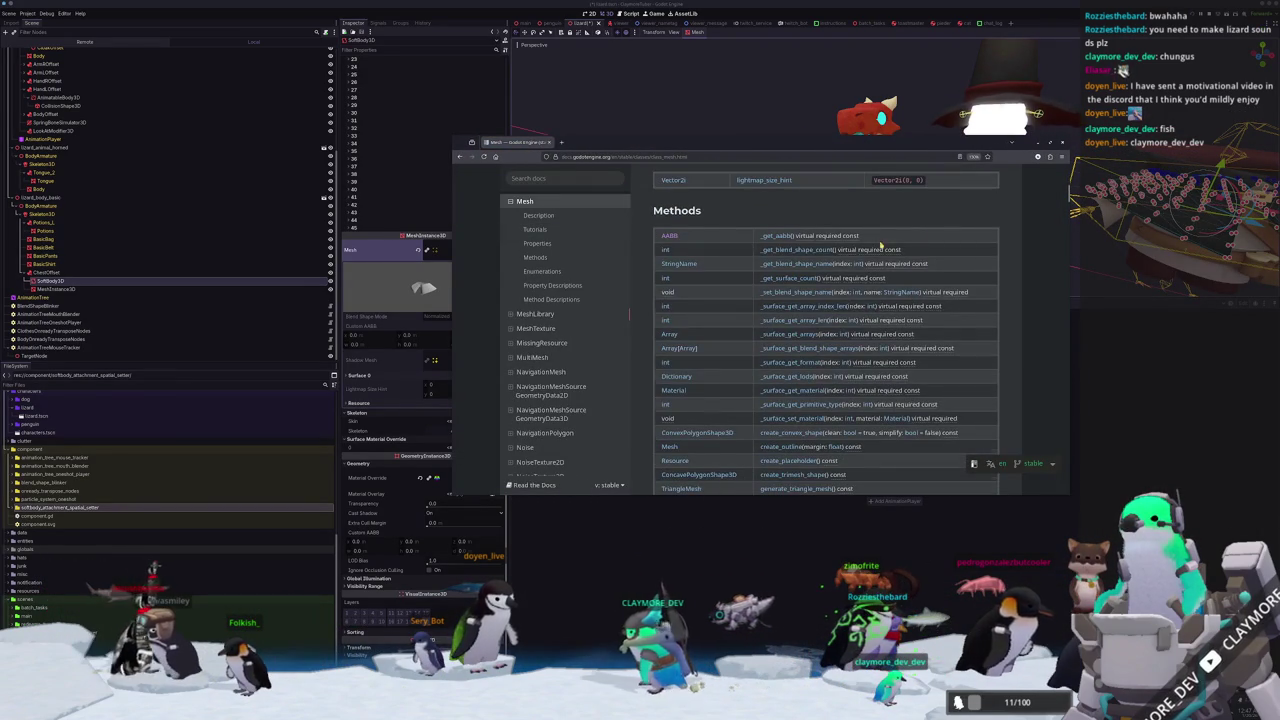
left_click_drag(799, 132, 791, 64)
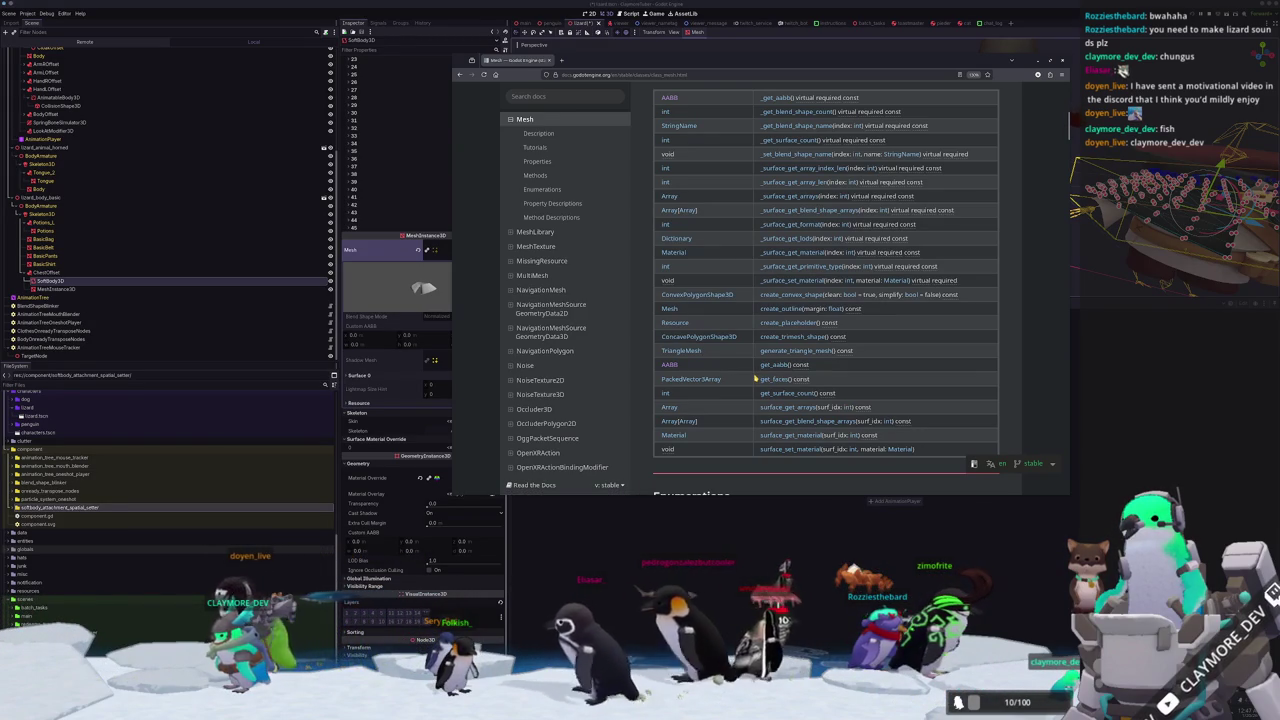
Read the Mesh methods from create_outline to get_faces, then search the page for 'vertex_'.
left_click(768, 307)
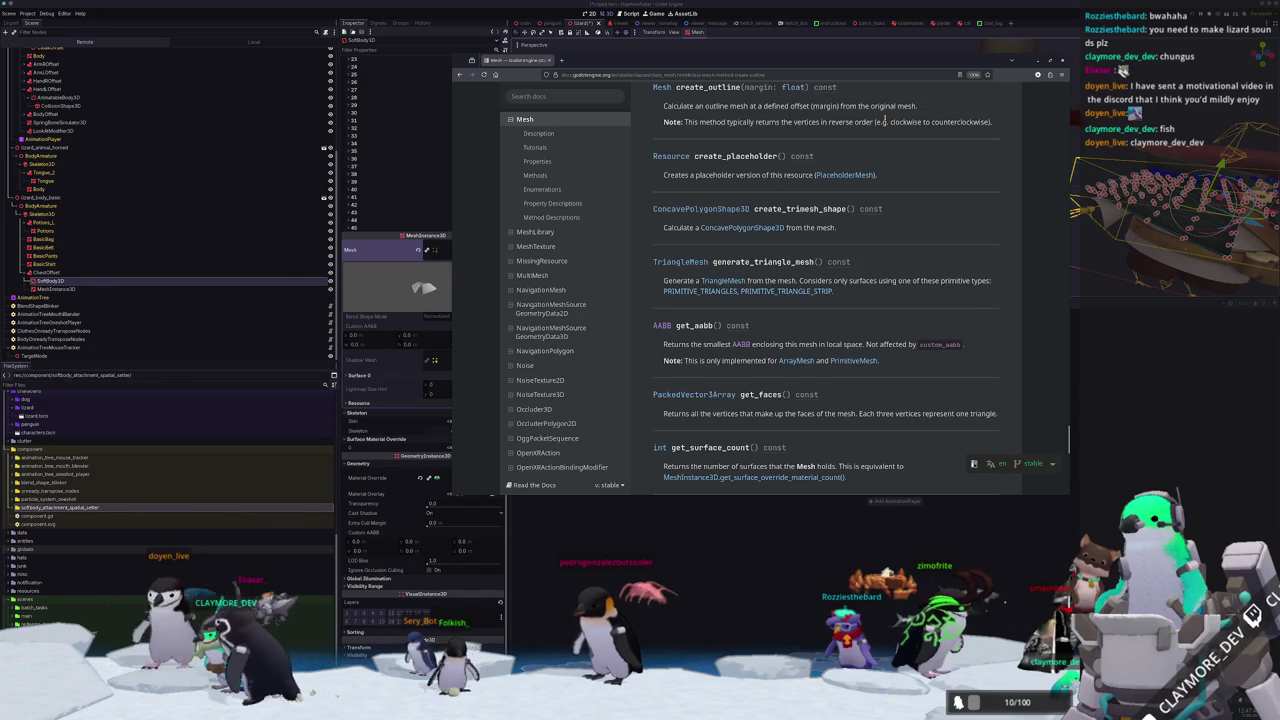
scroll(703, 122, "up", 1)
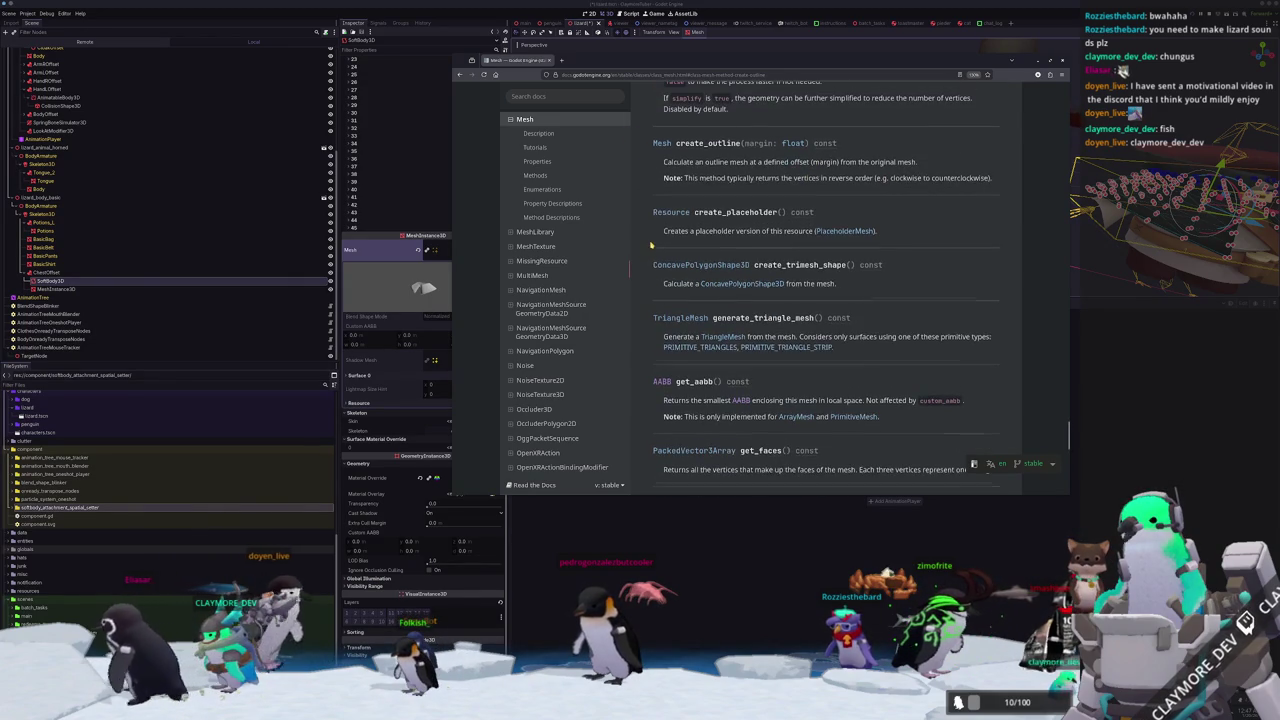
scroll(651, 263, "down", 4)
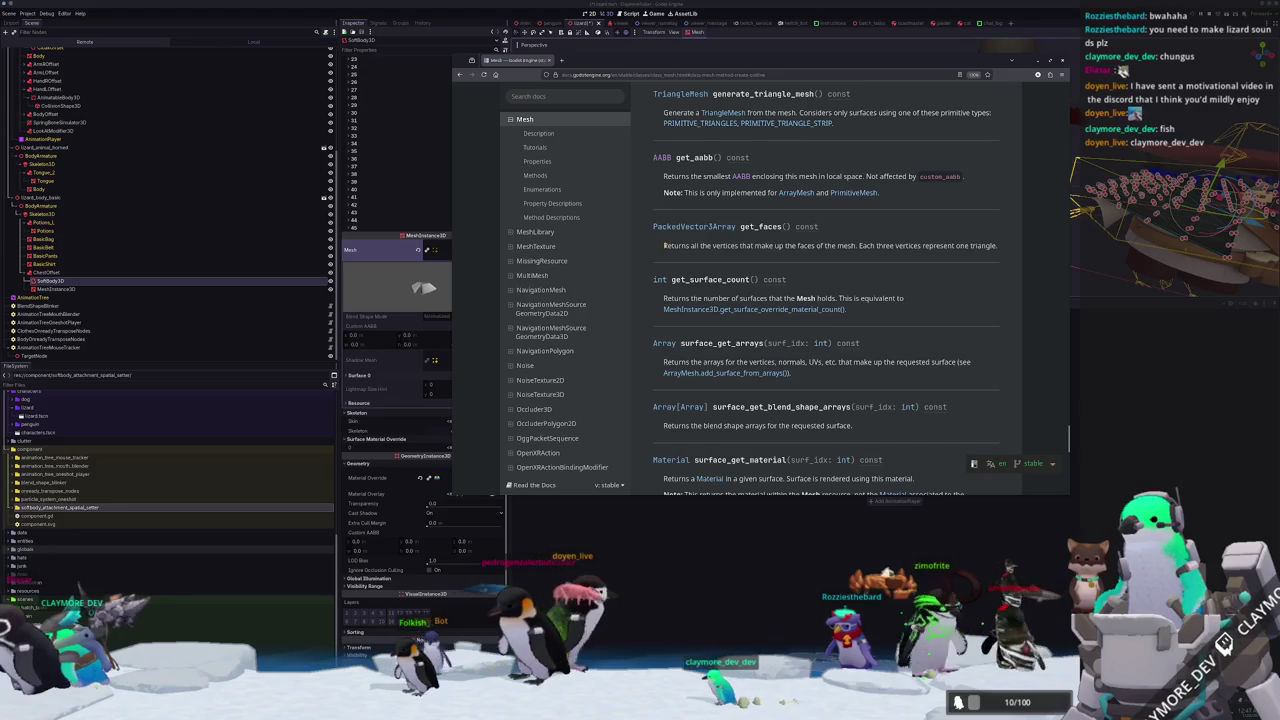
left_click_drag(664, 245, 893, 253)
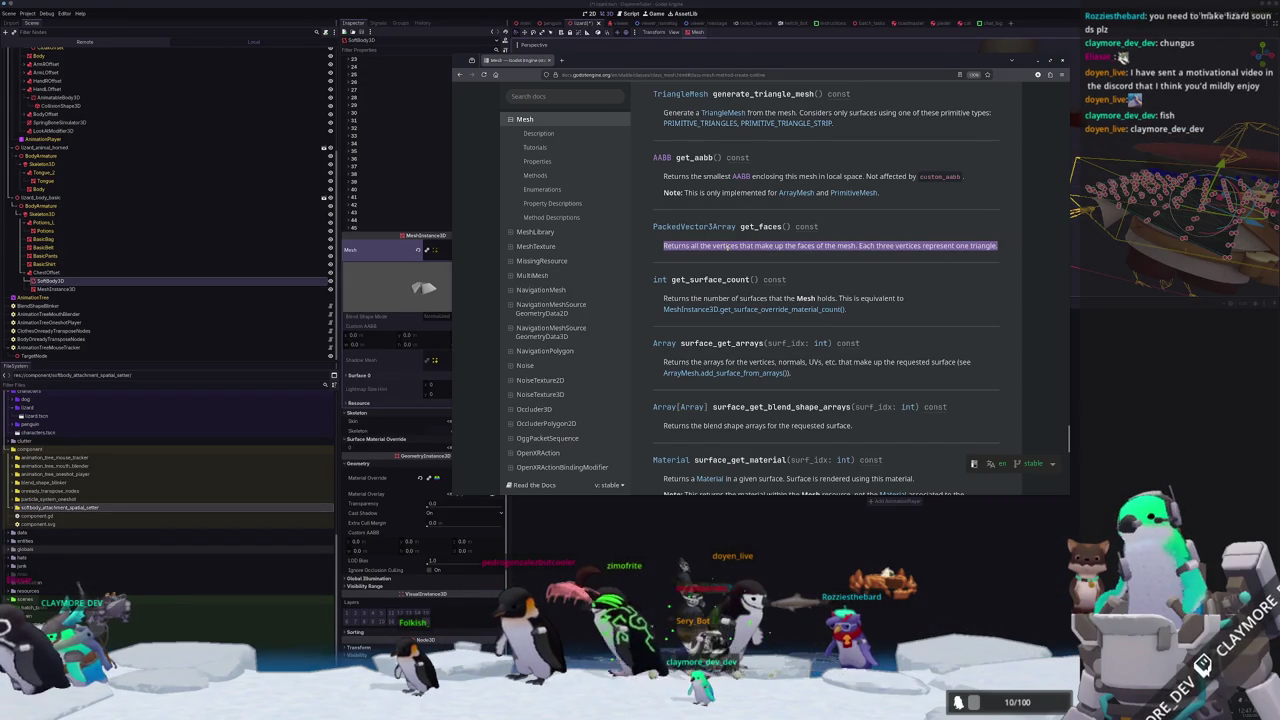
scroll(650, 255, "down", 2)
scroll(650, 260, "down", 4)
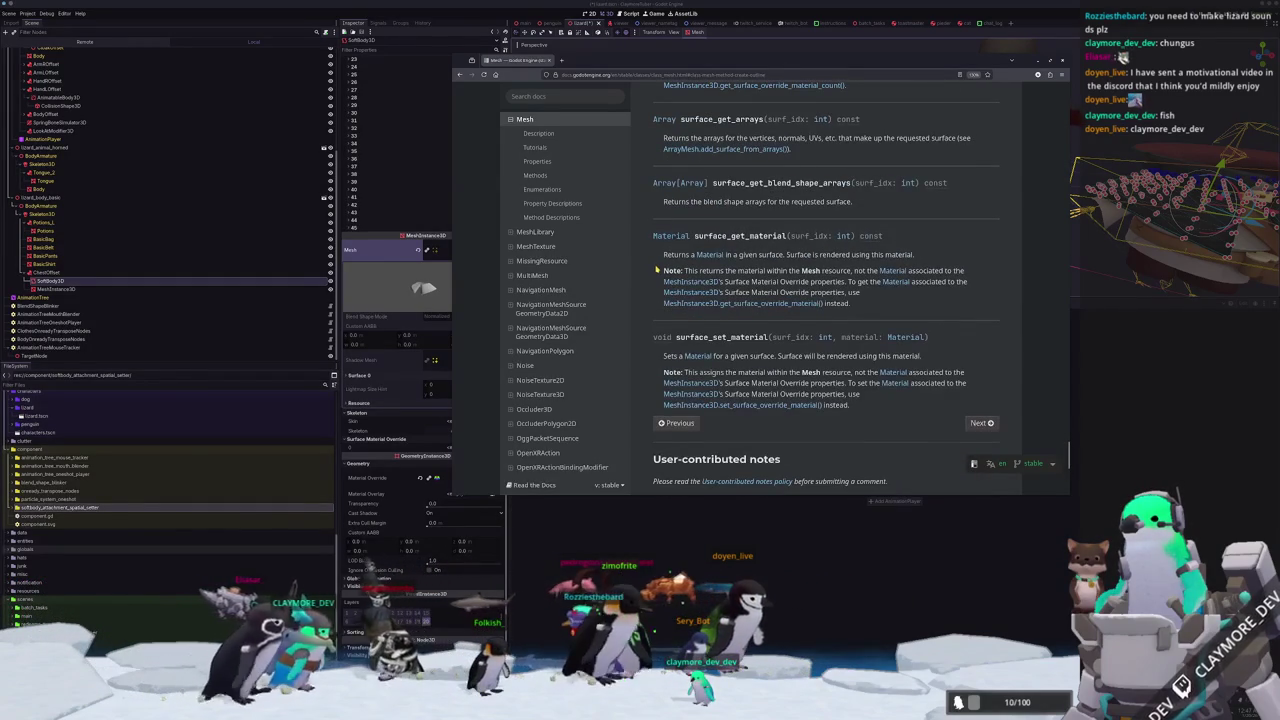
key("ctrl+f")
type("vertex")
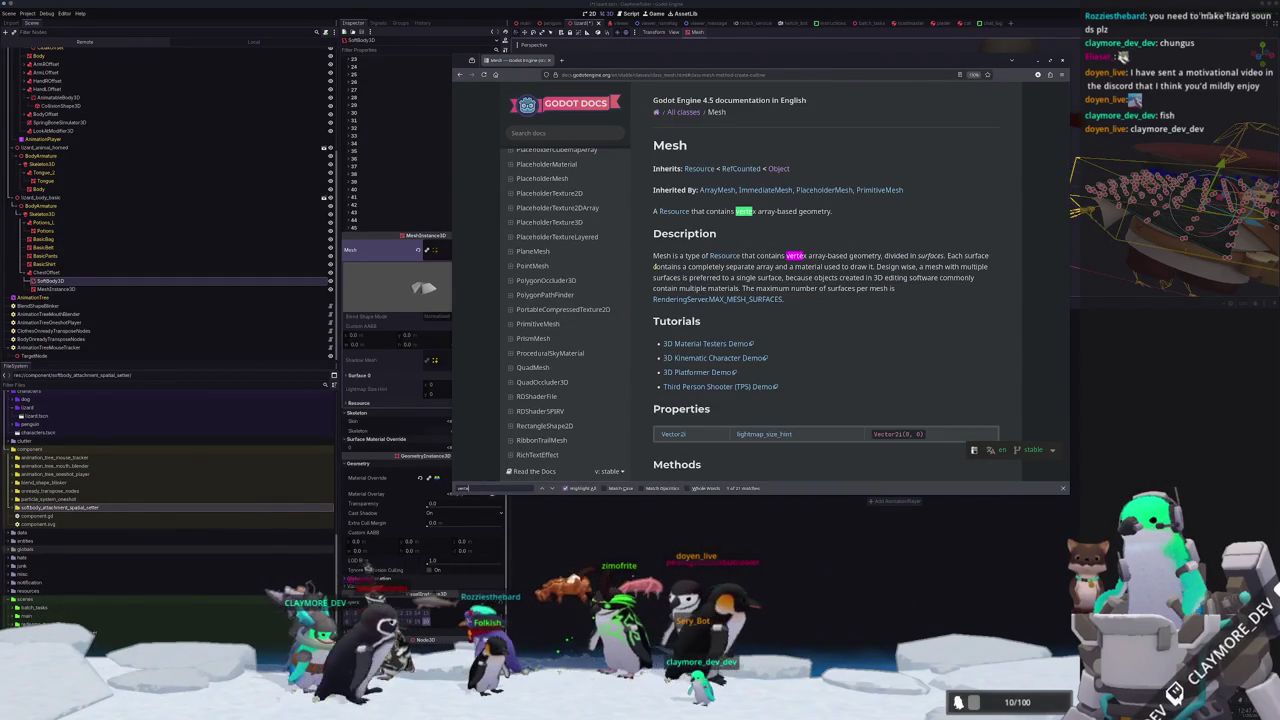
type("_")
Search the Mesh page for 'vertex', then 'returns all', then 'vertices'.
key("BackSpace")
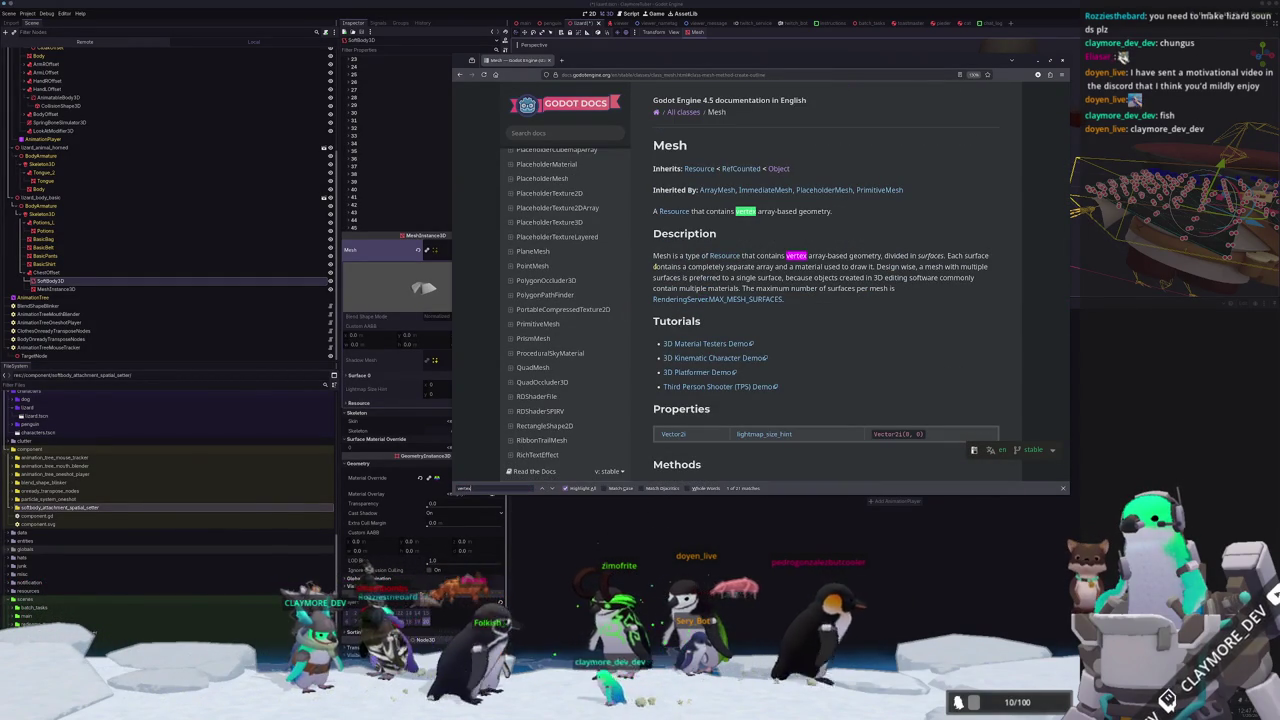
type("_")
key("BackSpace")
key("Return")
key("Return")
key("Return")
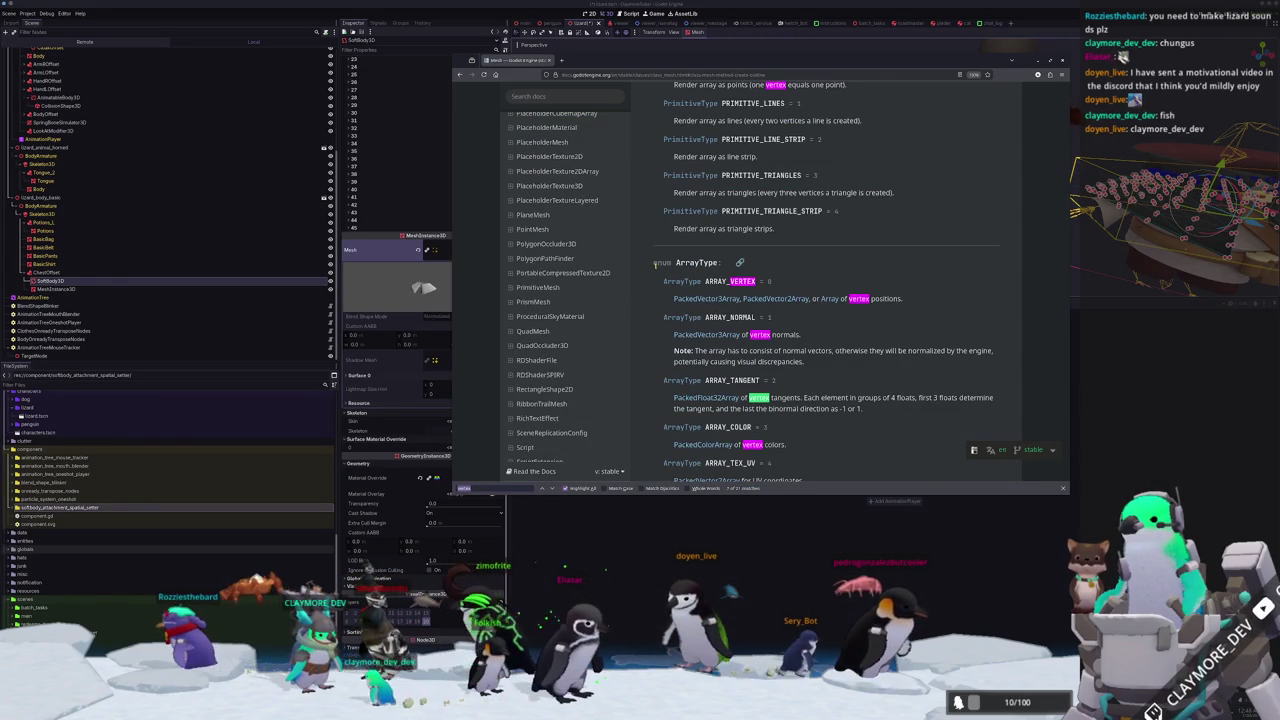
key("ctrl+a")
type("returns all")
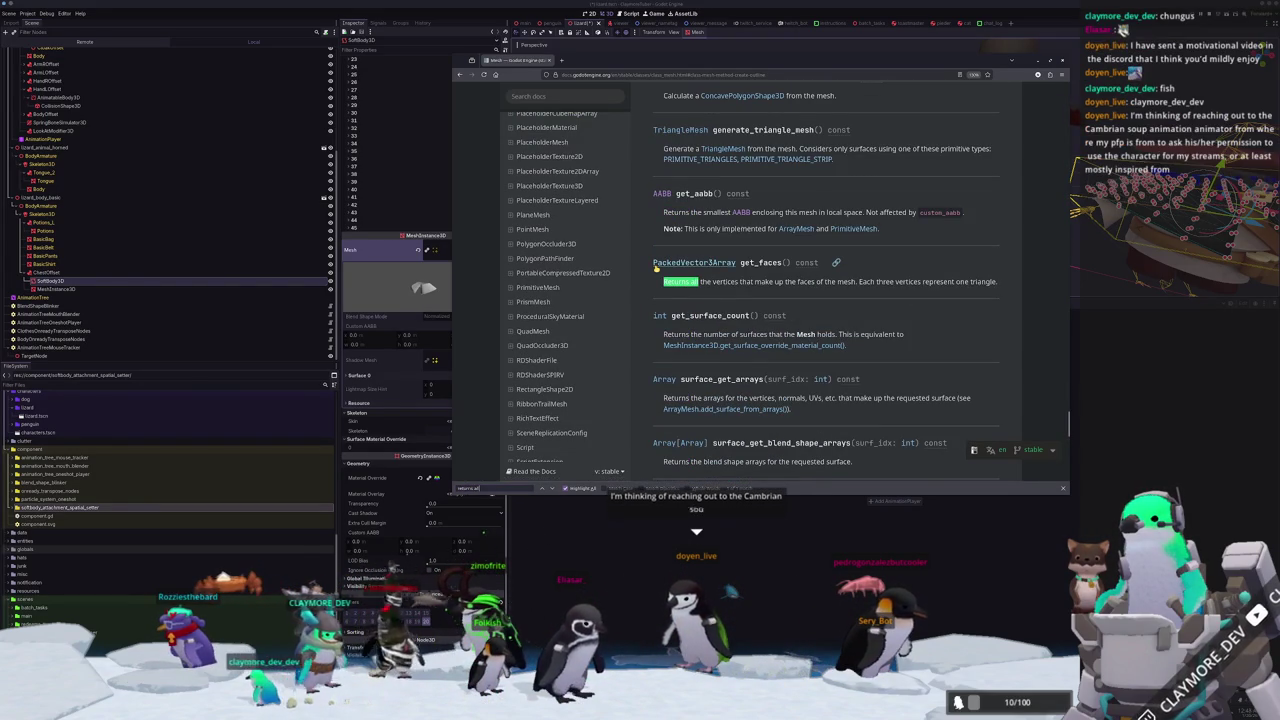
key("ctrl+a")
type("vertic")
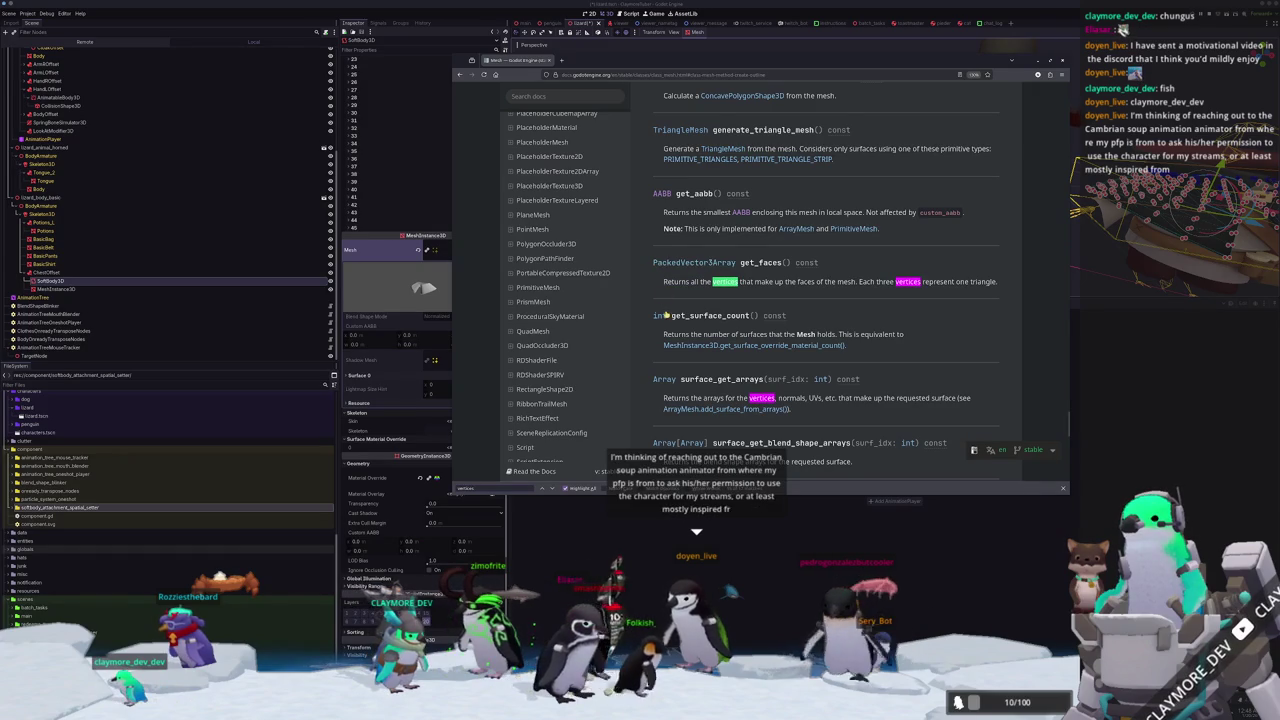
scroll(655, 330, "down", 1)
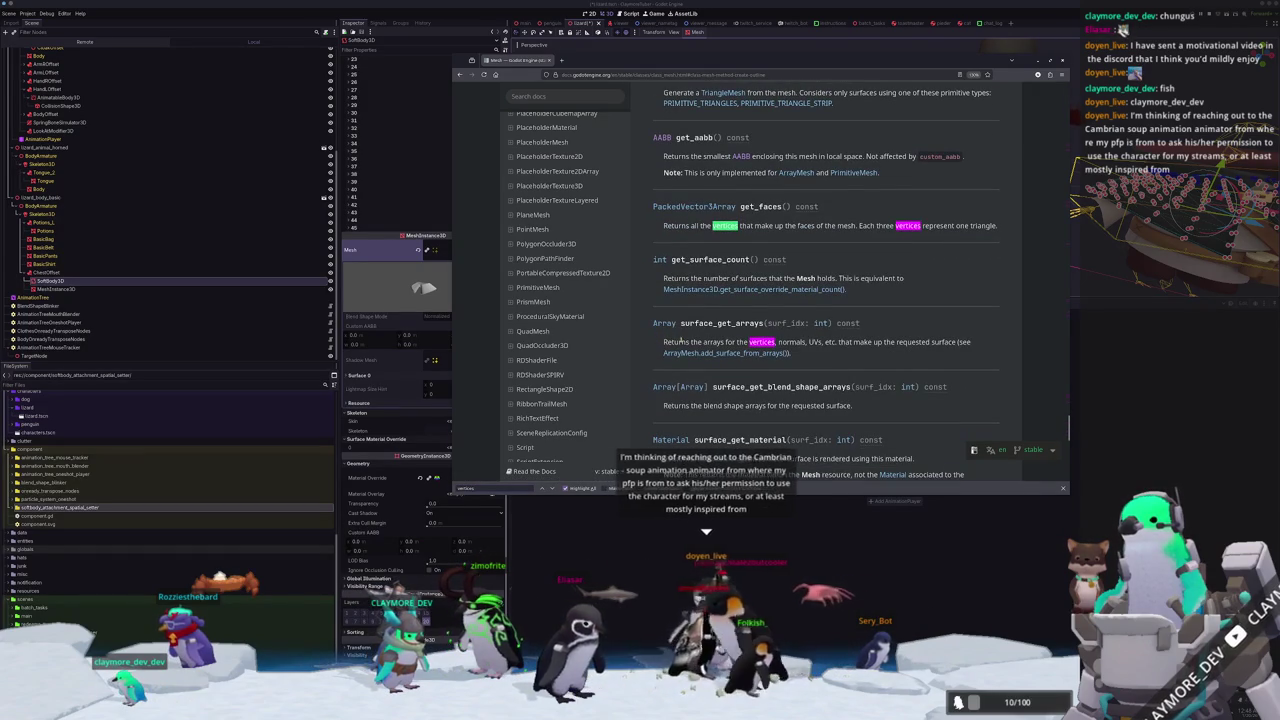
type("s")
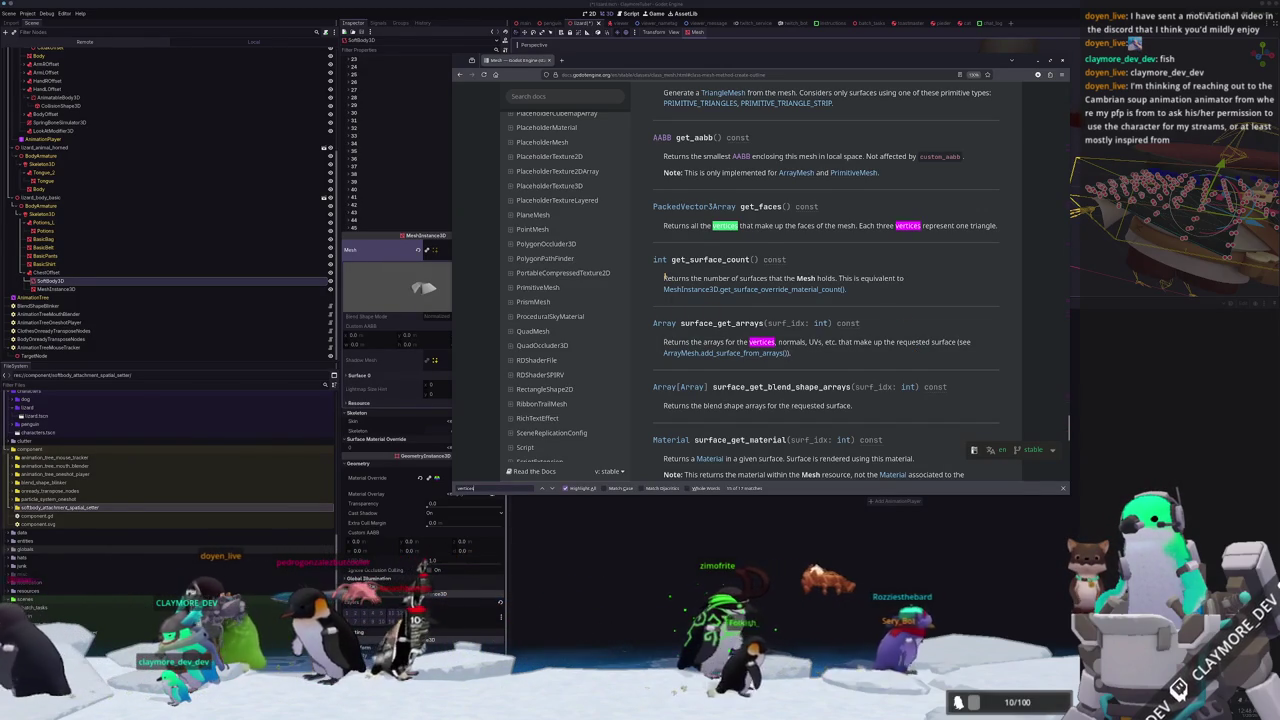
Scroll through the Mesh methods and select the surface_get_arrays method name.
scroll(652, 268, "down", 3)
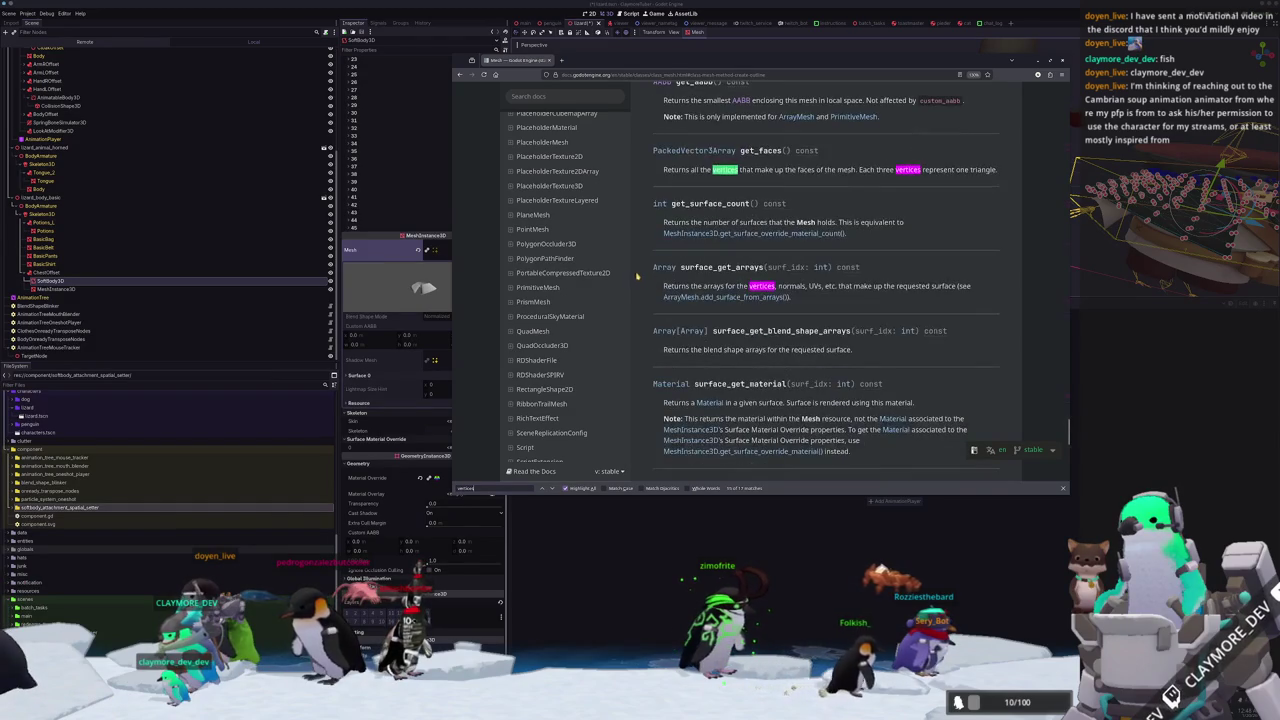
scroll(641, 260, "down", 2)
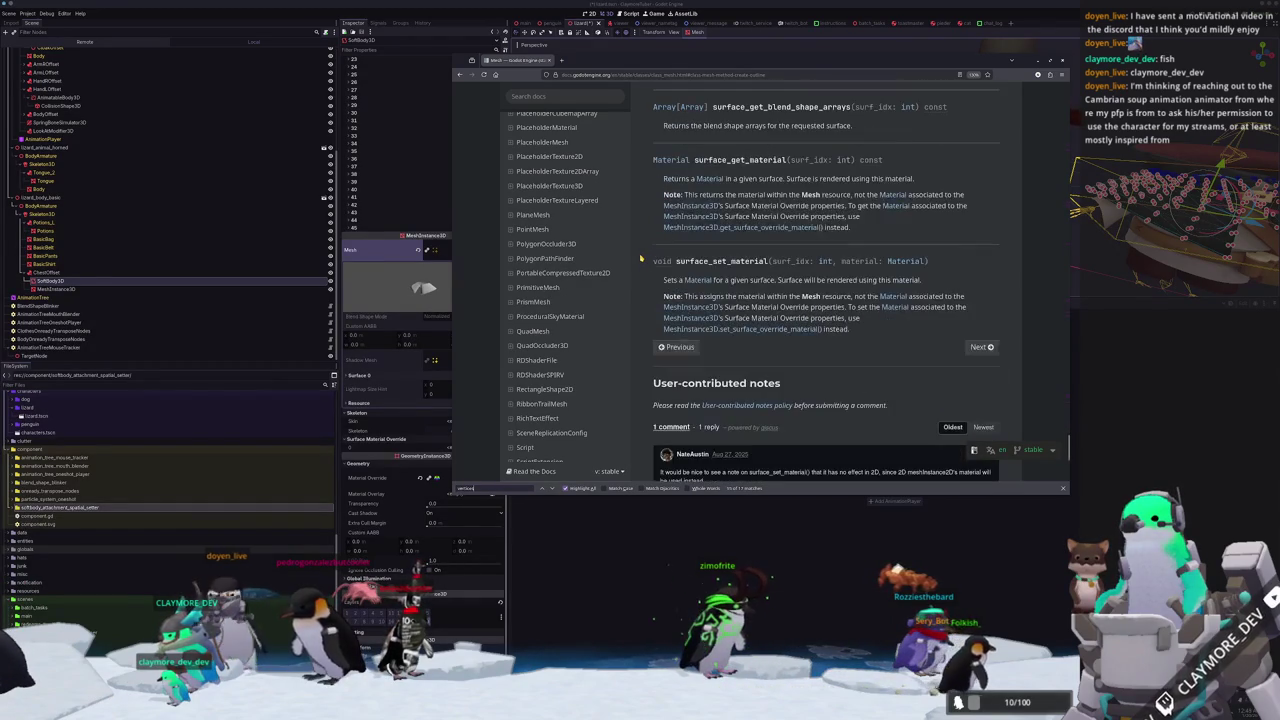
scroll(641, 268, "up", 4)
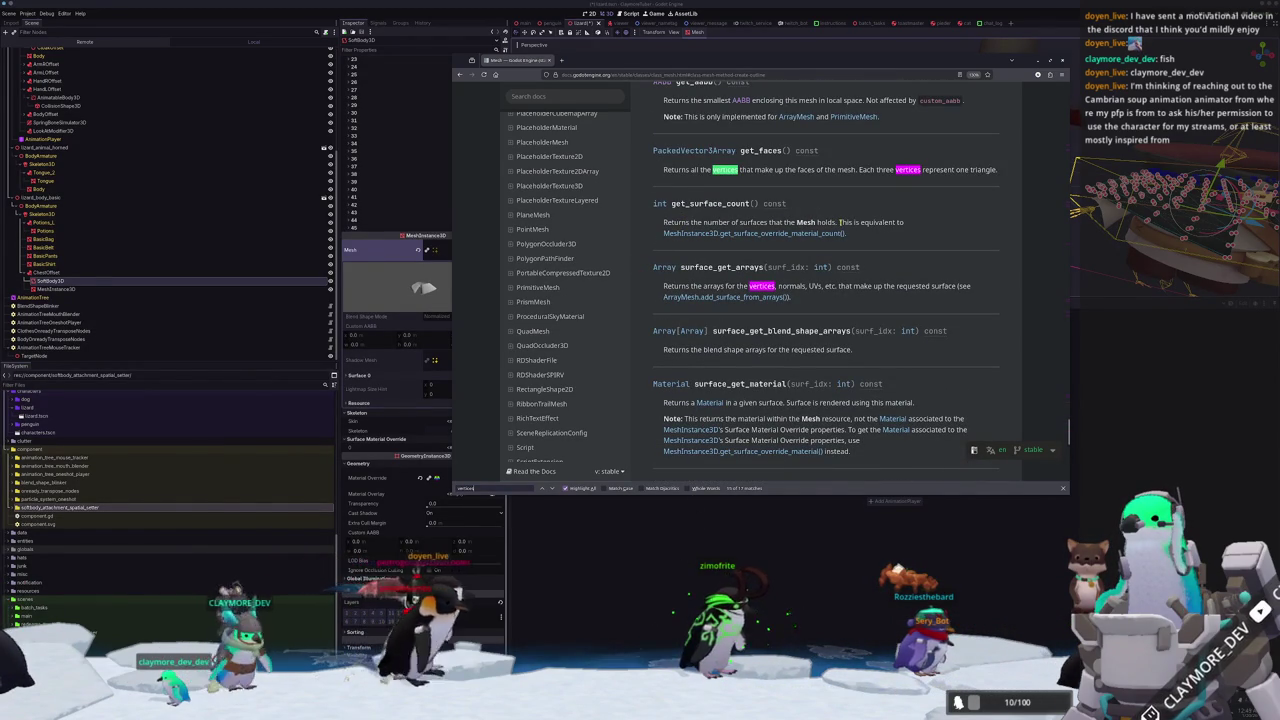
scroll(908, 273, "up", 1)
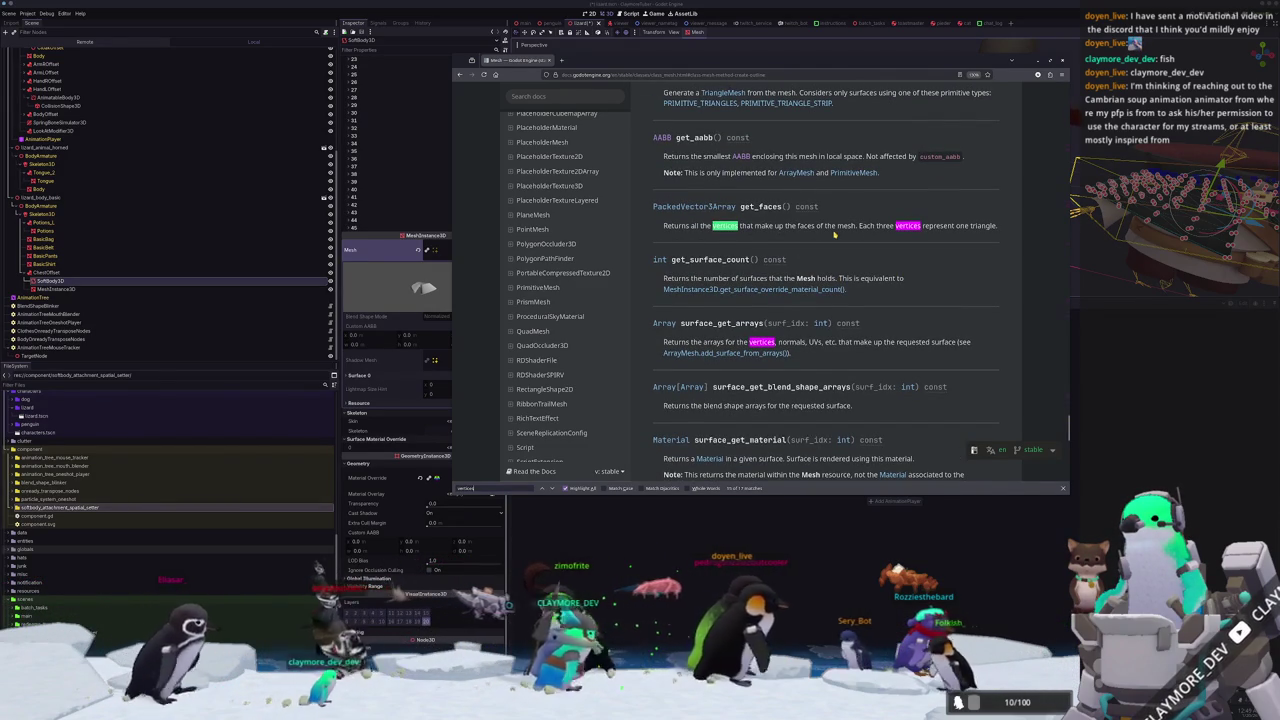
scroll(881, 245, "up", 1)
scroll(826, 290, "down", 1)
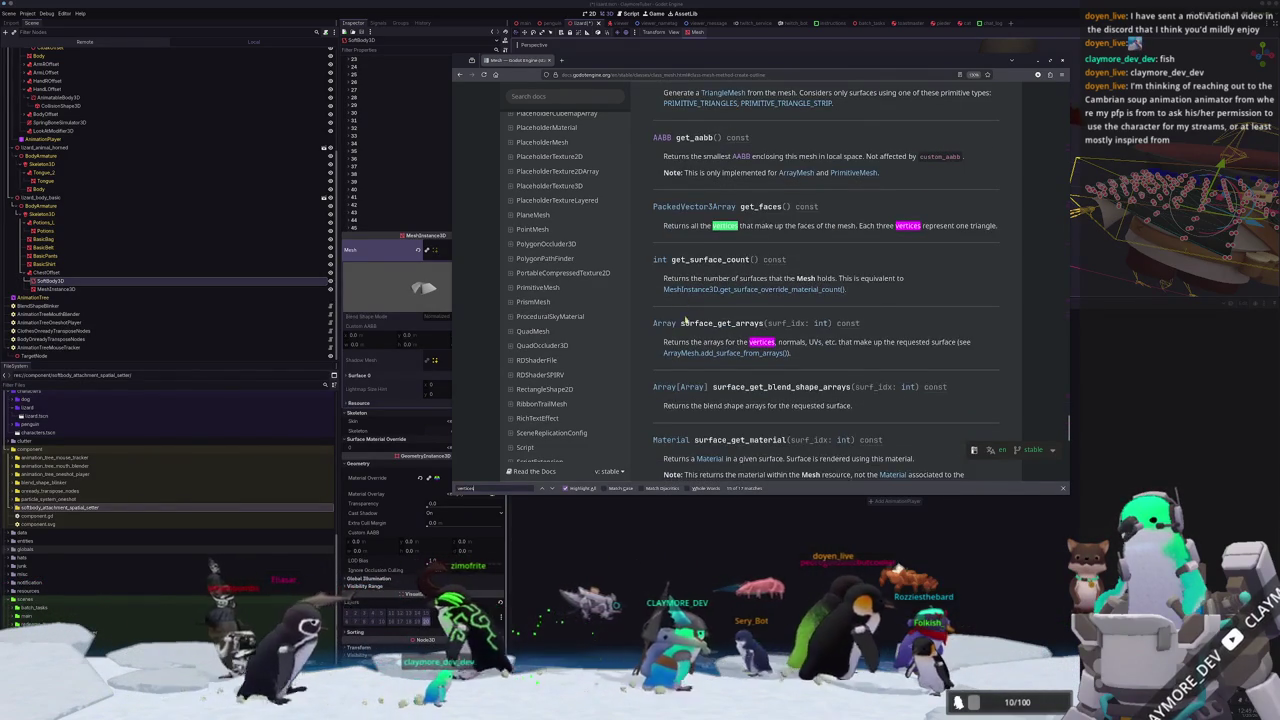
left_click_drag(681, 323, 765, 323)
double_click(765, 323)
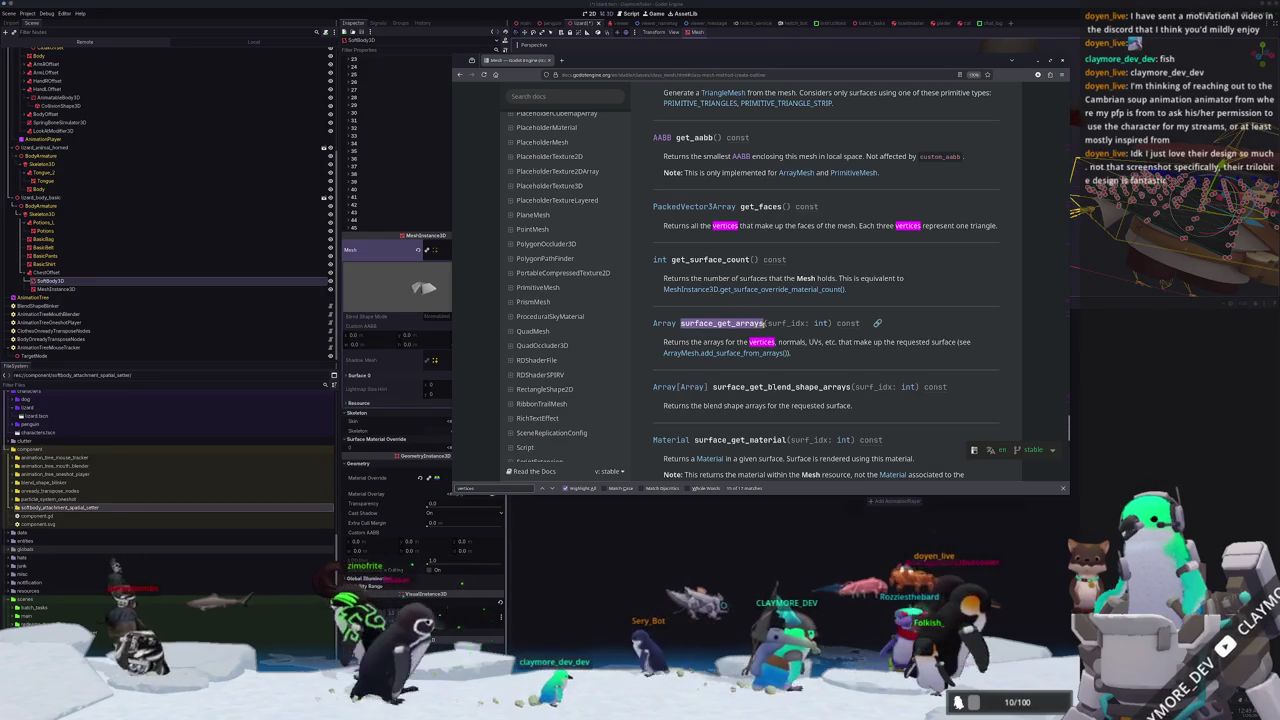
scroll(765, 323, "down", 1)
scroll(664, 270, "down", 1)
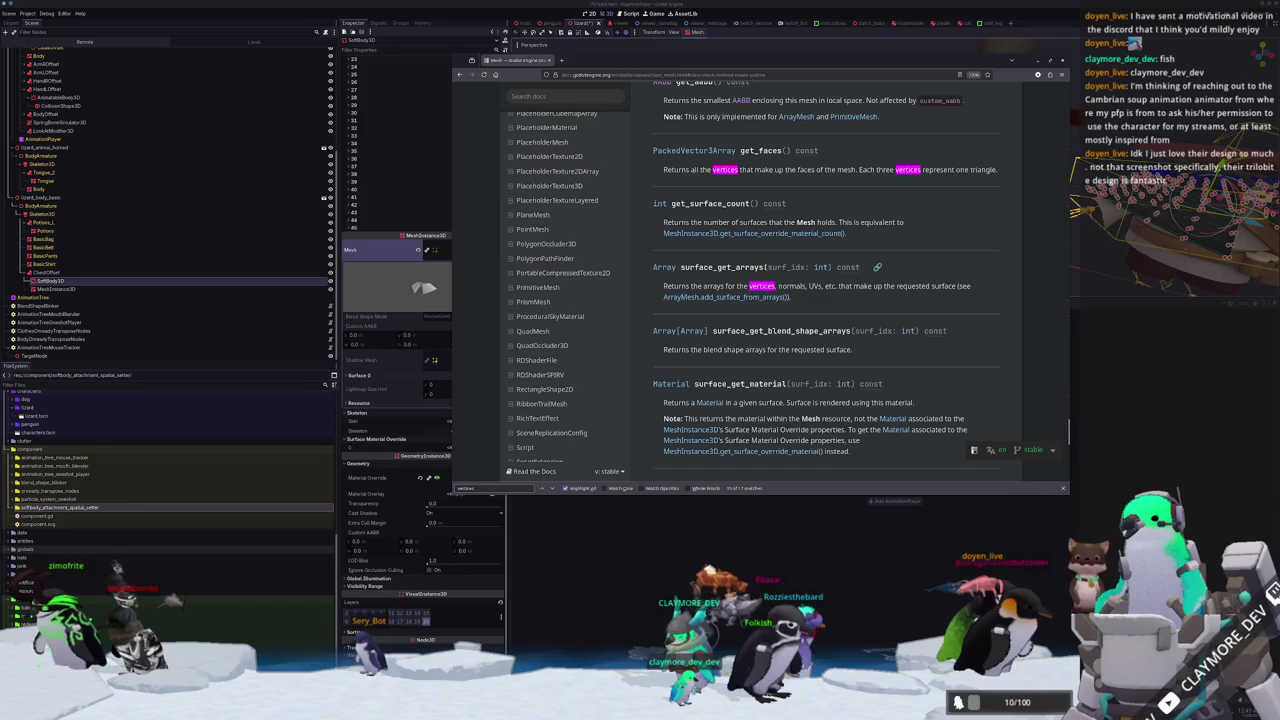
Scroll back up to Method Descriptions and minimize the browser to reveal the Godot editor.
scroll(952, 290, "up", 5)
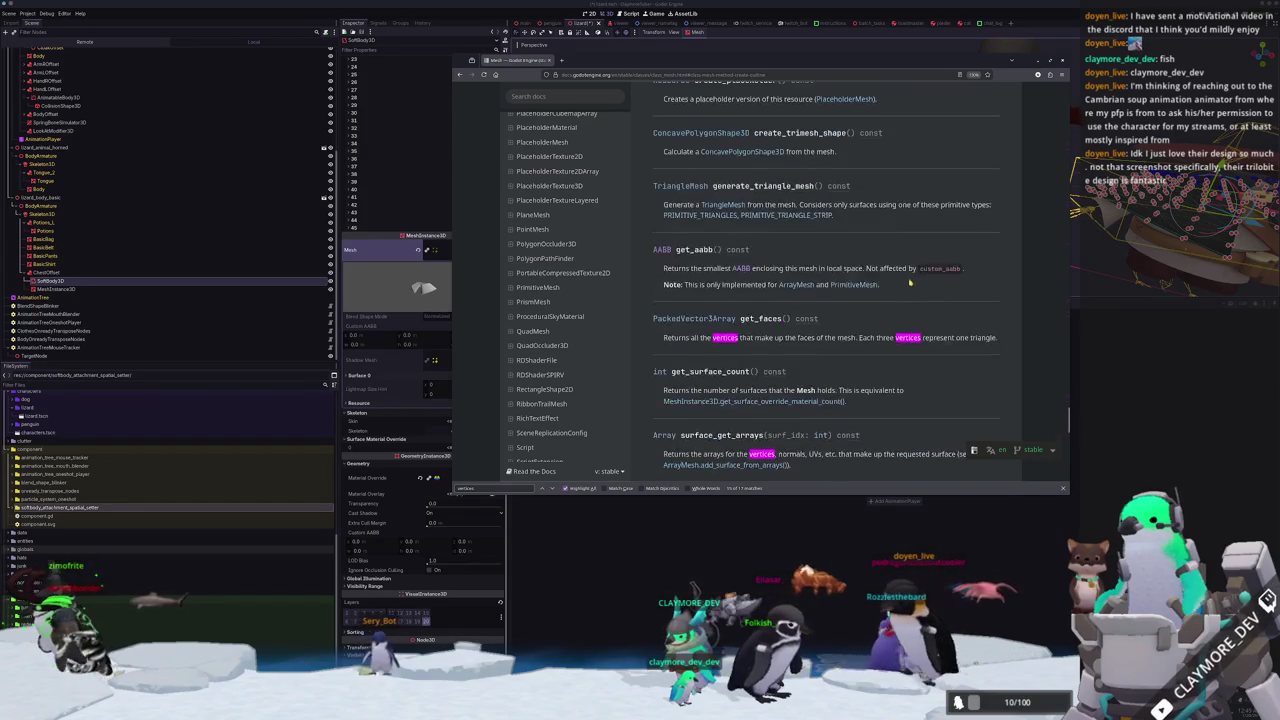
scroll(950, 300, "up", 5)
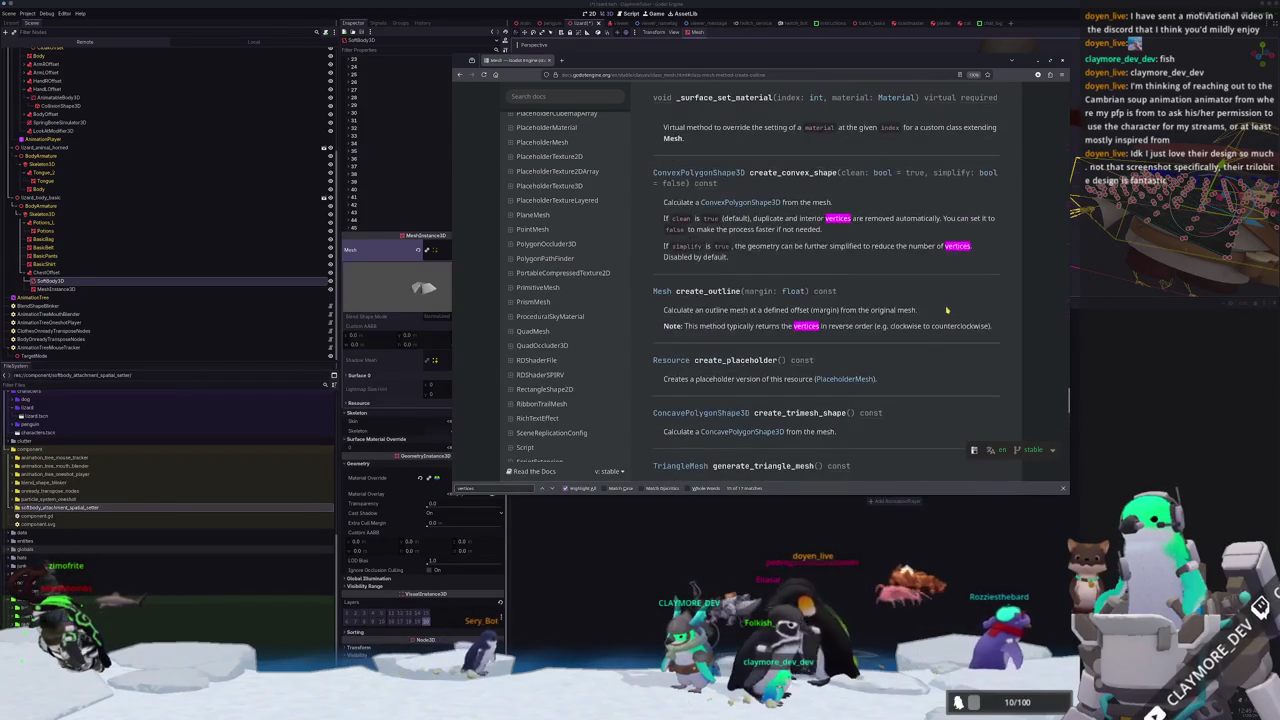
scroll(946, 310, "up", 10)
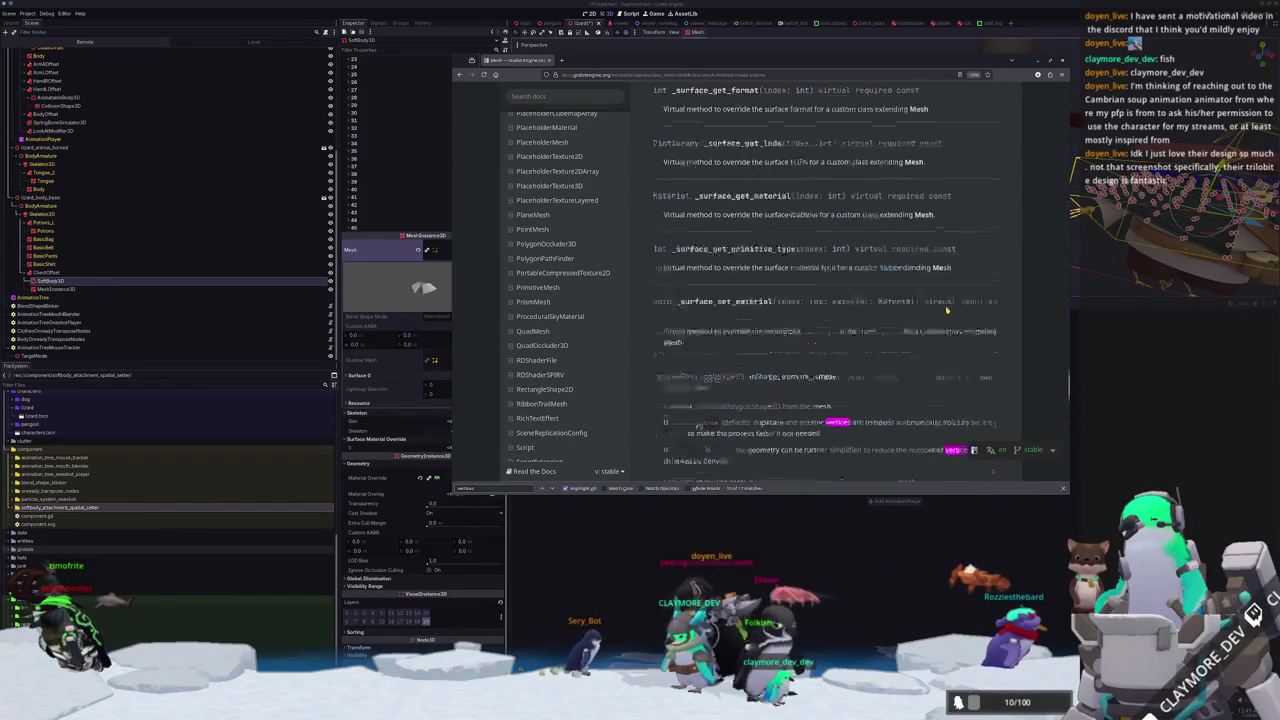
scroll(946, 310, "up", 5)
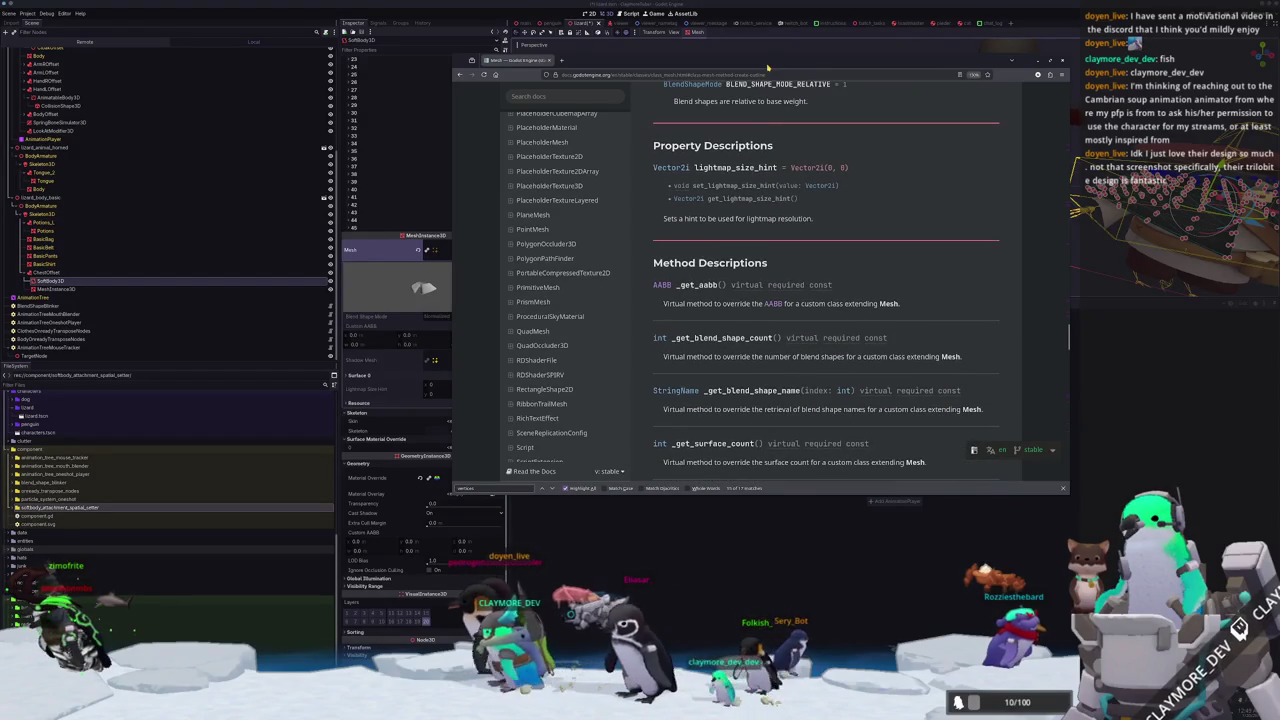
left_click(1011, 60)
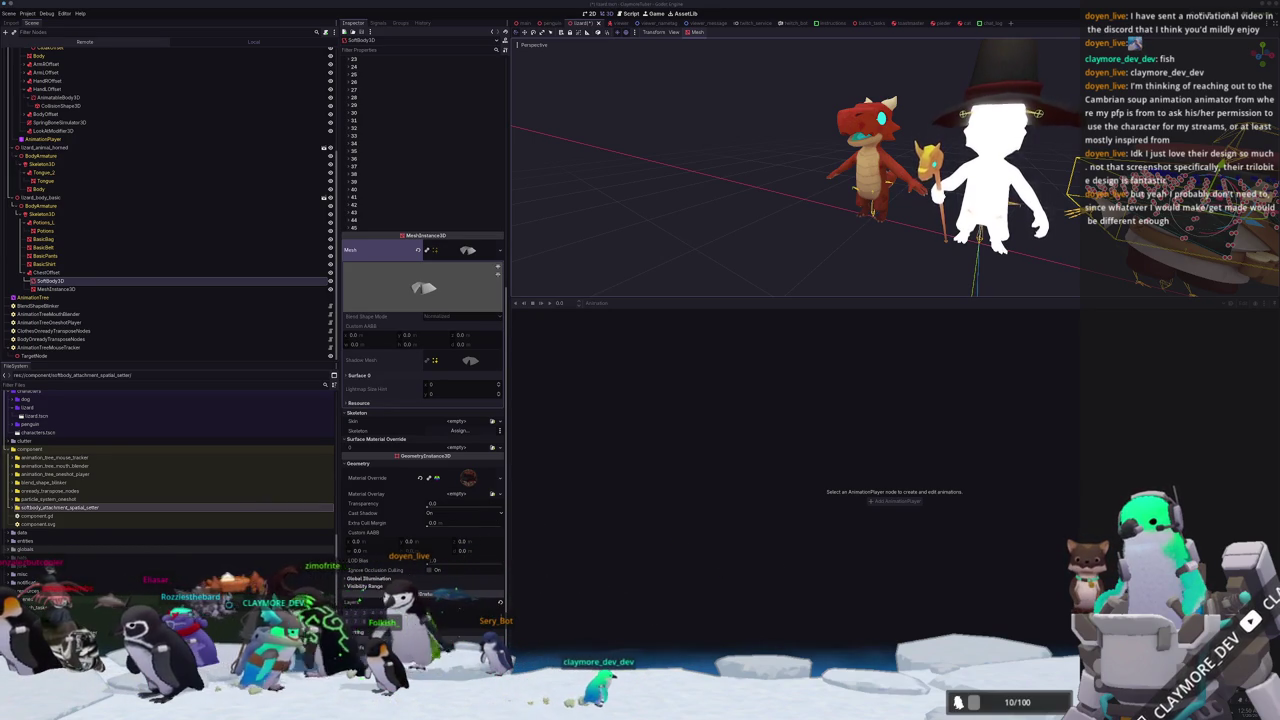
Delete the old soft_body lines and write var mesh_data_tool := MeshDataTool.new() followed by a blank line.
key("alt+Tab")
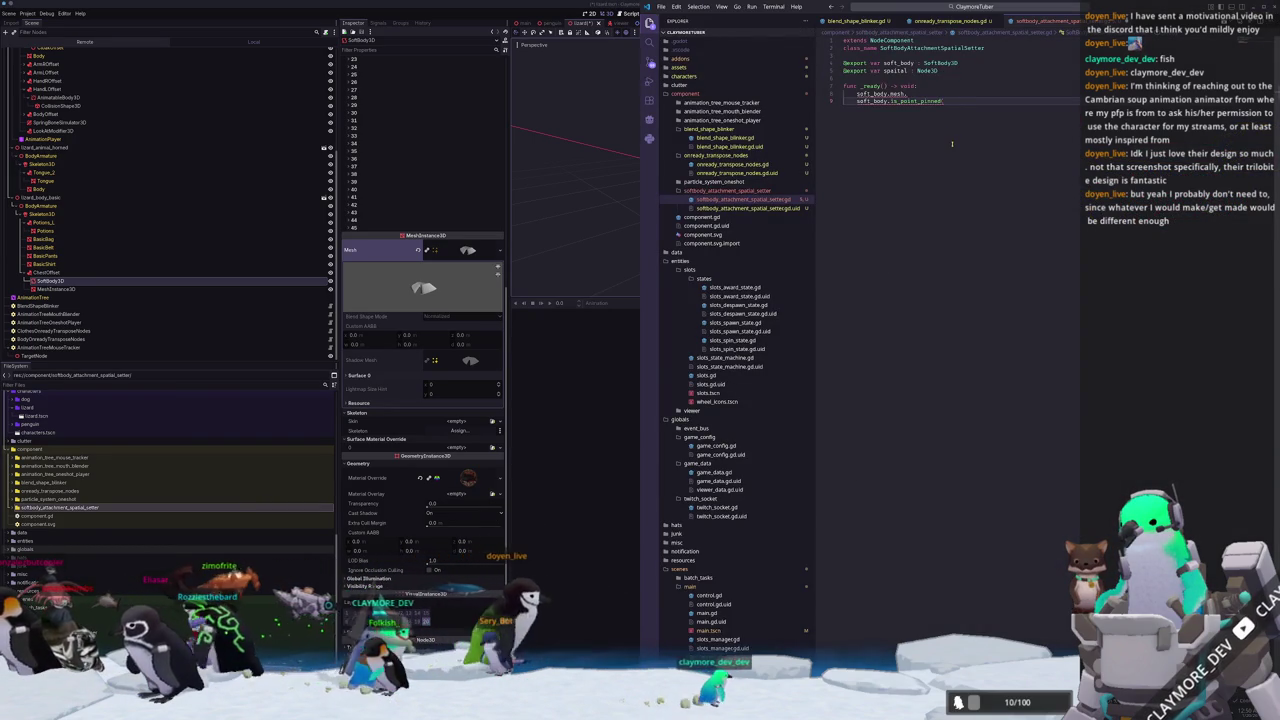
key("BackSpace")
key("ctrl+BackSpace")
key("ctrl+BackSpace")
type("seshData")
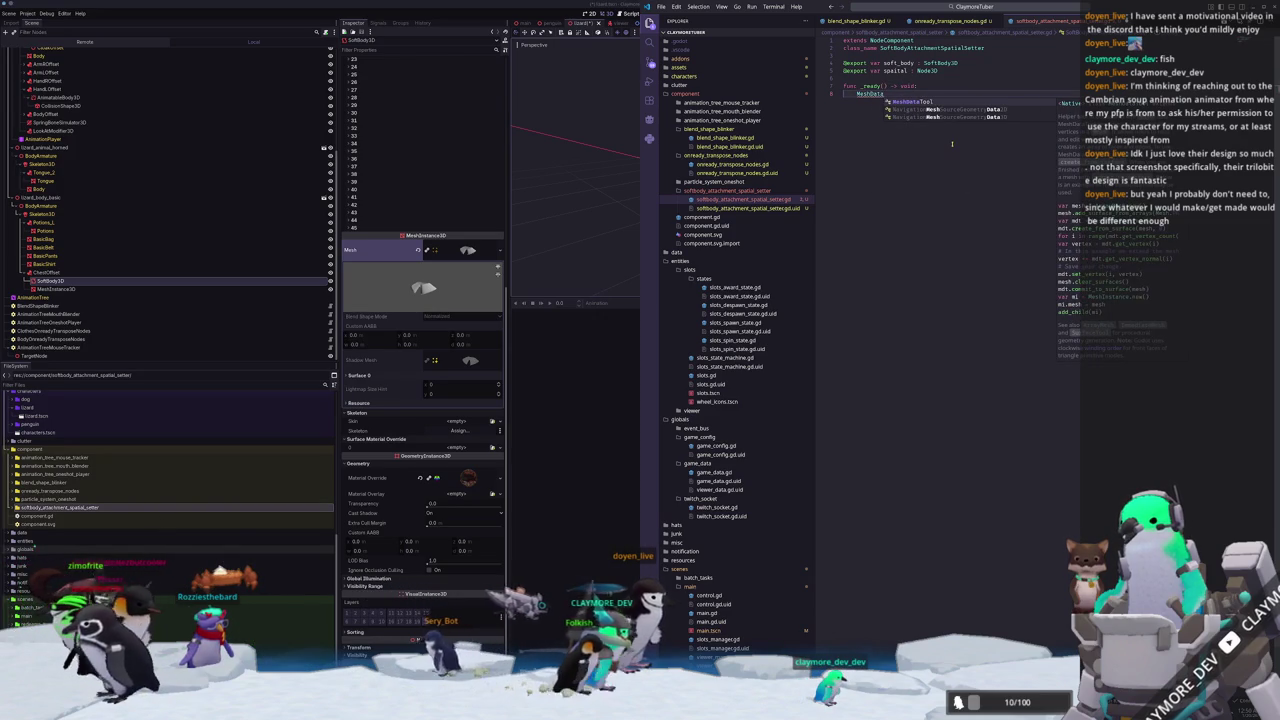
key("Return")
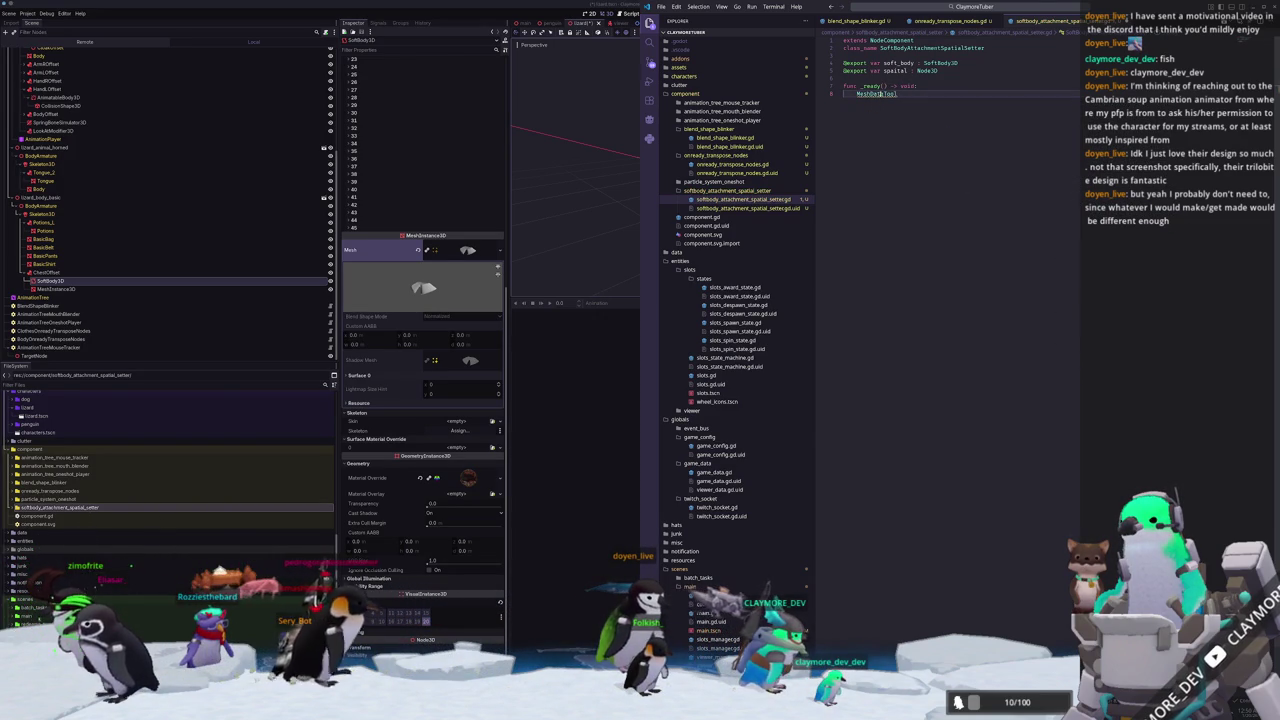
mouse_move(880, 93)
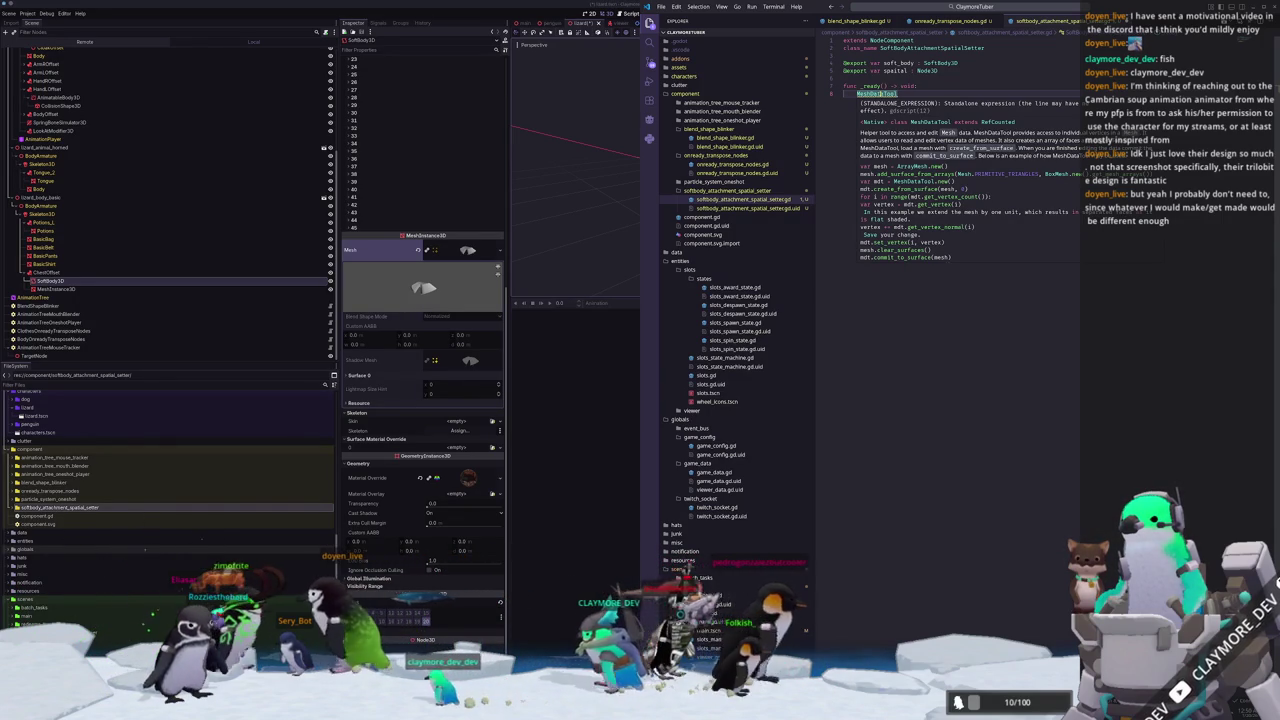
type("var mesh")
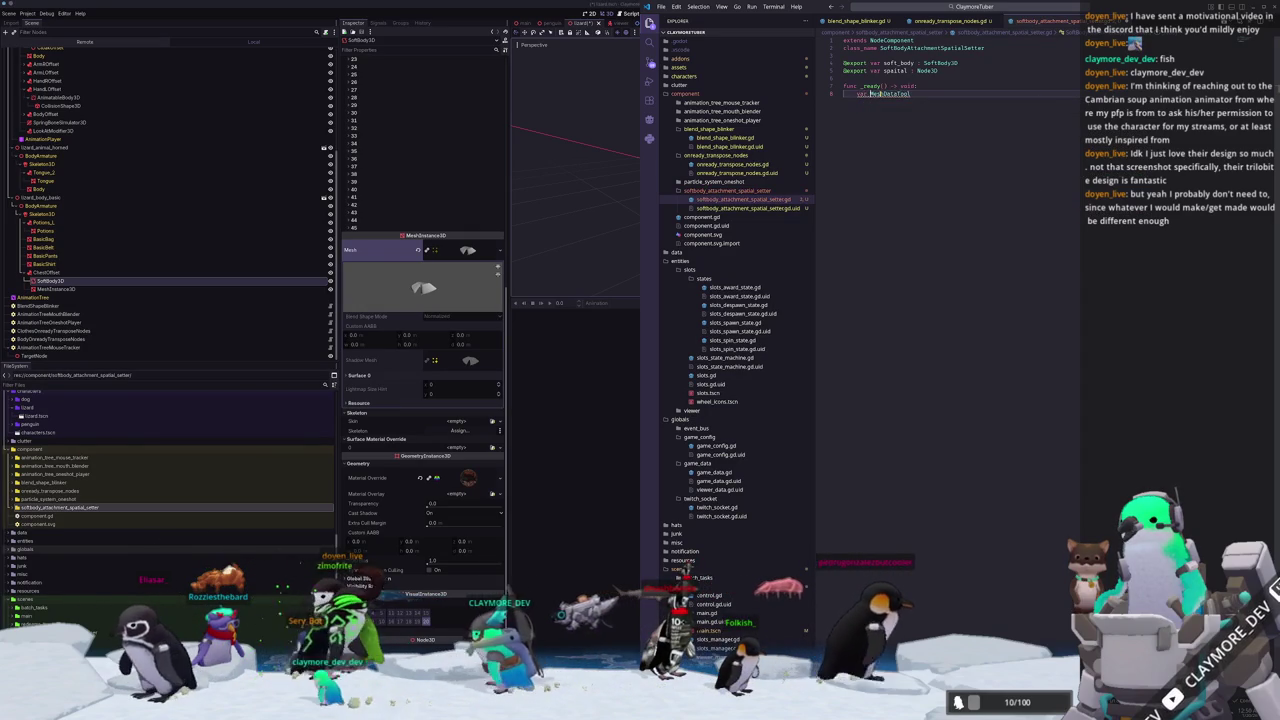
type("_data_tool := MeshDataTool =")
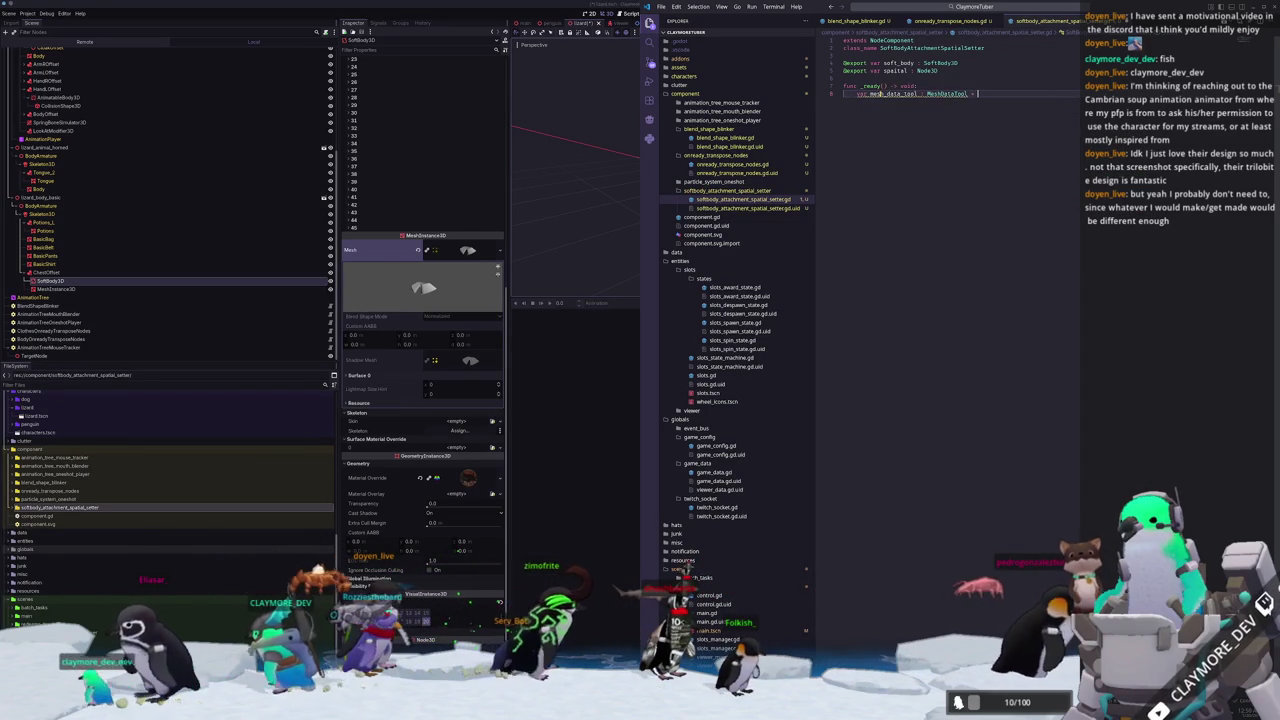
type(".neshDataTool.new(")
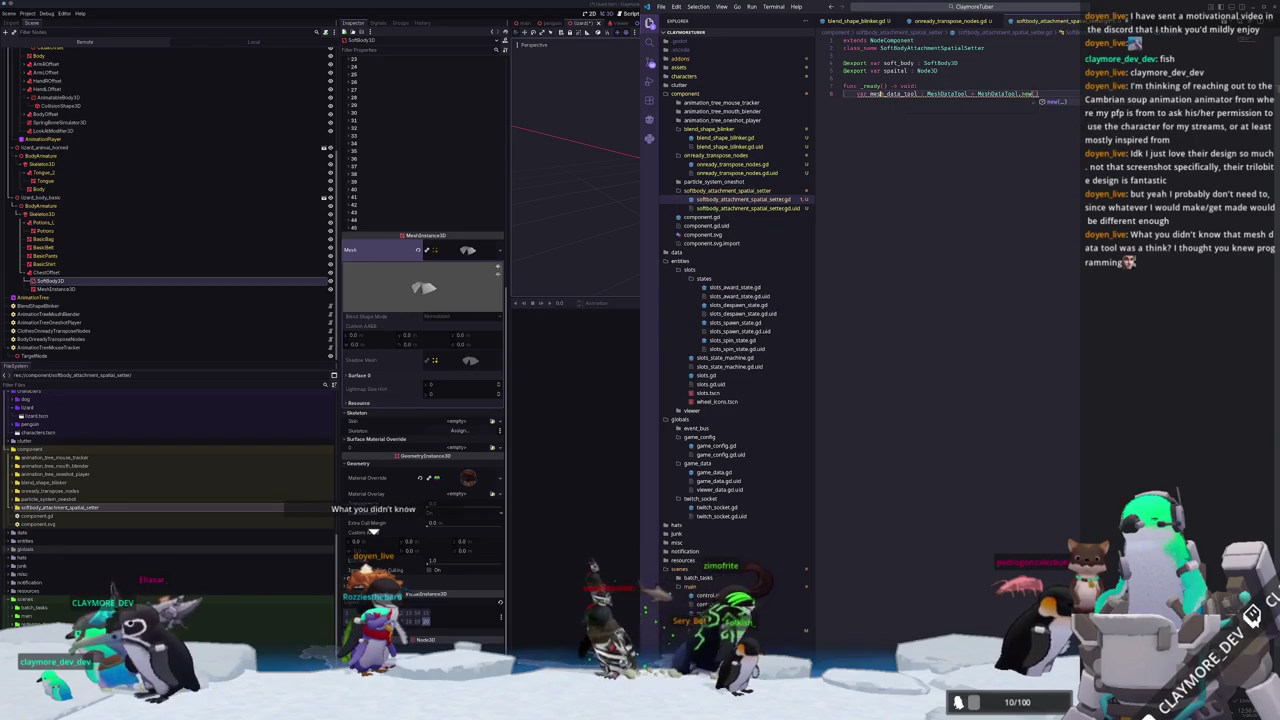
key("Return")
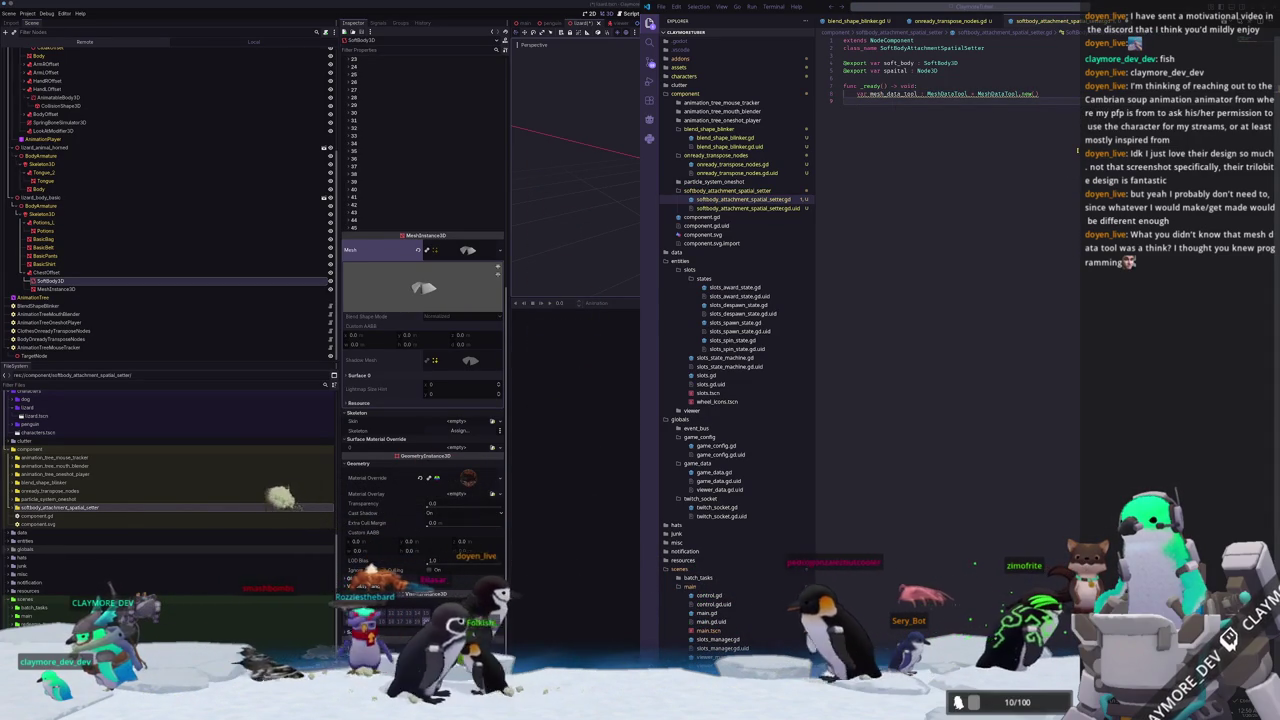
key("alt+Tab")
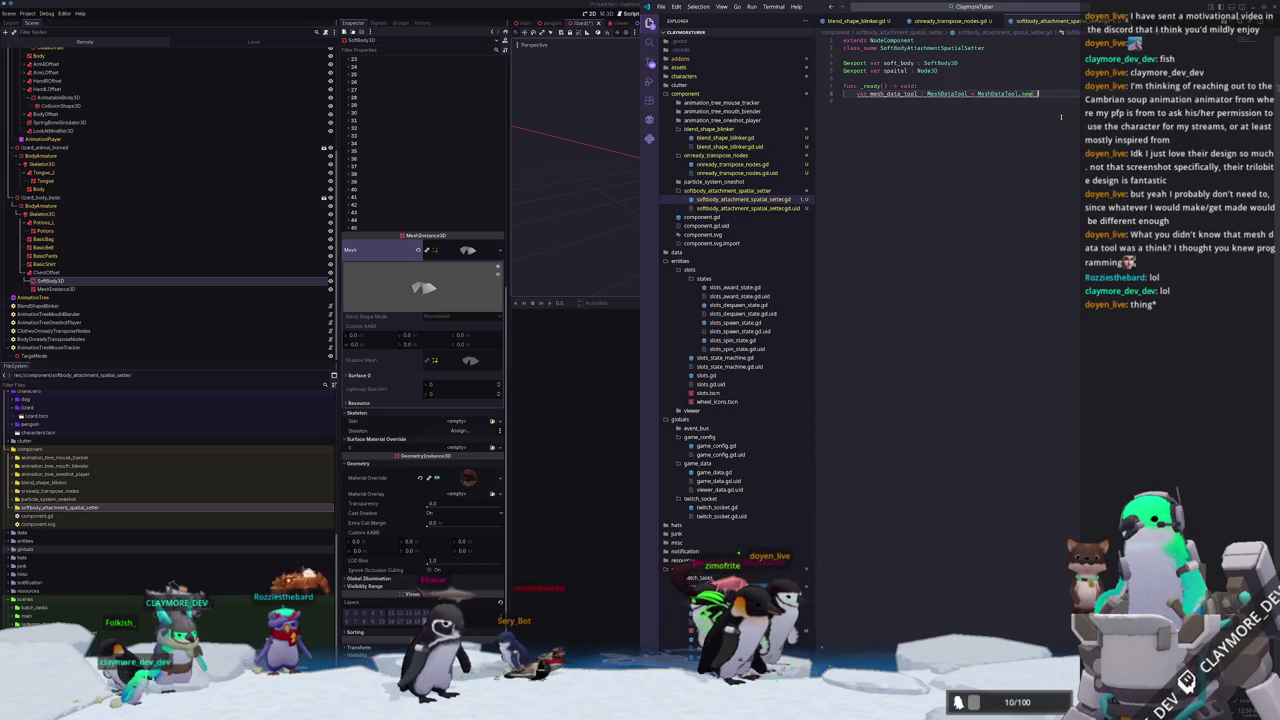
key("Return")
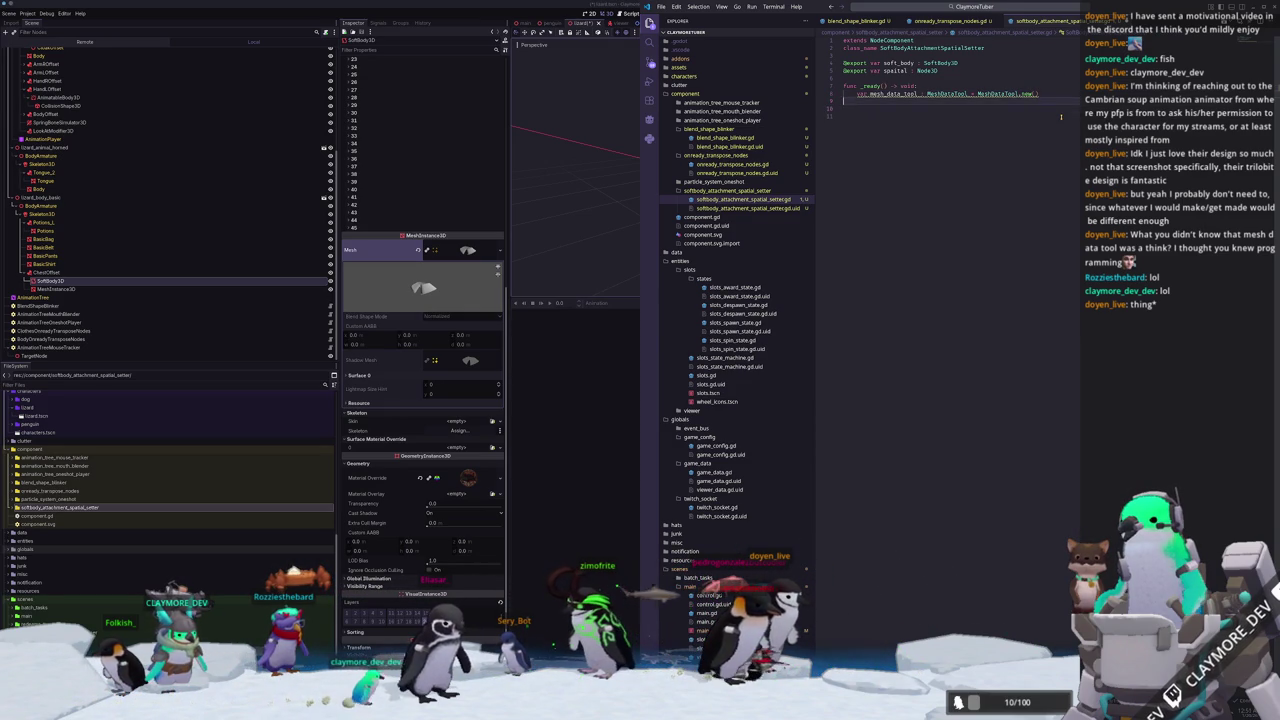
Add var count : int = mesh_data_tool.get_vertex_count() below the MeshDataTool line.
key("Up")
key("Return")
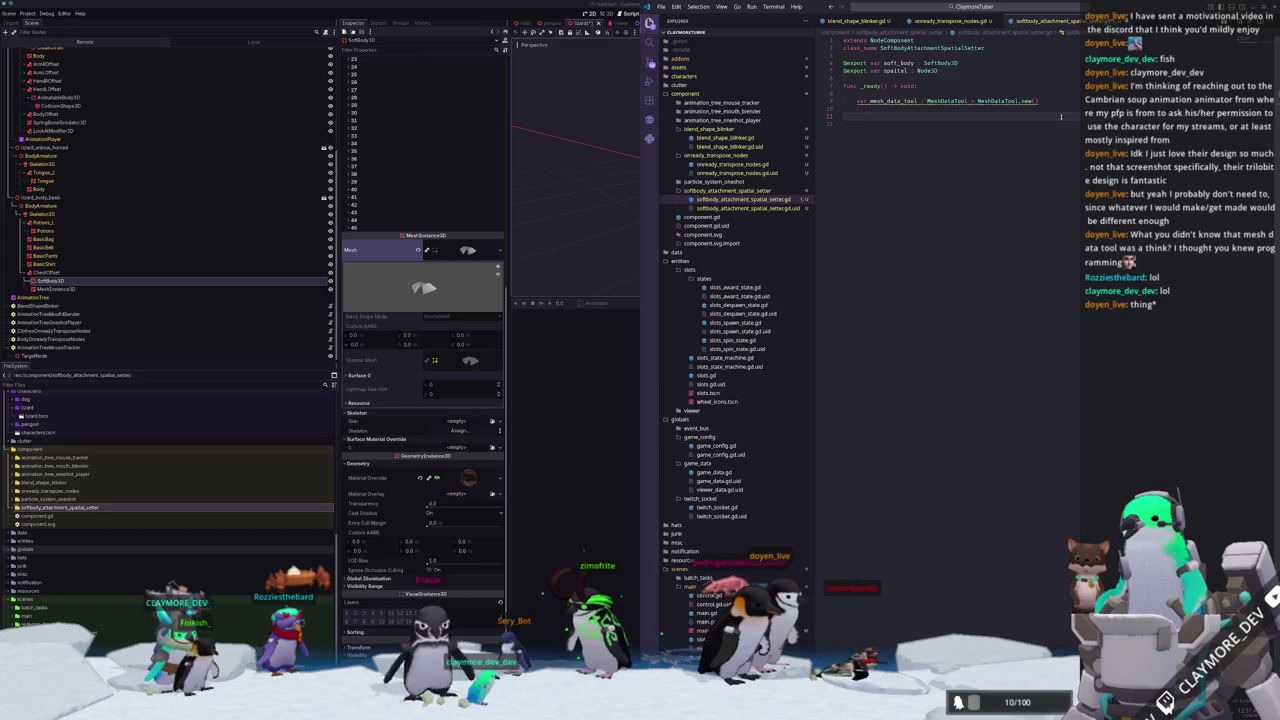
mouse_move(998, 101)
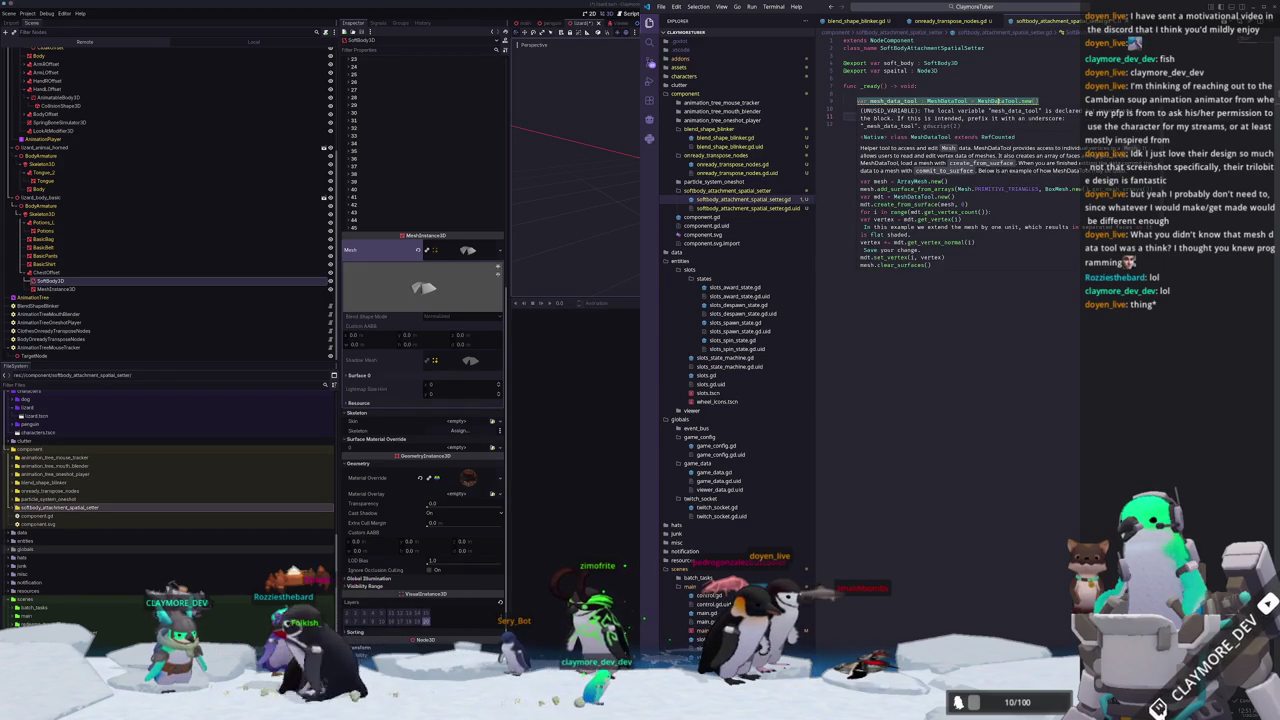
type("mesh_data_tool")
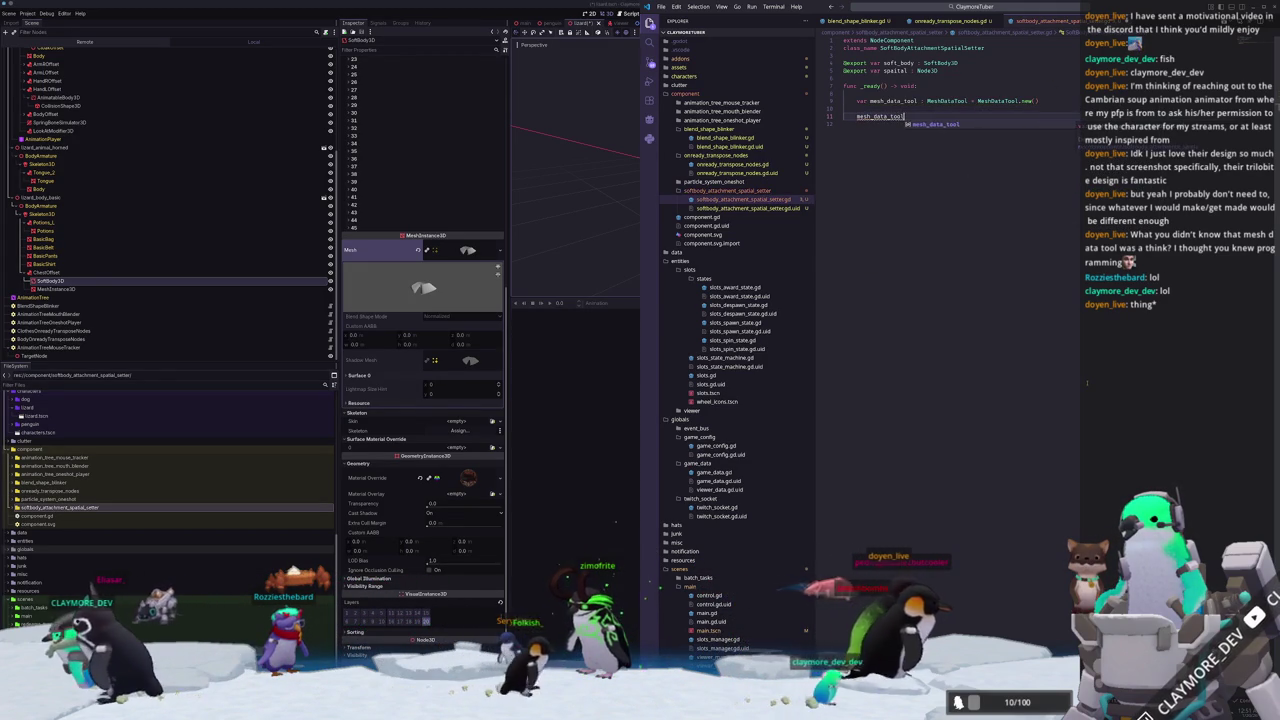
type(".get_verte")
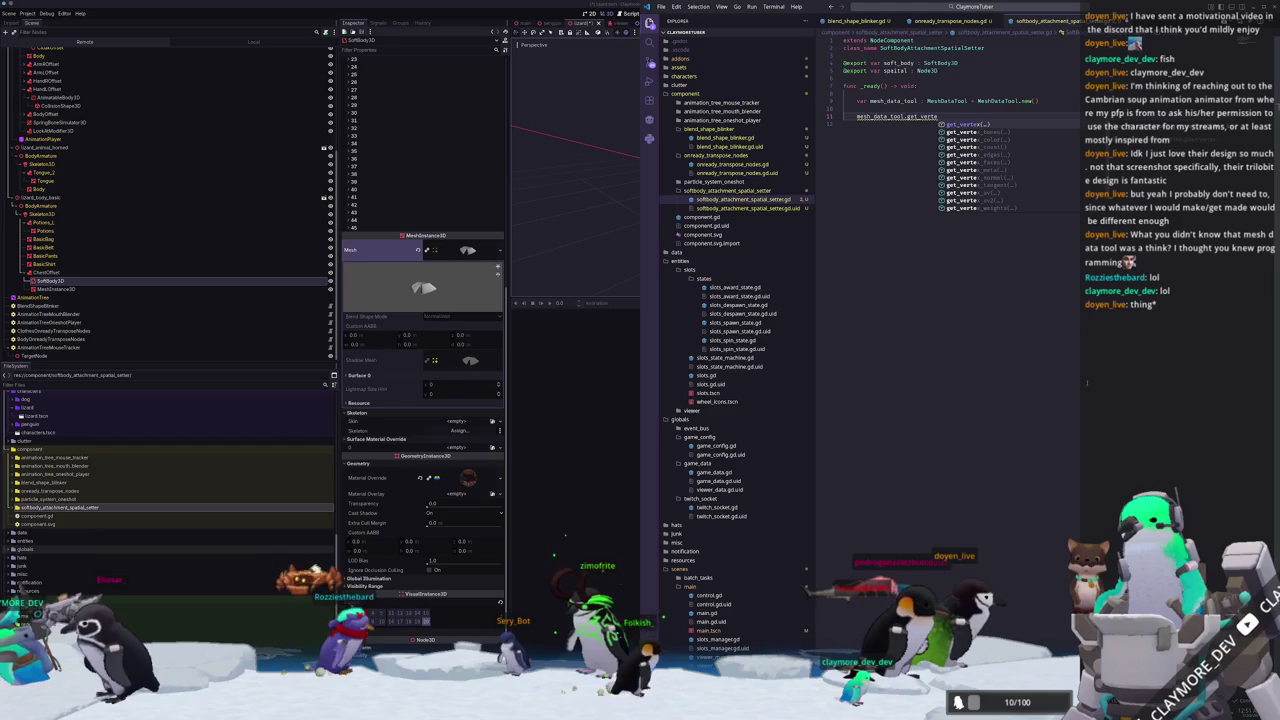
type("x_count")
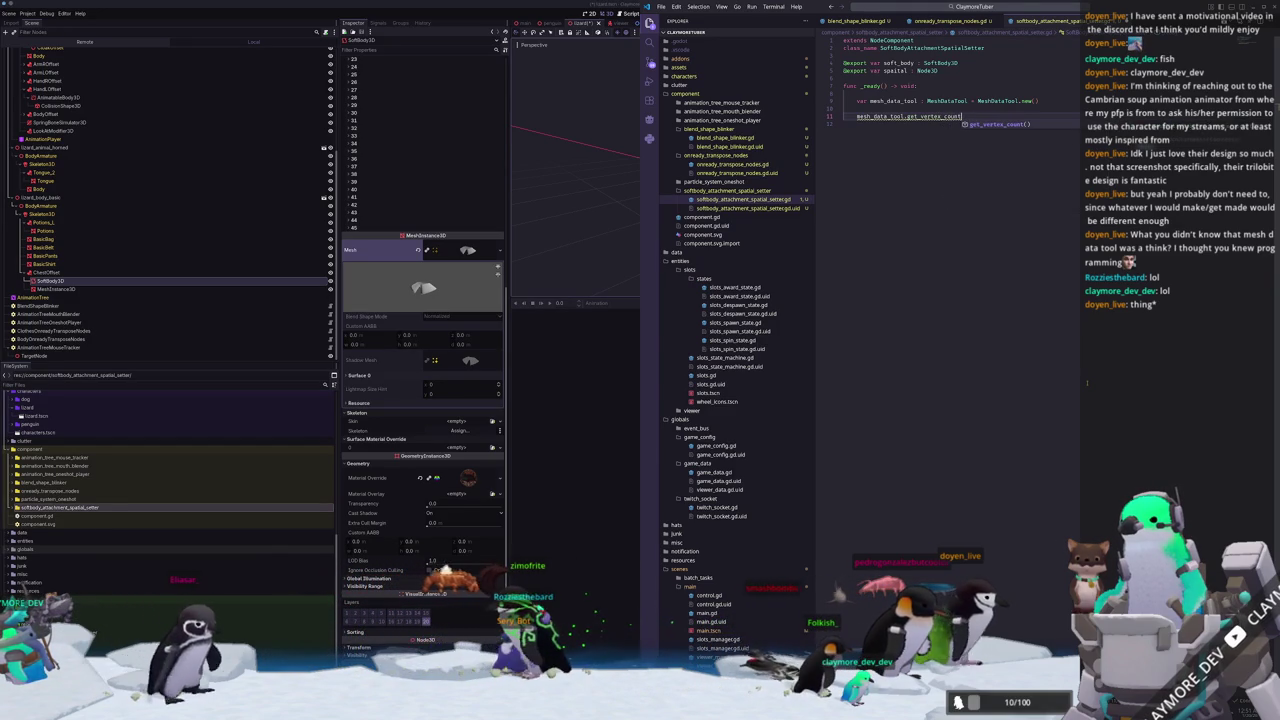
key("Return")
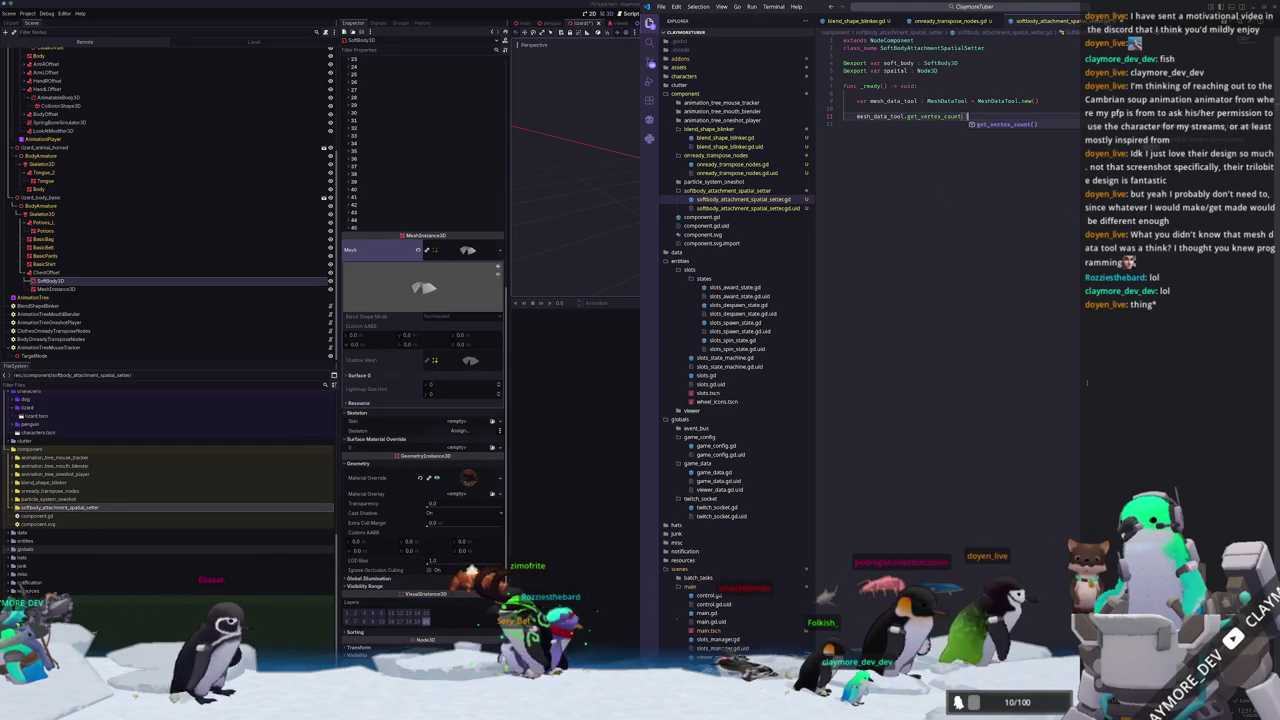
key("Home")
type("var ")
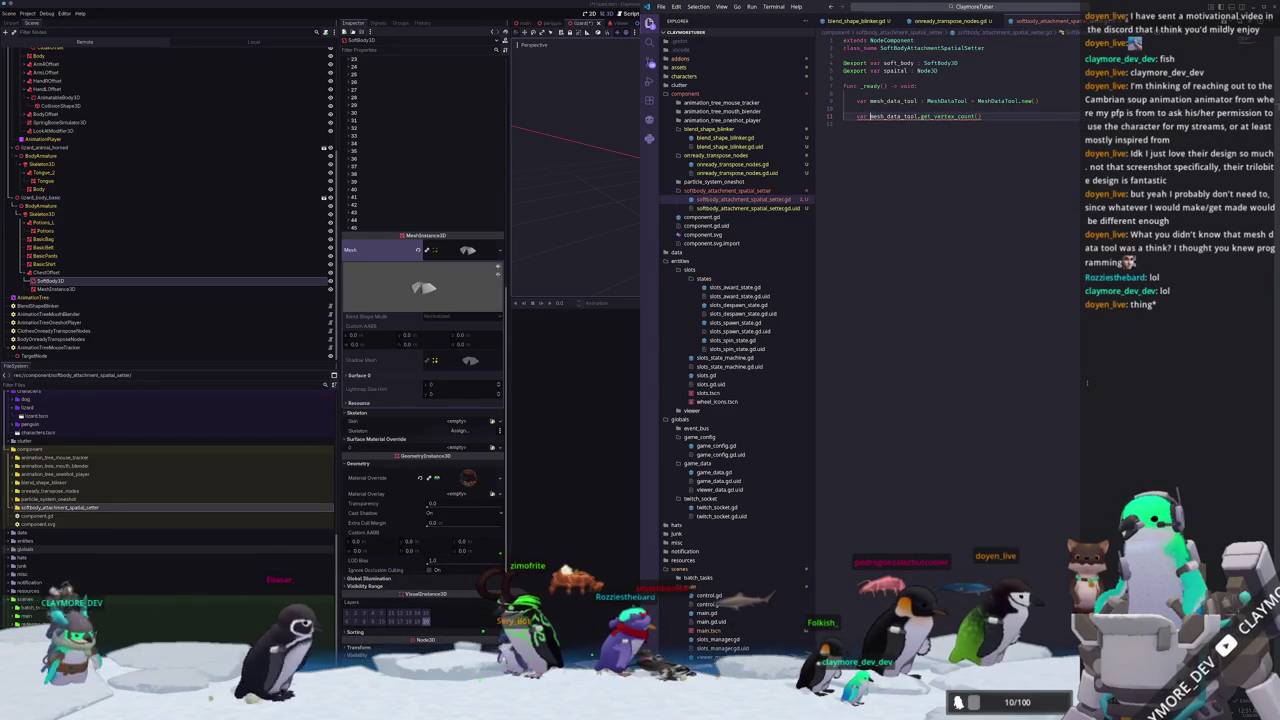
type("count := ")
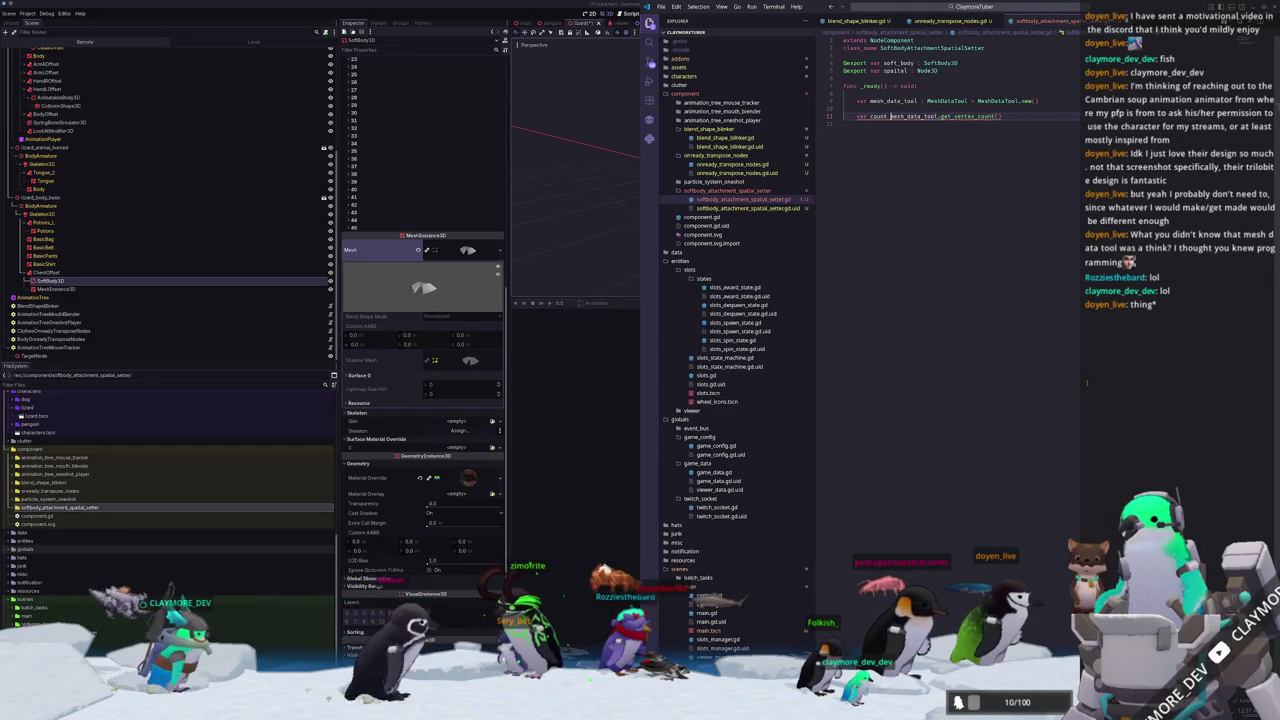
type("int =")
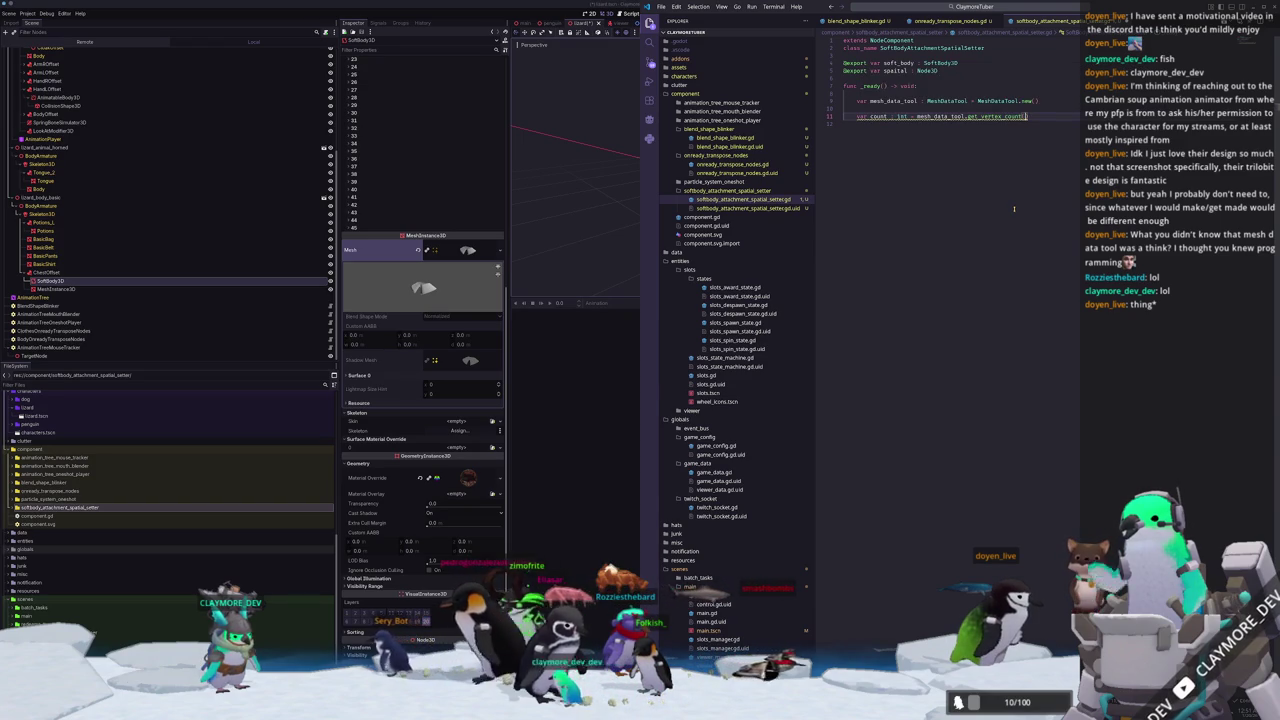
Try a mesh_data_tool method line above count, then consult the MeshDataTool documentation.
key("Up")
type("mesh_Dat")
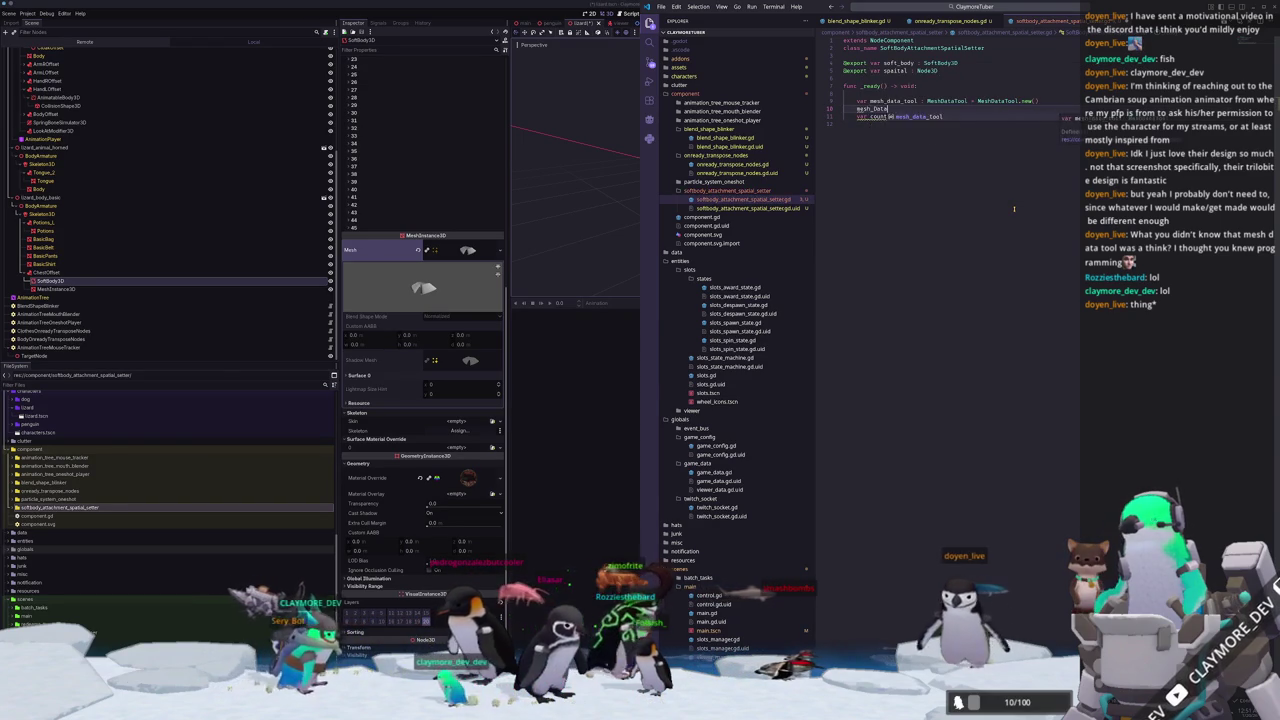
key("Tab")
type(".set_mesh")
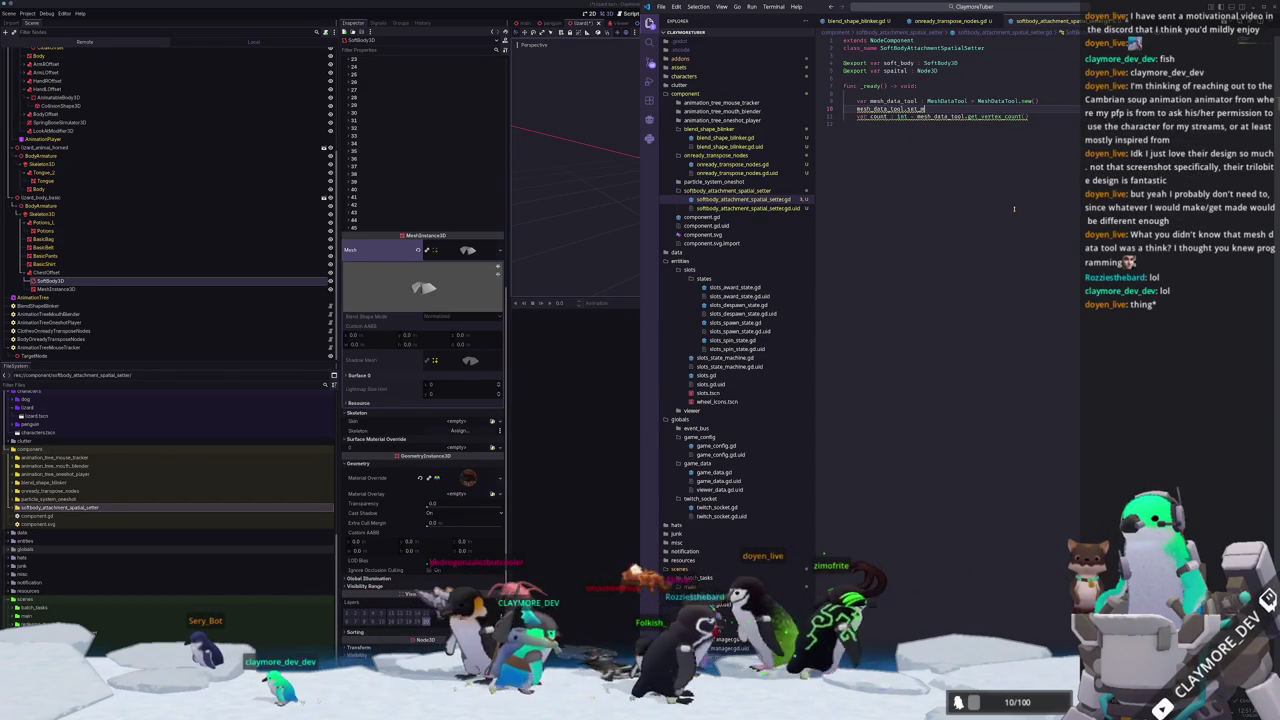
key("BackSpace")
key("BackSpace")
key("BackSpace")
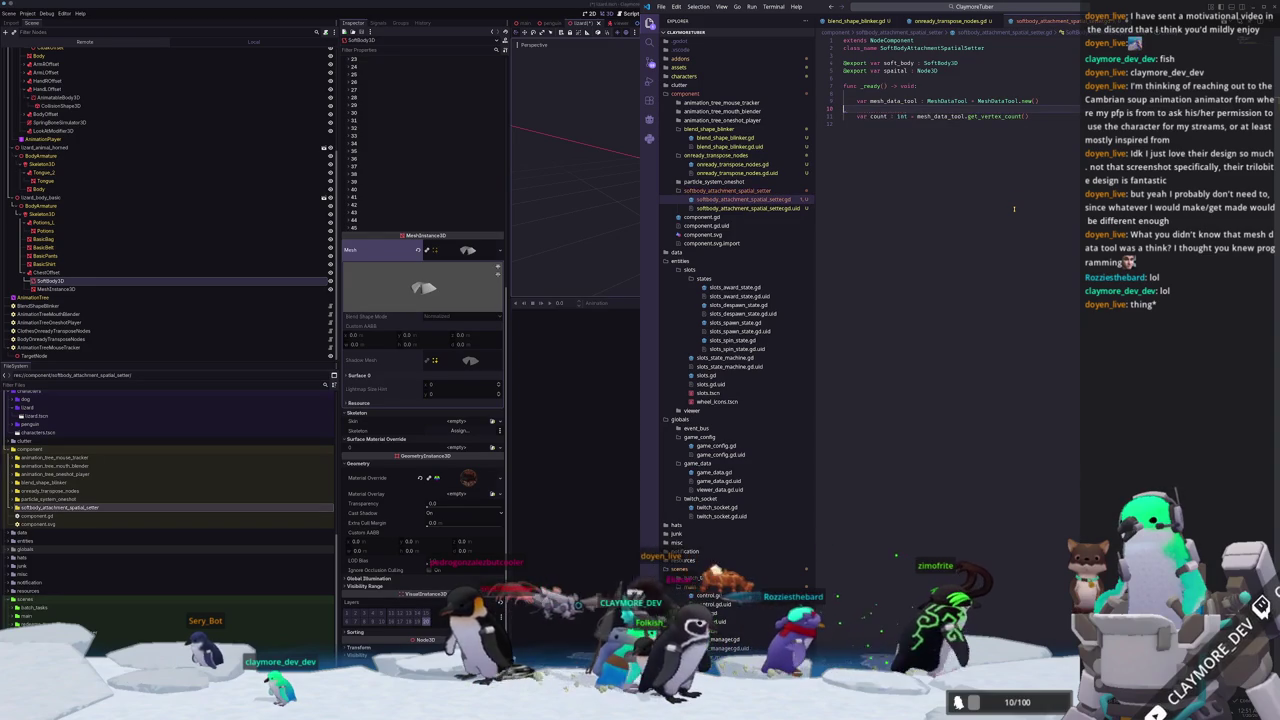
key("BackSpace")
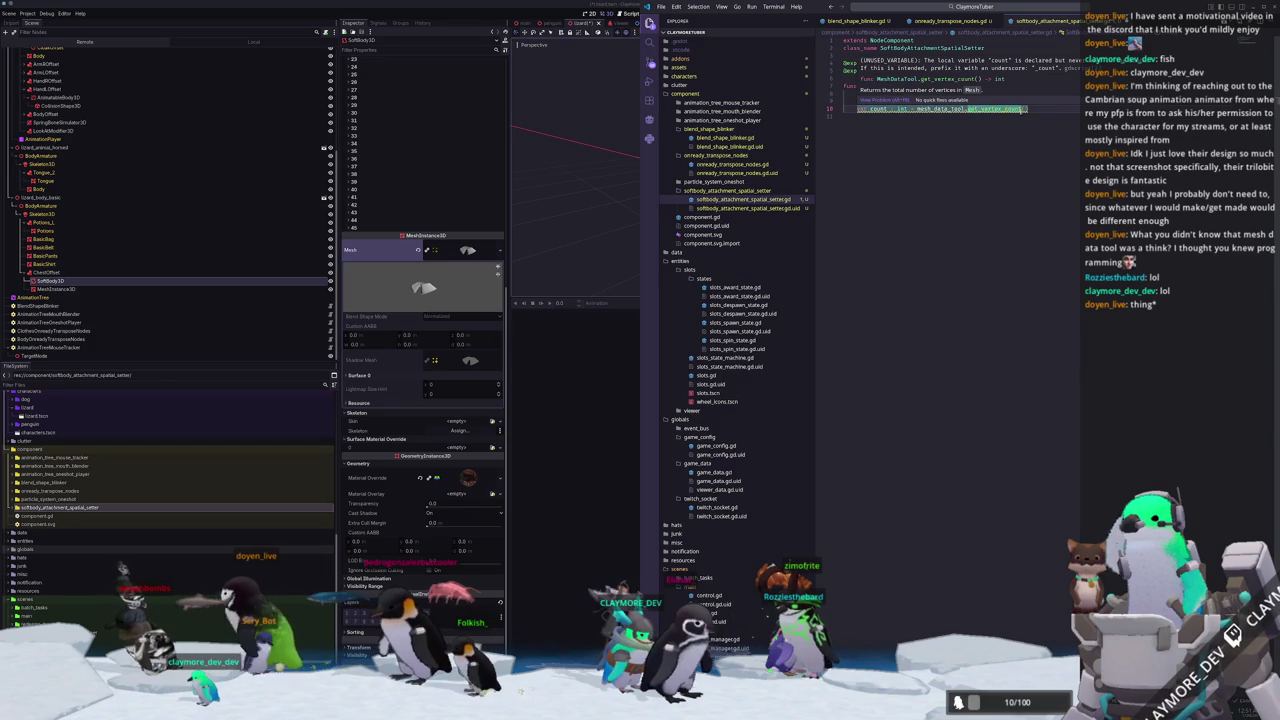
key("Return")
type("mesh_data_tool.Mesh")
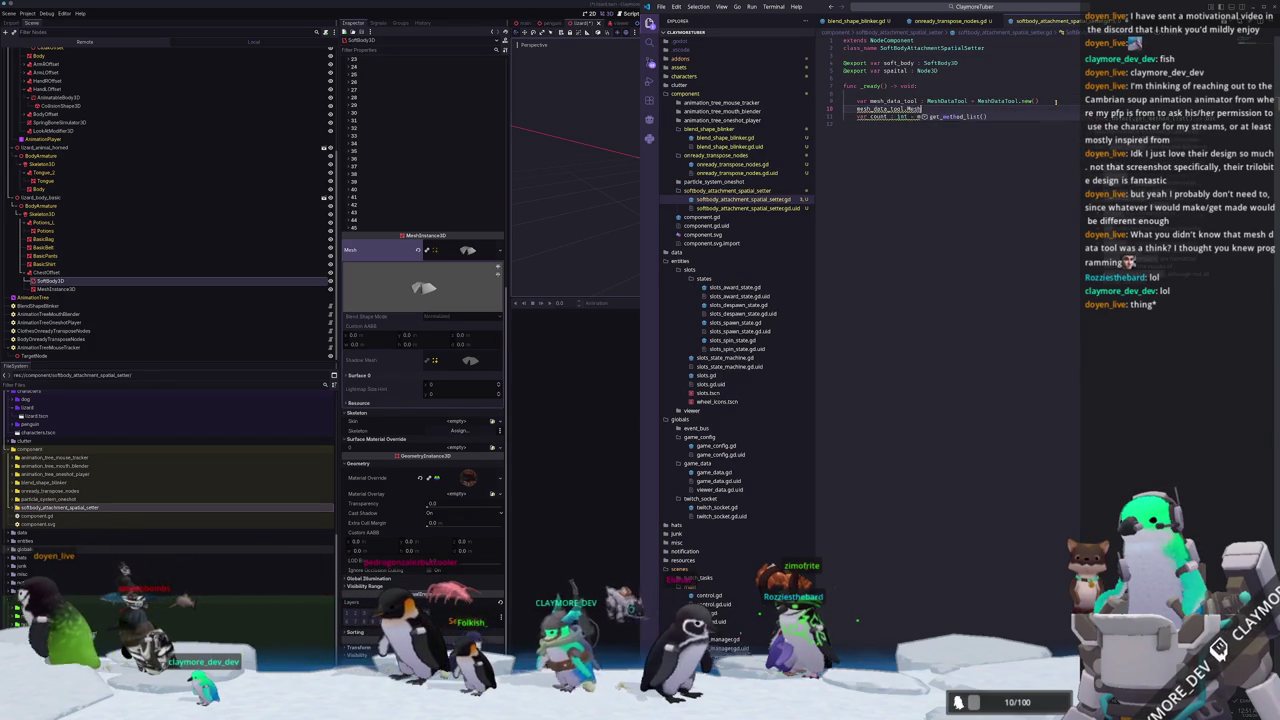
type("meth")
key("BackSpace")
key("BackSpace")
key("BackSpace")
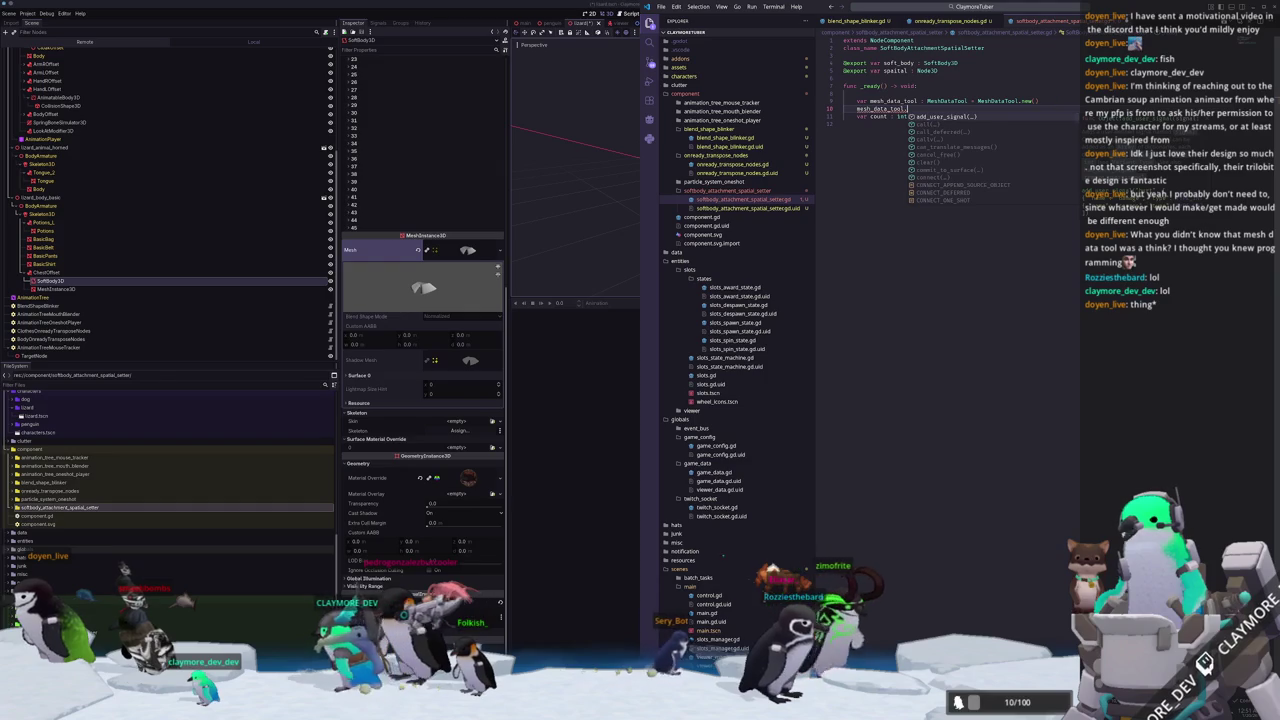
key("Escape")
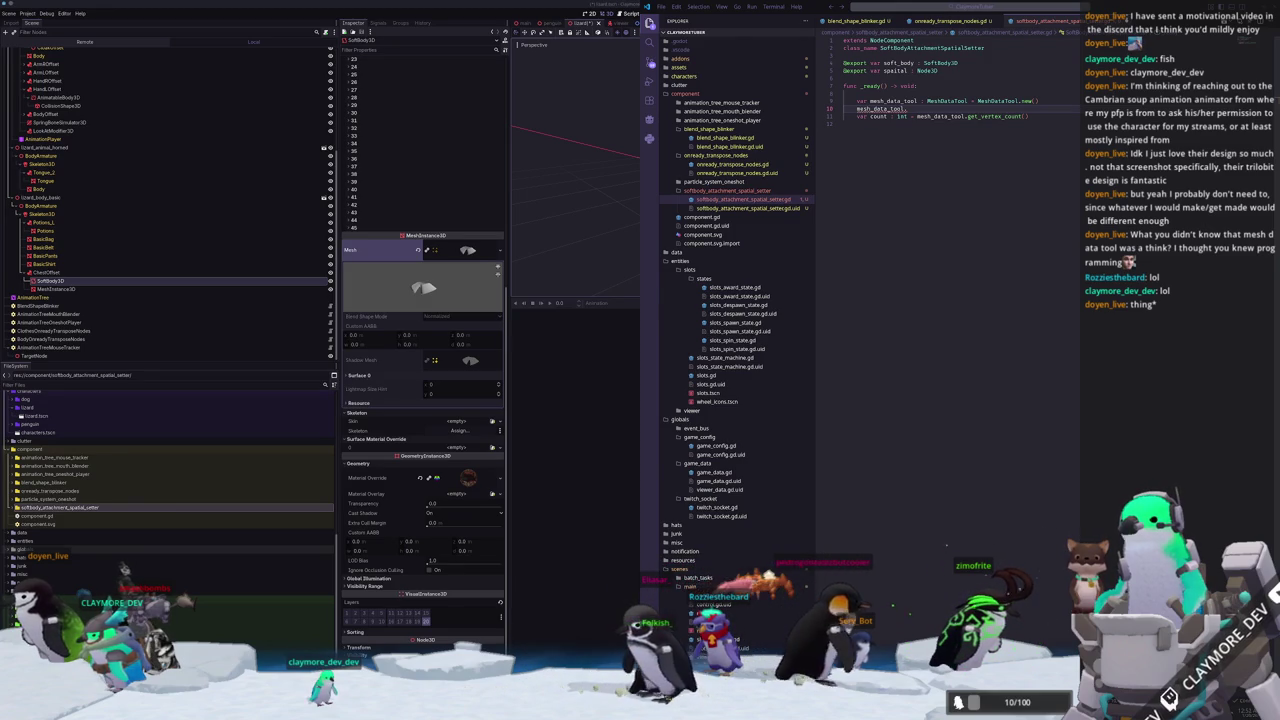
key("alt+Tab")
scroll(789, 309, "down", 3)
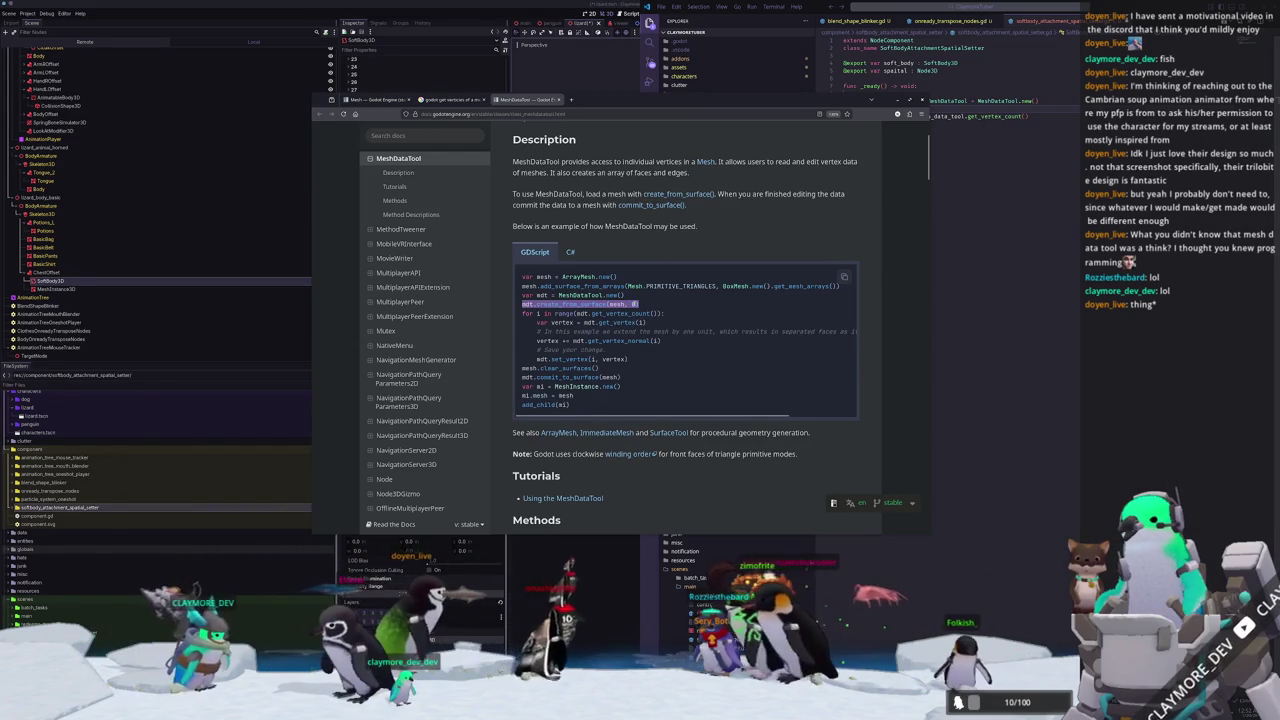
Paste the docs' example as mesh_data_tool.create_from_surface(soft_body.mesh, 0) on line 10, adding blank lines below.
left_click_drag(640, 304, 529, 305)
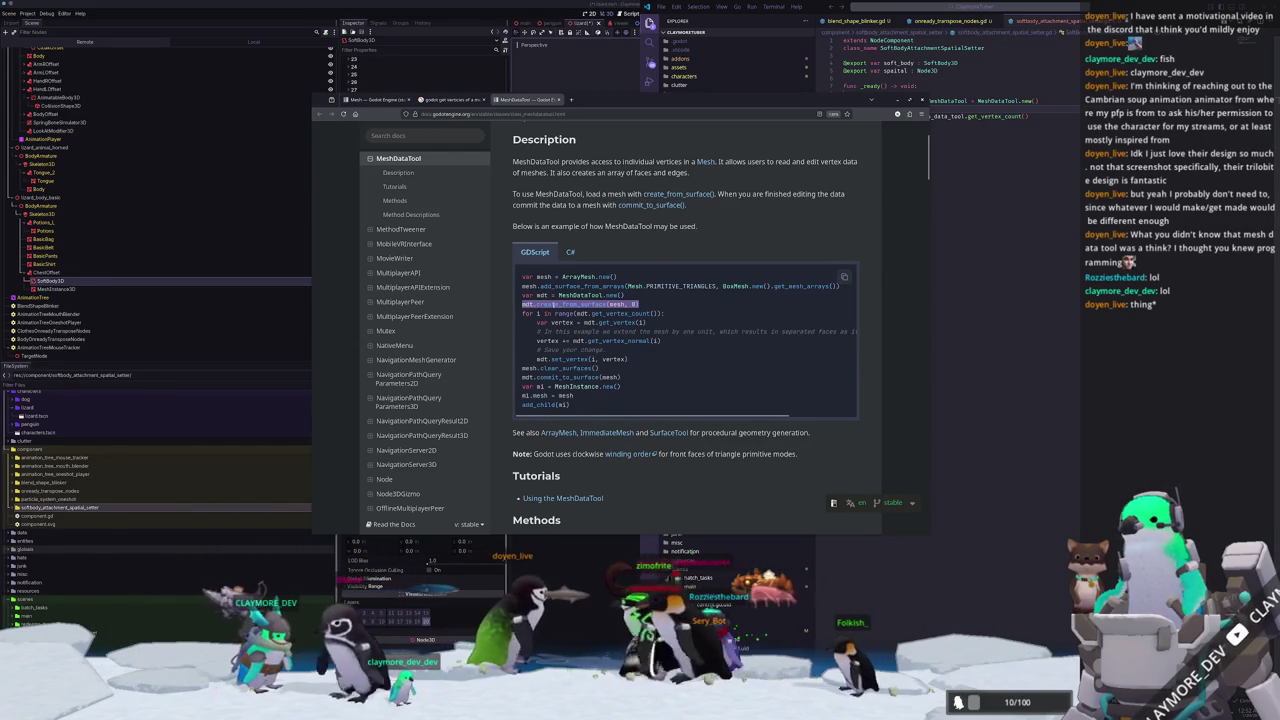
key("alt+Tab")
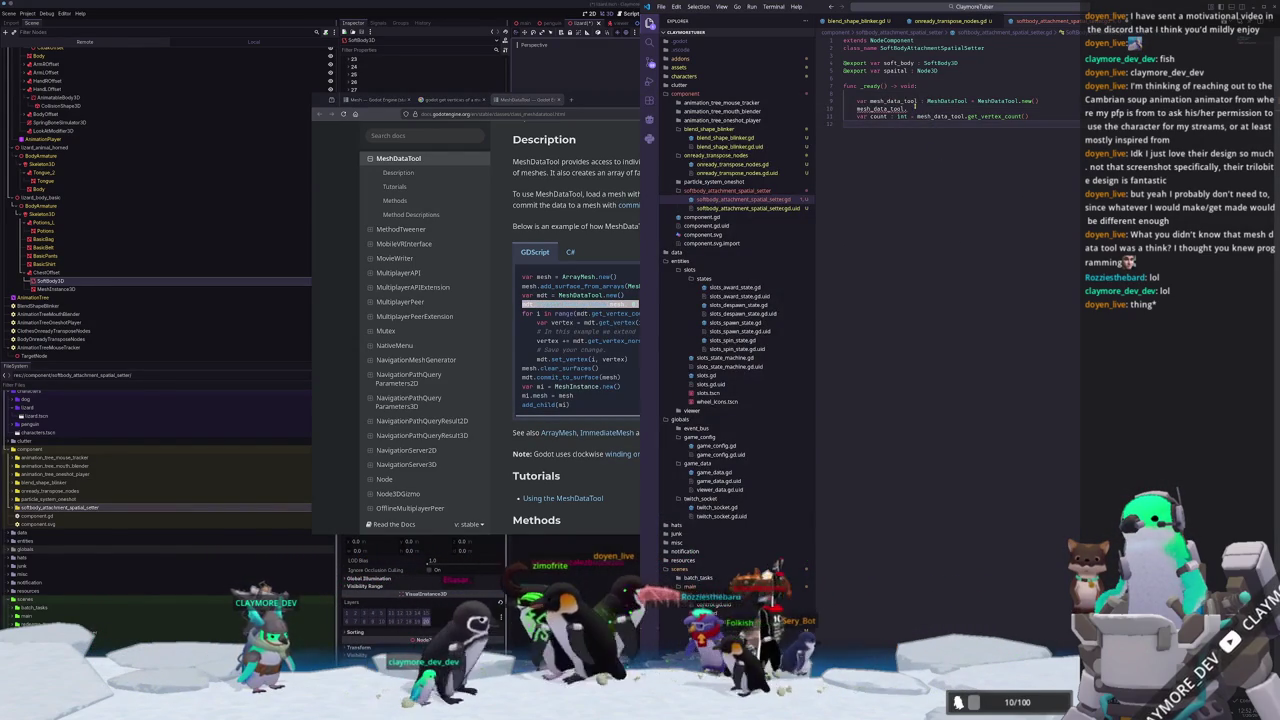
key("ctrl+v")
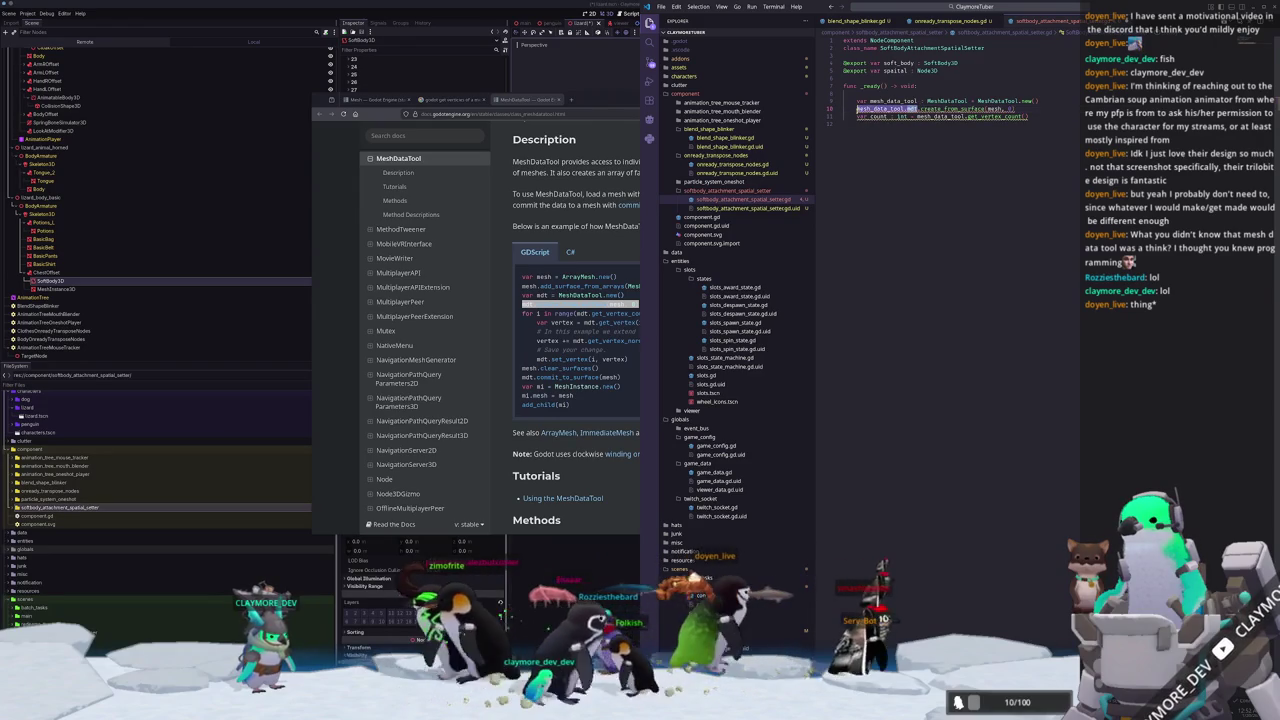
key("BackSpace")
key("BackSpace")
key("BackSpace")
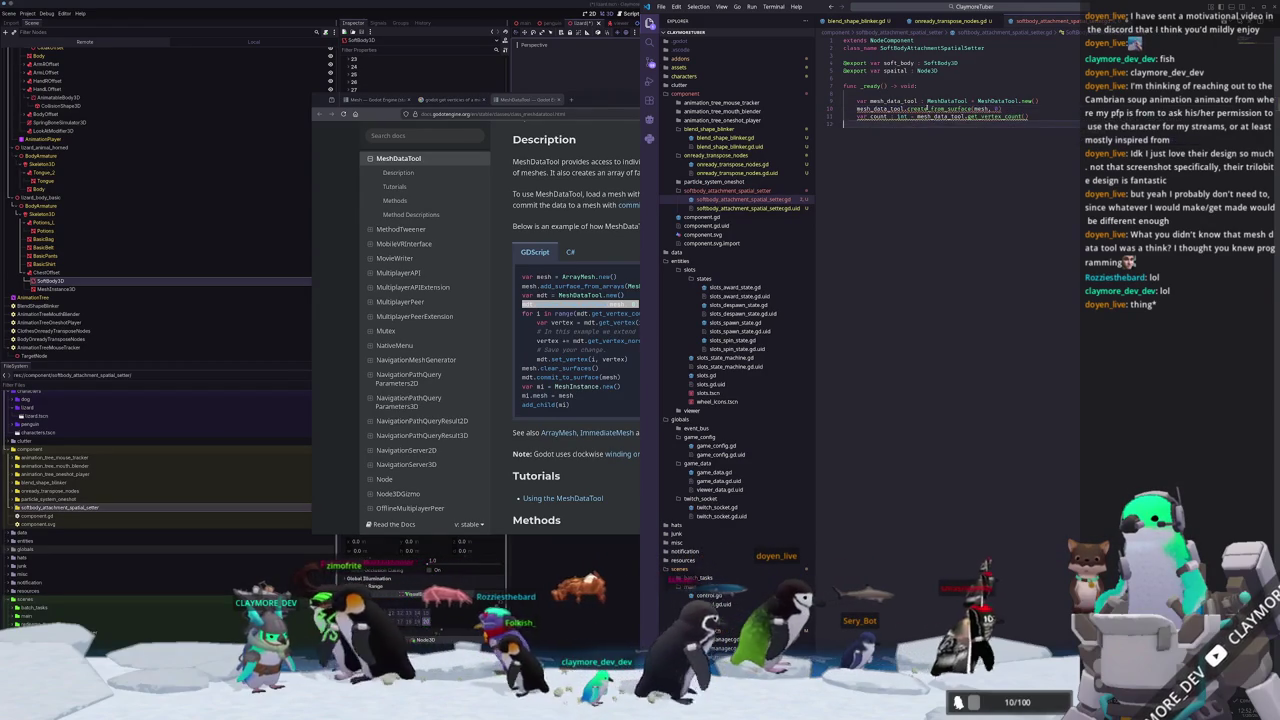
mouse_move(925, 108)
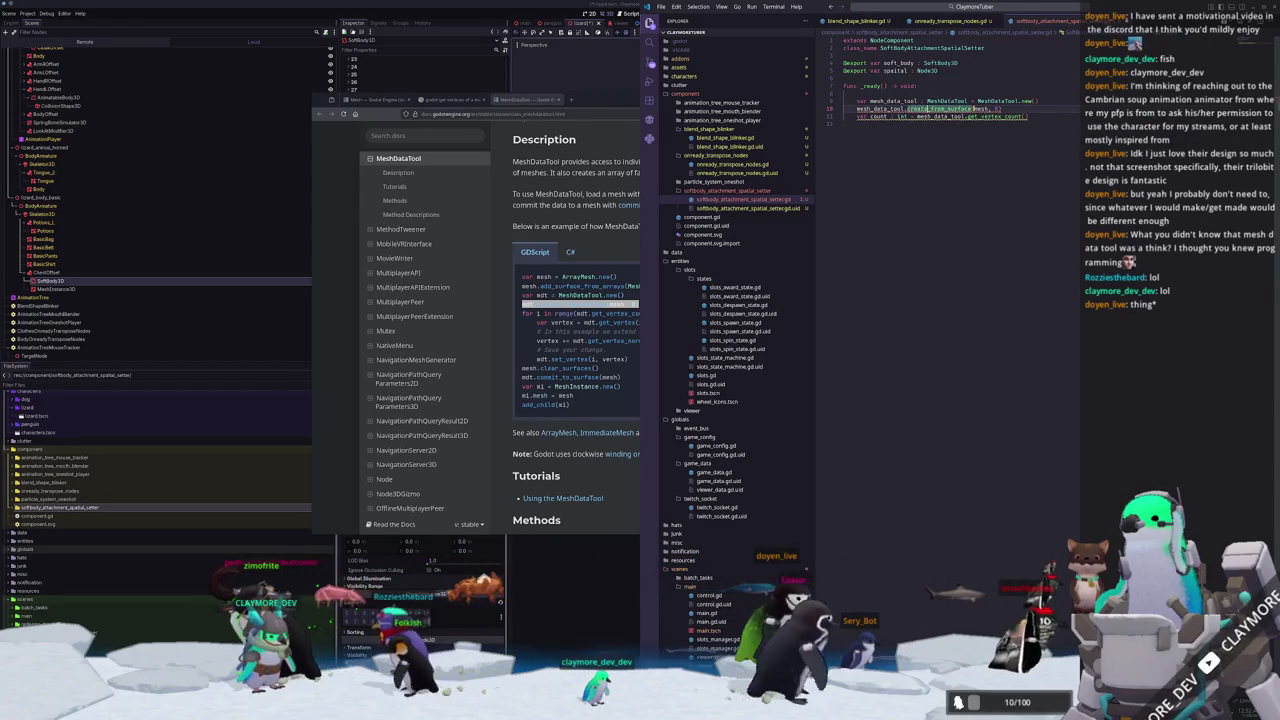
type("soft_body.")
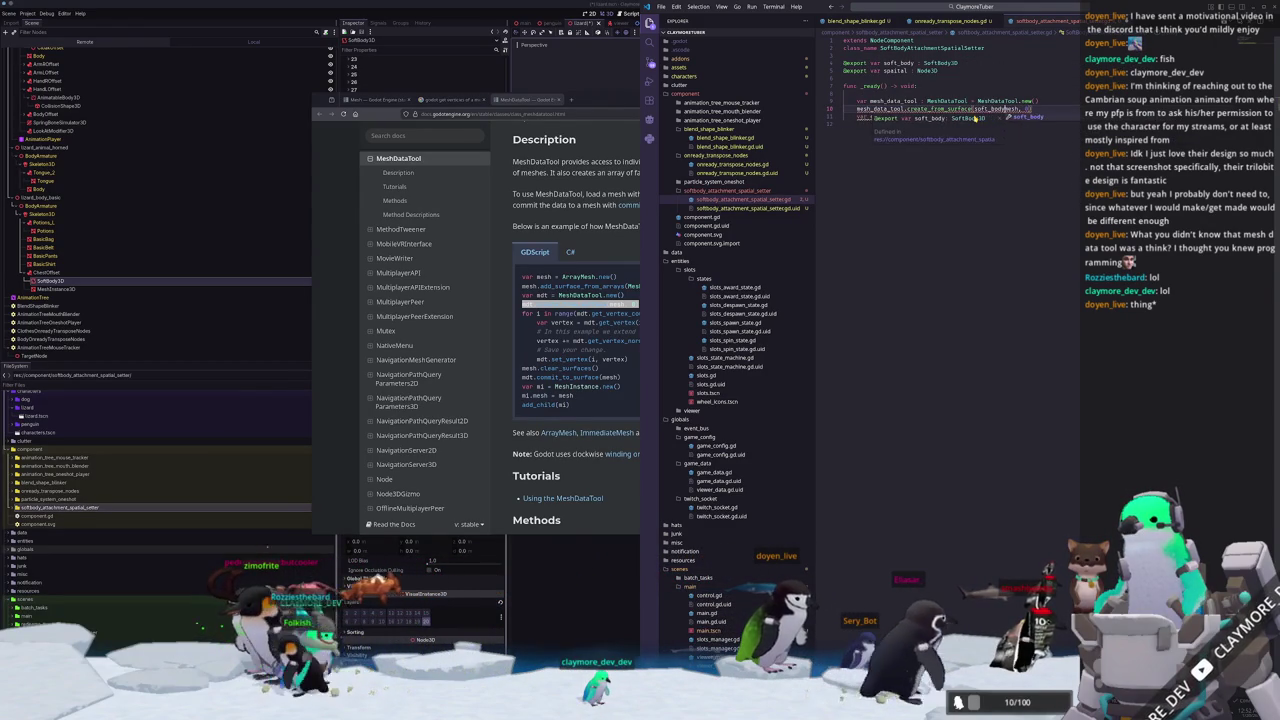
key("Escape")
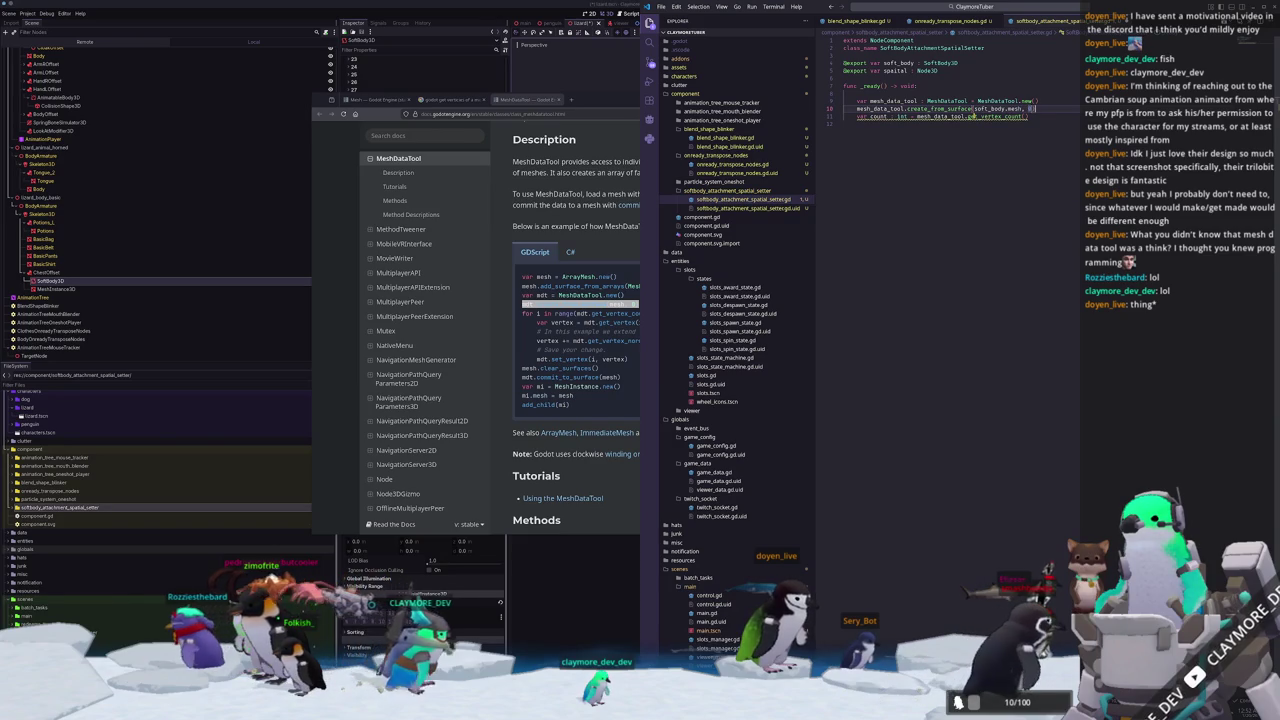
key("Down")
key("End")
key("Return")
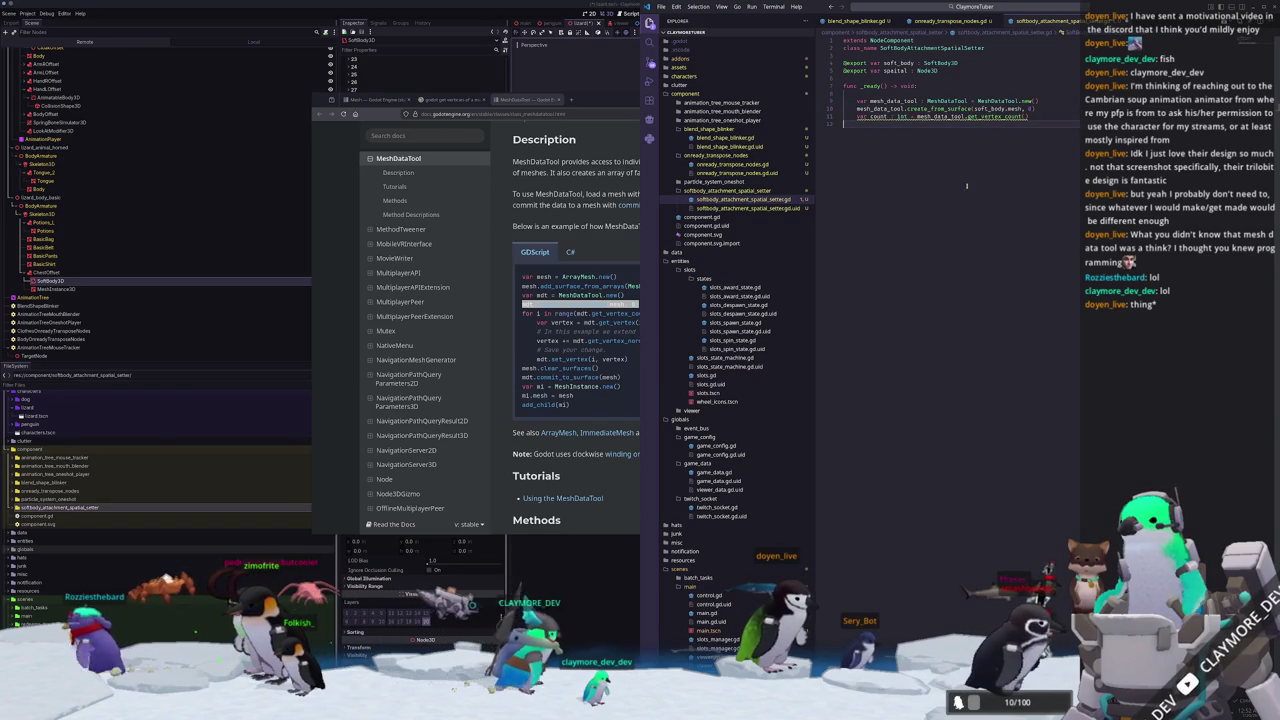
left_click(1025, 316)
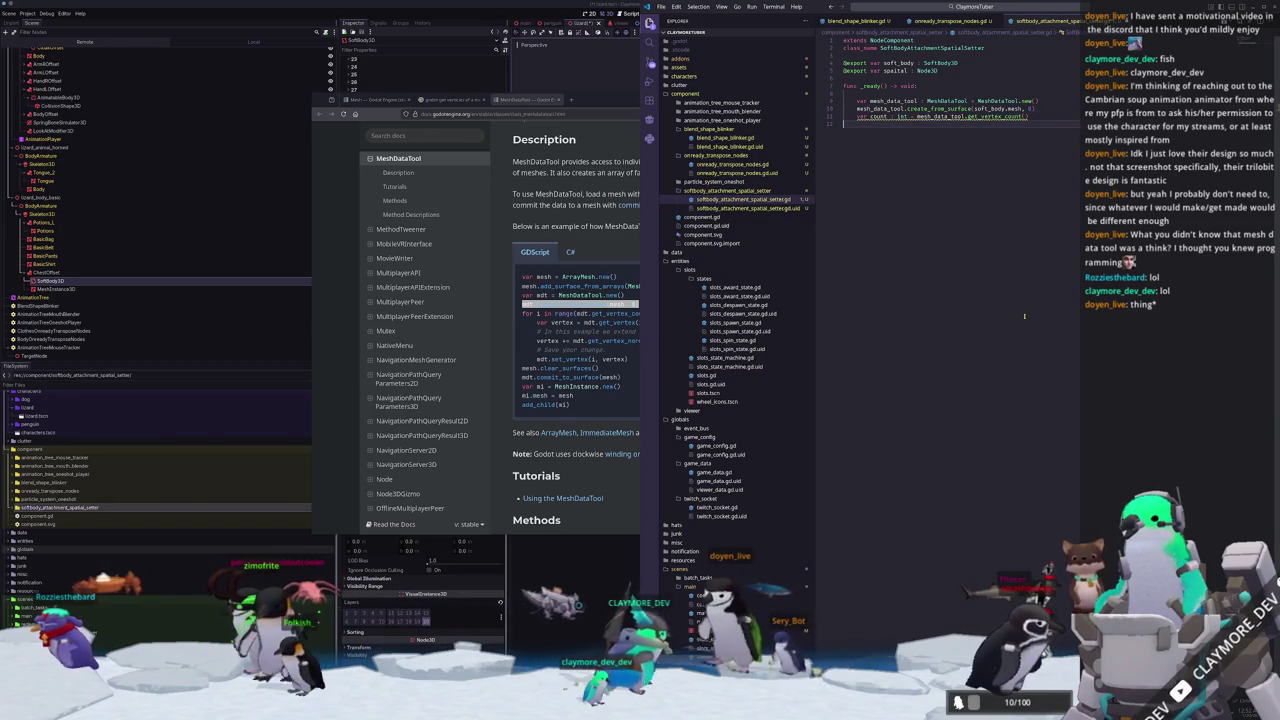
Write 'for i : int in range(count):' with an indented soft_body.is_point_pinned(i) check inside.
key("Return")
type("for i : int in range(count")
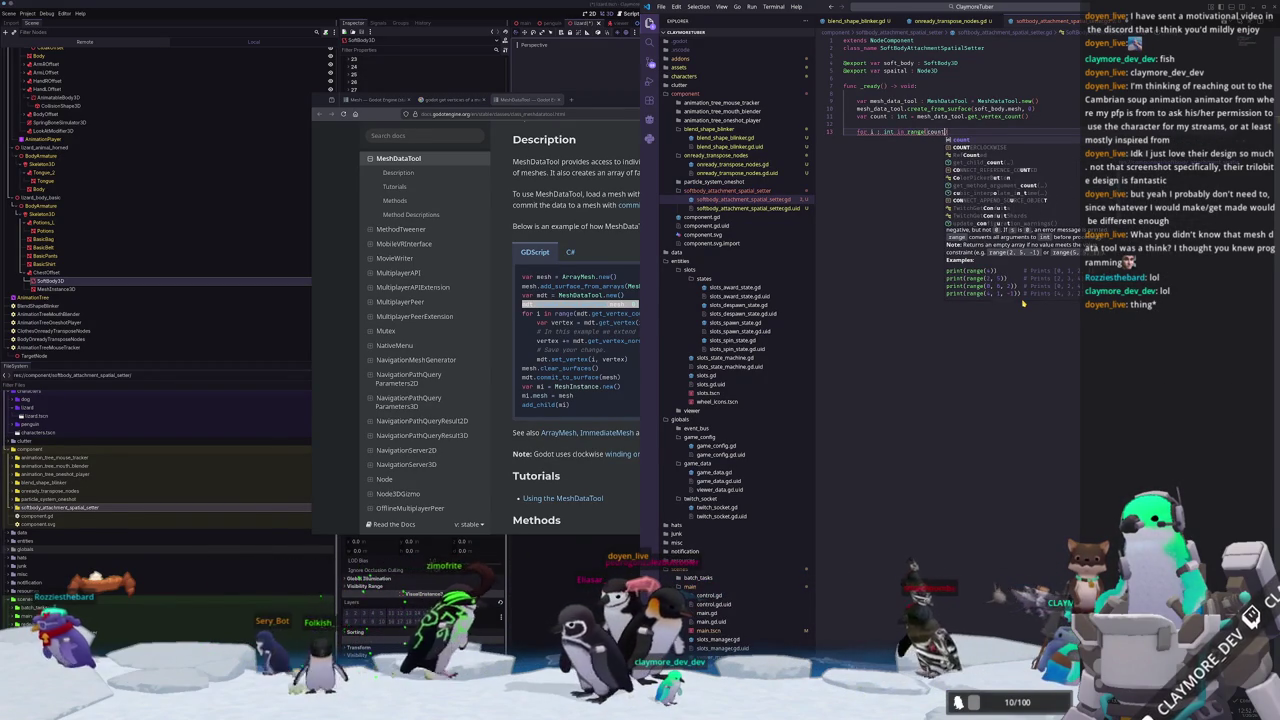
key("Escape")
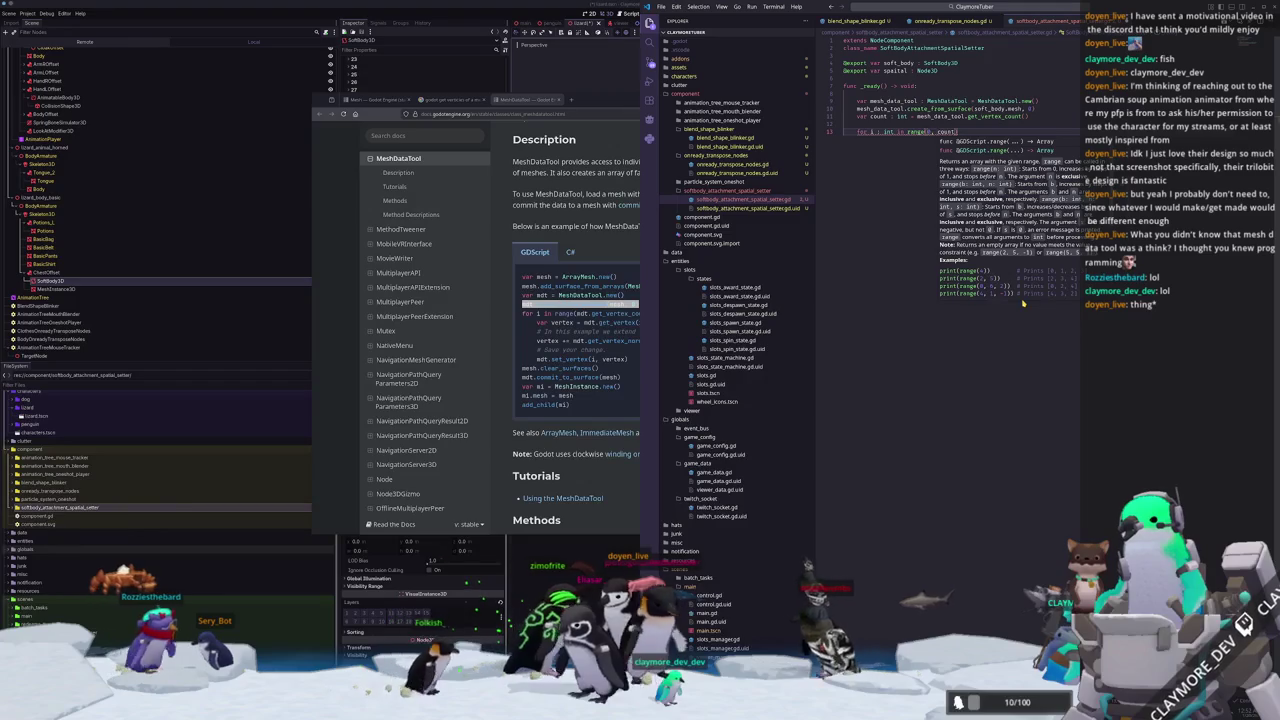
key("Escape")
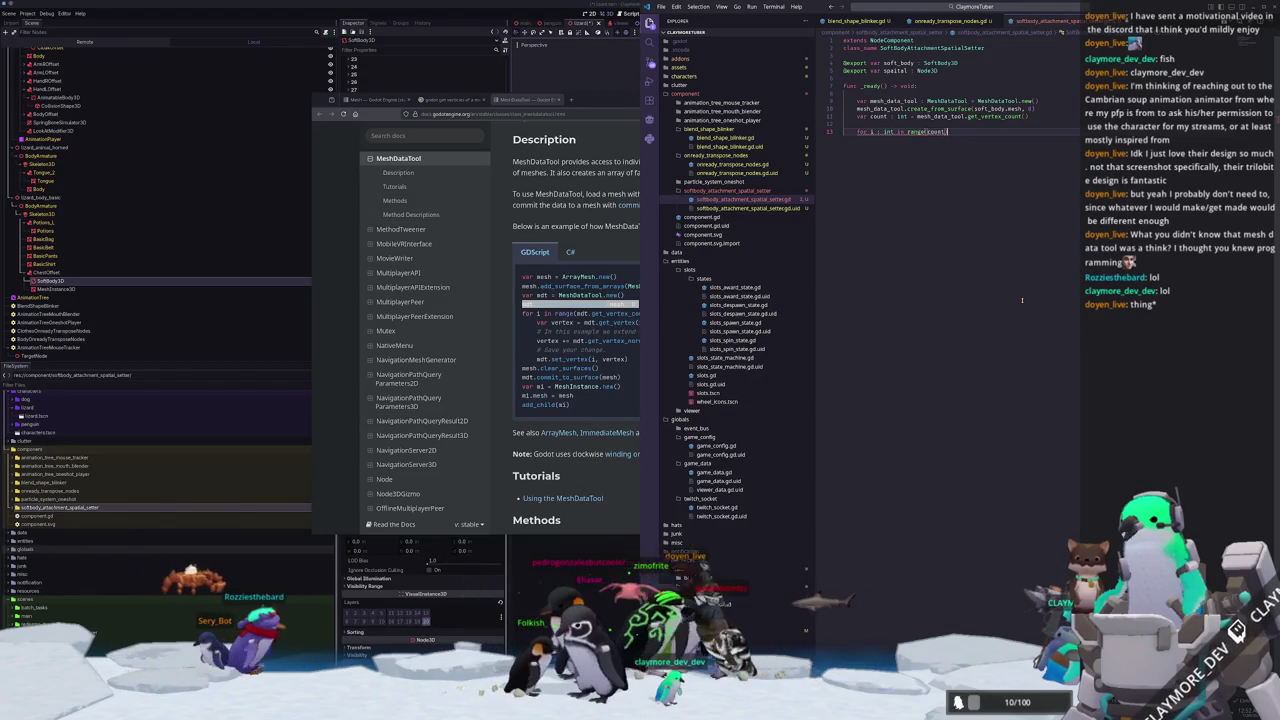
type(":")
key("Return")
mouse_move(925, 131)
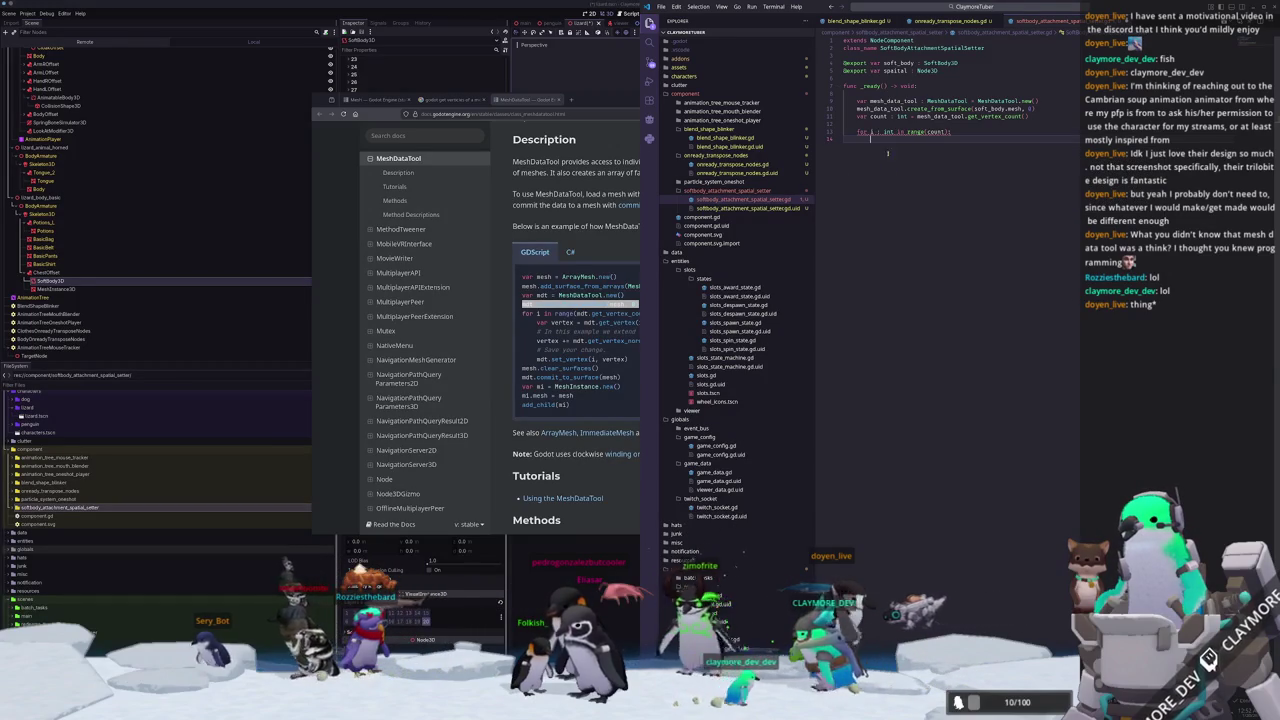
type("i")
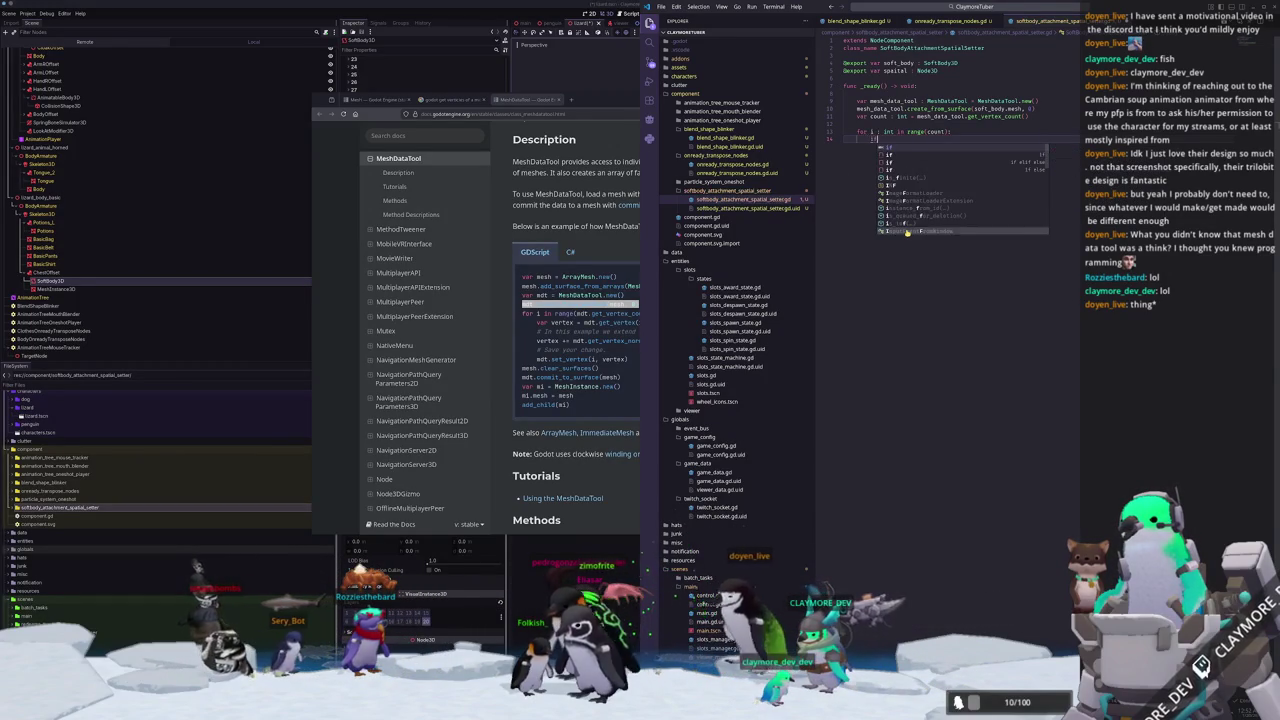
type("f s")
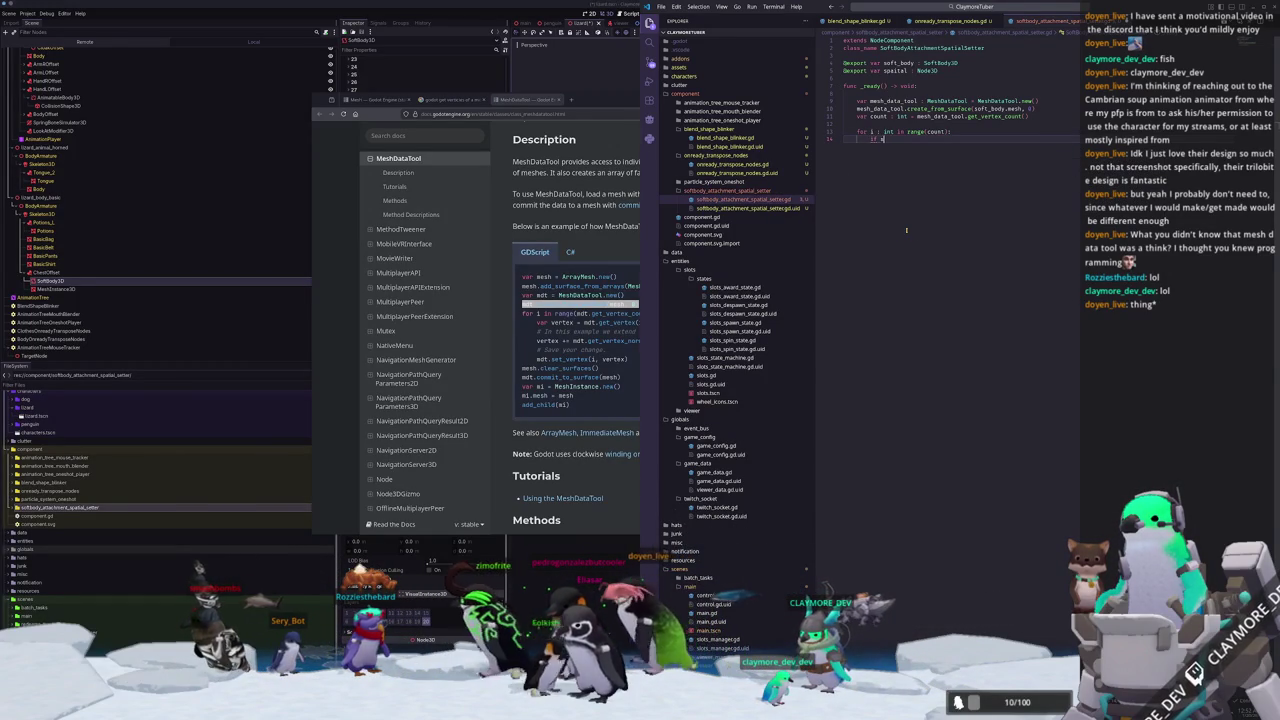
type("oft_body.is_")
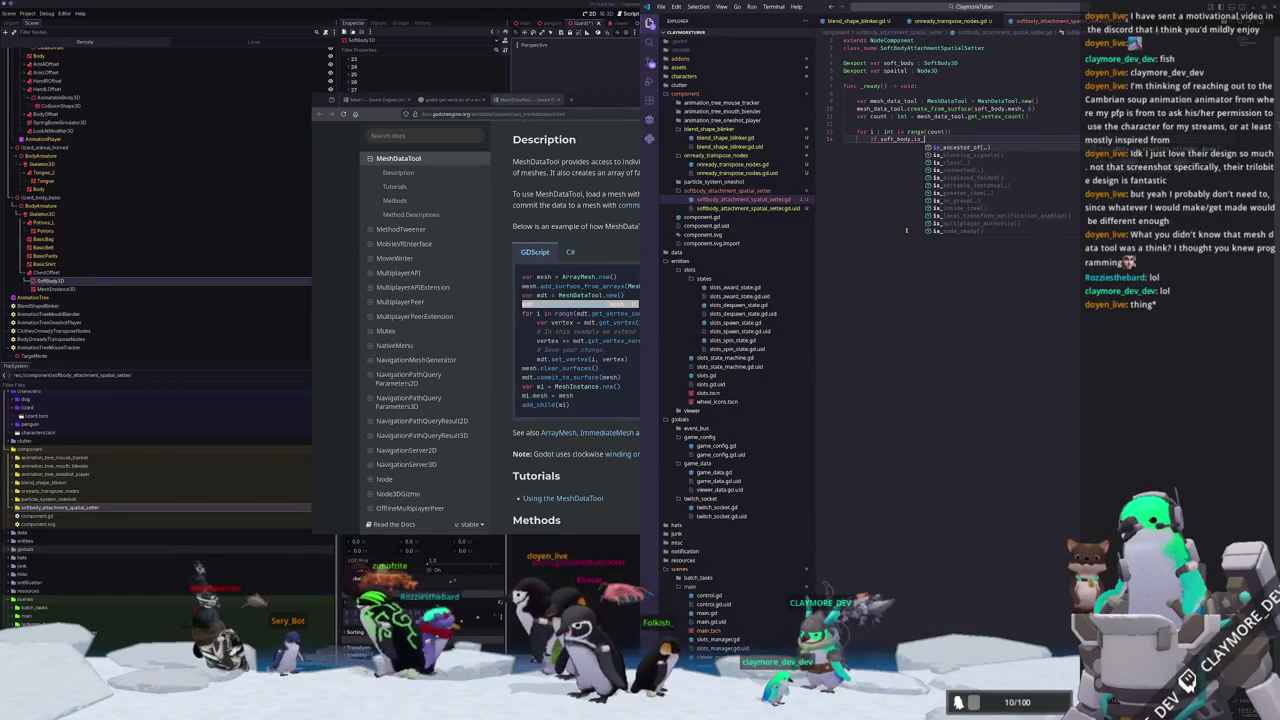
type("point_pinned(")
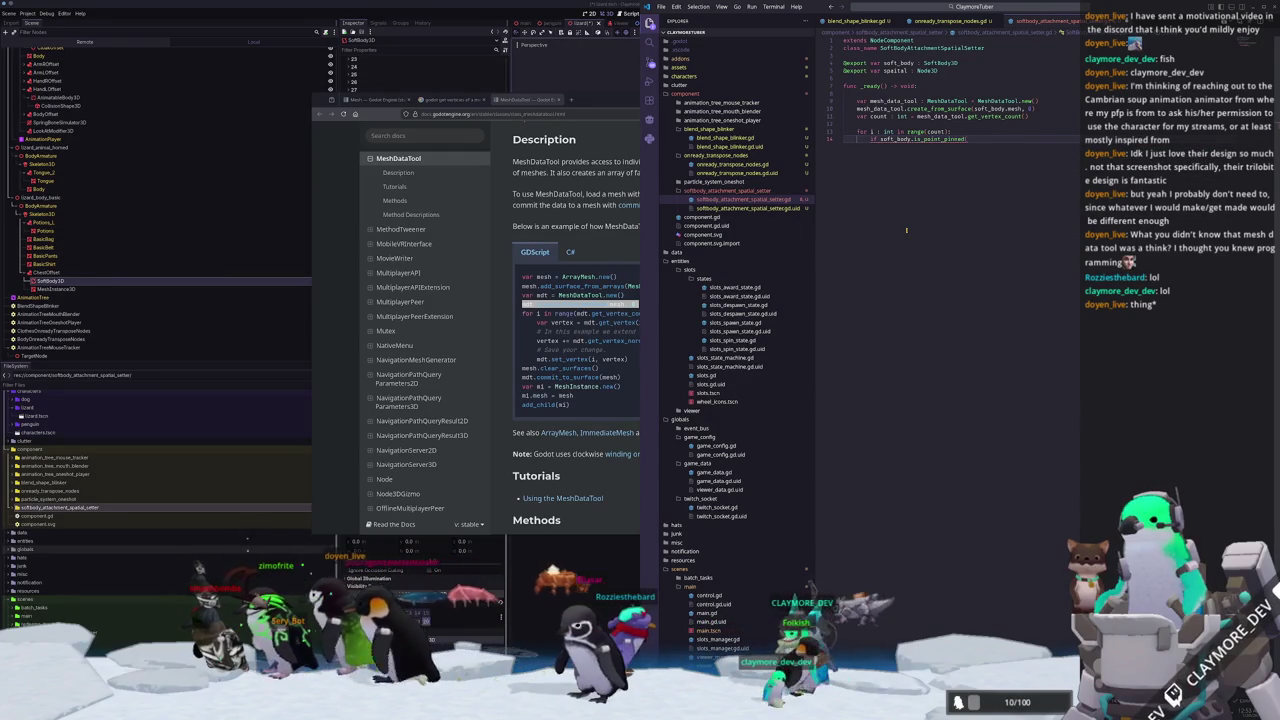
type("i")
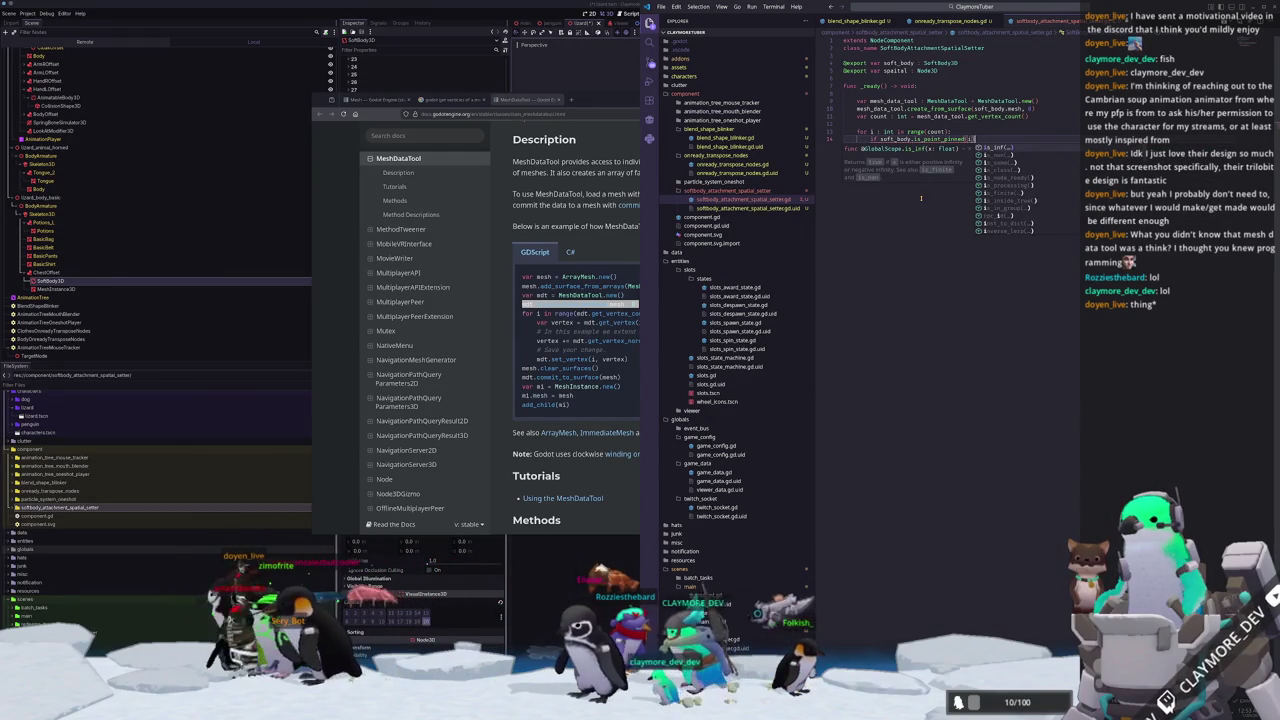
type("):")
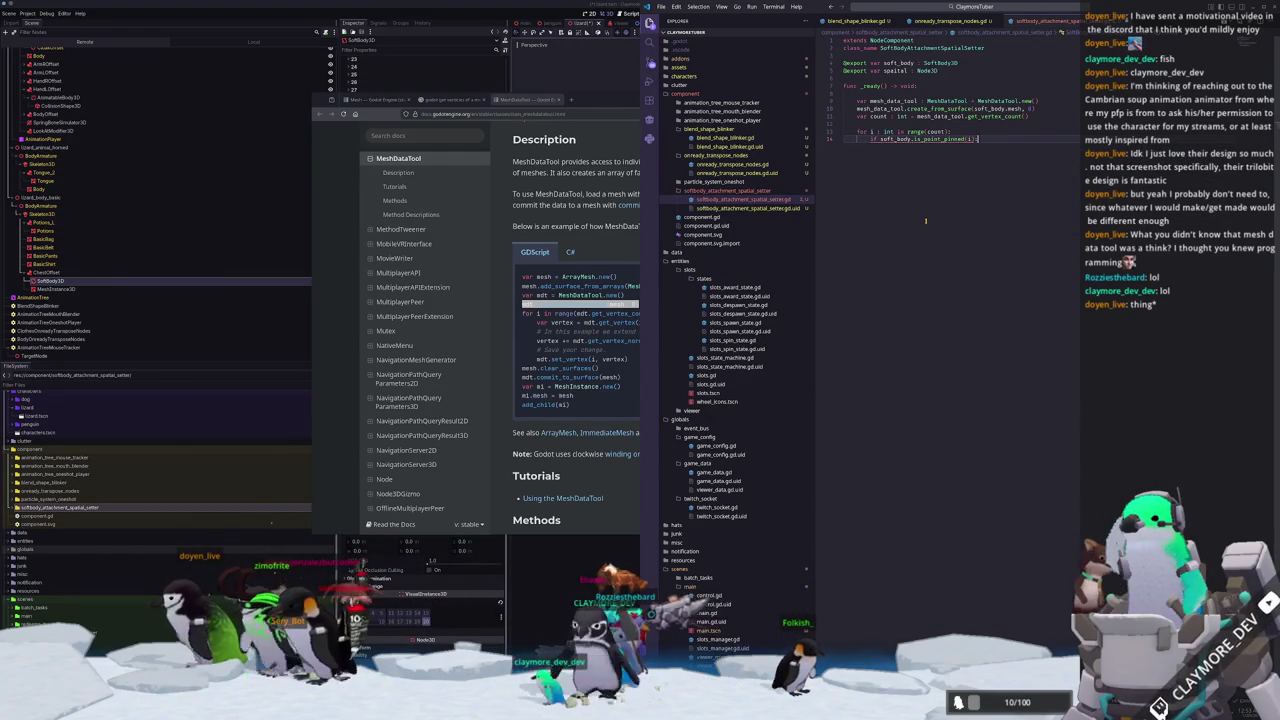
type("pass")
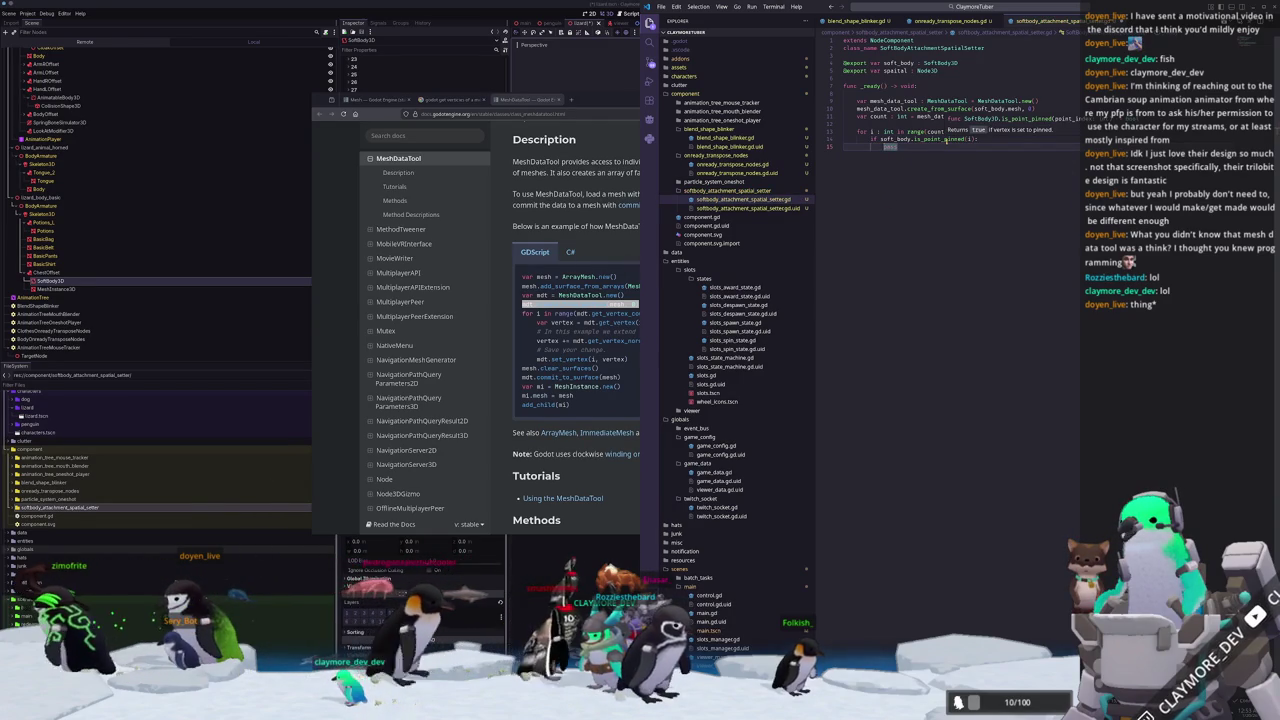
type("soft_body")
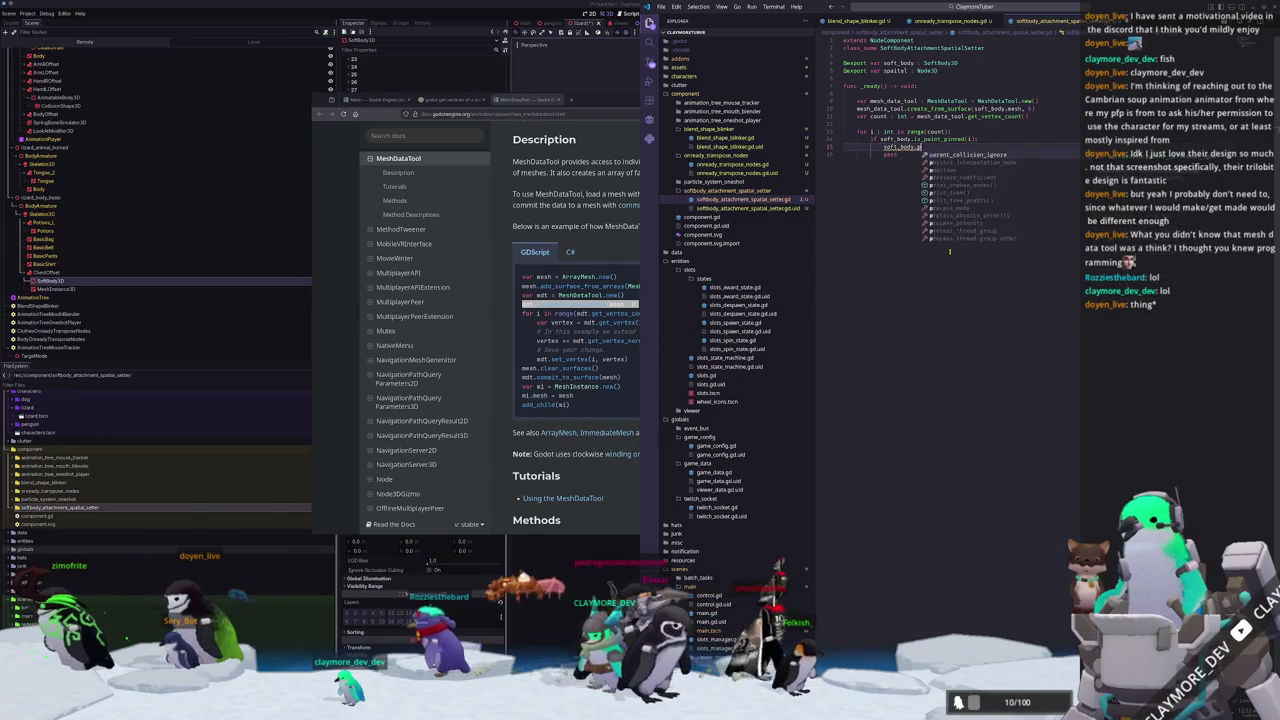
type(".pin_poin")
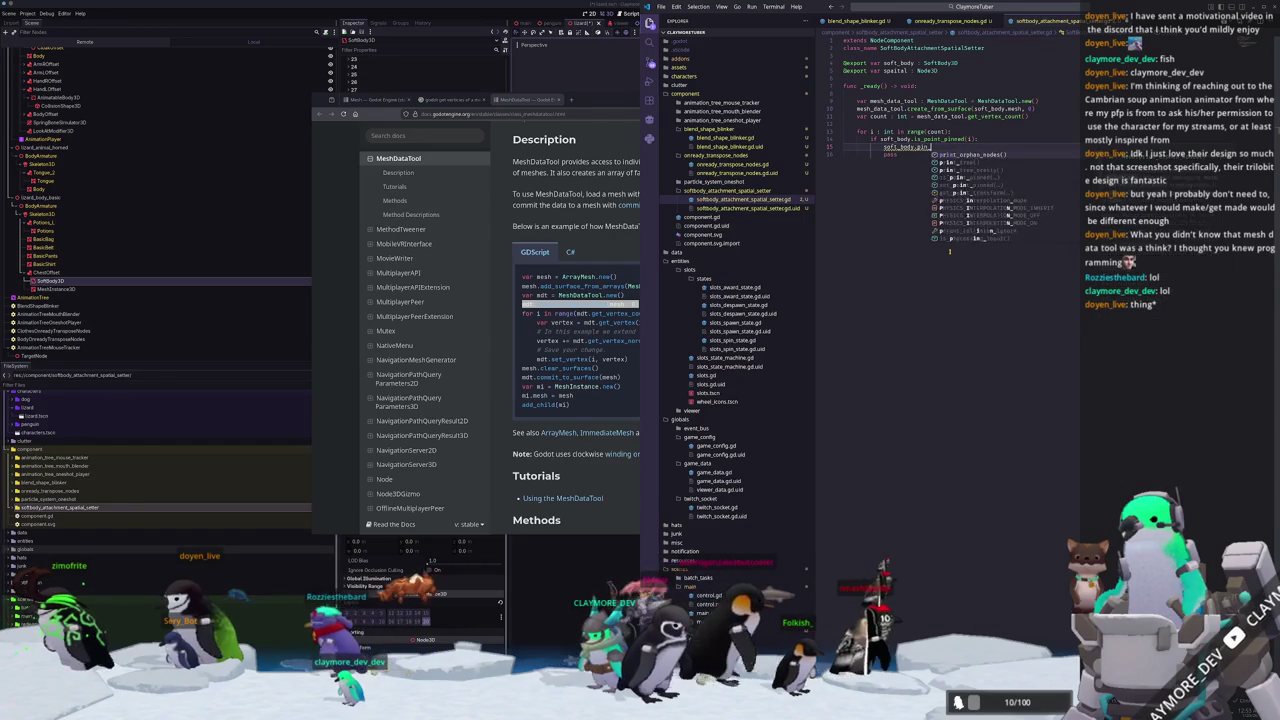
Call soft_body.set_point_pinned(i, true, spatial...) inside the pinned check.
key("BackSpace")
key("BackSpace")
key("BackSpace")
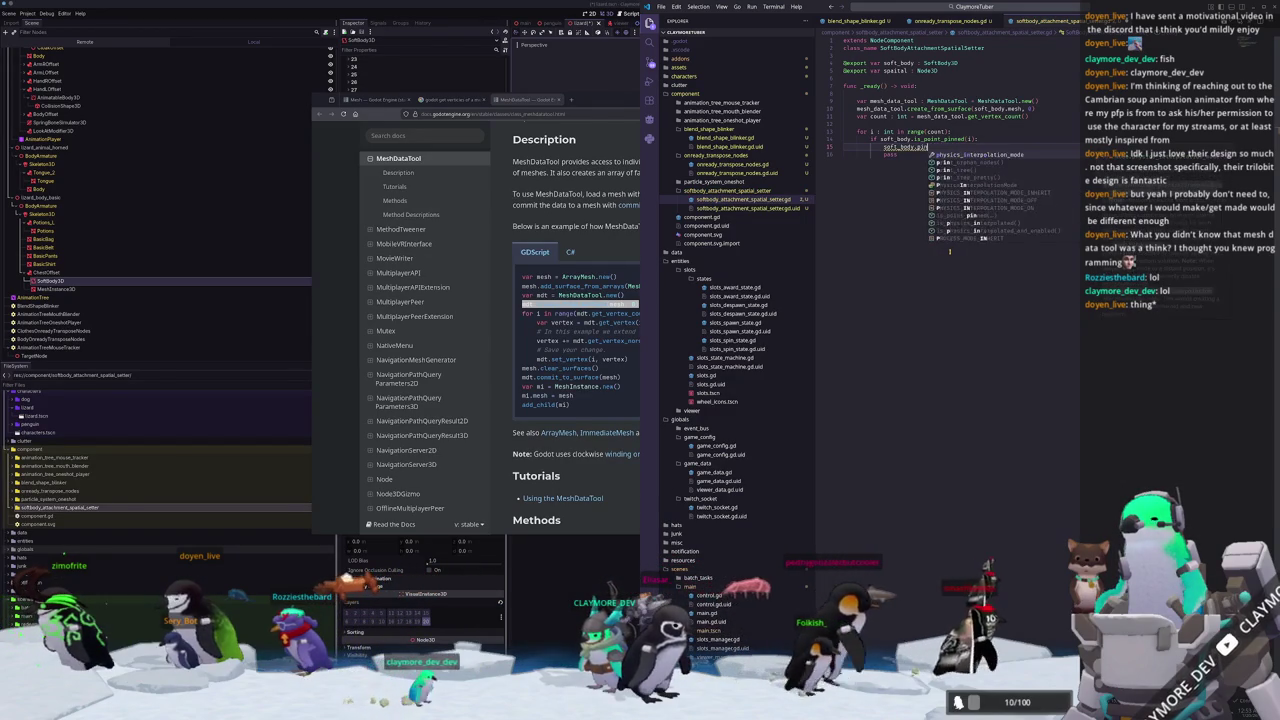
type("set_pin")
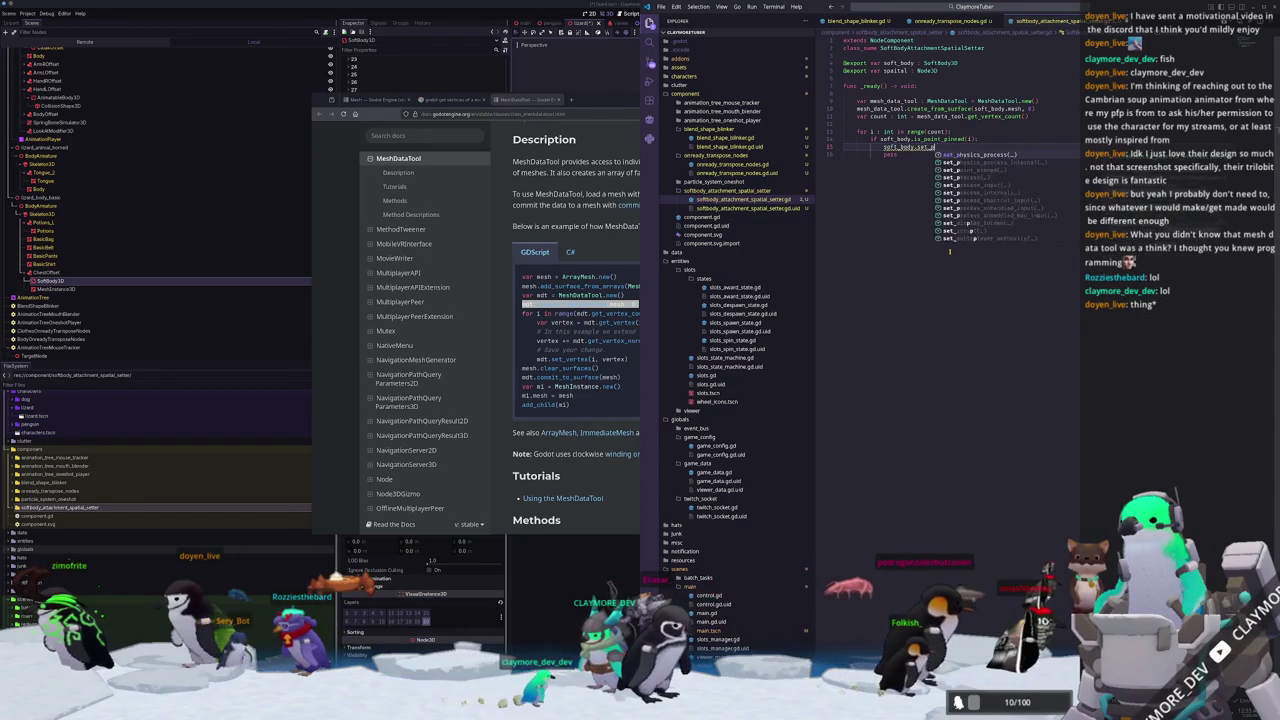
key("Return")
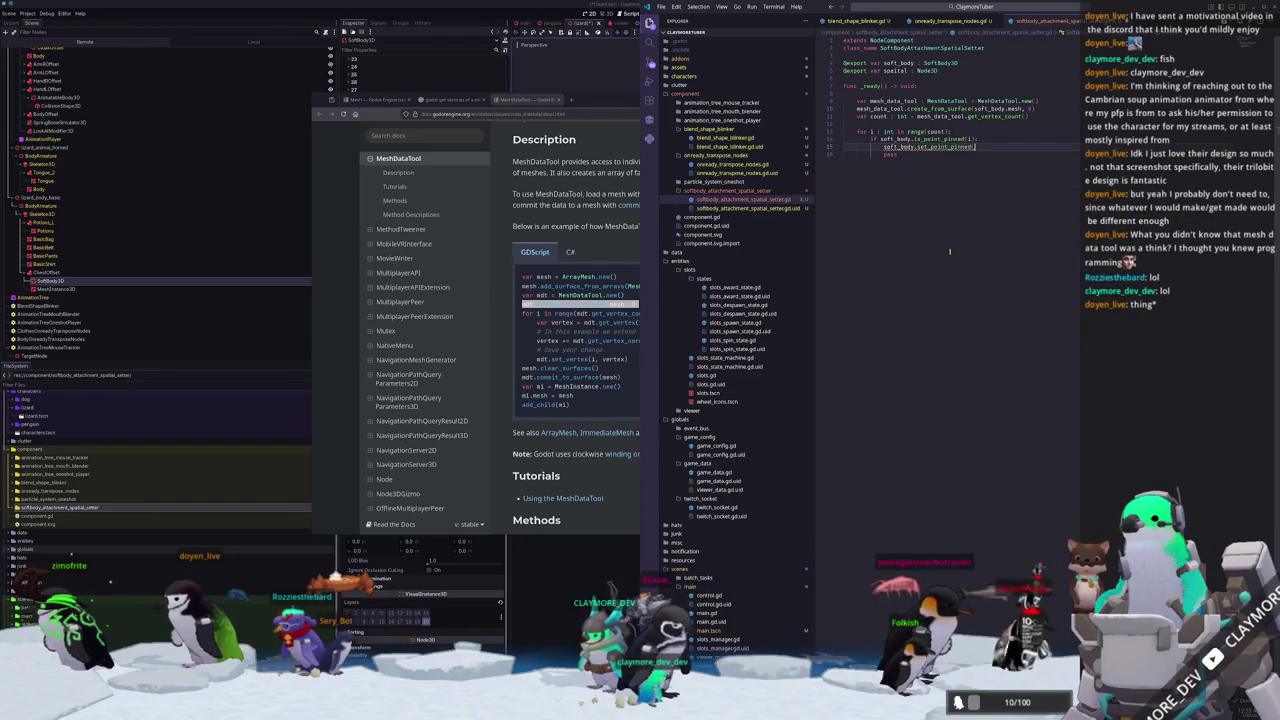
type("i, ")
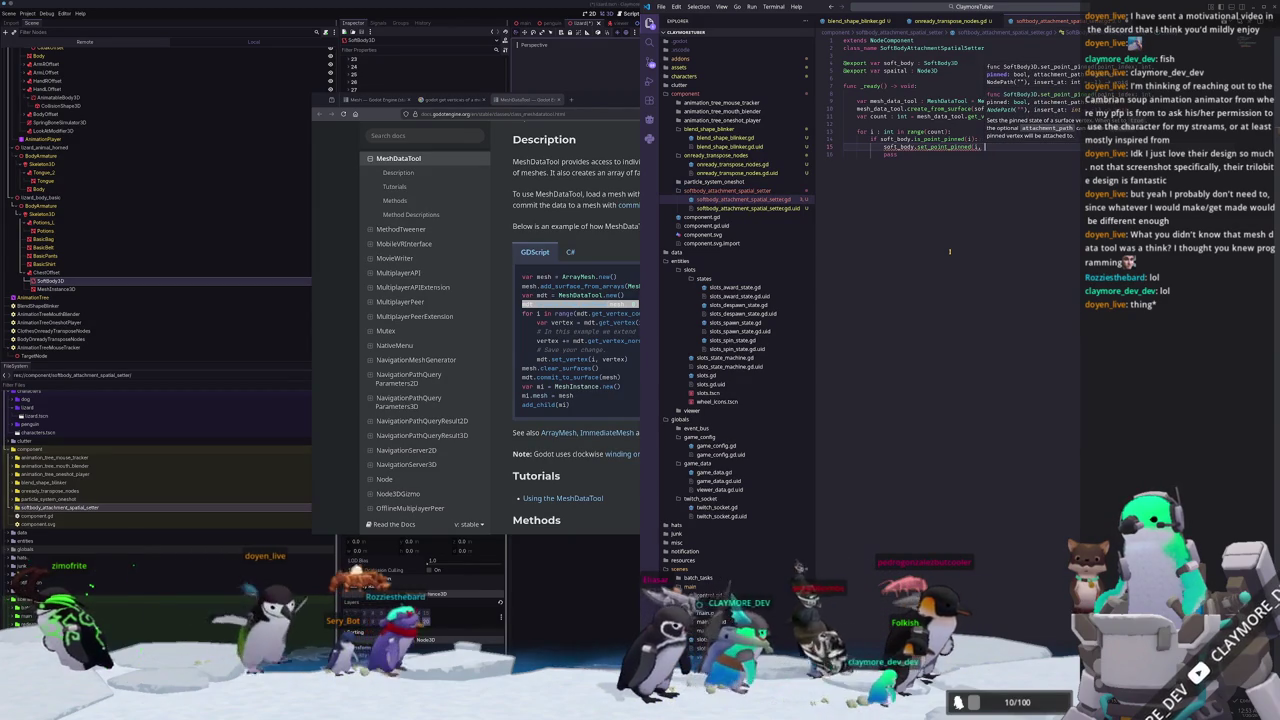
type("true, ")
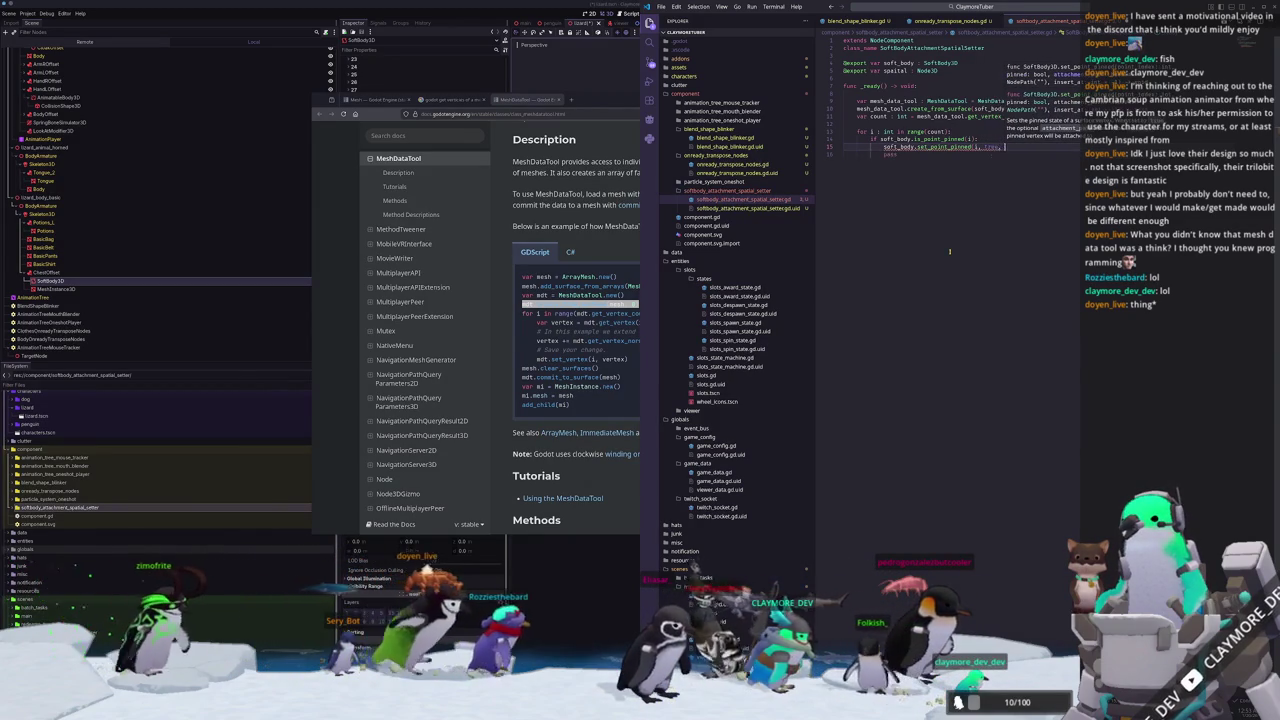
type("spatial")
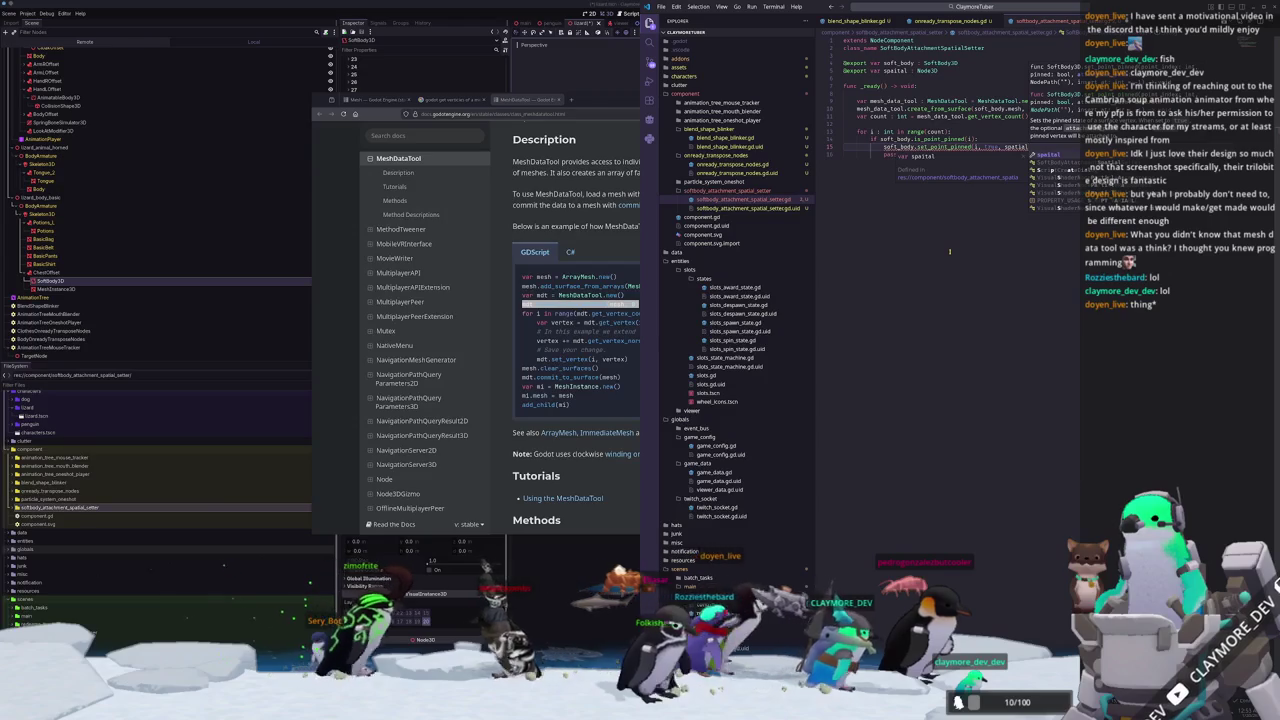
type(".")
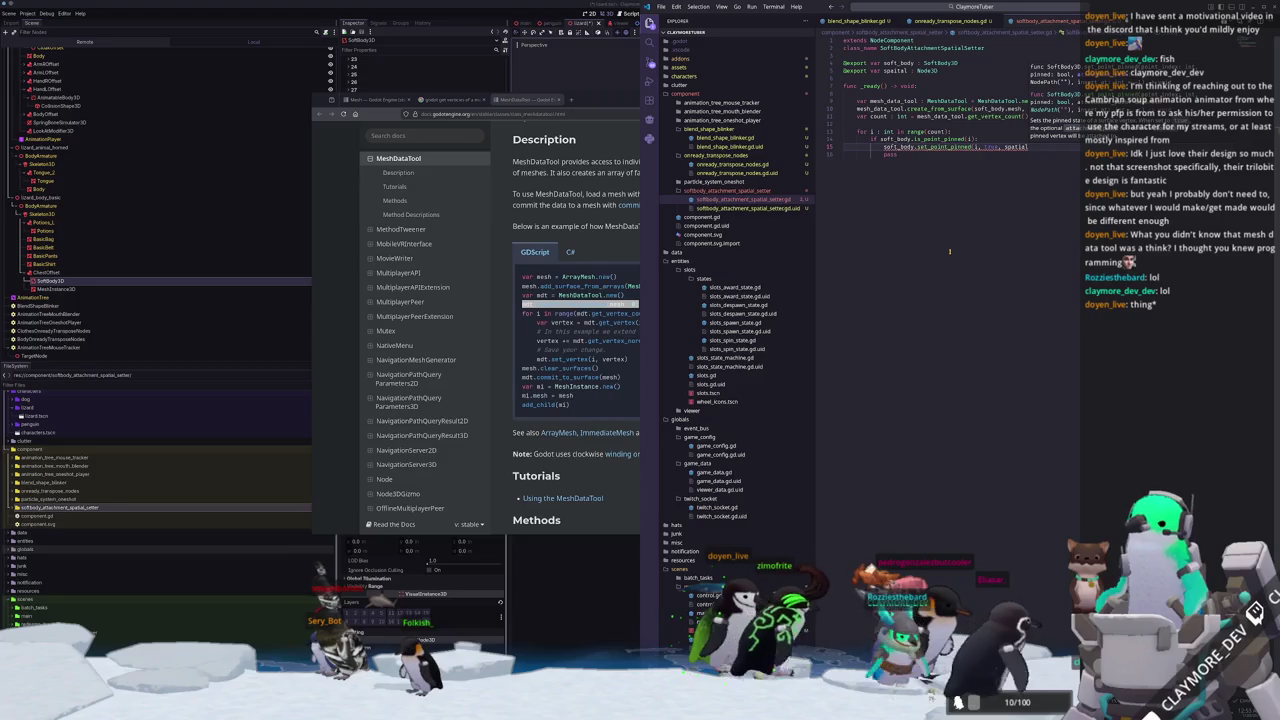
type(",")
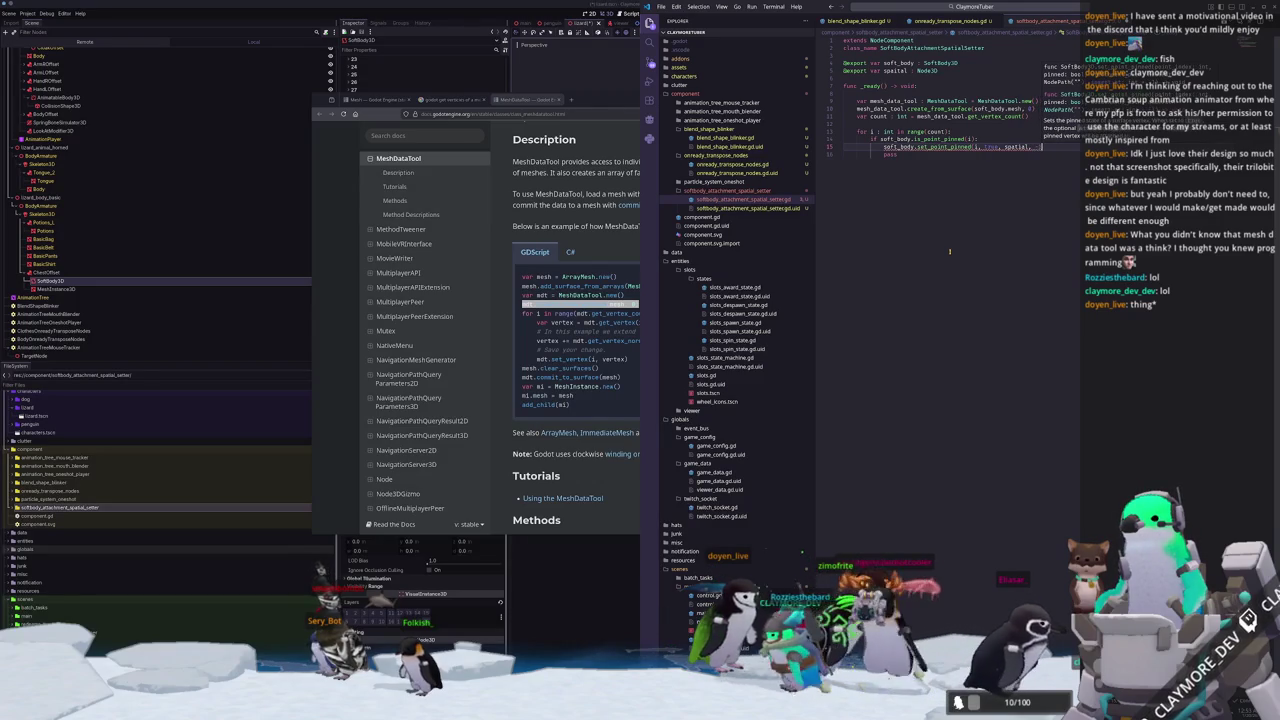
key("Escape")
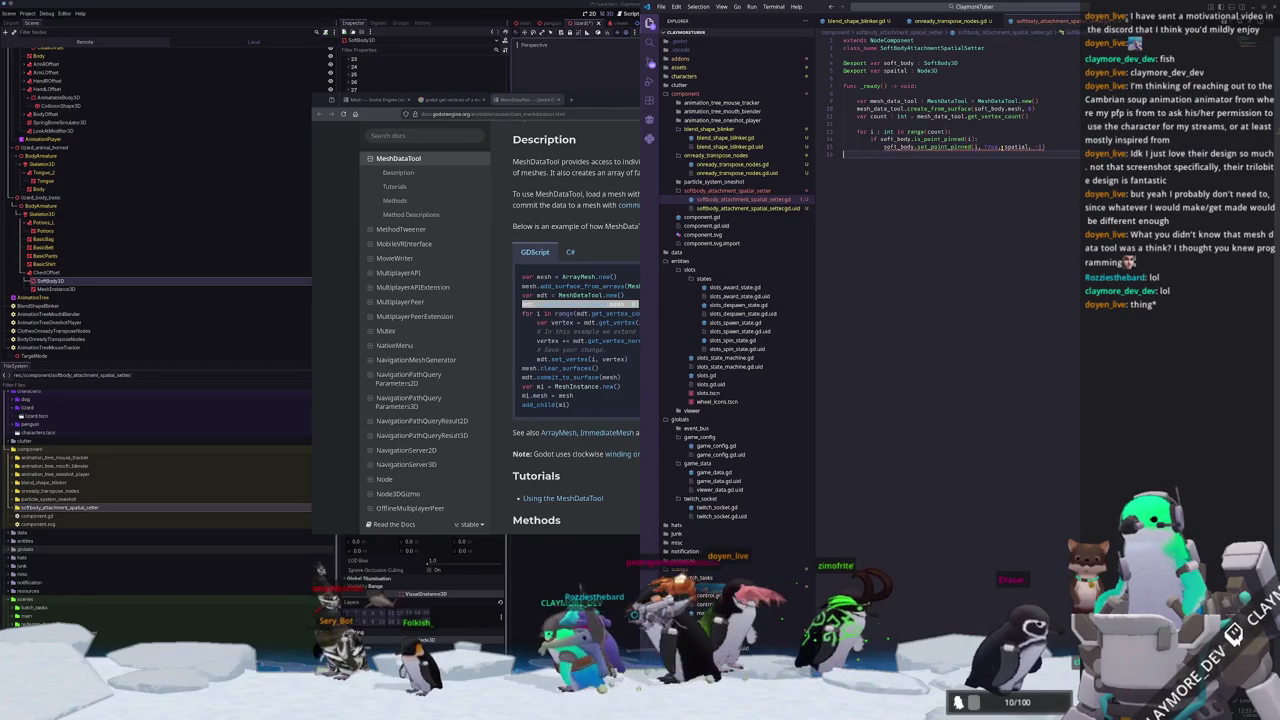
Make the node-path argument read soft_body.get_path_to(spatial).
mouse_move(1020, 147)
double_click(1016, 147)
double_click(897, 71)
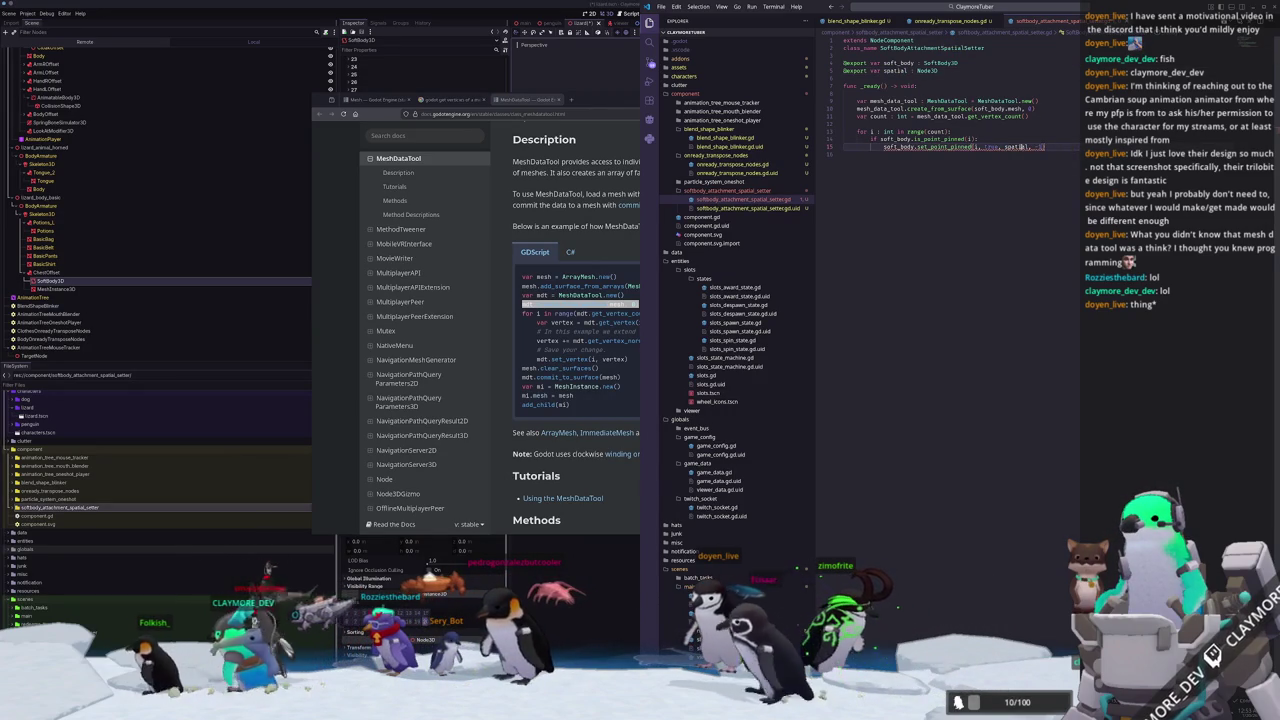
mouse_move(1010, 147)
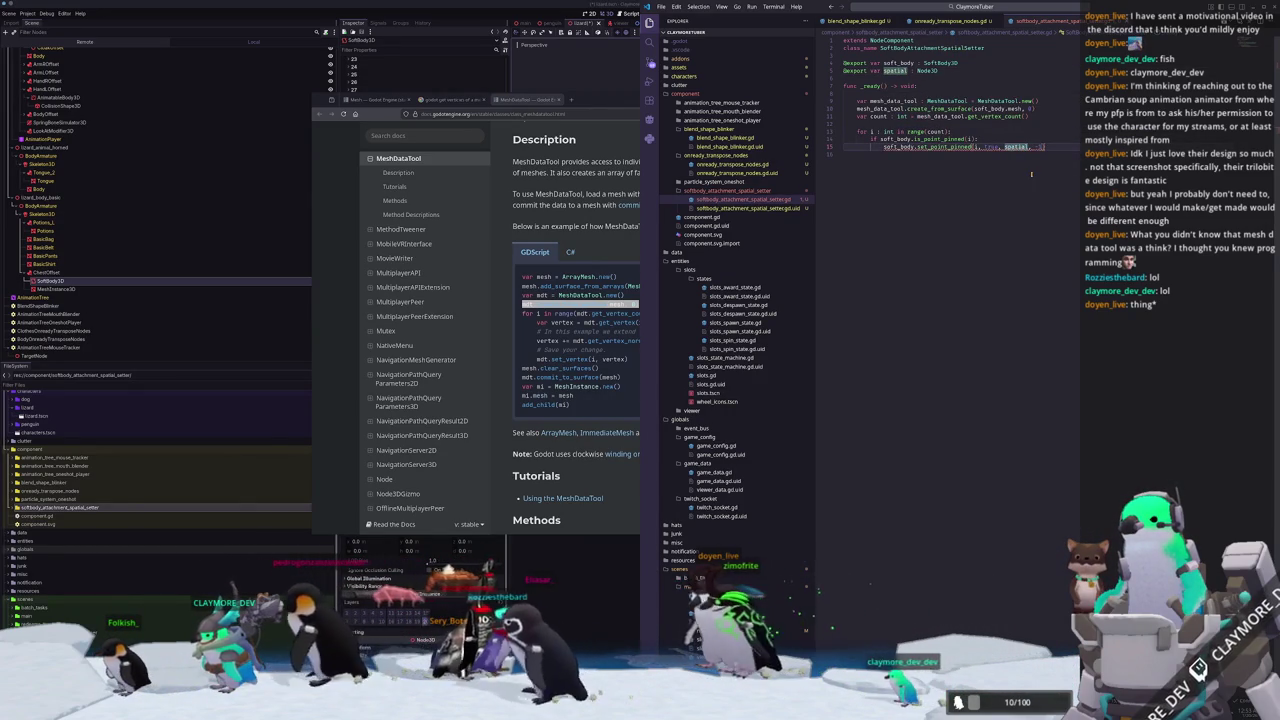
type(".get_path(")
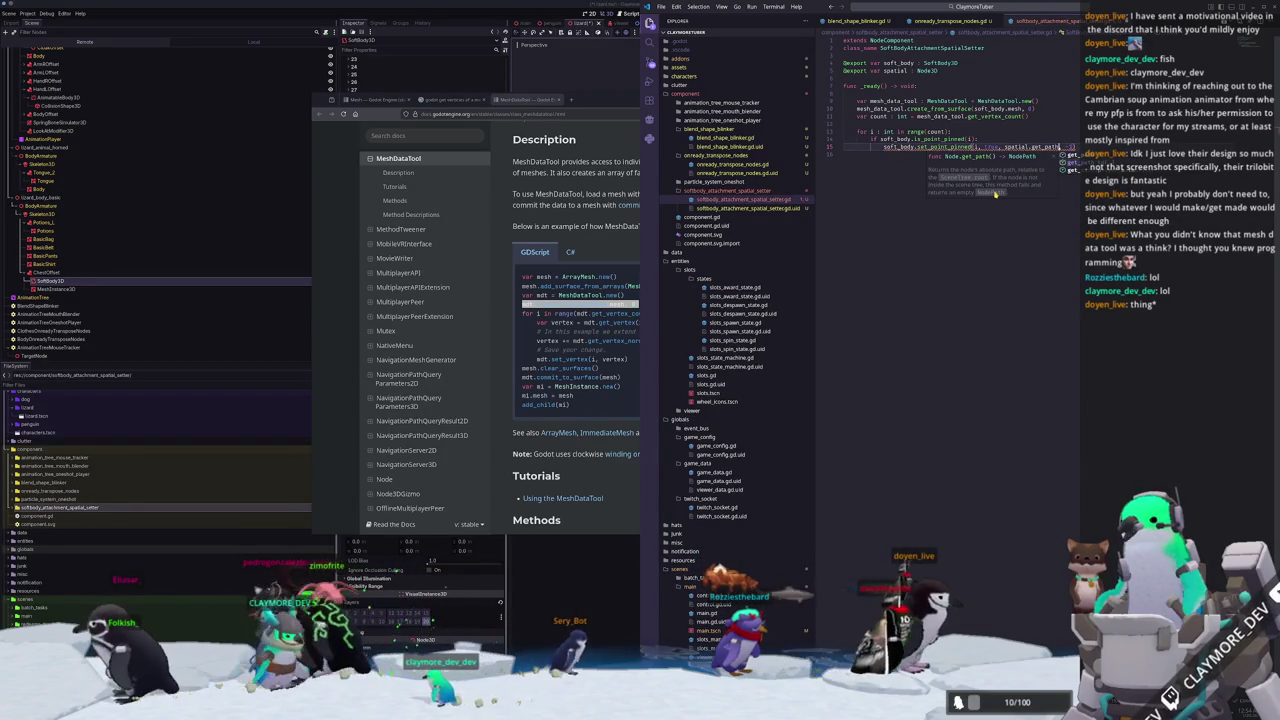
key("Down")
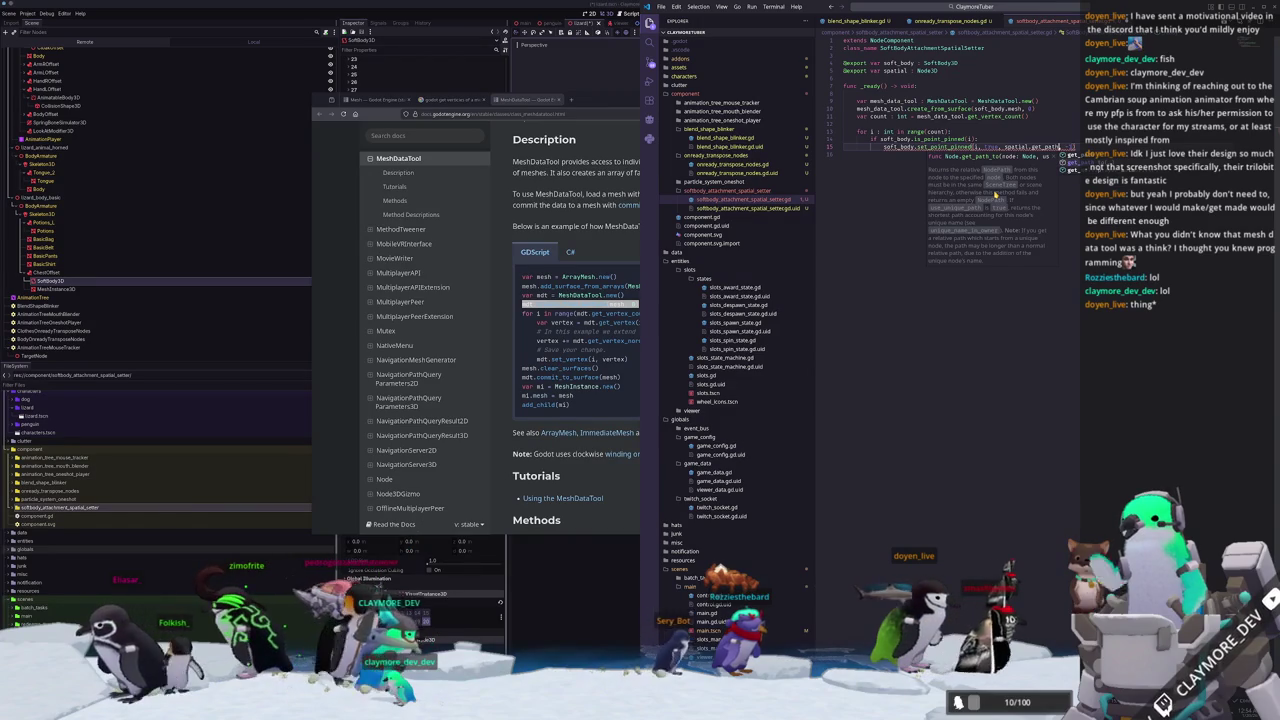
key("Return")
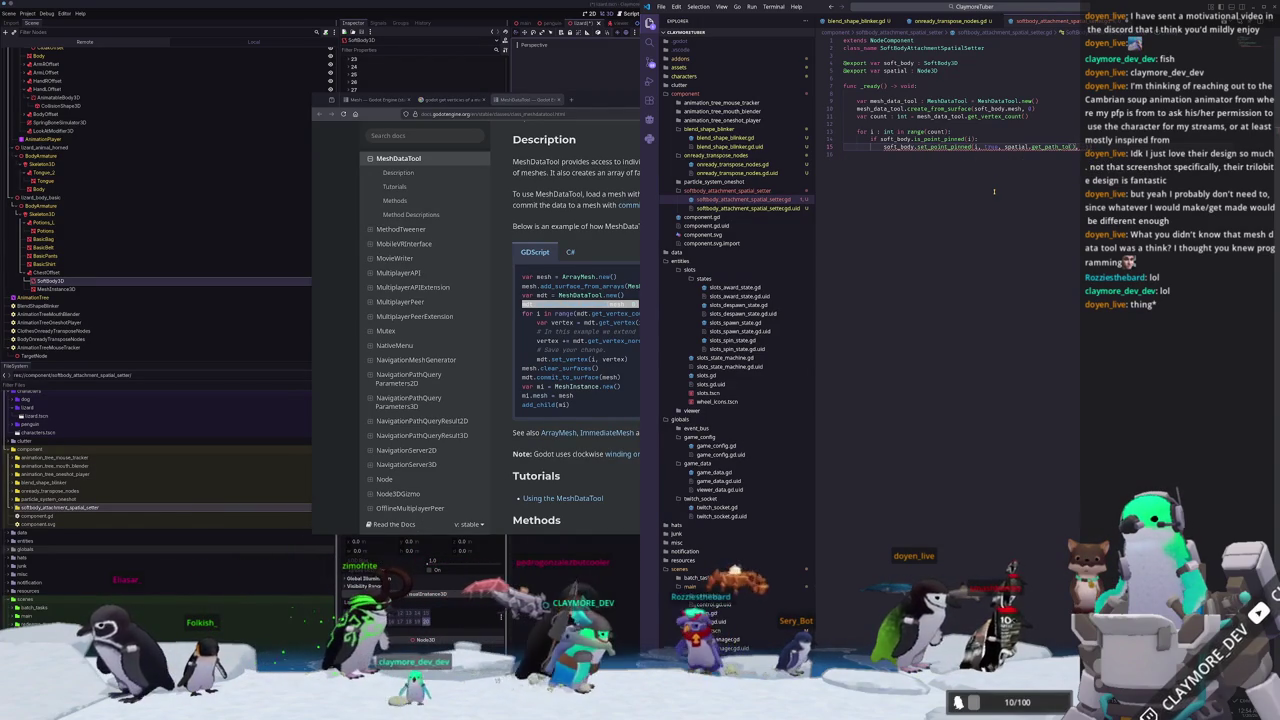
mouse_move(1058, 145)
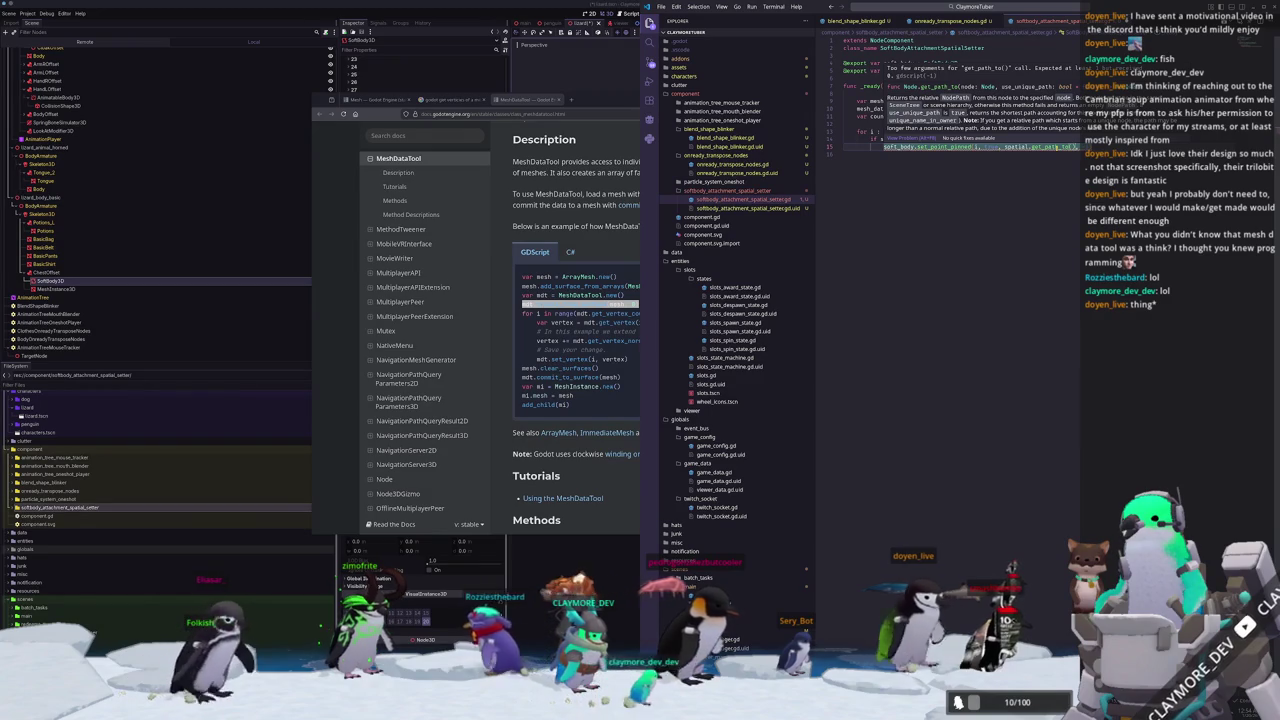
double_click(1016, 147)
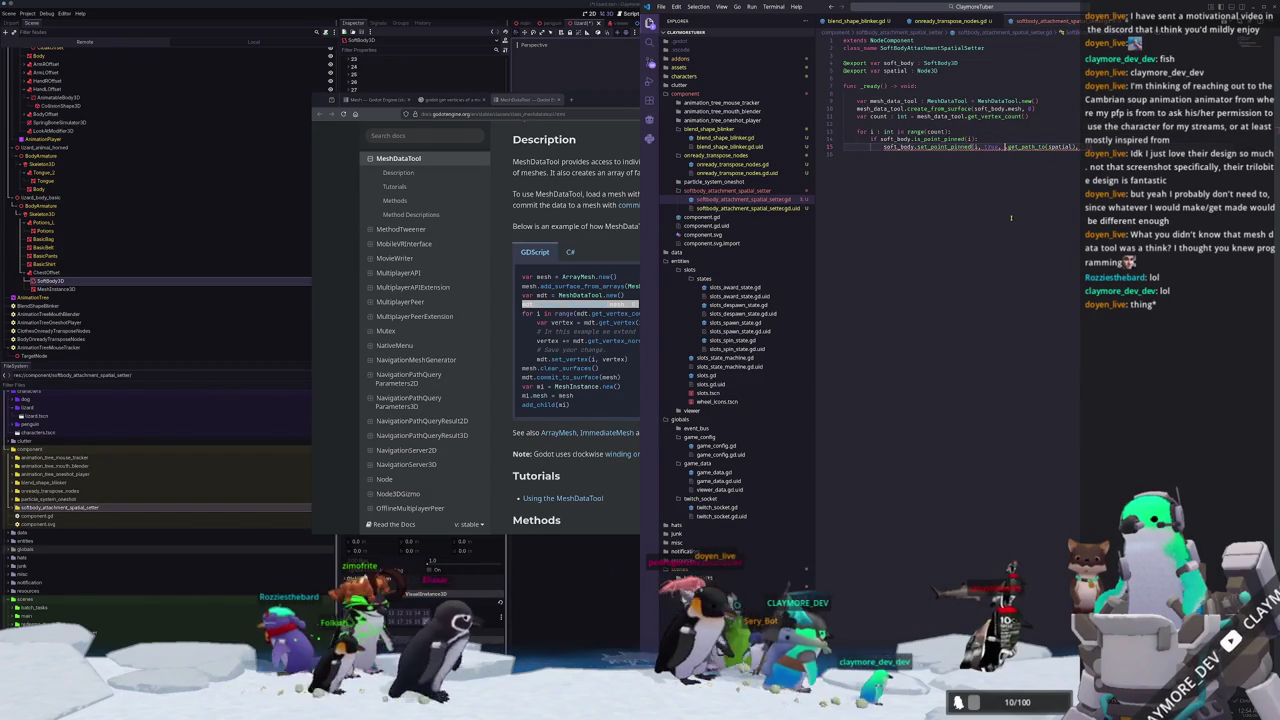
type("soft_body.")
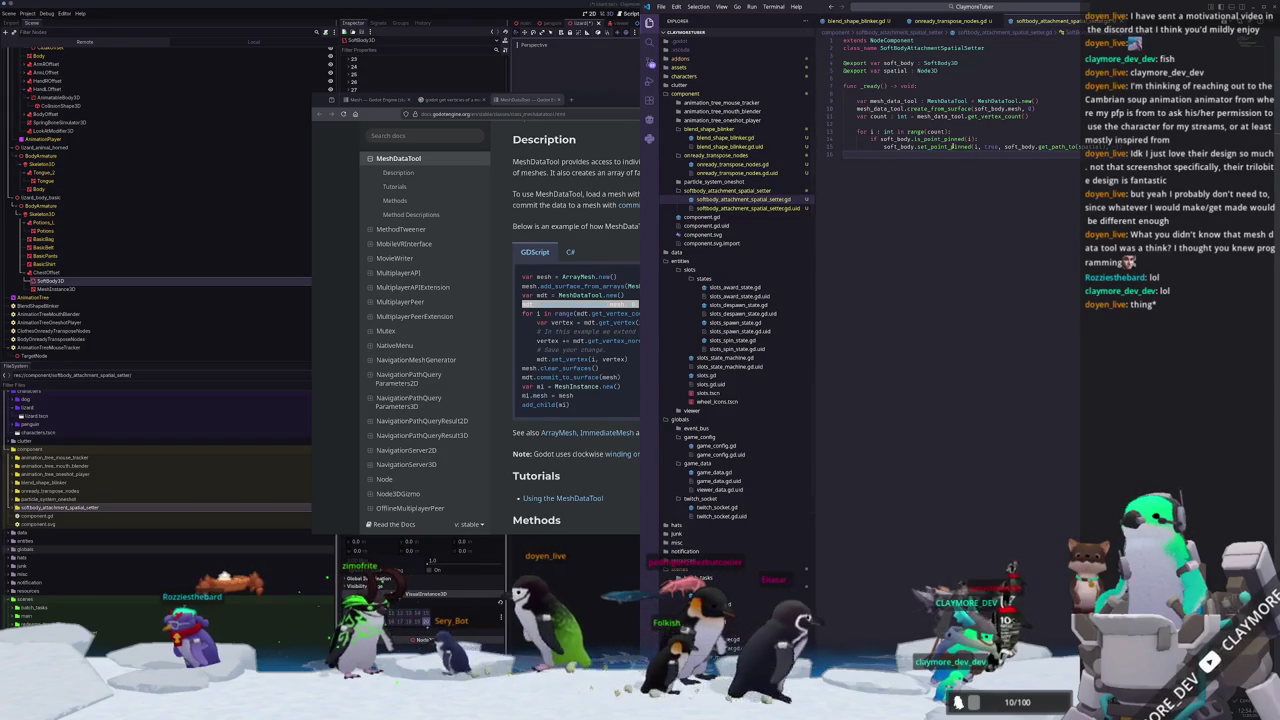
mouse_move(951, 147)
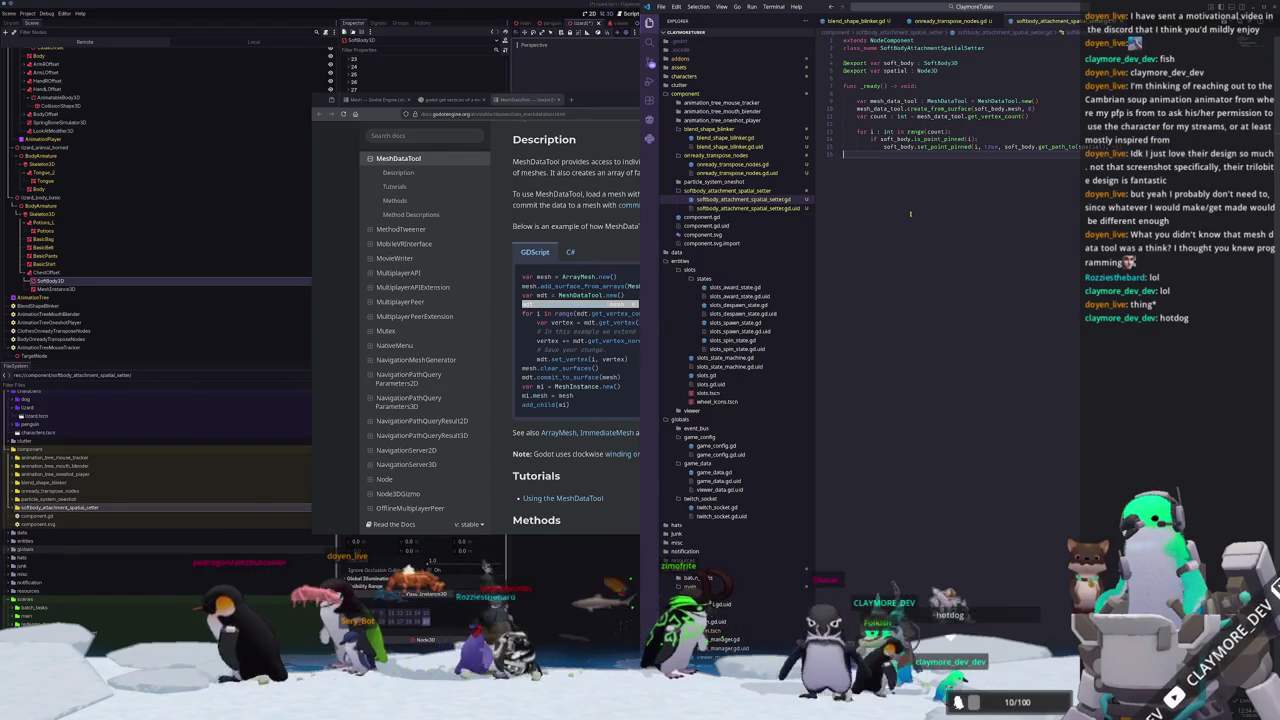
left_click(200, 230)
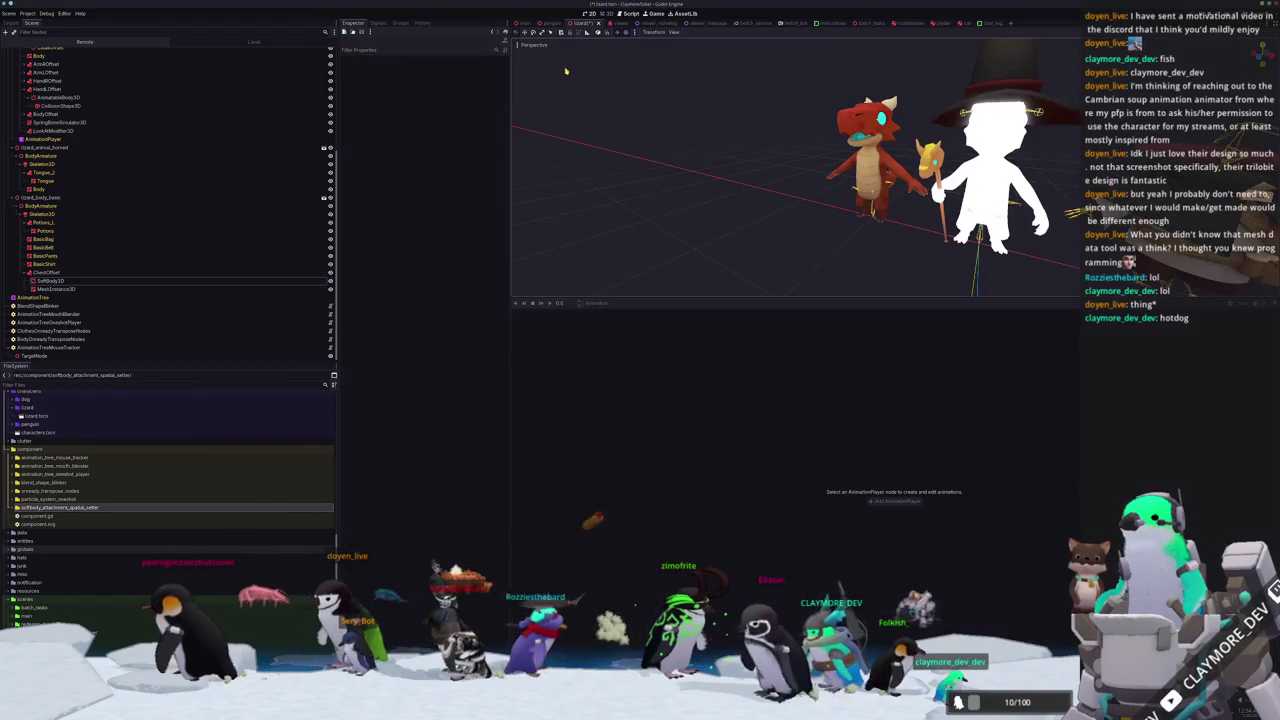
Select SoftBody3D and collapse its attachment 0 and attachment 45 entries in the Inspector.
left_click(90, 283)
scroll(379, 228, "up", 5)
scroll(379, 228, "up", 5)
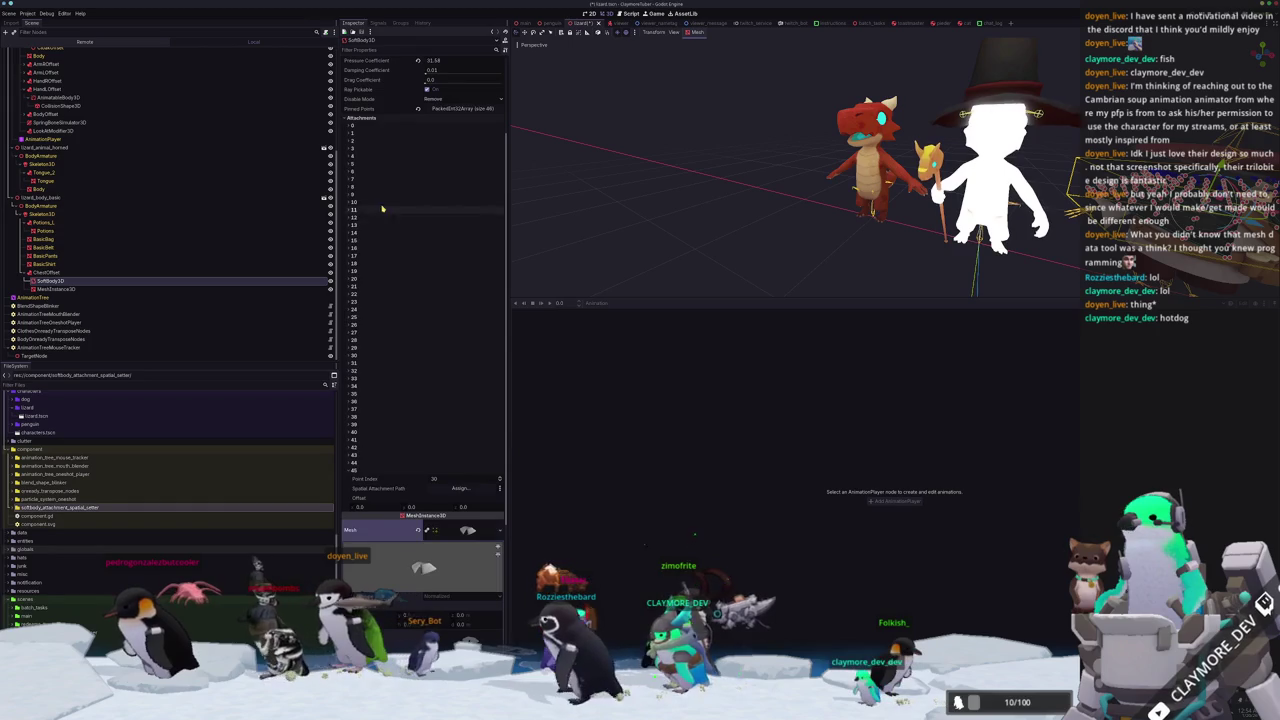
left_click(389, 126)
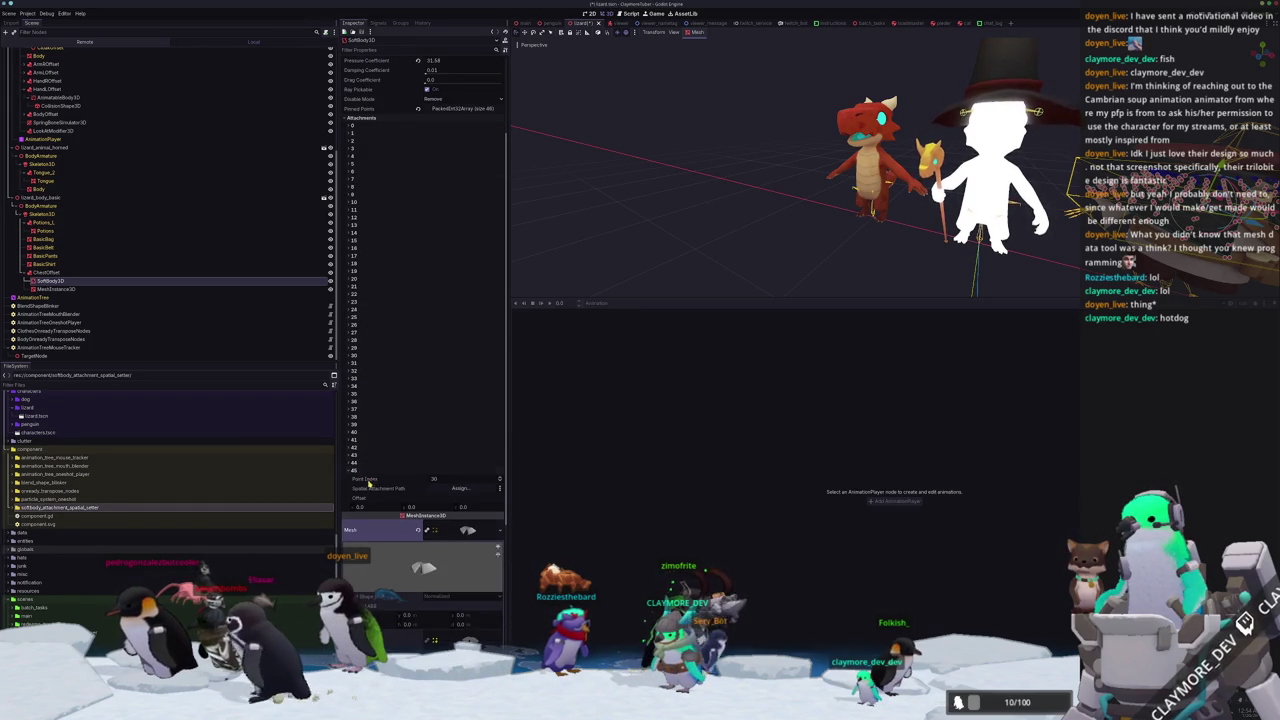
left_click(370, 470)
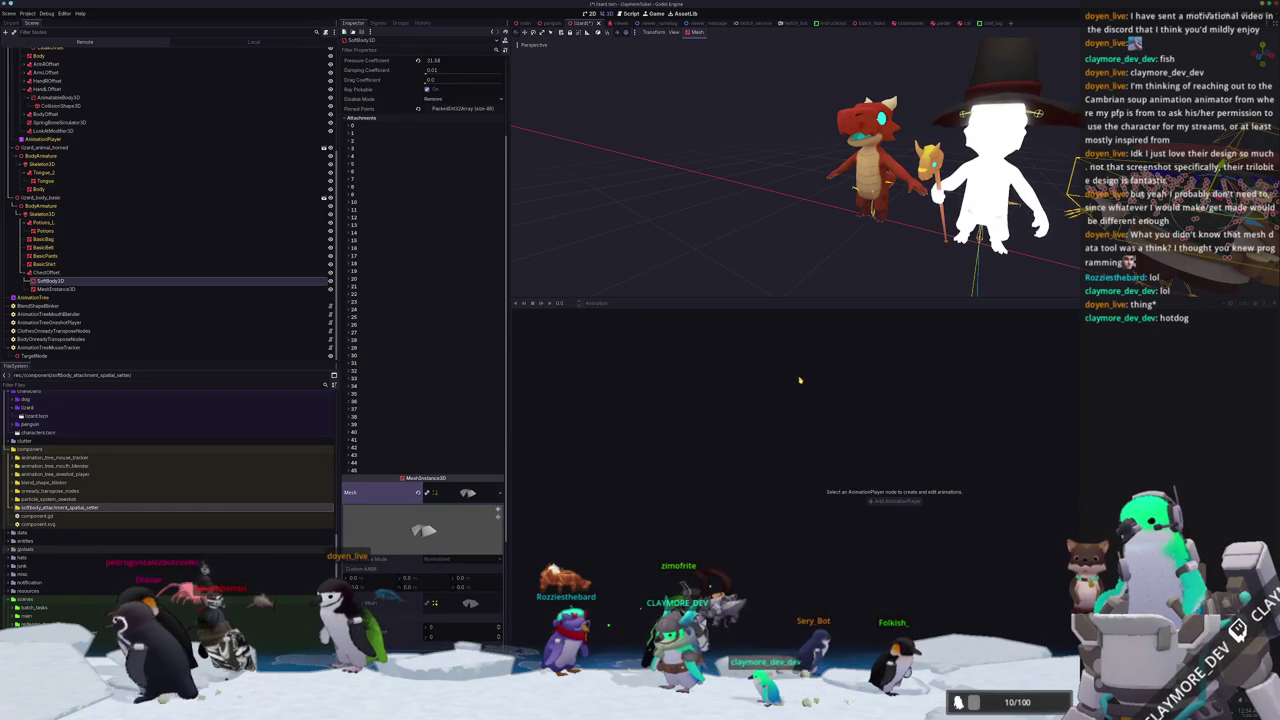
scroll(814, 214, "down", 5)
scroll(747, 215, "up", 3)
scroll(747, 215, "down", 2)
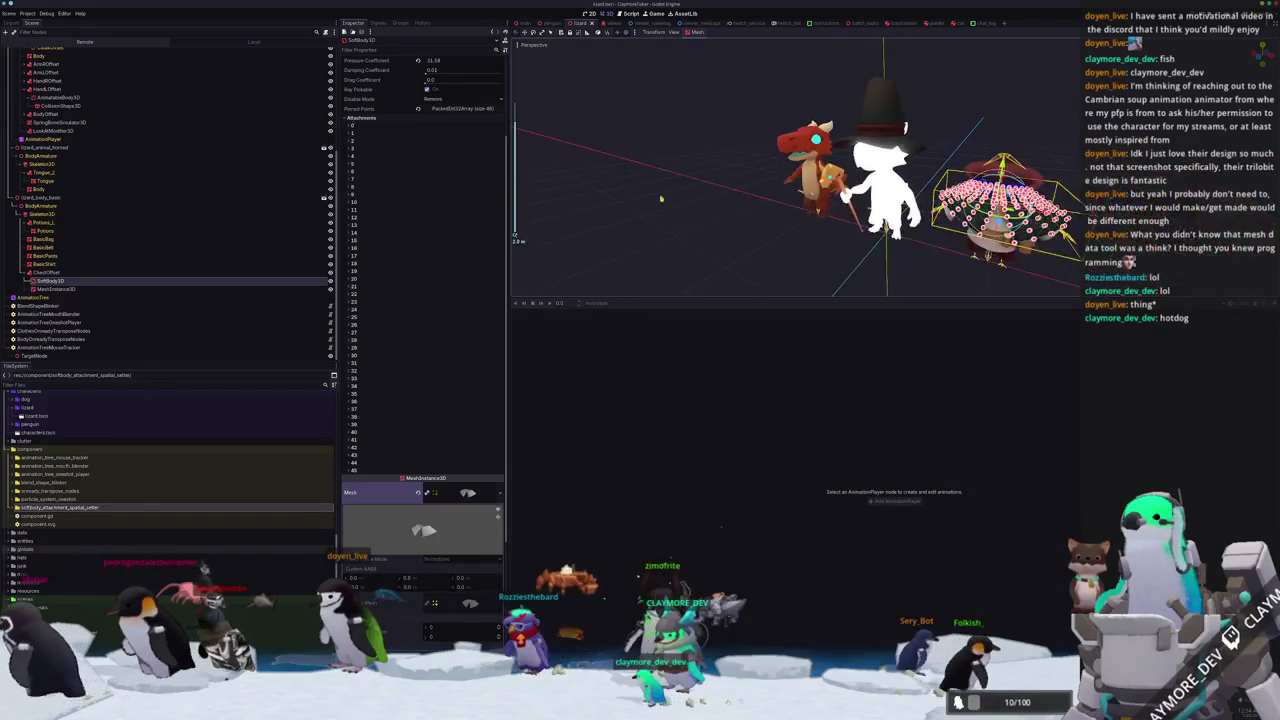
left_click(68, 272)
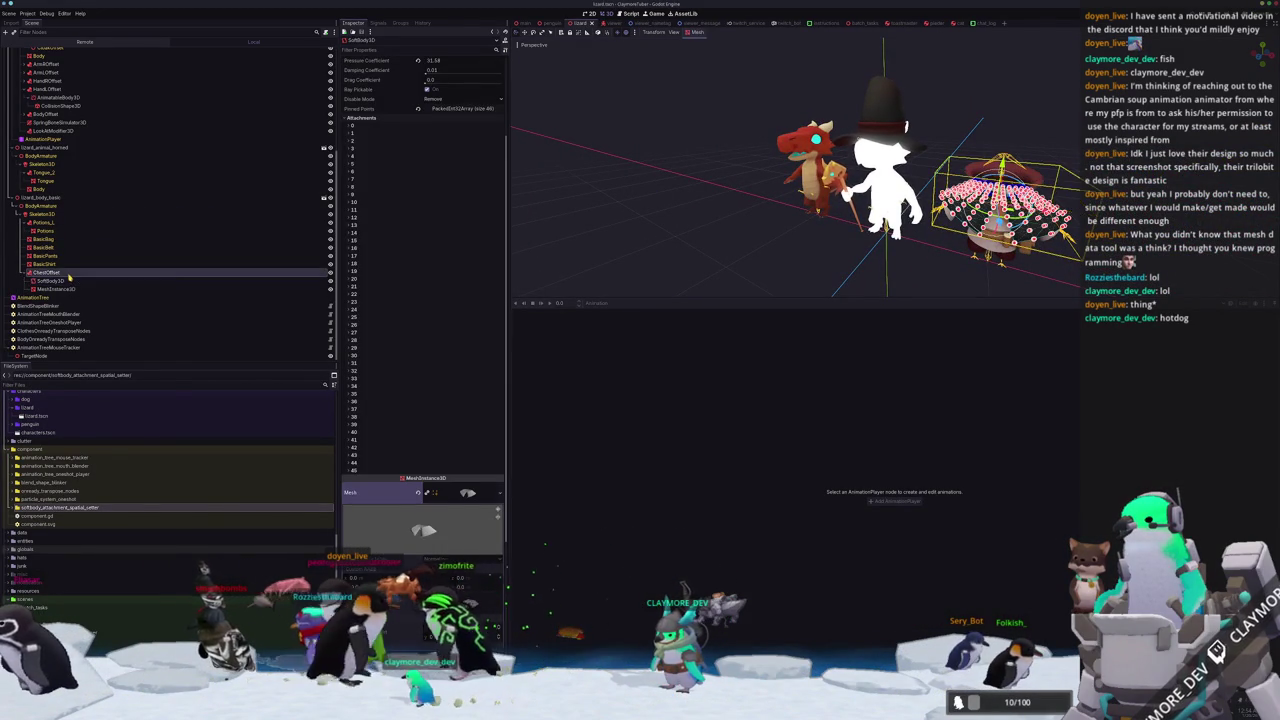
Add a SoftBodyAttachmentSpatialSetter child node under ChestOffset.
right_click(68, 272)
left_click(100, 281)
type("softbody")
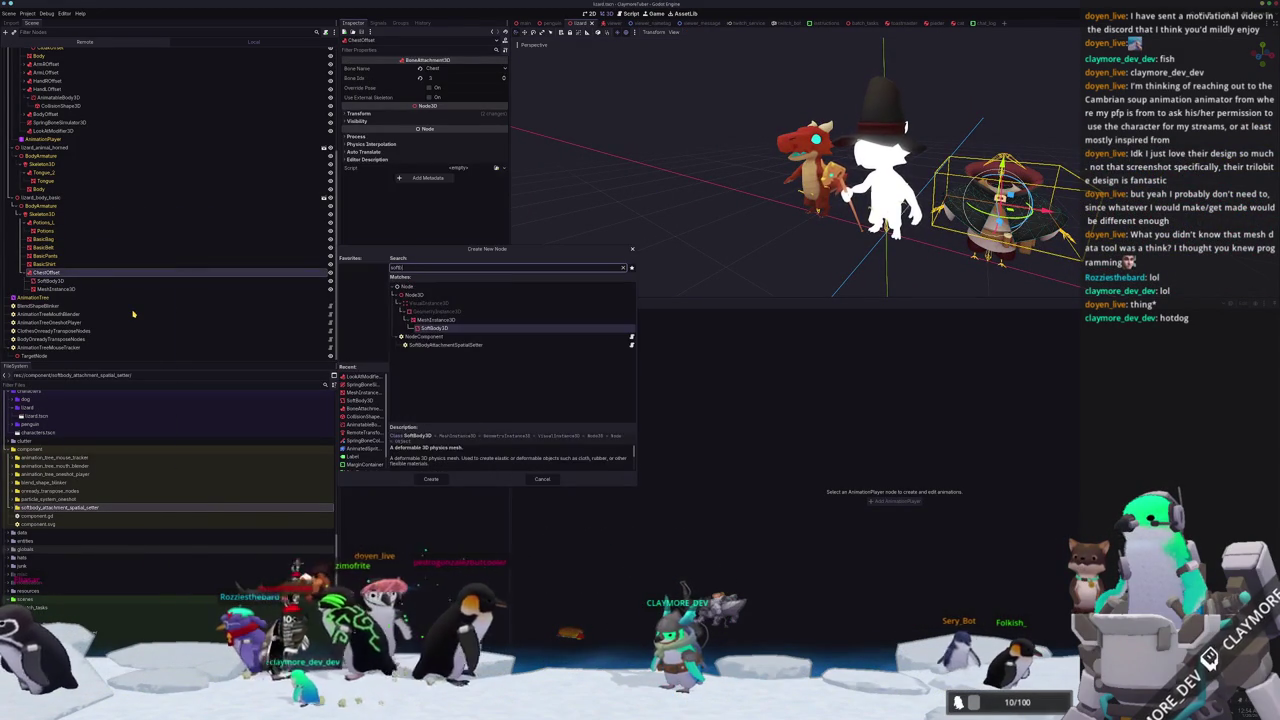
key("Return")
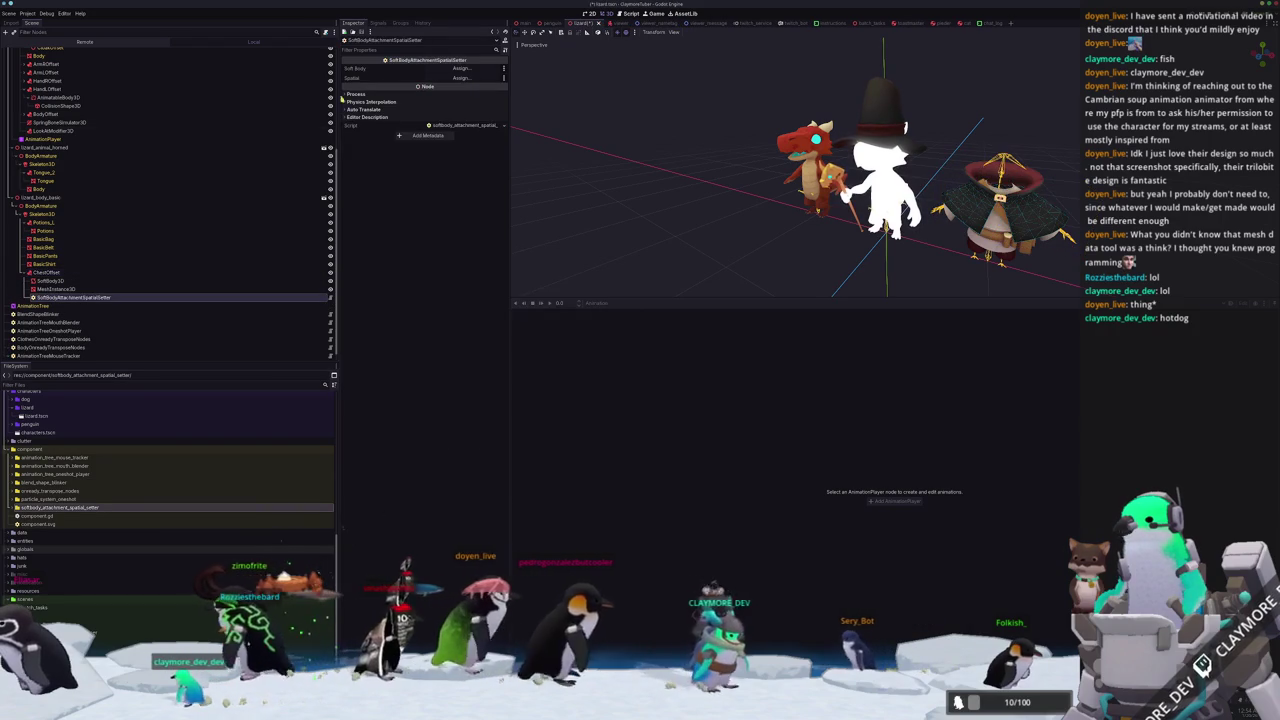
Set the setter's Soft Body to SoftBody3D and Spatial to ChestOffset, then run the game.
left_click(462, 68)
double_click(640, 316)
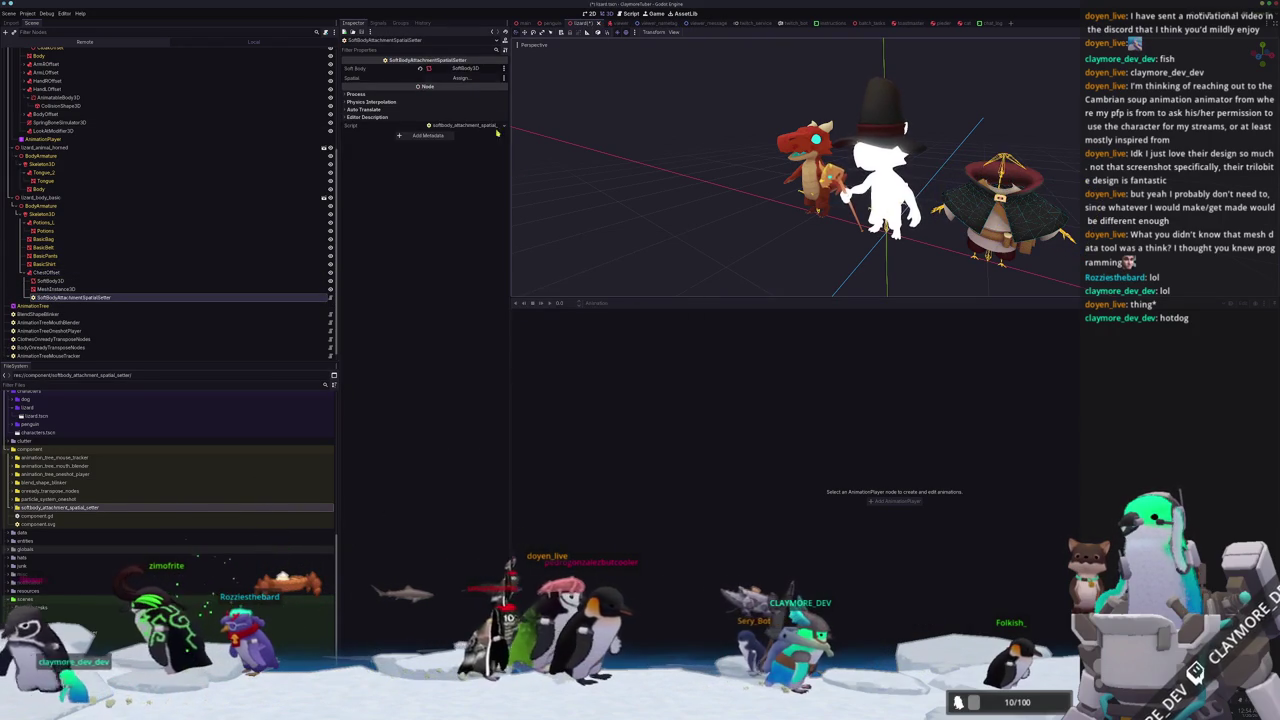
left_click(462, 77)
scroll(650, 411, "down", 5)
scroll(640, 397, "down", 1)
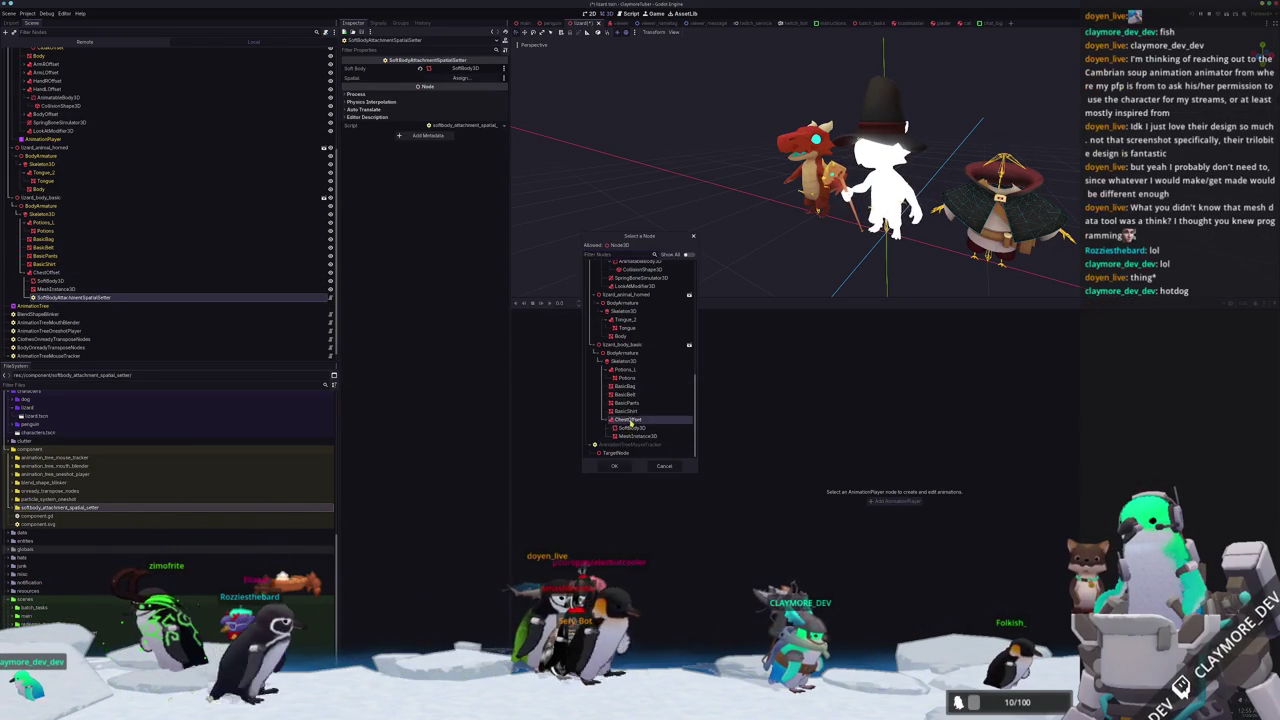
double_click(628, 444)
key("ctrl+j")
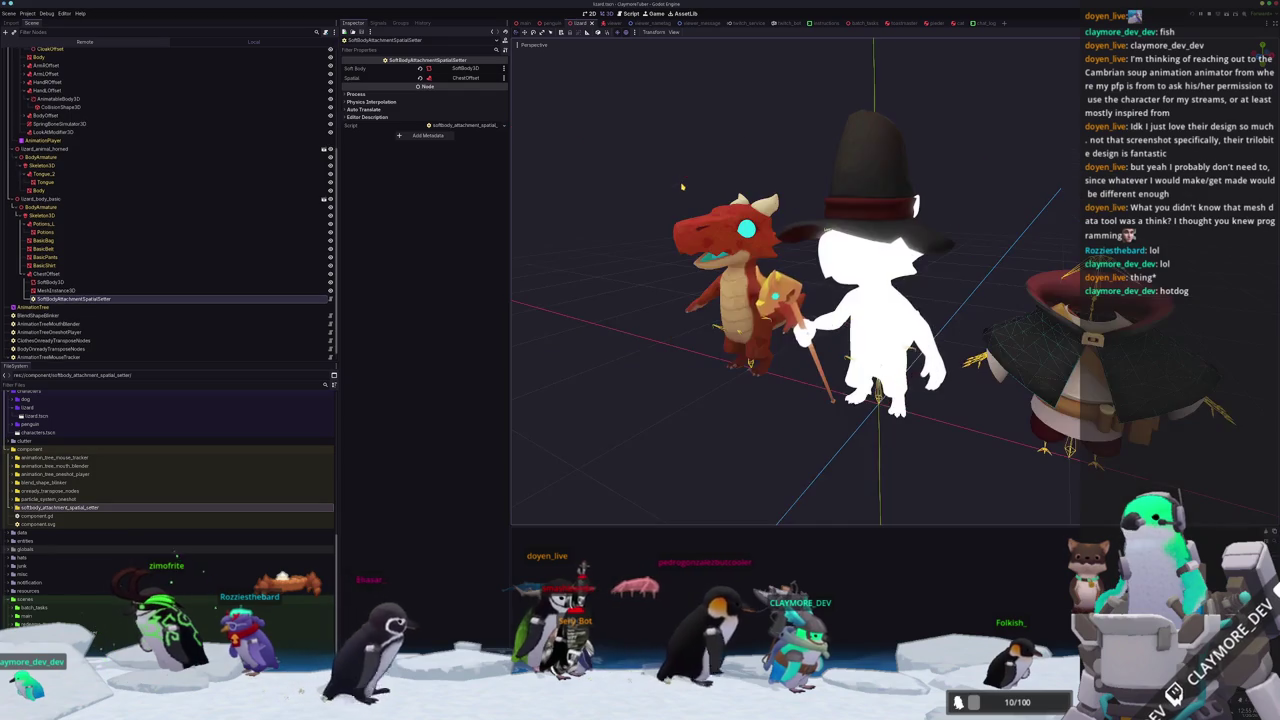
key("F5")
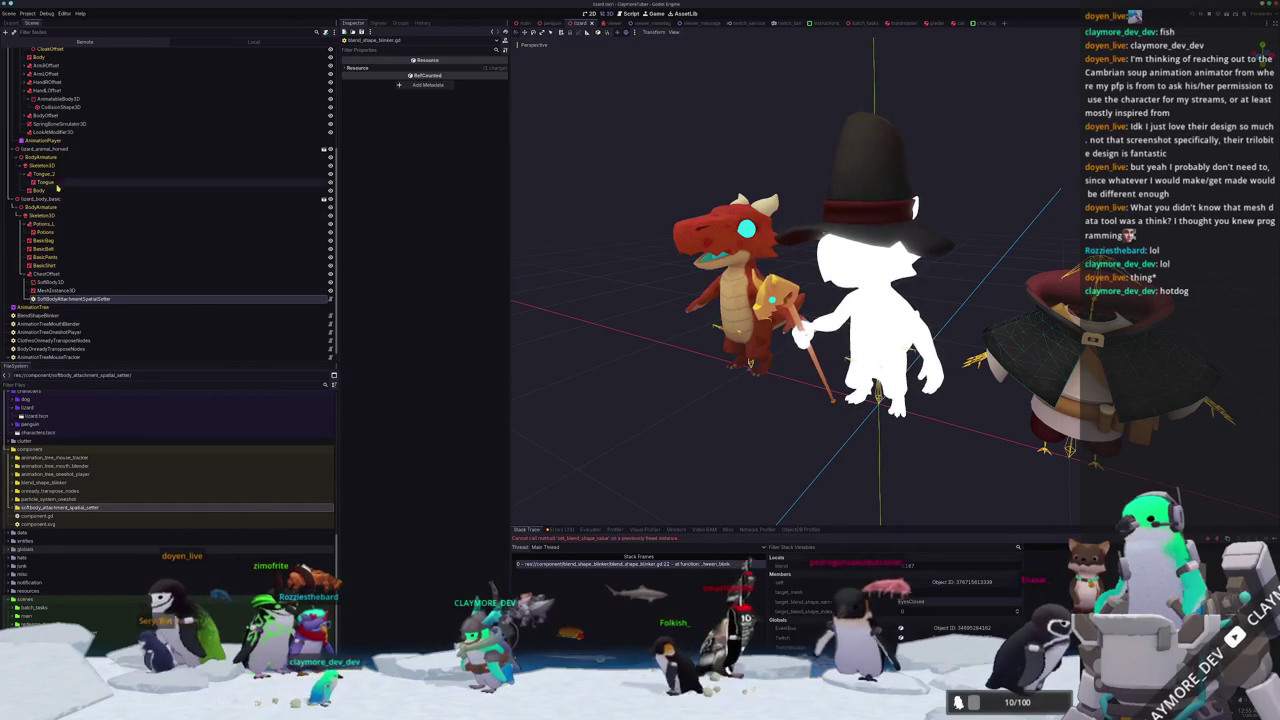
Select the horned lizard's Tongue mesh and look over its properties.
left_click(58, 187)
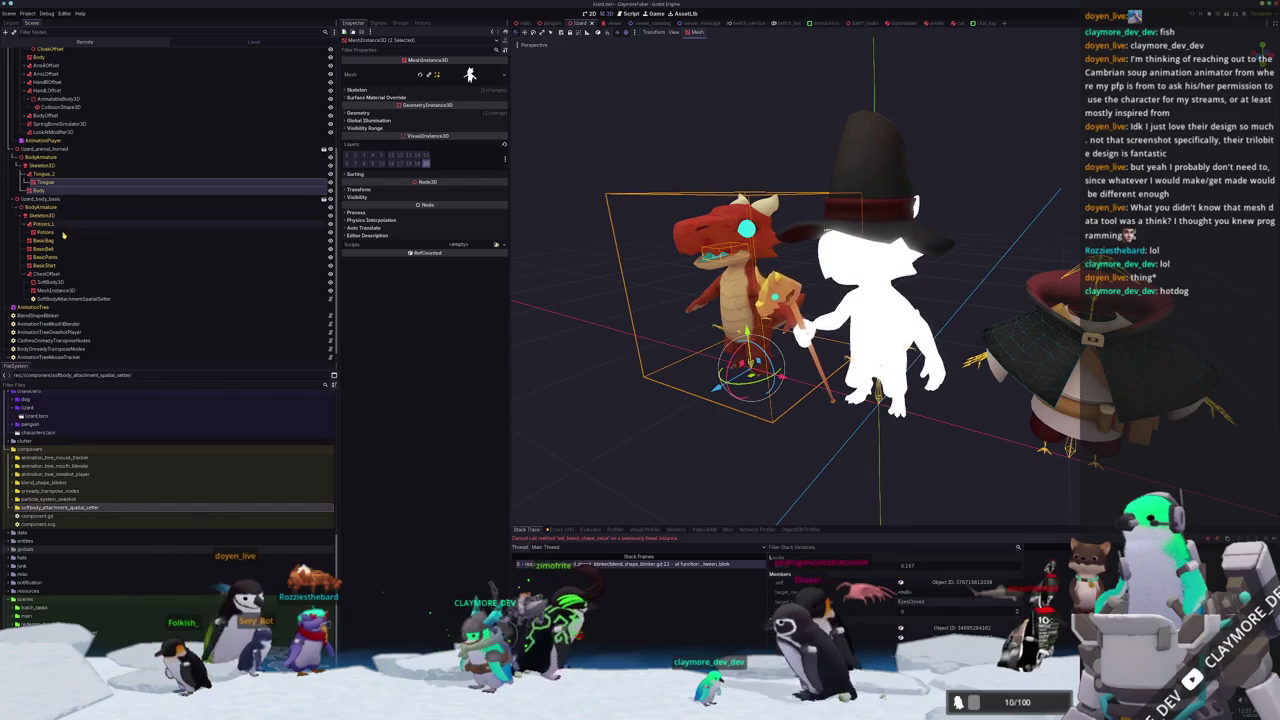
scroll(65, 340, "down", 1)
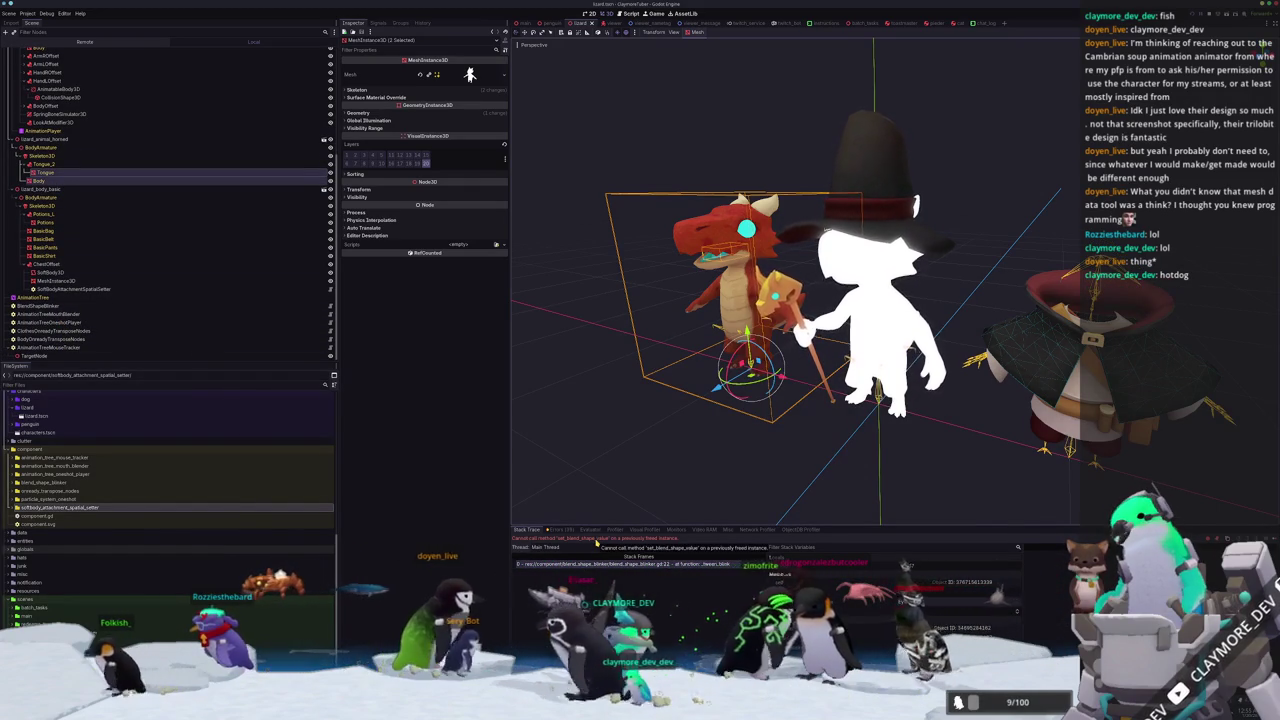
scroll(631, 453, "up", 3)
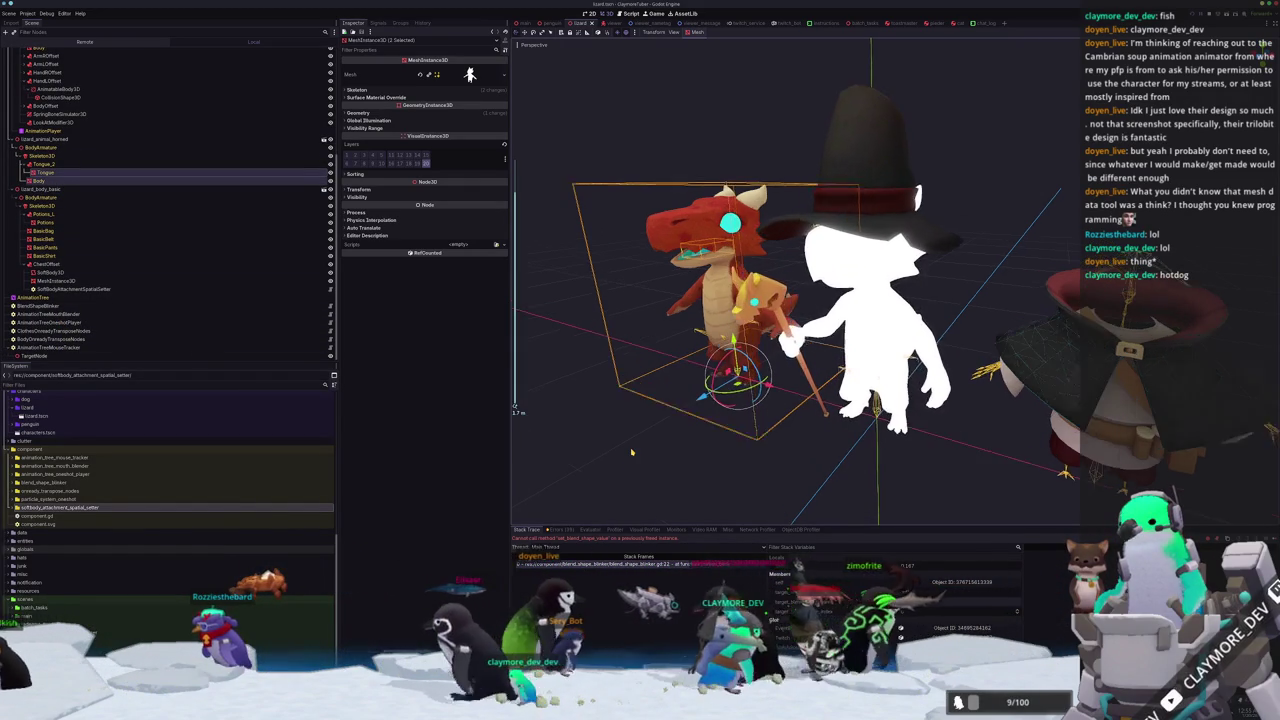
scroll(631, 453, "down", 2)
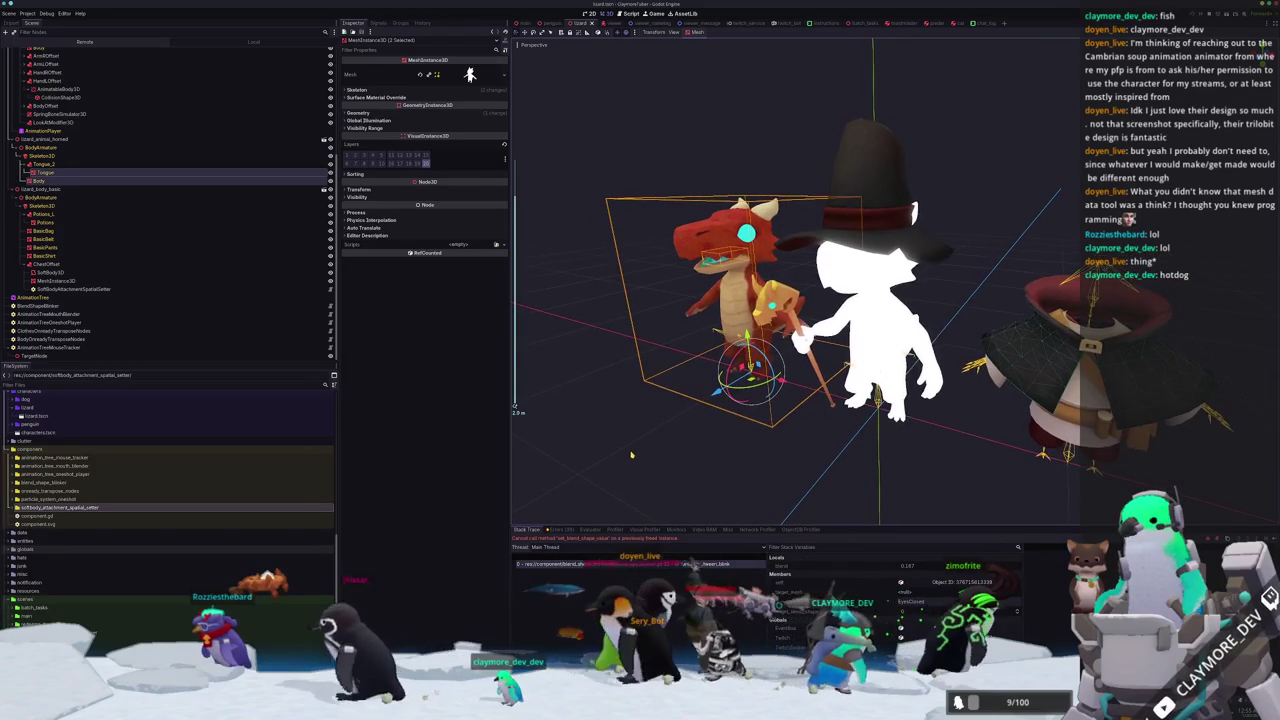
Look through the AnimationTreeMouthBlender, AnimationTreeOneshotPlayer and ClothesOnreadyTransposeNodes components.
scroll(625, 446, "down", 1)
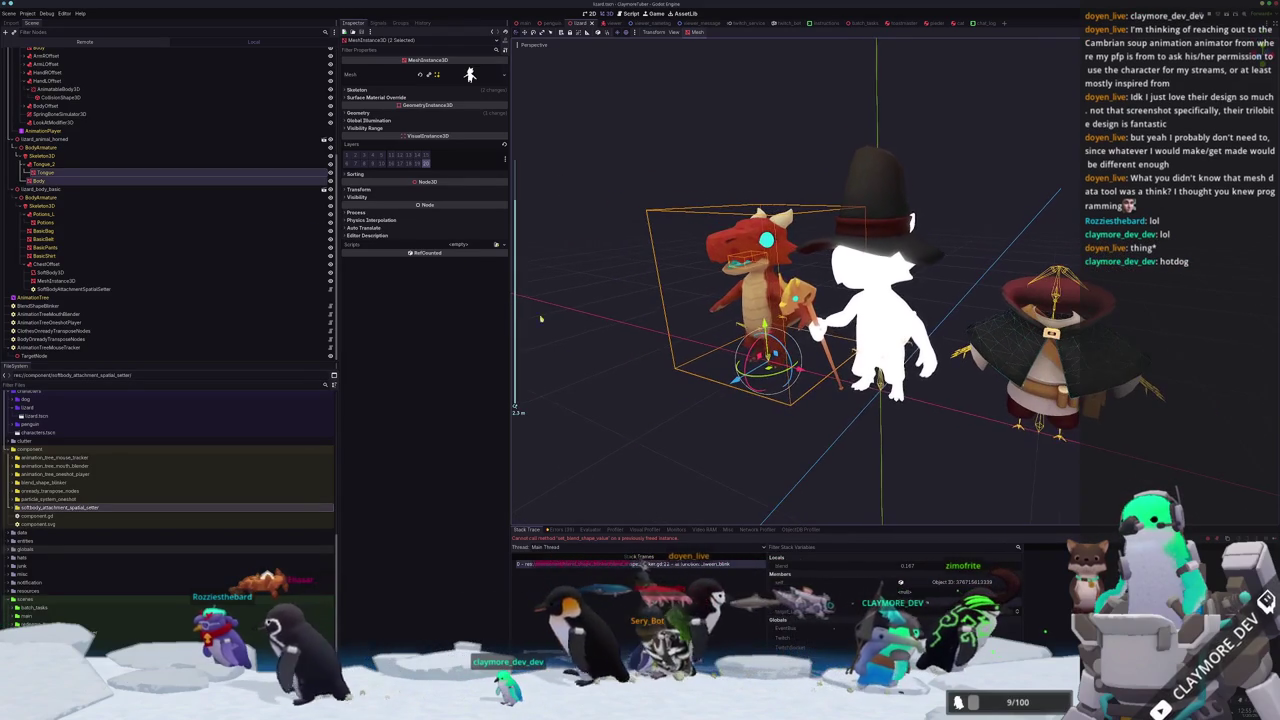
left_click(64, 315)
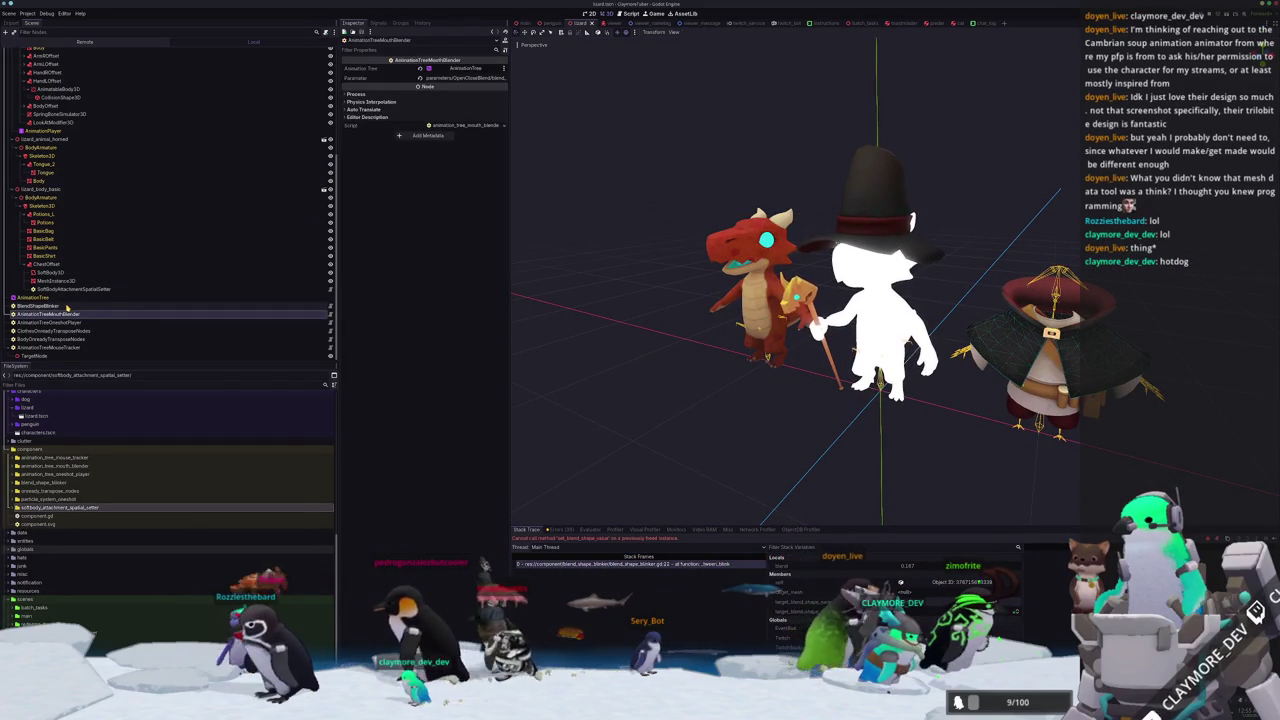
left_click(64, 315)
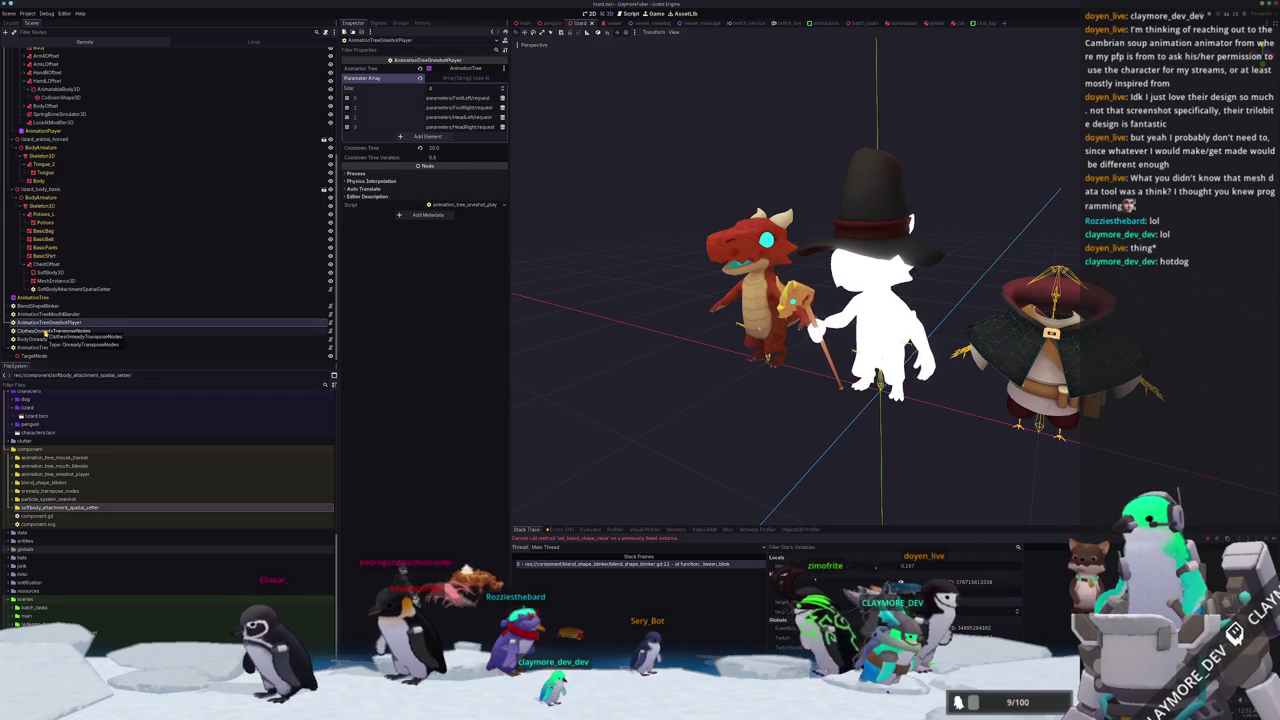
left_click(45, 331)
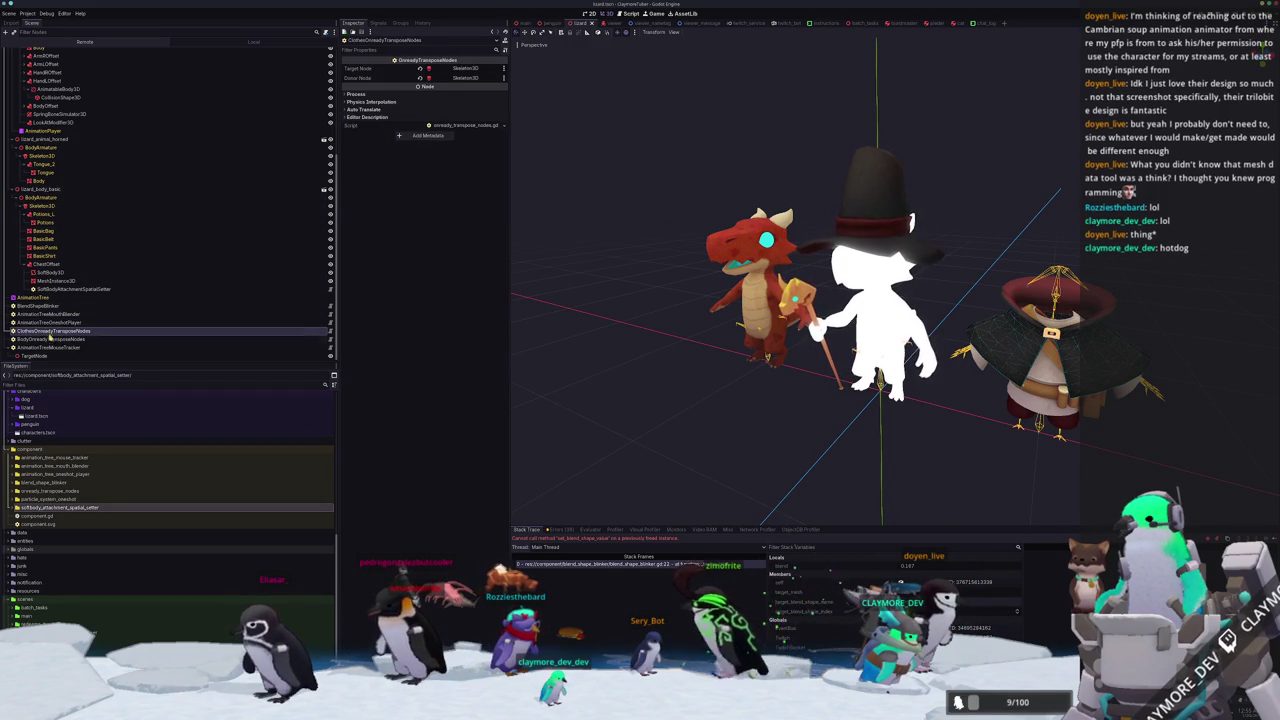
Set BodyOnreadyTransposeNodes' target node to Skeleton3D.
left_click(50, 339)
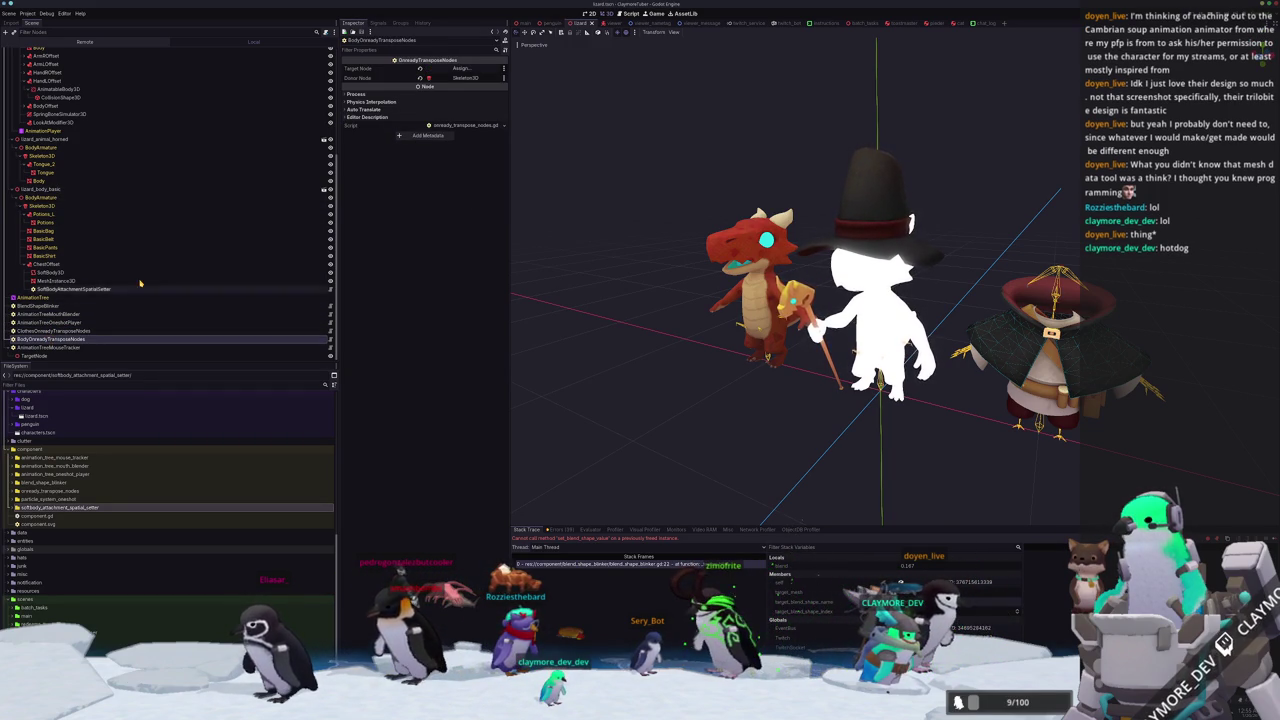
left_click(462, 68)
scroll(641, 408, "down", 5)
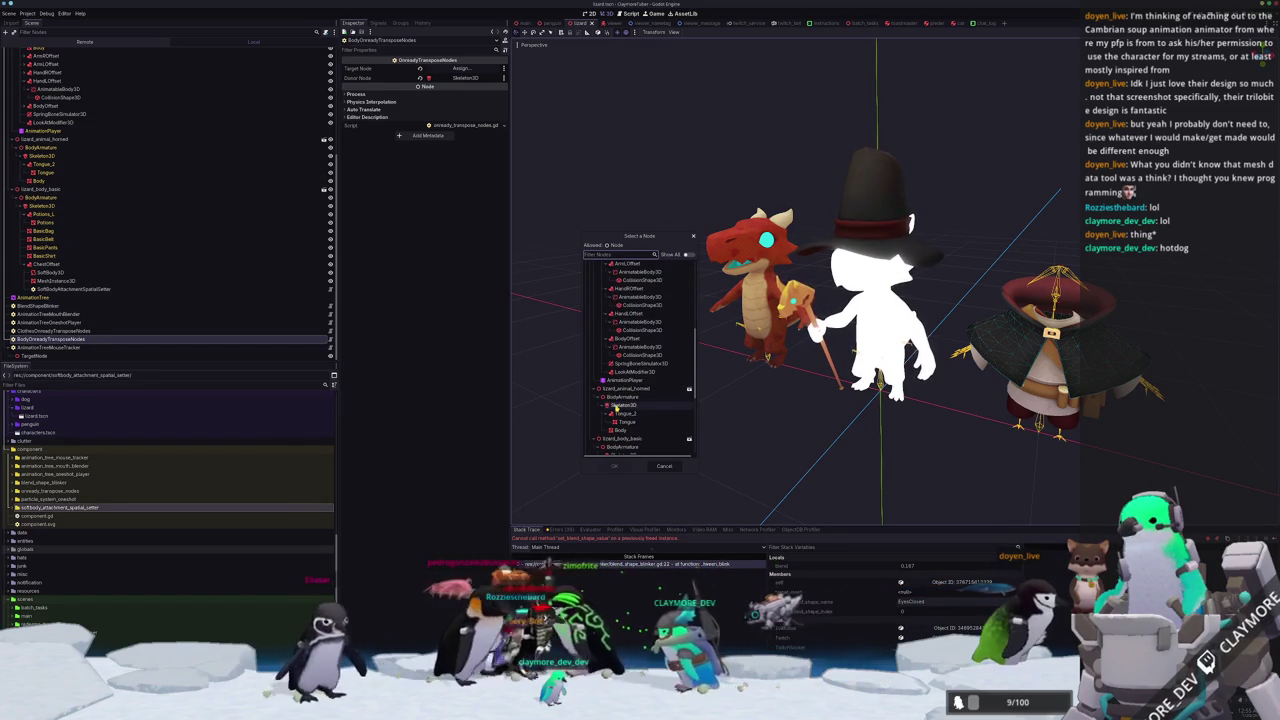
double_click(615, 408)
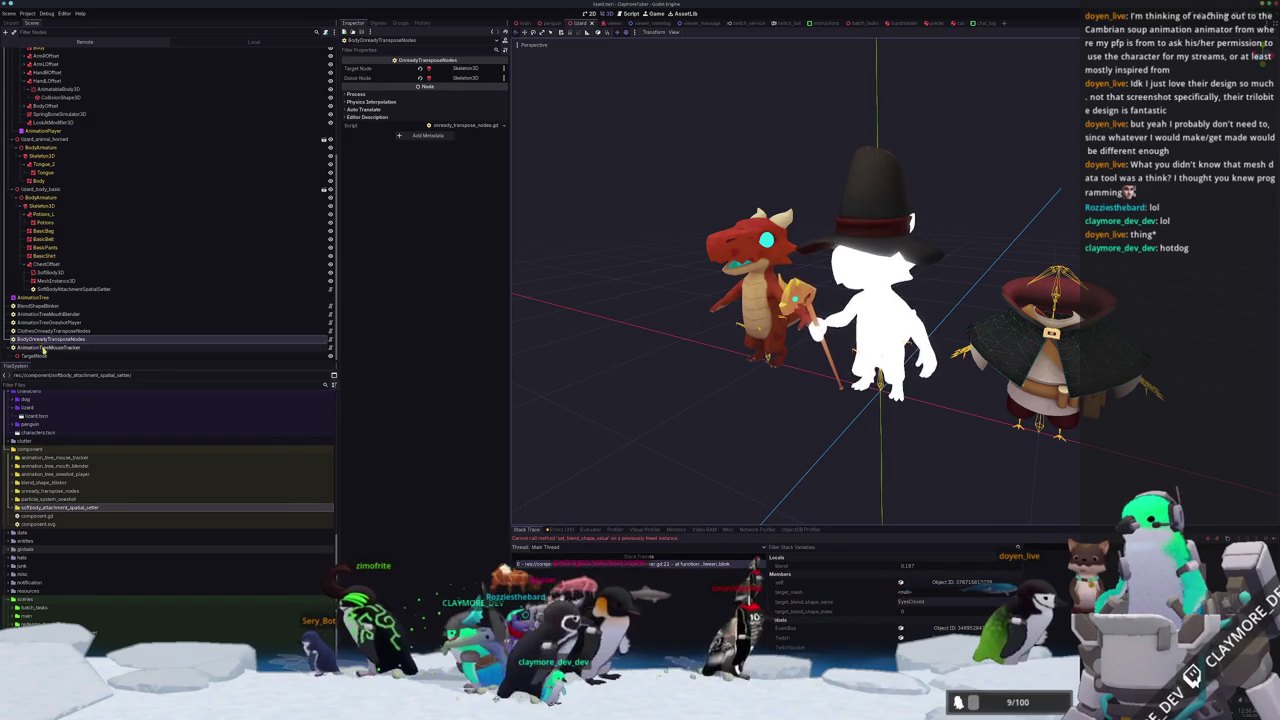
Point the BlendShapeBlinker's Target Mesh at Body.
left_click(150, 305)
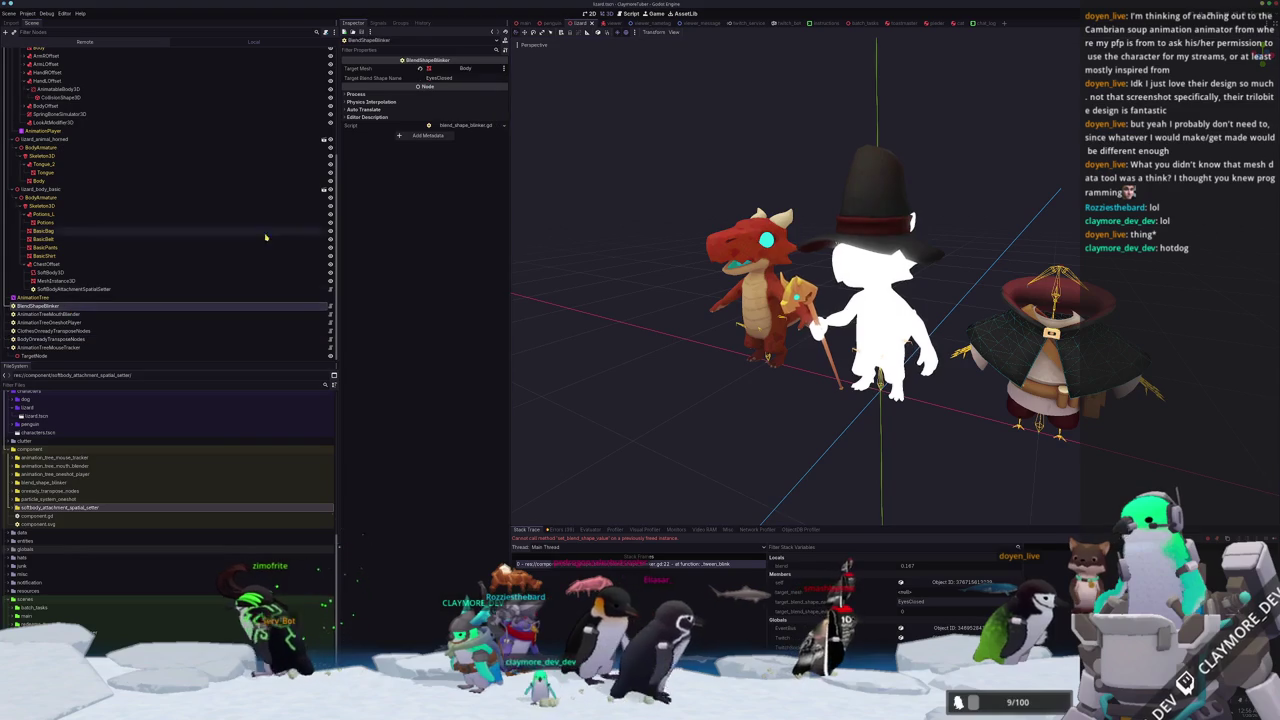
left_click(462, 68)
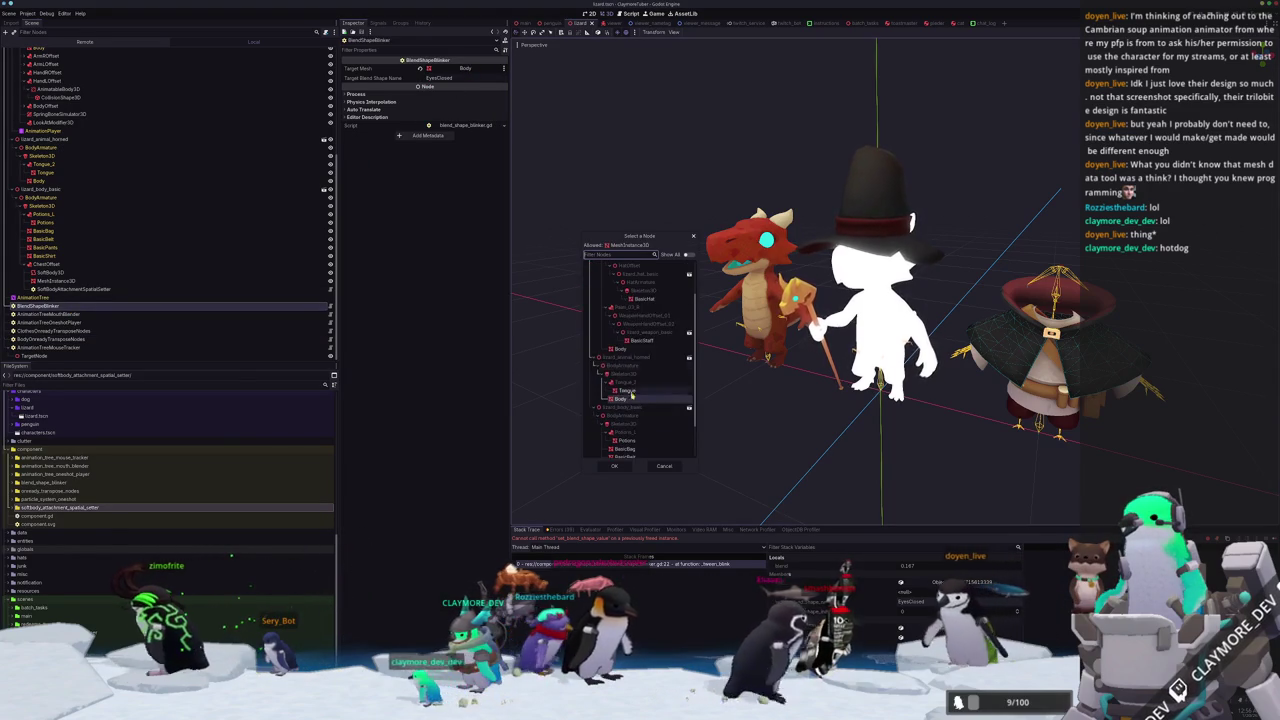
double_click(620, 399)
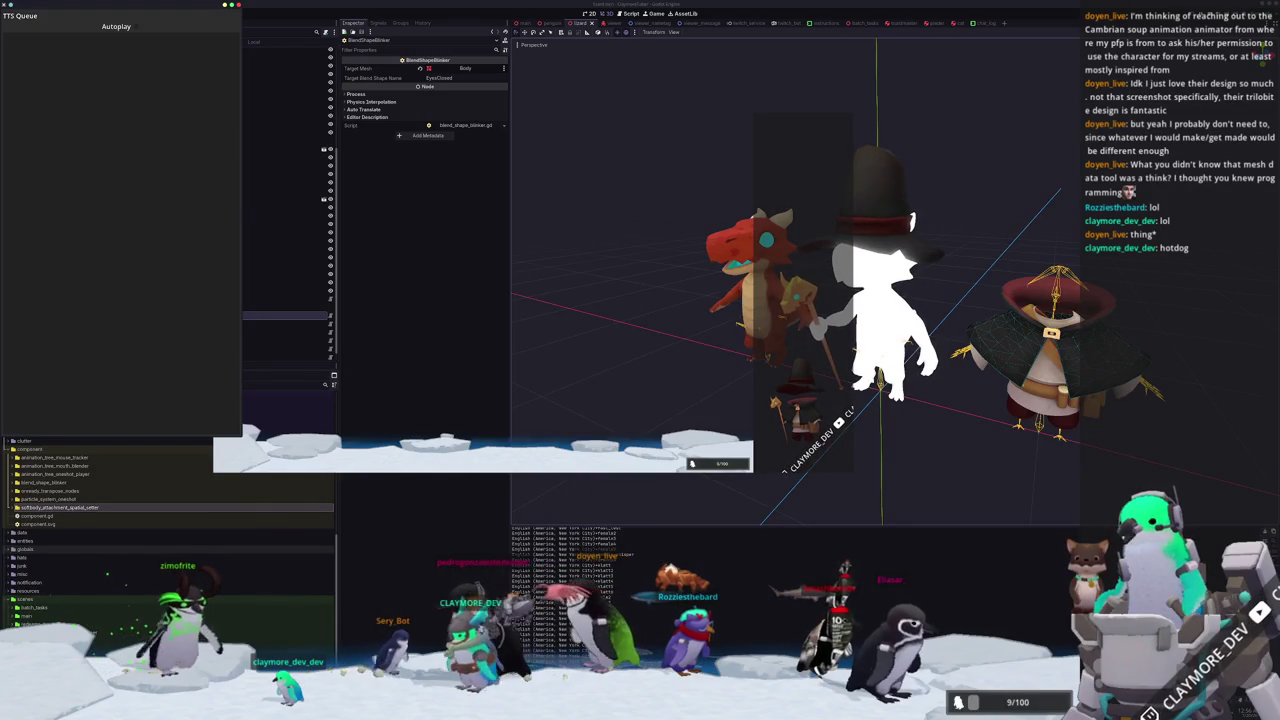
Open the debugger's Errors tab to read the running game's errors and warnings.
left_click(558, 529)
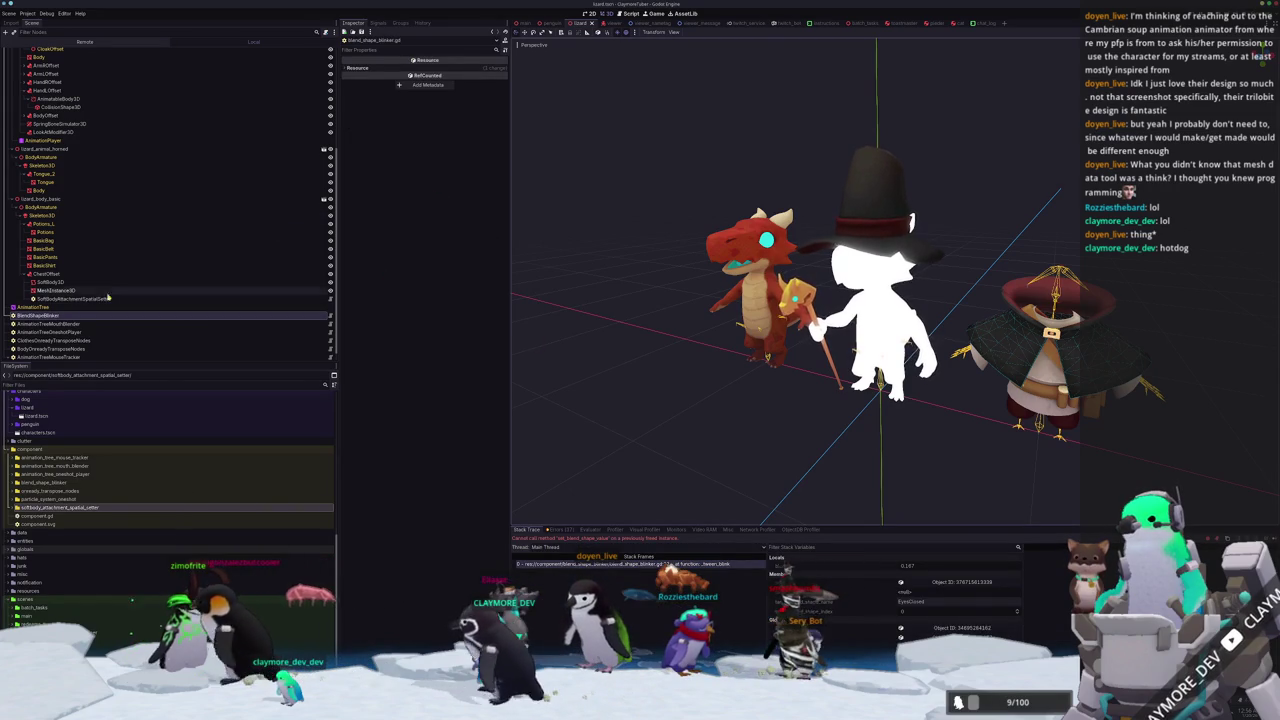
Inspect the Tongue mesh, then select Body and turn its visibility back on.
left_click(44, 182)
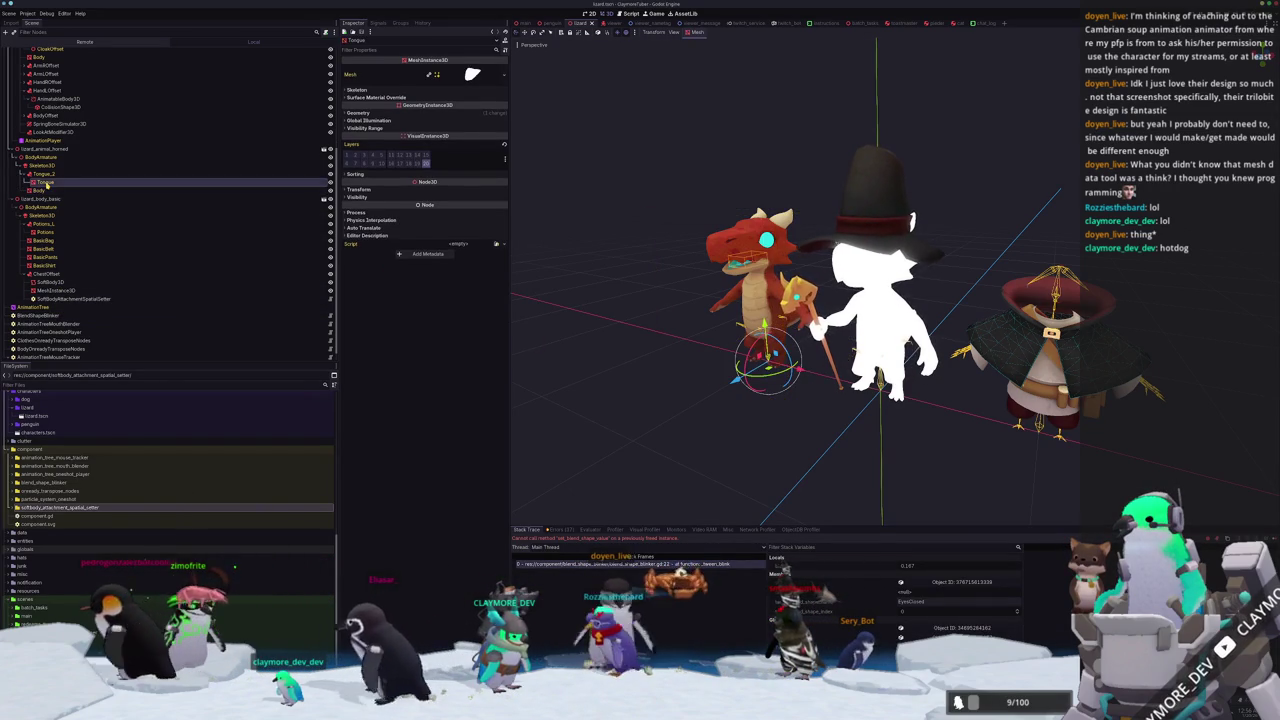
scroll(50, 220, "up", 5)
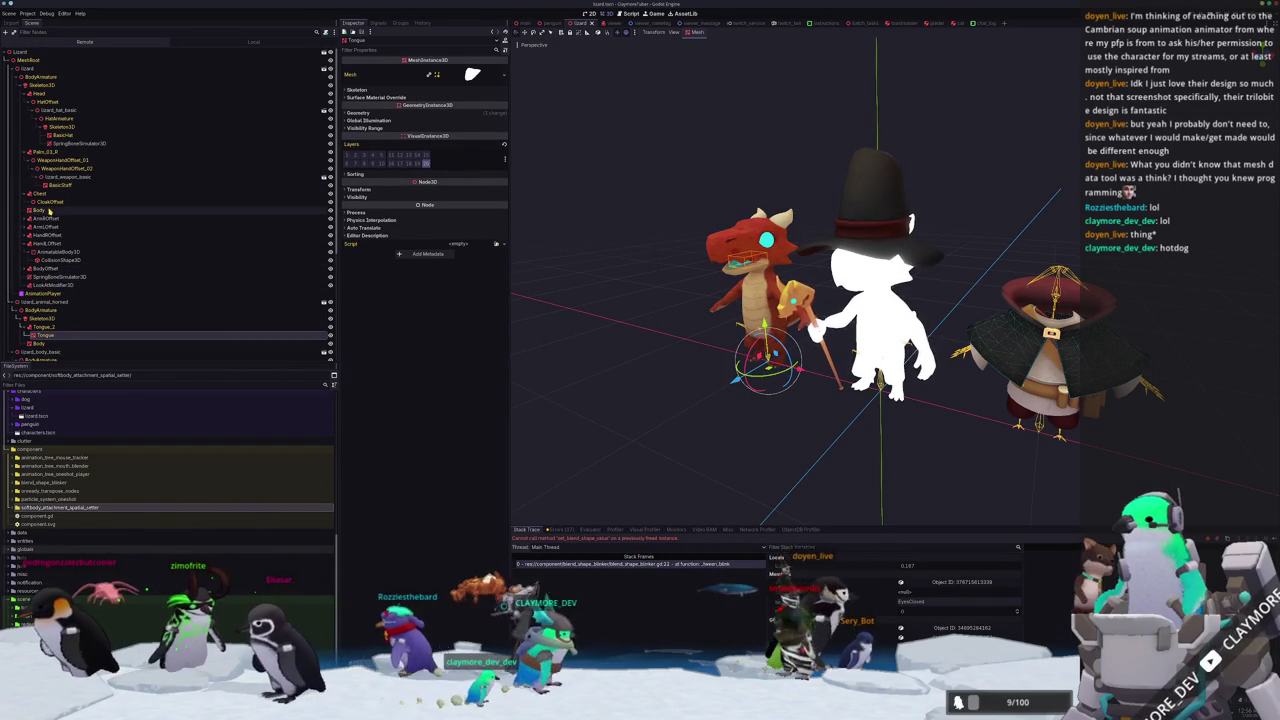
left_click(49, 211)
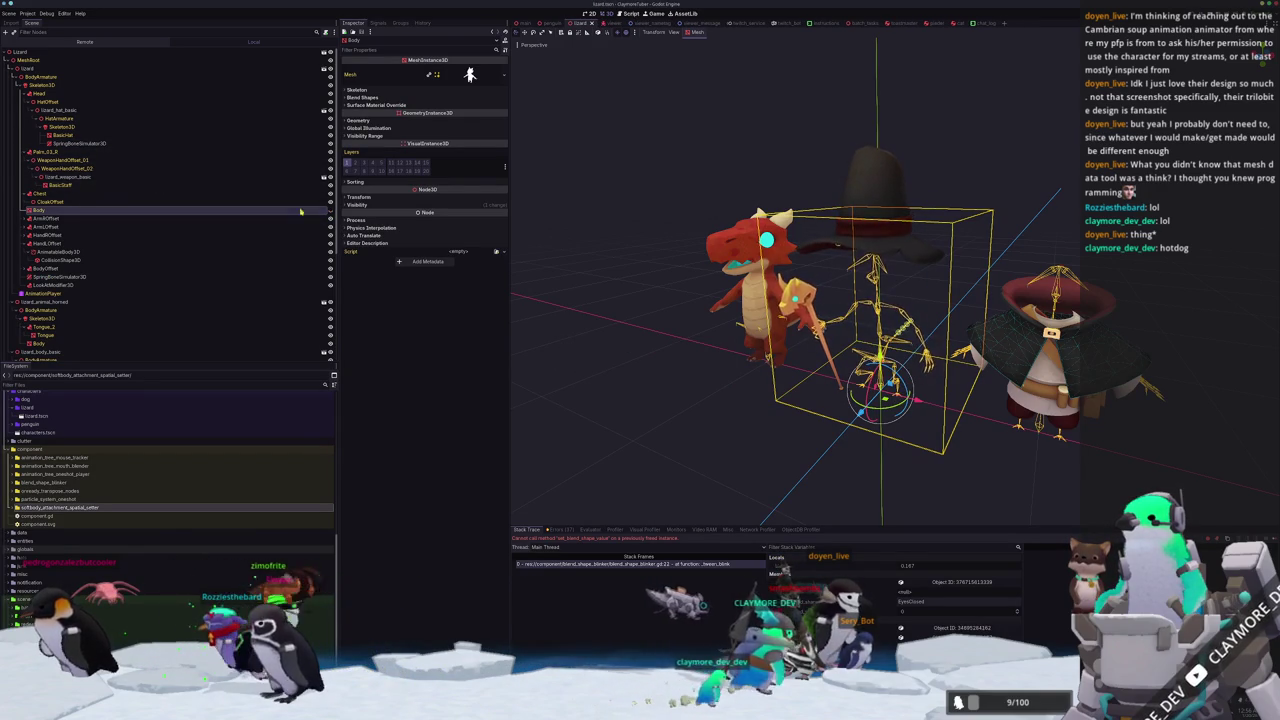
left_click(330, 213)
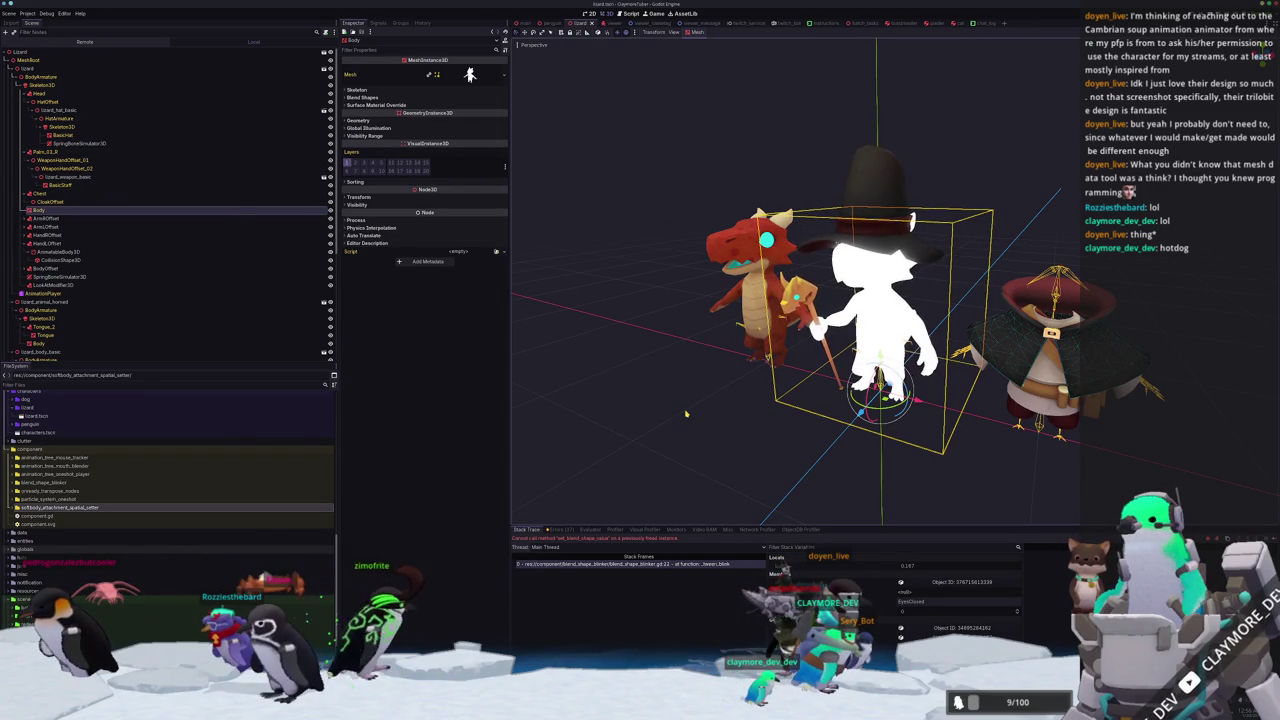
key("alt+Tab")
key("alt+Tab")
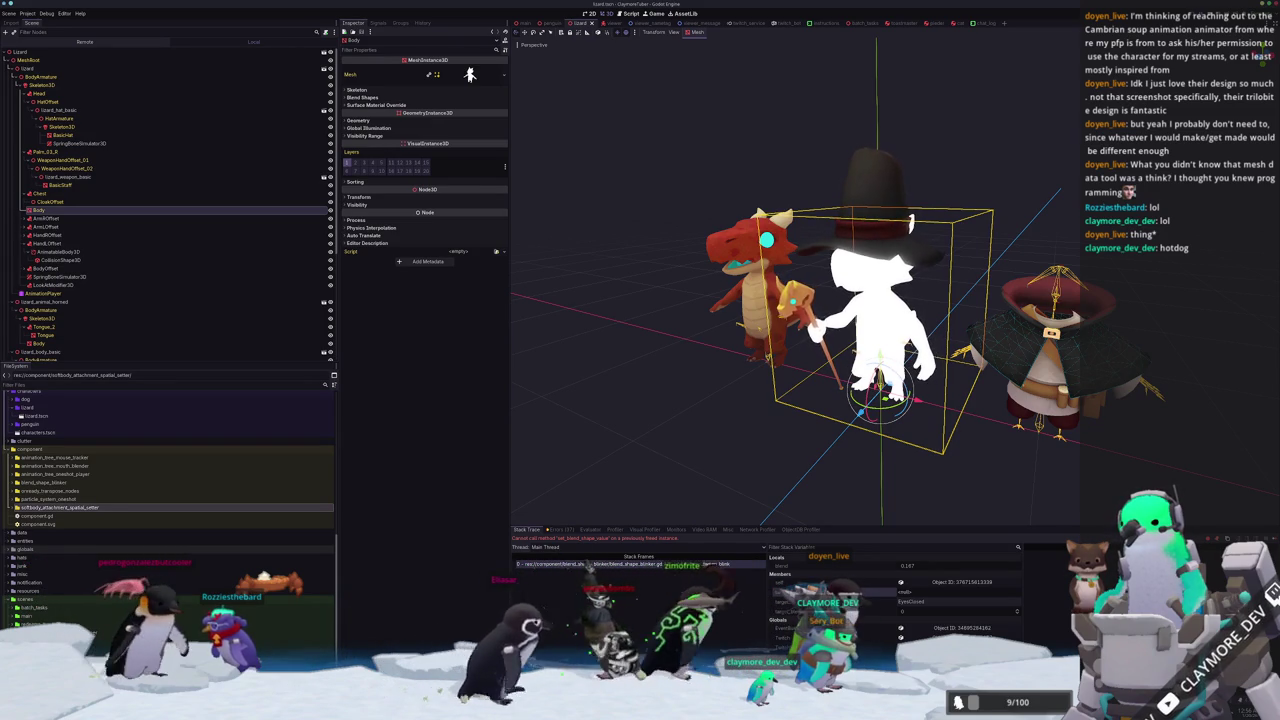
scroll(87, 330, "down", 5)
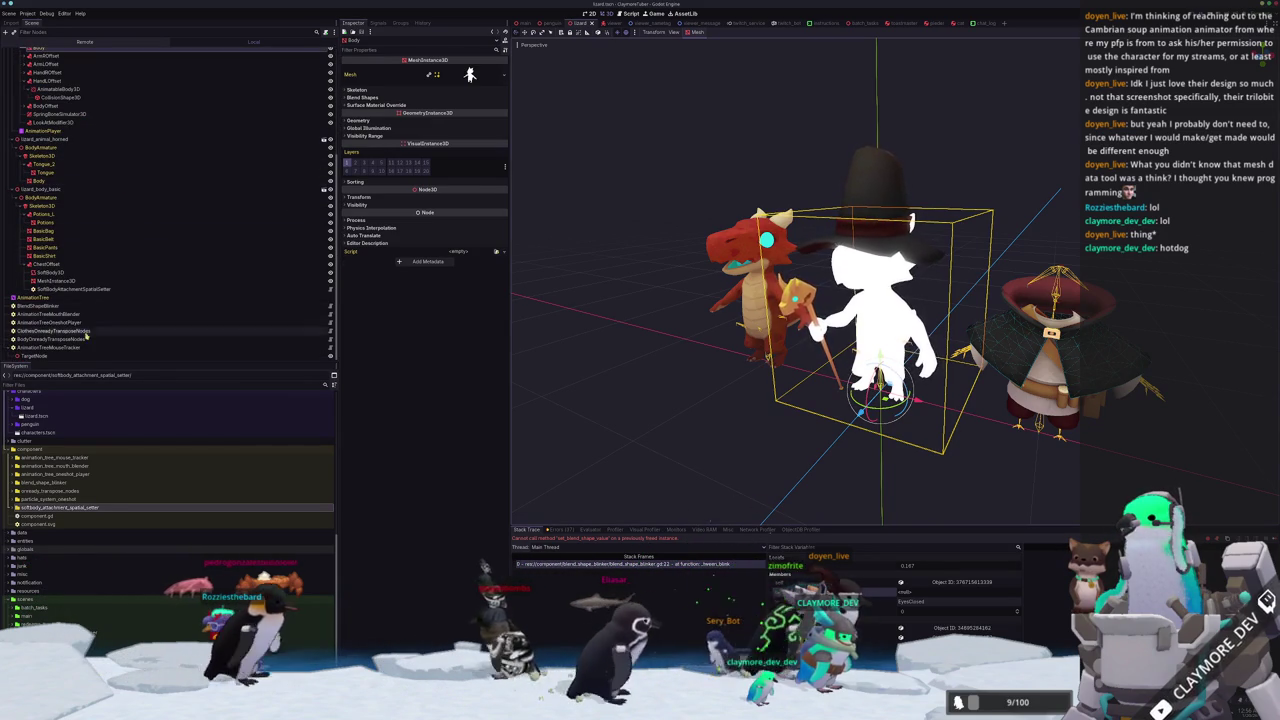
Browse the component nodes, then switch to the Remote scene tree and expand Main.
left_click(86, 347)
left_click(86, 339)
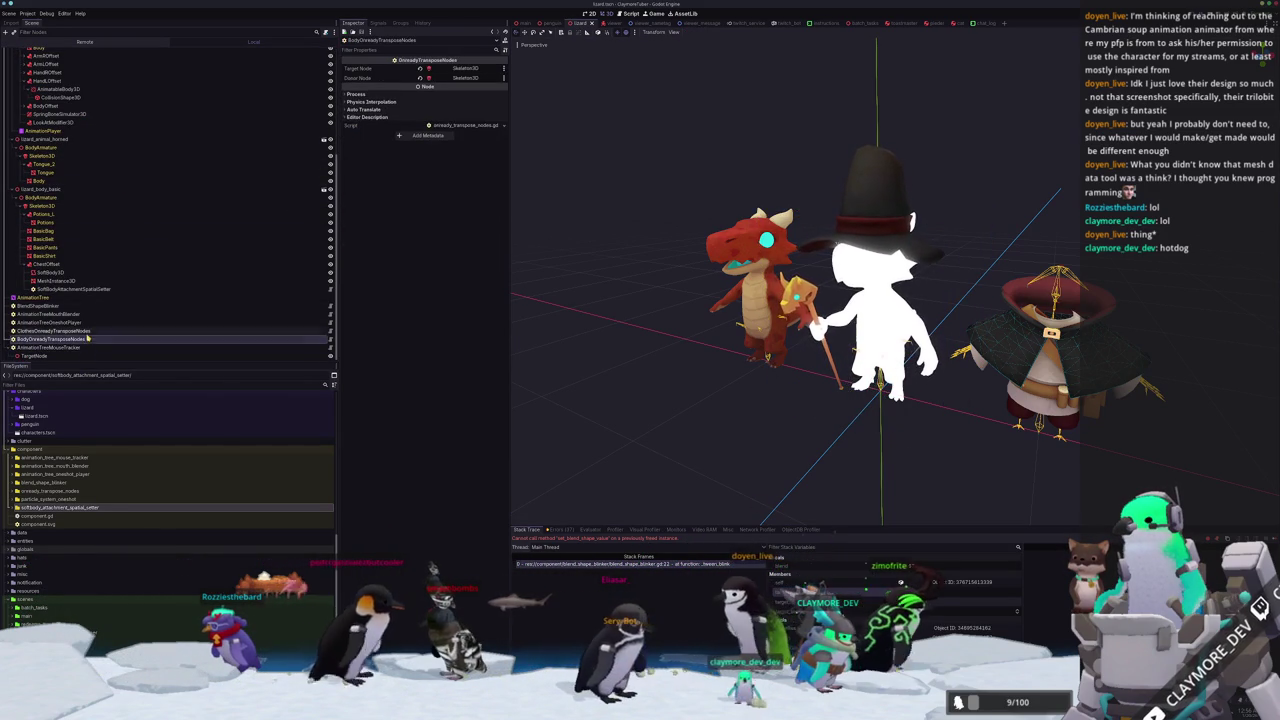
left_click(86, 316)
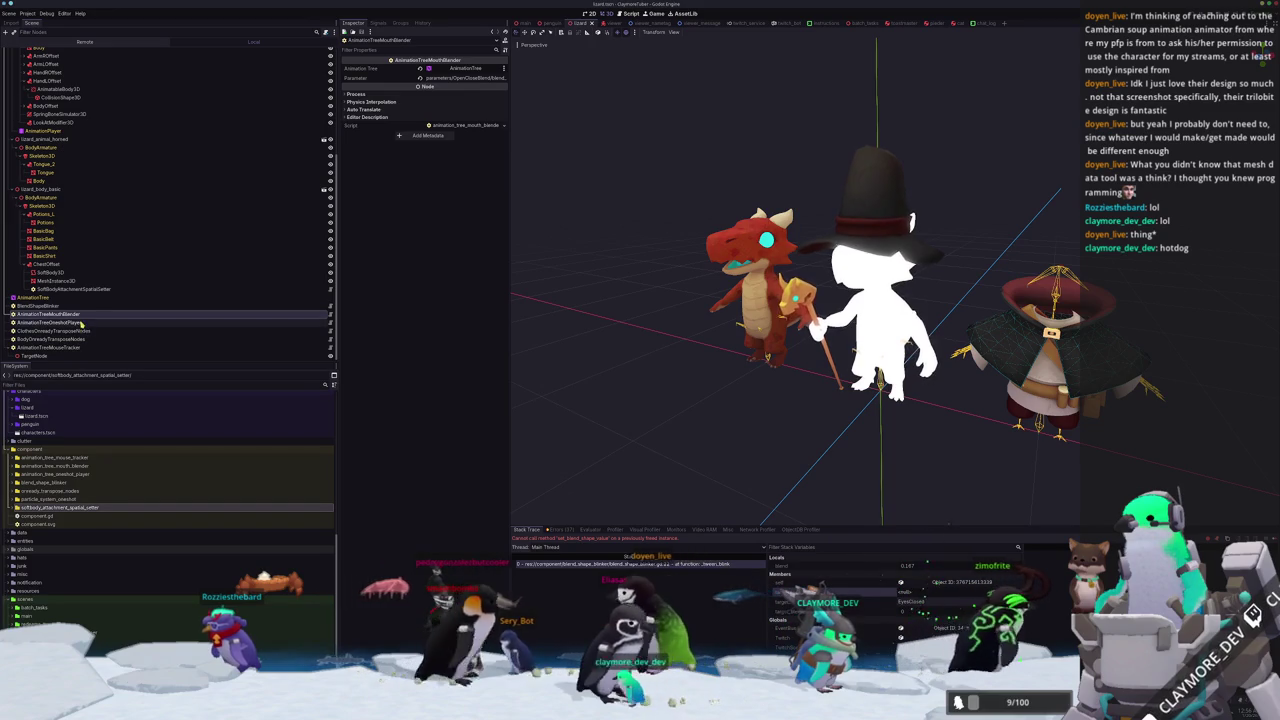
left_click(106, 306)
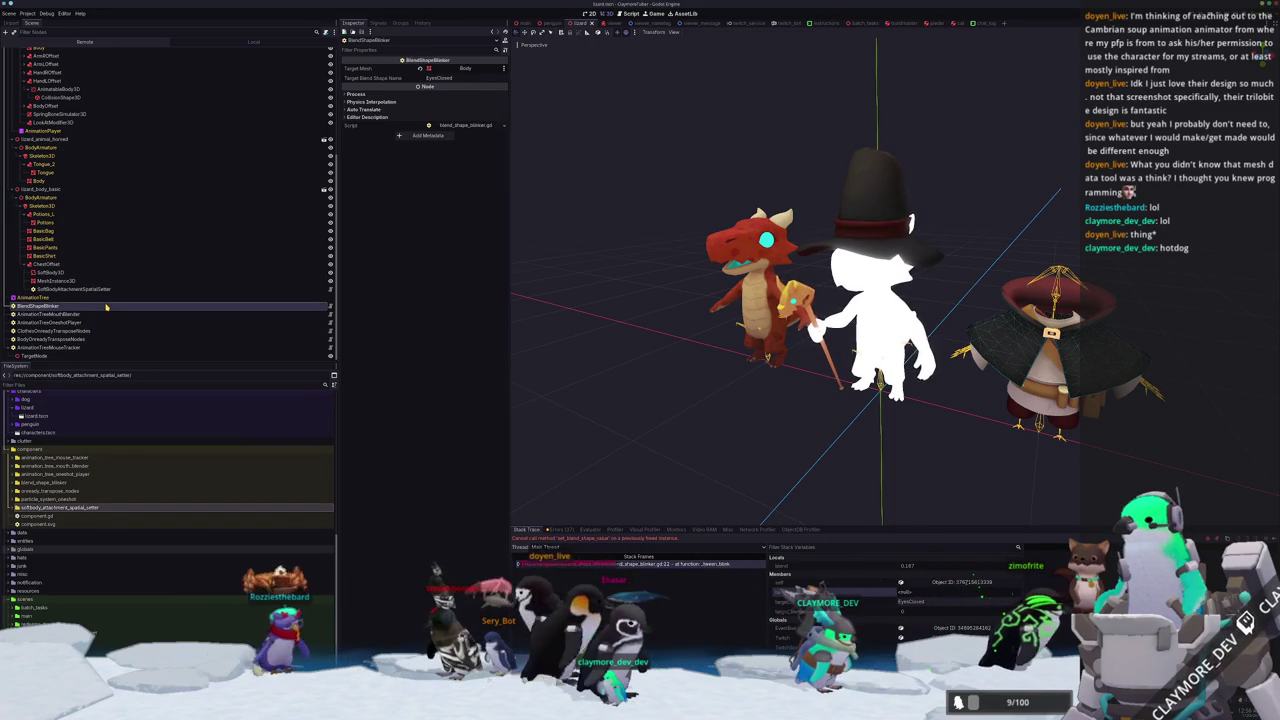
left_click(85, 41)
left_click(9, 102)
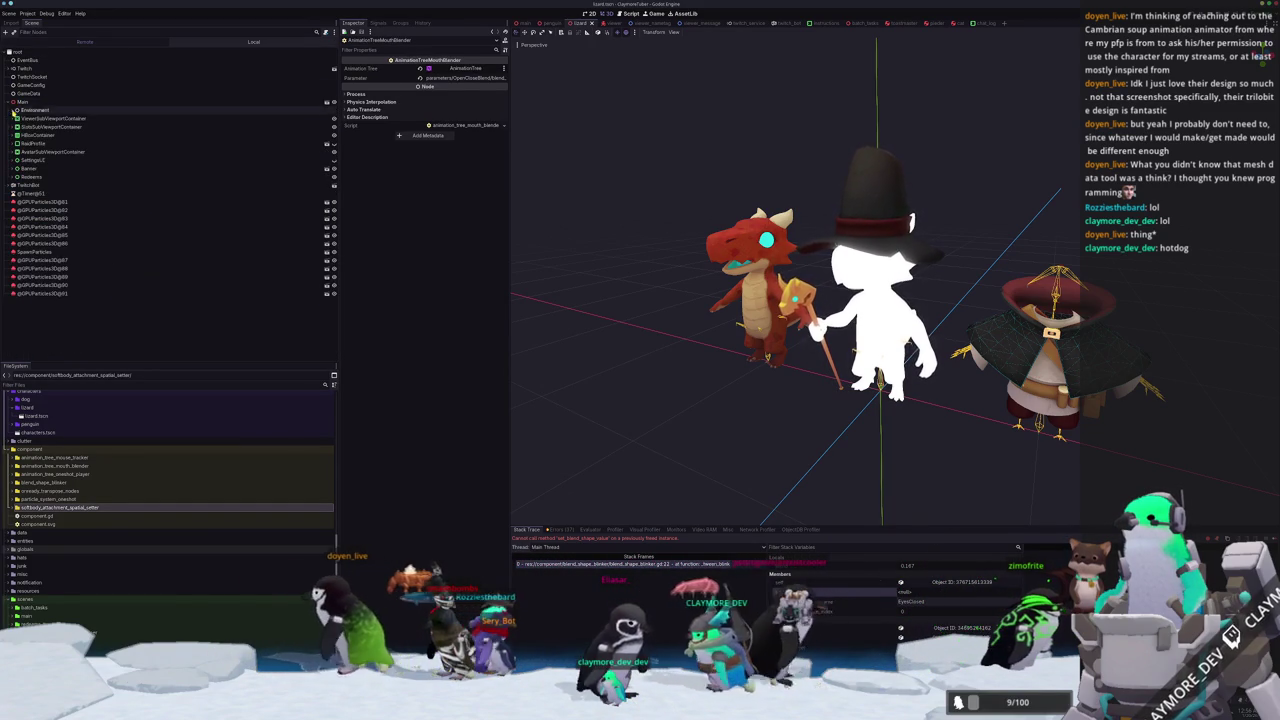
Expand the remote tree from AvatarSubViewportContainer down to the lizard's Skeleton3D.
left_click(10, 151)
left_click(15, 160)
left_click(20, 168)
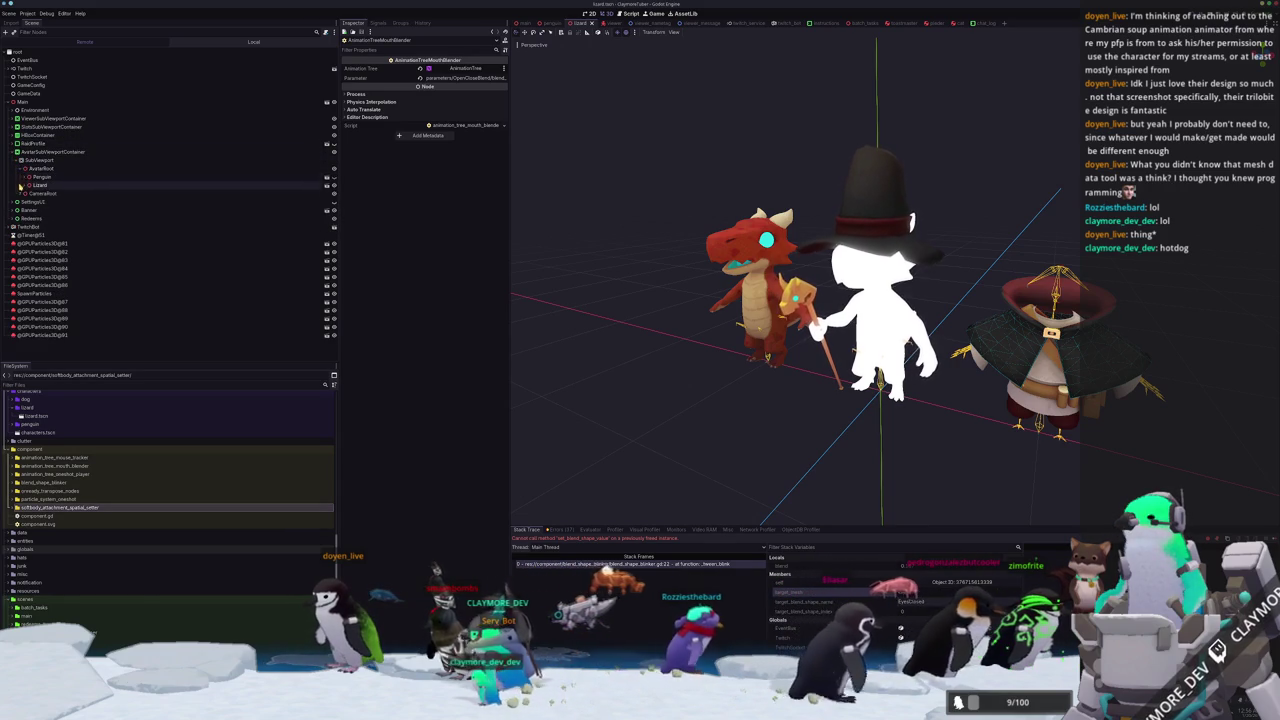
left_click(25, 185)
left_click(29, 193)
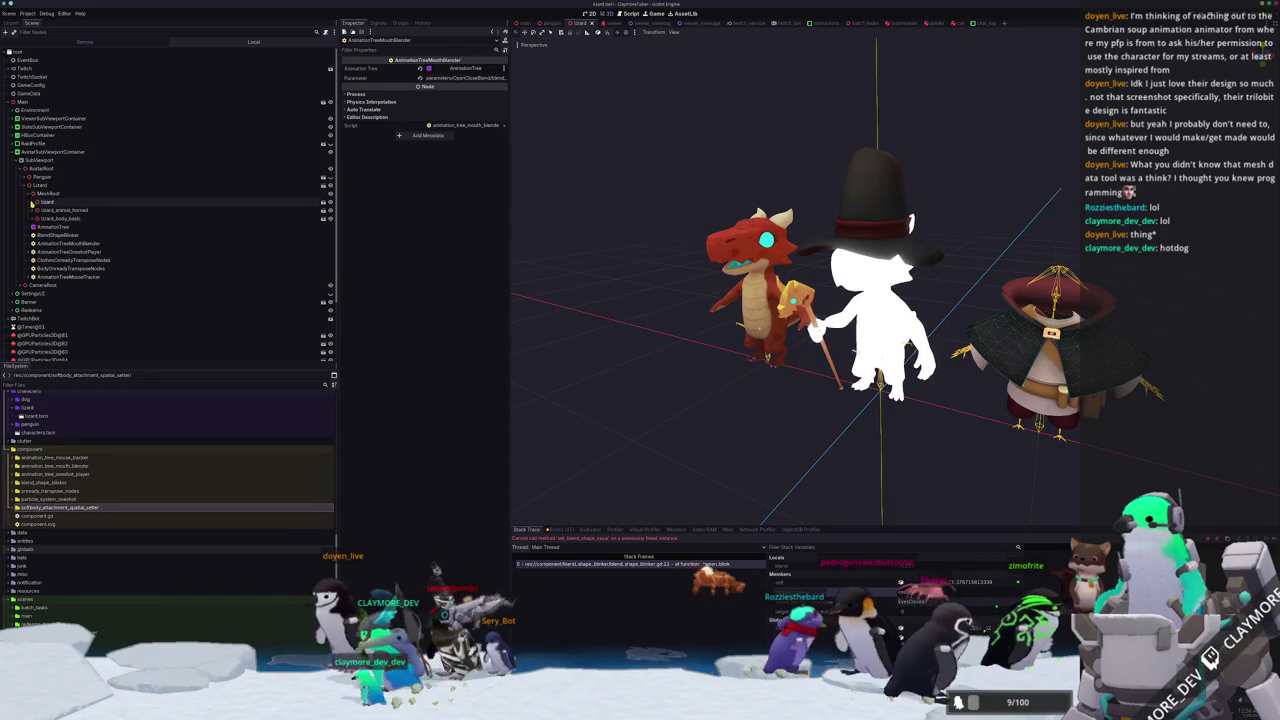
left_click(33, 218)
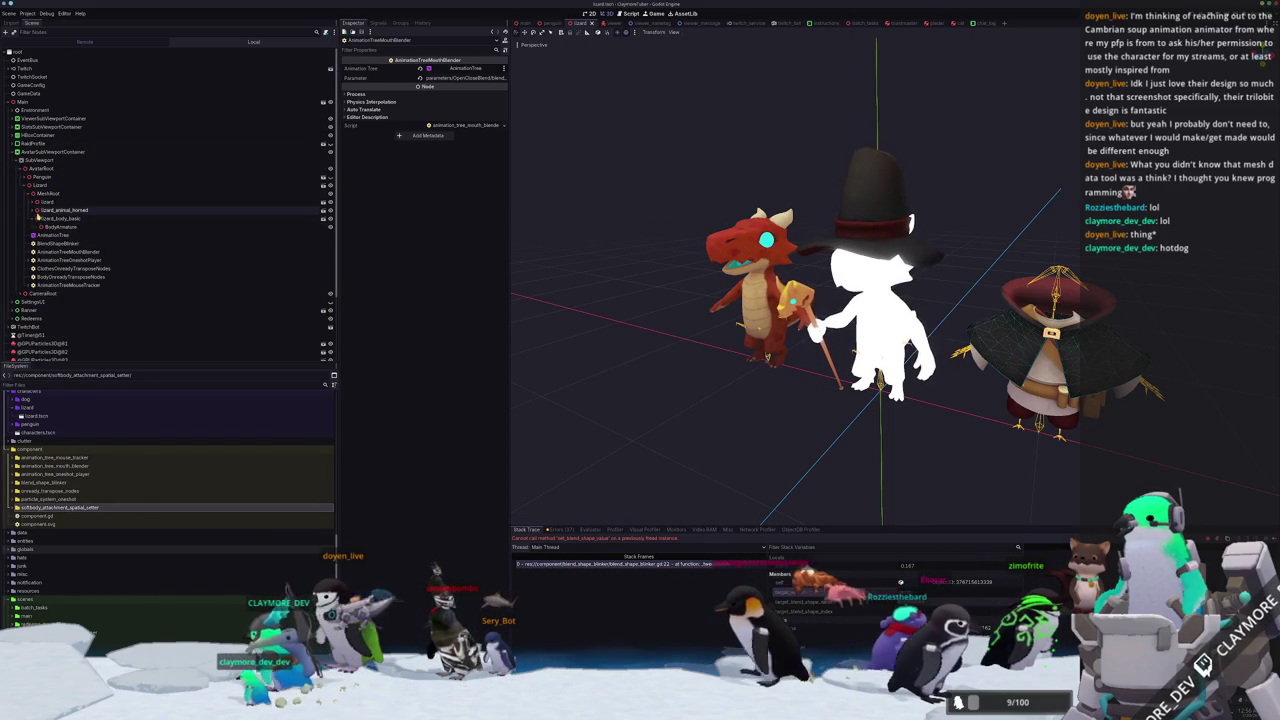
left_click(33, 211)
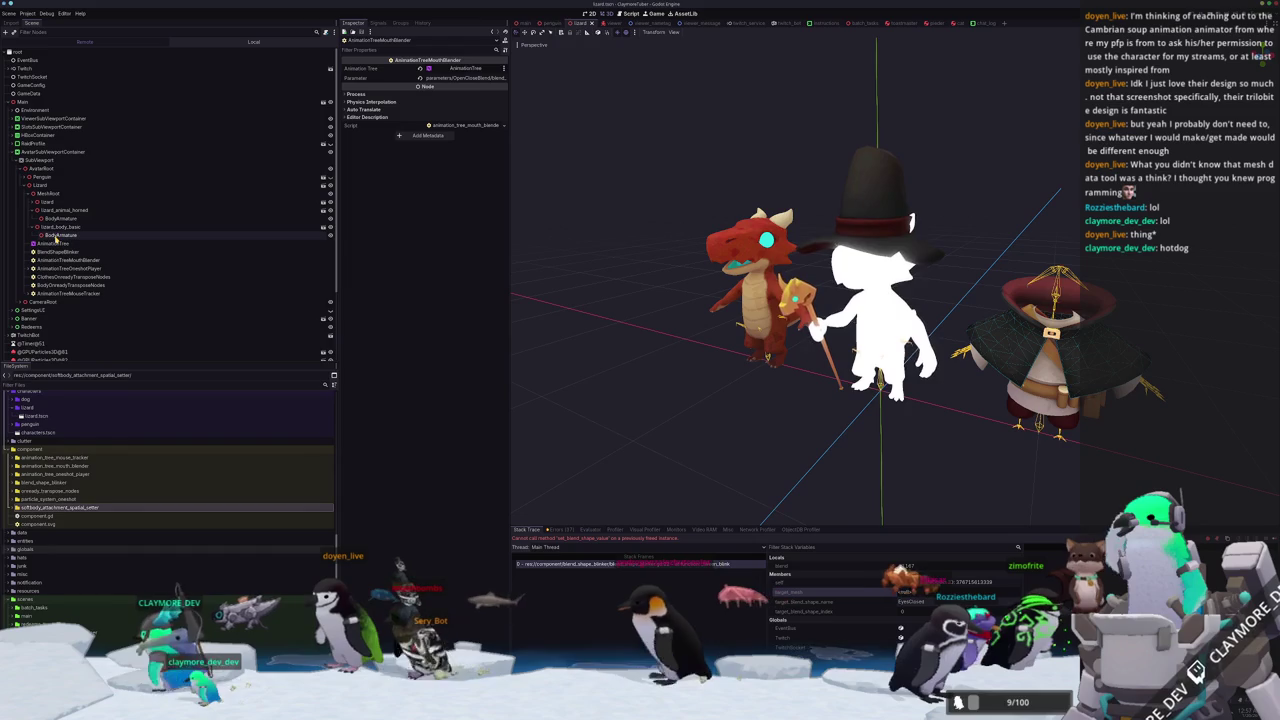
left_click(33, 202)
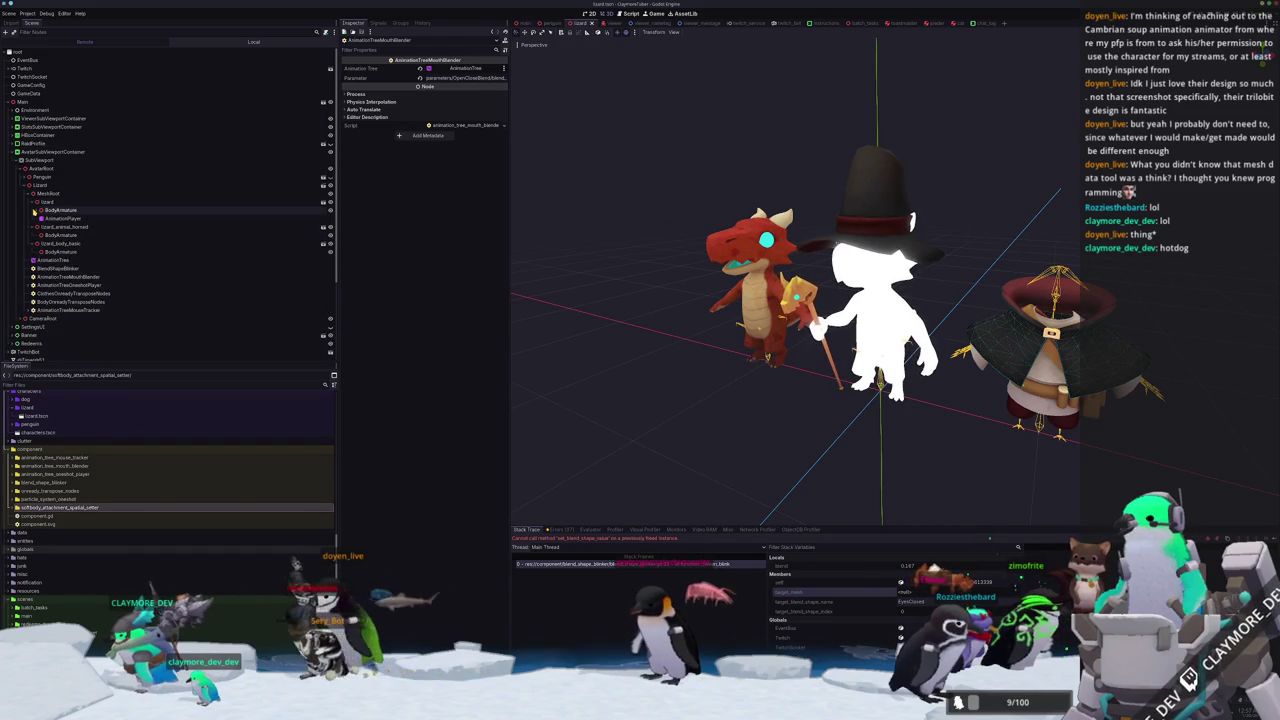
left_click(37, 210)
left_click(37, 218)
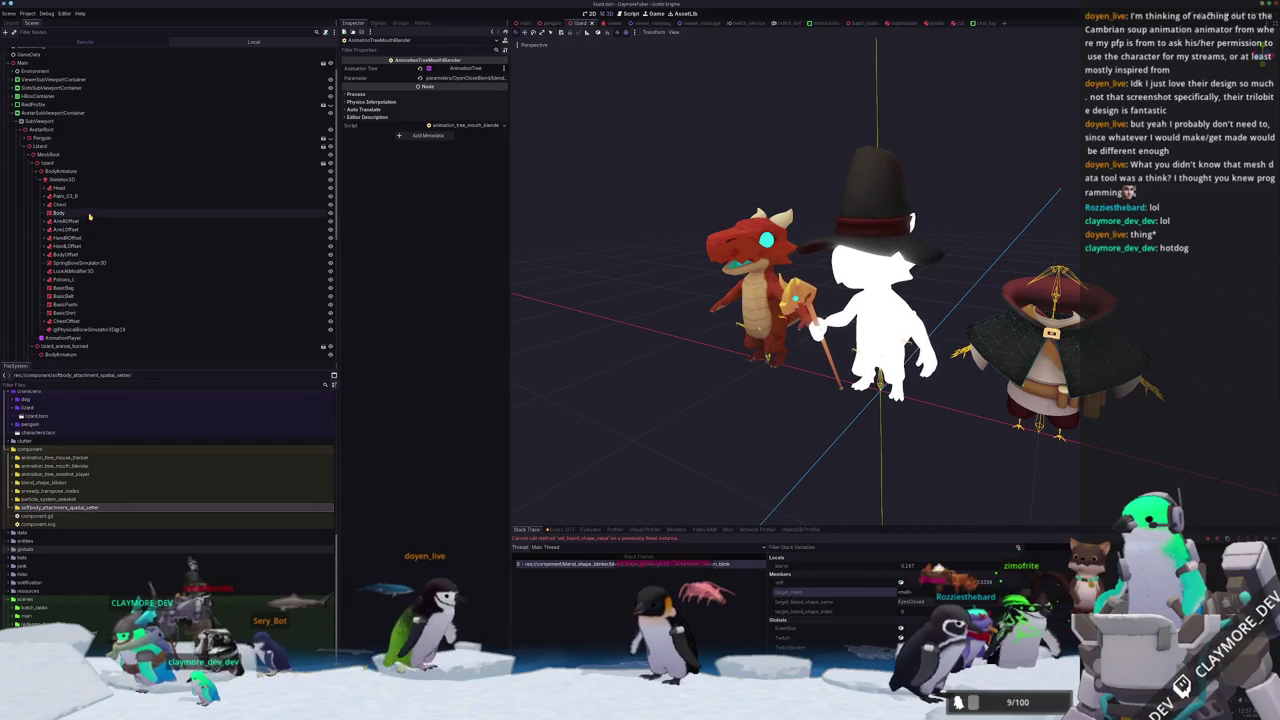
Inspect the live Body mesh, whose Eyes Closed blend shape reads 0.0.
left_click(71, 213)
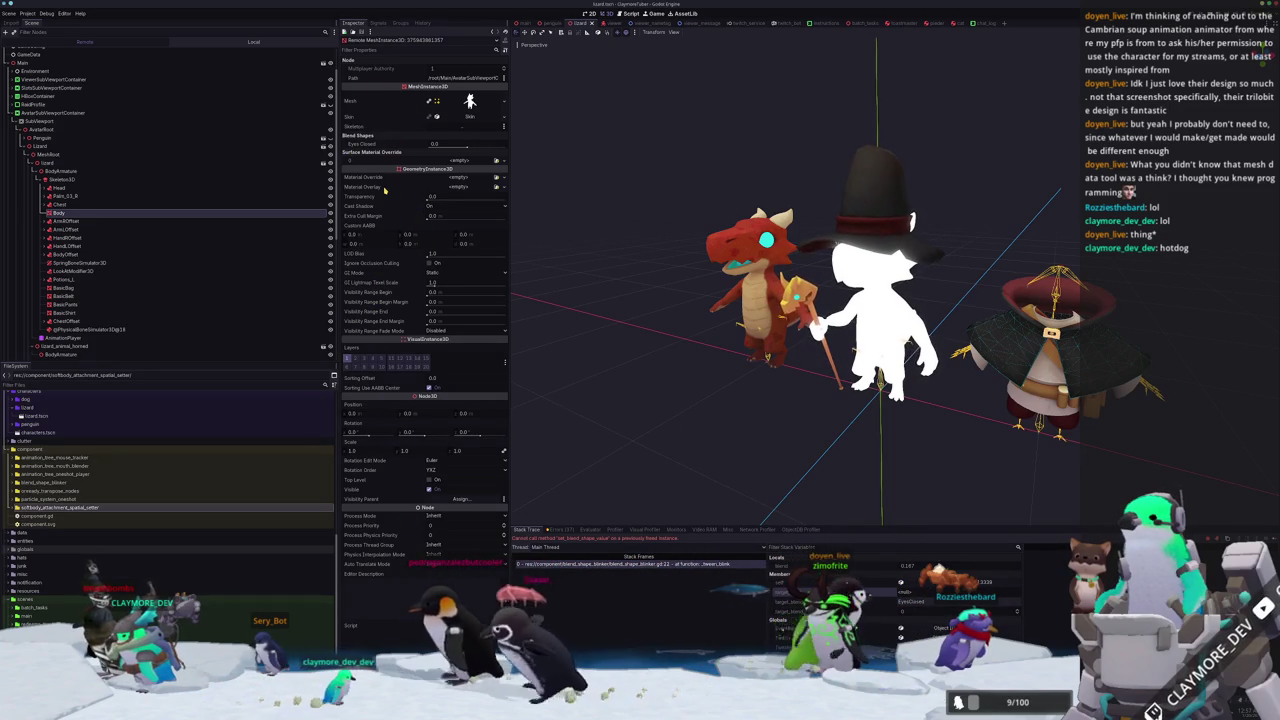
scroll(77, 250, "down", 2)
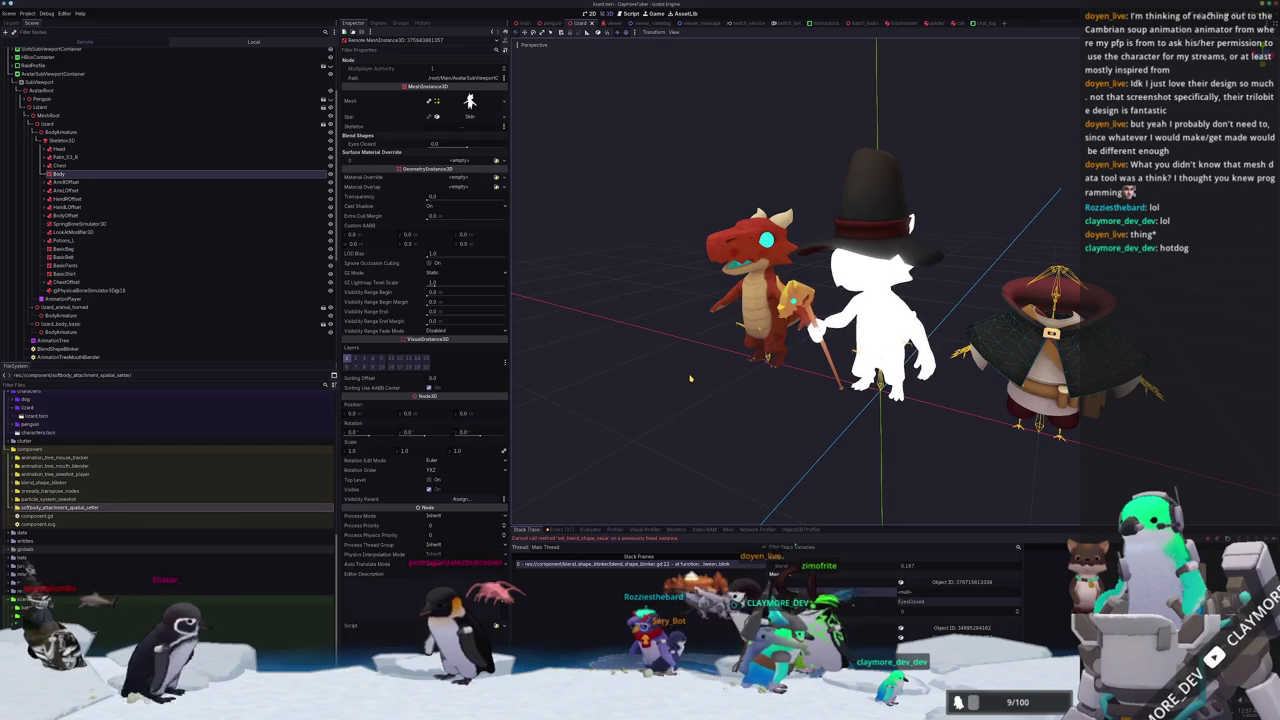
scroll(234, 252, "down", 5)
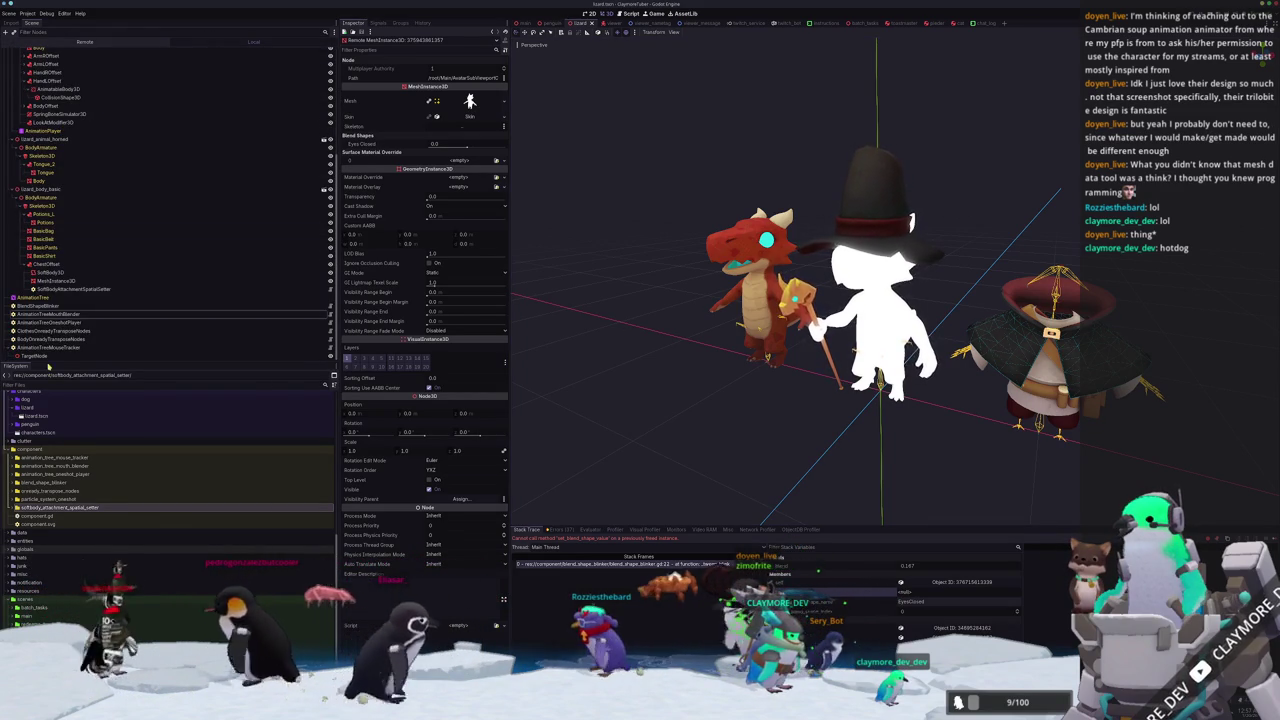
Assign the lizard's Skeleton3D and the horned model's Skeleton3D to BodyOnreadyTransposeNodes, then rerun.
left_click(72, 338)
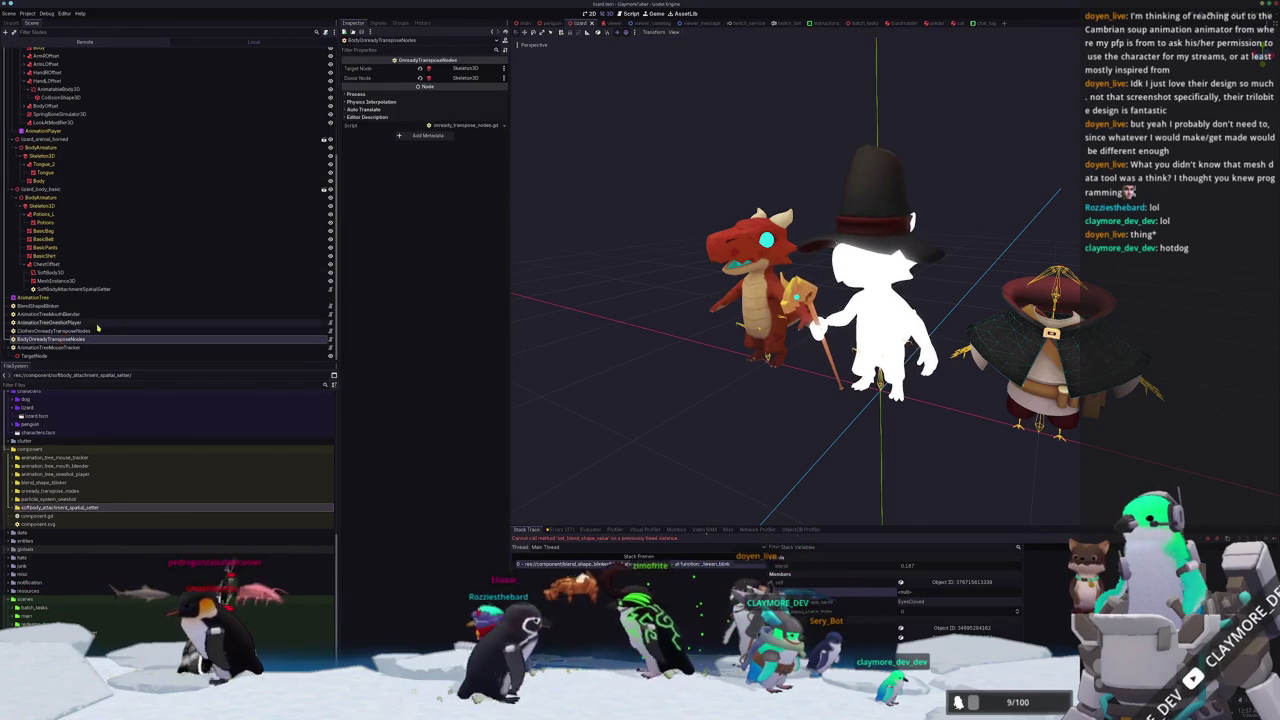
left_click(463, 67)
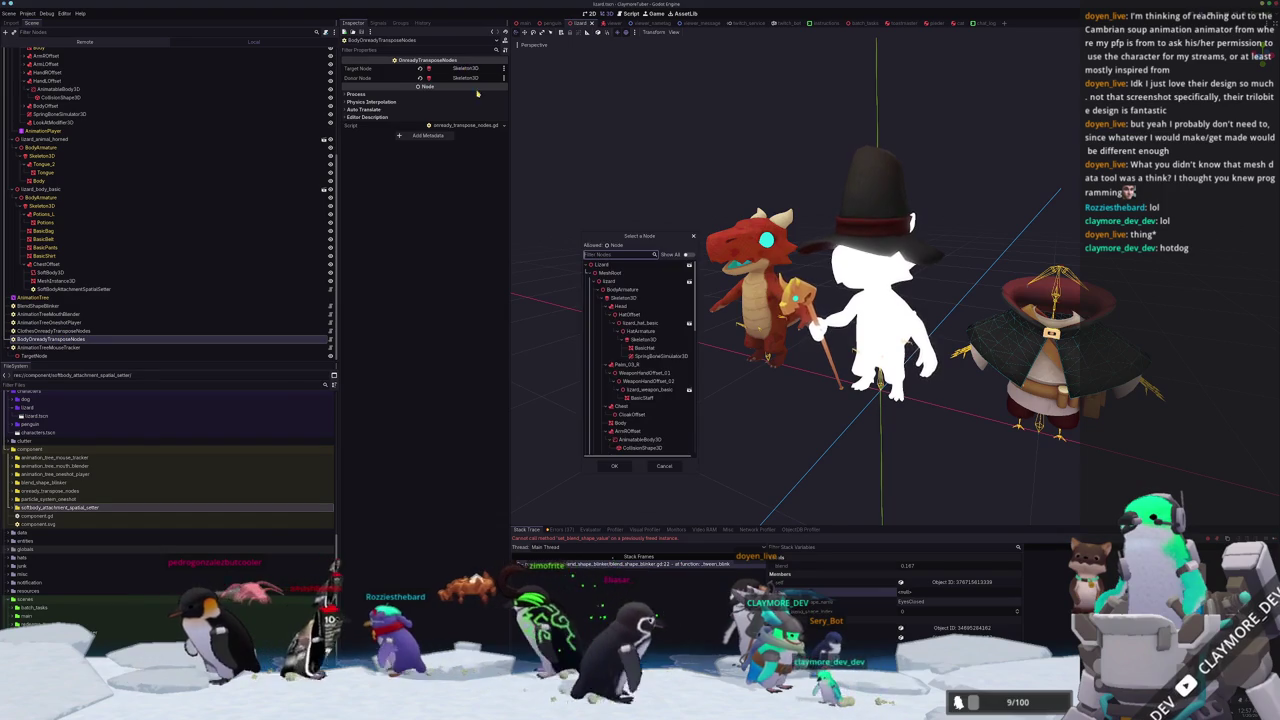
double_click(619, 298)
left_click(465, 78)
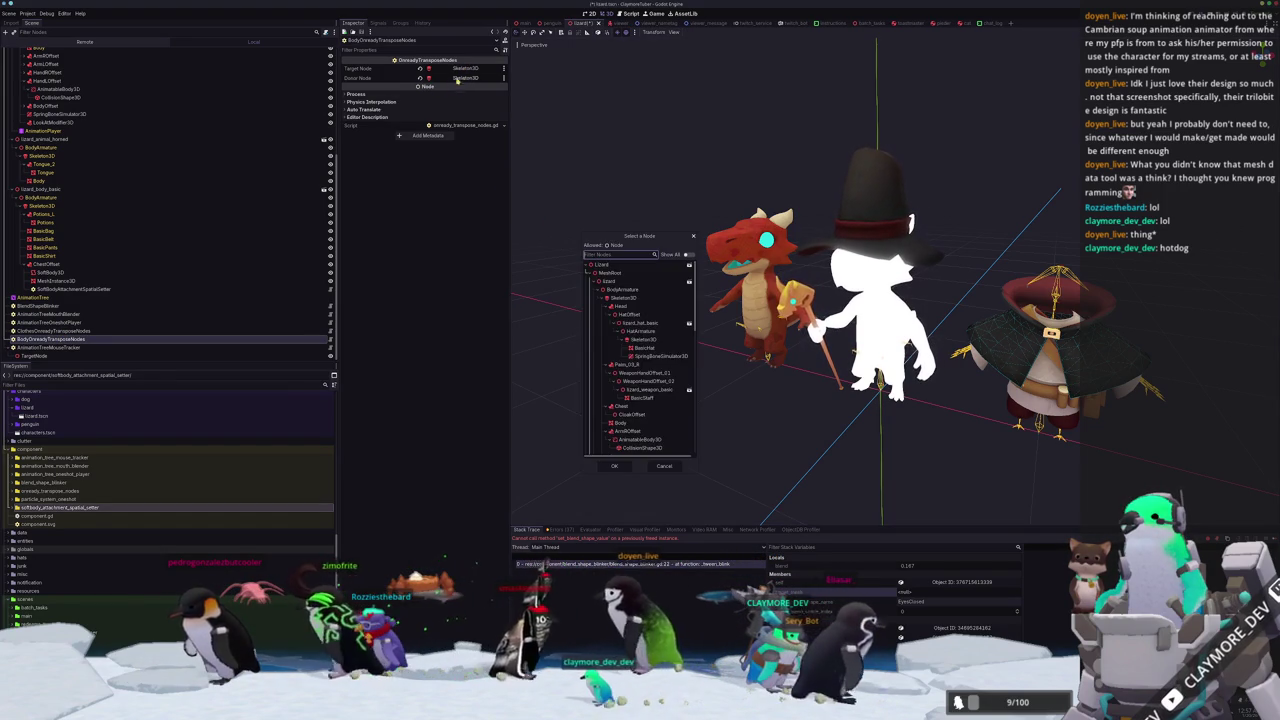
scroll(644, 372, "down", 5)
scroll(644, 372, "down", 2)
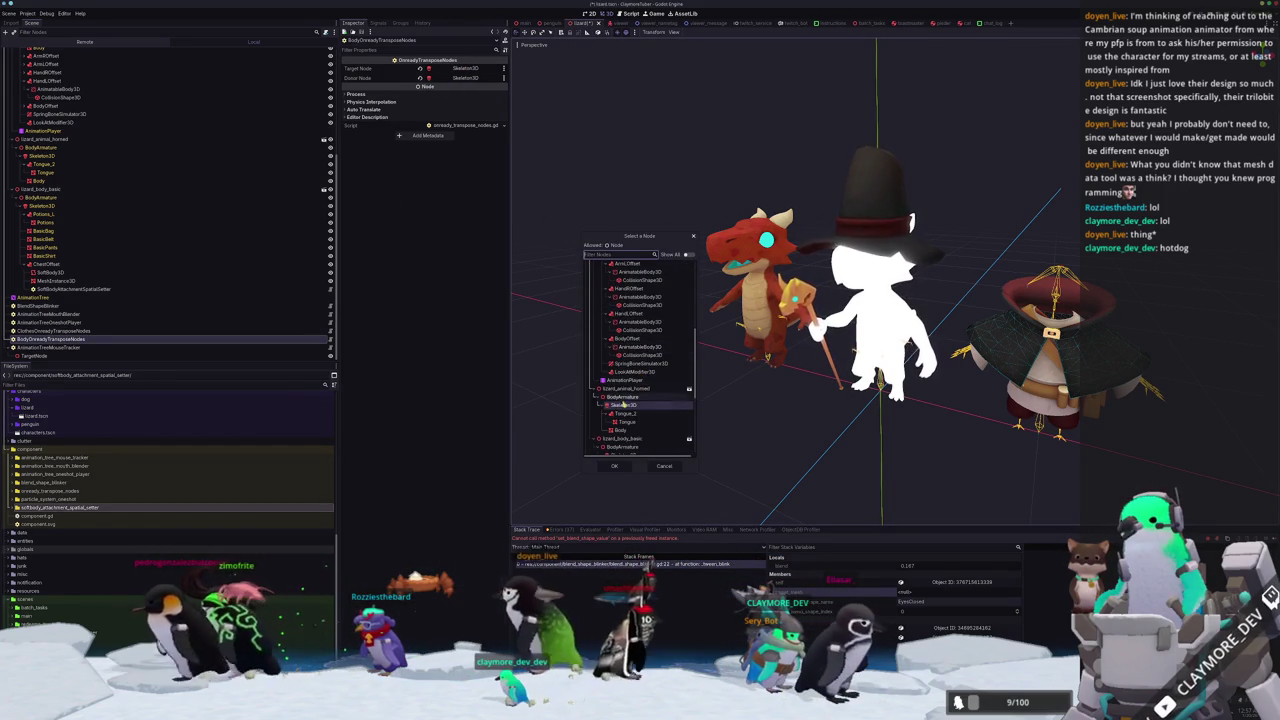
double_click(620, 405)
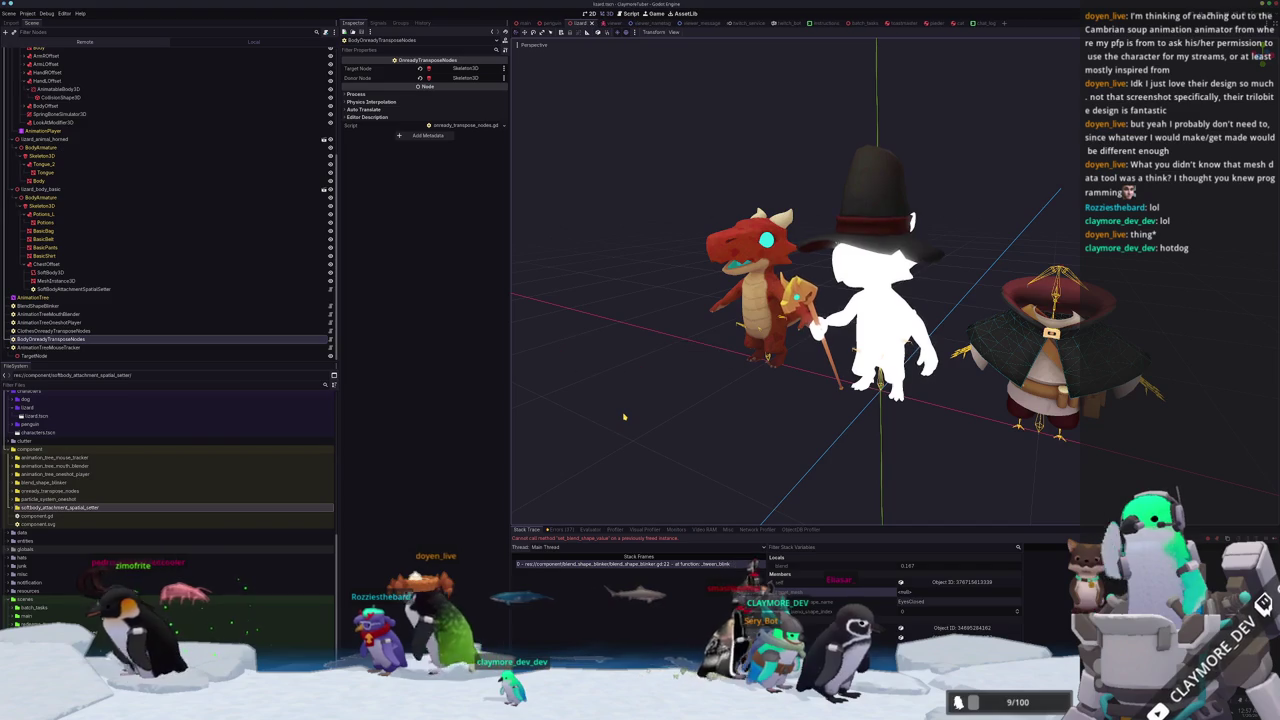
key("F5")
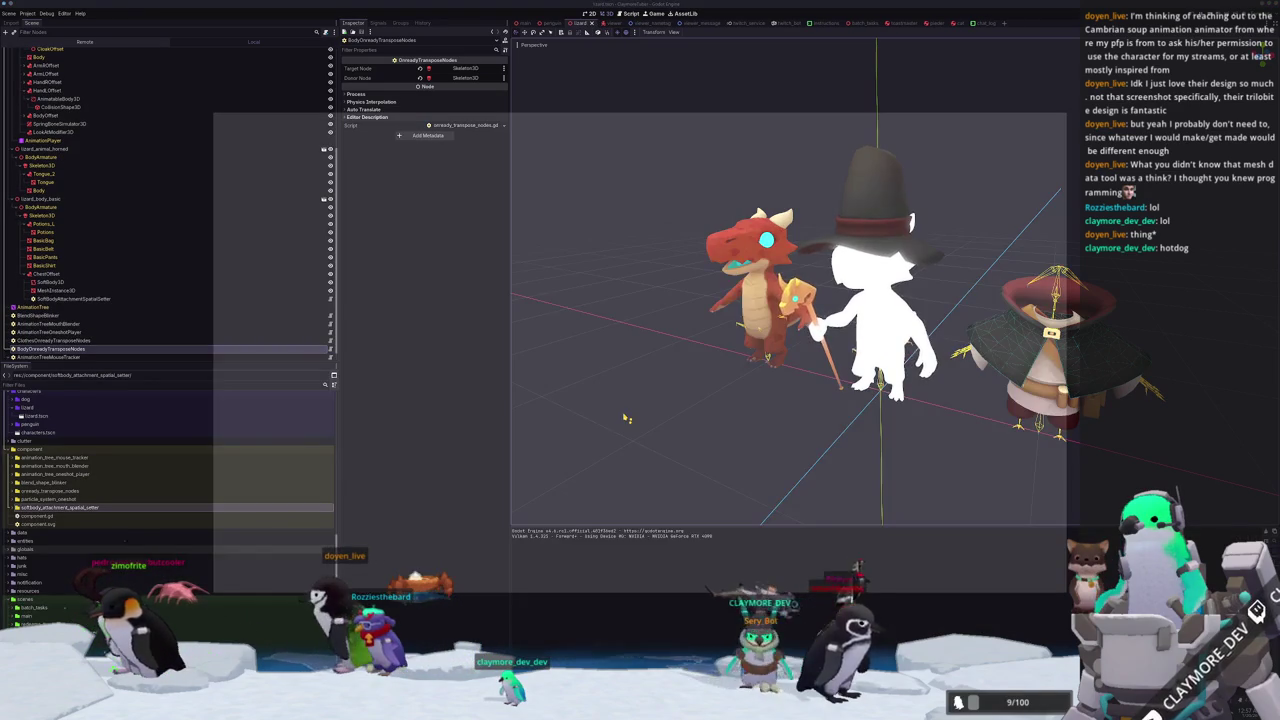
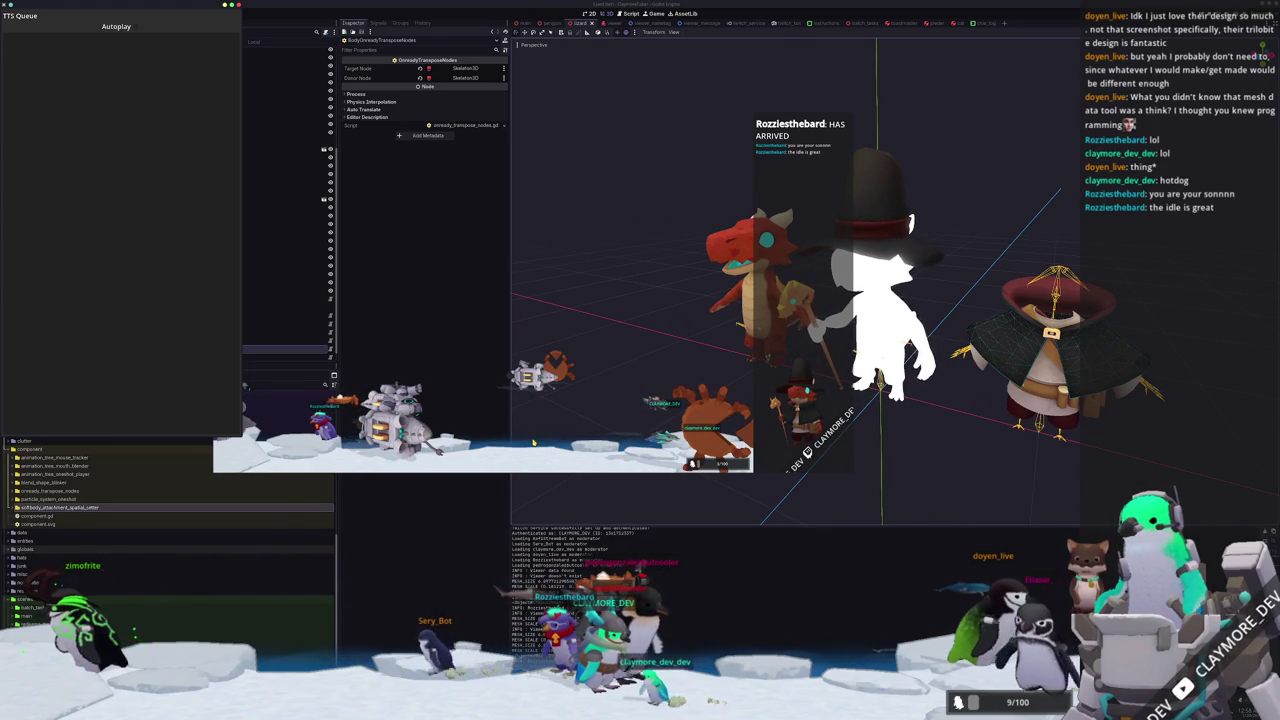
Check onready_transpose_nodes.gd in VS Code and review the lizard scene tree in Godot.
key("alt+Tab")
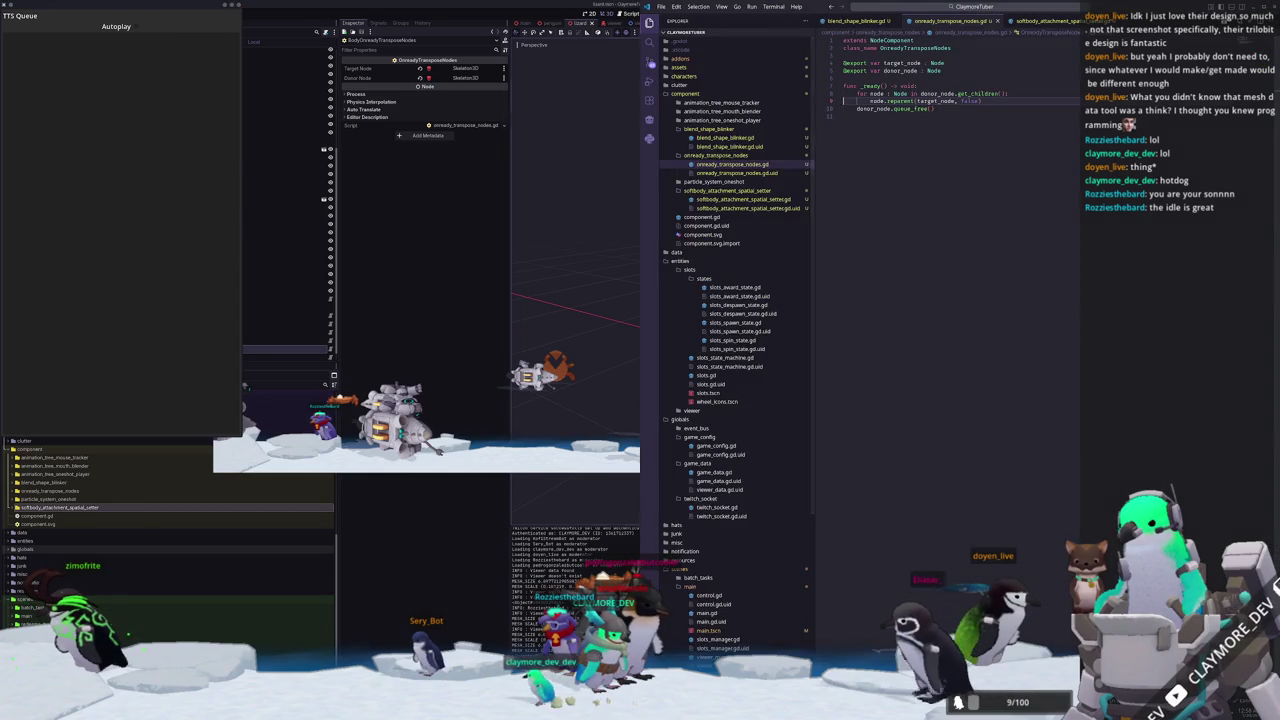
key("alt+Tab")
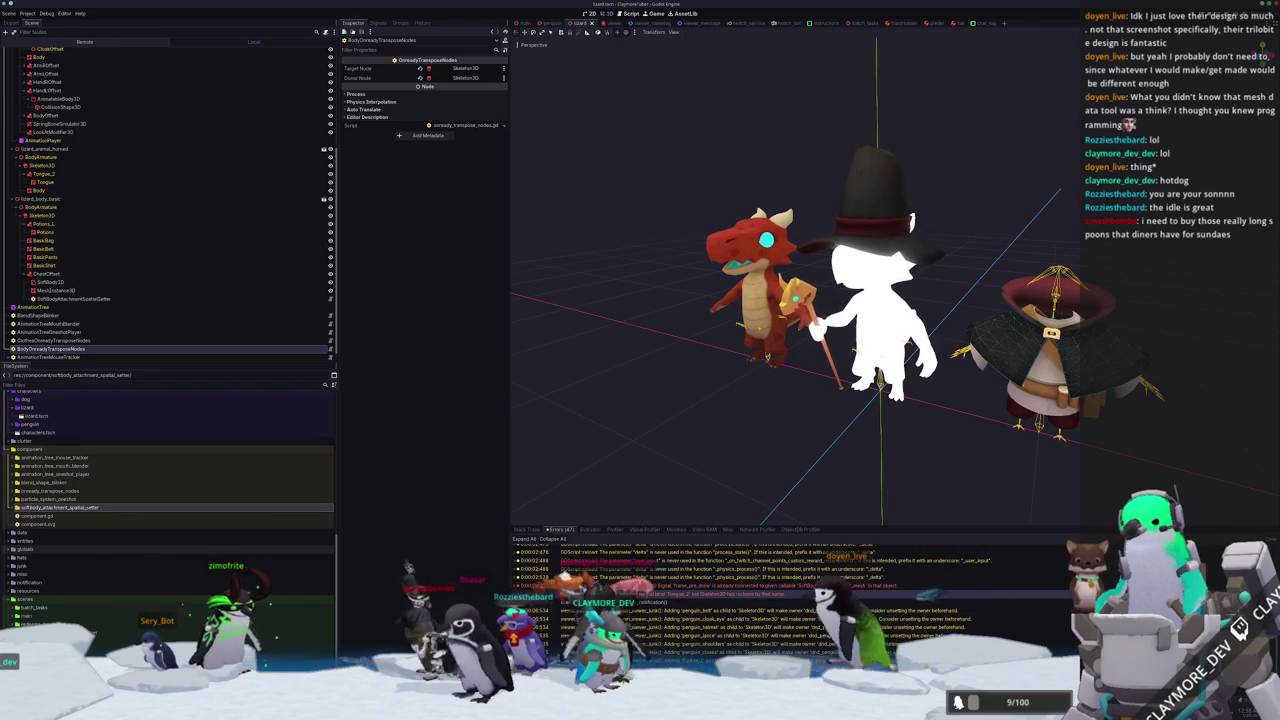
scroll(90, 268, "up", 5)
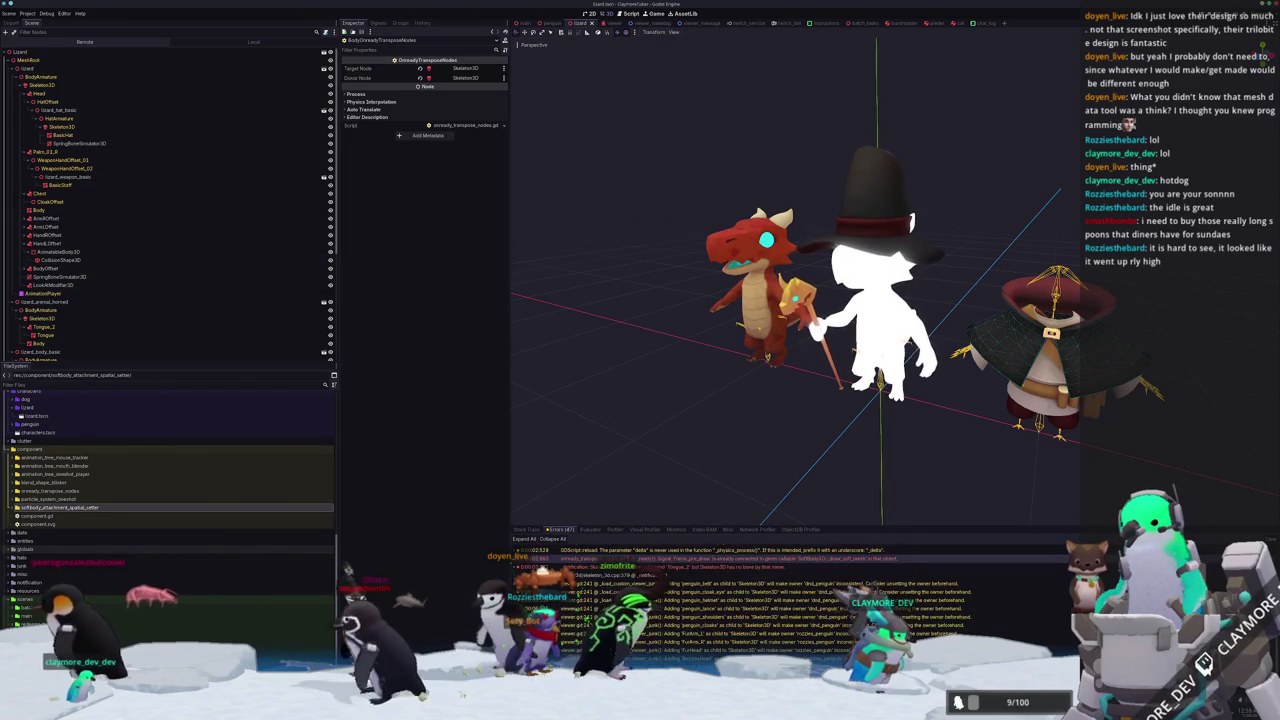
key("alt+Tab")
key("alt+Tab")
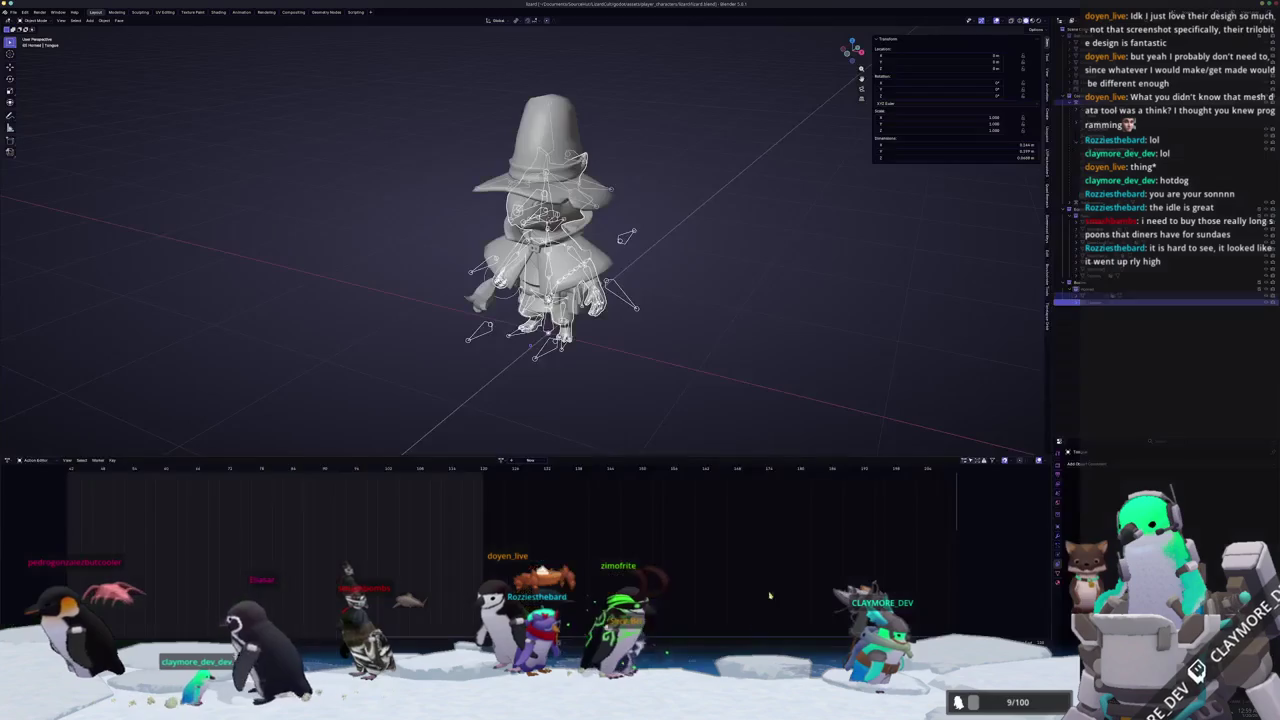
View the wizard rig from the front and make a different bone active.
key("KP_1")
scroll(885, 325, "up", 3)
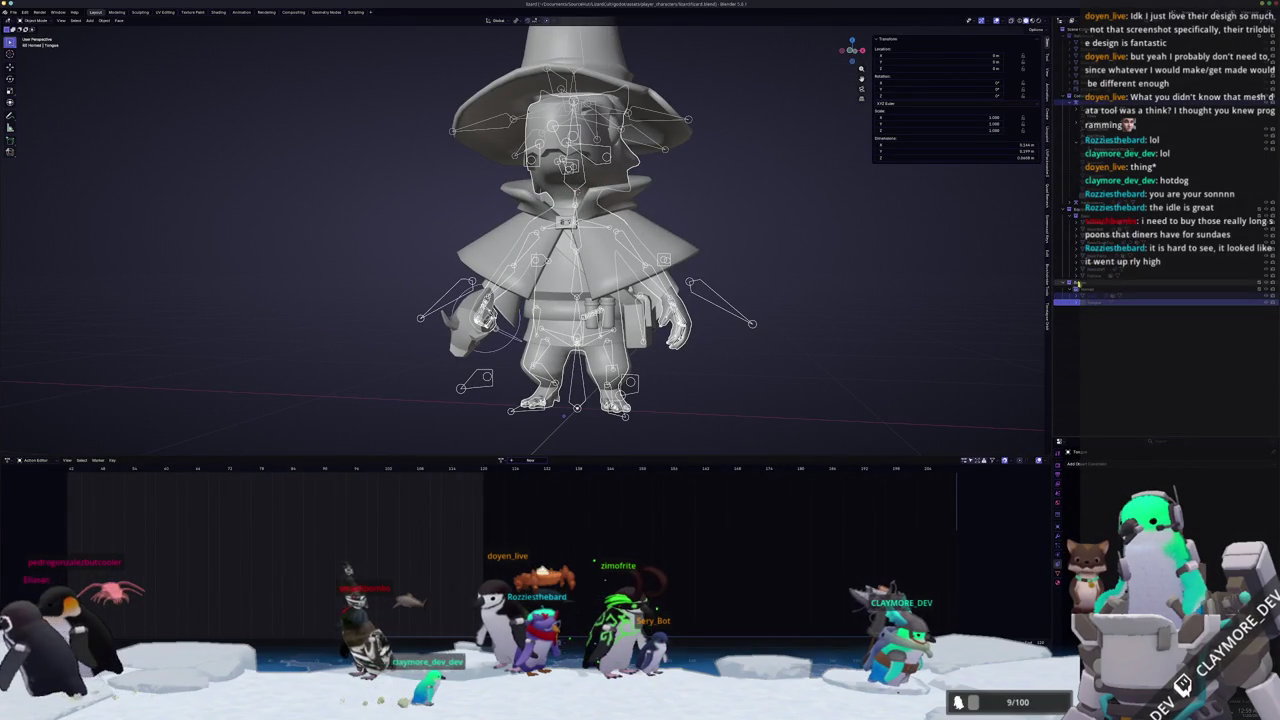
scroll(819, 333, "down", 3)
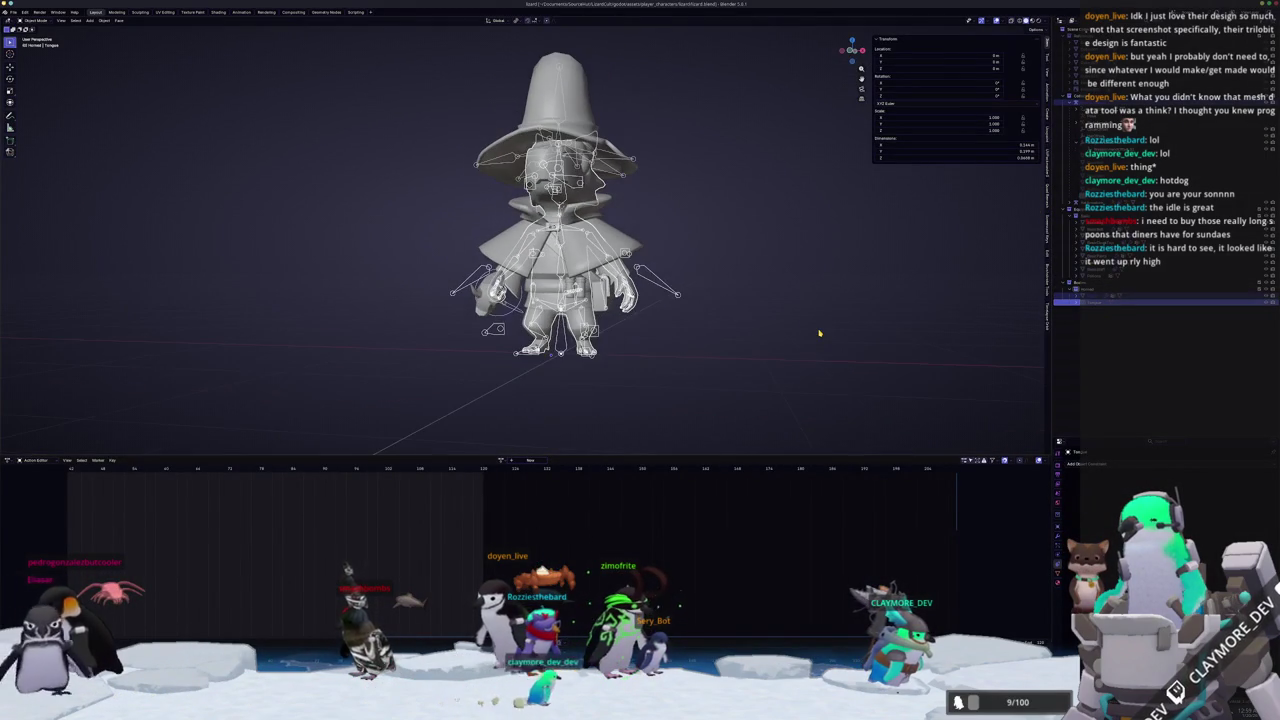
left_click(1110, 128)
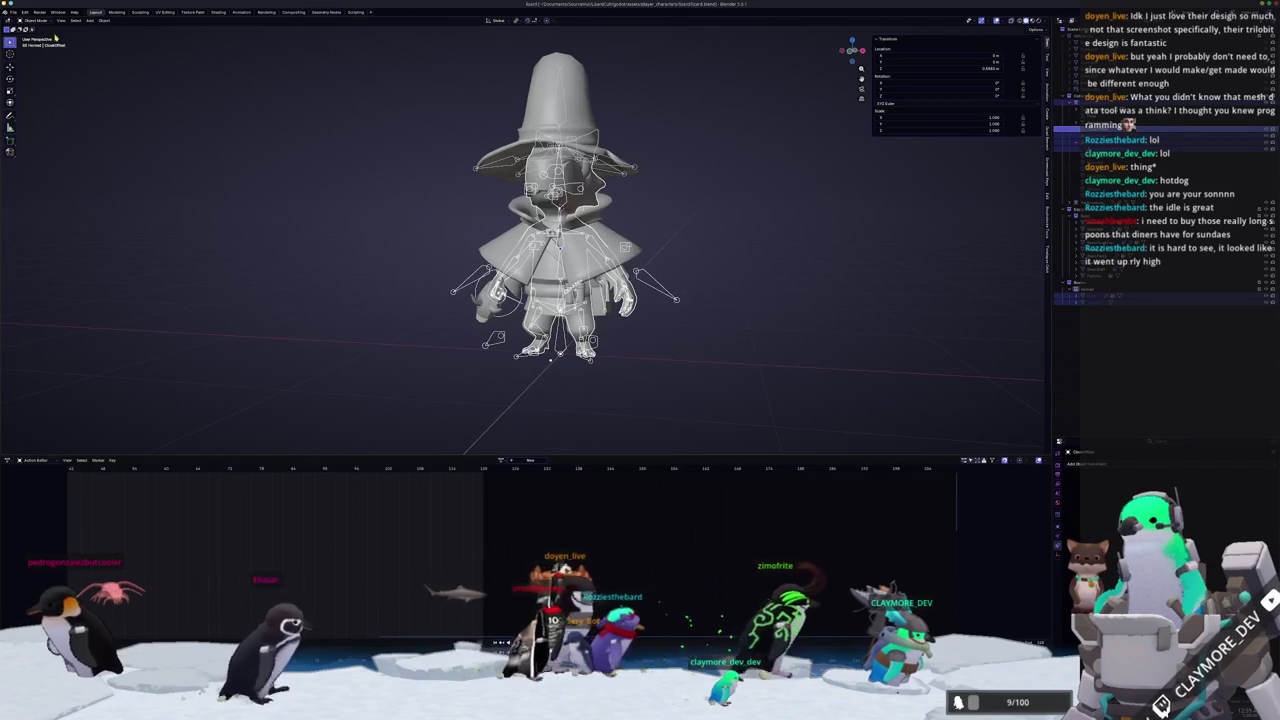
Export the rig as glTF 2.0 over lizard.glb in the lizard folder, with Action Filter enabled.
left_click(13, 12)
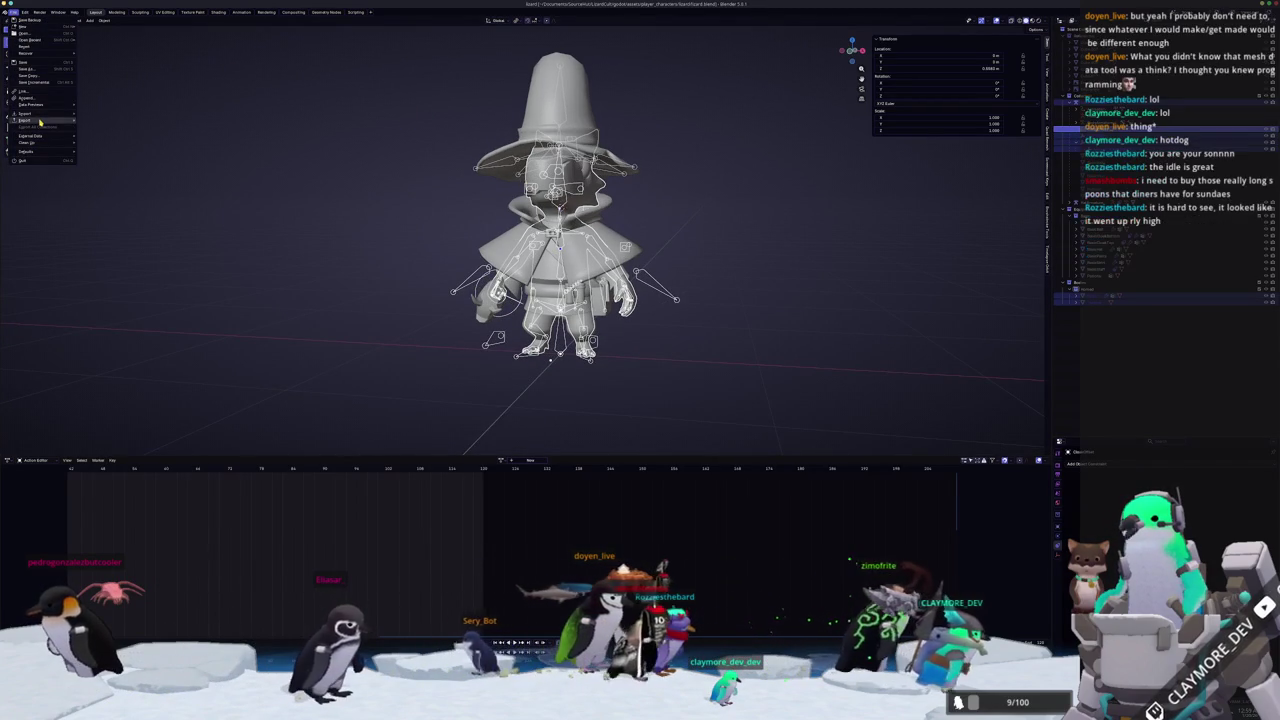
mouse_move(30, 120)
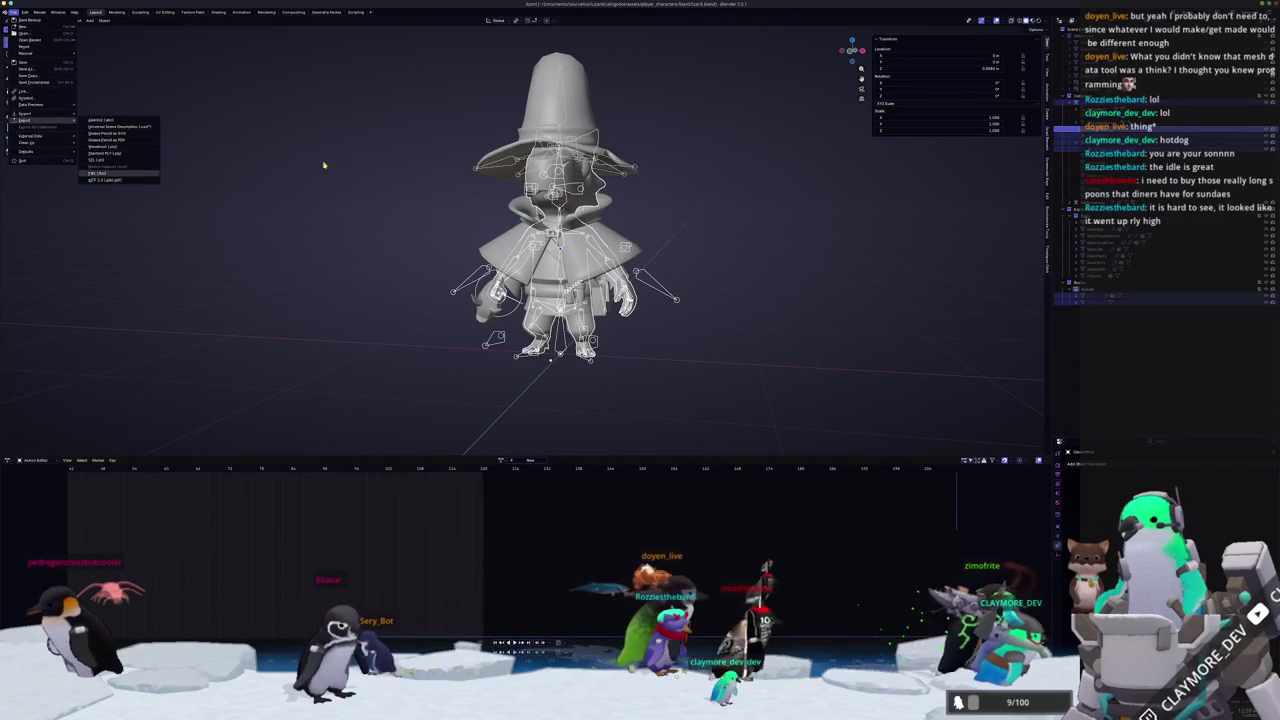
left_click(120, 181)
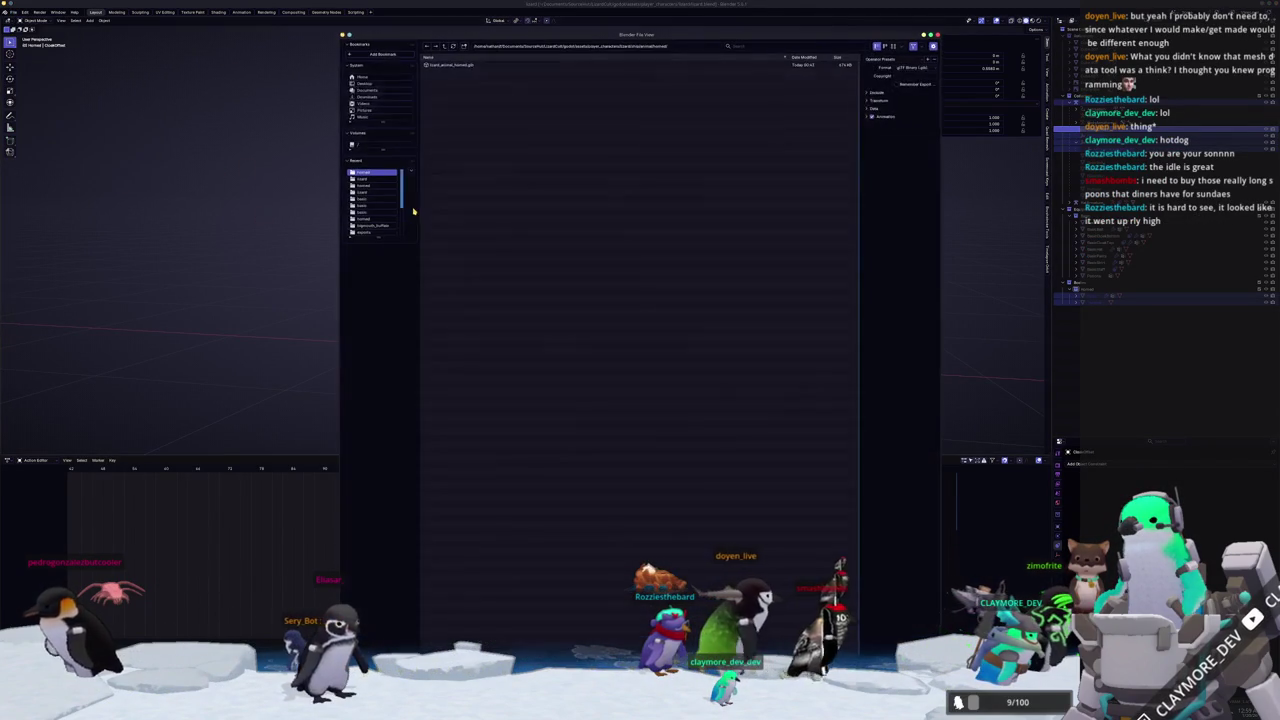
left_click(445, 48)
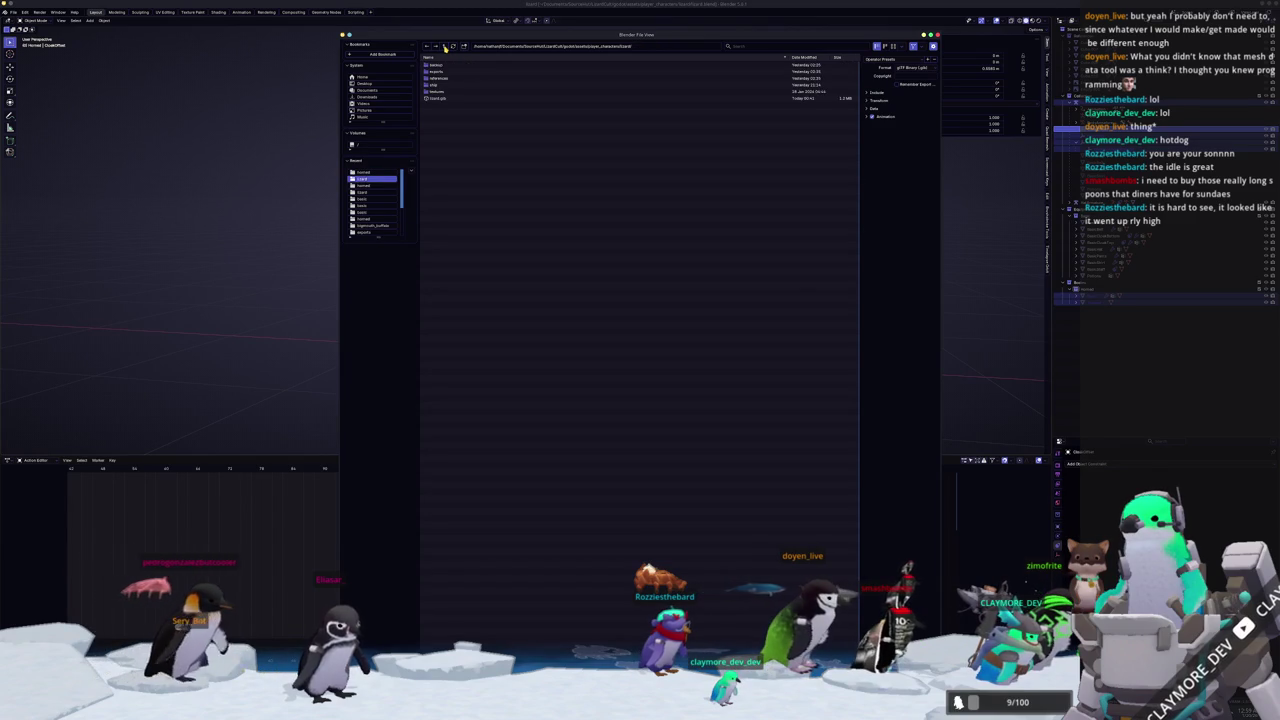
left_click(441, 98)
left_click(885, 92)
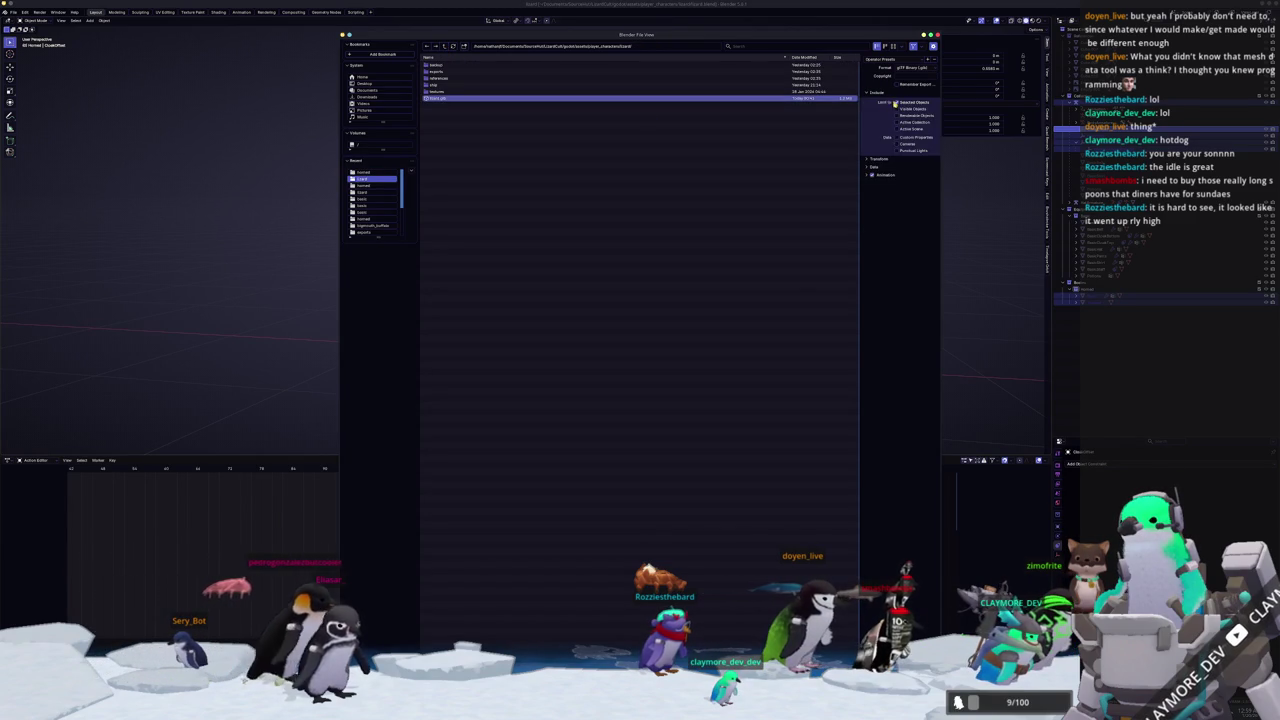
left_click(875, 177)
left_click(889, 278)
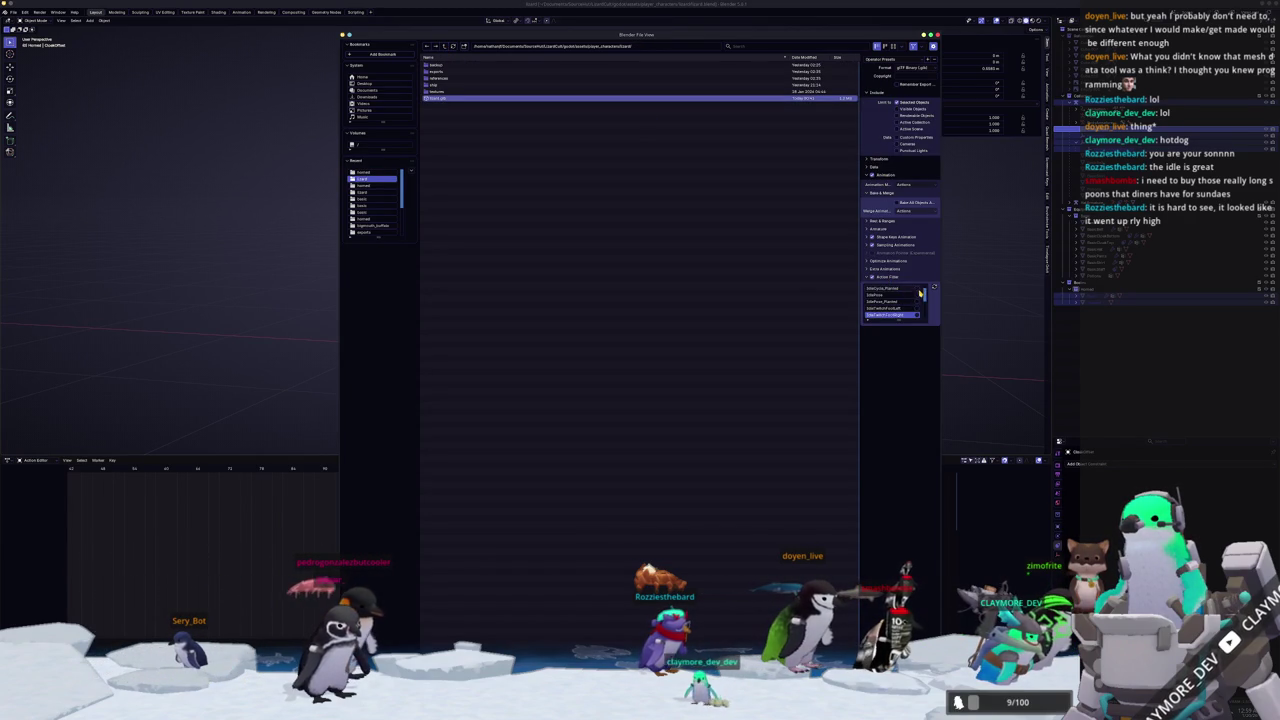
left_click_drag(899, 318, 902, 454)
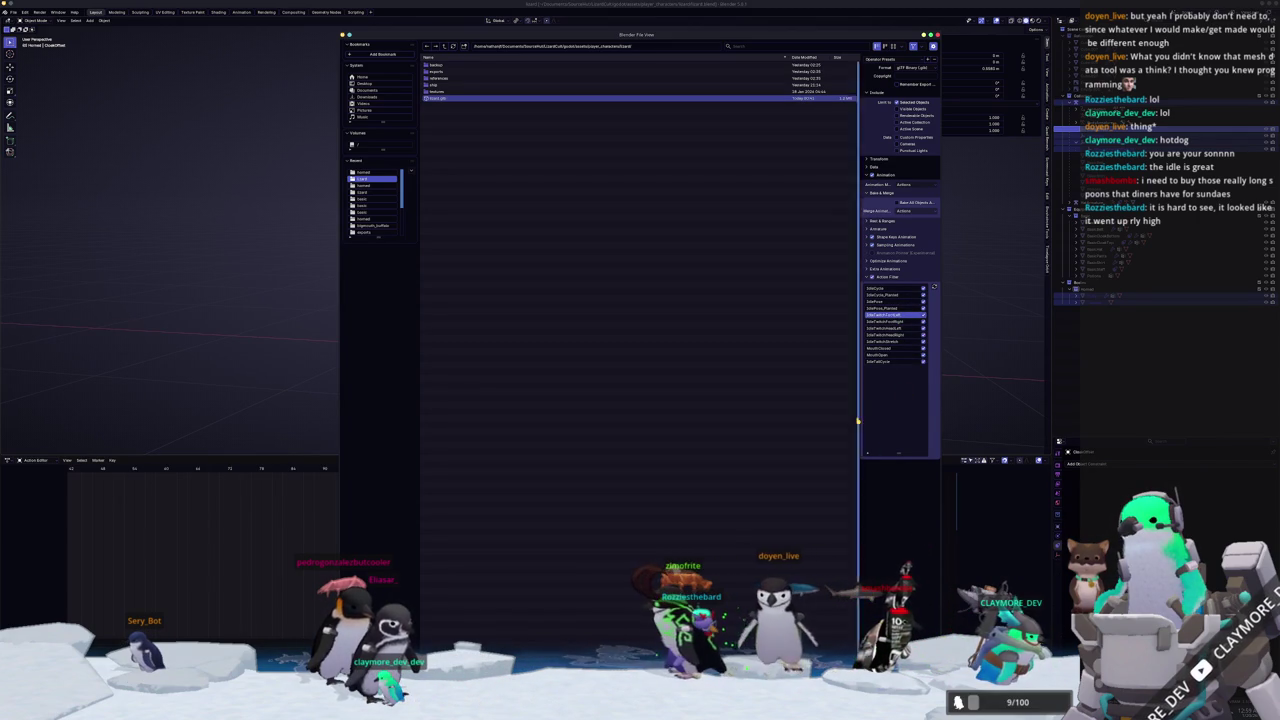
key("Return")
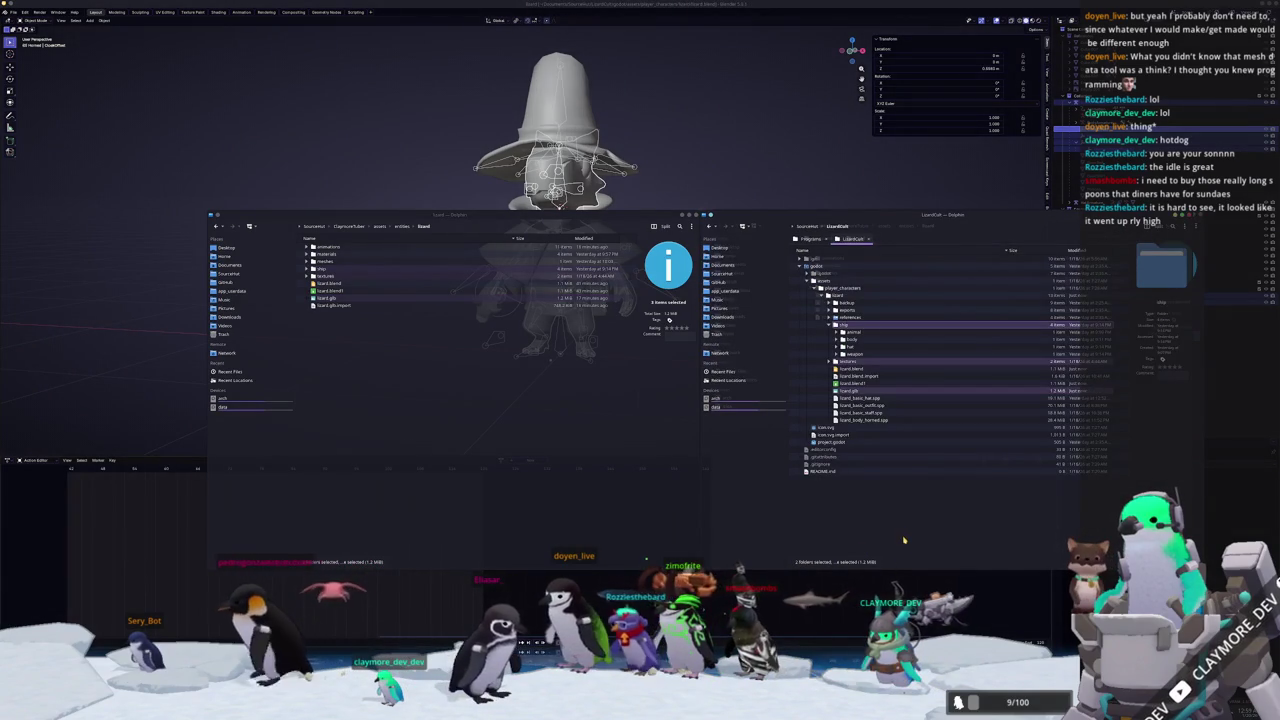
Copy the ship folder into the Godot project's lizard folder, merging and overwriting existing files.
left_click(857, 391)
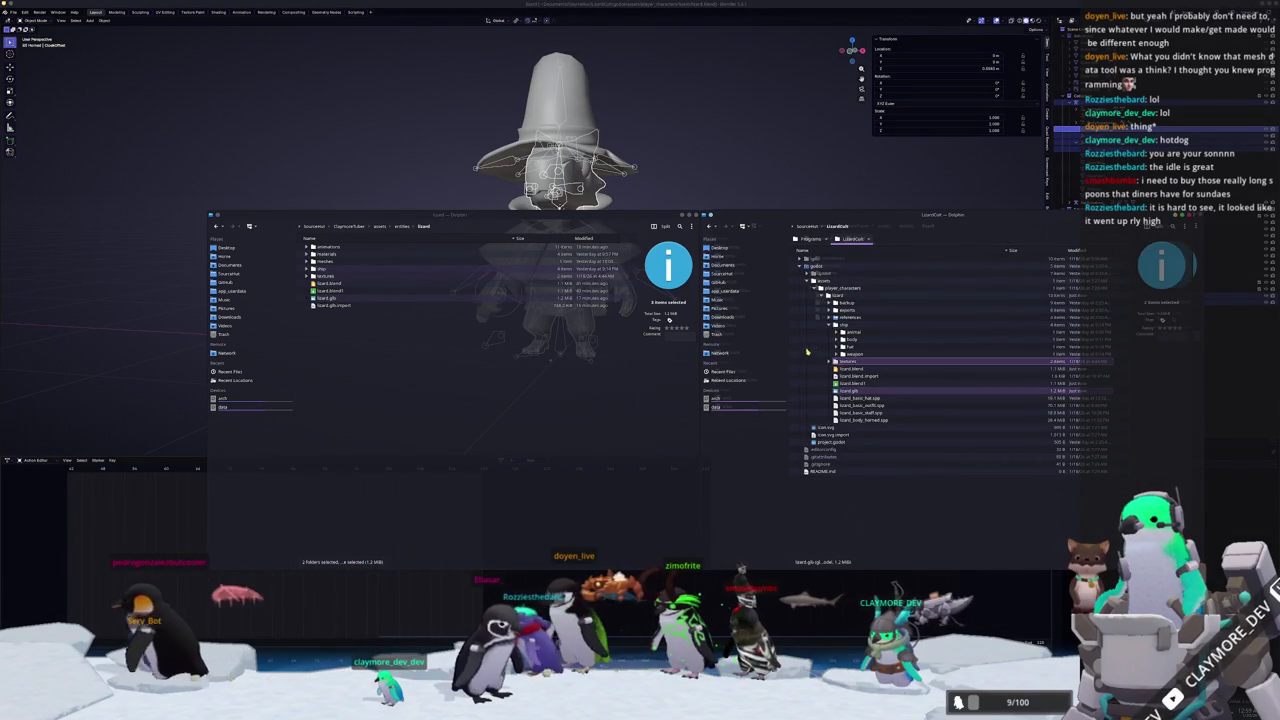
left_click(840, 325)
left_click_drag(840, 325, 430, 410)
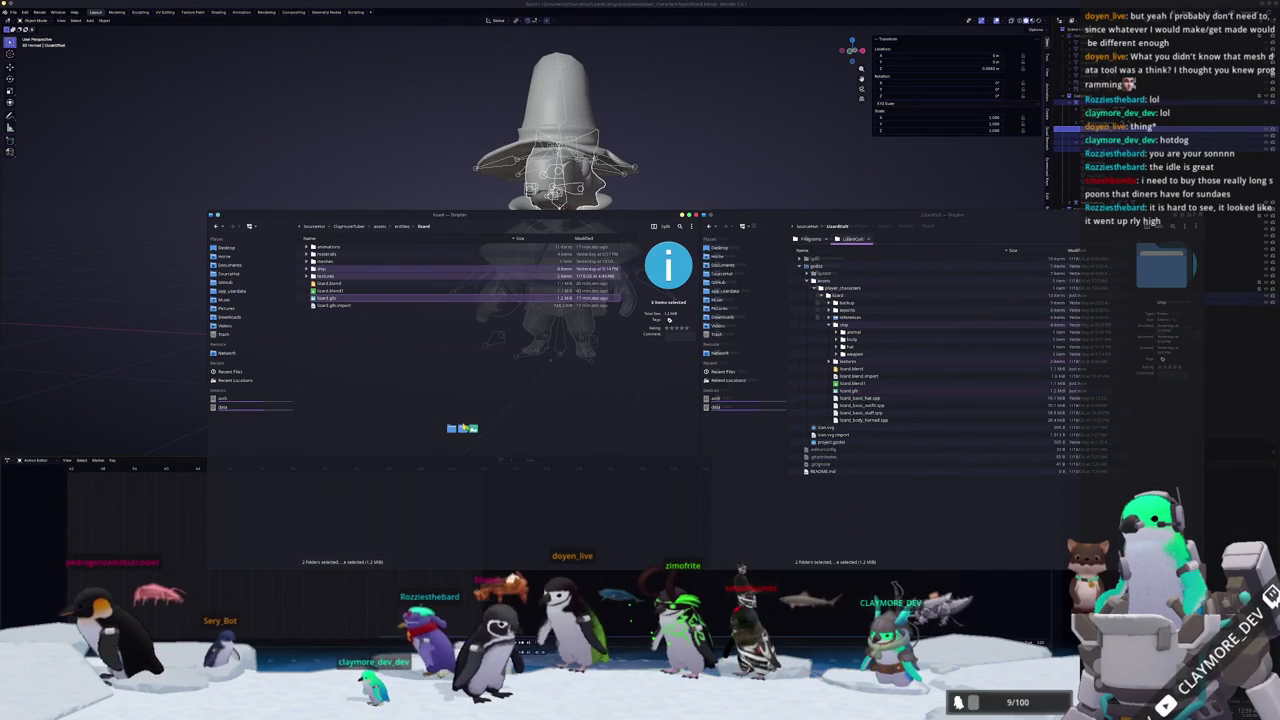
left_click(455, 423)
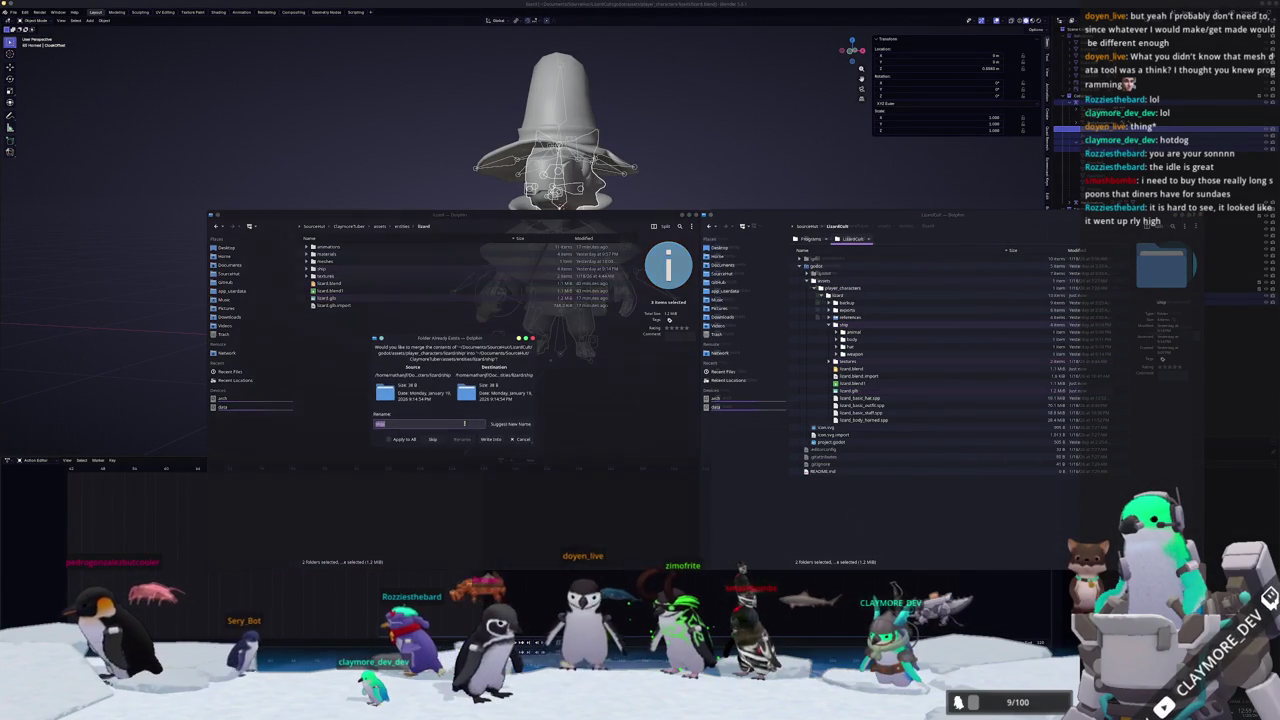
left_click(490, 439)
left_click(478, 441)
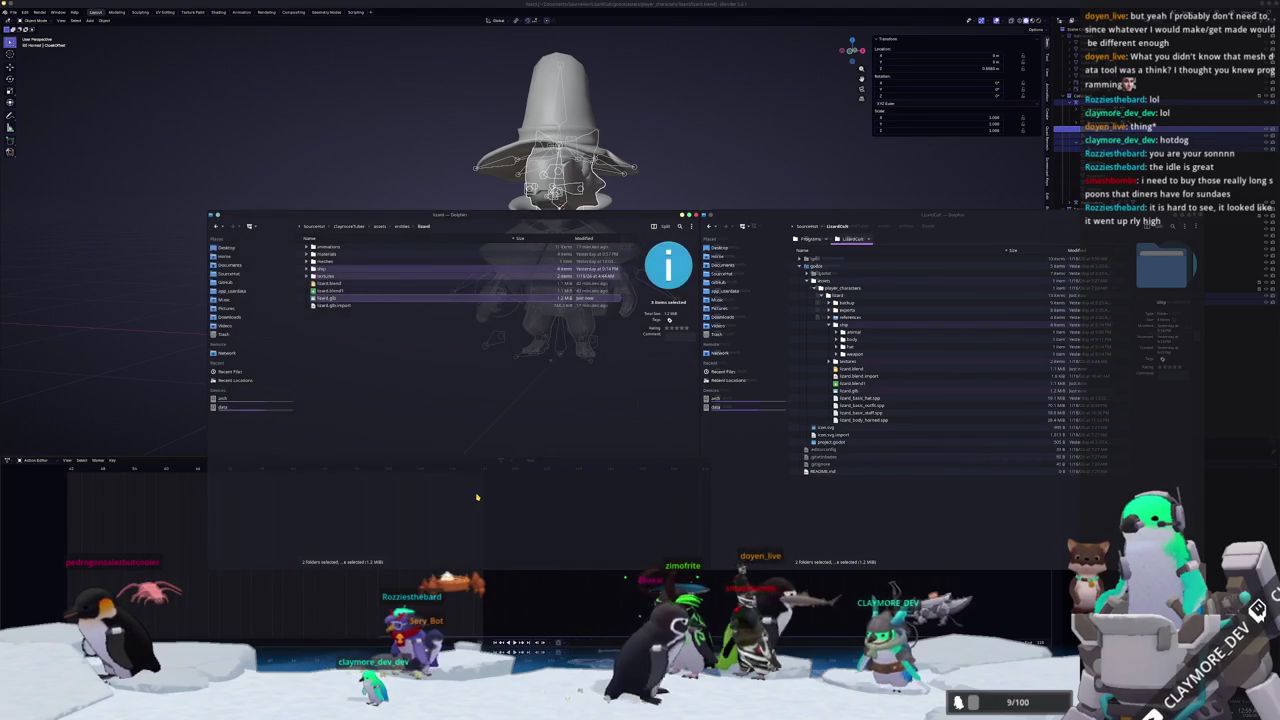
key("alt+Tab")
key("alt+Tab")
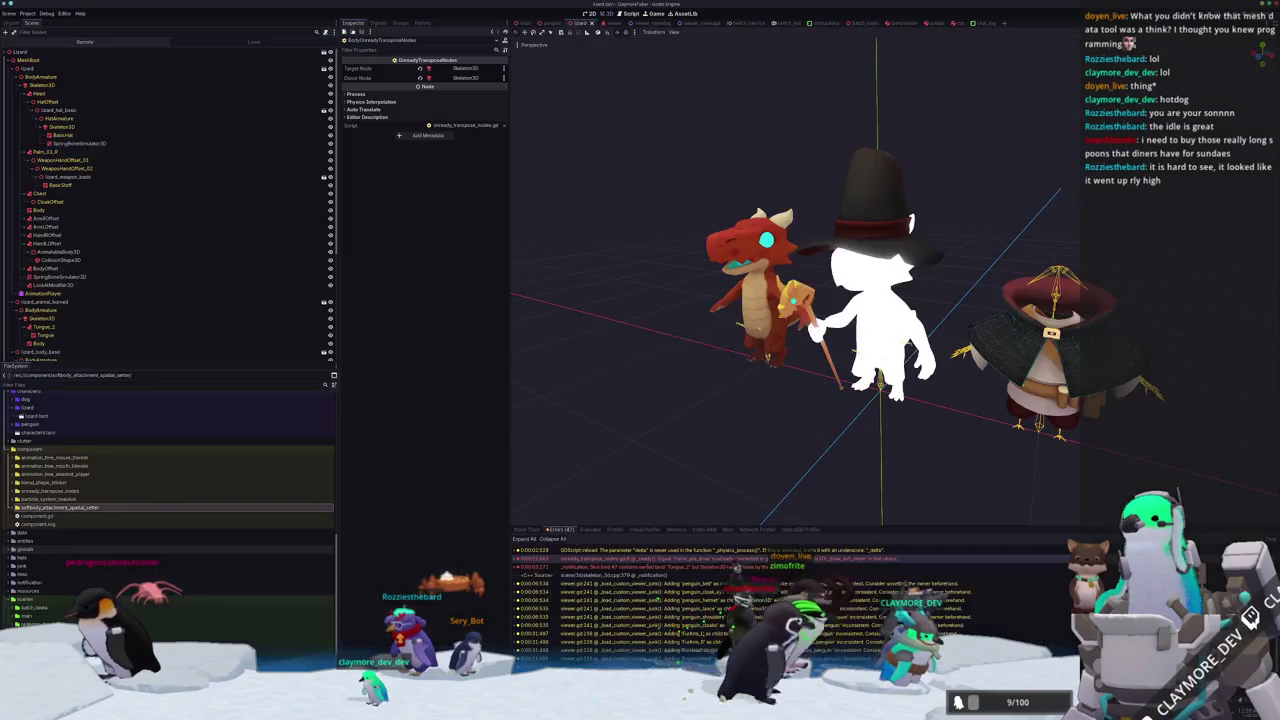
Quick Load the red lizard material into the Body mesh's Material Override.
scroll(710, 461, "up", 2)
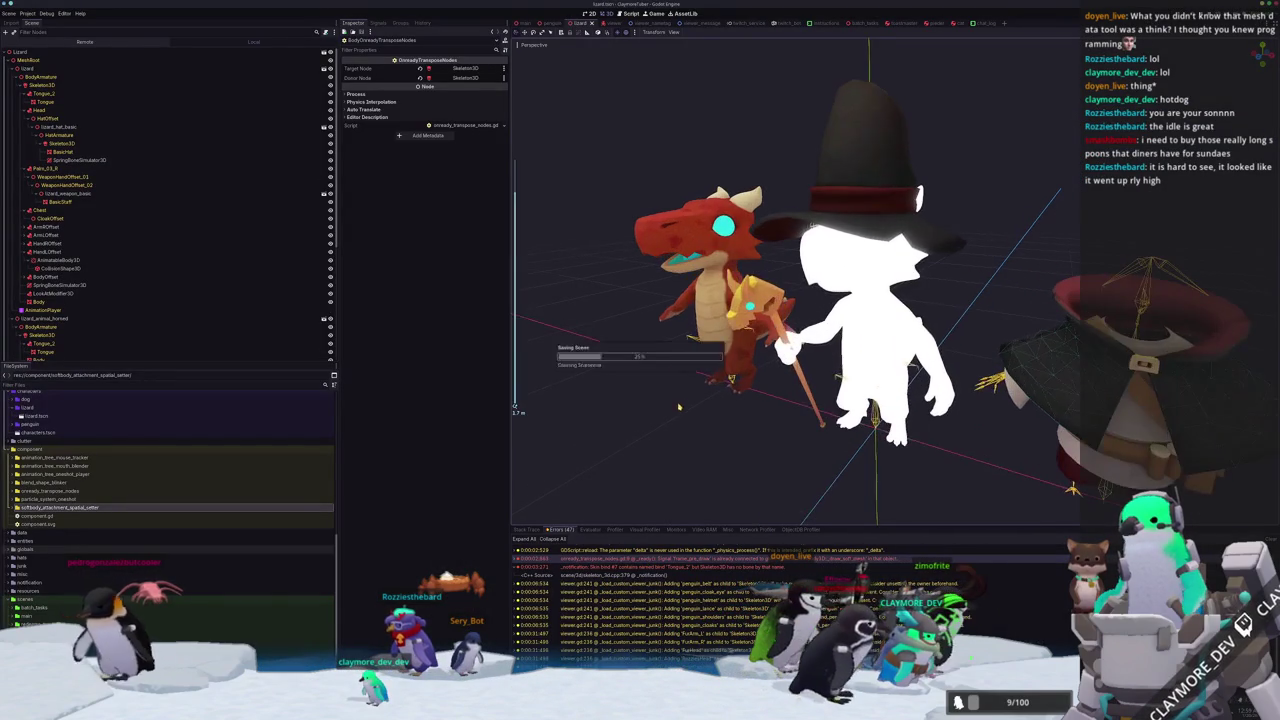
scroll(710, 461, "up", 2)
left_click(880, 330)
scroll(880, 330, "up", 2)
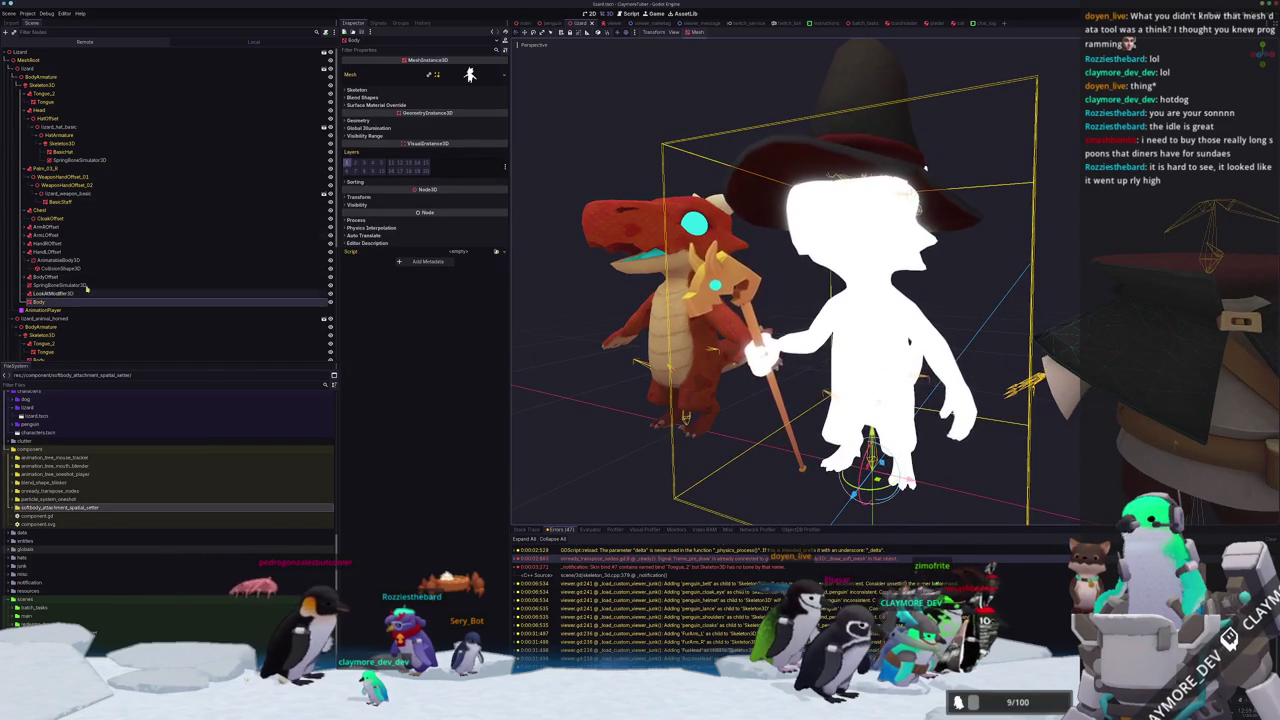
left_click(480, 120)
left_click(496, 131)
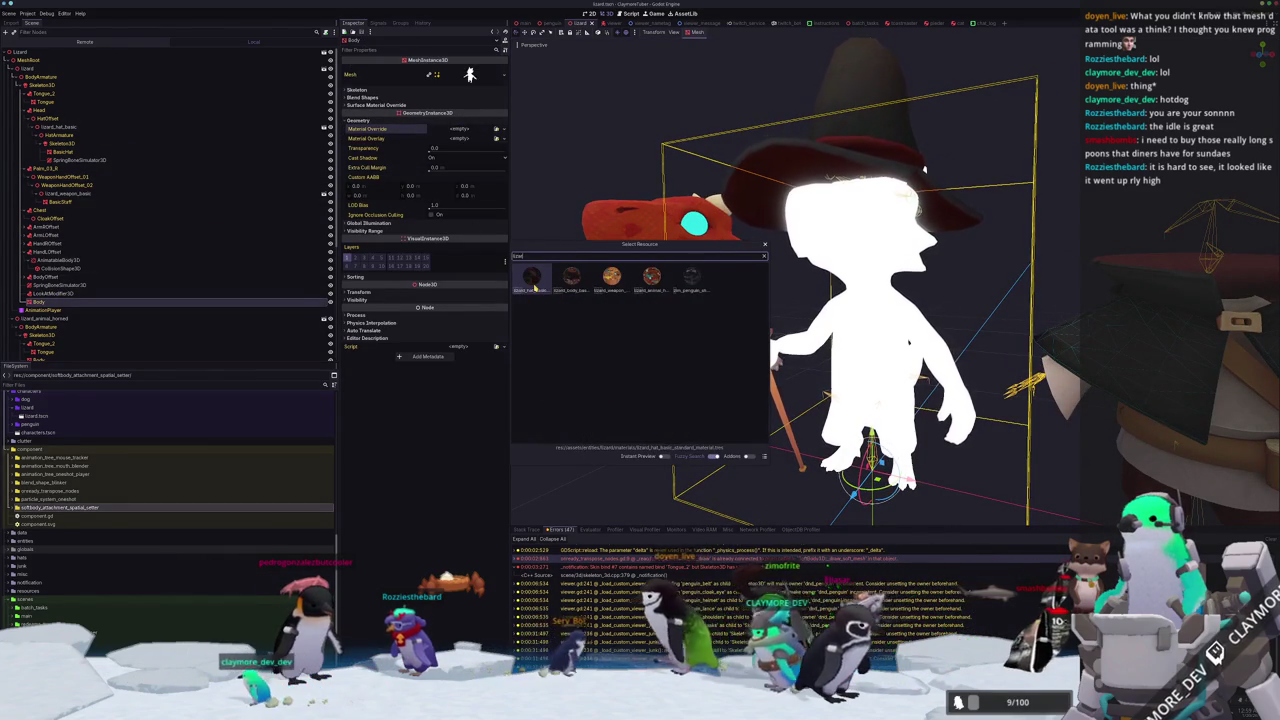
double_click(533, 280)
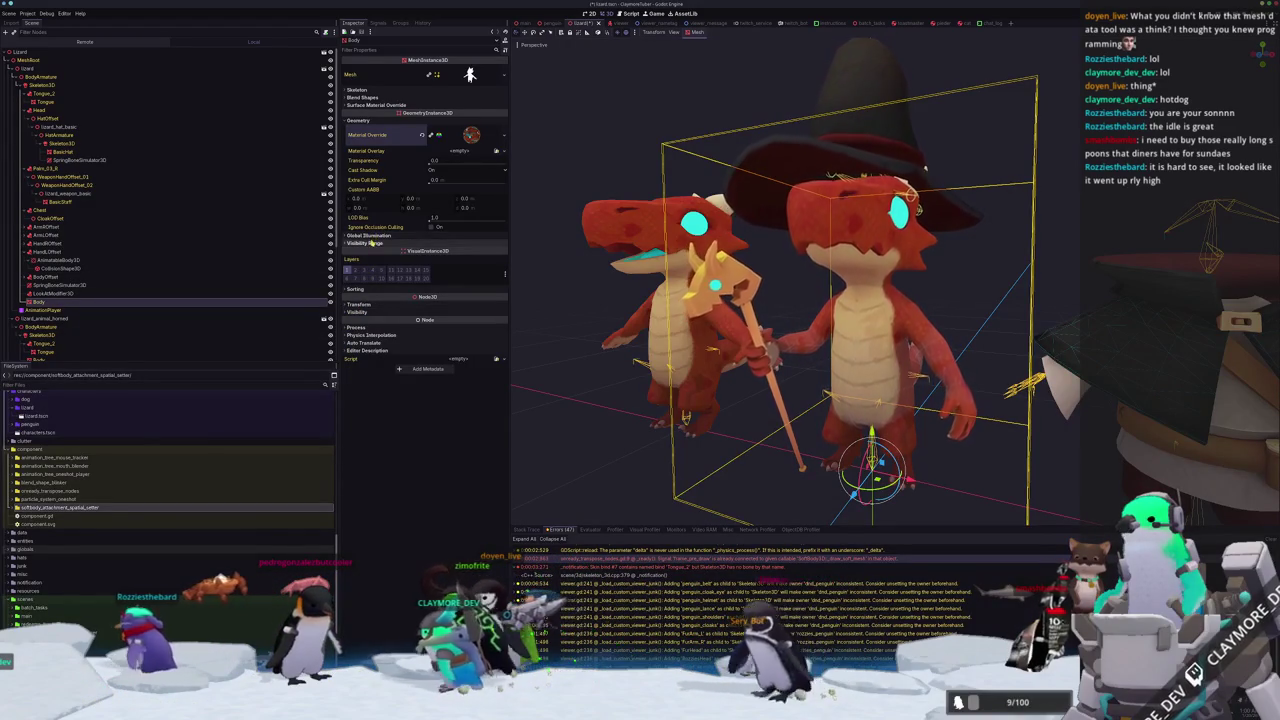
Raise the Body's Transparency to 0.2, then select the Tongue mesh.
mouse_move(434, 163)
left_mouse_down()
mouse_move(466, 165)
mouse_move(434, 180)
left_mouse_up()
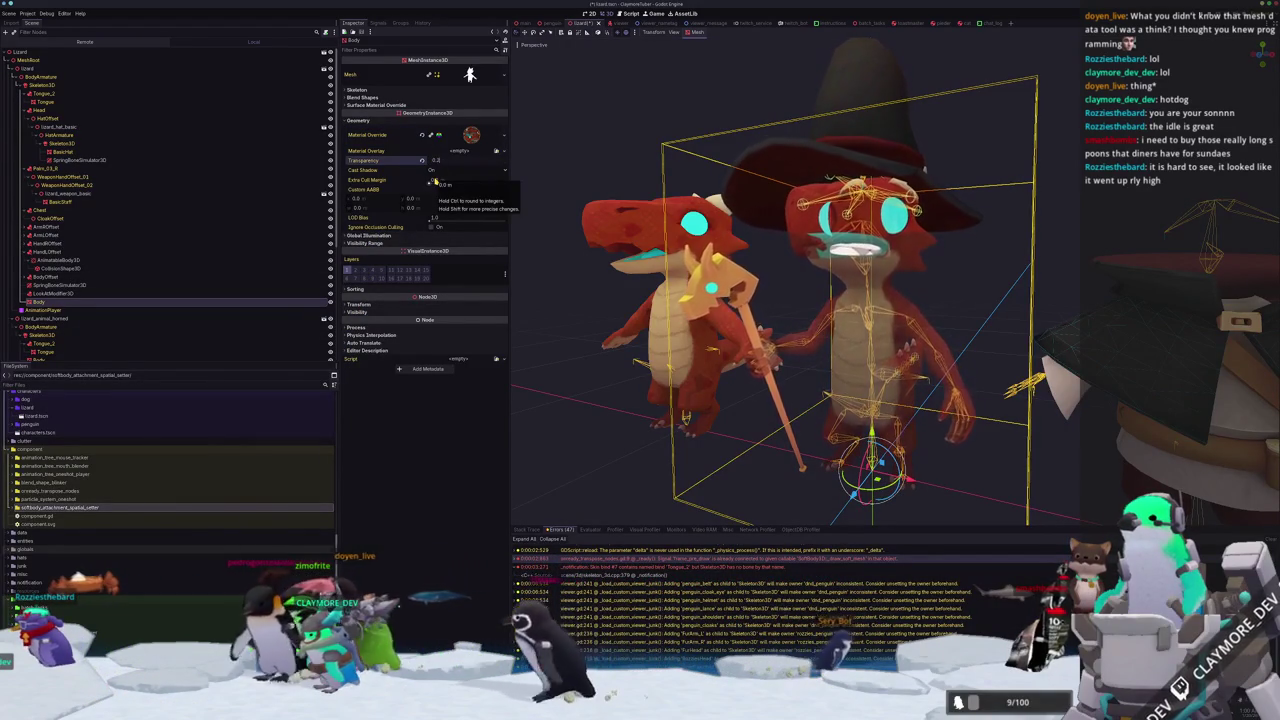
scroll(688, 243, "up", 6)
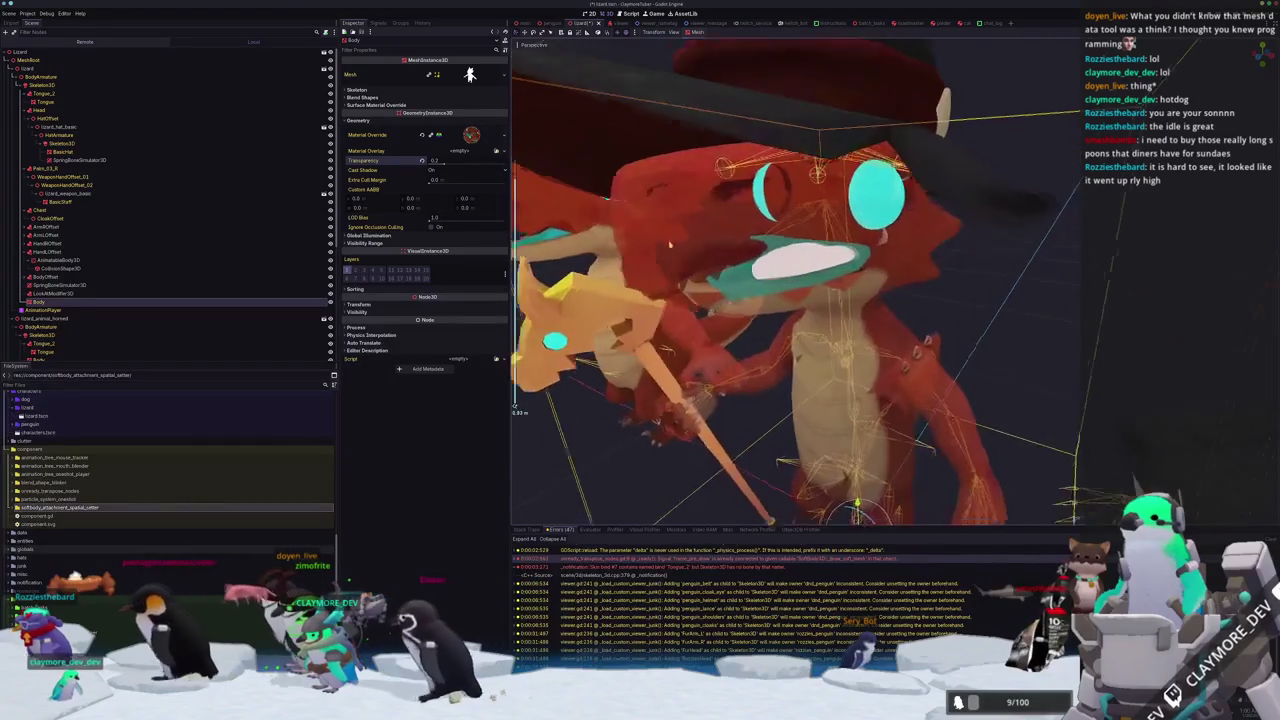
scroll(688, 243, "down", 3)
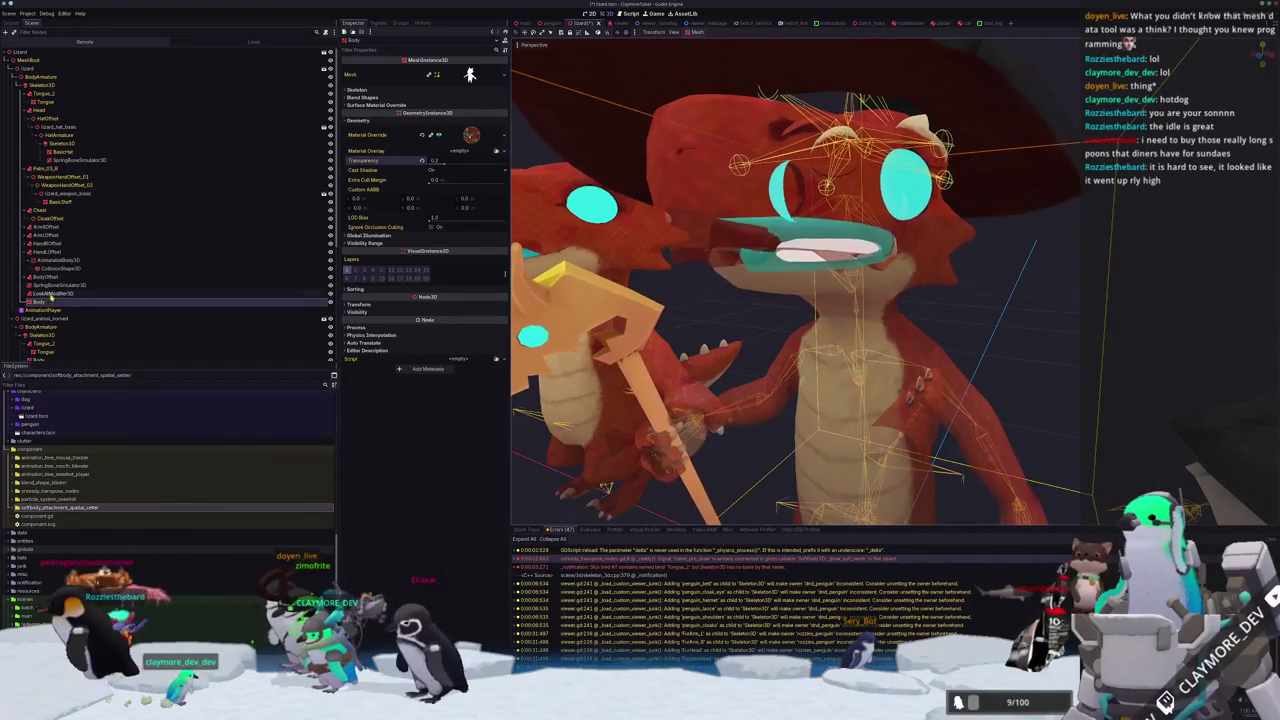
left_click(471, 135)
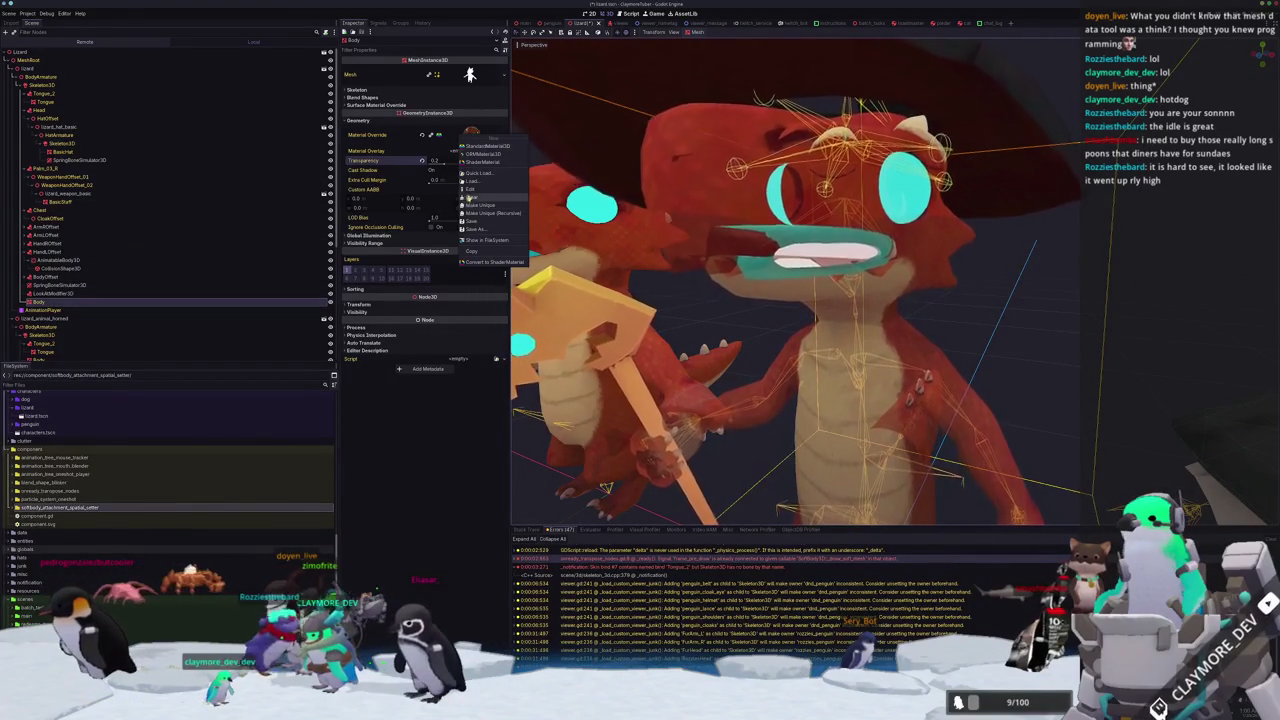
left_click(474, 252)
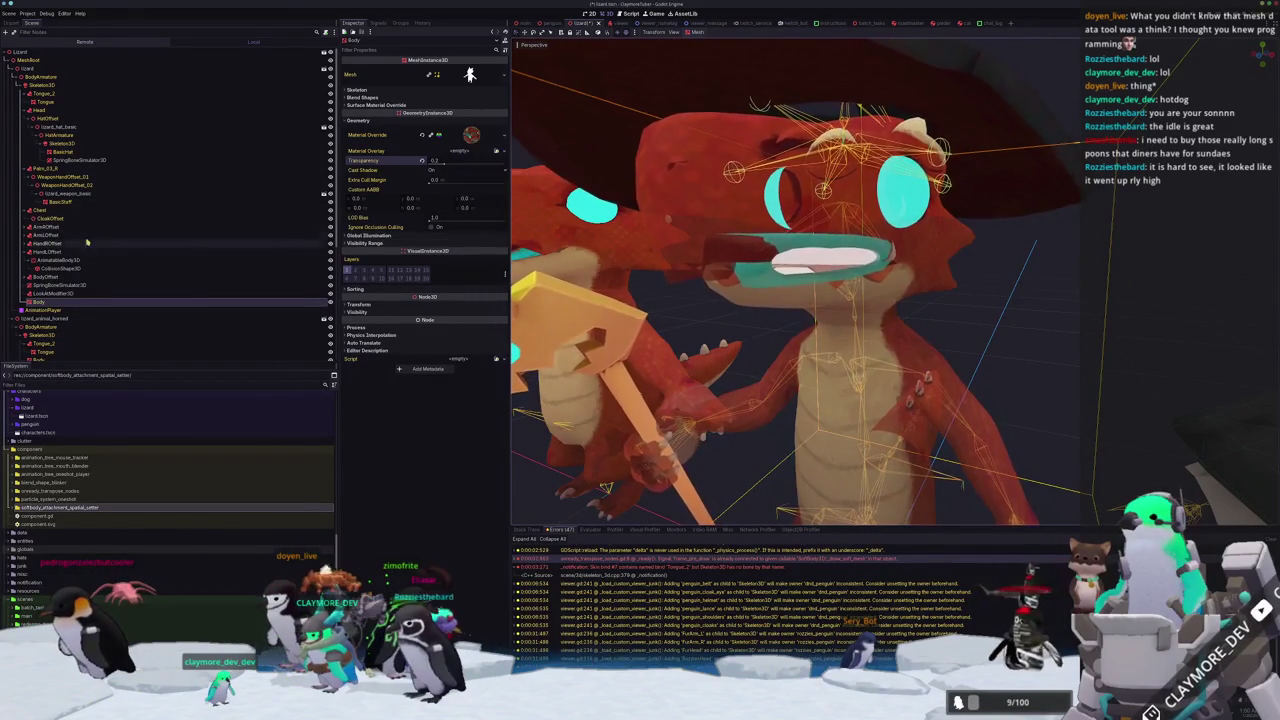
left_click(255, 102)
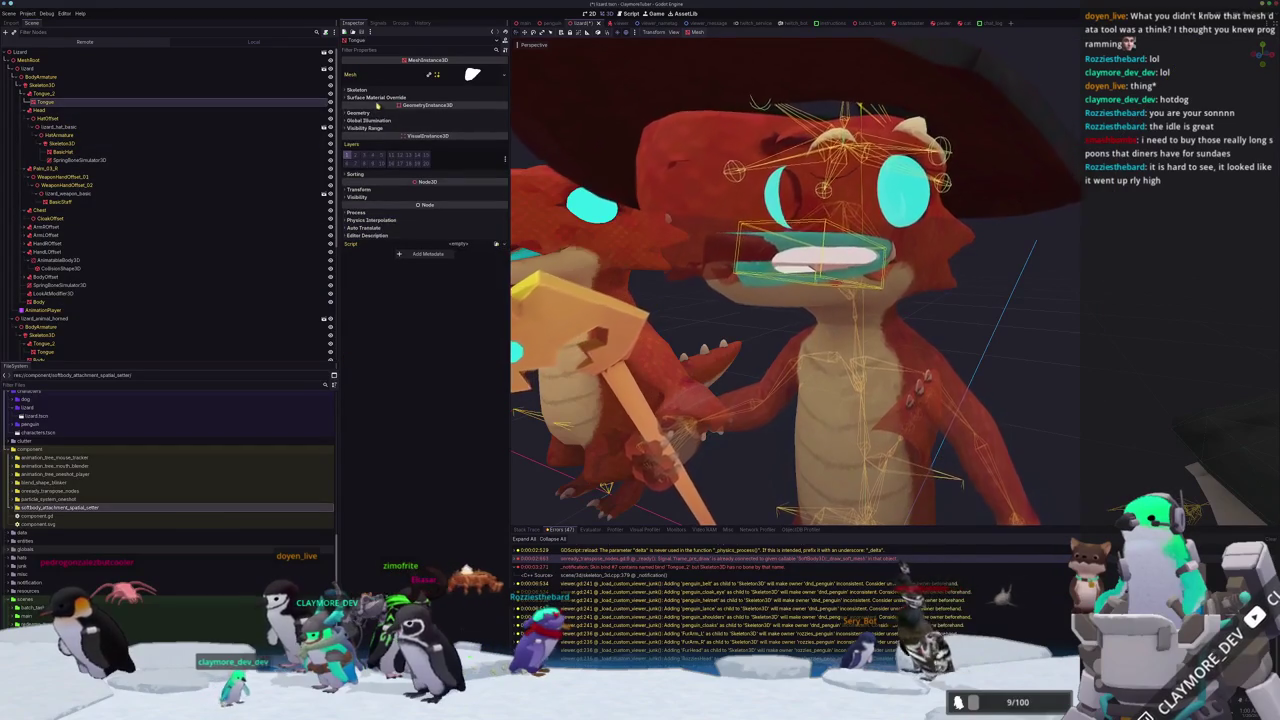
Set the Tongue's Material Override to the lizard material.
left_click(375, 97)
left_click(358, 121)
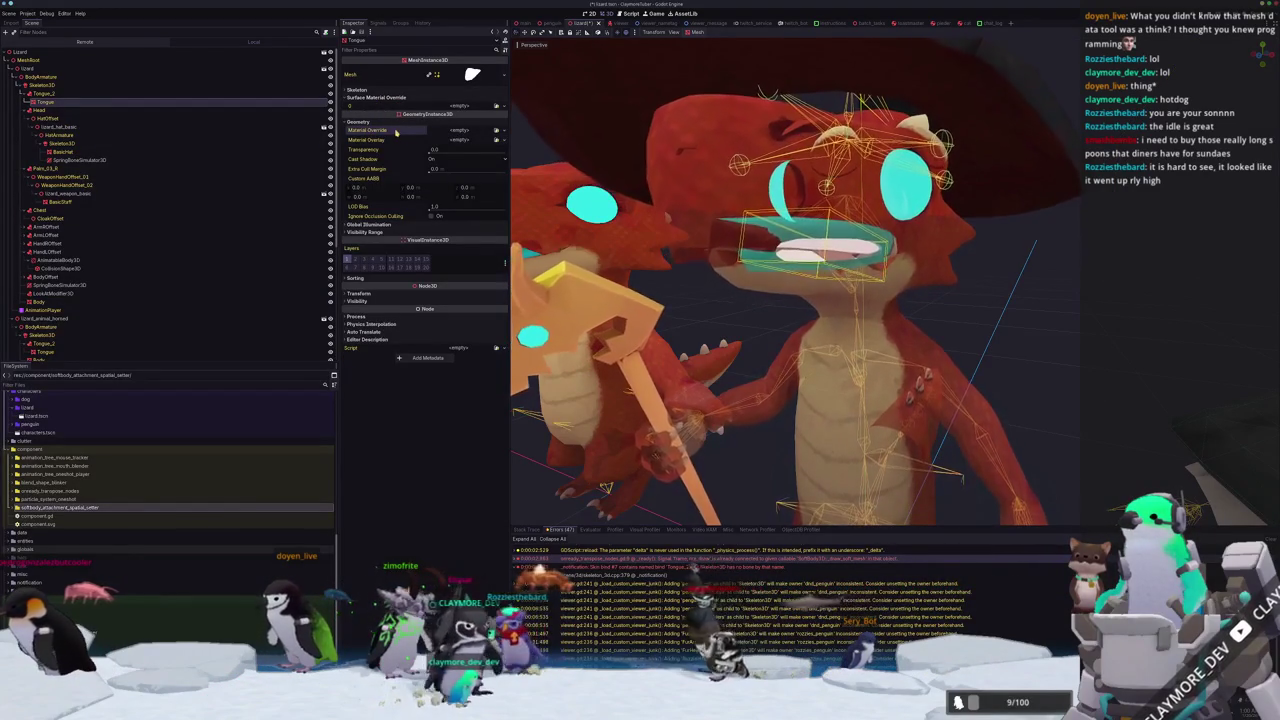
left_click(492, 140)
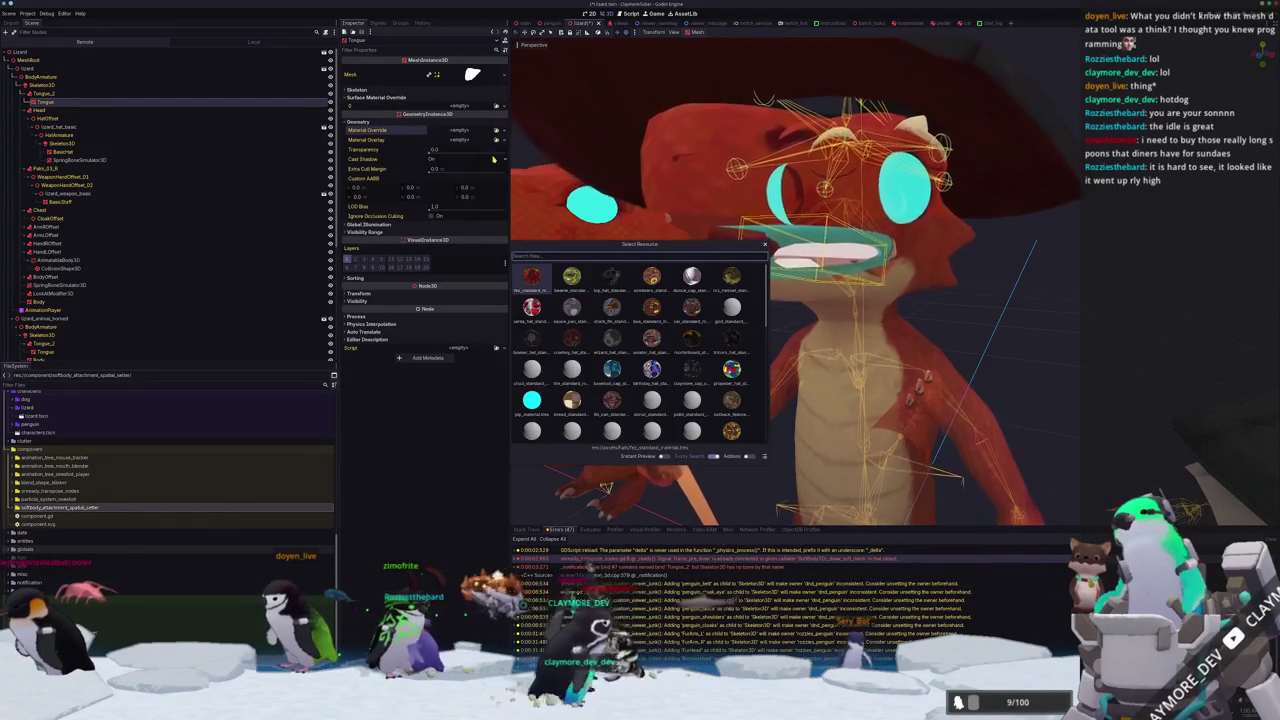
type("lizard")
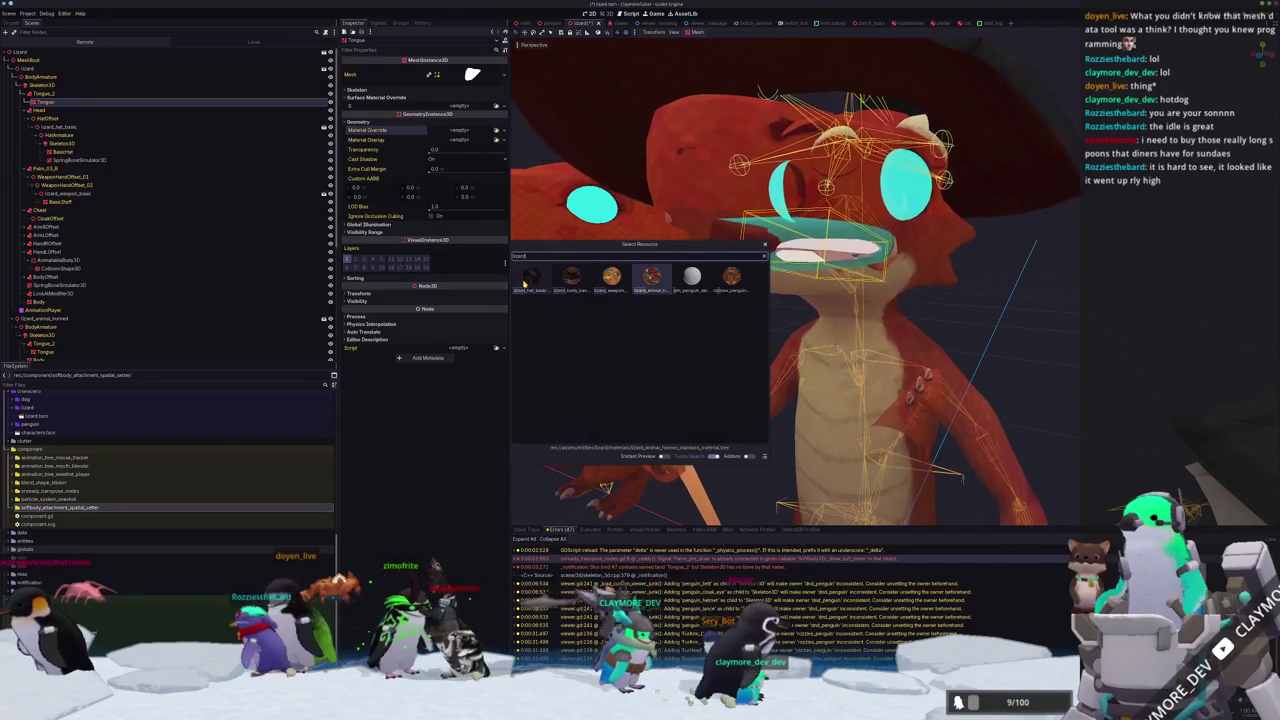
key("Return")
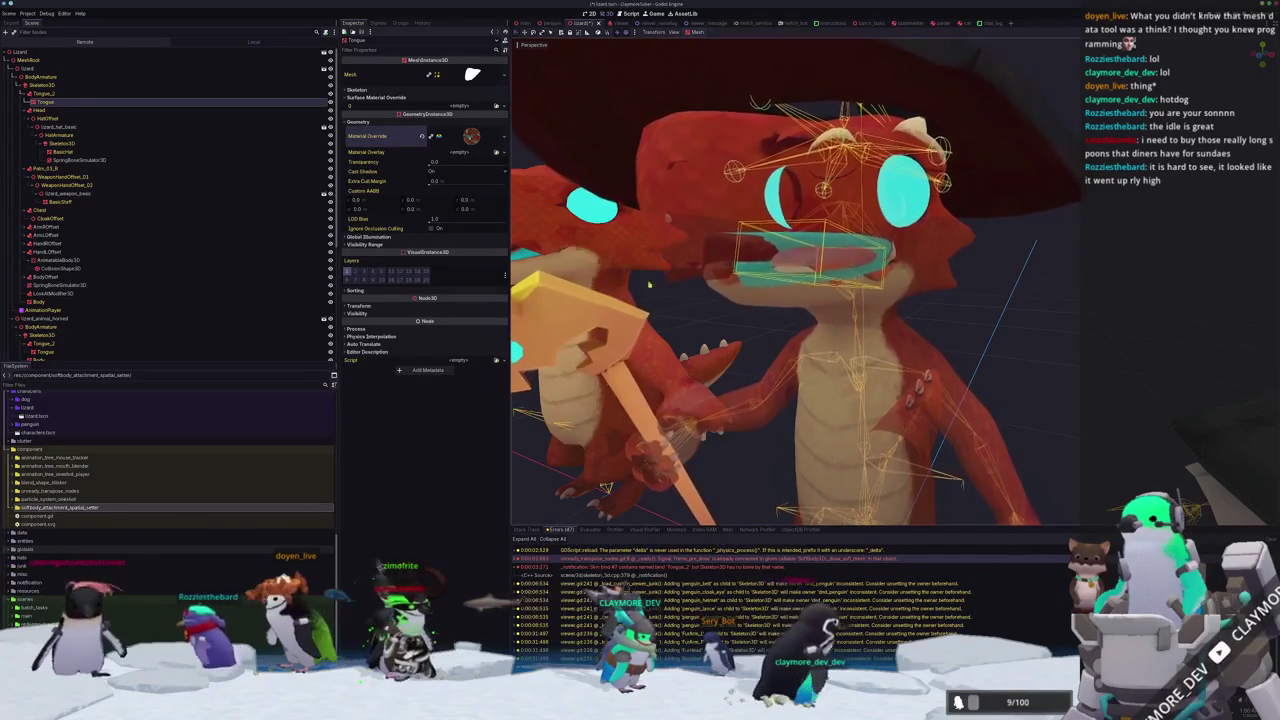
Raise the Body's Eyes Closed blend shape to about 0.02 and hide the error log.
scroll(1043, 313, "down", 5)
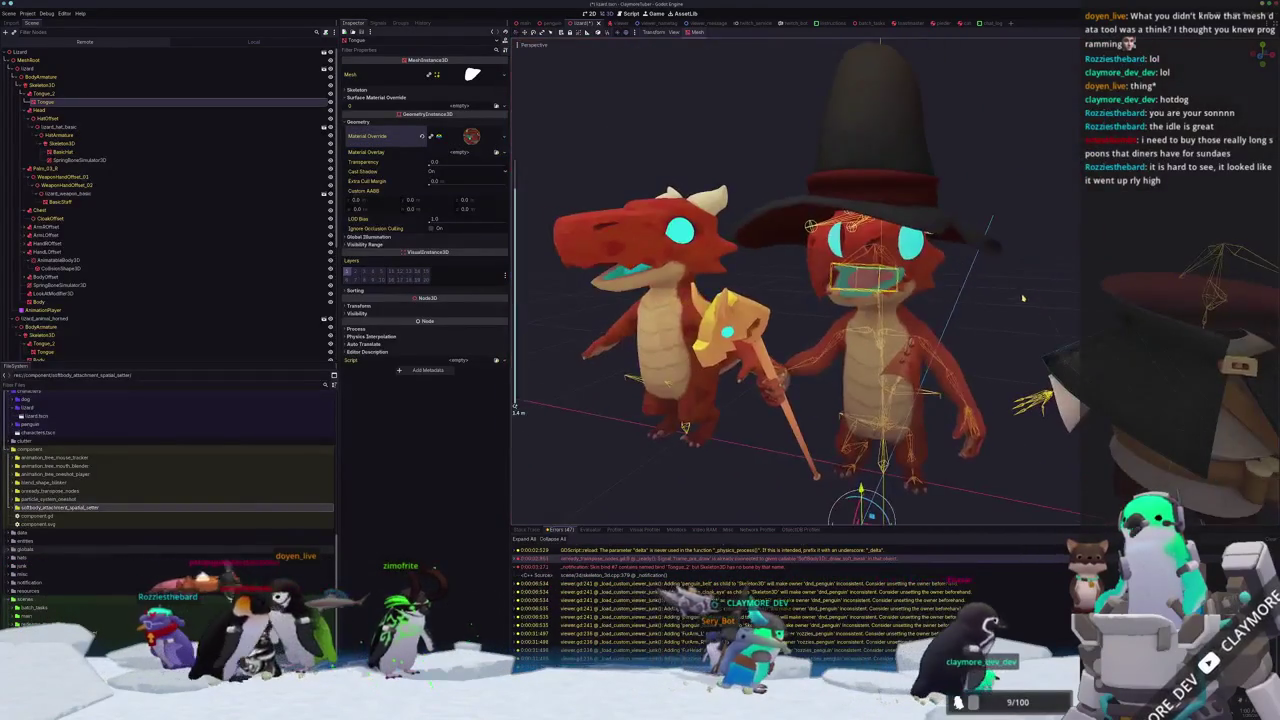
left_click(1023, 297)
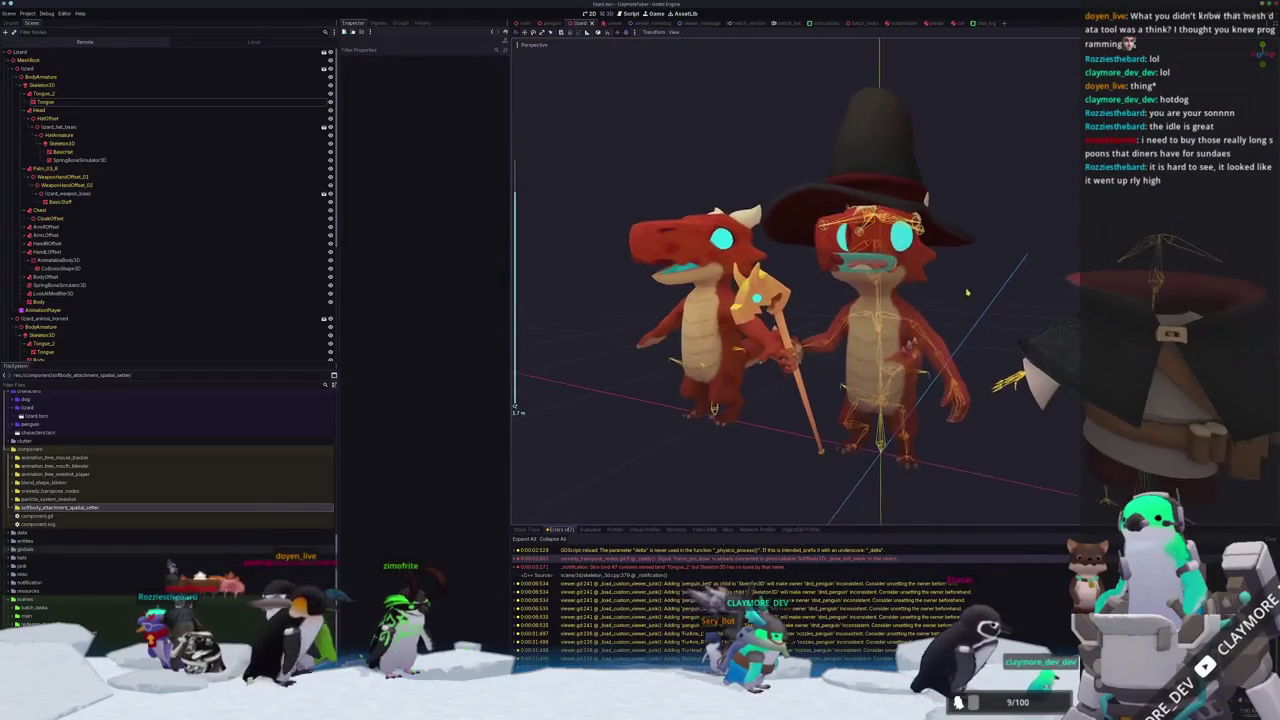
left_click_drag(966, 276, 930, 308)
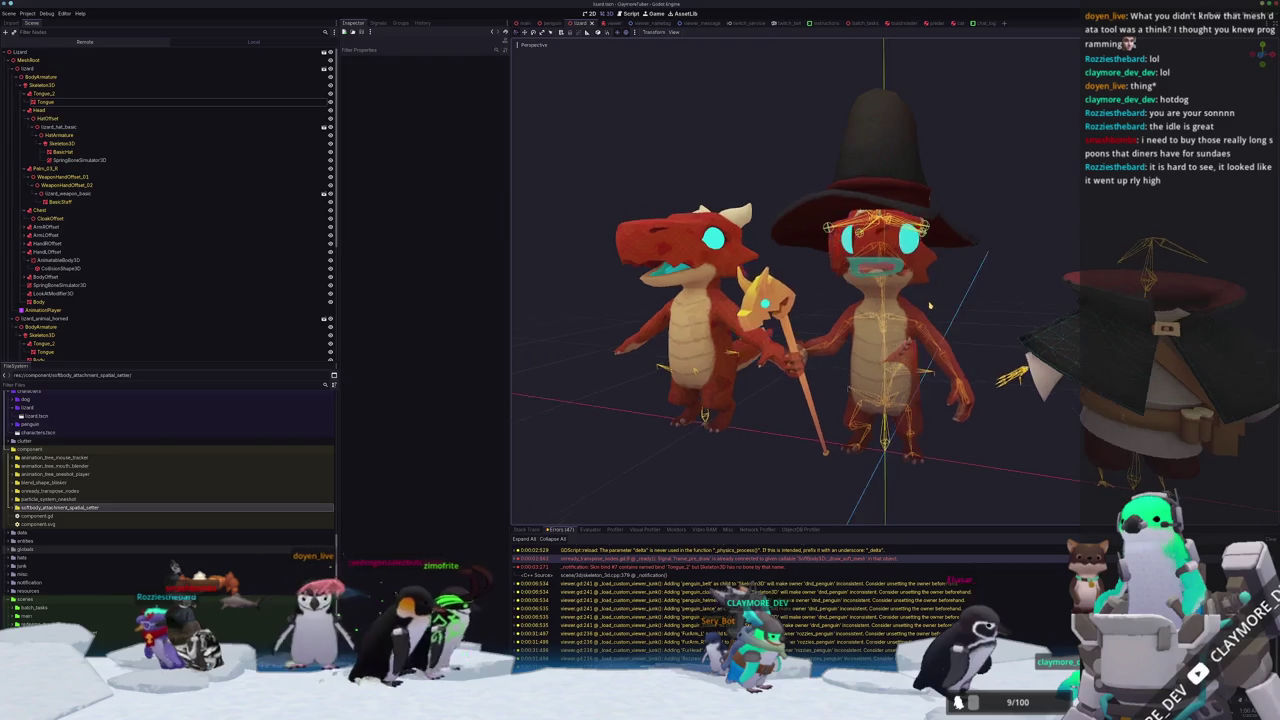
left_click(45, 302)
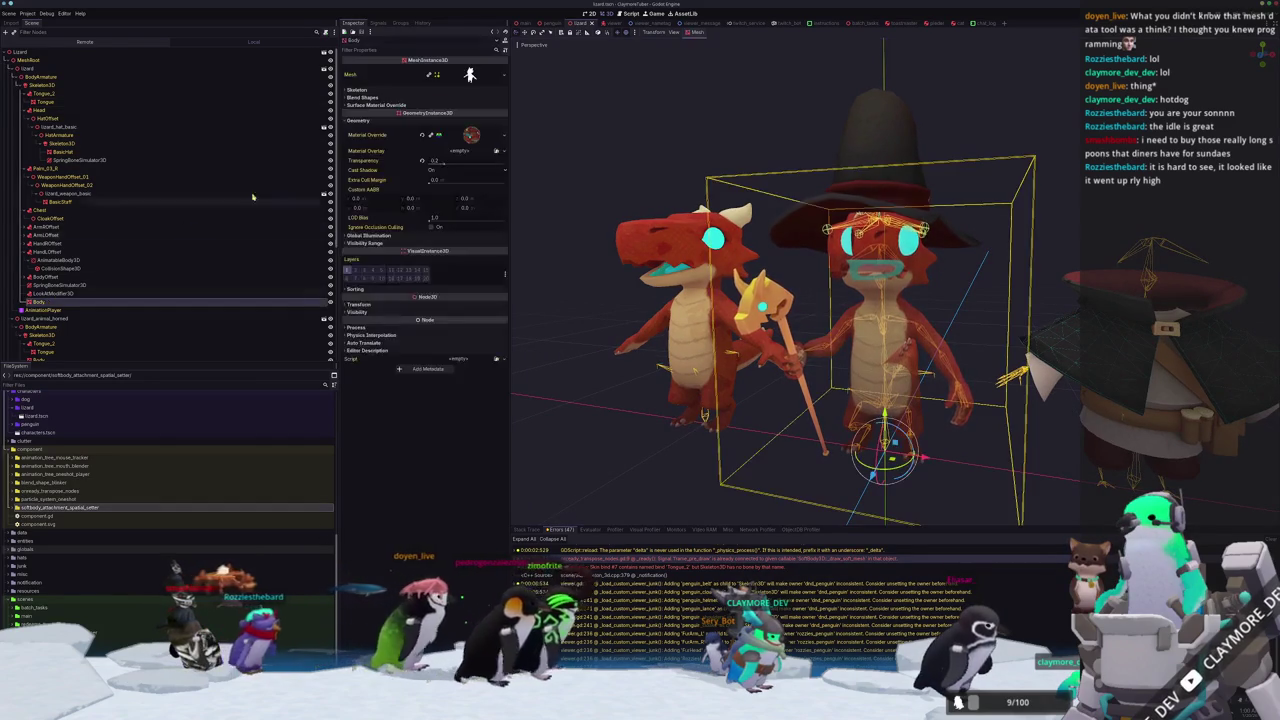
left_click(371, 98)
left_click_drag(467, 108, 548, 111)
scroll(622, 150, "up", 8)
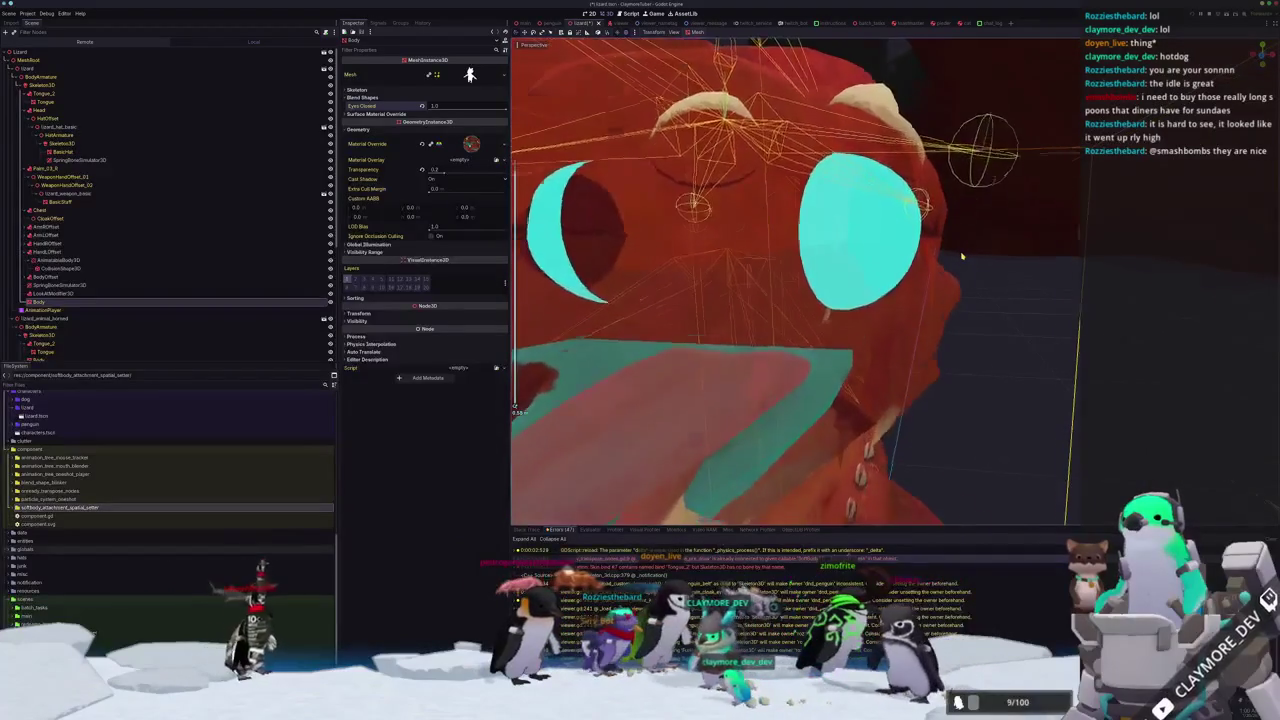
scroll(961, 257, "down", 8)
scroll(979, 218, "down", 5)
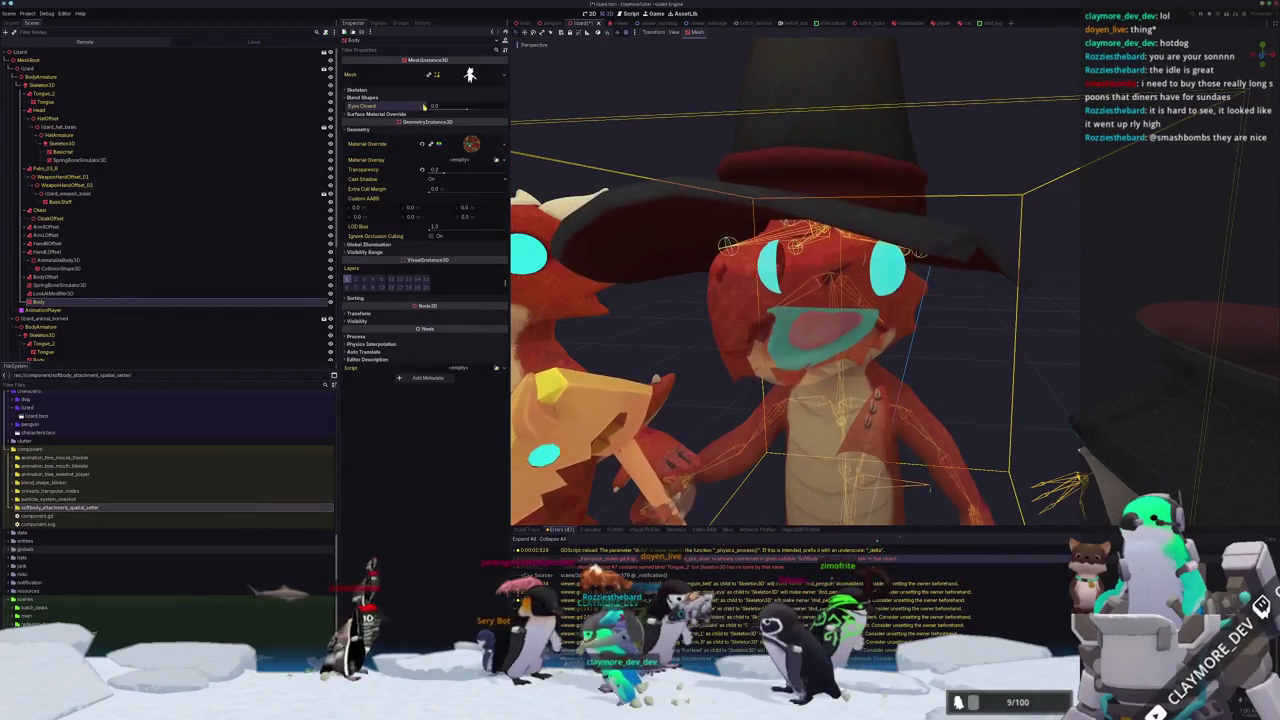
left_click(979, 218)
key("ctrl+j")
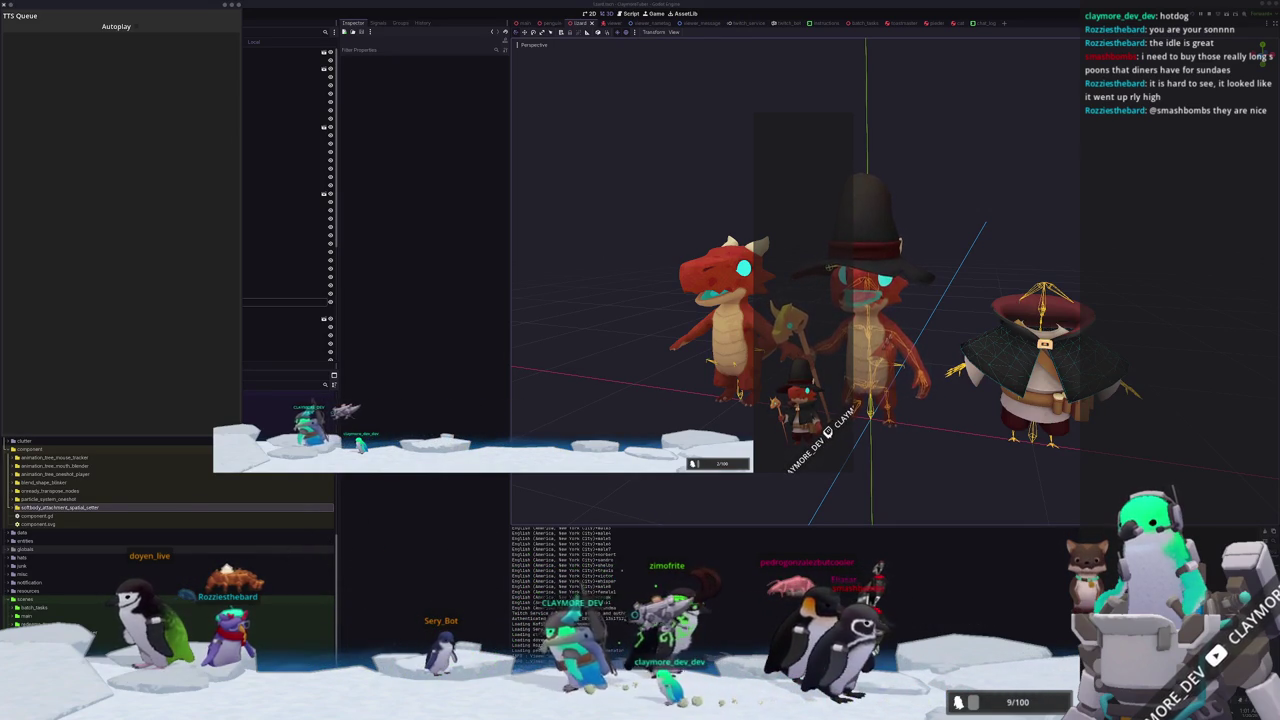
left_click(689, 373)
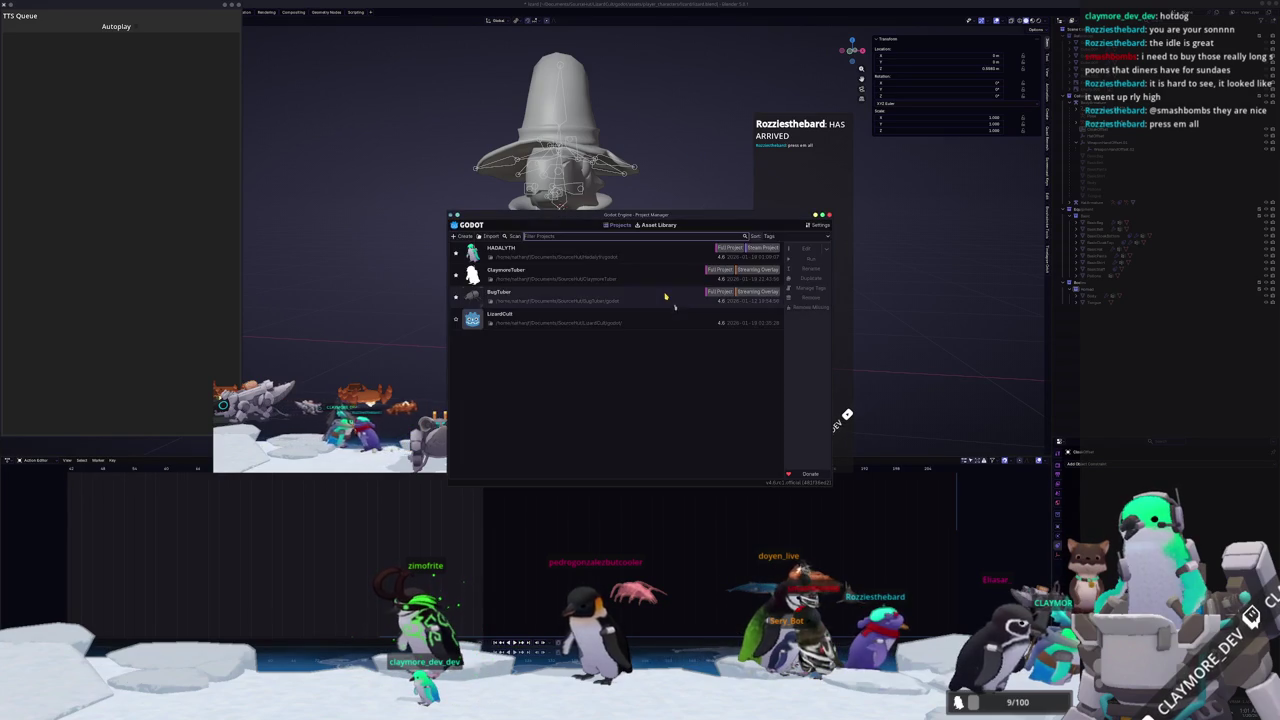
Open the ClaymoreTuber project from the Project Manager for editing.
left_click(648, 281)
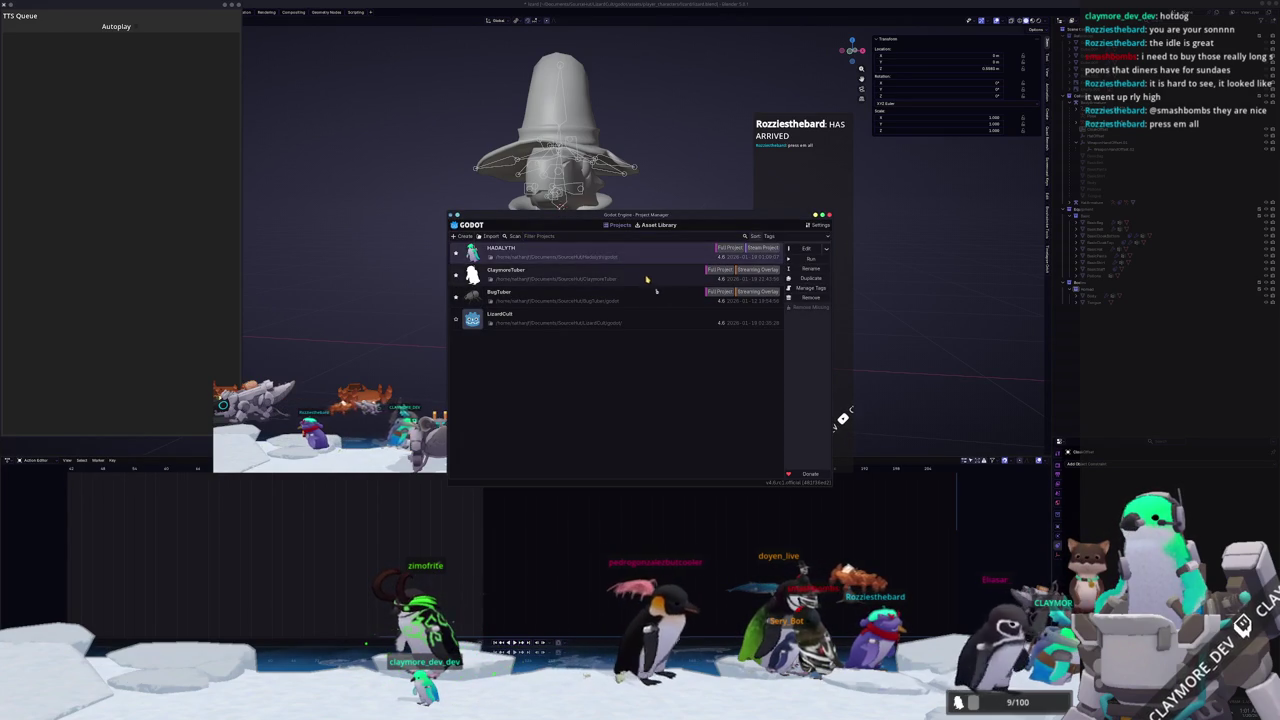
left_click(806, 254)
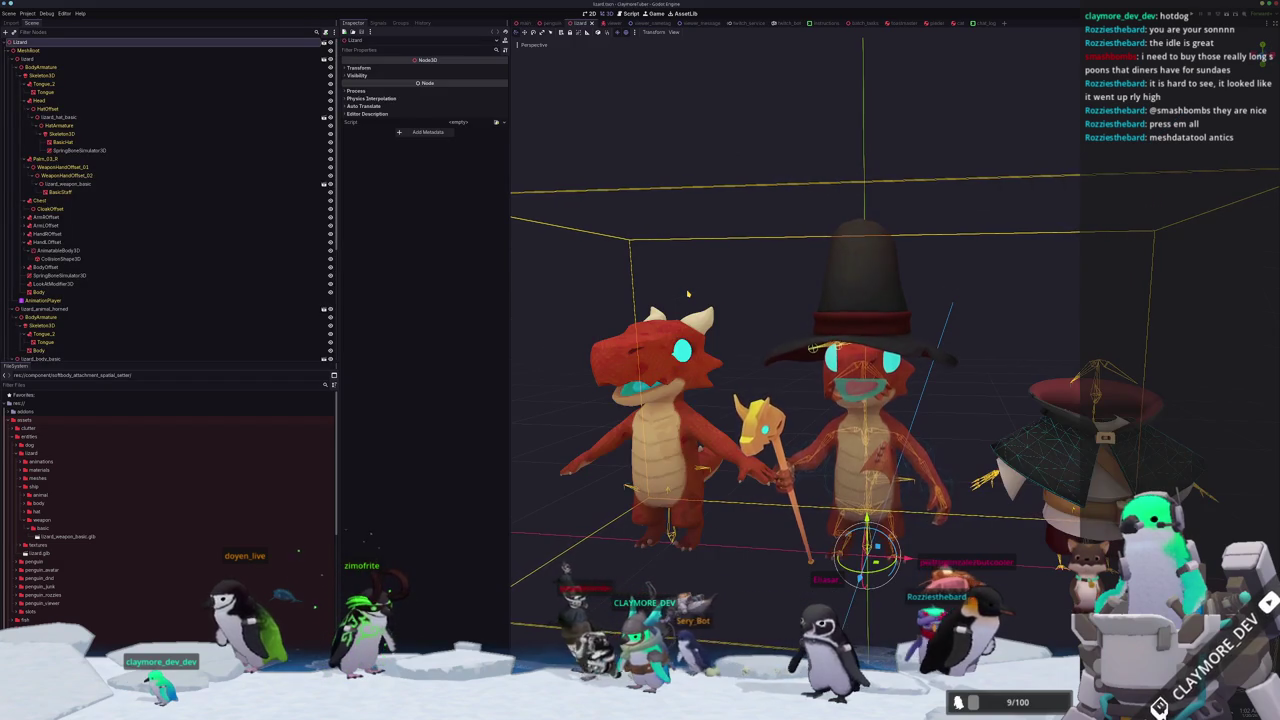
Switch to the main scene and focus the 3D view on the AvatarCamera.
left_click(996, 259)
scroll(896, 316, "up", 3)
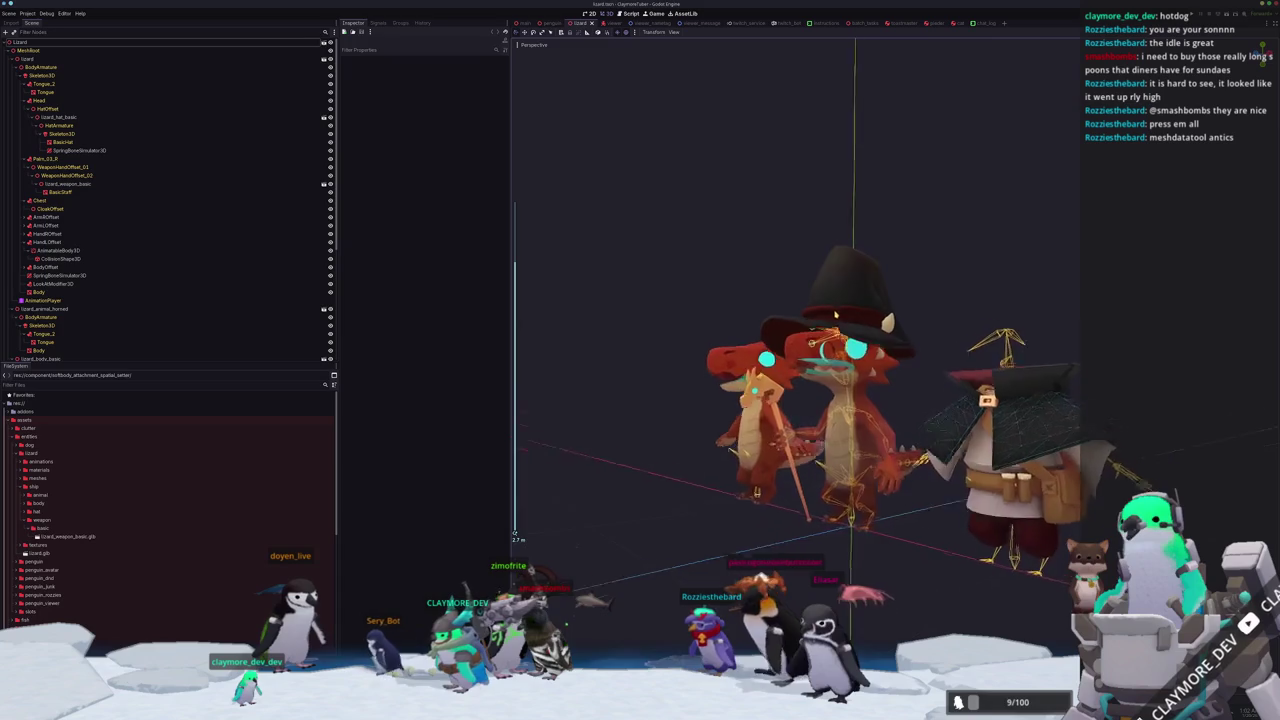
scroll(888, 297, "up", 4)
scroll(868, 372, "down", 2)
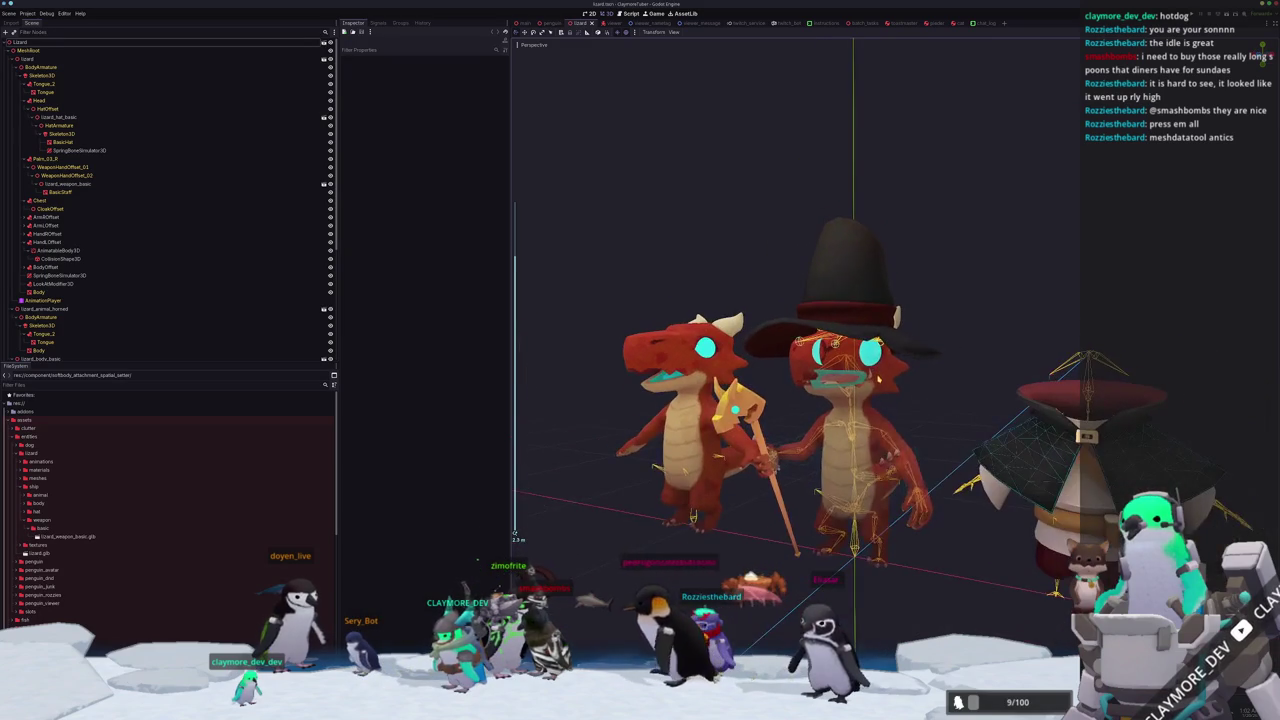
scroll(750, 184, "down", 1)
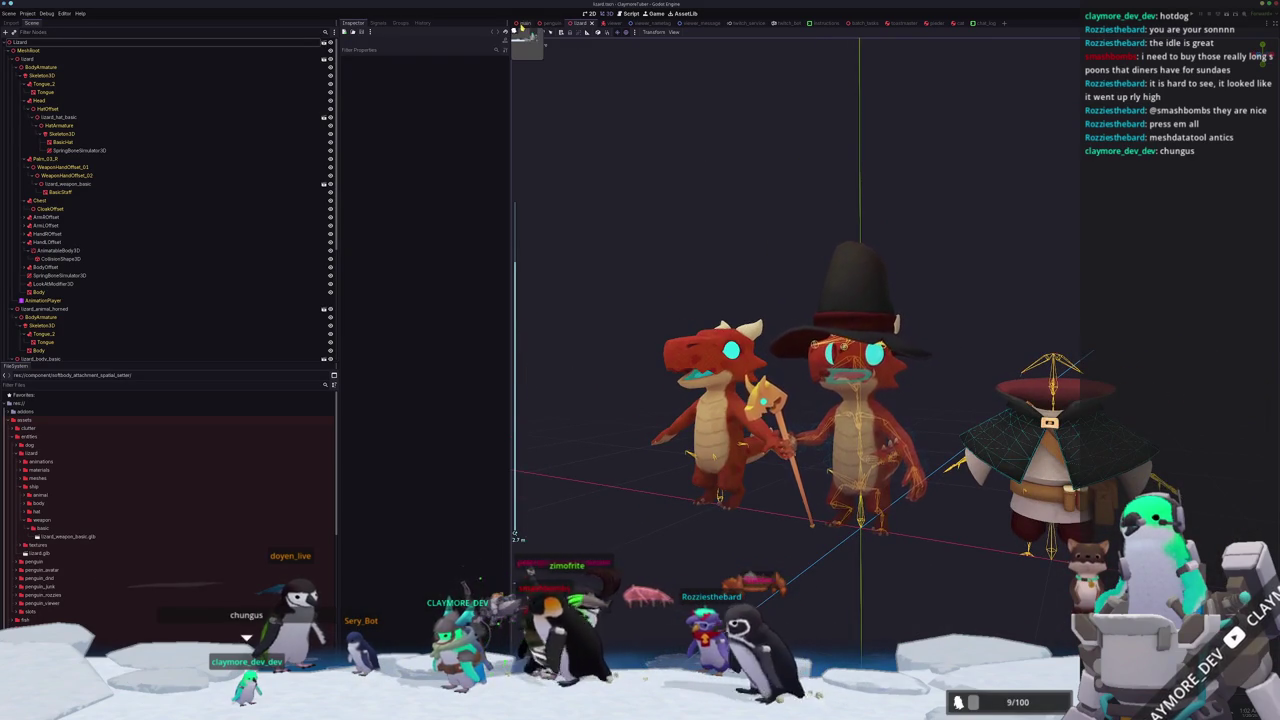
left_click(522, 23)
key("f")
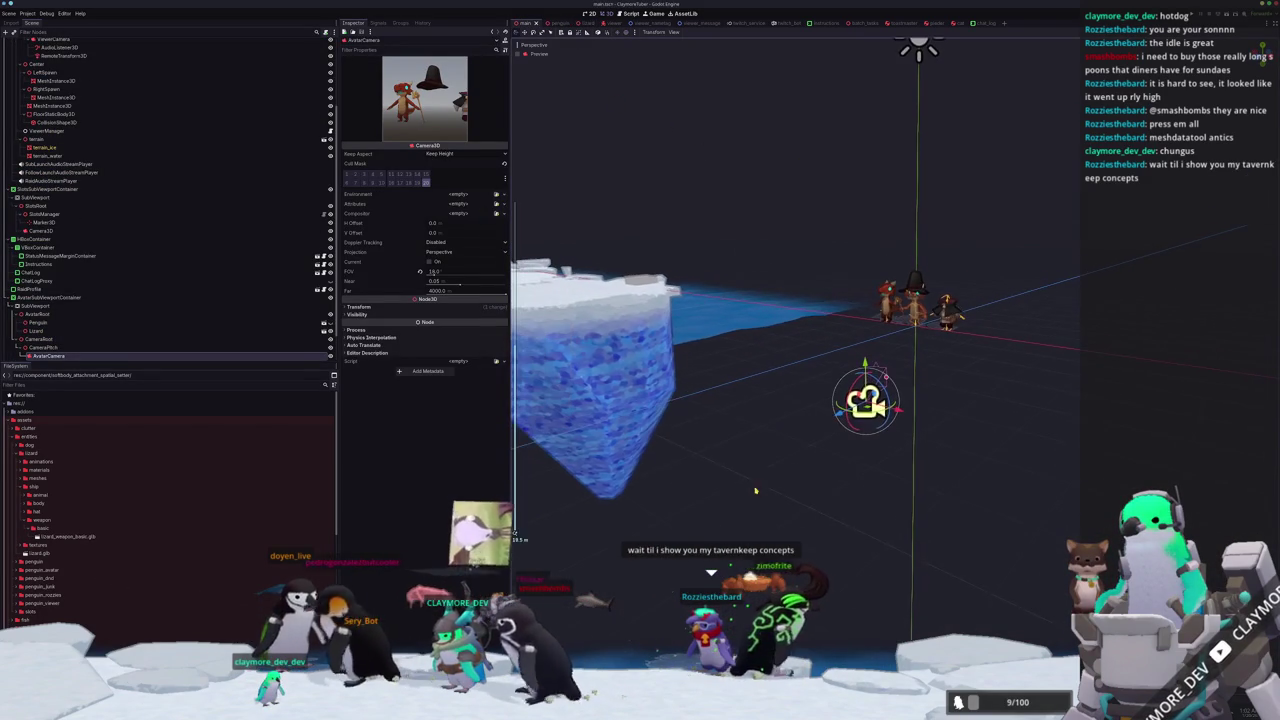
Set the AvatarCamera's field of view to 20 in the Inspector.
scroll(823, 360, "up", 5)
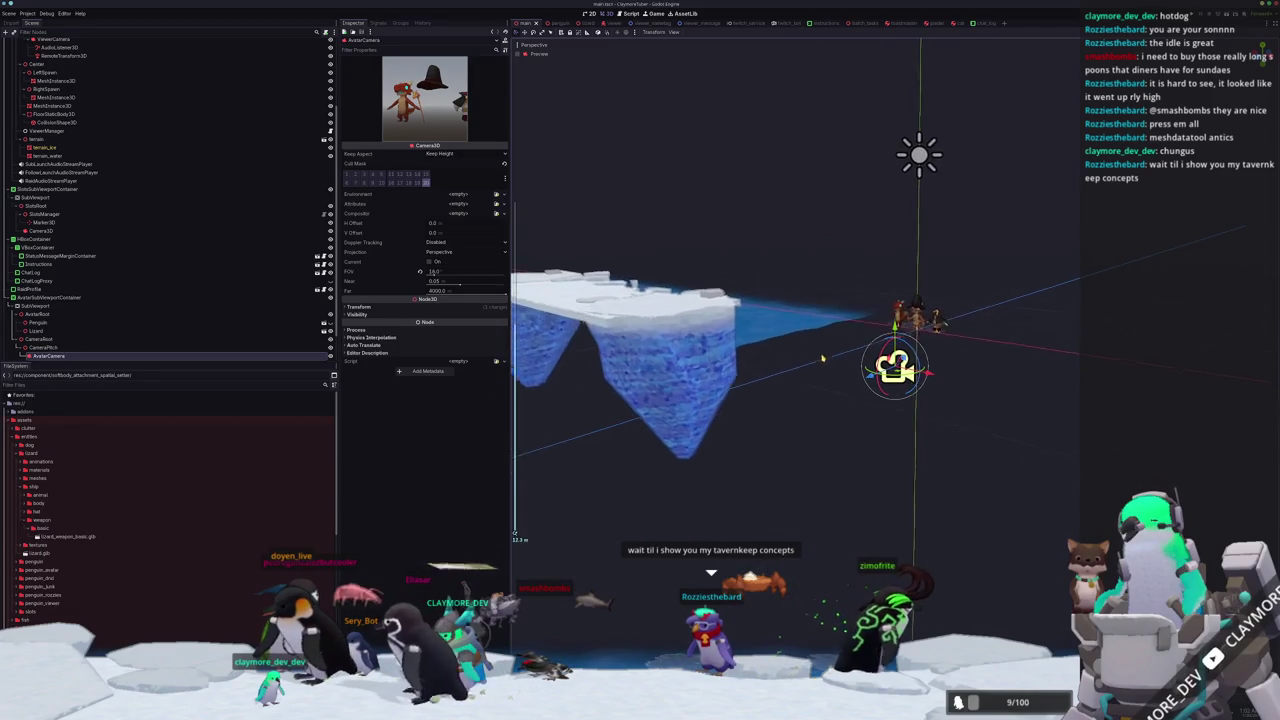
mouse_move(787, 348)
left_mouse_down()
mouse_move(723, 380)
mouse_move(726, 366)
mouse_move(790, 380)
left_mouse_up()
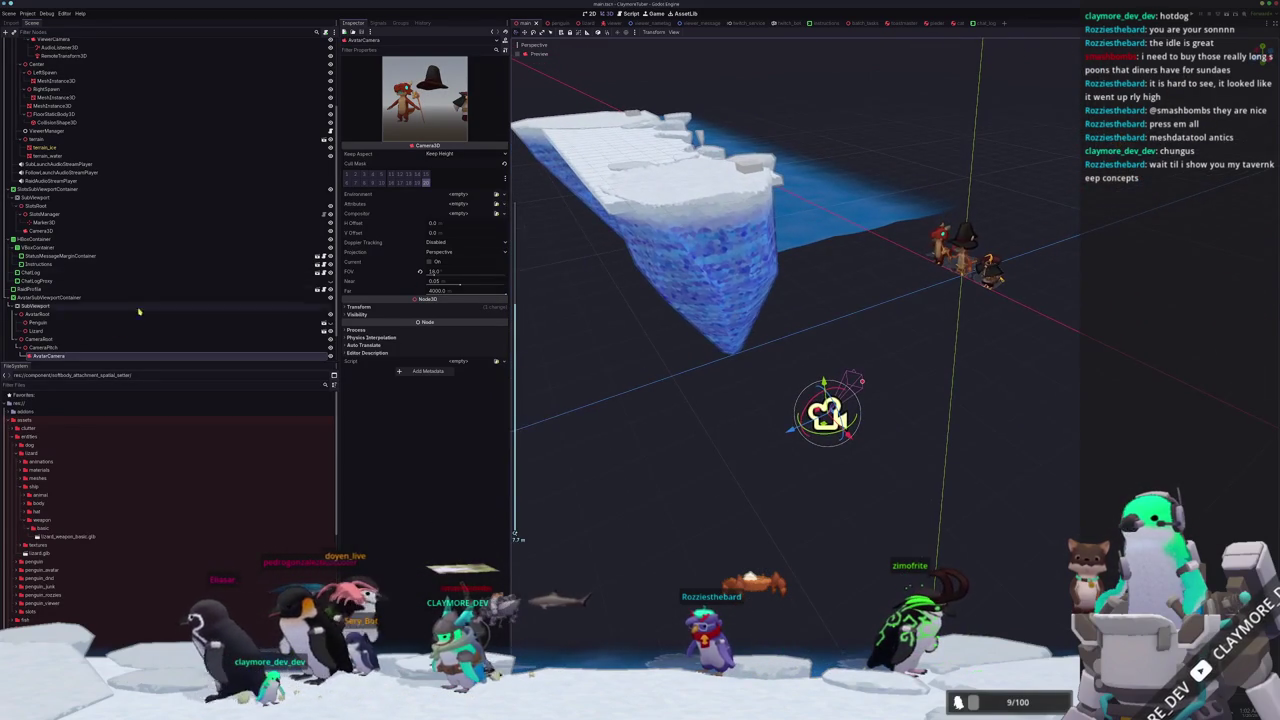
left_click(67, 347)
left_click(67, 355)
scroll(122, 334, "down", 1)
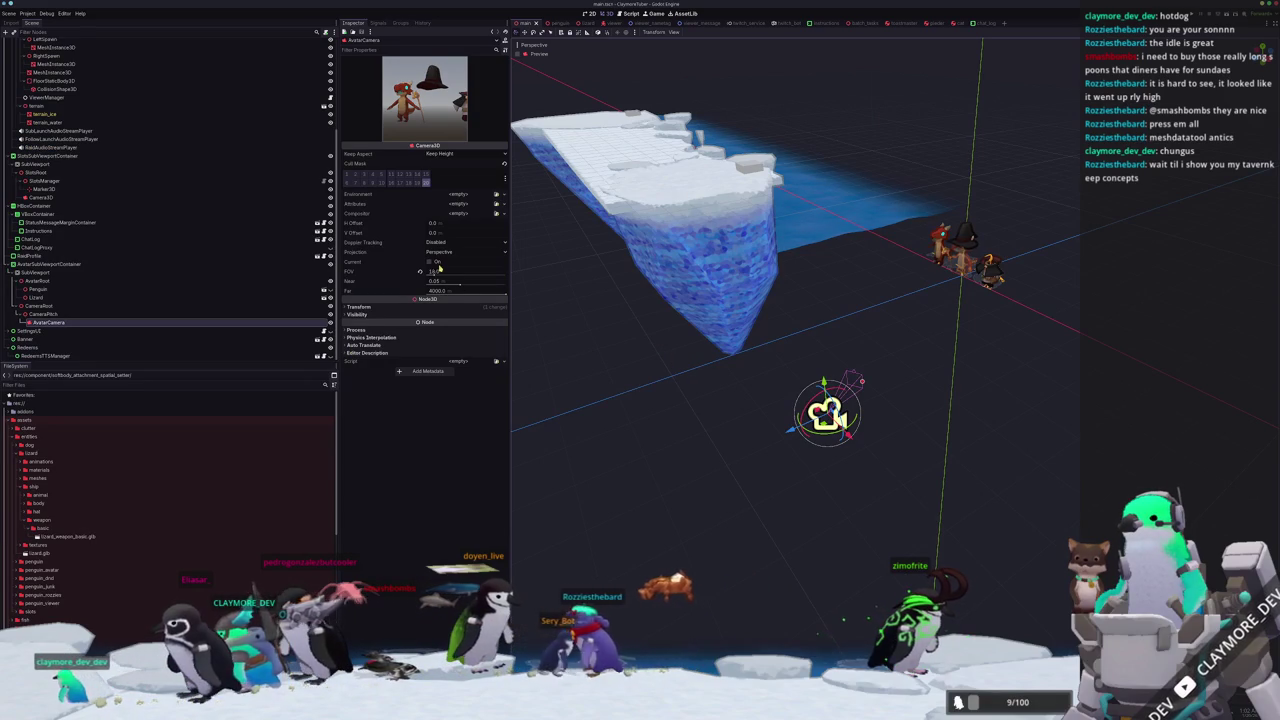
left_click(408, 275)
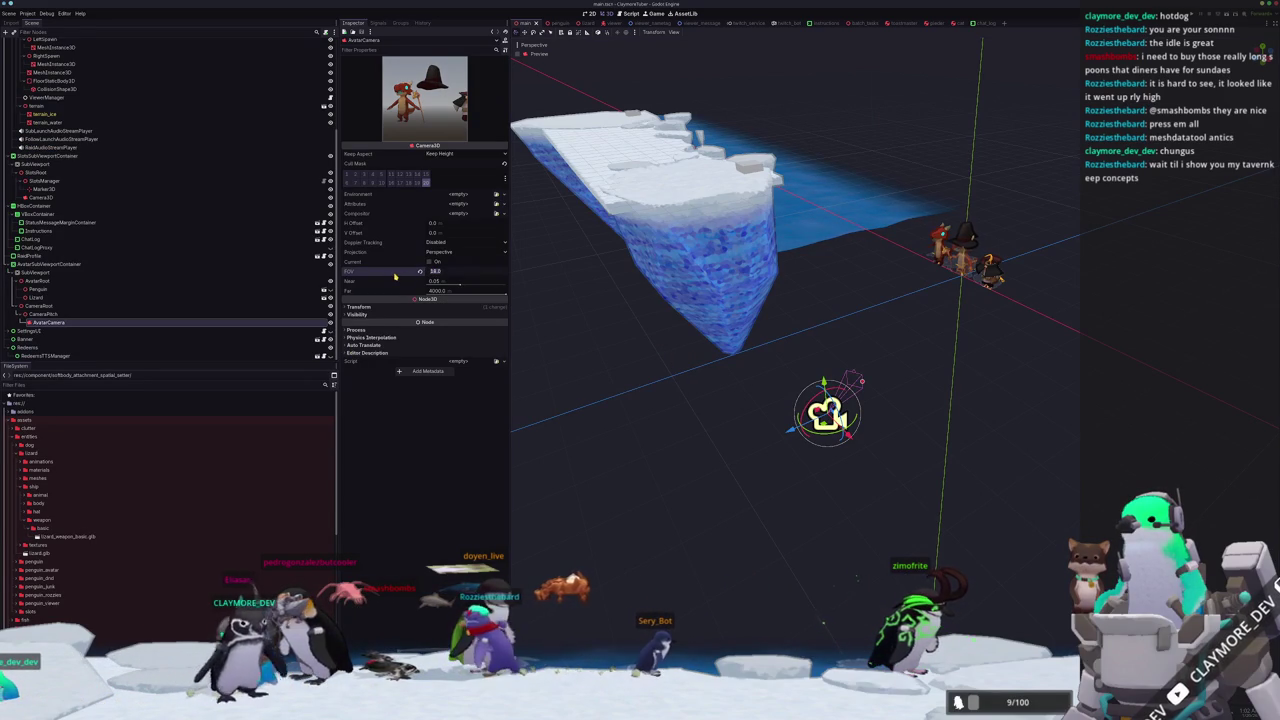
mouse_move(395, 277)
type("20")
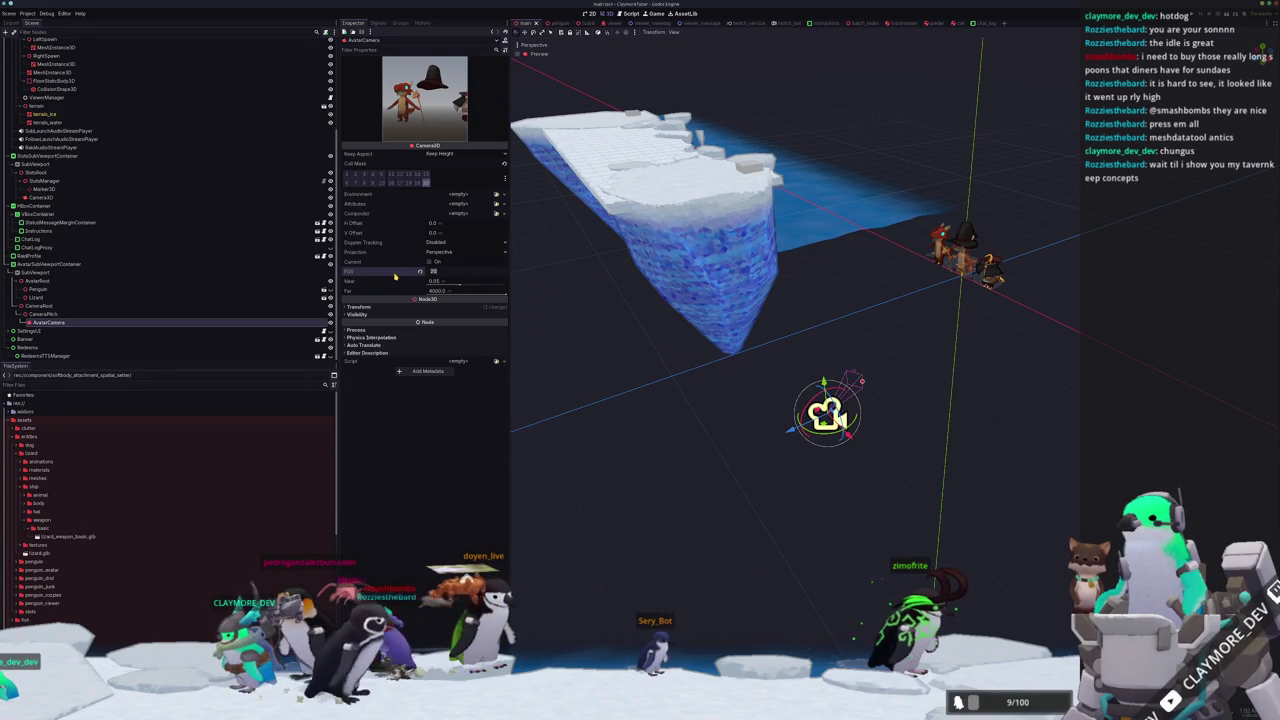
key("Return")
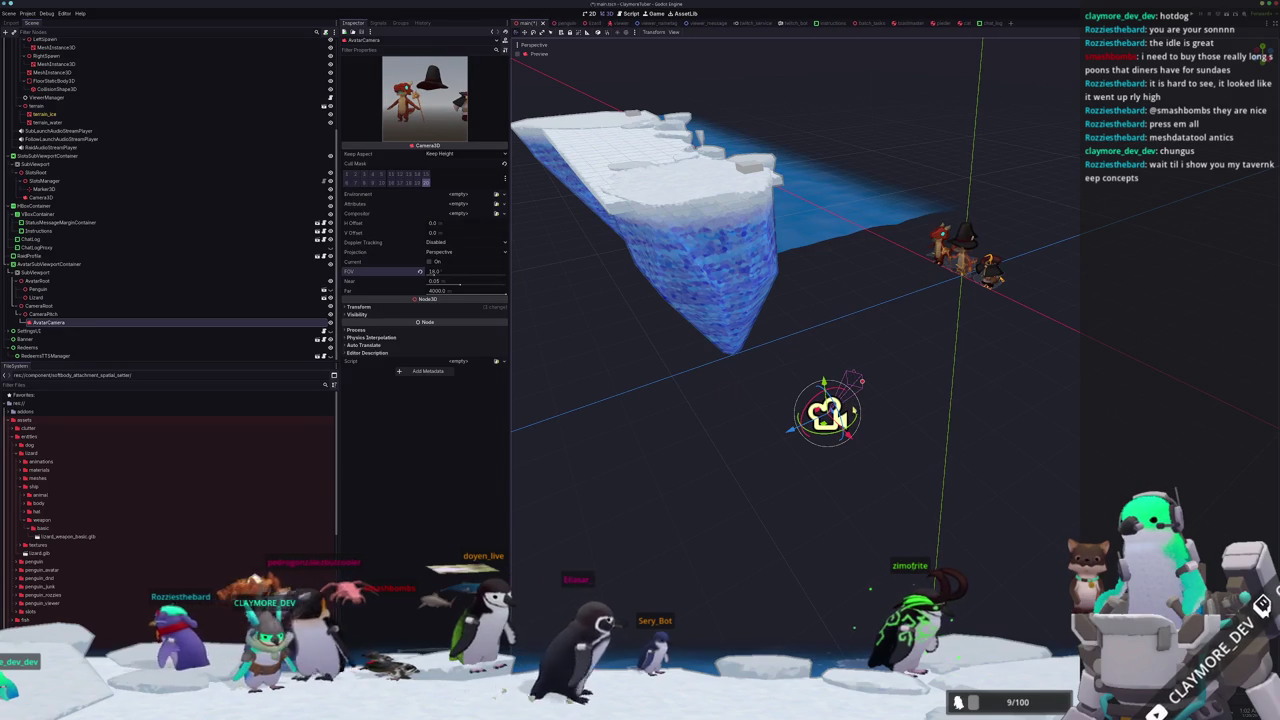
Rotate the AvatarCamera with its gizmo to adjust its framing, then select CameraRoot.
left_click_drag(848, 422, 852, 425)
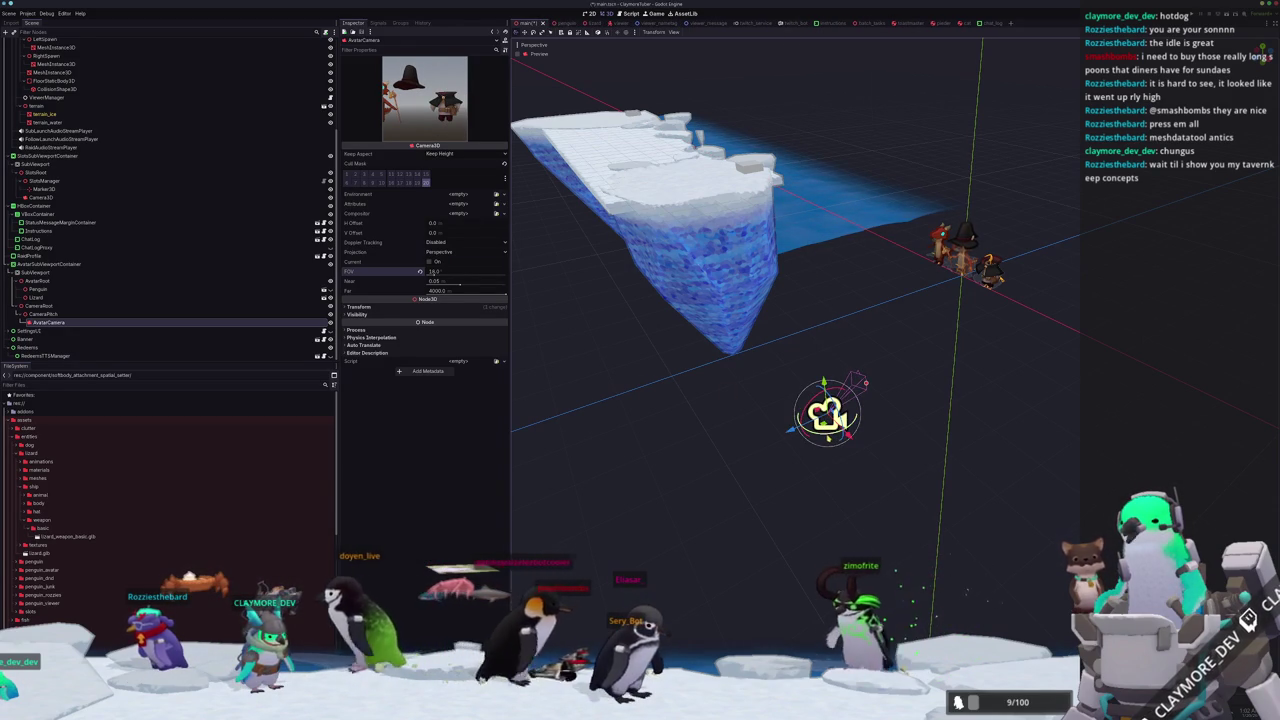
left_click_drag(852, 424, 842, 428)
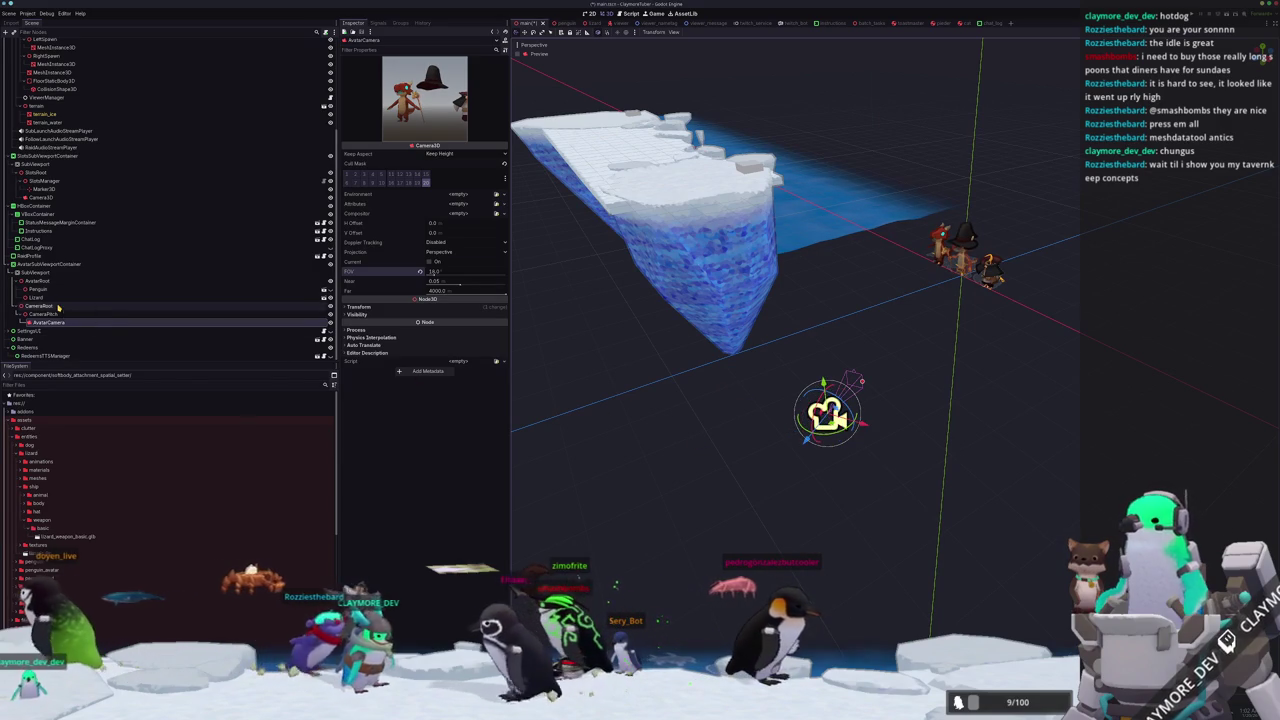
left_click(820, 415)
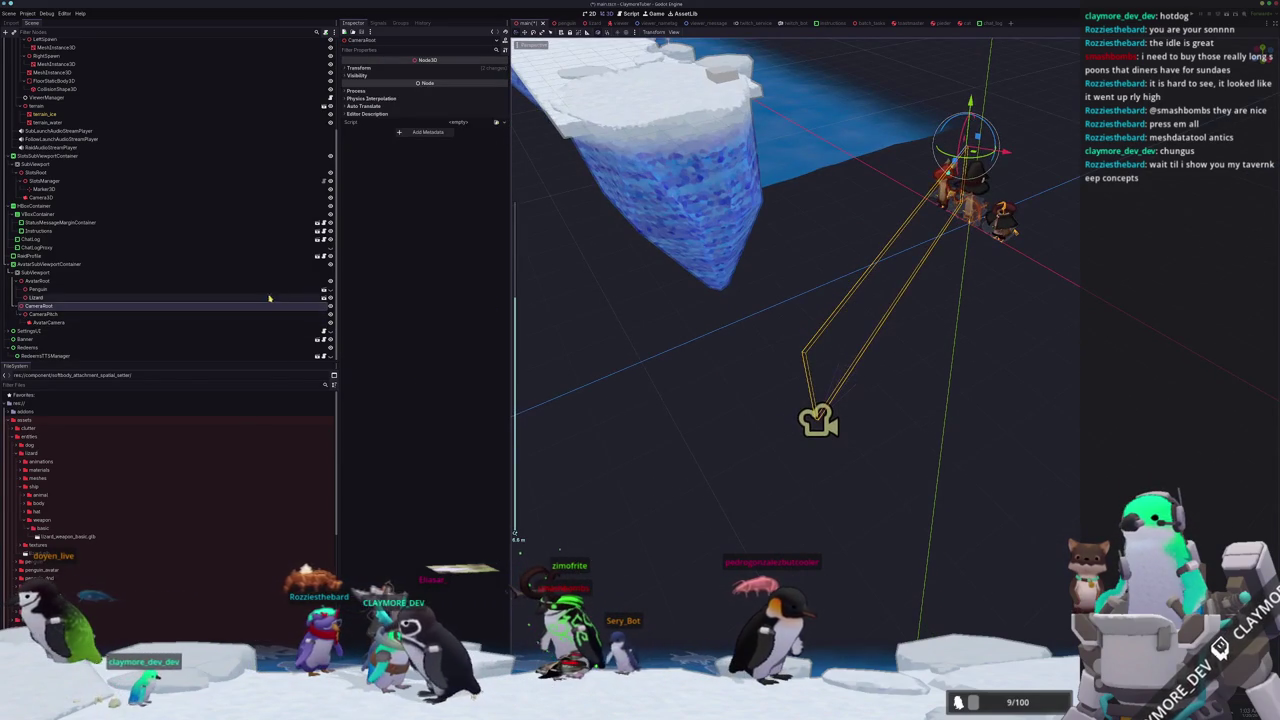
Move the AvatarCamera up and outward along its axis with the gizmo.
left_click(60, 316)
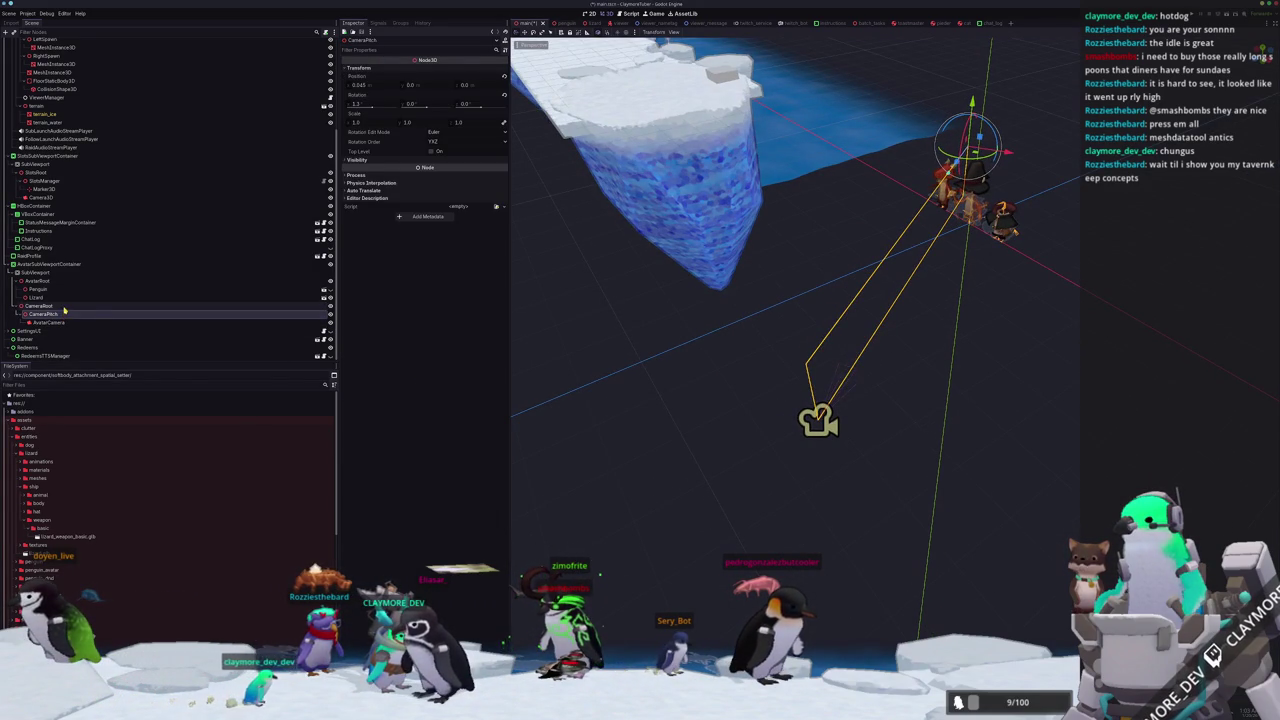
left_click(42, 305)
mouse_move(756, 312)
left_mouse_down()
mouse_move(843, 363)
mouse_move(731, 393)
mouse_move(760, 402)
mouse_move(762, 420)
mouse_move(716, 410)
mouse_move(634, 428)
mouse_move(686, 428)
left_mouse_up()
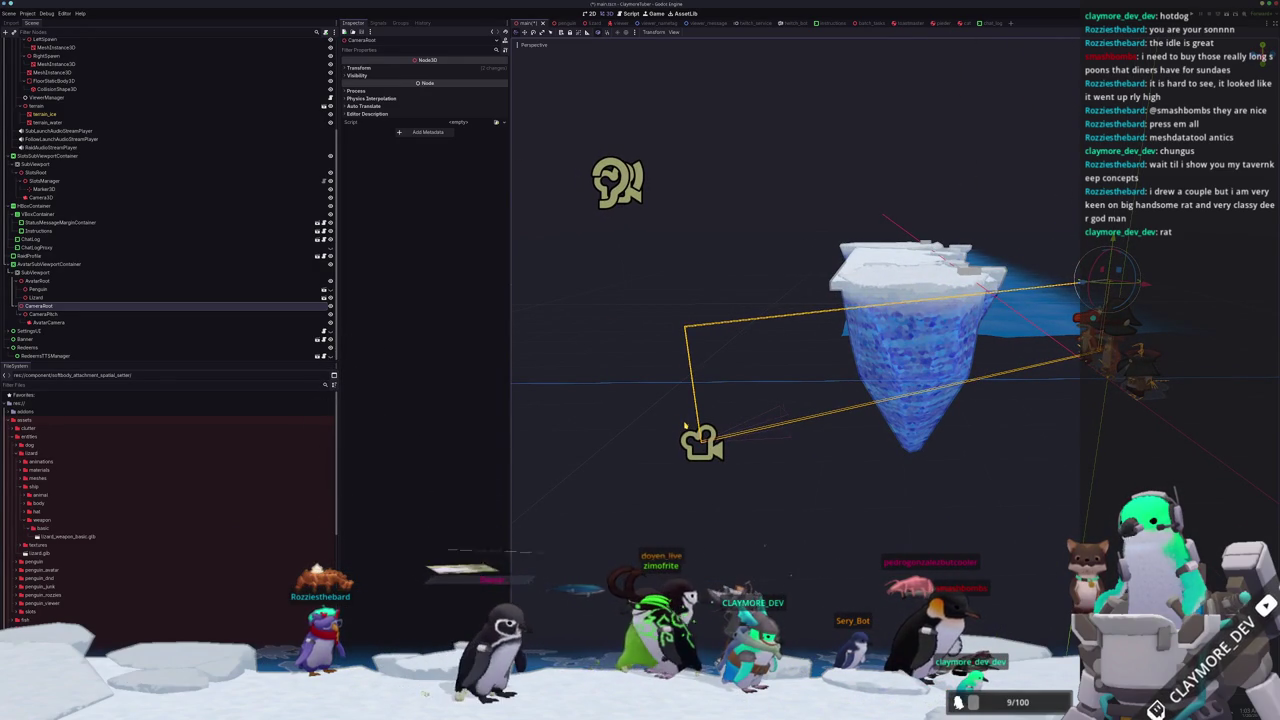
left_click_drag(790, 380, 706, 376)
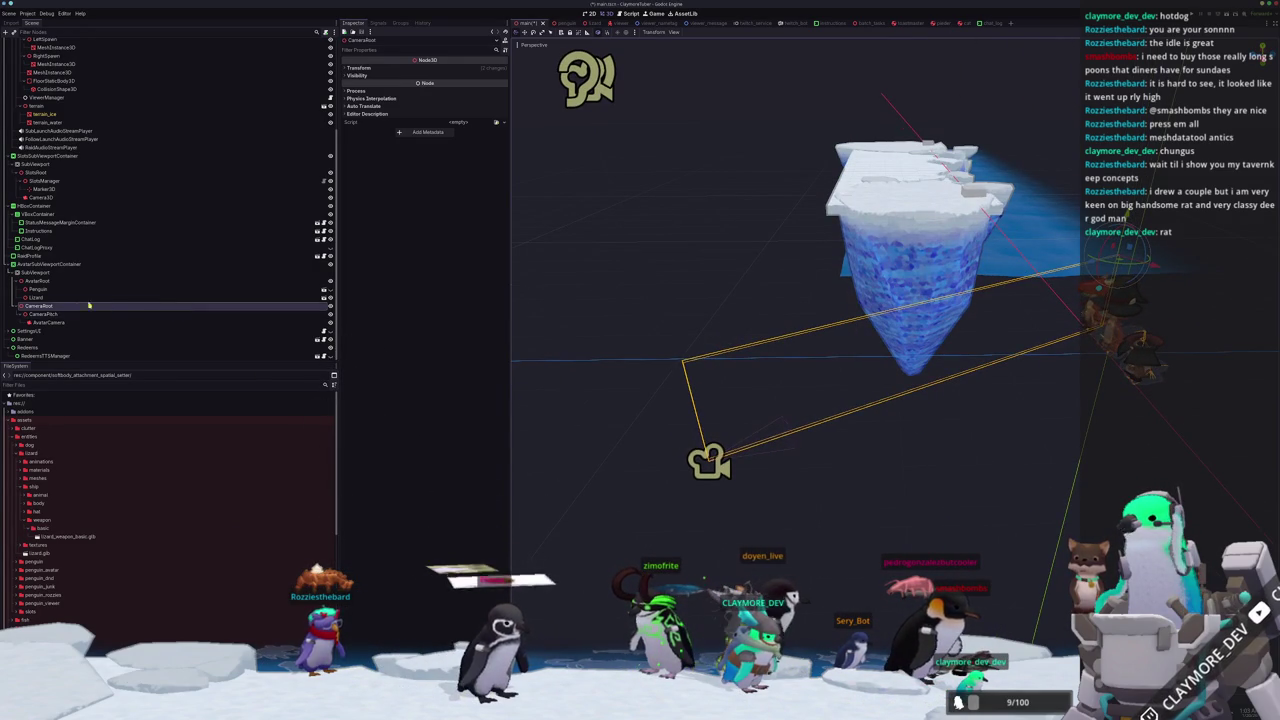
left_click(59, 315)
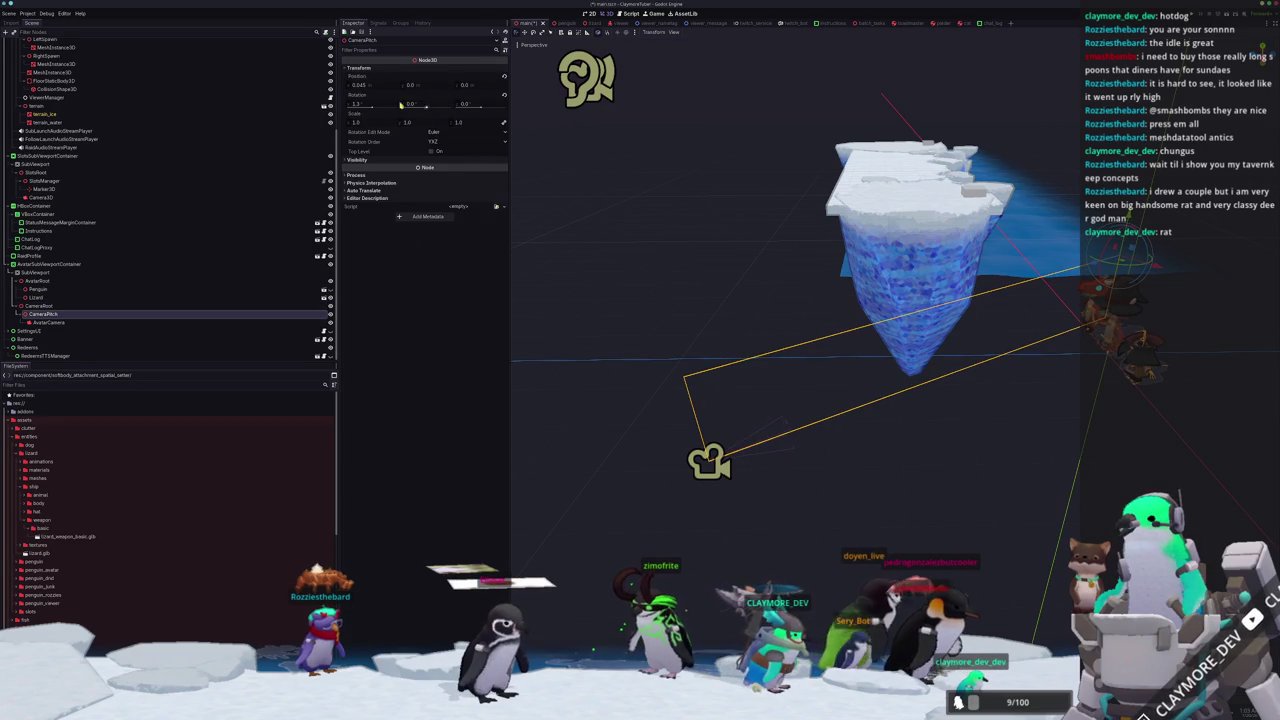
left_click(48, 306)
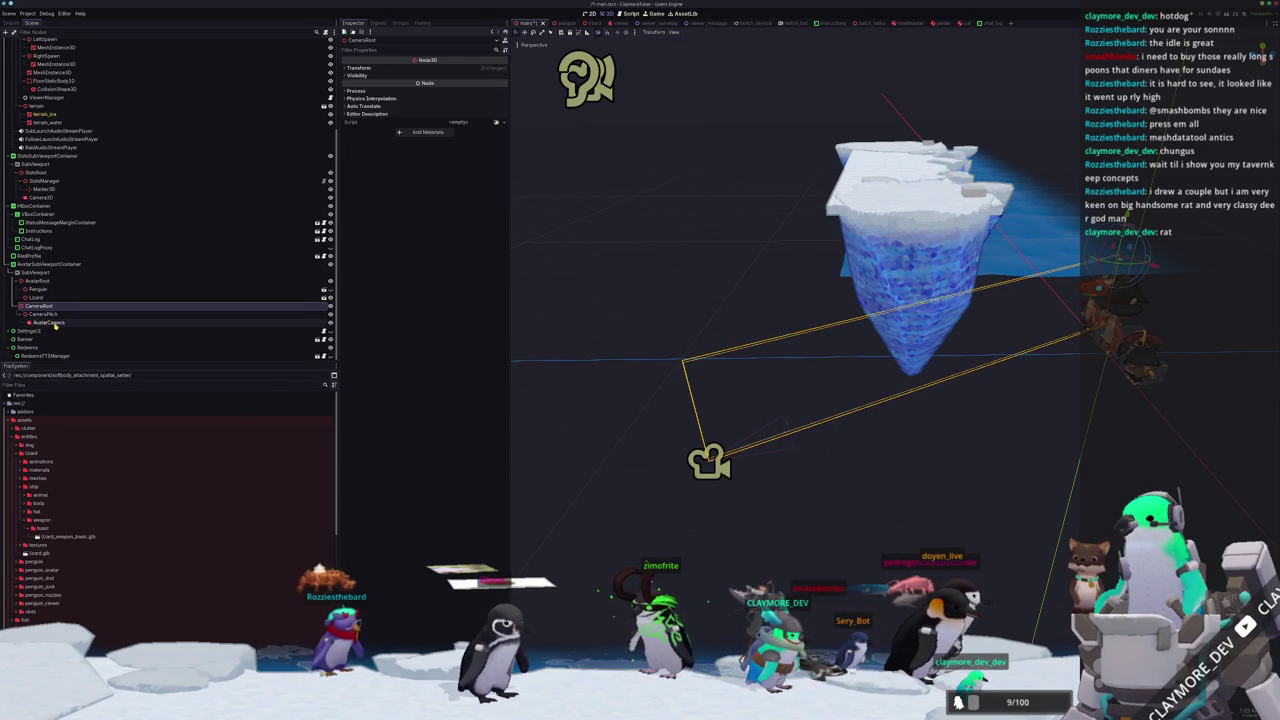
left_click(52, 323)
mouse_move(665, 476)
left_mouse_down()
mouse_move(872, 402)
mouse_move(868, 428)
mouse_move(785, 440)
mouse_move(840, 415)
mouse_move(694, 450)
mouse_move(750, 437)
left_mouse_up()
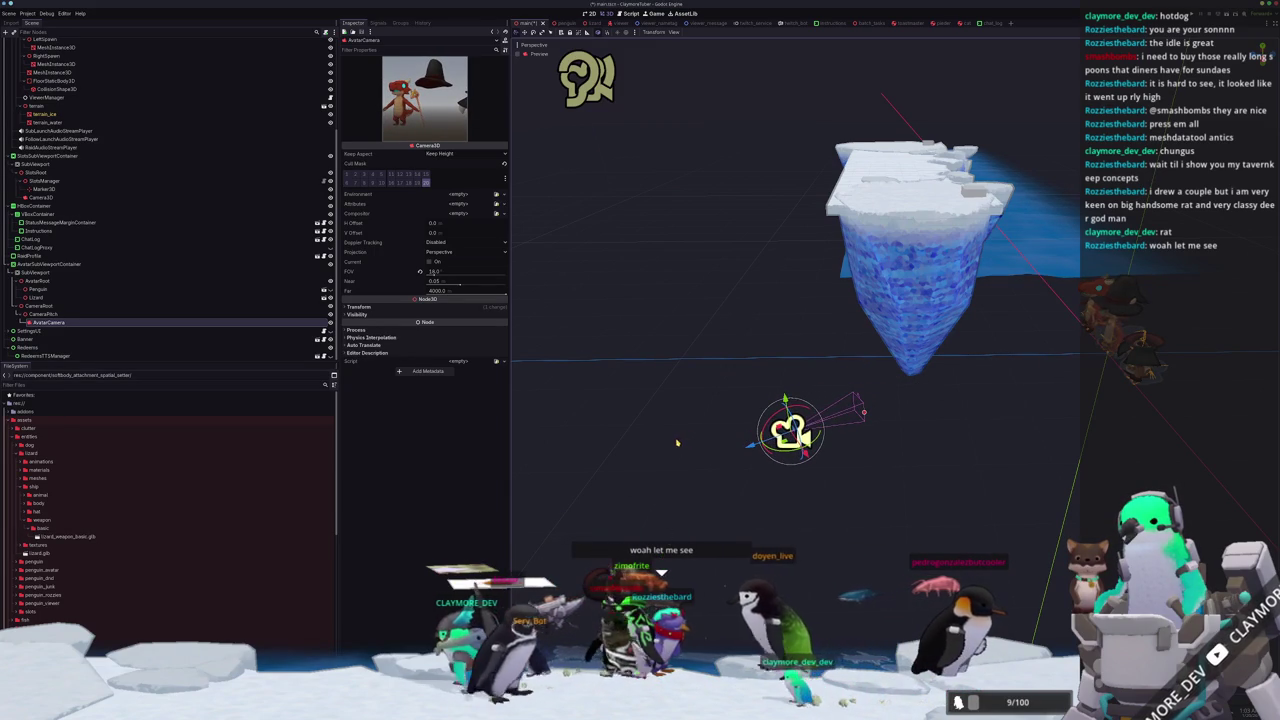
Reset CameraRoot's position to the origin, save the main scene, and recheck the camera preview.
left_click(76, 306)
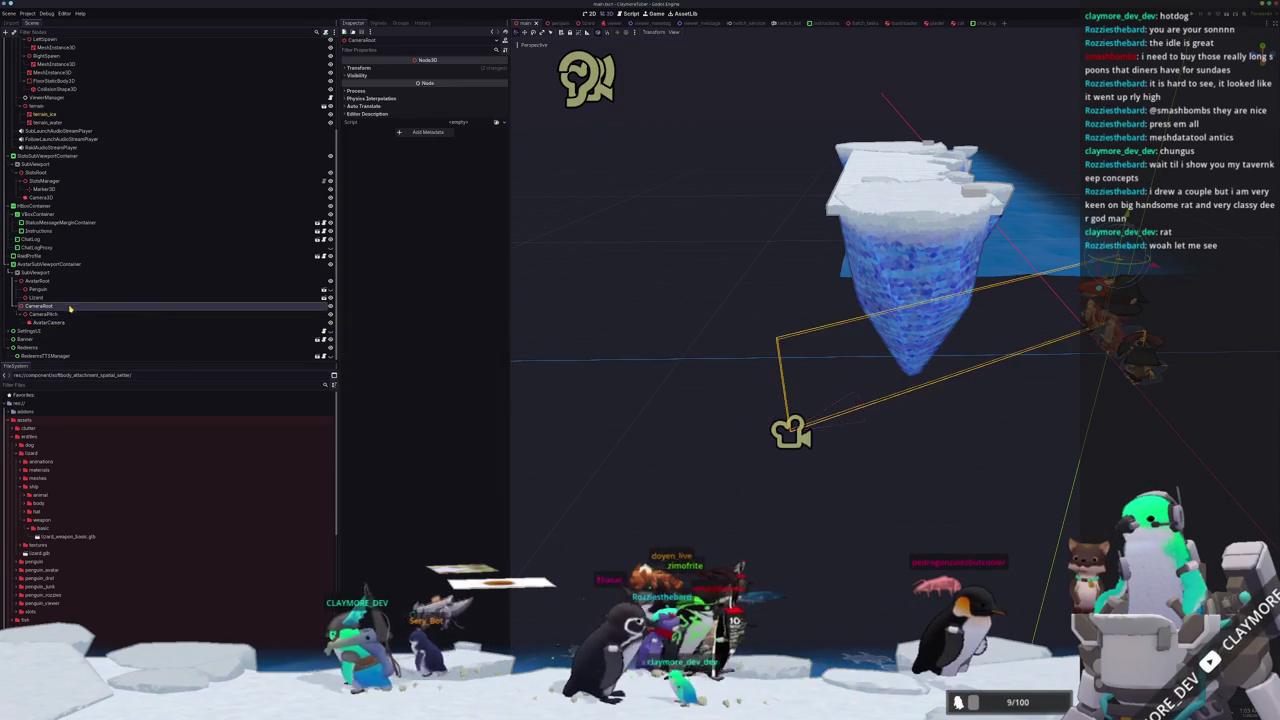
key("f")
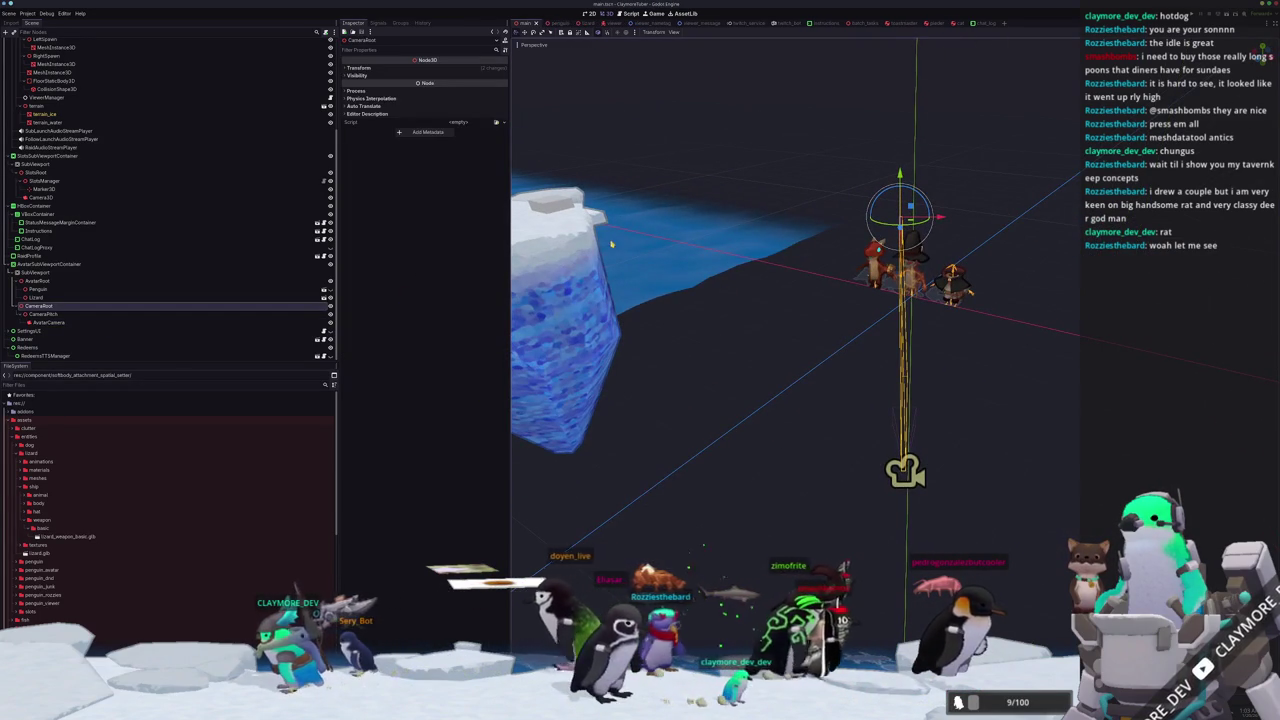
left_click(382, 68)
left_click(504, 77)
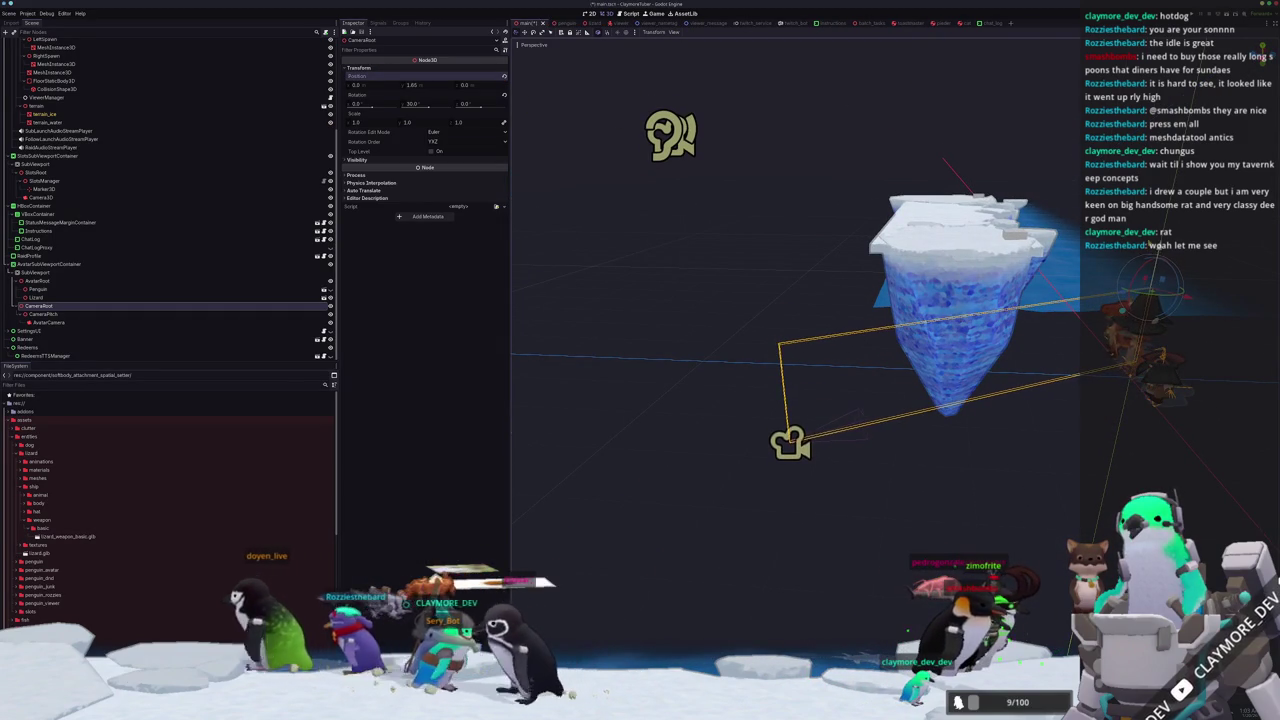
key("ctrl+s")
left_click(155, 323)
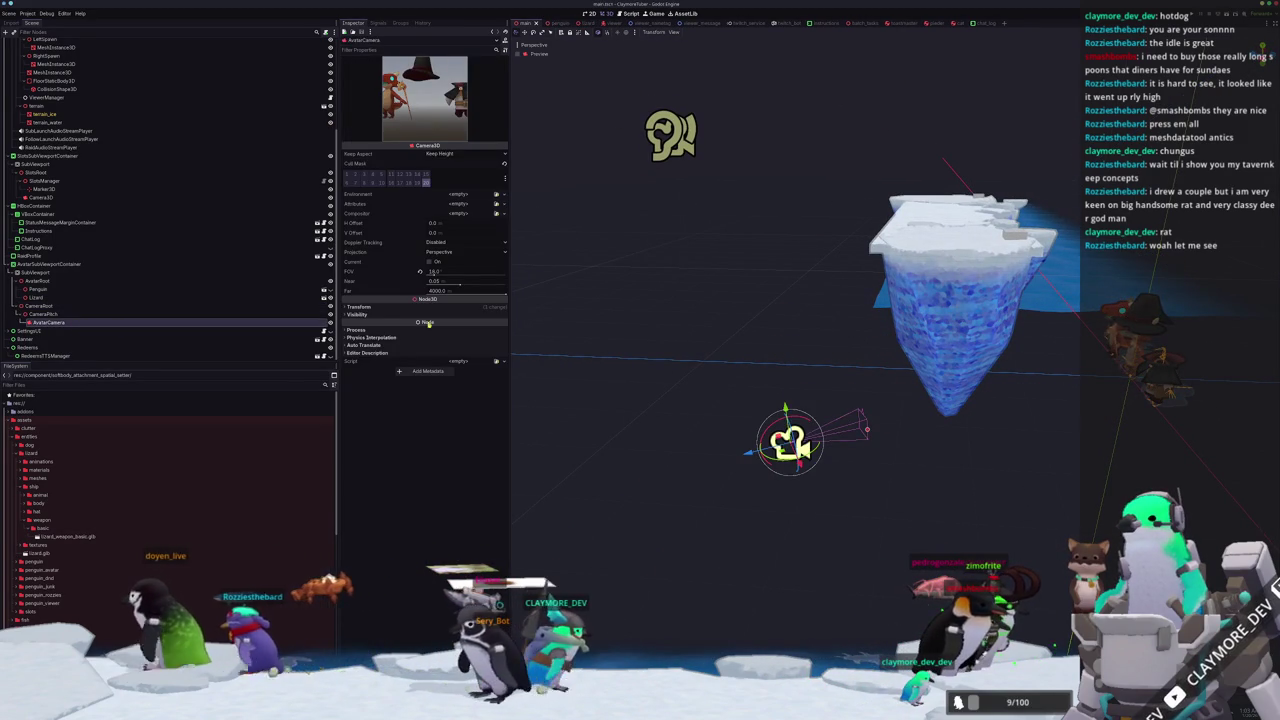
left_click(150, 306)
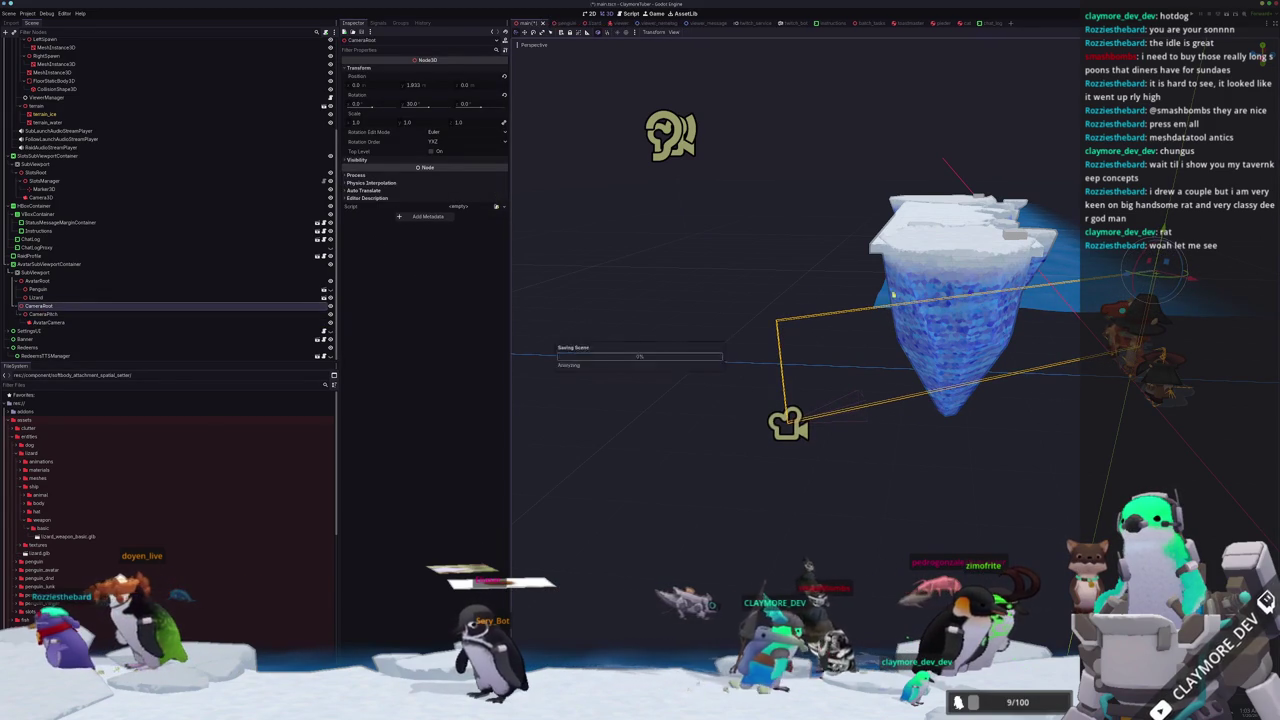
left_click(86, 322)
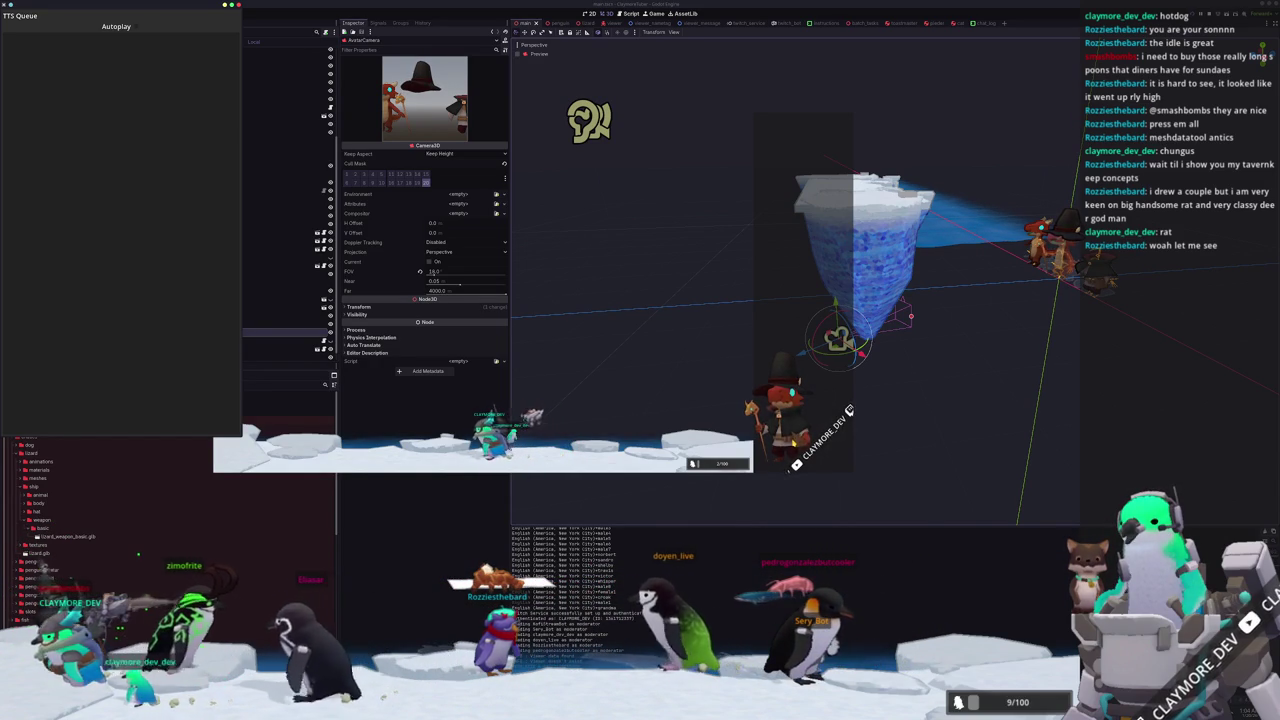
Raise the Godot editor above the running game and TTS Queue windows.
left_click(860, 220)
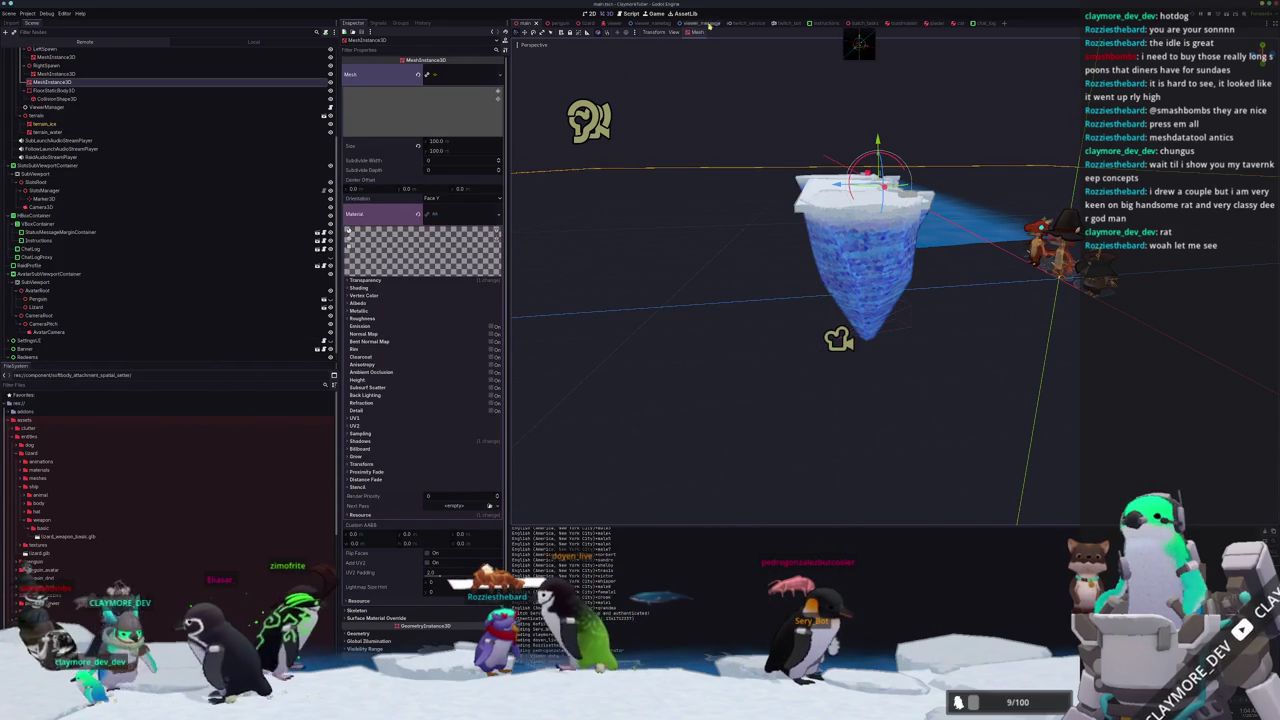
Switch to the lizard avatar scene and inspect the hand collision shape and its parent body's collision layers.
left_click(604, 23)
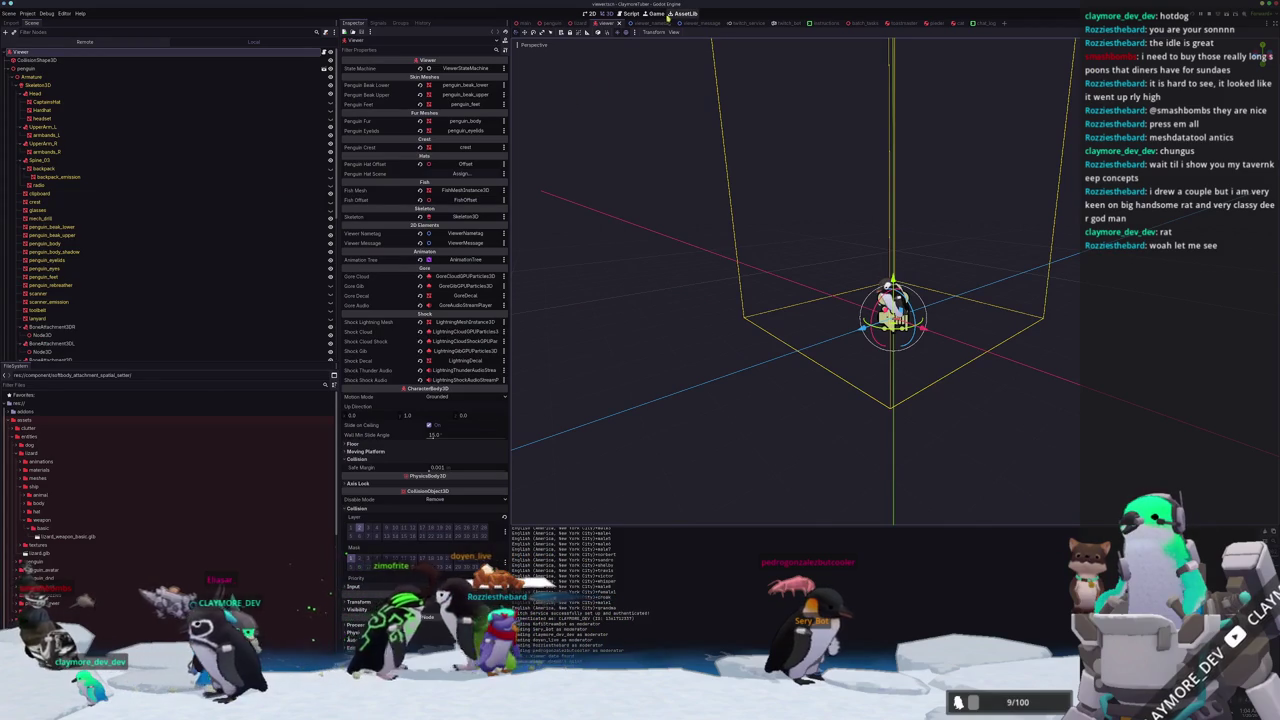
left_click(580, 23)
scroll(860, 300, "up", 5)
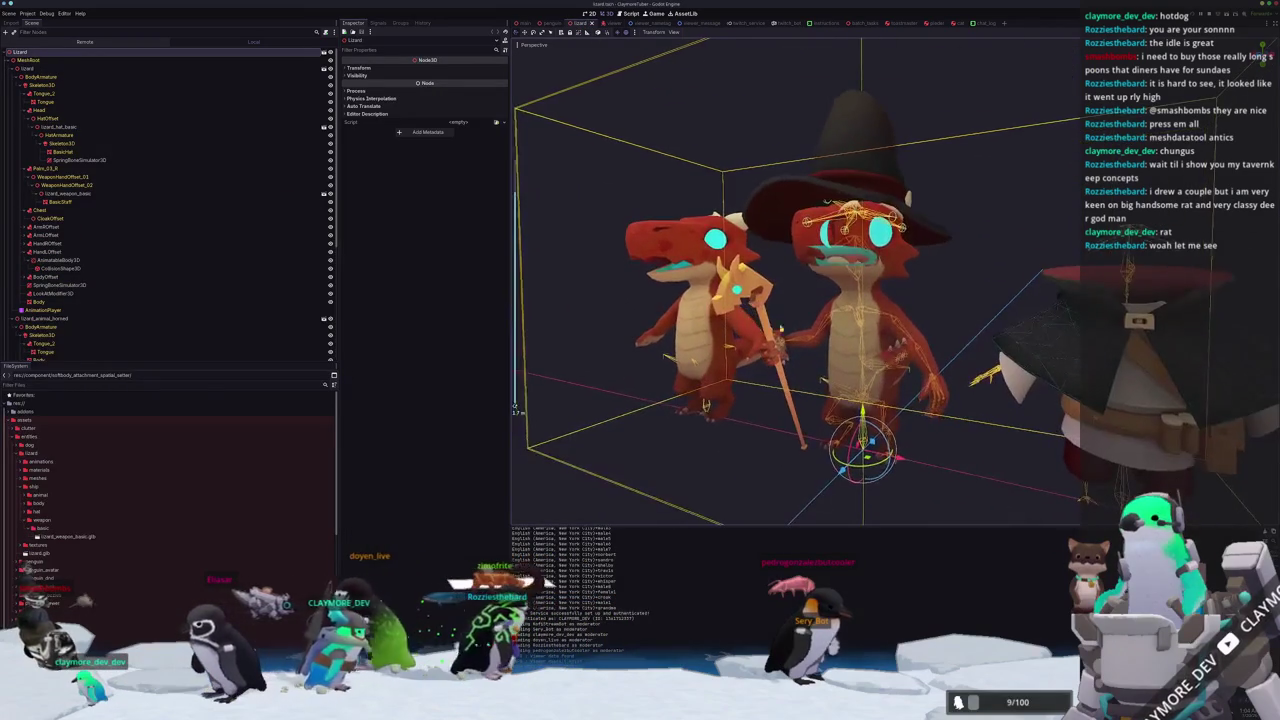
left_click(60, 268)
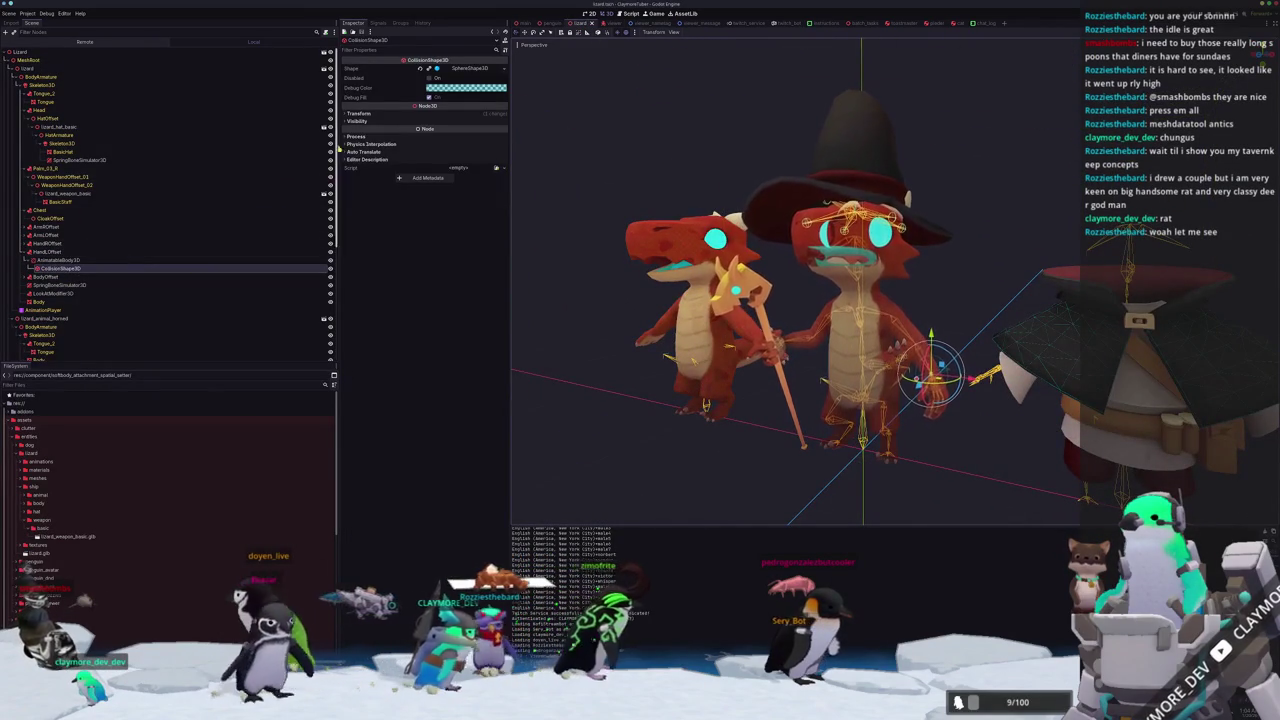
left_click(50, 261)
left_click(379, 164)
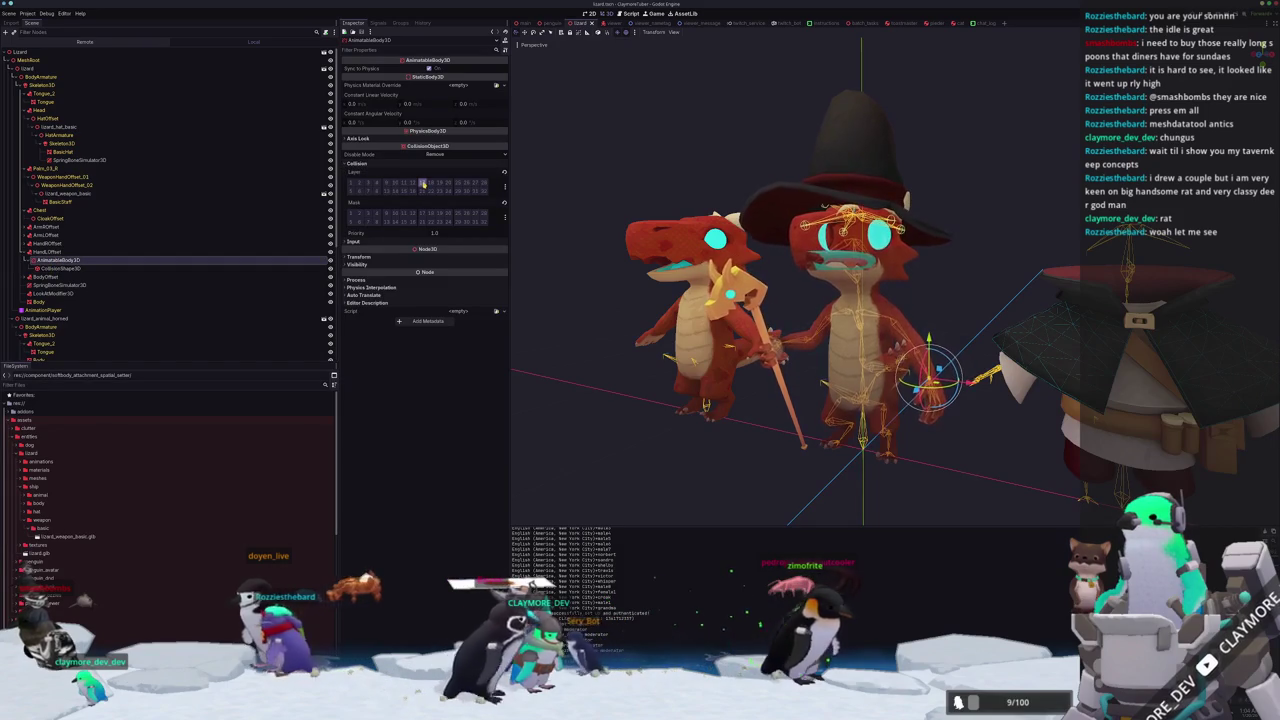
scroll(98, 324, "down", 5)
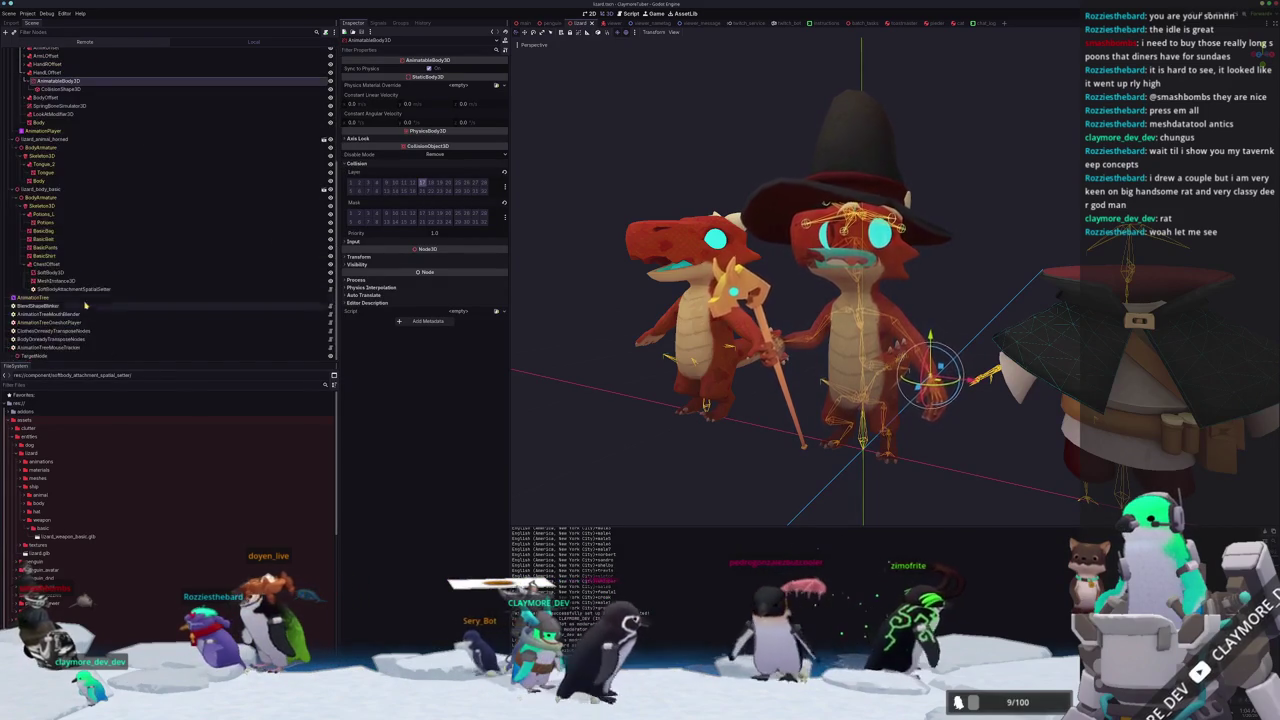
Inspect the cloak's SoftBody3D and the body's AnimatableBody3D, ending on the 0.2-radius body collision sphere.
left_click(50, 272)
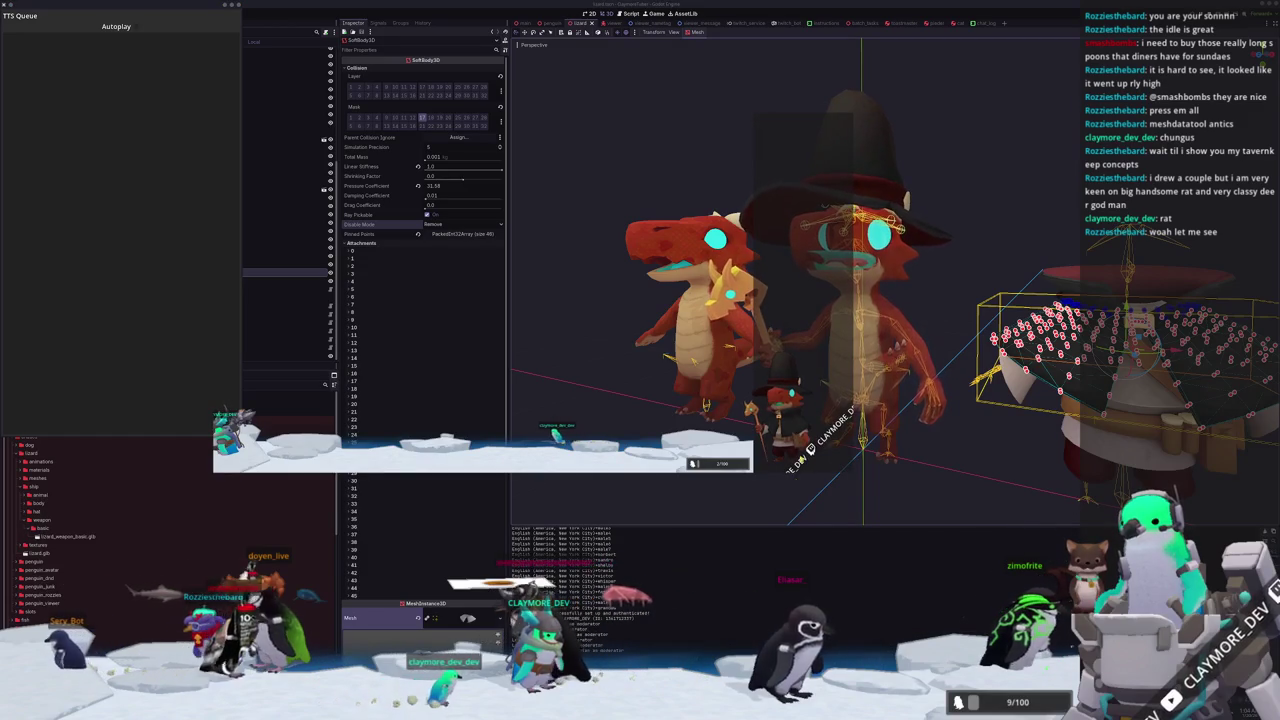
scroll(936, 468, "up", 5)
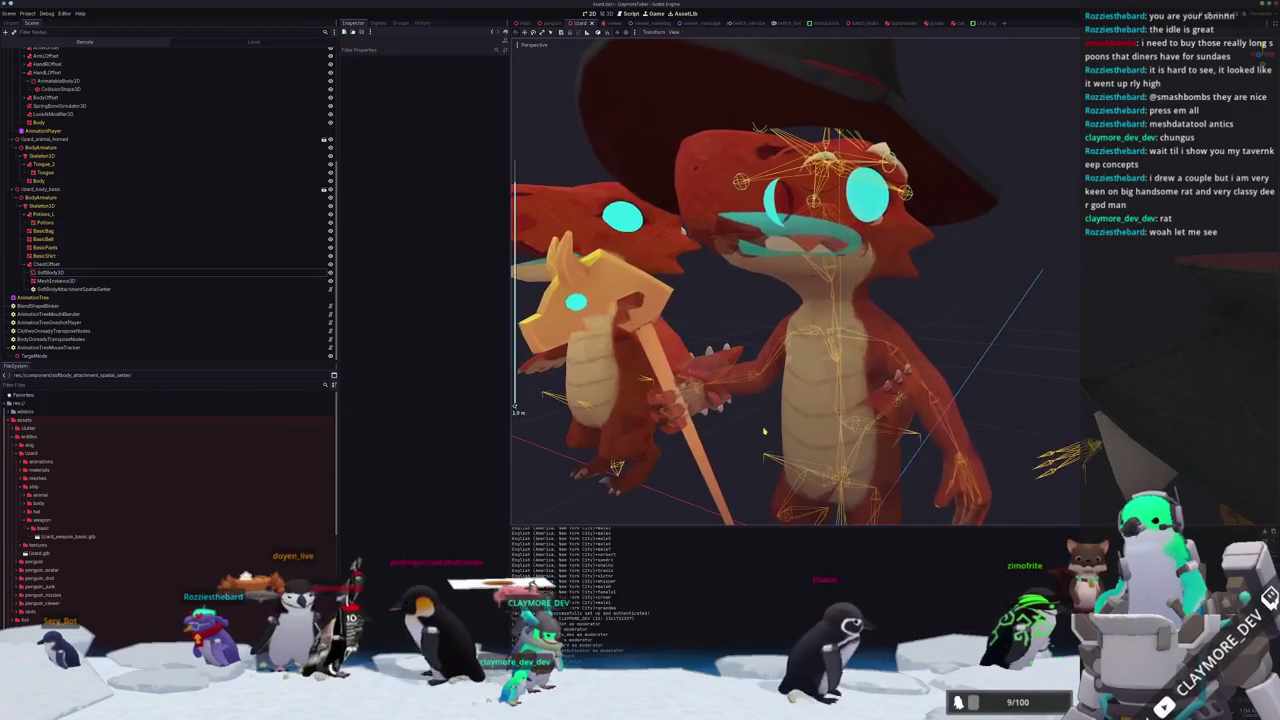
left_click(771, 424)
scroll(771, 424, "down", 4)
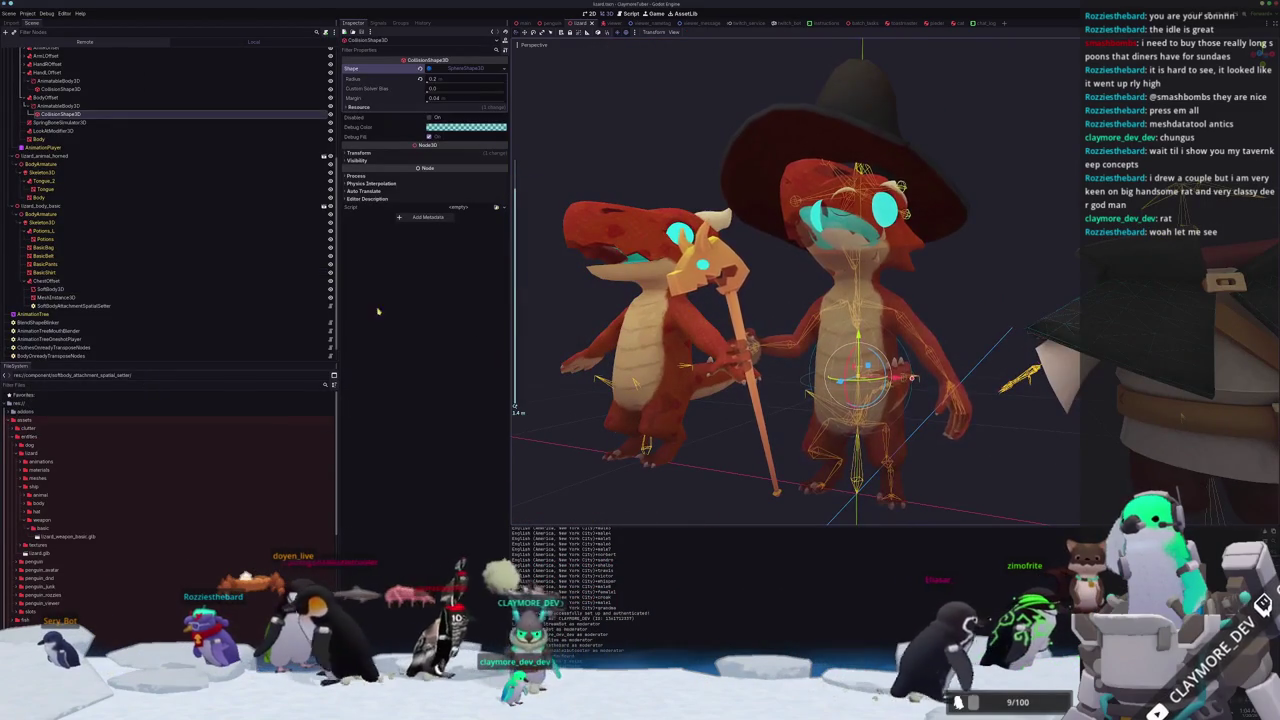
left_click(40, 106)
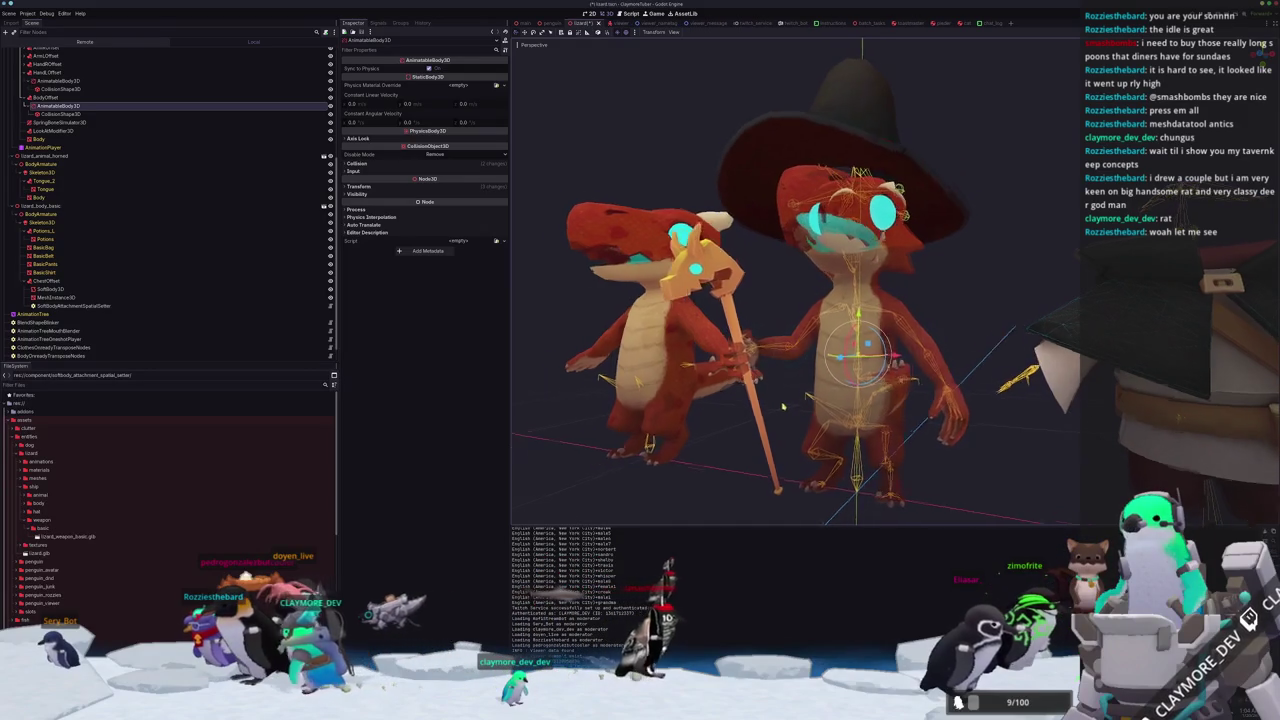
left_click(58, 114)
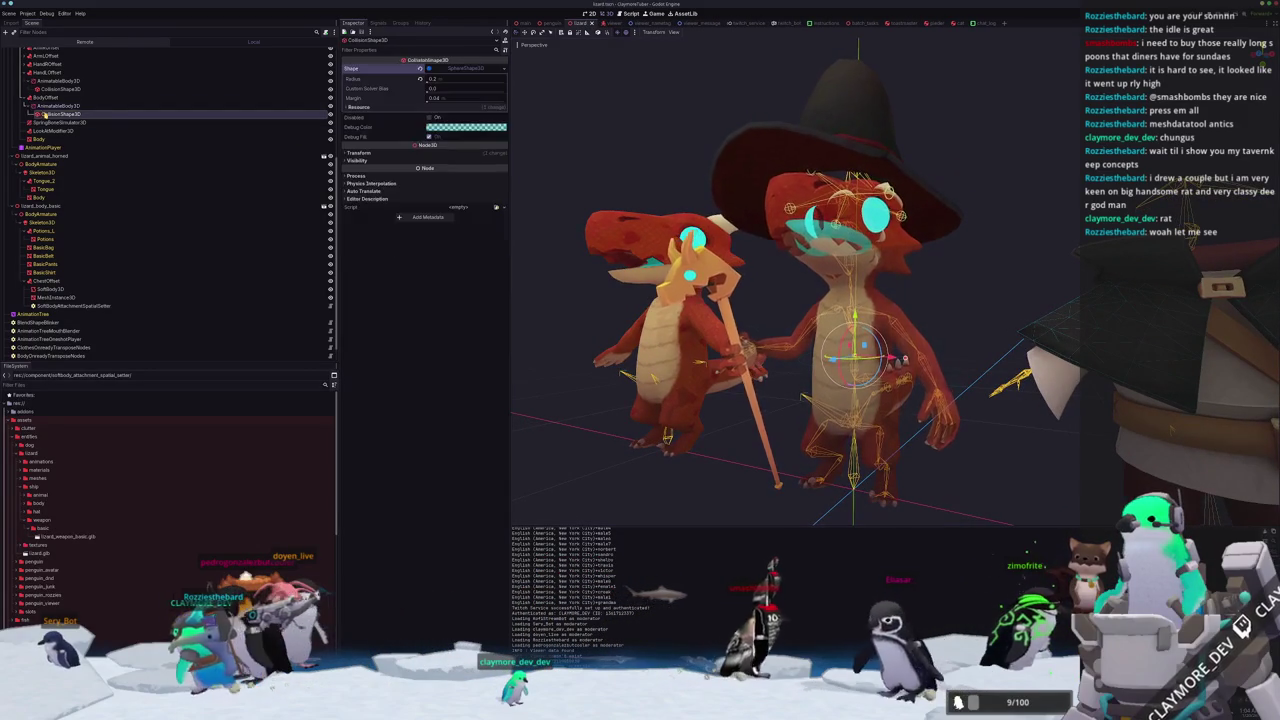
Try a 0.3 sphere radius, settle on 0.225, then switch back to the running game window.
type("0.3")
key("Return")
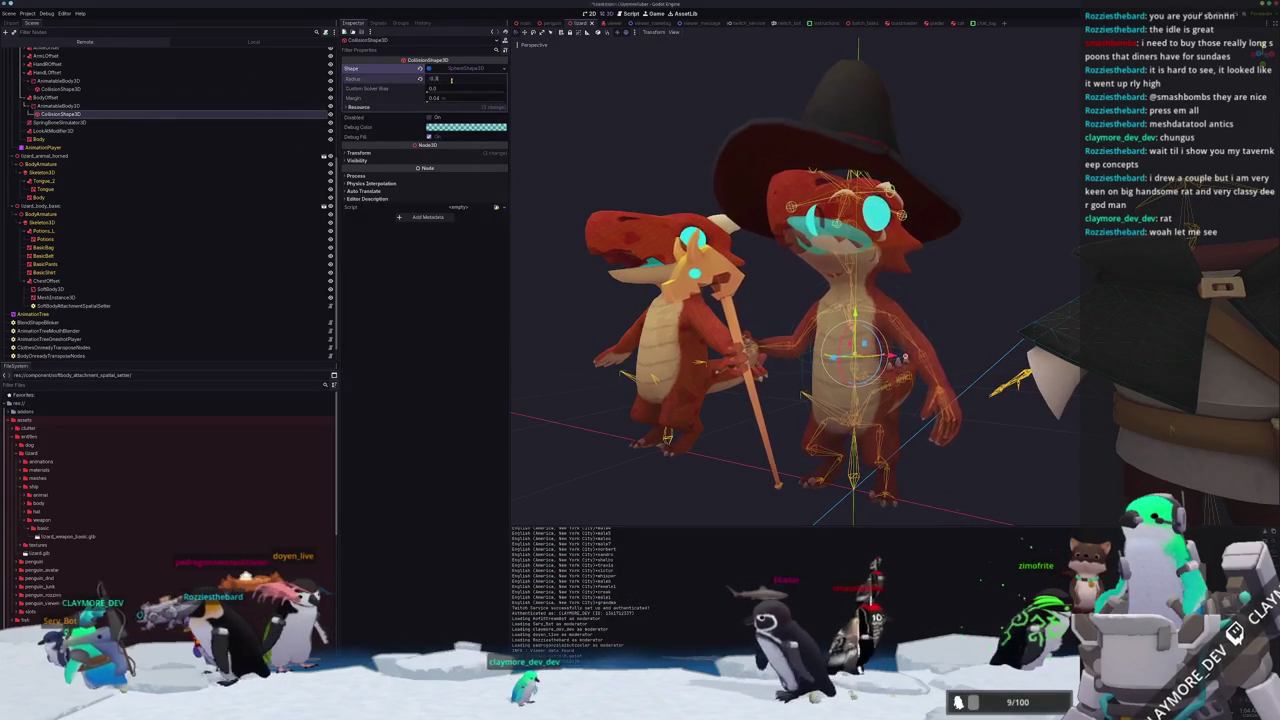
left_click(451, 79)
type("0.225")
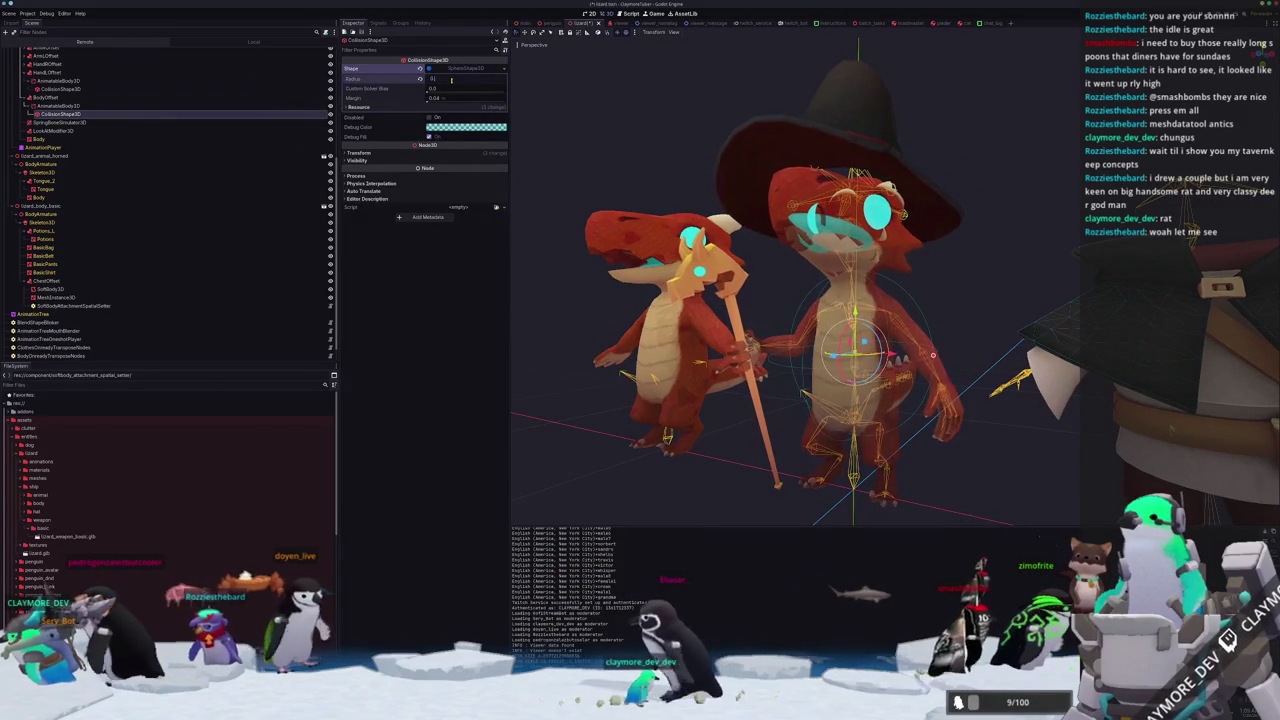
key("Return")
key("alt+Tab")
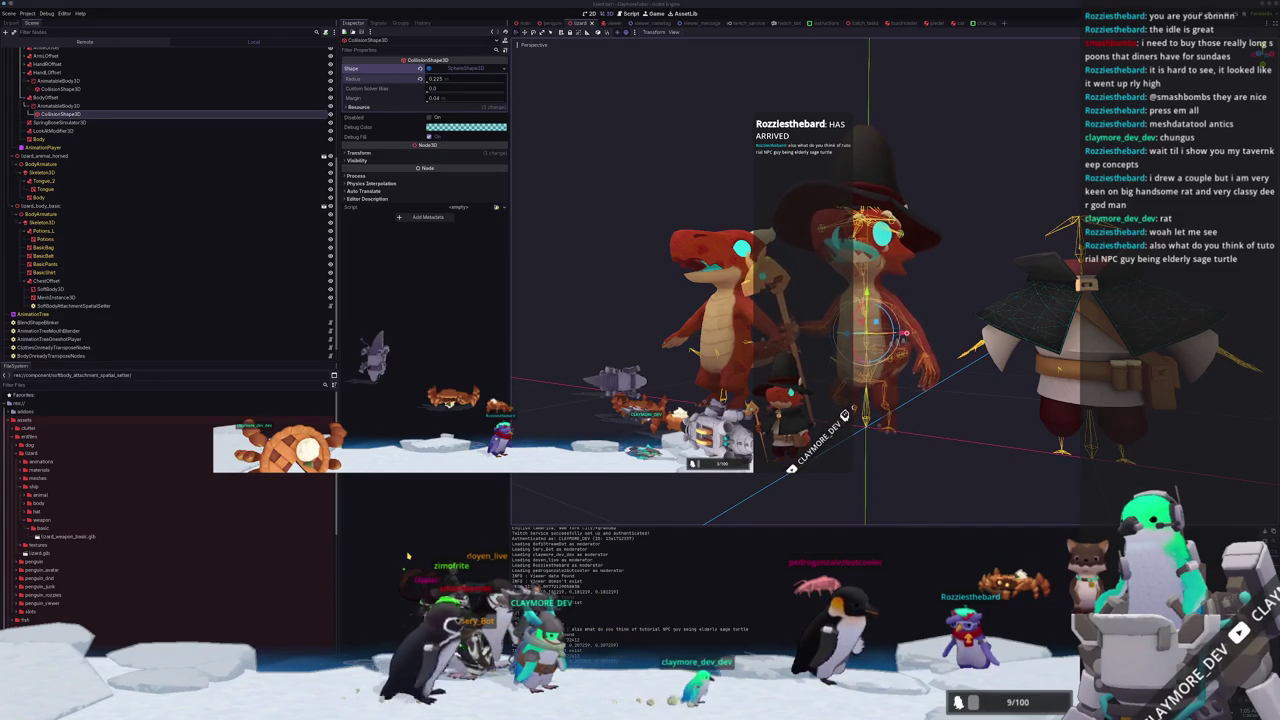
scroll(124, 264, "up", 6)
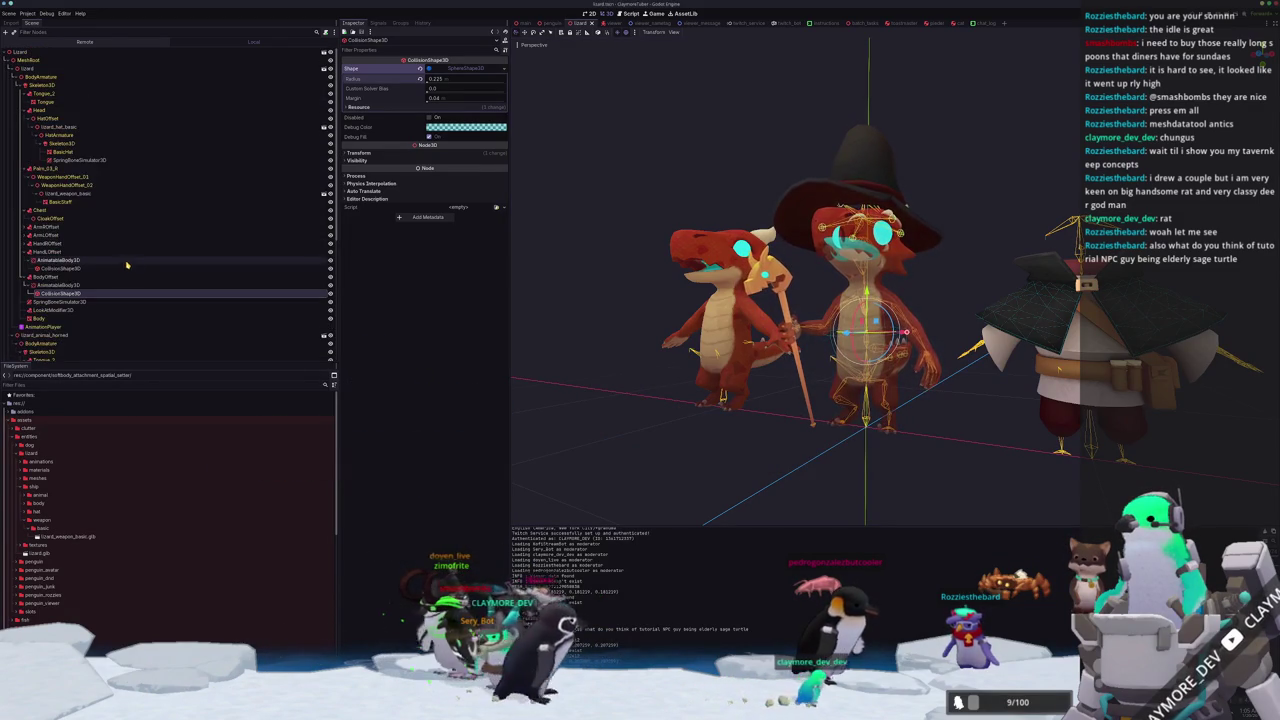
Select the body's AnimatableBody3D, frame it, and view the lizards from the front.
left_click(88, 302)
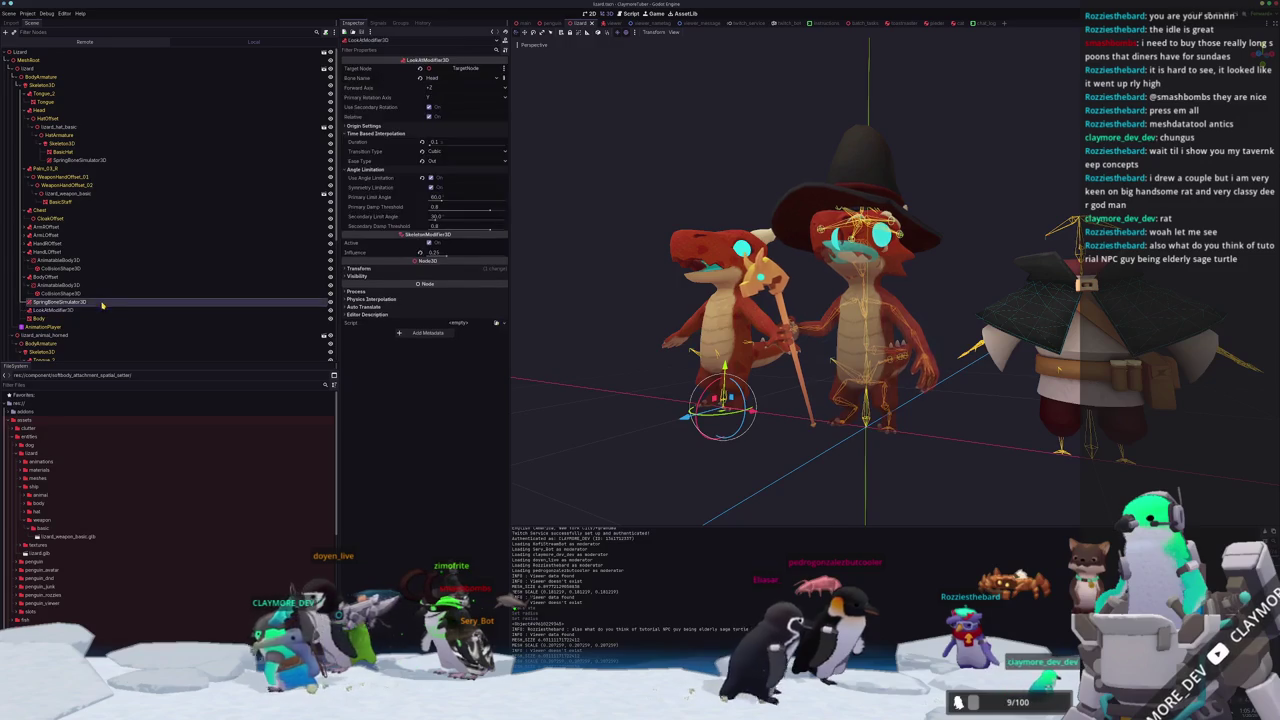
left_click(90, 285)
key("f")
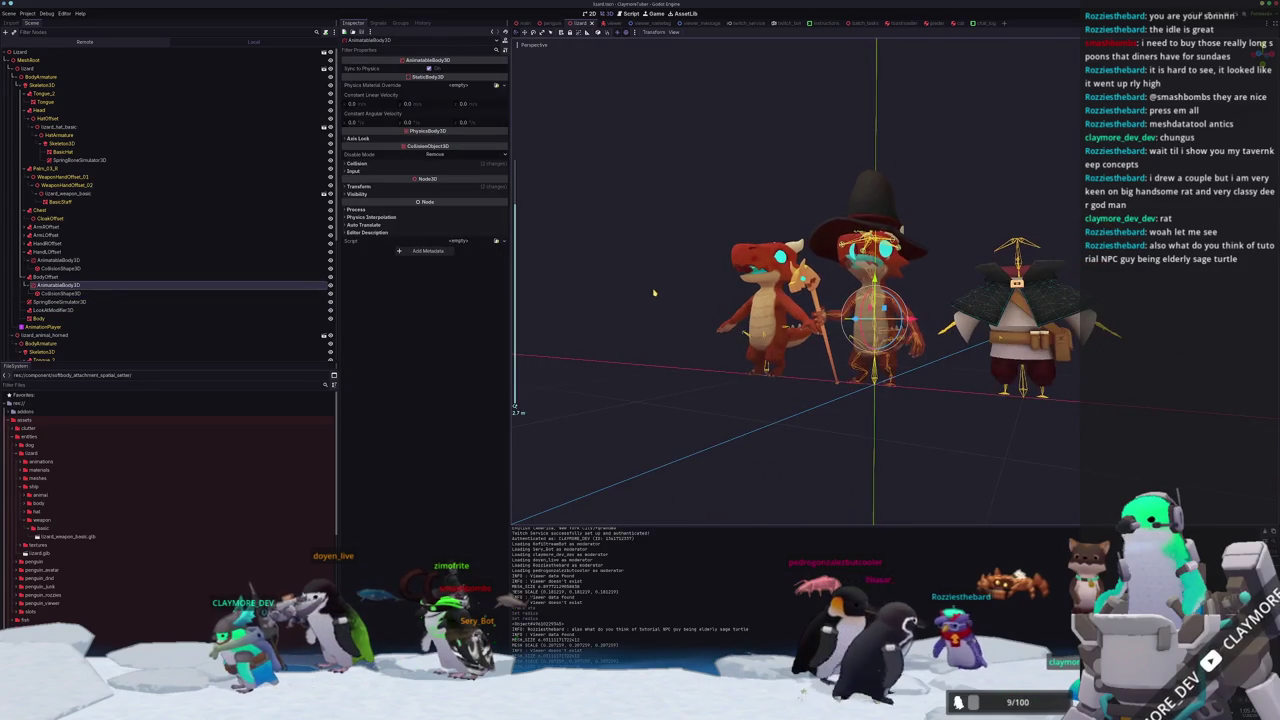
scroll(661, 290, "up", 2)
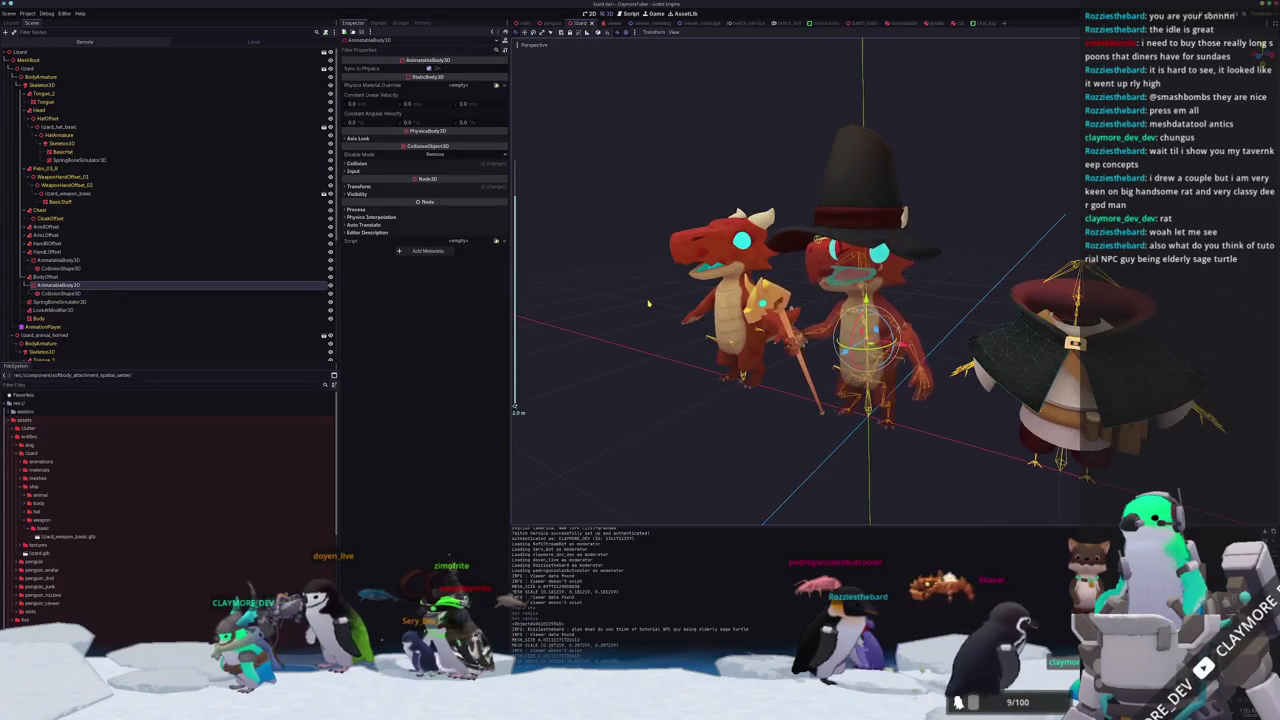
scroll(659, 313, "up", 2)
key("KP_1")
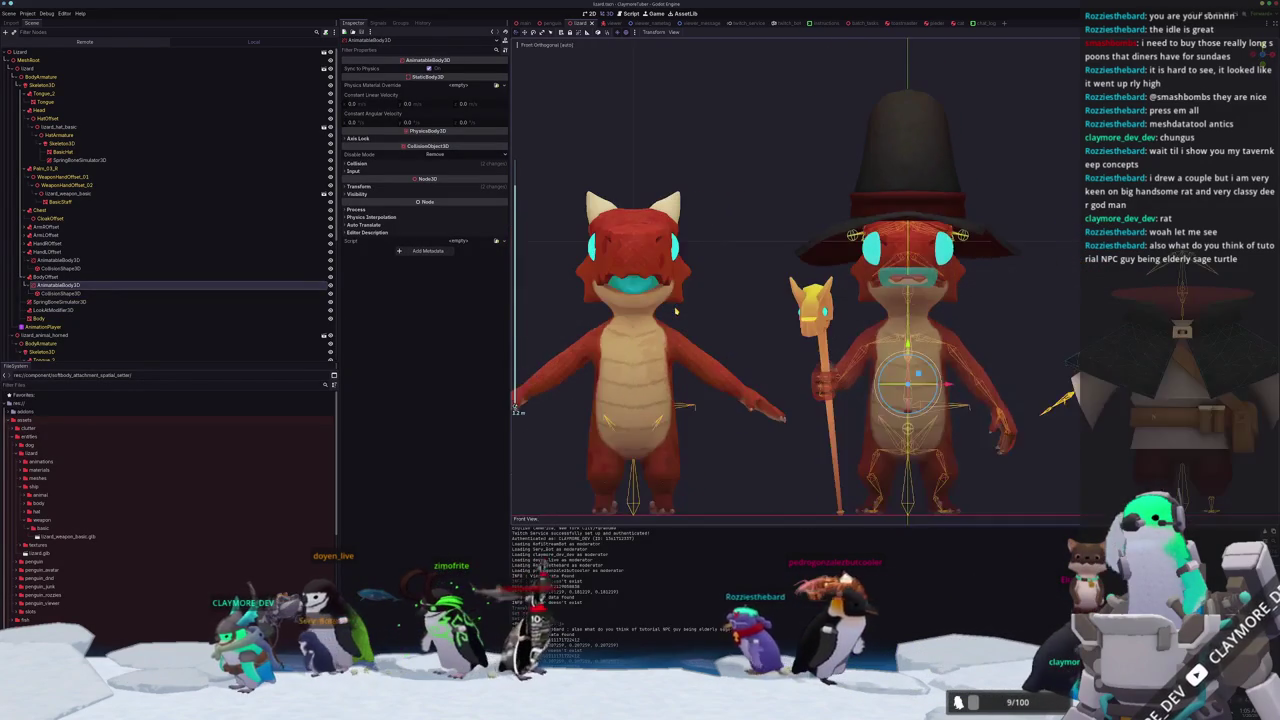
Zoom in and out, then orbit from the front view into a perspective view of the avatars.
scroll(743, 310, "up", 1)
scroll(750, 360, "down", 2)
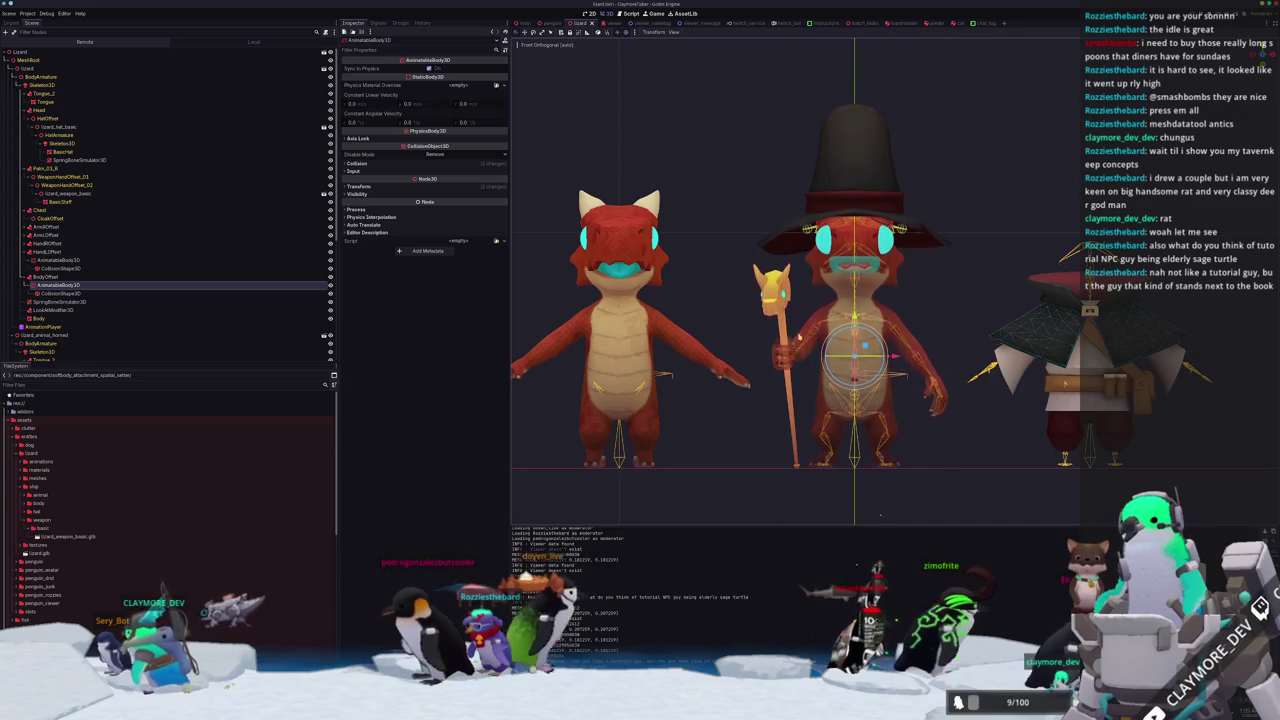
scroll(880, 517, "up", 2)
scroll(751, 285, "down", 2)
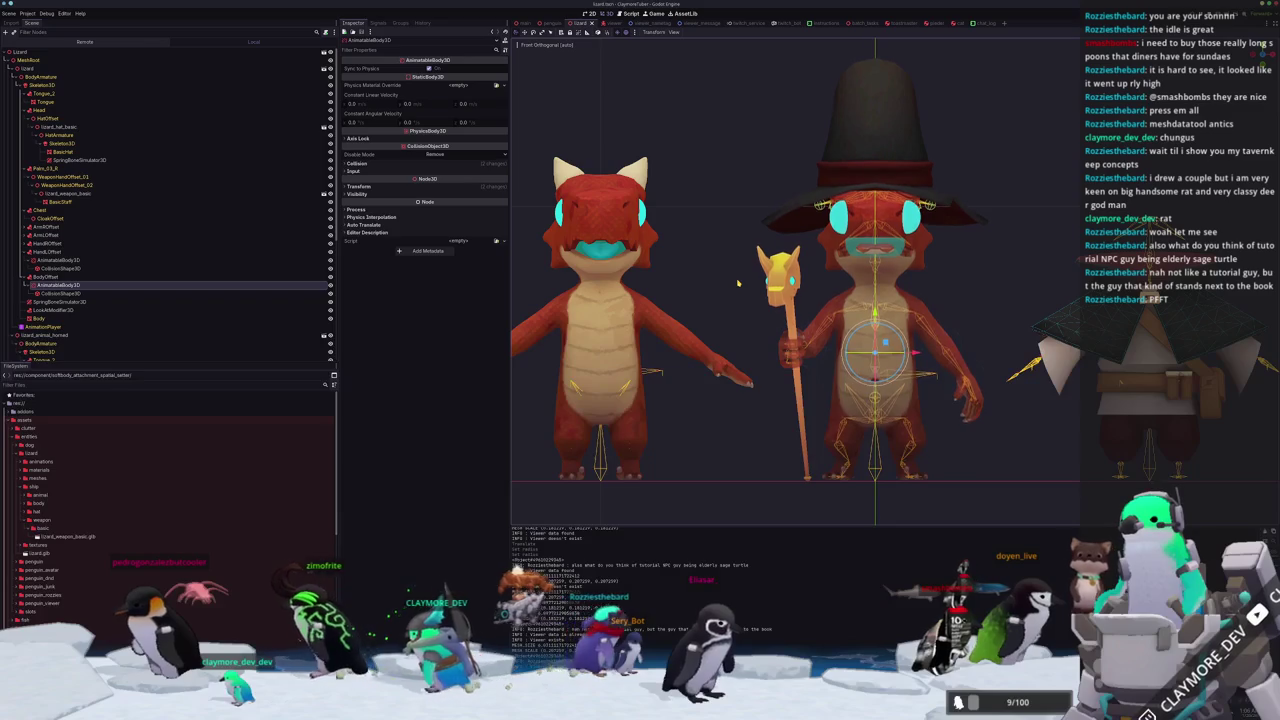
scroll(890, 280, "down", 2)
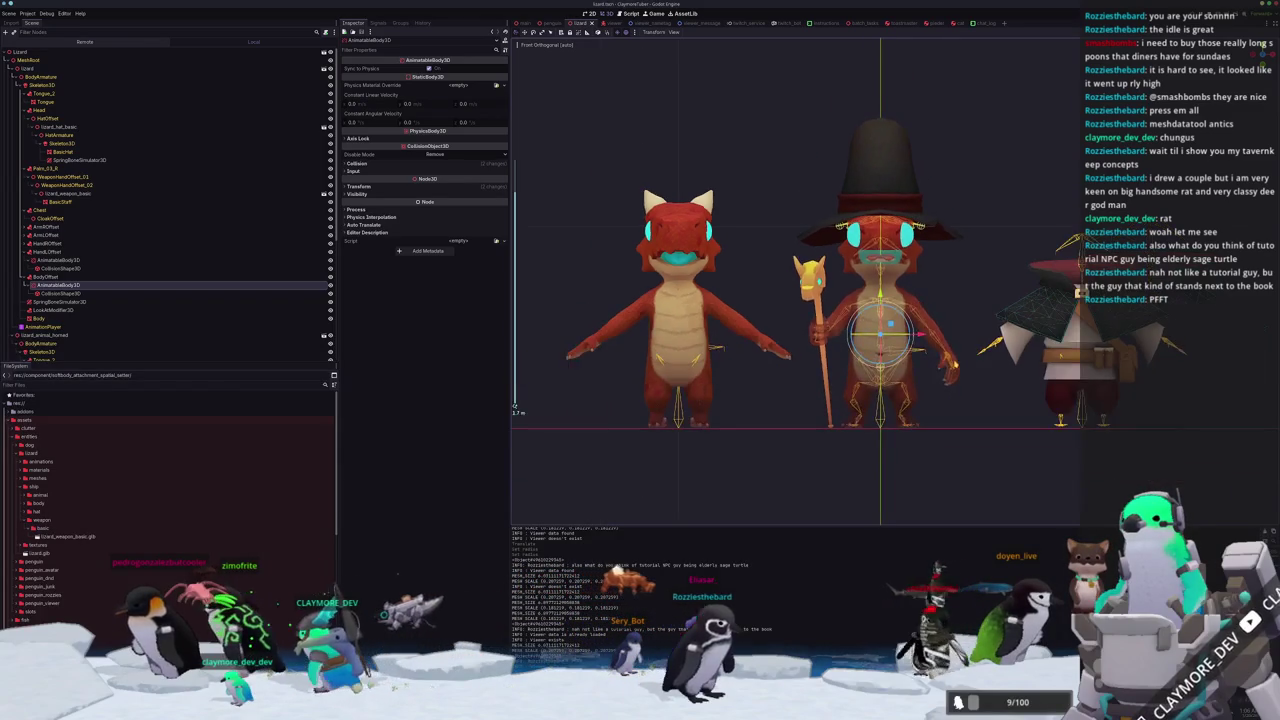
scroll(960, 372, "up", 3)
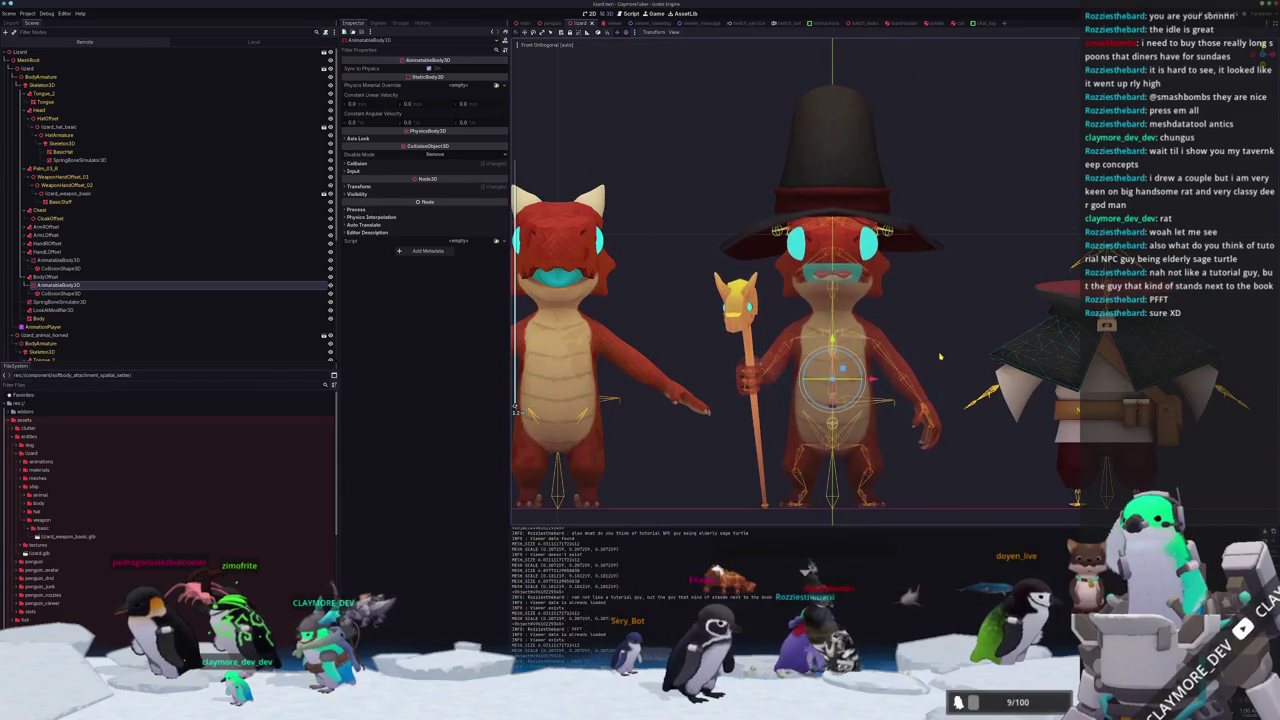
scroll(940, 356, "up", 2)
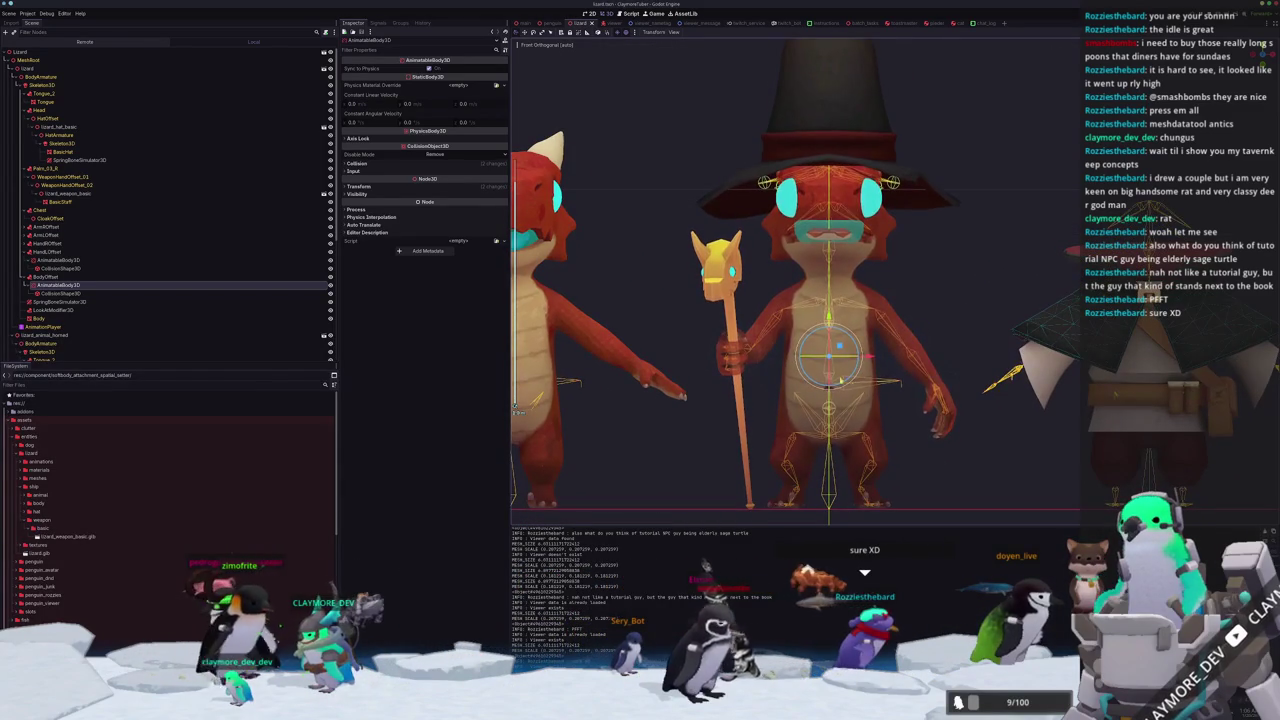
left_click_drag(865, 358, 915, 378)
scroll(840, 336, "down", 3)
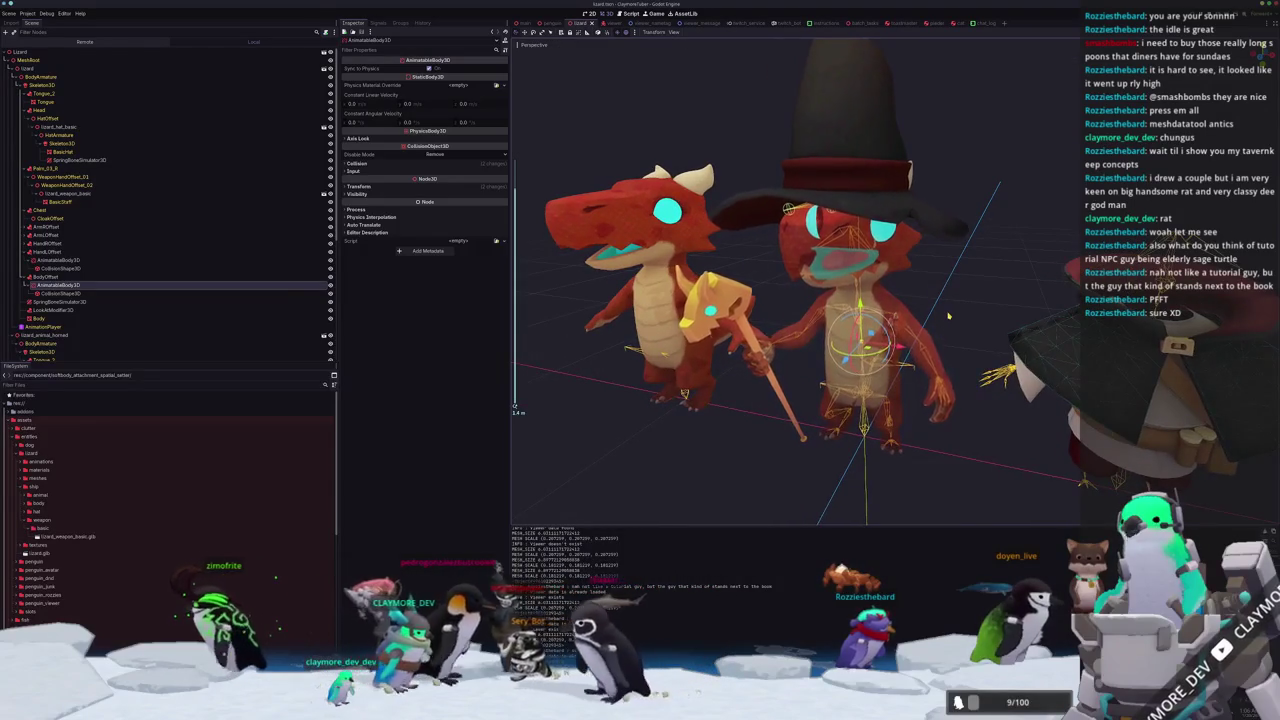
left_click(840, 336)
left_click(840, 336)
scroll(840, 336, "up", 2)
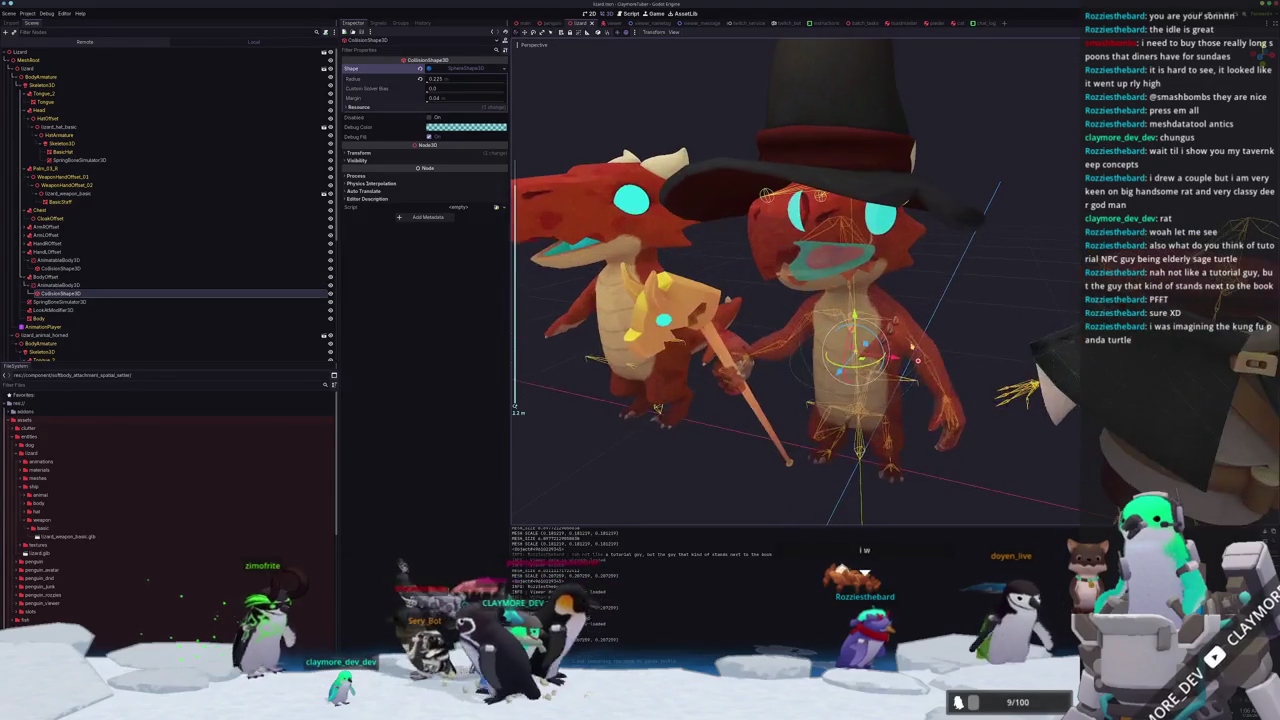
scroll(953, 351, "up", 2)
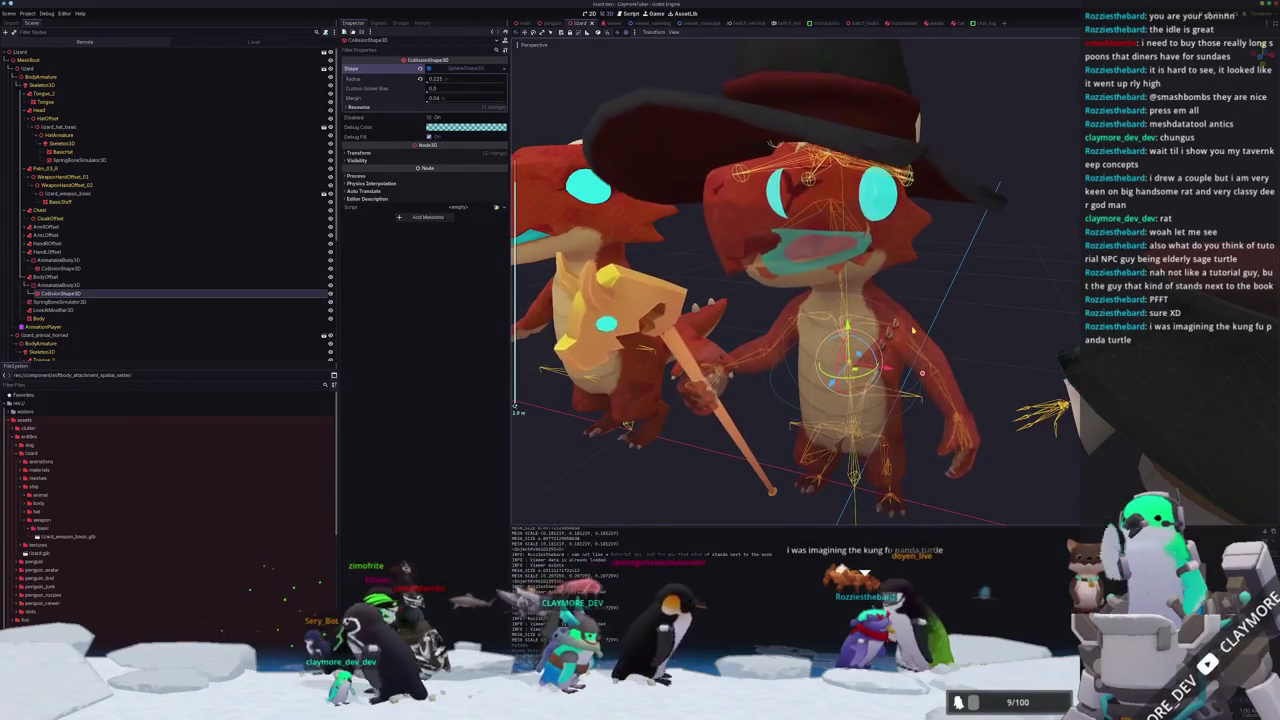
left_click(953, 351)
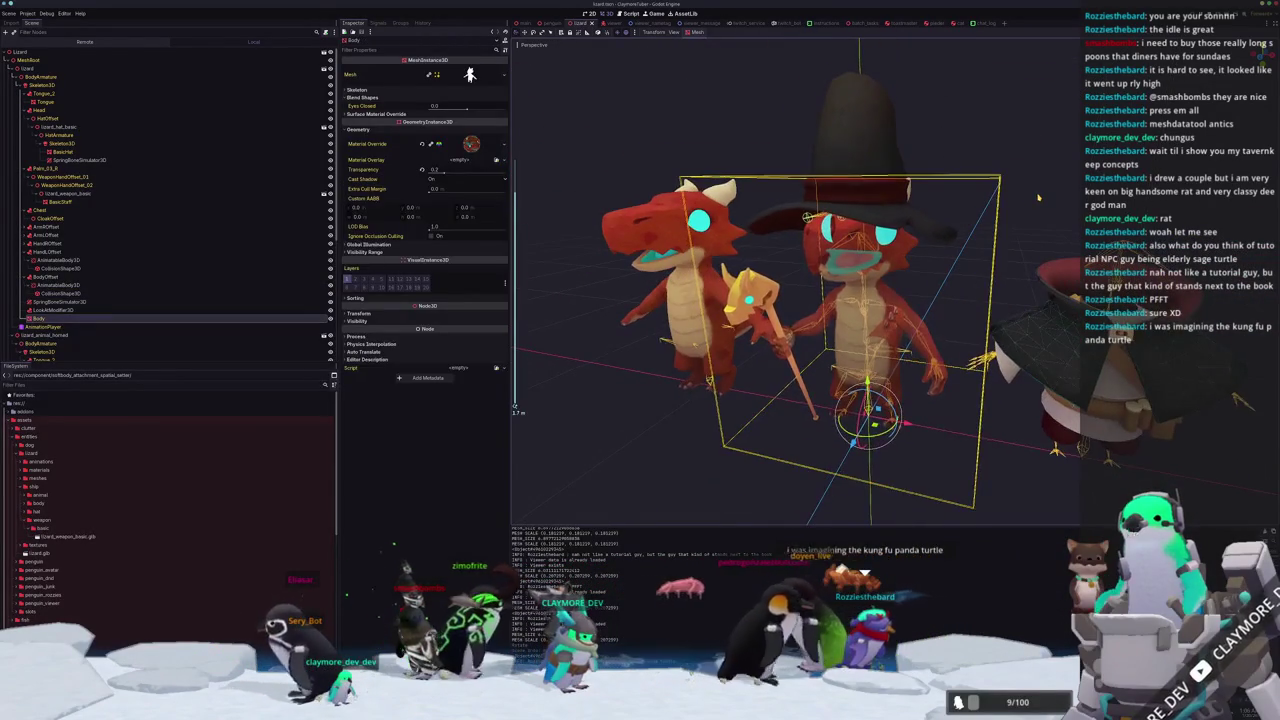
left_click(995, 257)
left_click(880, 300)
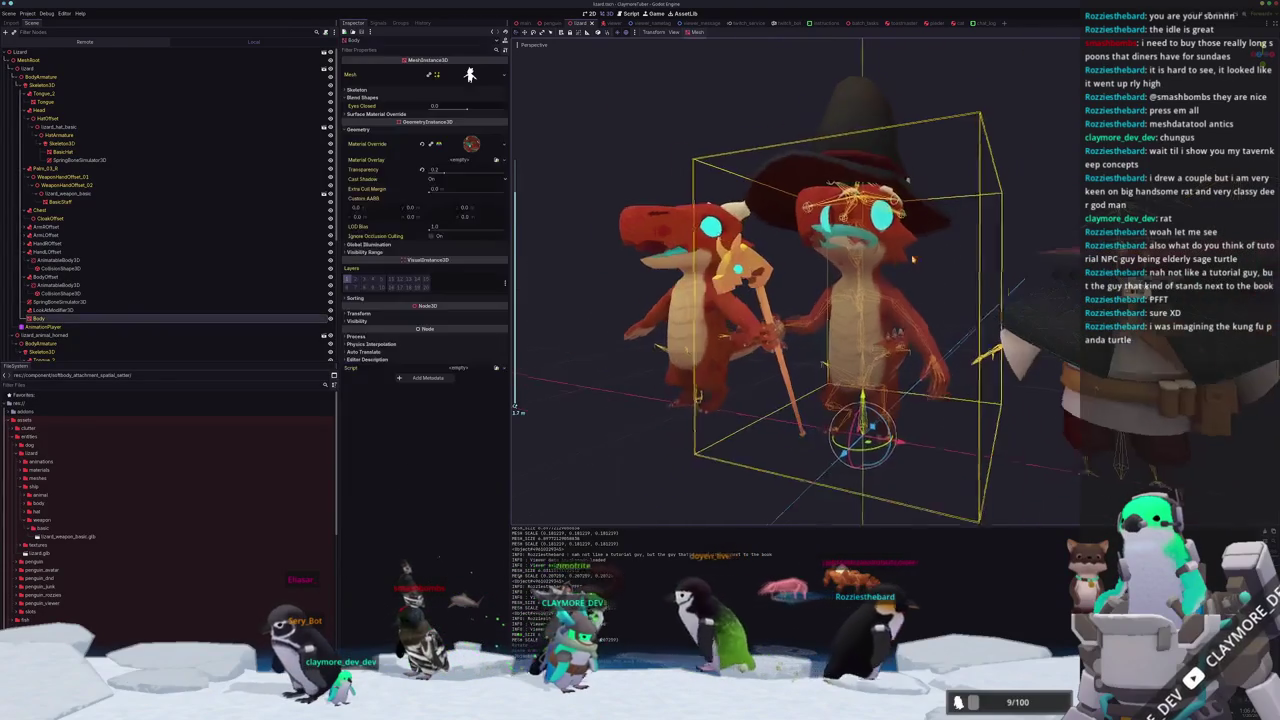
left_click(1057, 169)
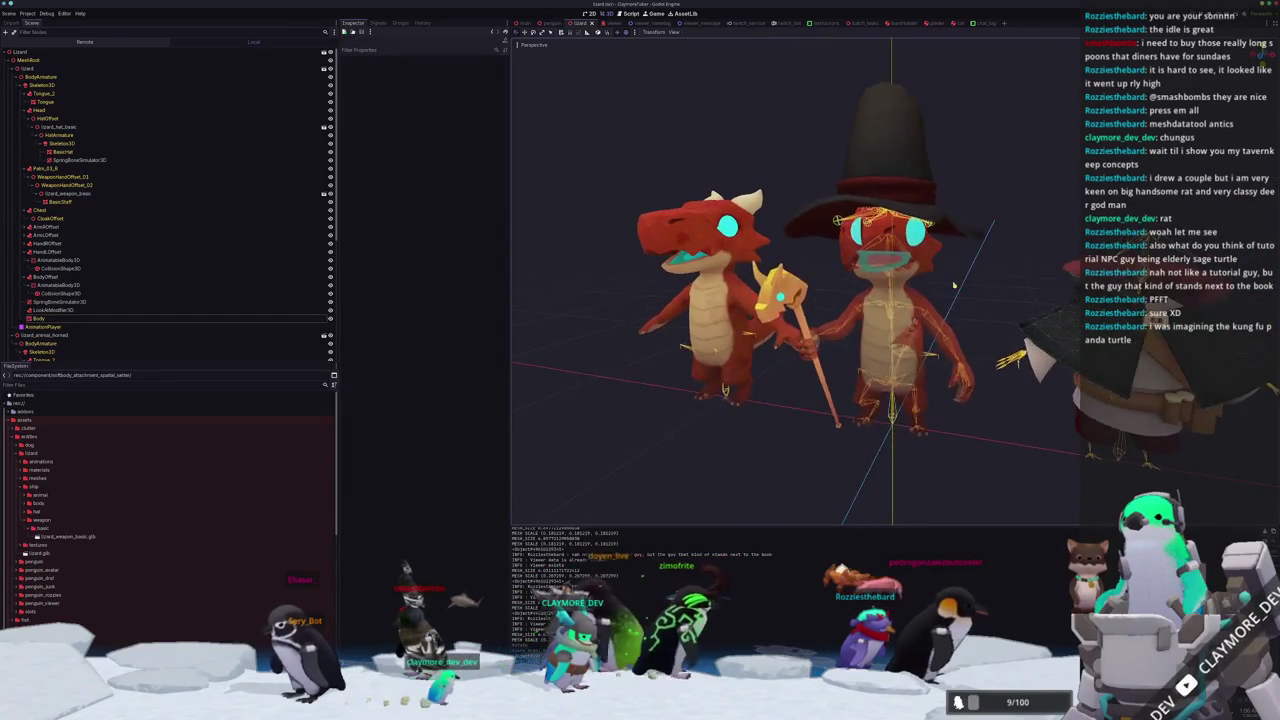
scroll(800, 300, "up", 3)
left_click(880, 300)
scroll(880, 300, "down", 5)
left_click(600, 470)
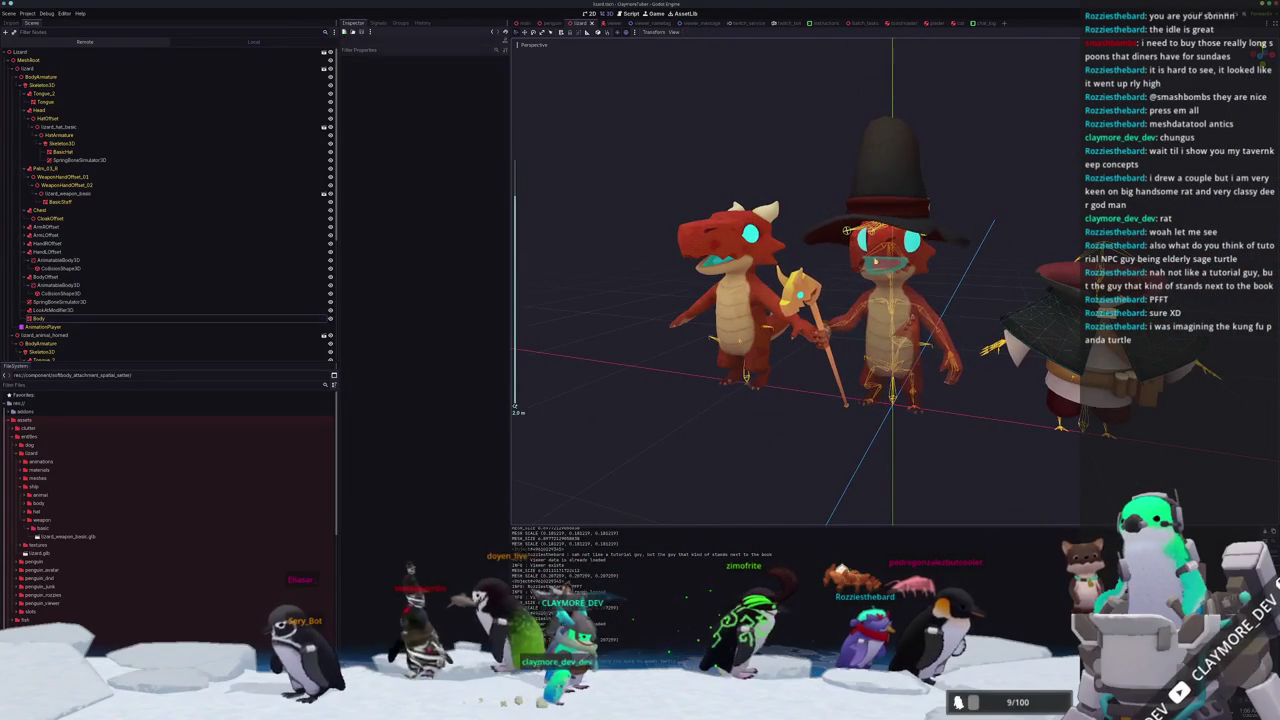
left_click(58, 318)
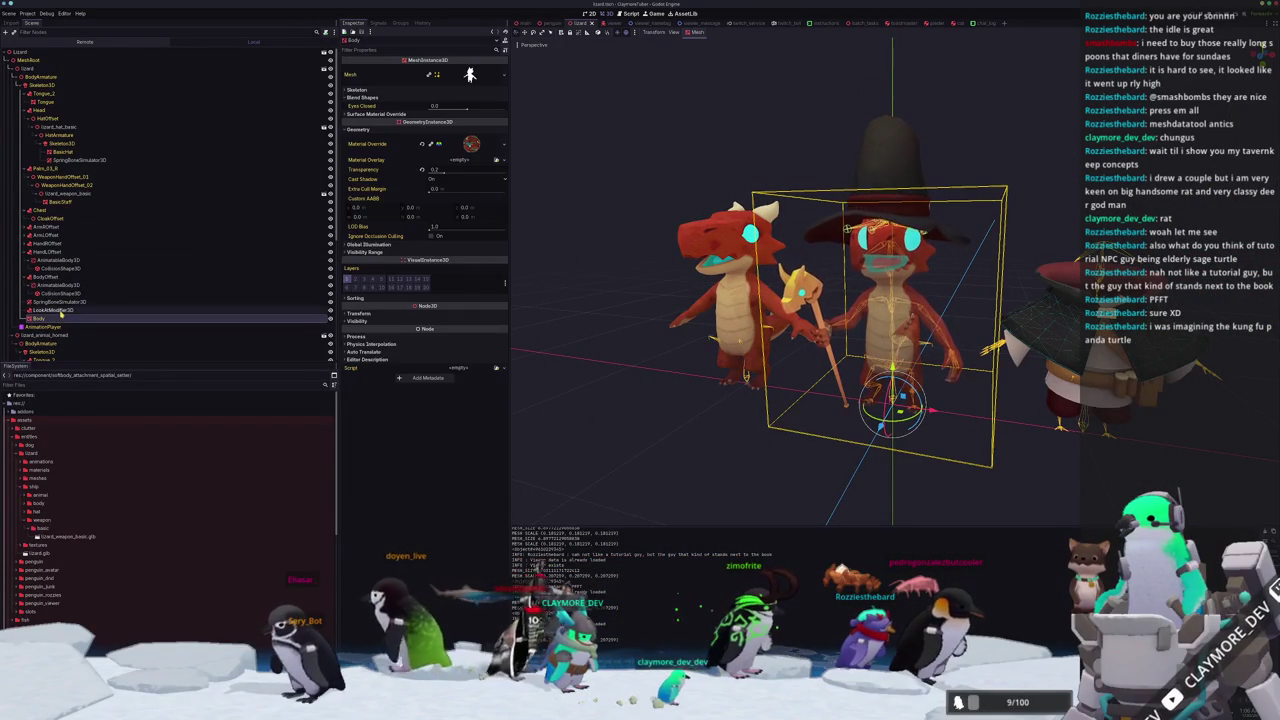
left_click(60, 310)
left_click(63, 301)
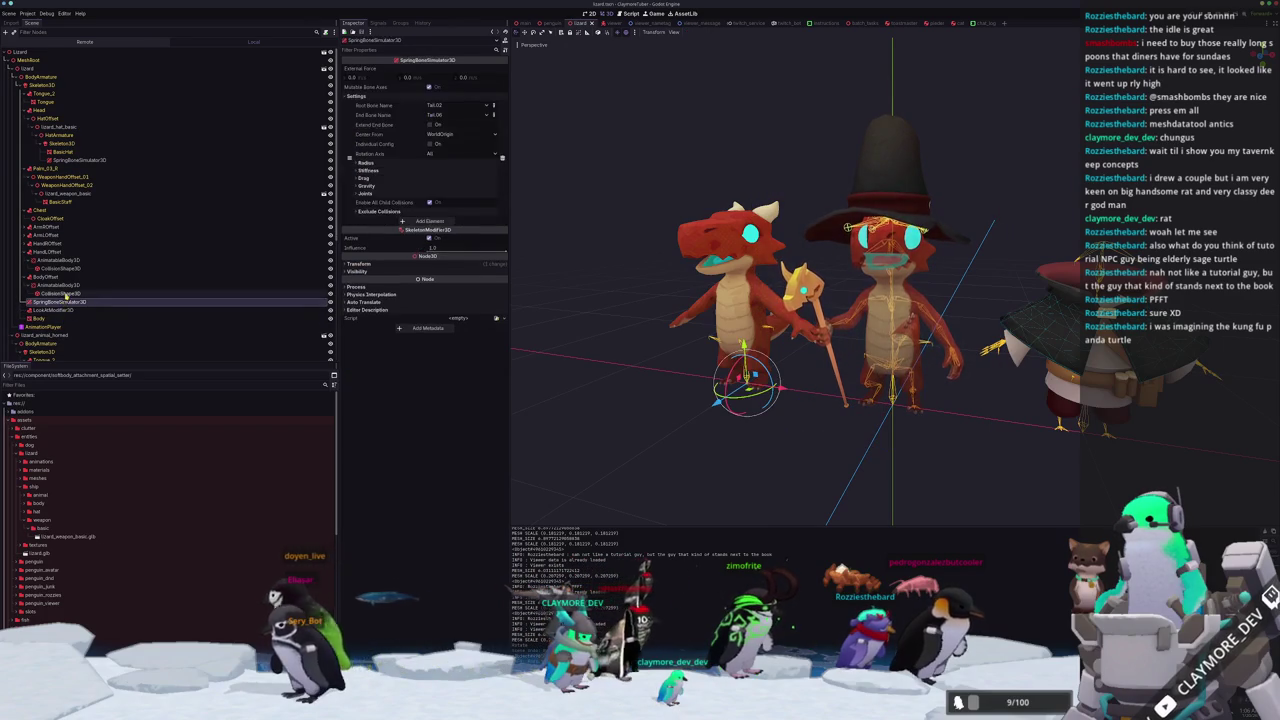
left_click(66, 294)
scroll(66, 292, "down", 6)
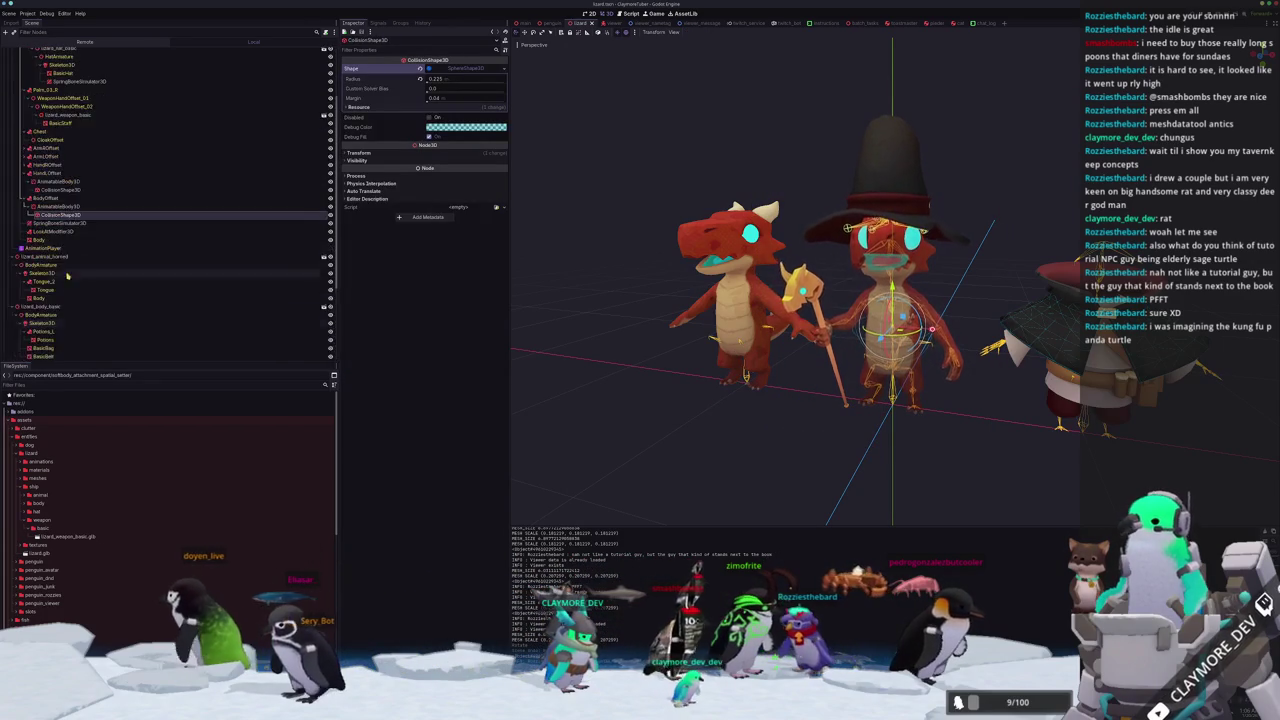
Revert the cloak SoftBody3D's Pressure Coefficient to 0.0 and Linear Stiffness to 0.5.
left_click(52, 273)
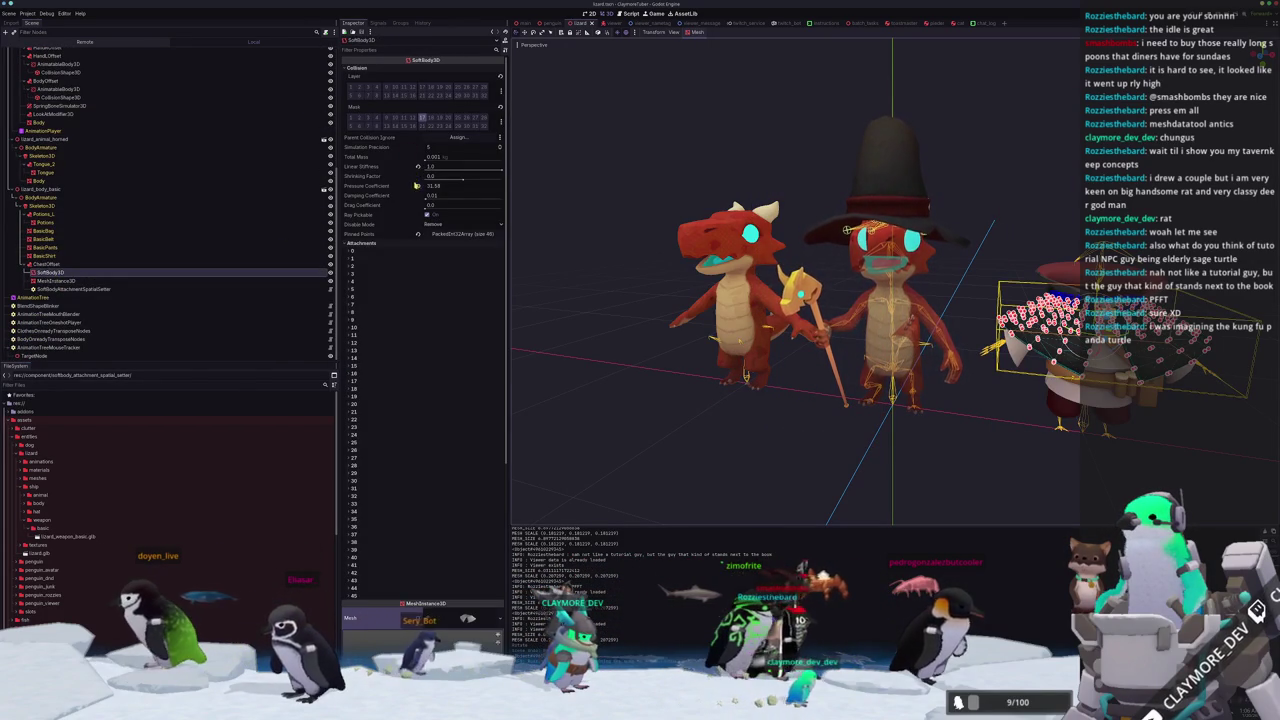
left_click(419, 186)
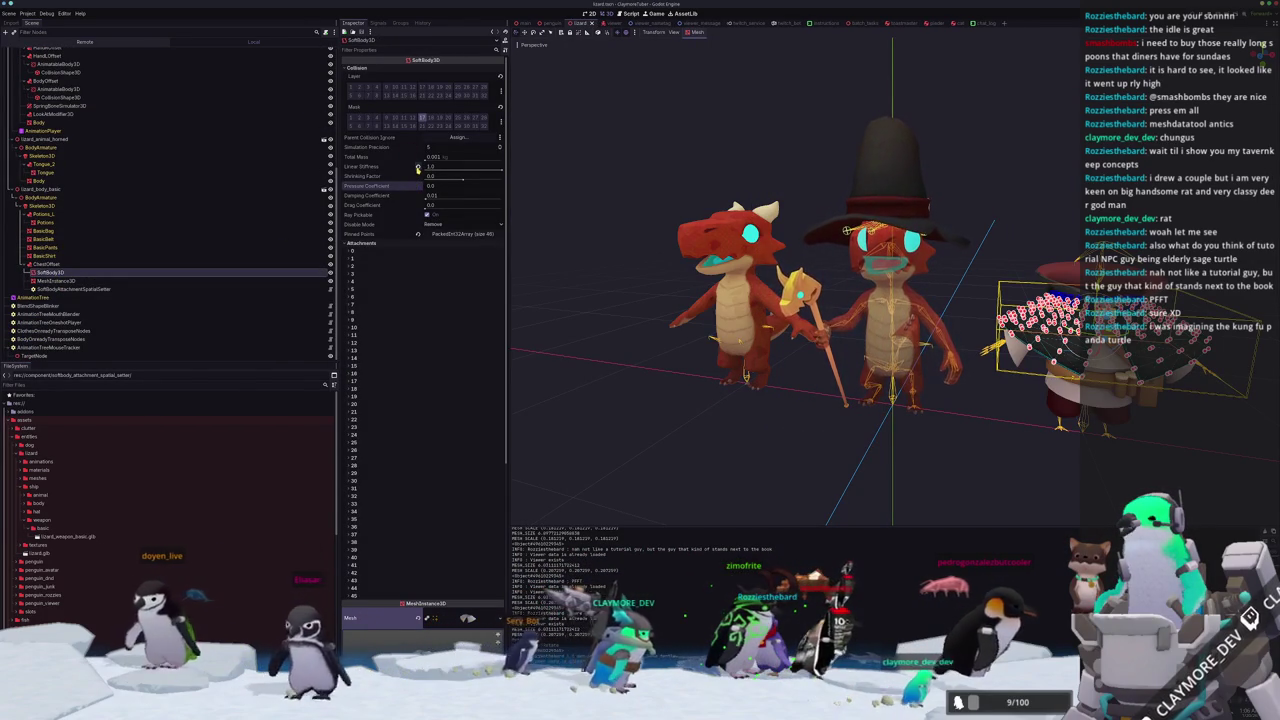
left_click(418, 168)
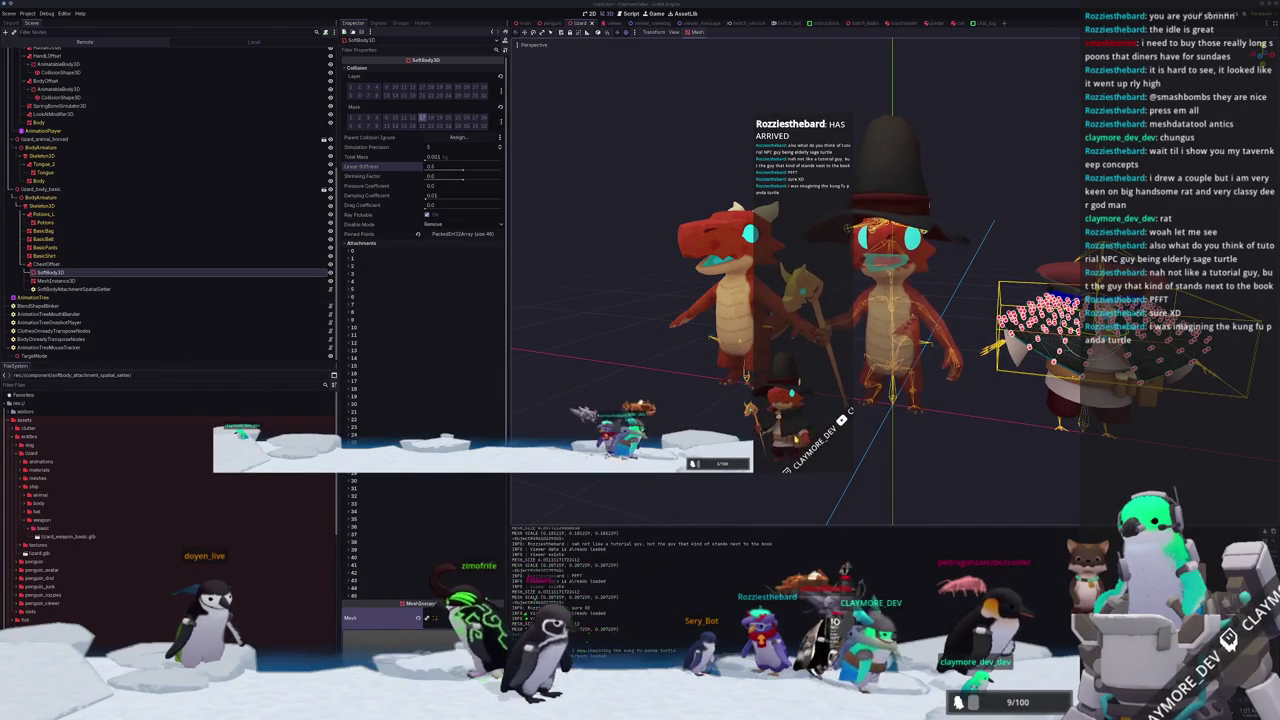
Return to the editor, deselect the soft body, and run the project to test the cloak.
key("alt+Tab")
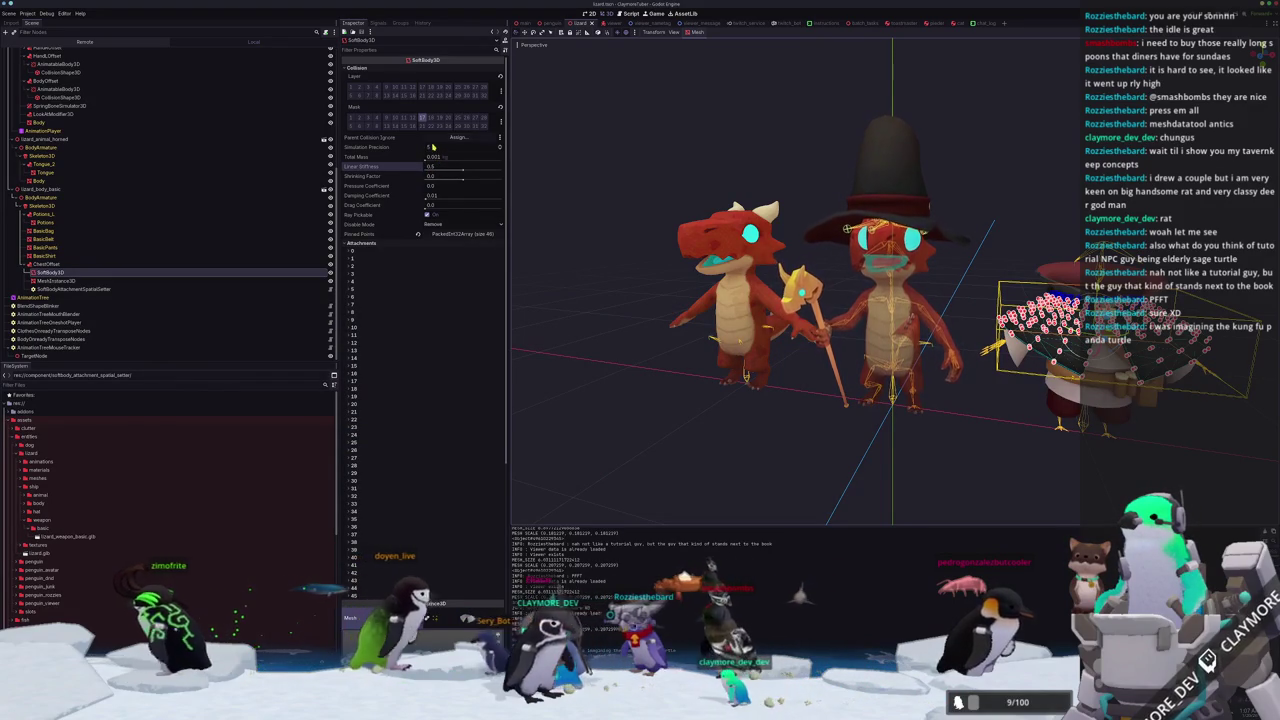
mouse_move(386, 148)
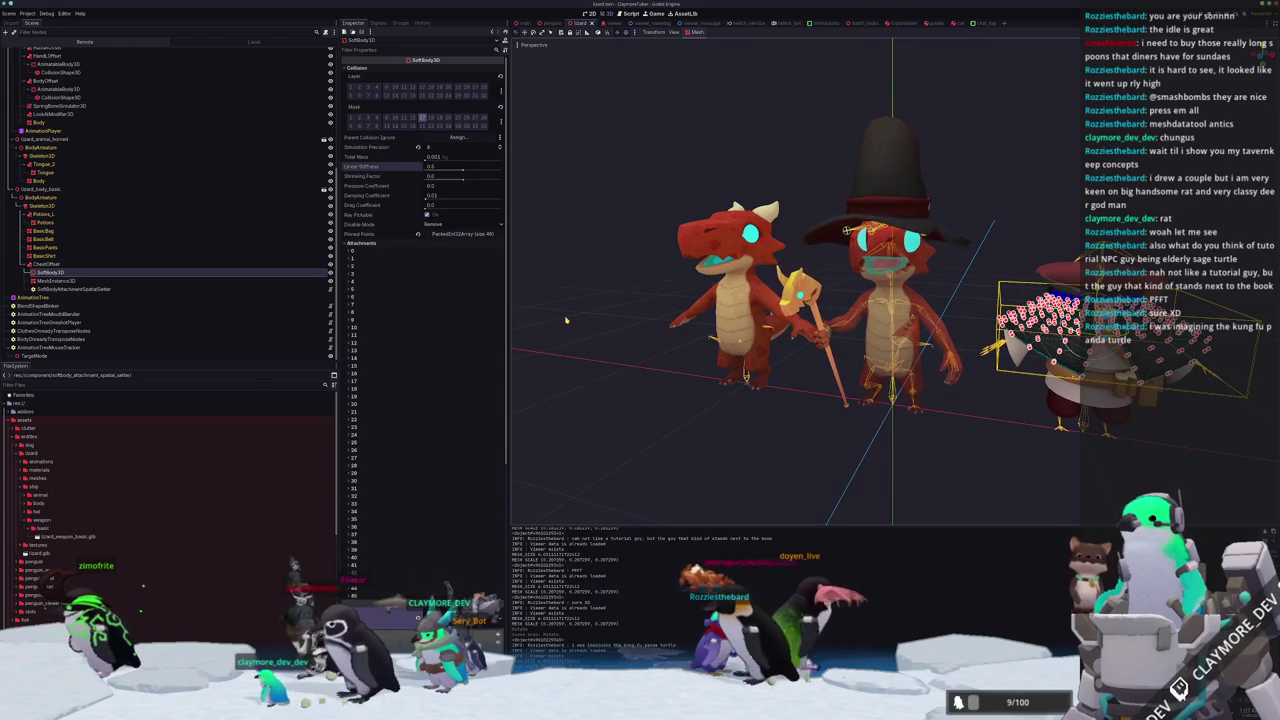
left_click(630, 322)
key("F6")
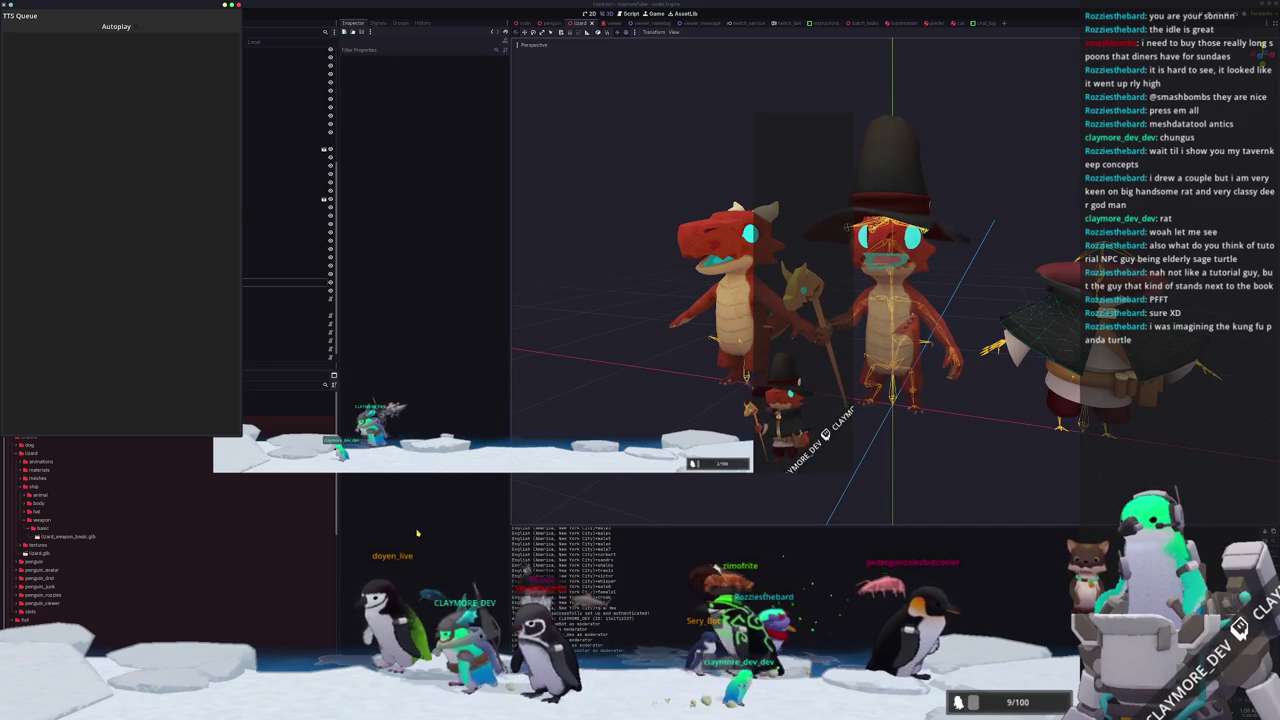
In Project Settings under Physics > 3D, set Physics Engine to GodotPhysics3D and Save & Restart.
left_click(327, 98)
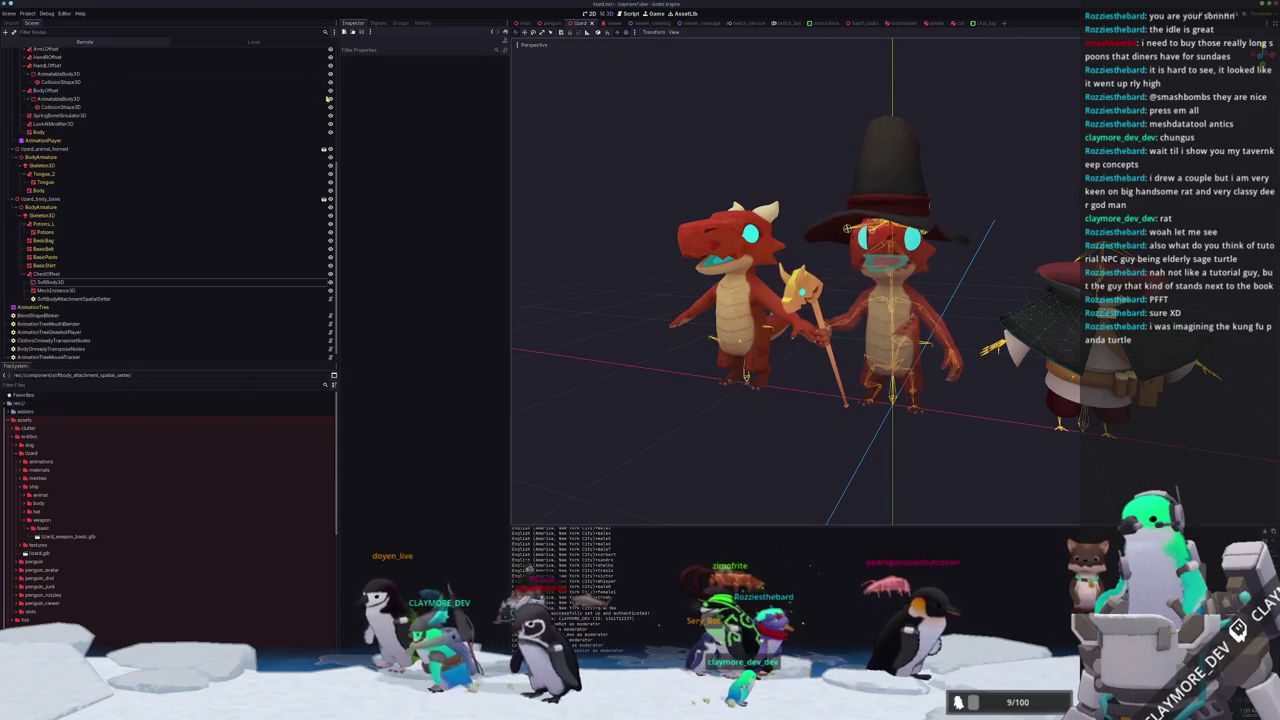
left_click(26, 13)
left_click(50, 36)
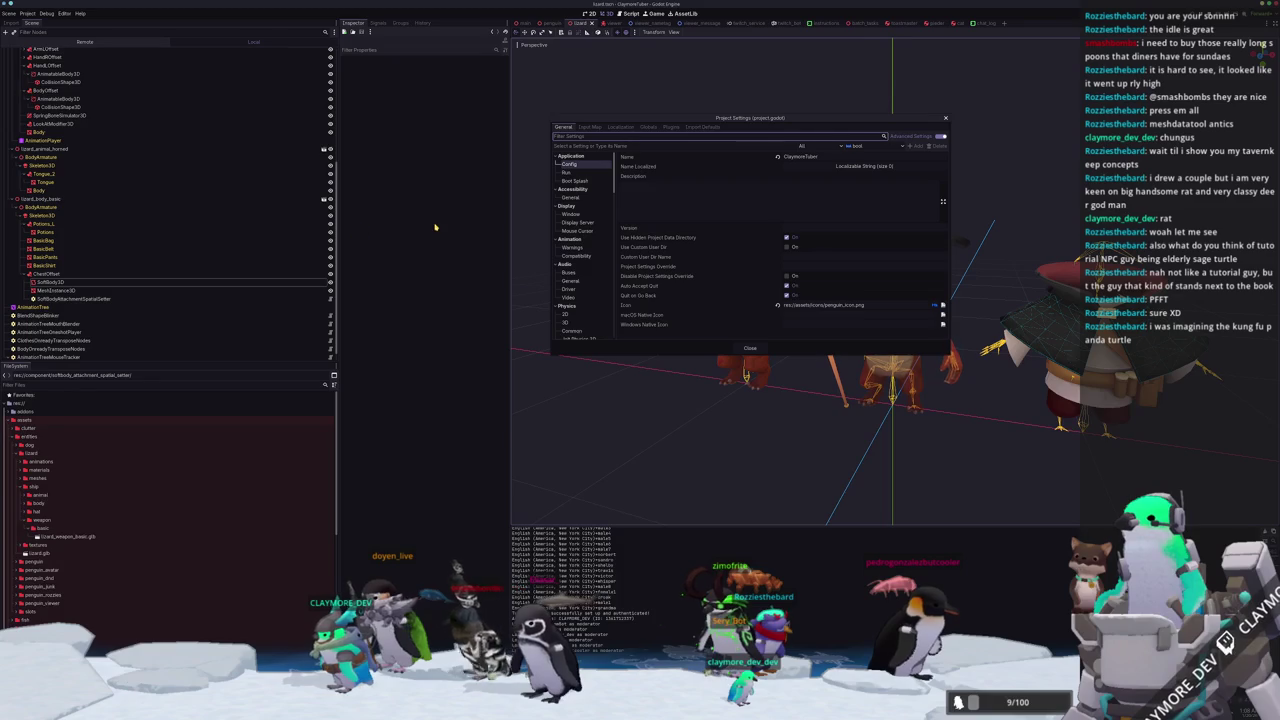
left_click(588, 173)
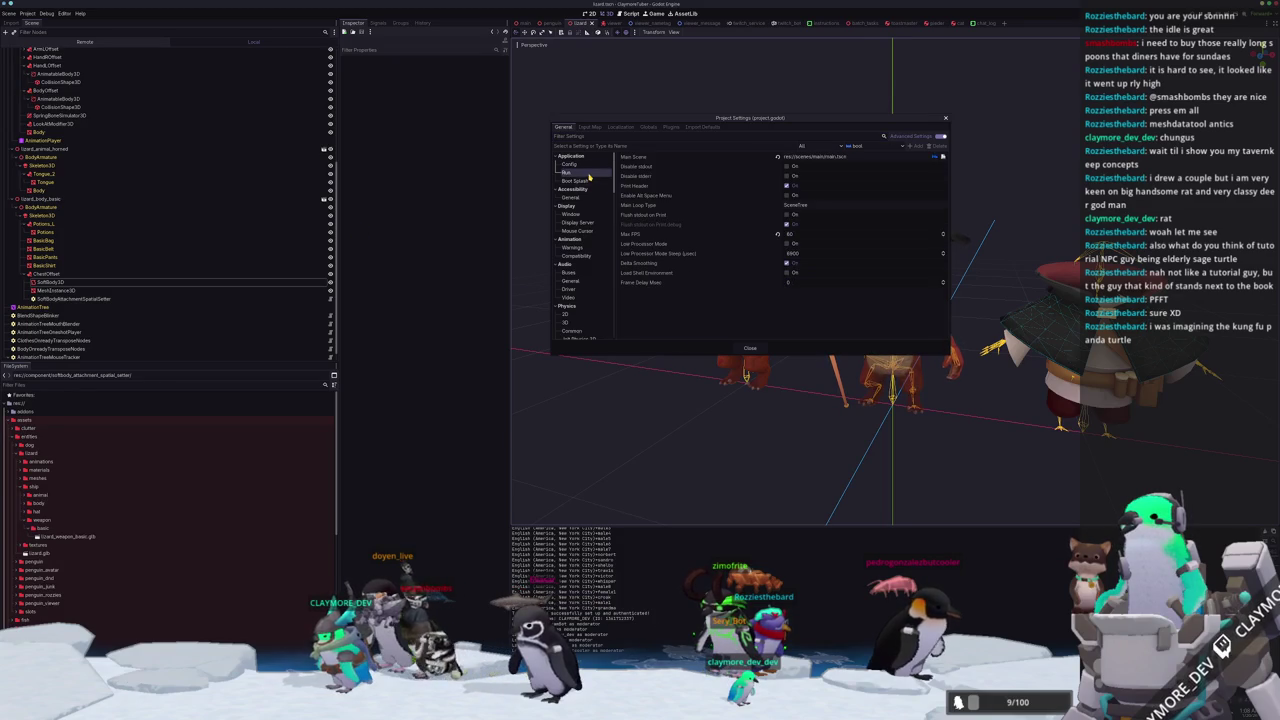
left_click(569, 273)
scroll(571, 277, "down", 1)
left_click(566, 276)
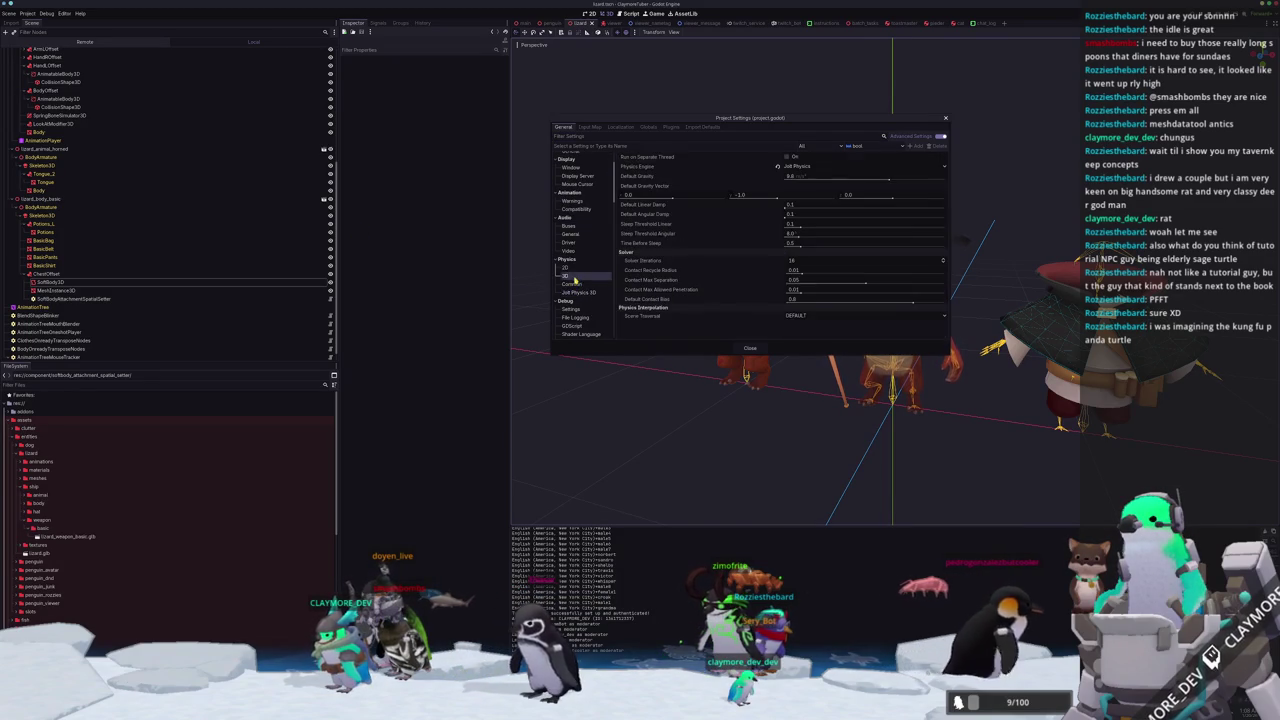
left_click(808, 166)
left_click(806, 191)
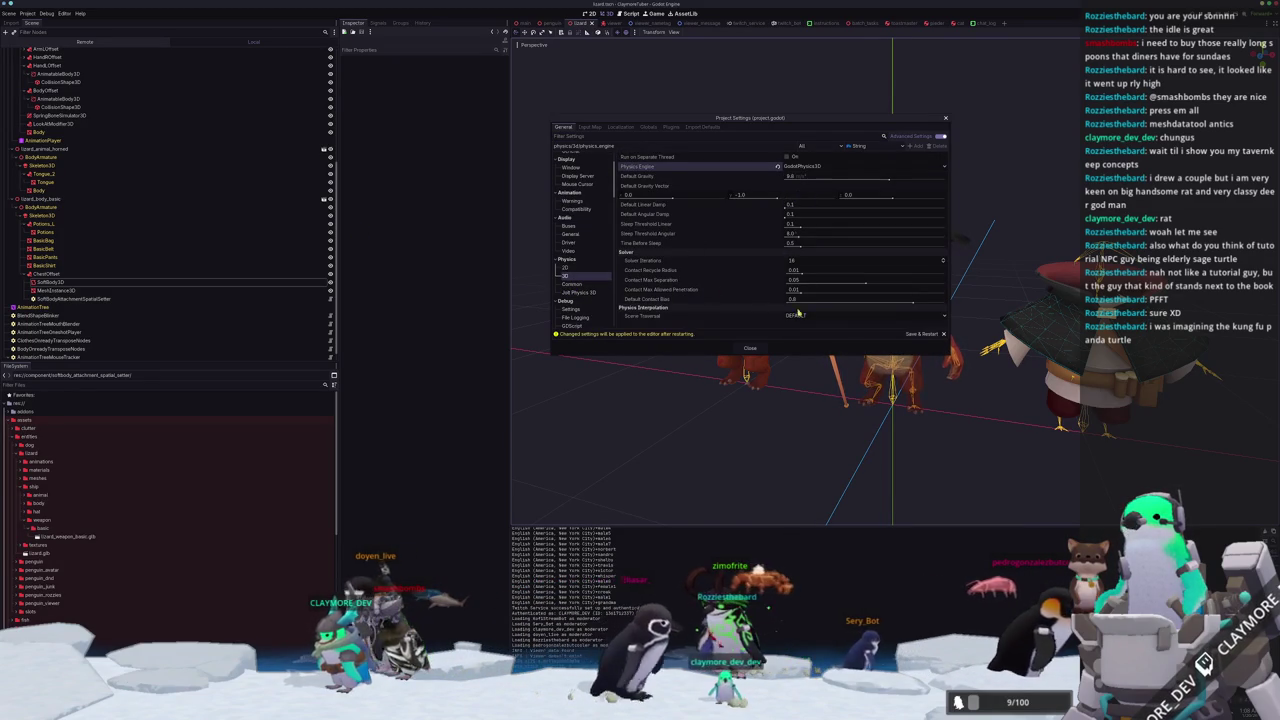
left_click(918, 335)
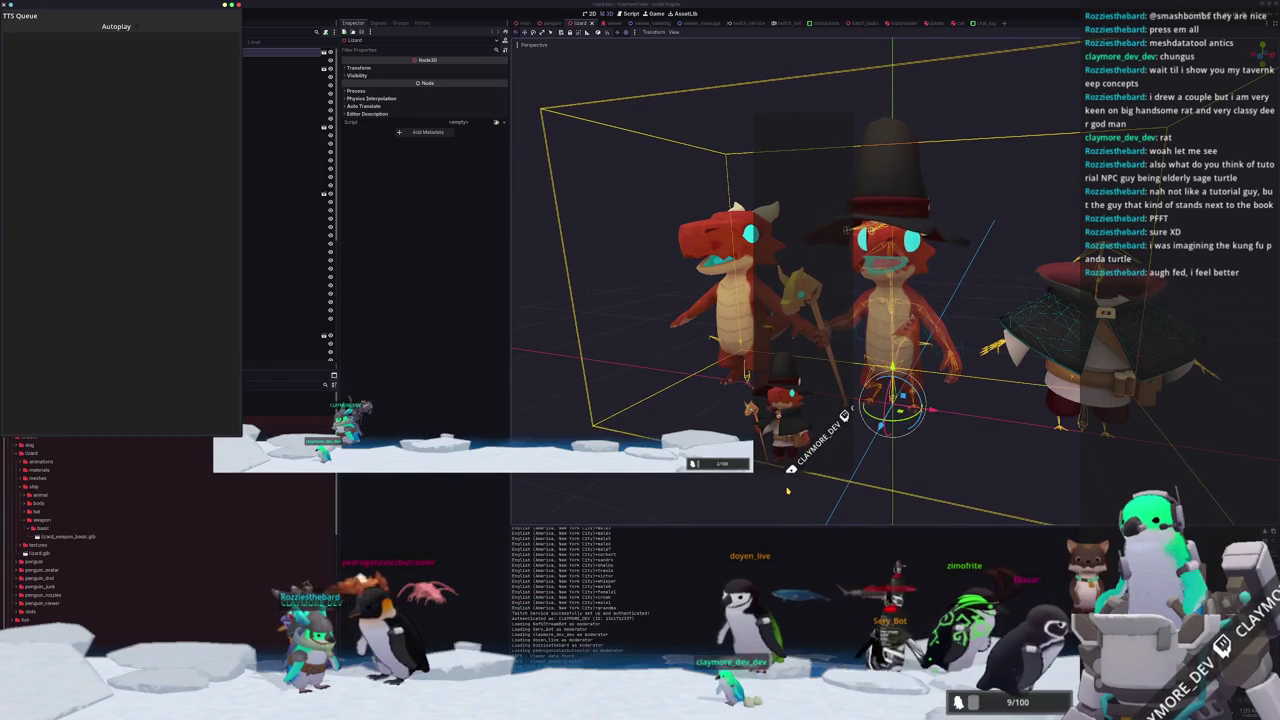
Watch the running avatar game in the Game workspace, then stop it with F8.
left_click(655, 13)
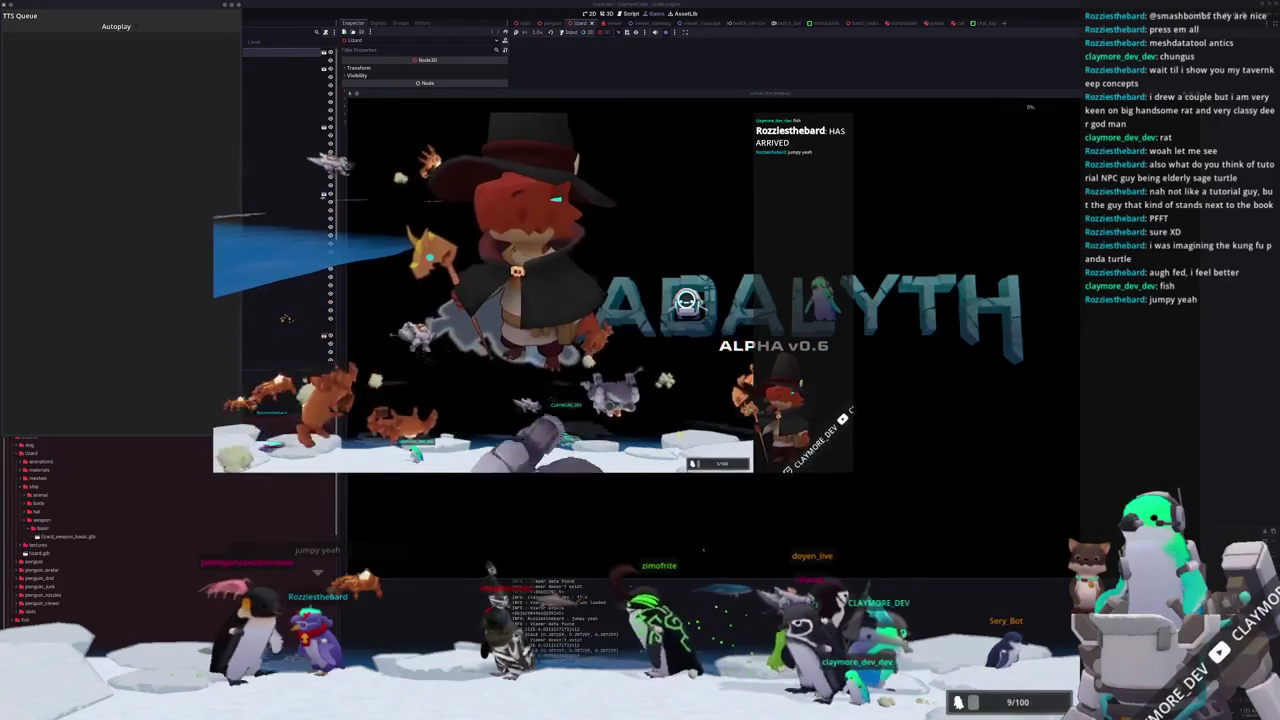
key("F8")
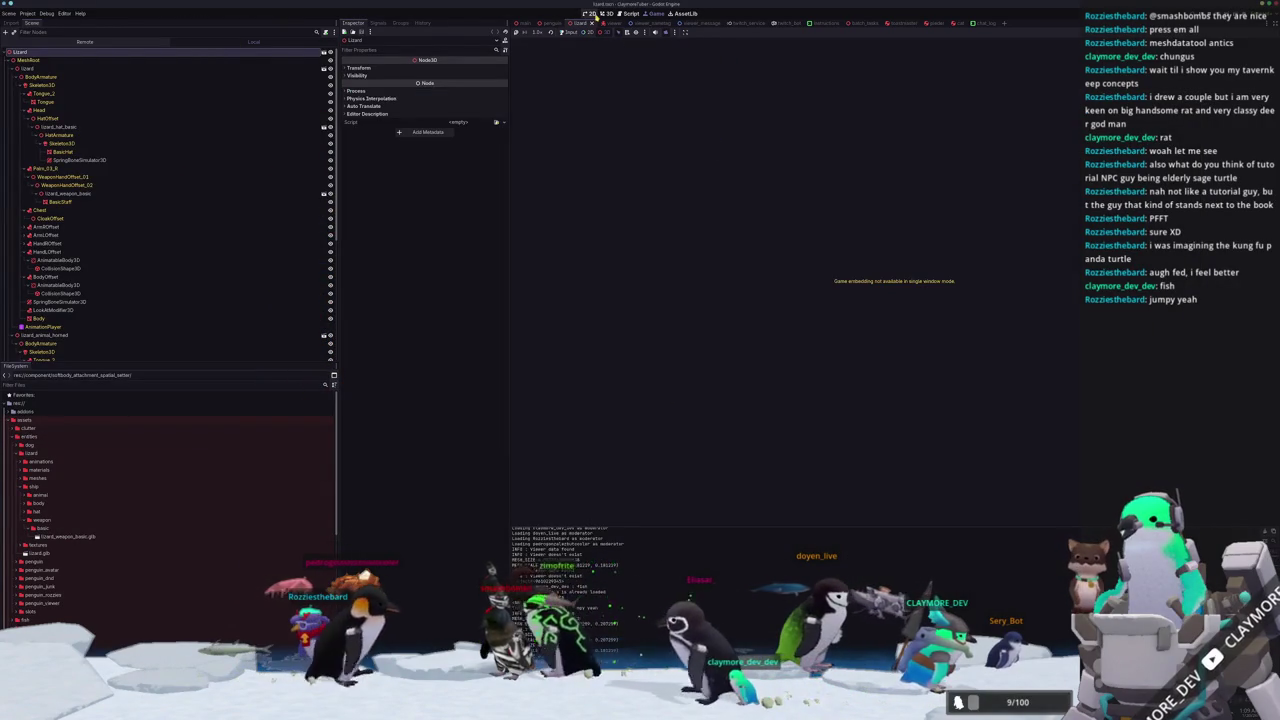
Open the main iceberg scene and orbit around the ViewerCamera and iceberg.
left_click(605, 13)
left_click(523, 23)
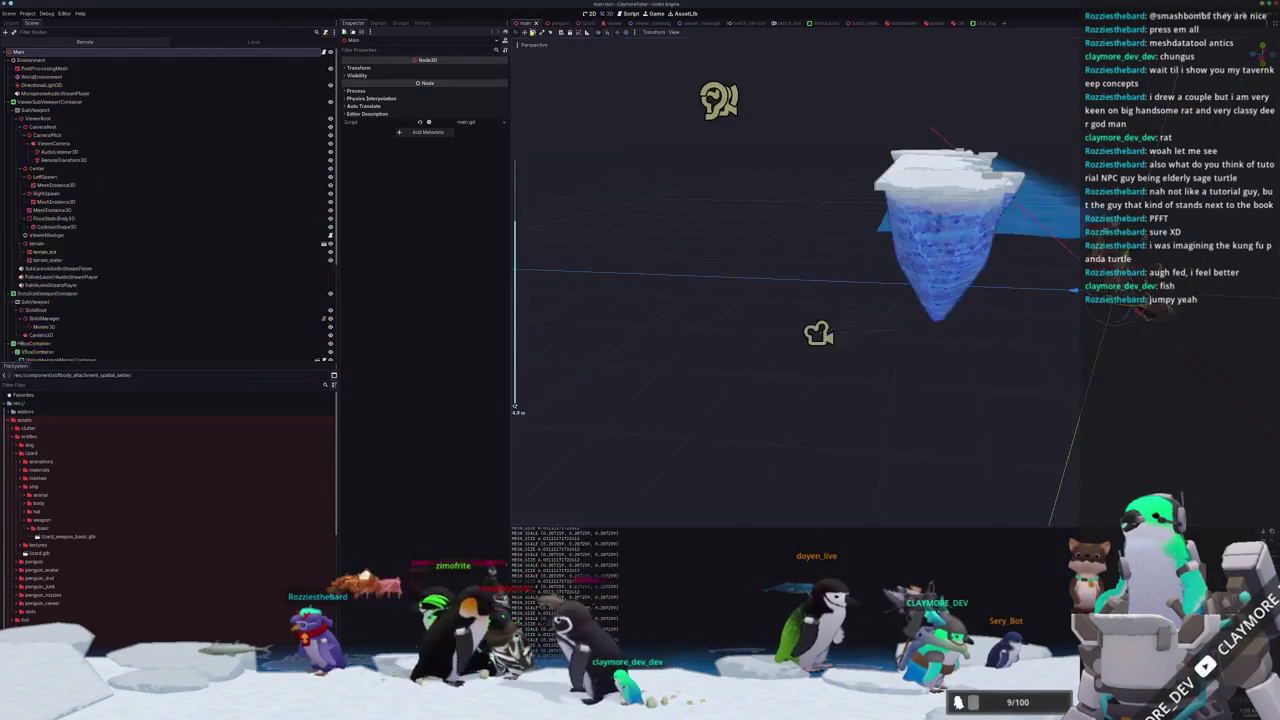
left_click_drag(850, 300, 660, 330)
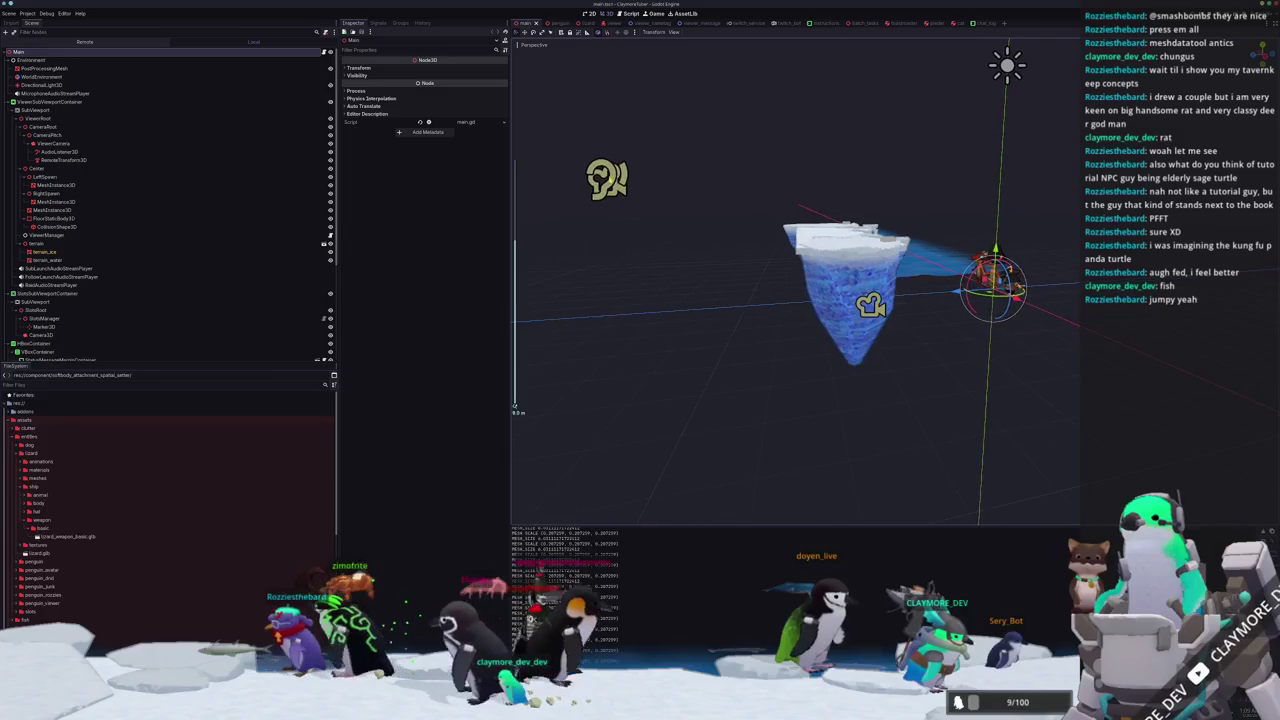
left_click(606, 178)
mouse_move(606, 178)
left_mouse_down()
mouse_move(703, 200)
mouse_move(724, 185)
left_mouse_up()
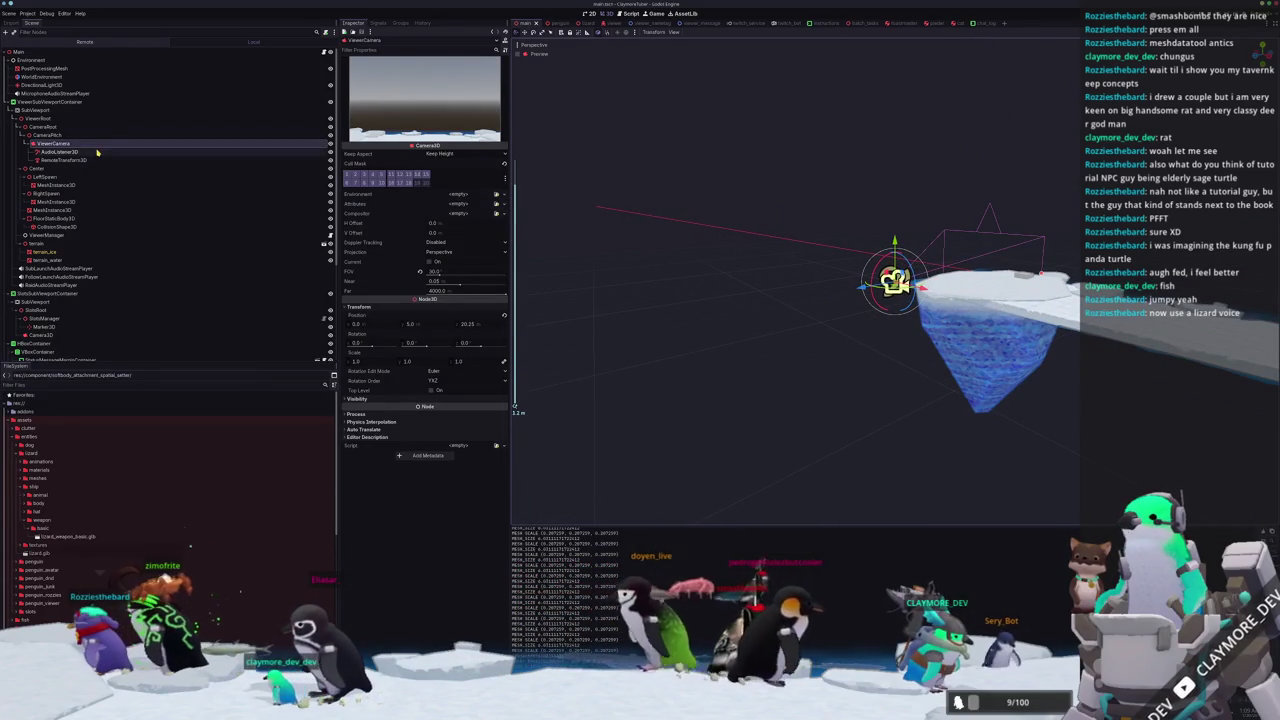
Set ViewerSubViewportContainer to expand vertically and apply the Full Rect anchor preset, undoing an accidental resize.
left_click(55, 101)
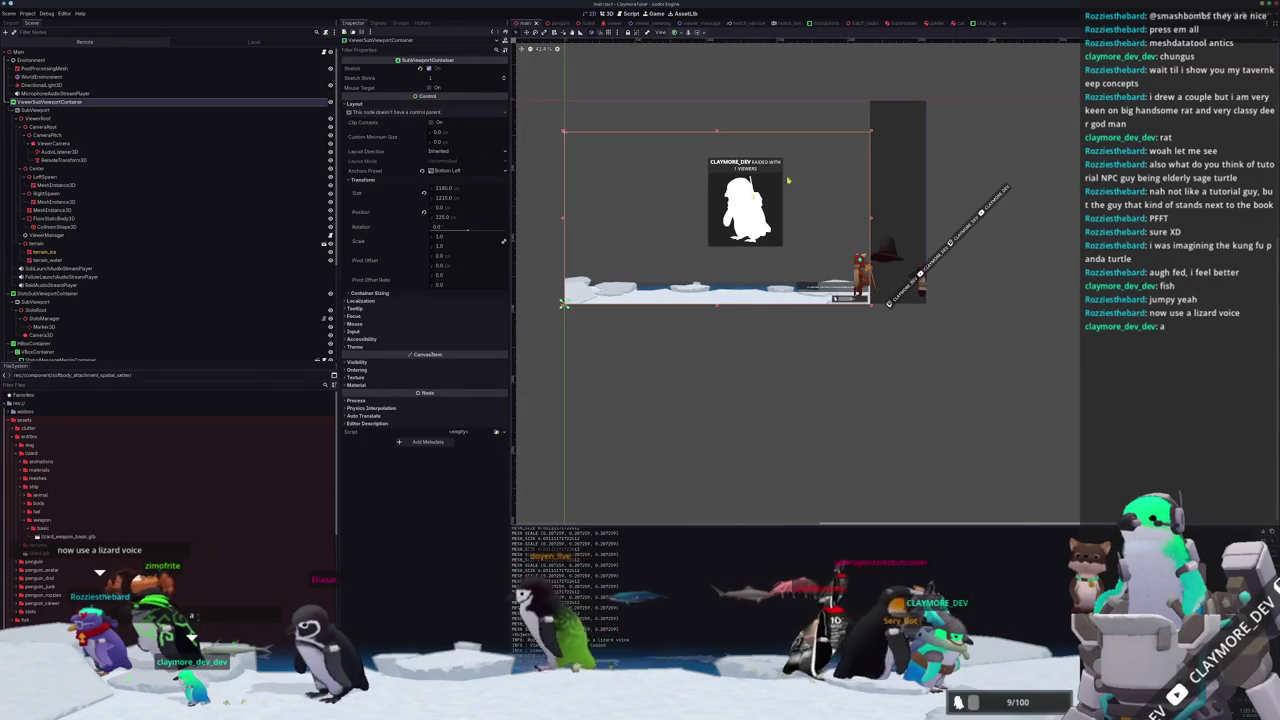
left_click_drag(872, 132, 928, 100)
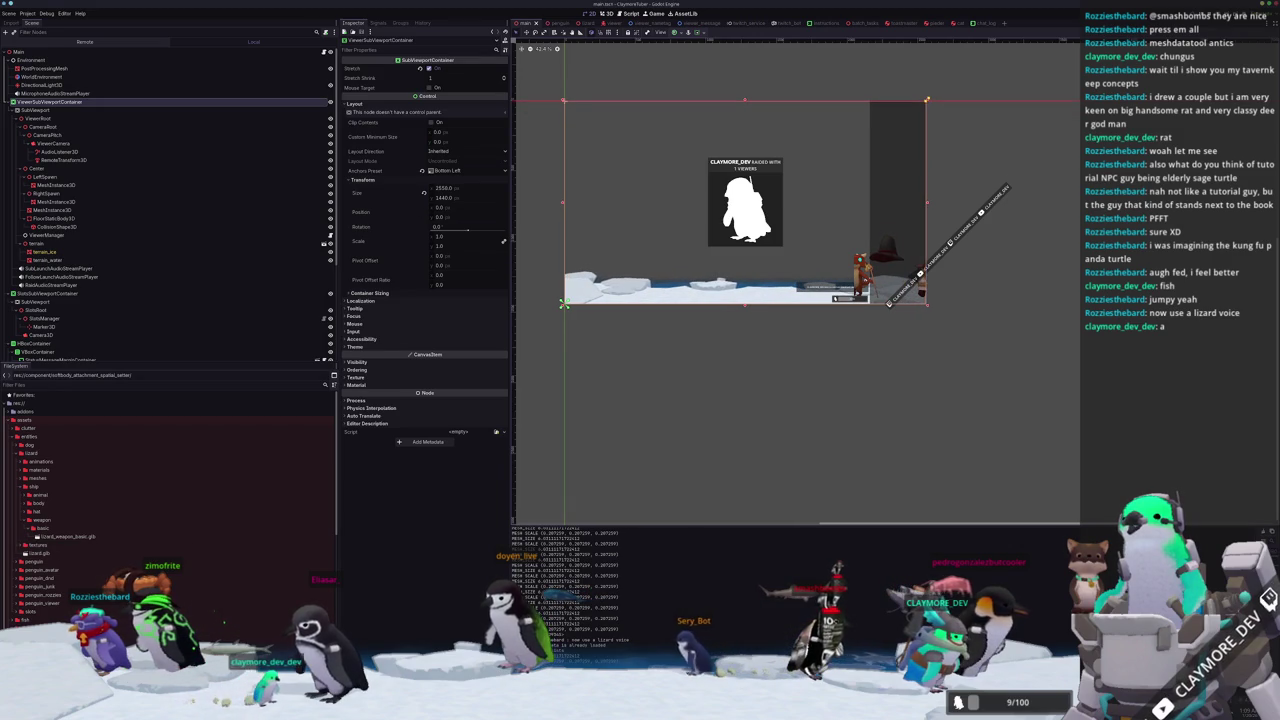
key("ctrl+z")
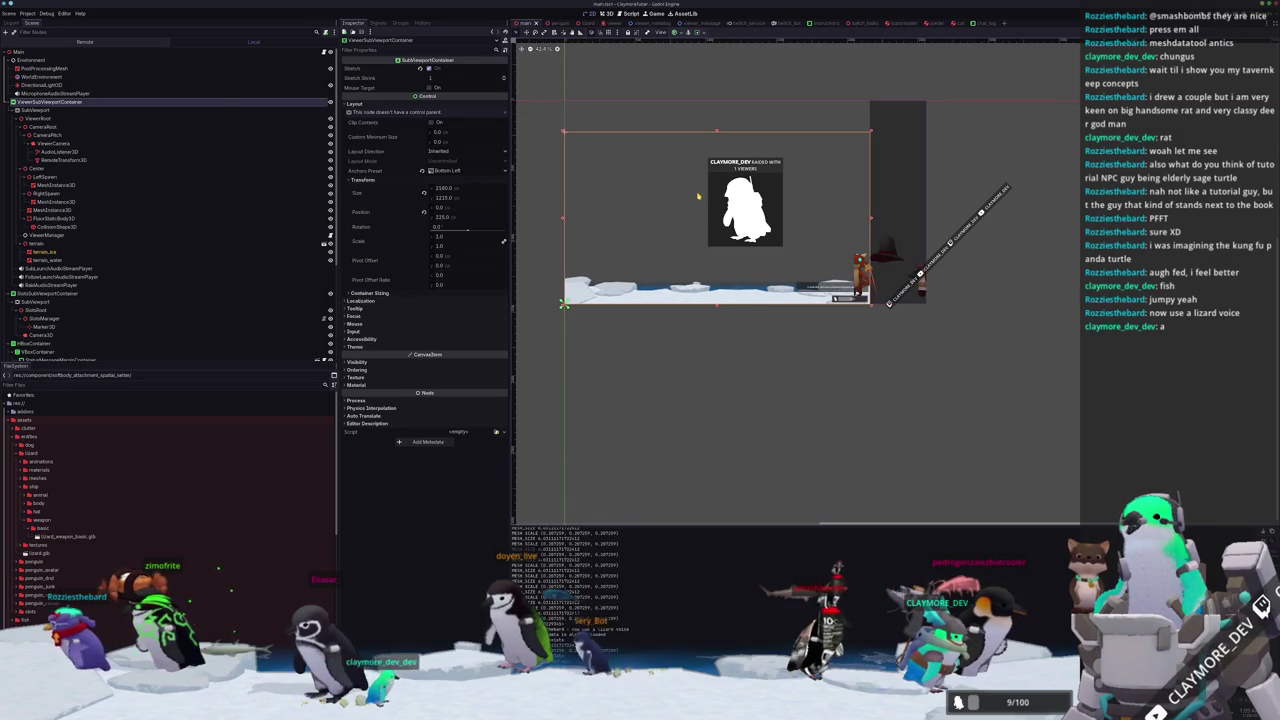
left_click(706, 33)
left_click(736, 97)
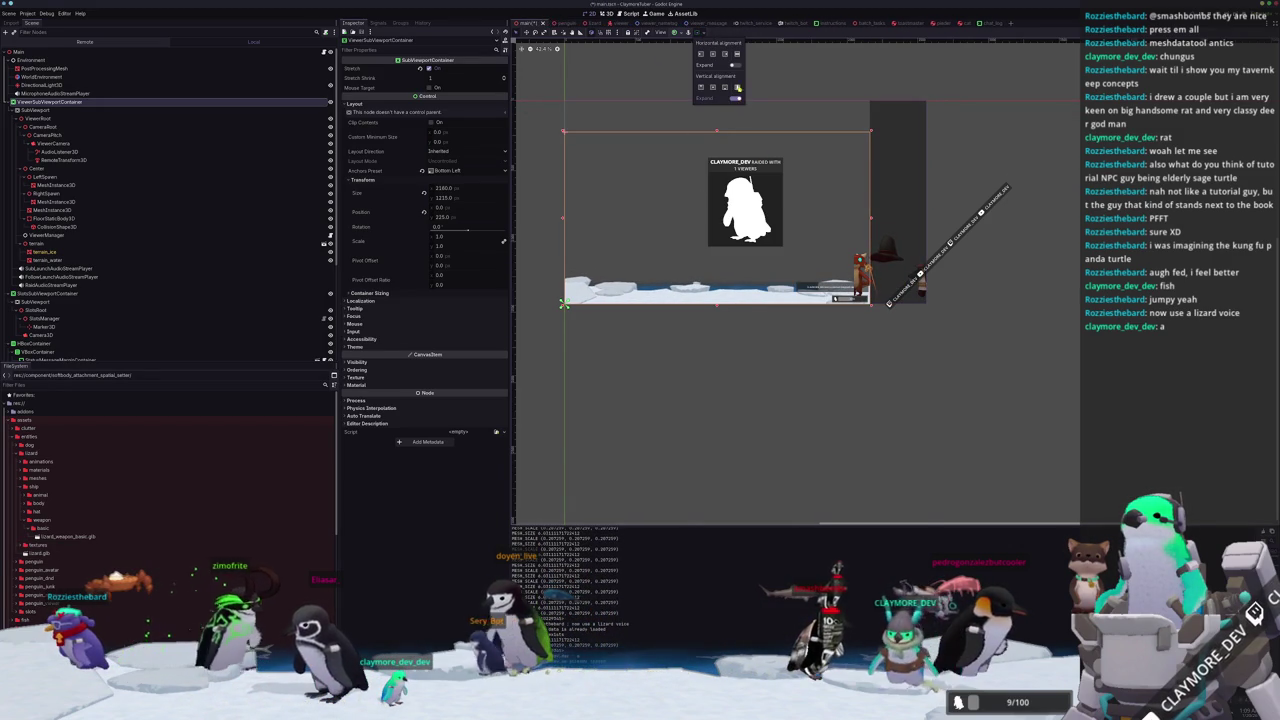
left_click(696, 32)
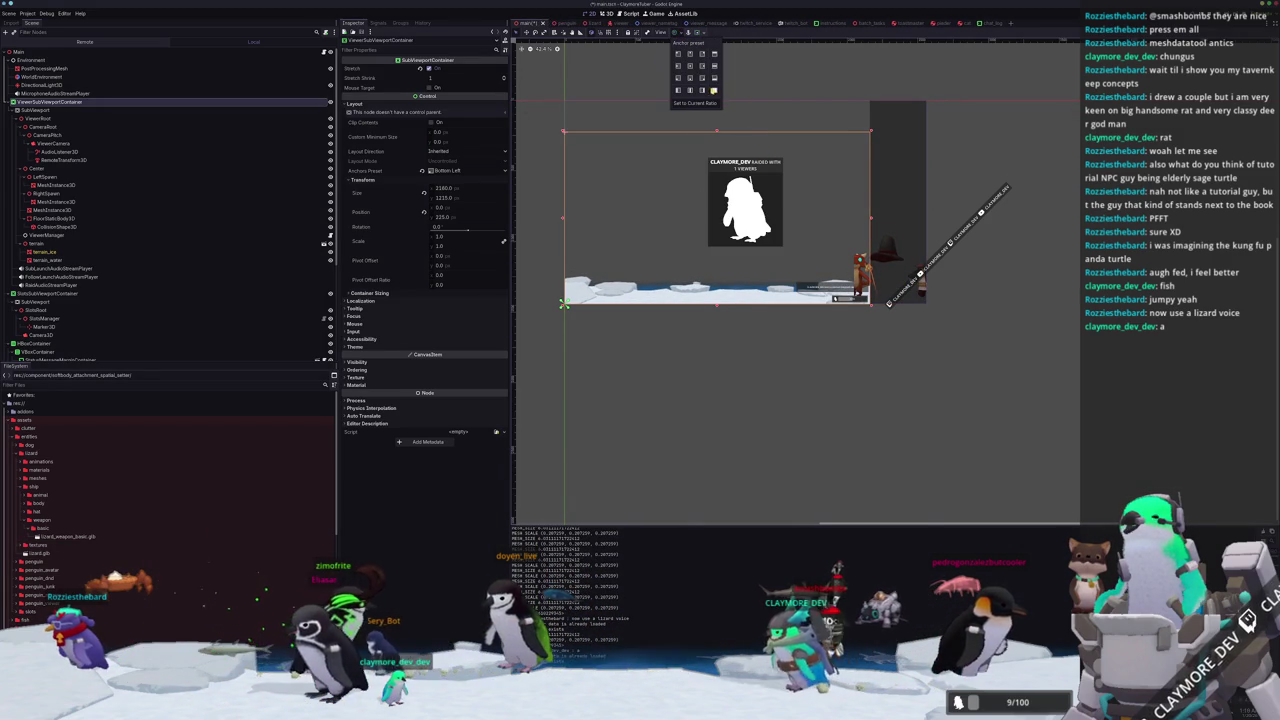
left_click(714, 90)
left_click(1025, 135)
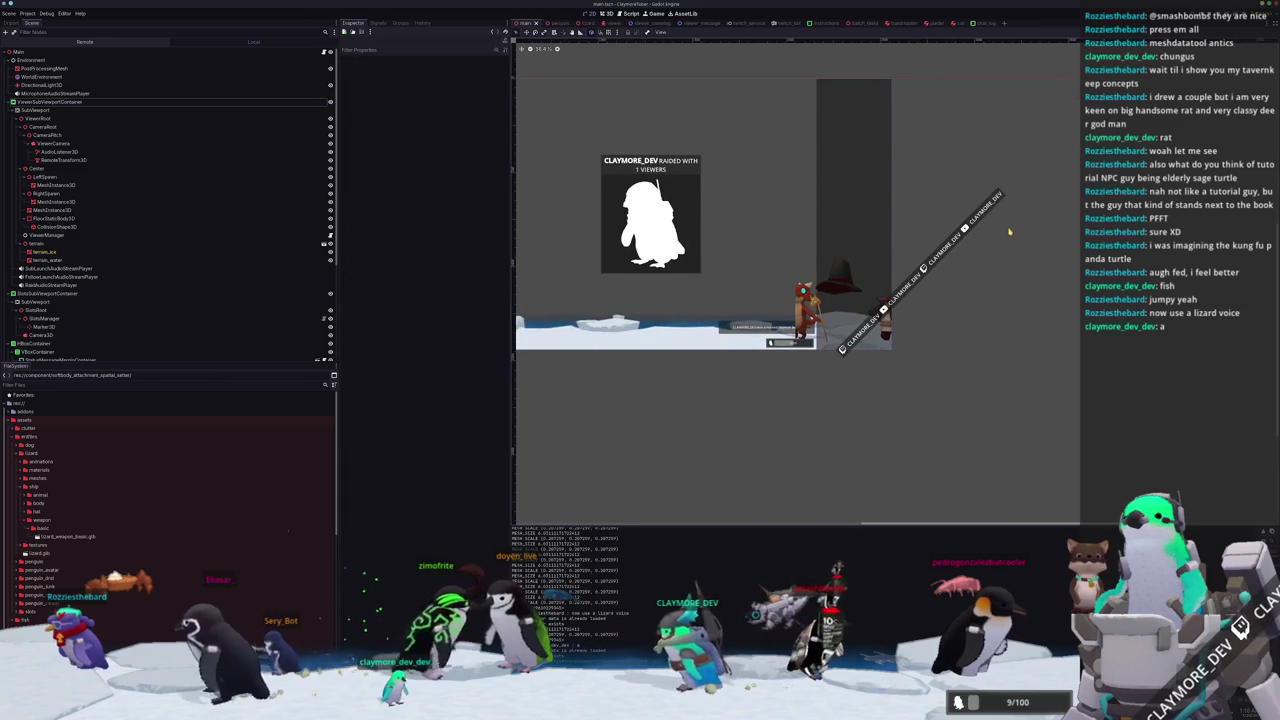
Check the Redeems overlay node, then select the avatar viewport's CameraRoot.
scroll(1050, 200, "up", 2)
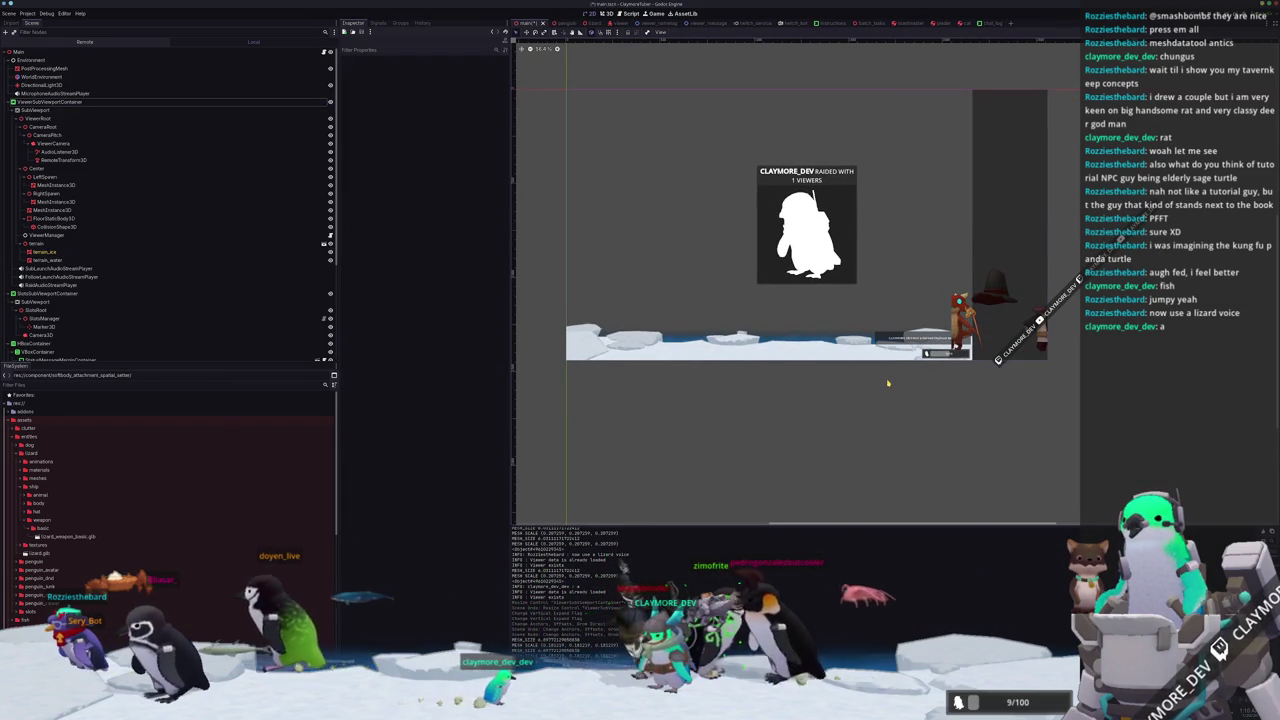
scroll(886, 406, "up", 4)
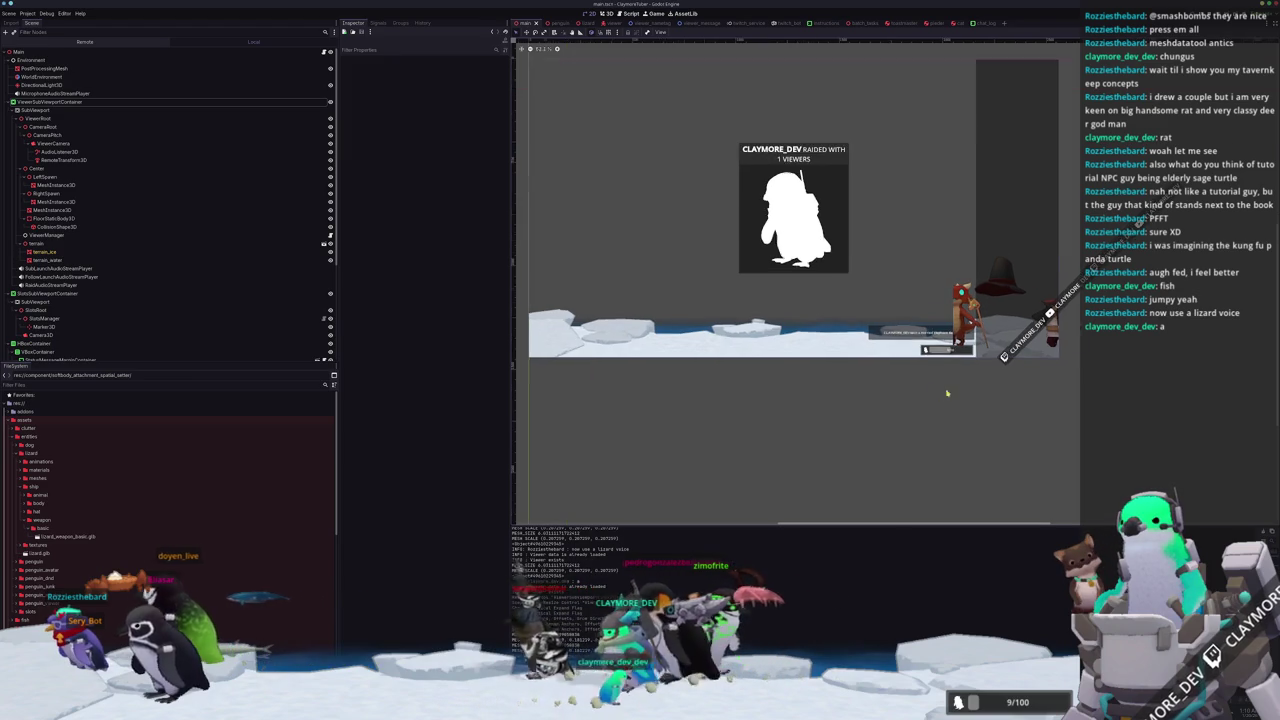
left_click(1034, 234)
scroll(1031, 240, "down", 1)
scroll(44, 348, "down", 1)
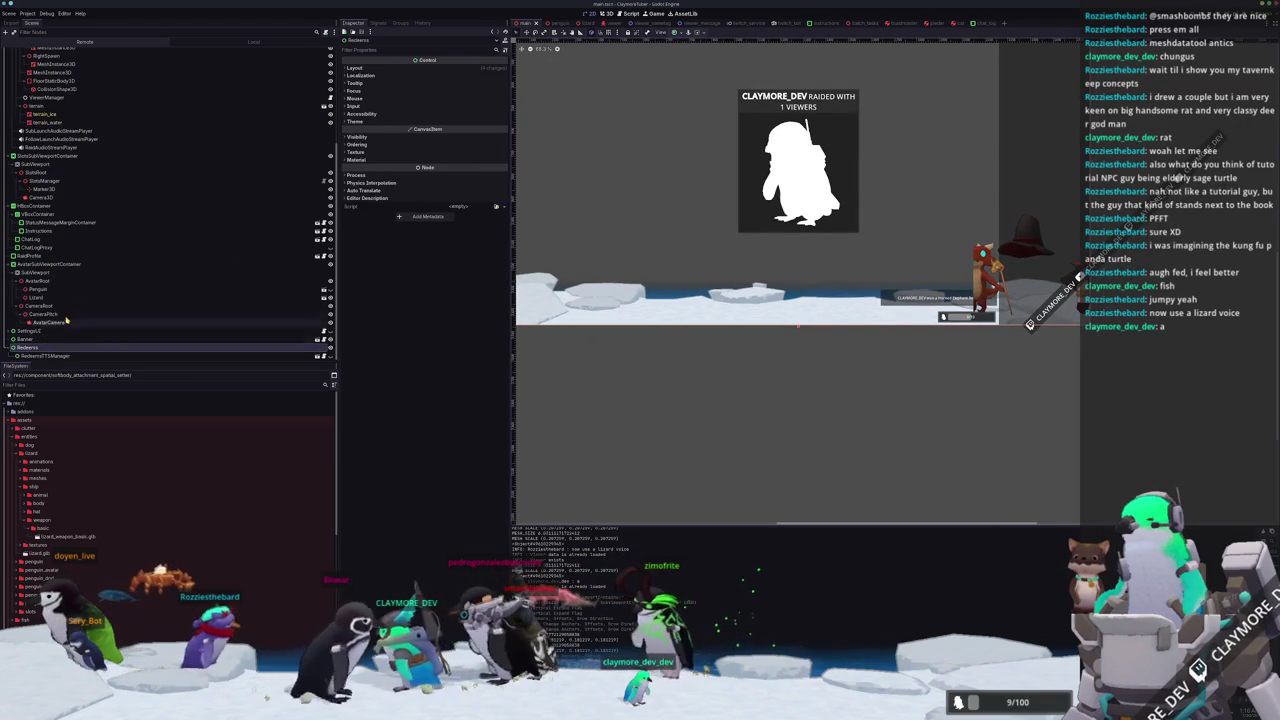
left_click(46, 305)
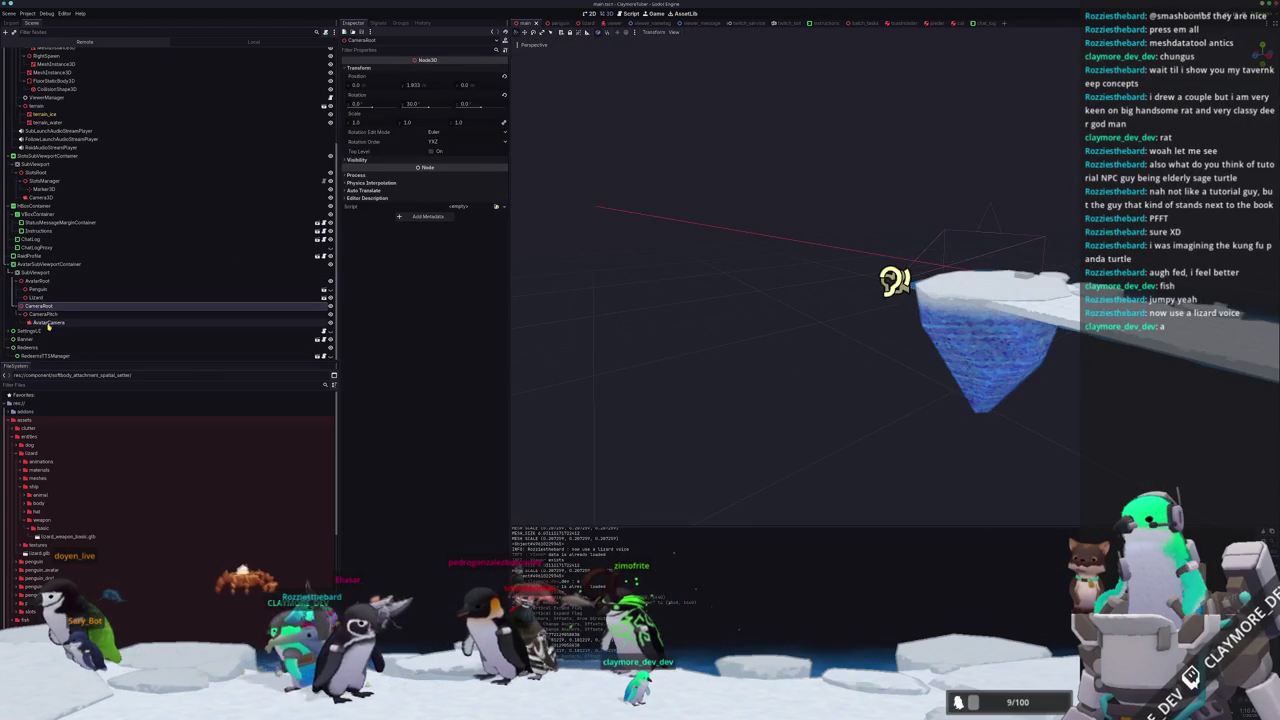
Focus on the AvatarCamera and set its field of view to 10.
left_click(46, 323)
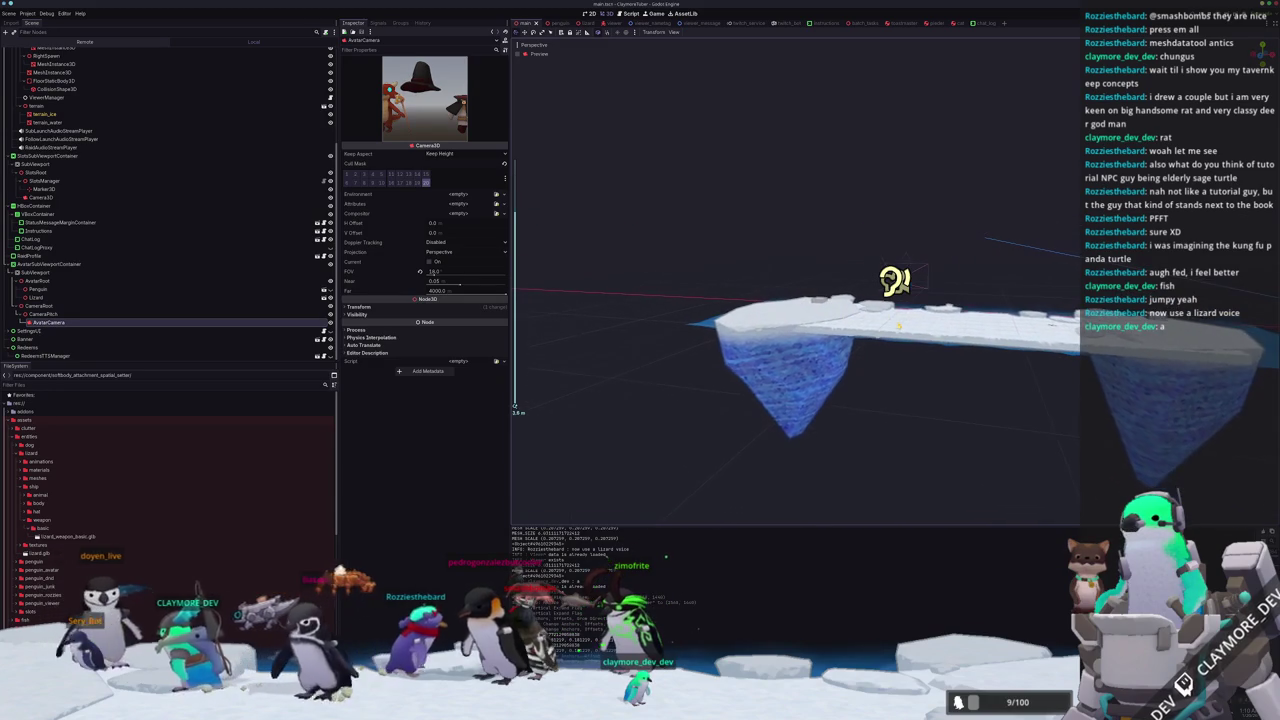
key("f")
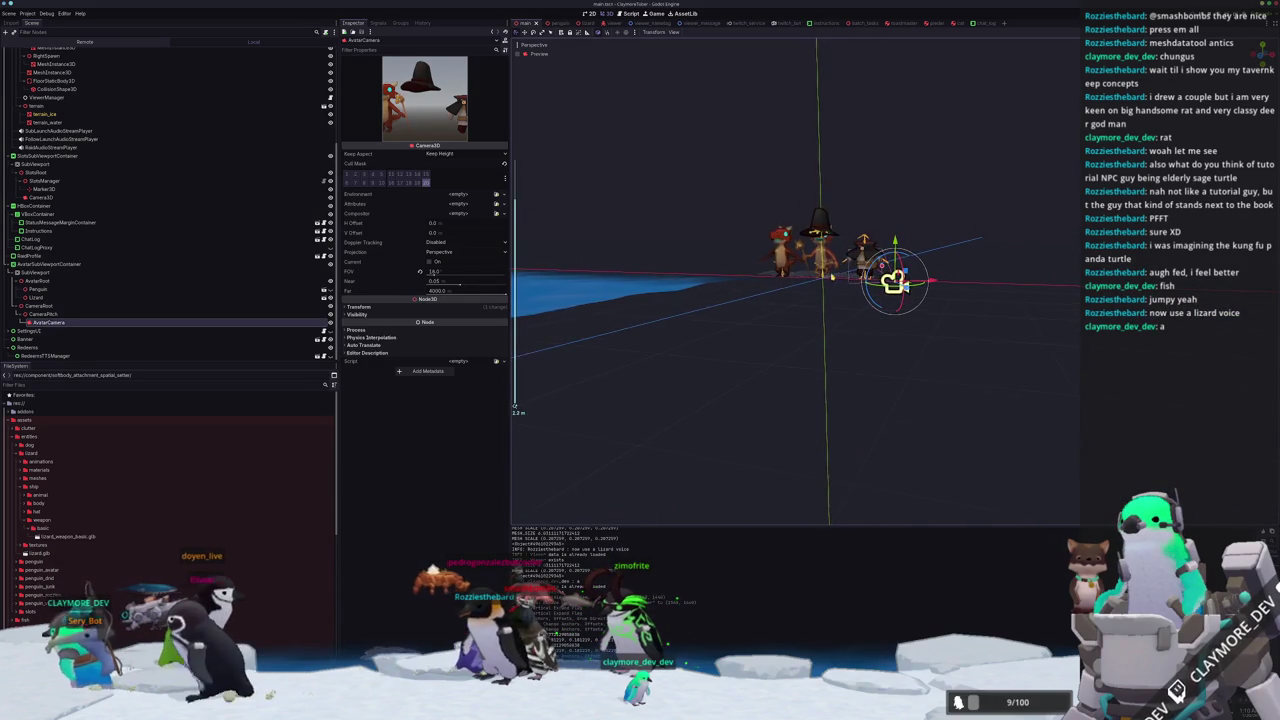
mouse_move(700, 290)
left_mouse_down()
mouse_move(731, 300)
mouse_move(732, 278)
mouse_move(704, 298)
left_mouse_up()
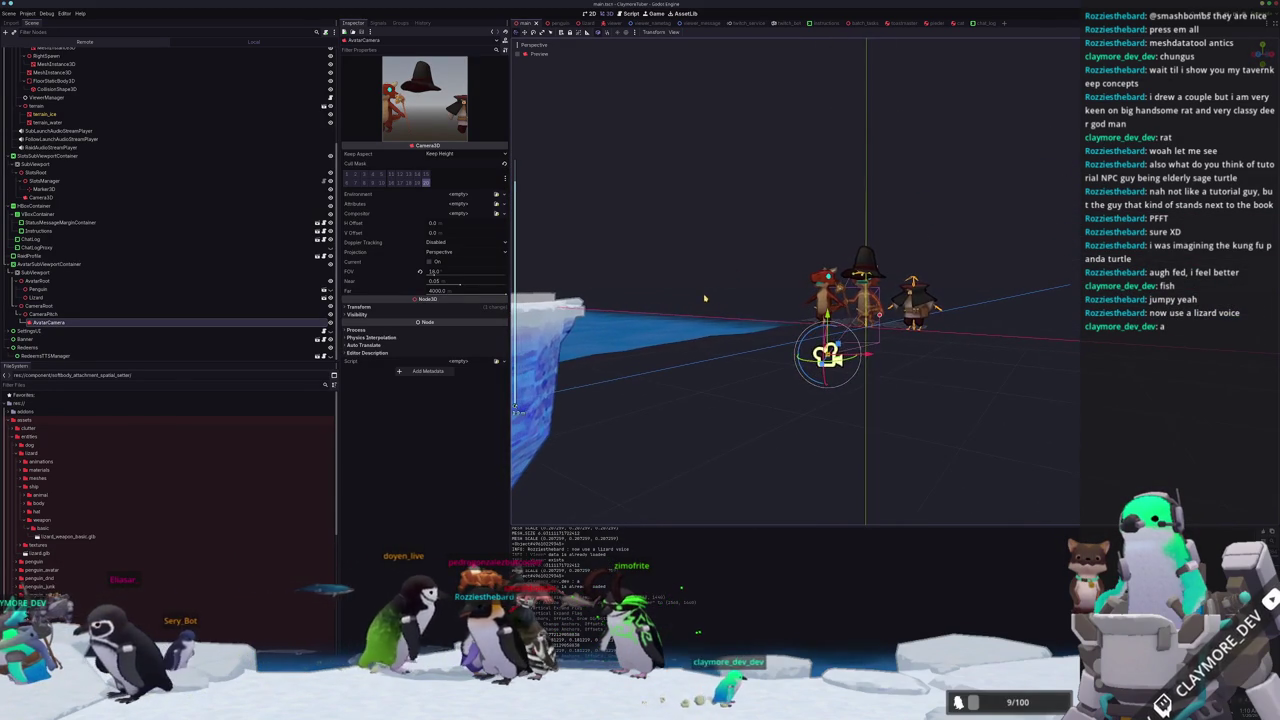
left_click(437, 272)
type("10")
key("Return")
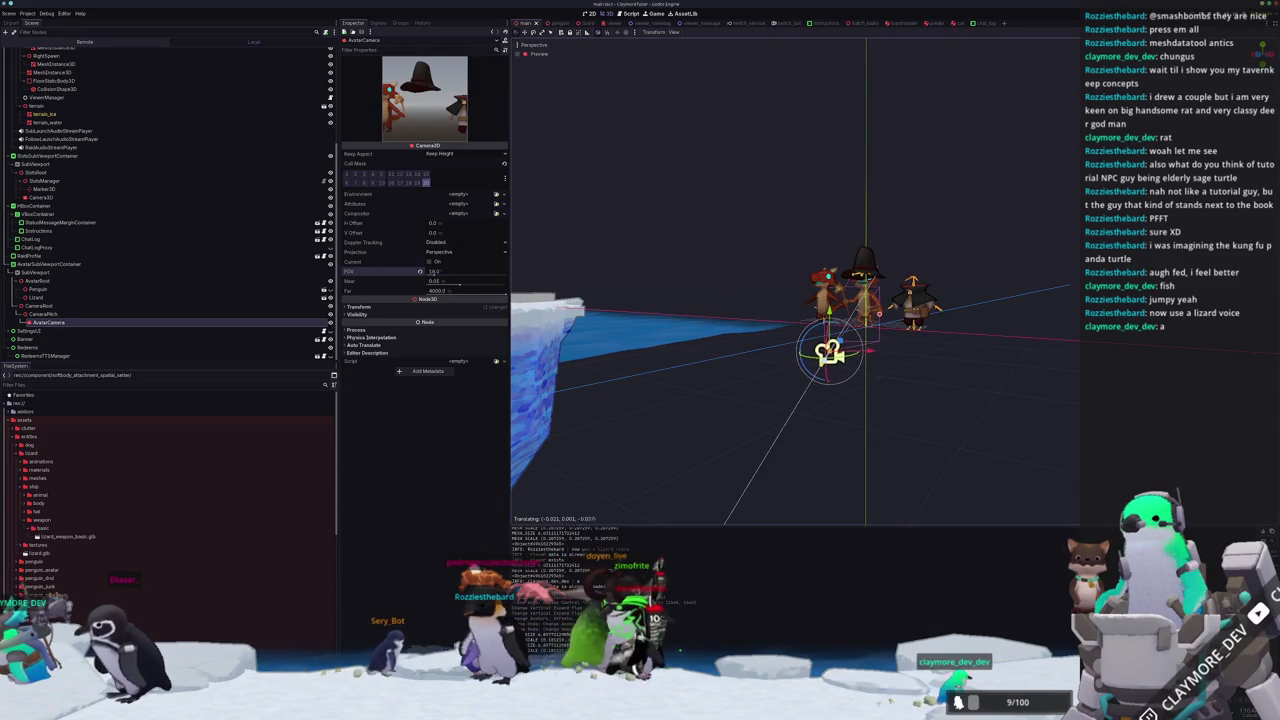
Nudge the AvatarCamera along one axis, then select the avatar SubViewport node.
left_click_drag(814, 350, 760, 330)
mouse_move(750, 402)
left_mouse_down()
mouse_move(849, 460)
mouse_move(806, 360)
mouse_move(824, 398)
mouse_move(745, 405)
left_mouse_up()
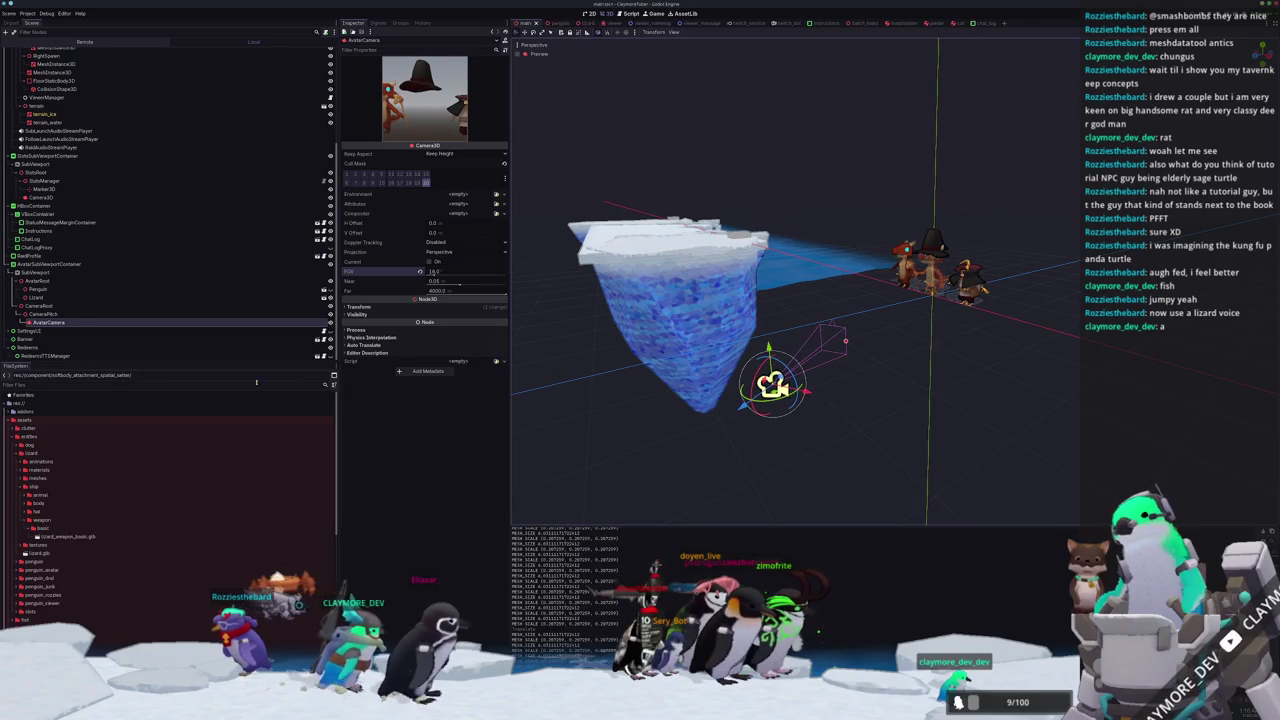
key("Up")
key("Up")
key("Up")
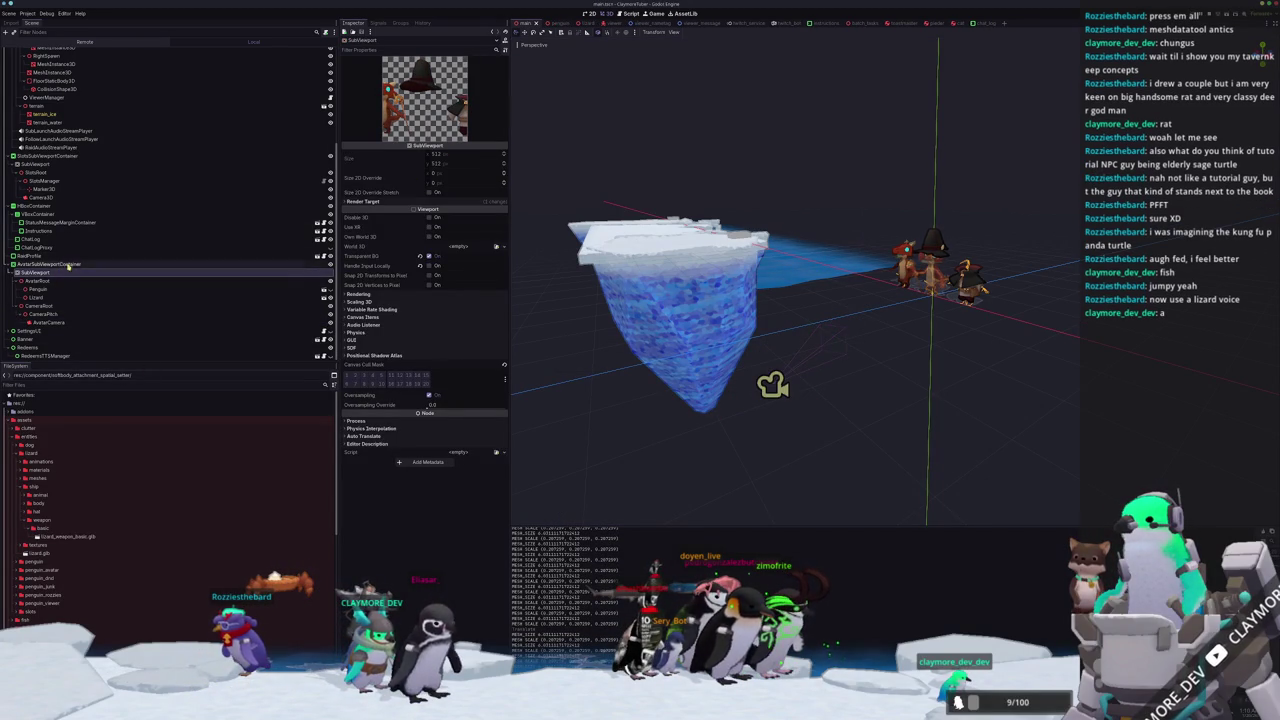
Drag the AvatarSubViewportContainer's top-left corner up and left to enlarge it, then reselect AvatarCamera.
left_click(128, 261)
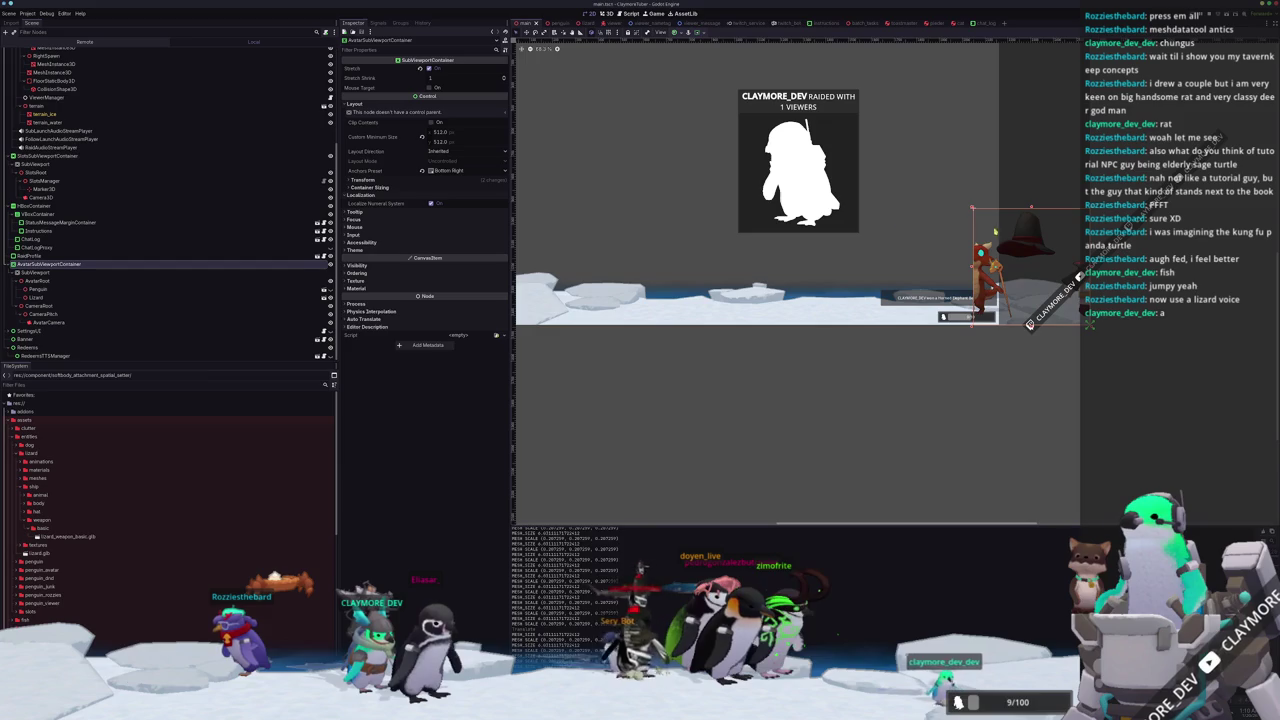
left_click_drag(973, 209, 916, 159)
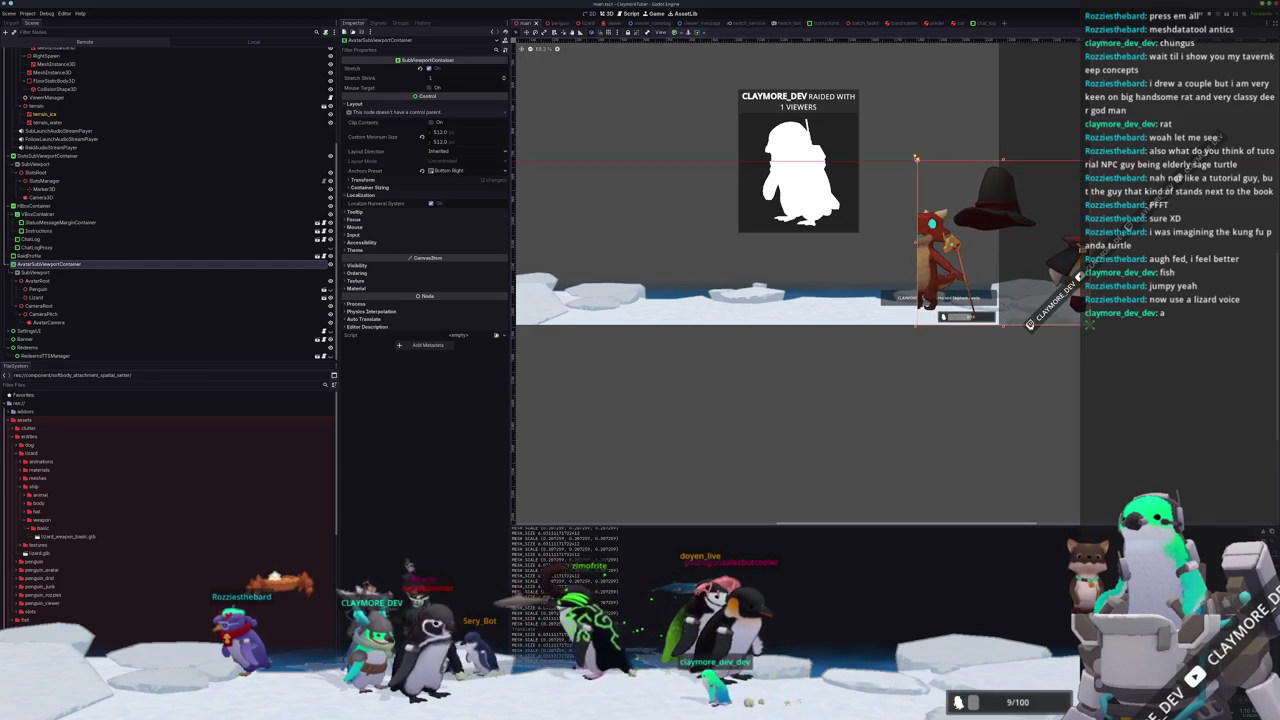
scroll(910, 178, "down", 4)
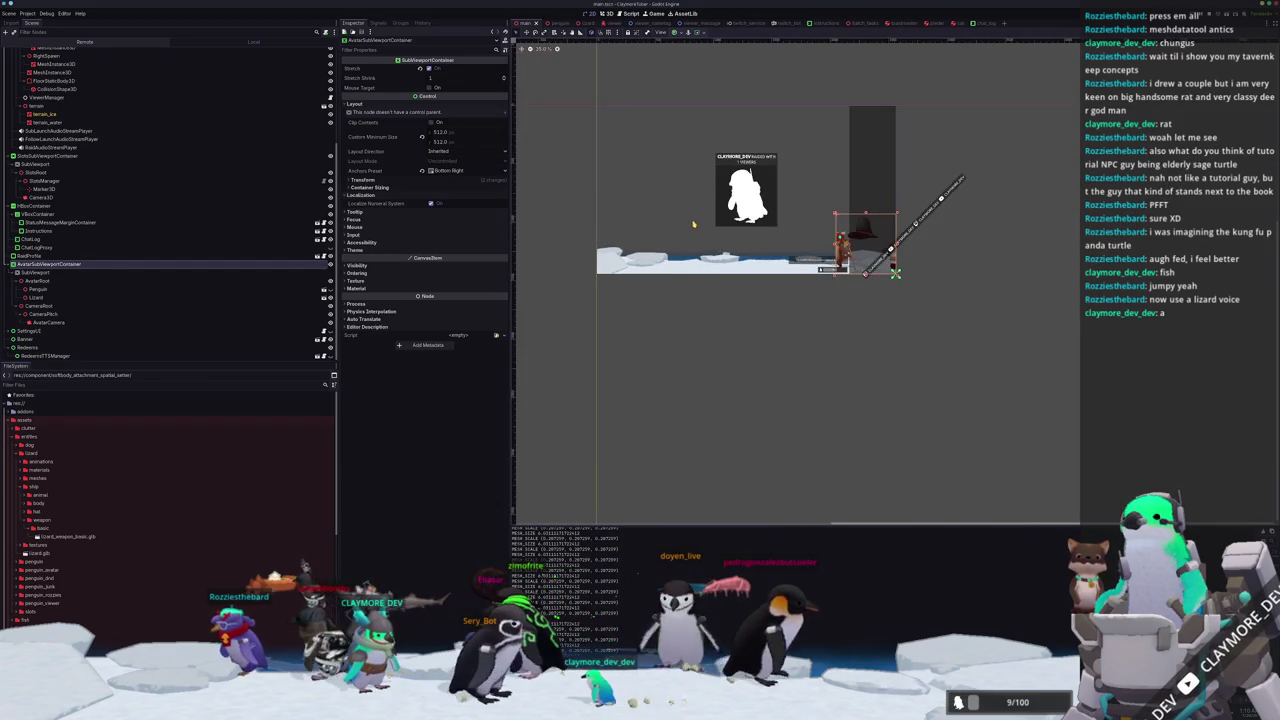
scroll(714, 257, "up", 3)
scroll(715, 257, "up", 1)
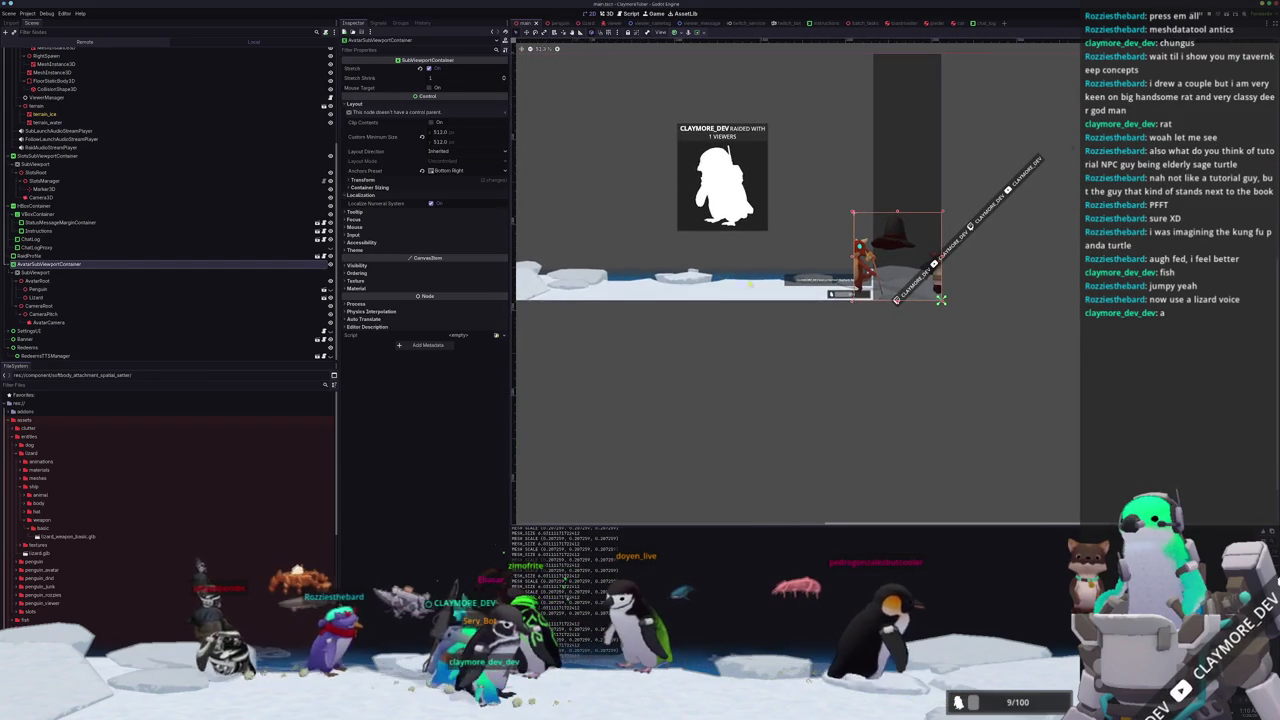
scroll(729, 291, "up", 1)
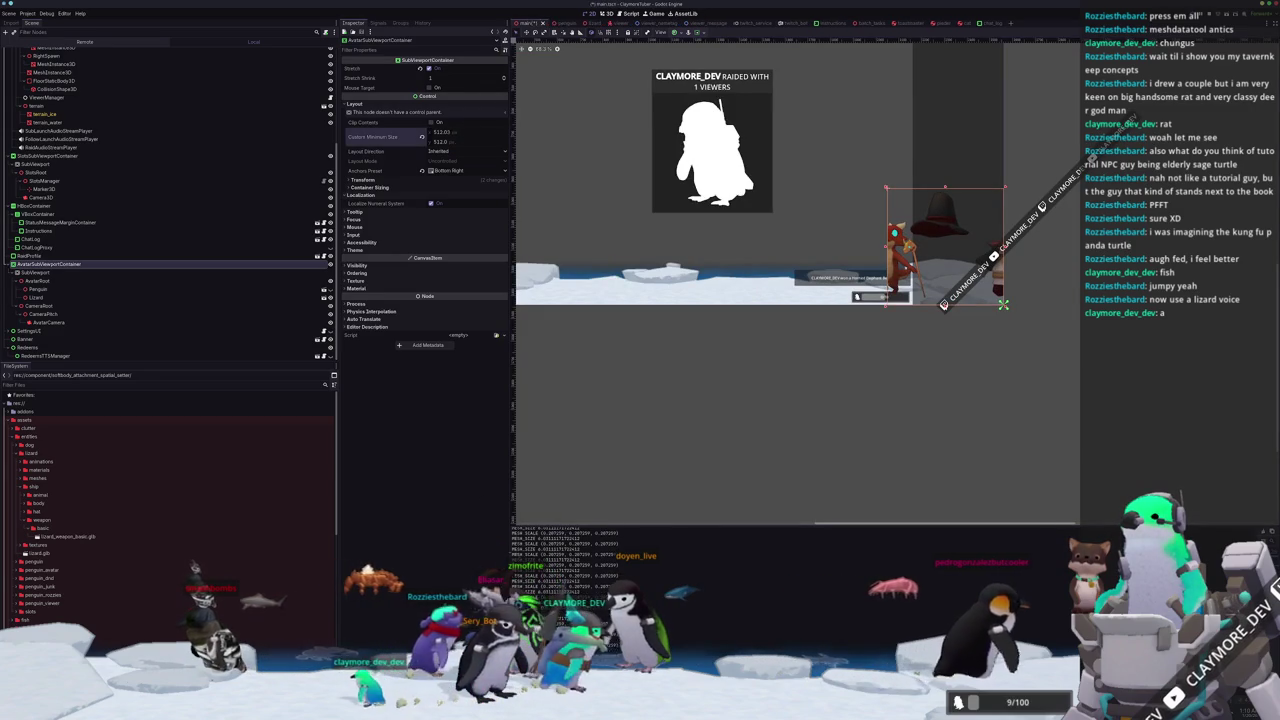
scroll(823, 354, "up", 3)
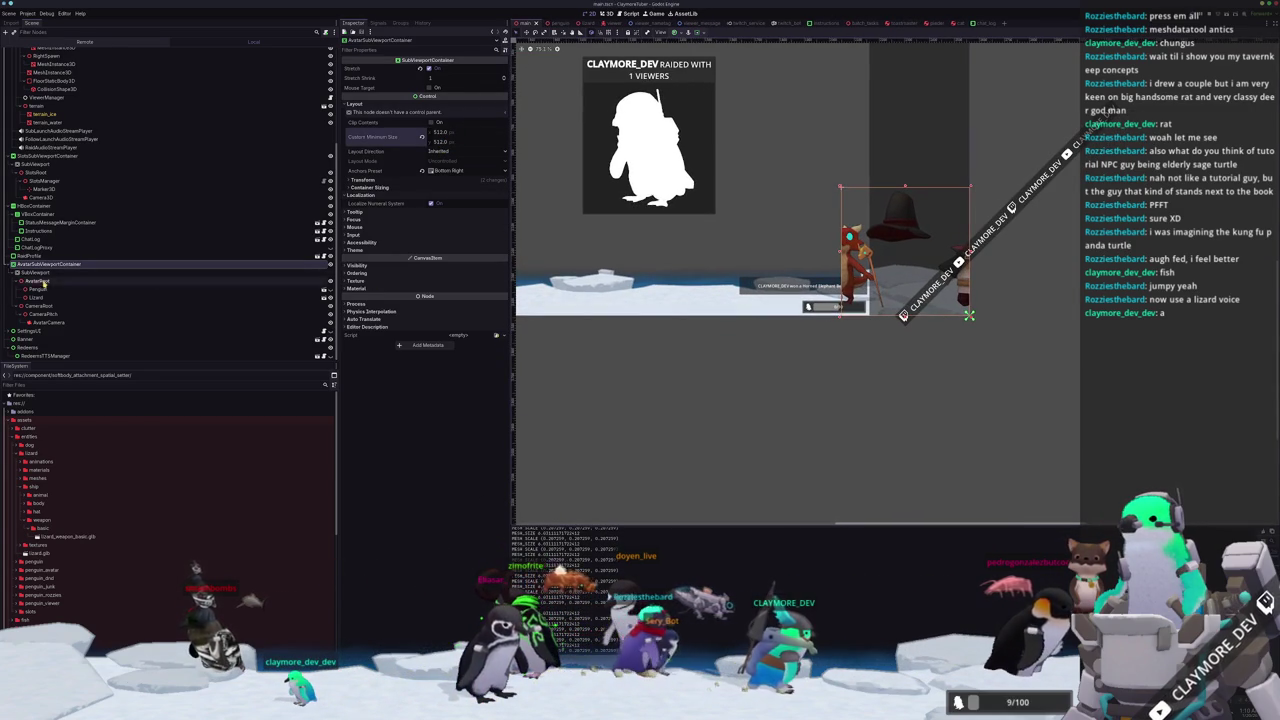
left_click(190, 322)
scroll(711, 384, "up", 3)
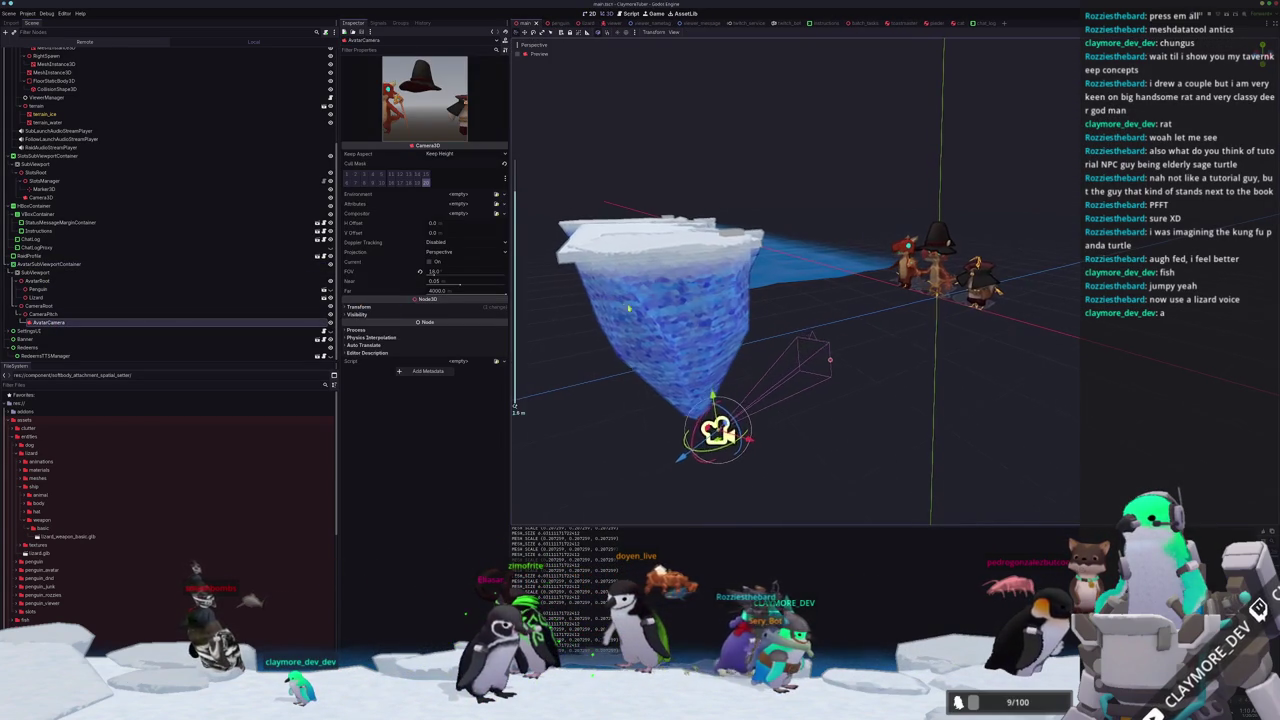
Orbit to an angled overhead view and toggle the robot avatar's visibility, leaving it hidden.
key("KP_1")
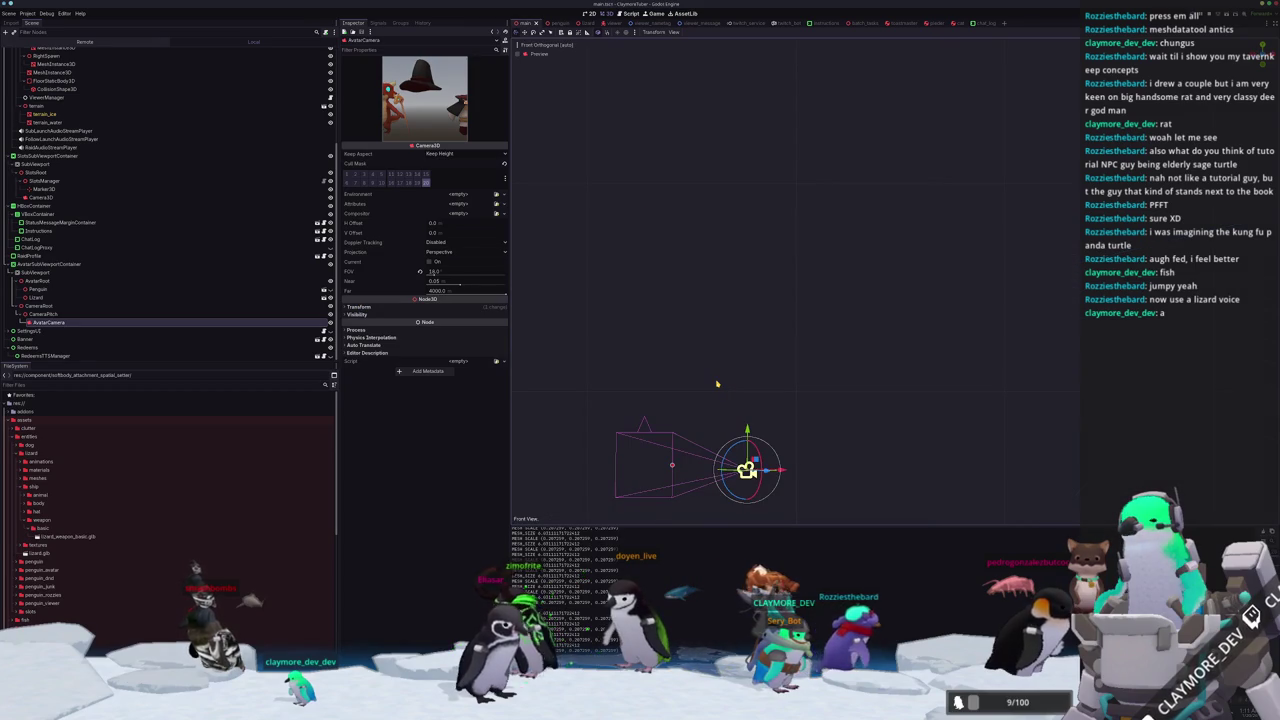
left_click_drag(717, 380, 800, 355)
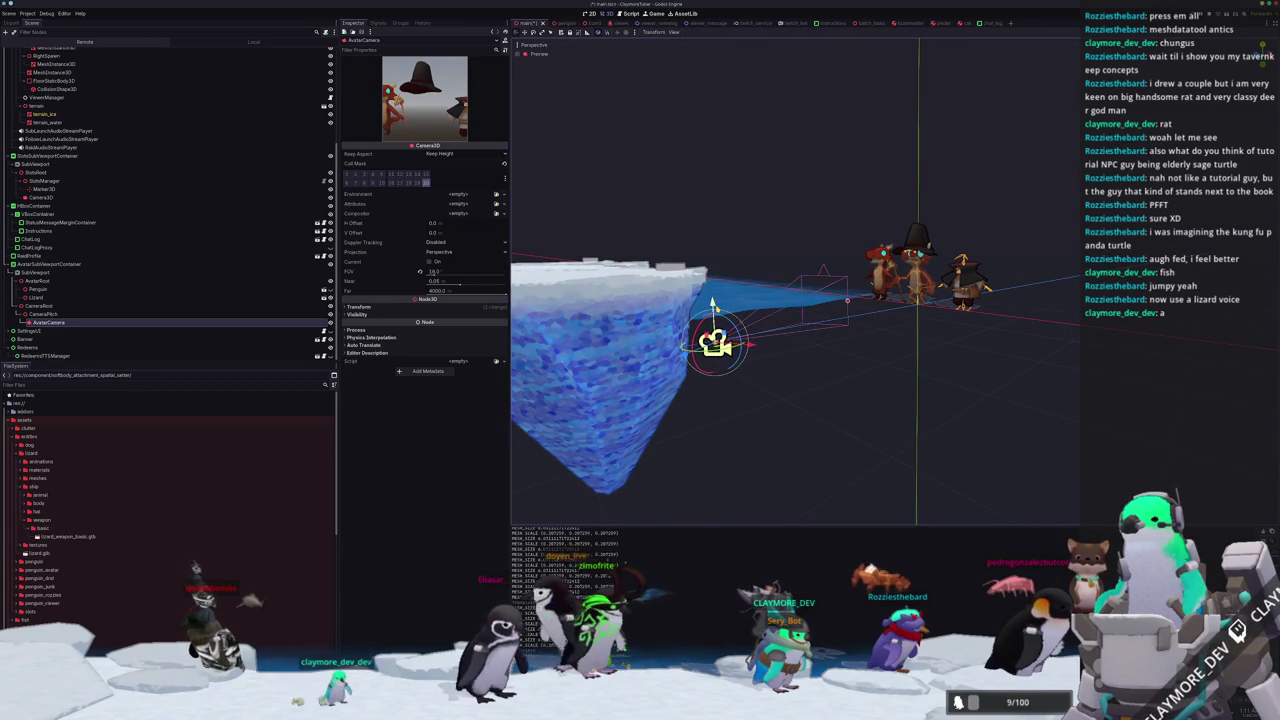
scroll(731, 297, "up", 2)
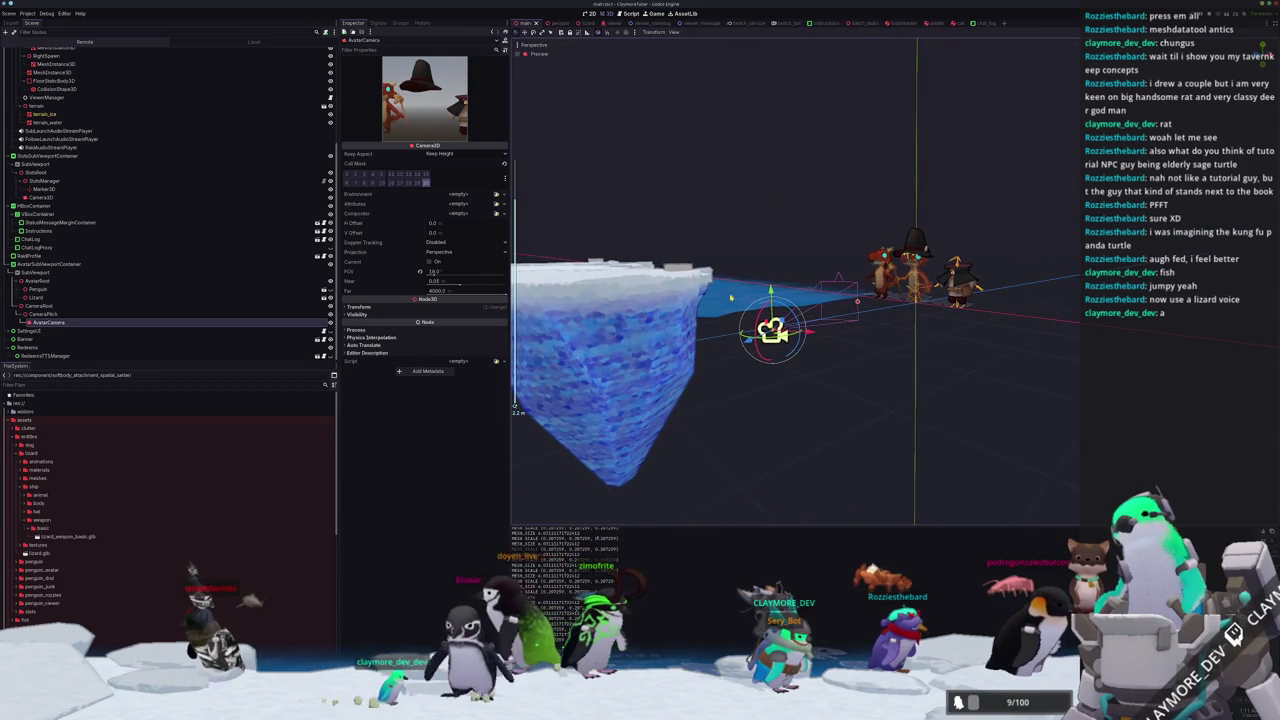
left_click(330, 290)
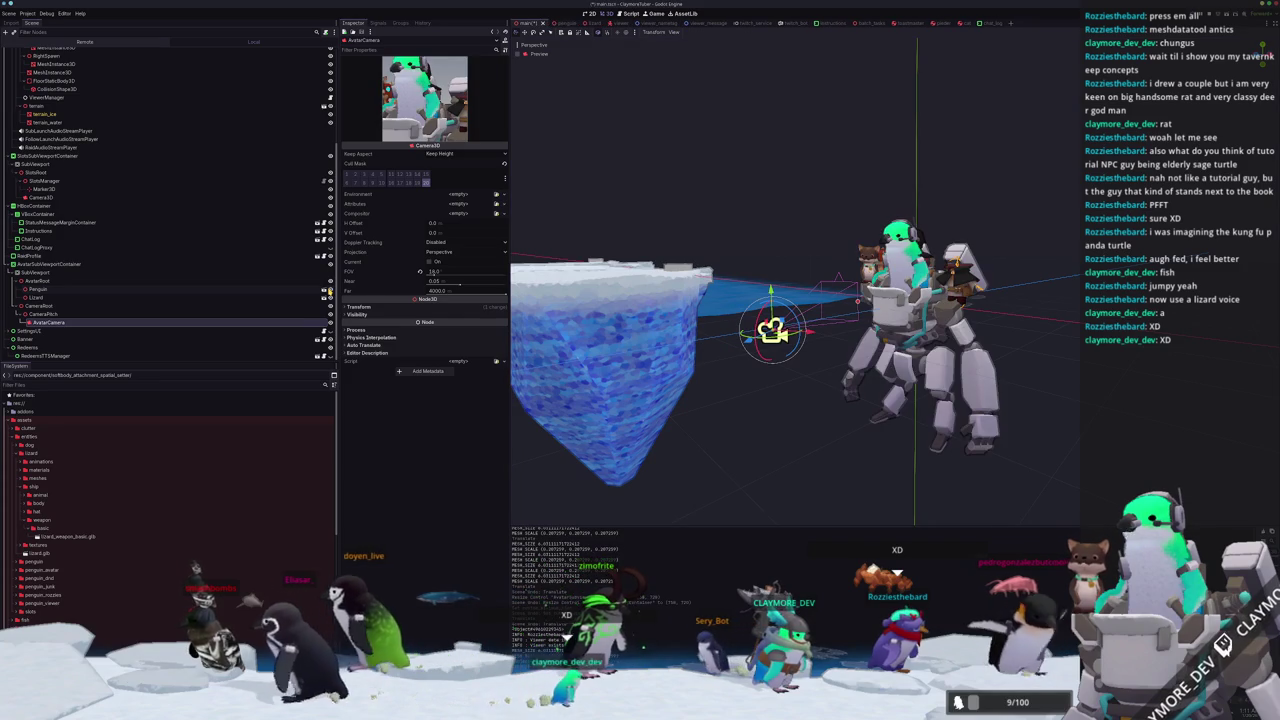
left_click(330, 290)
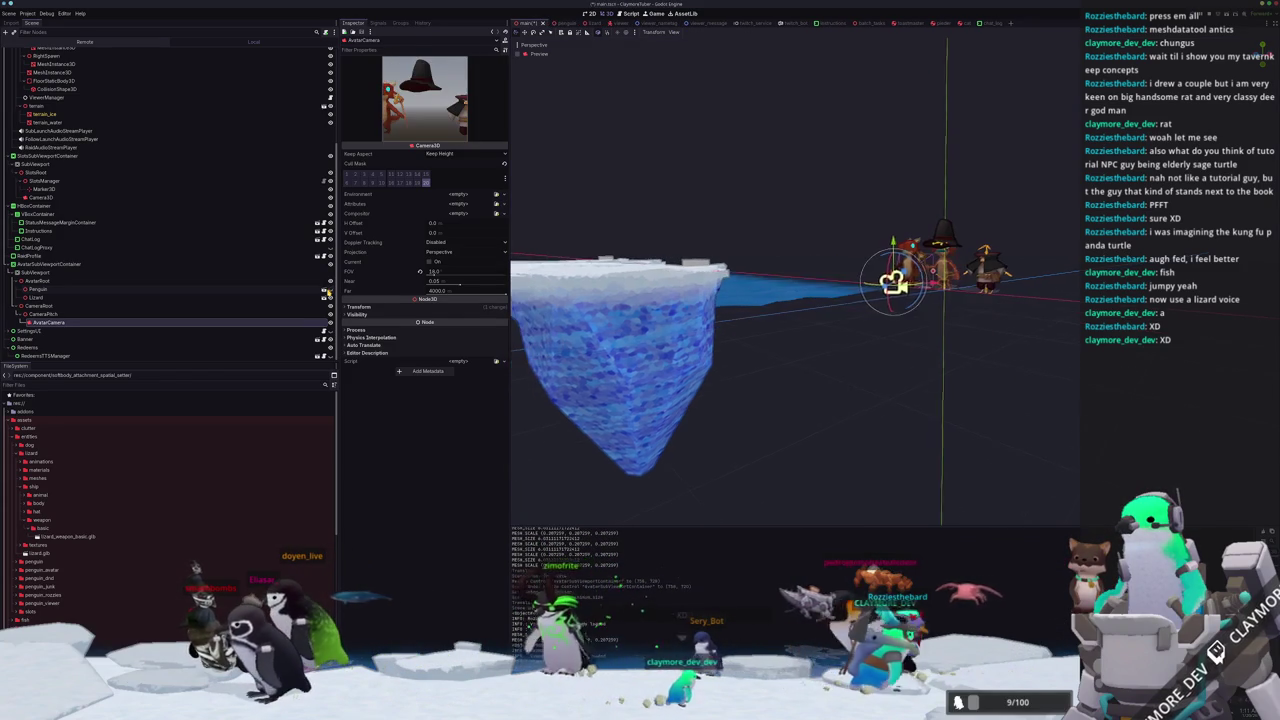
left_click(330, 290)
left_click(330, 290)
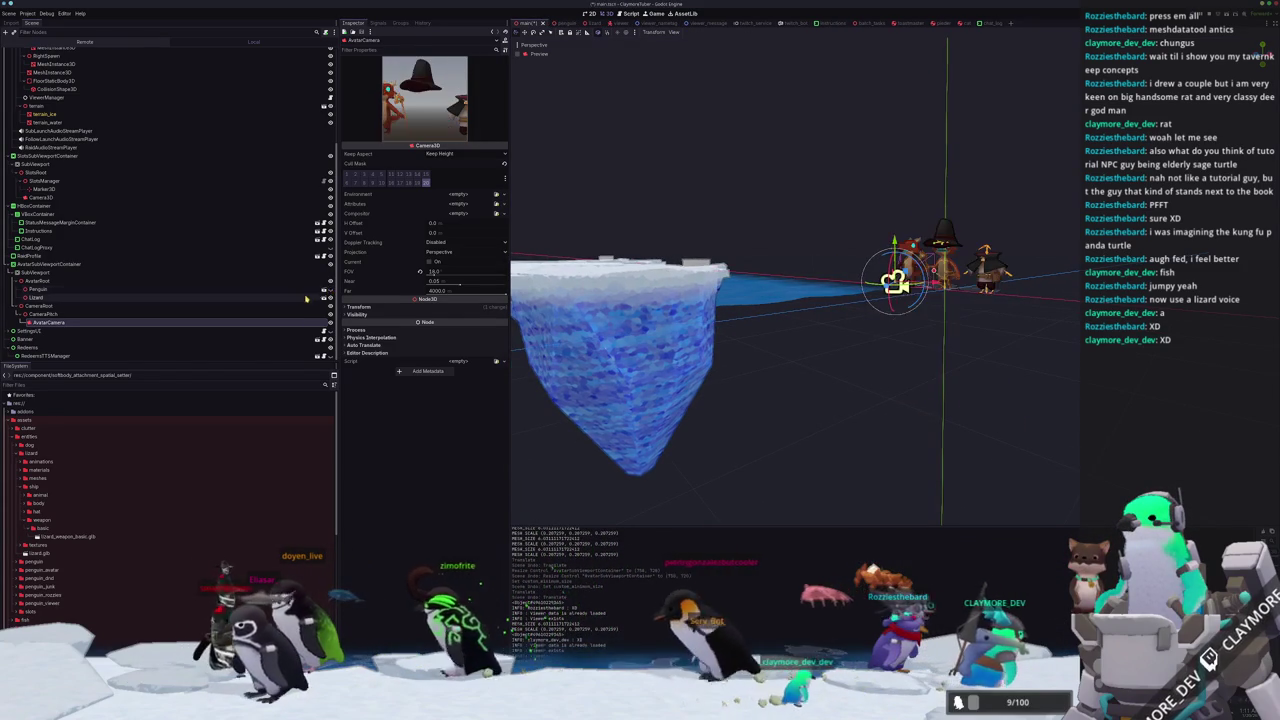
Select the Lizard node and open Project Settings from the Project menu.
left_click(225, 298)
scroll(788, 292, "up", 4)
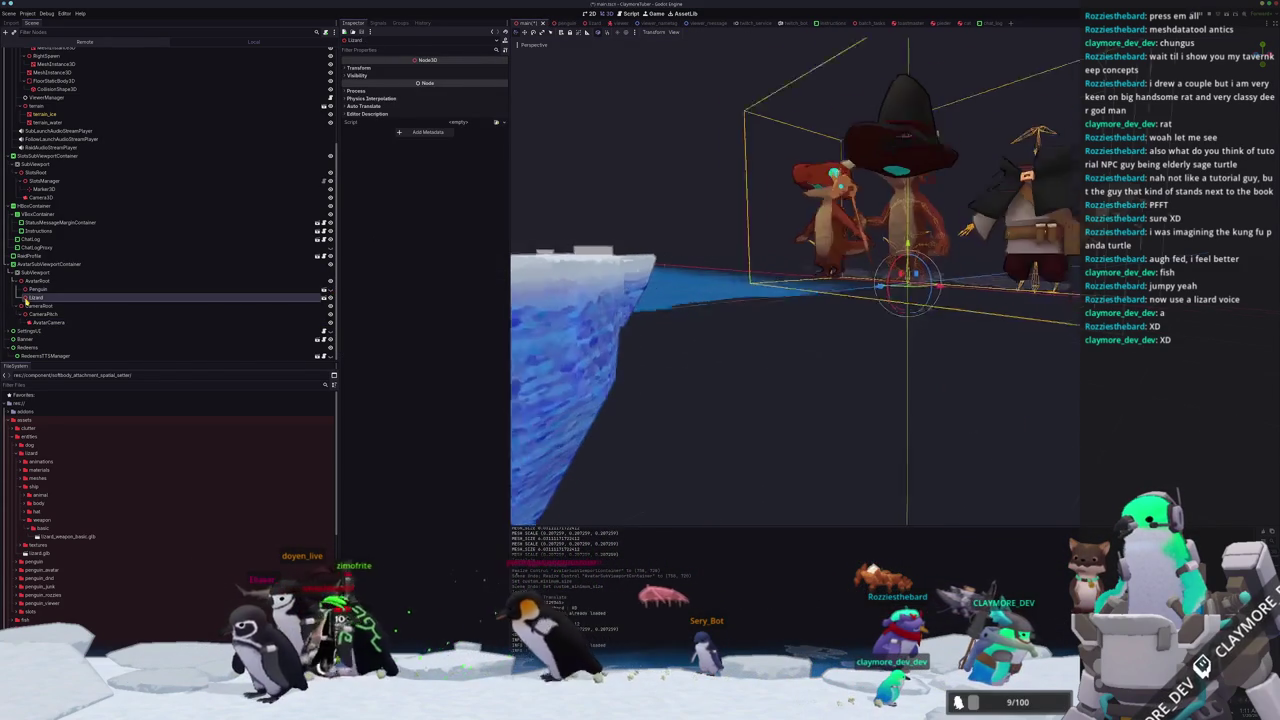
scroll(788, 292, "down", 3)
scroll(788, 292, "down", 2)
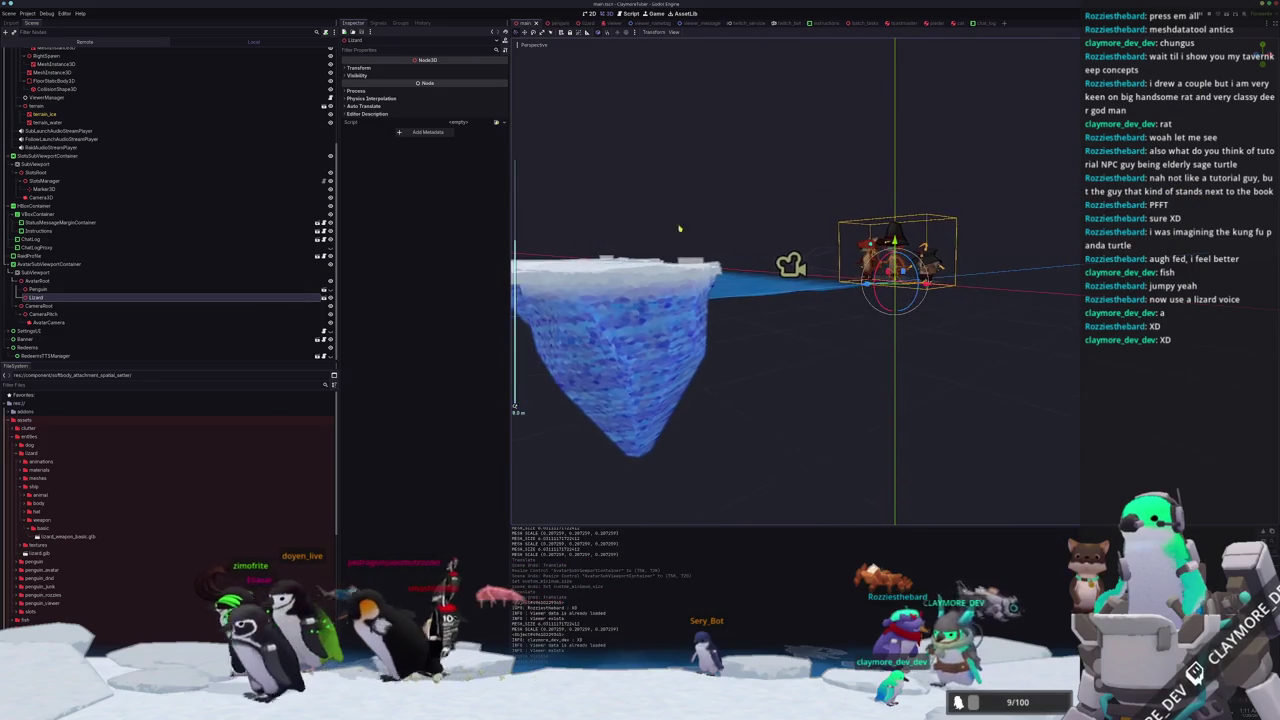
left_click(28, 14)
left_click(36, 22)
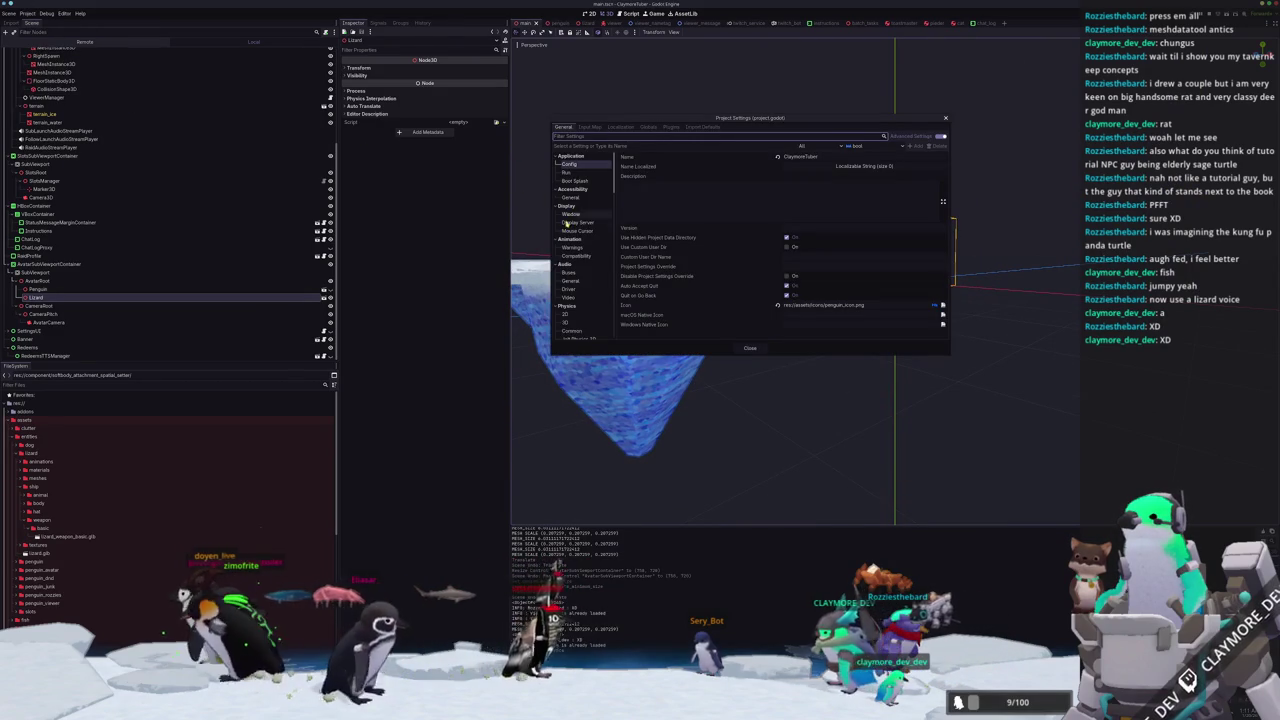
Review the Jolt Physics 3D, Common, 3D and 2D physics settings, then close Project Settings.
scroll(572, 250, "down", 2)
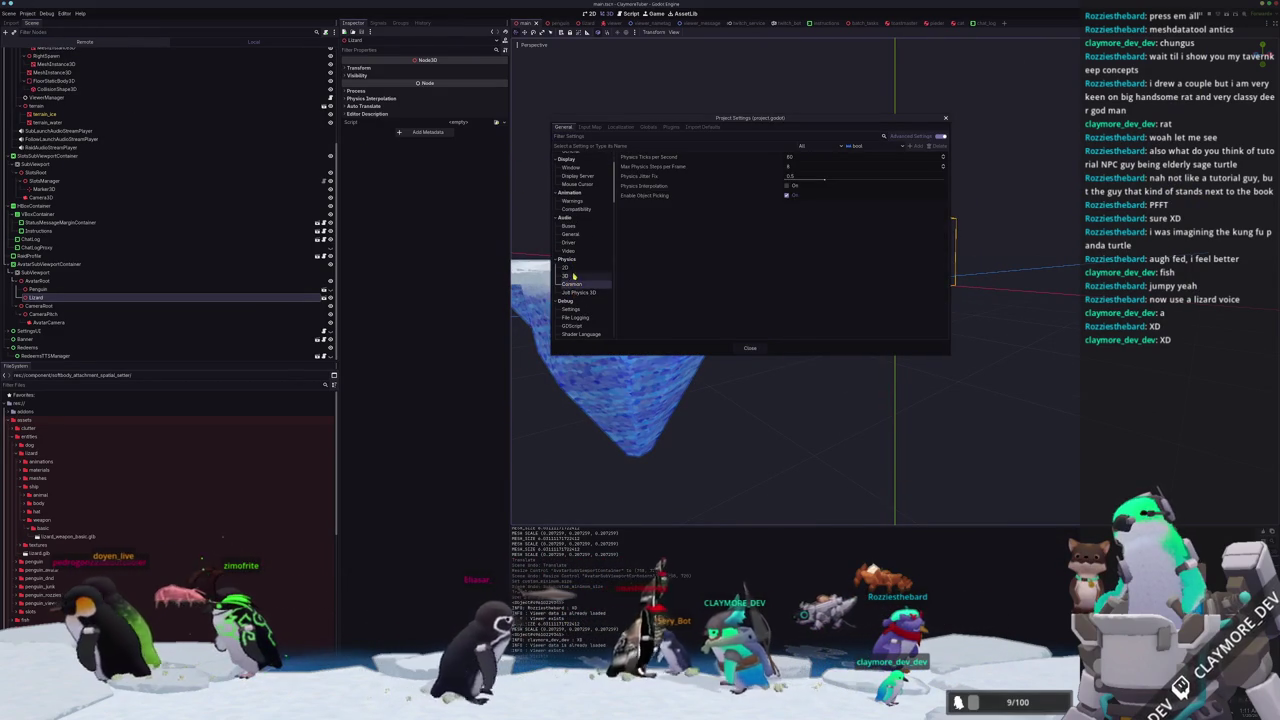
left_click(576, 292)
left_click(573, 285)
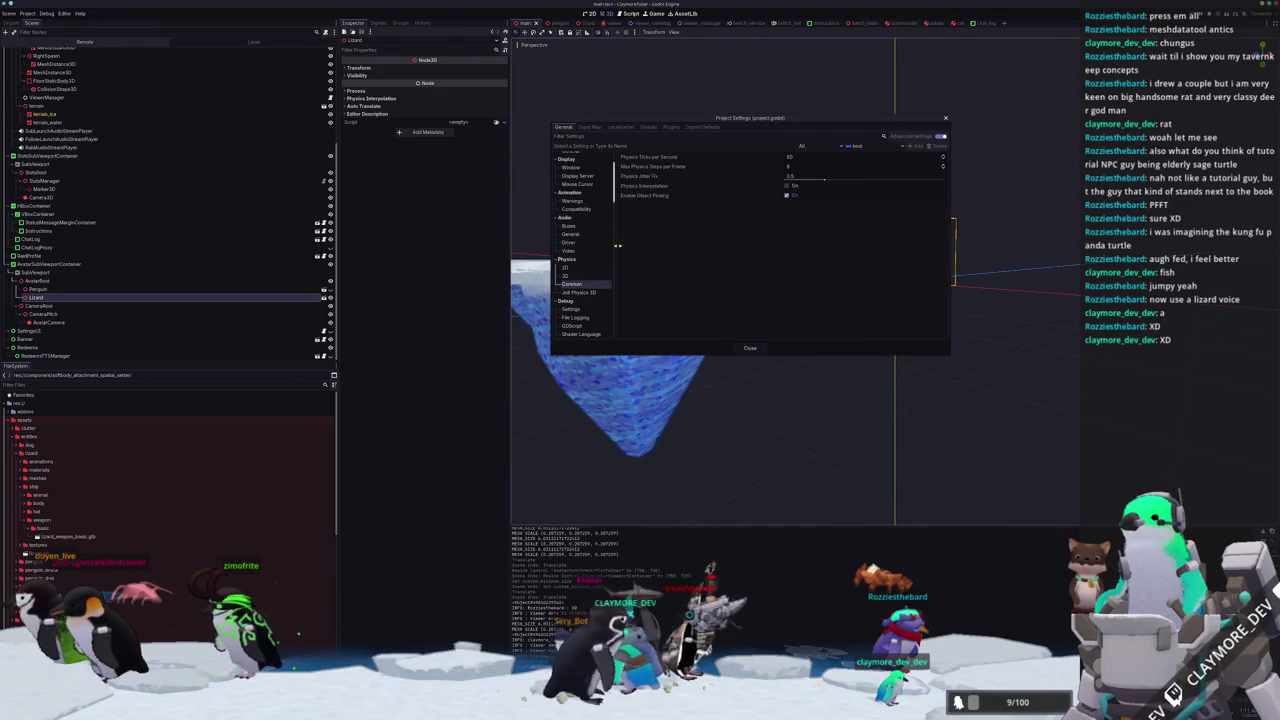
left_click(575, 277)
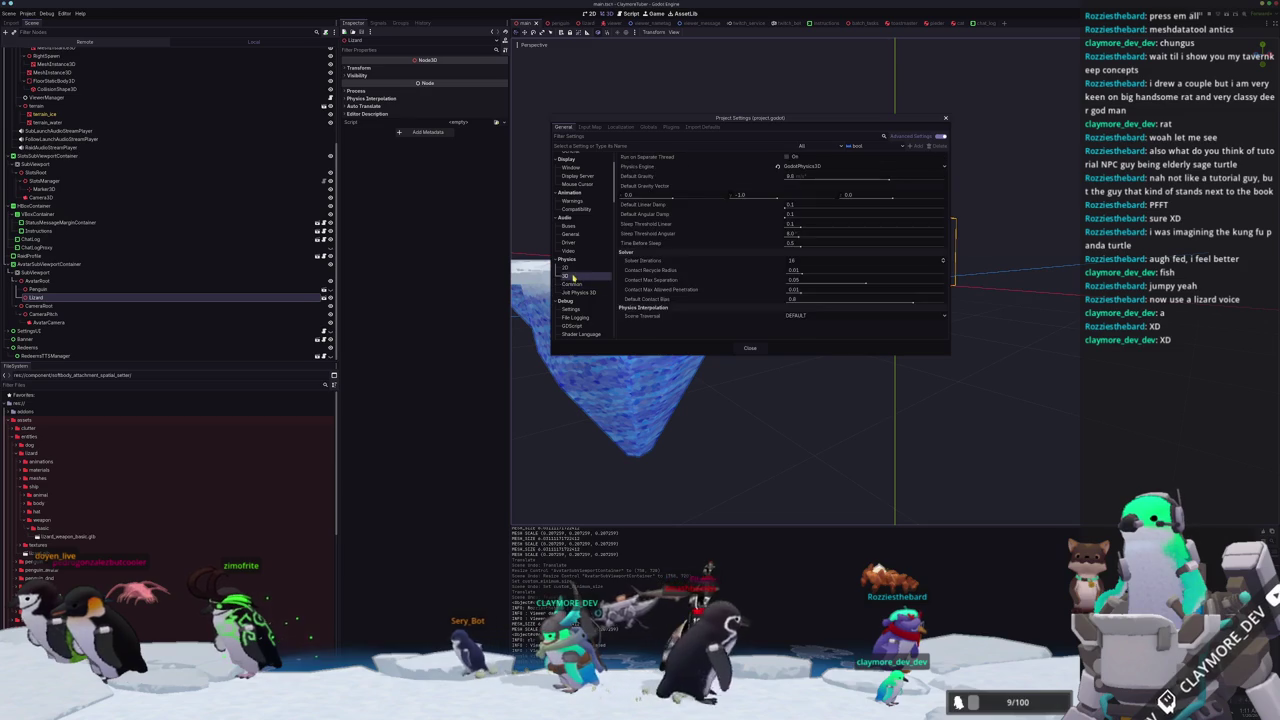
left_click(573, 269)
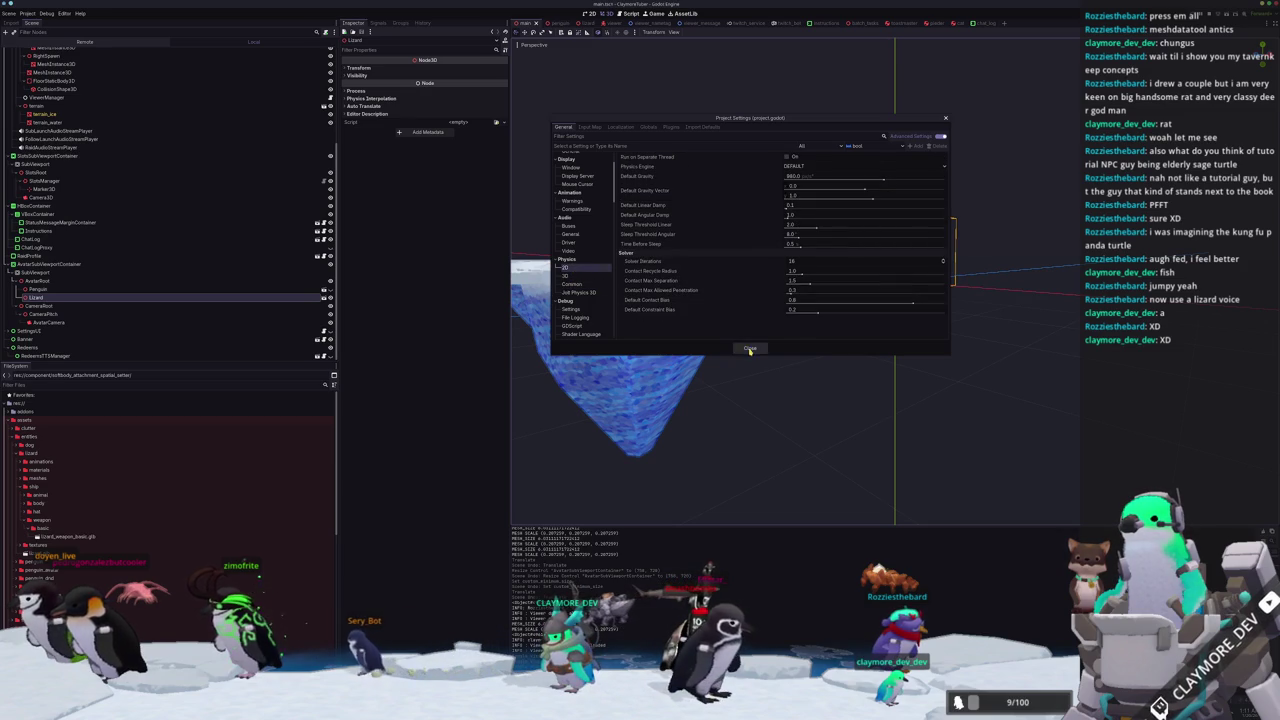
left_click(749, 349)
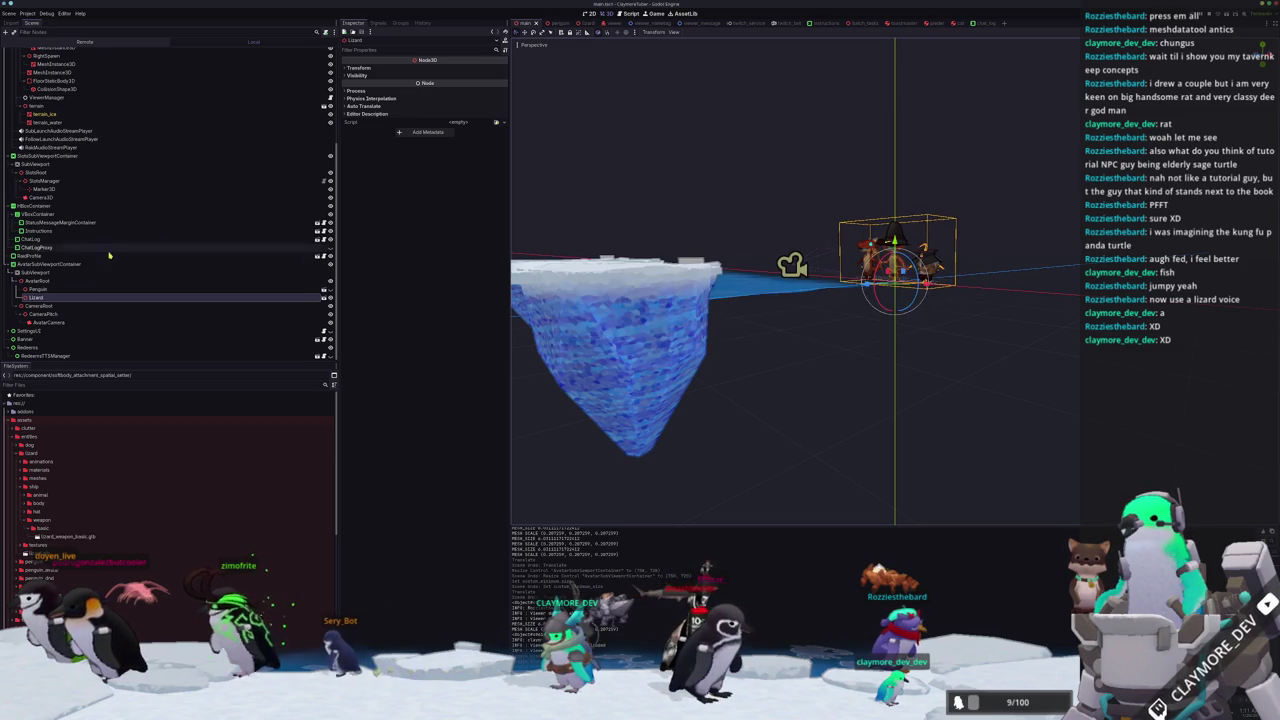
left_click(588, 23)
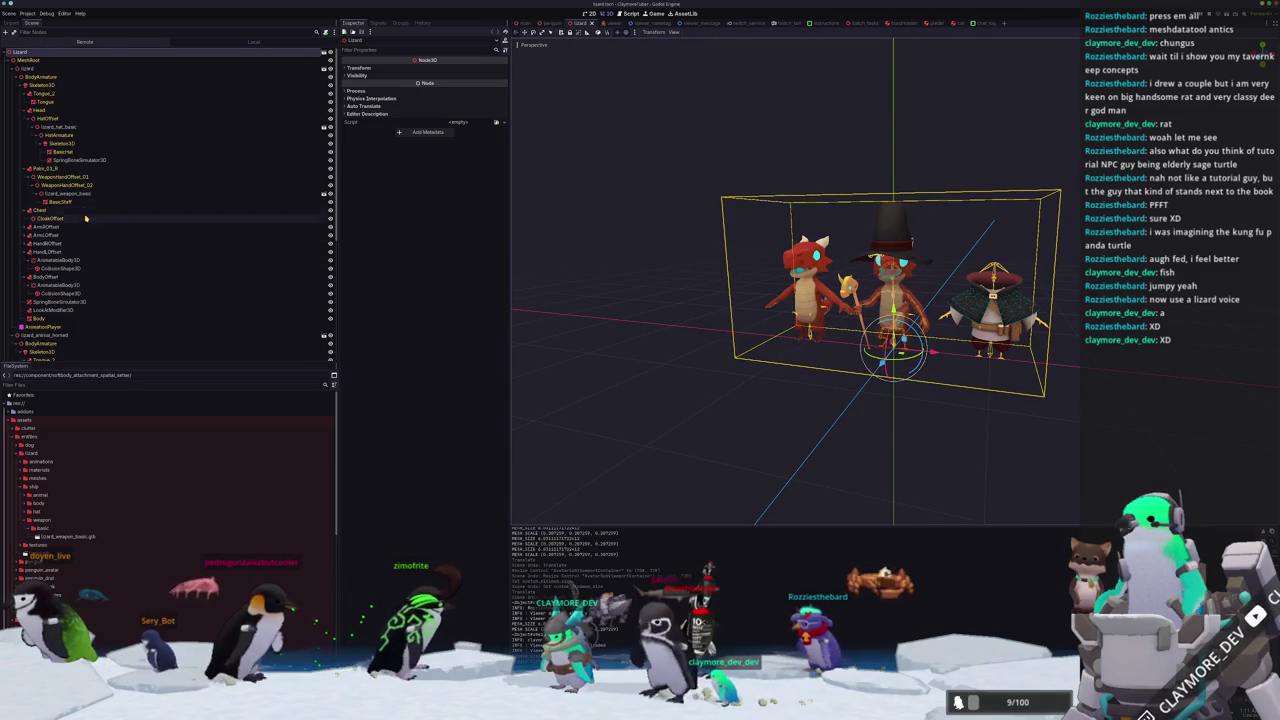
Inspect the hat's SpringBoneSimulator3D, then select the SoftBody3D to show its properties.
left_click(80, 160)
scroll(85, 300, "down", 6)
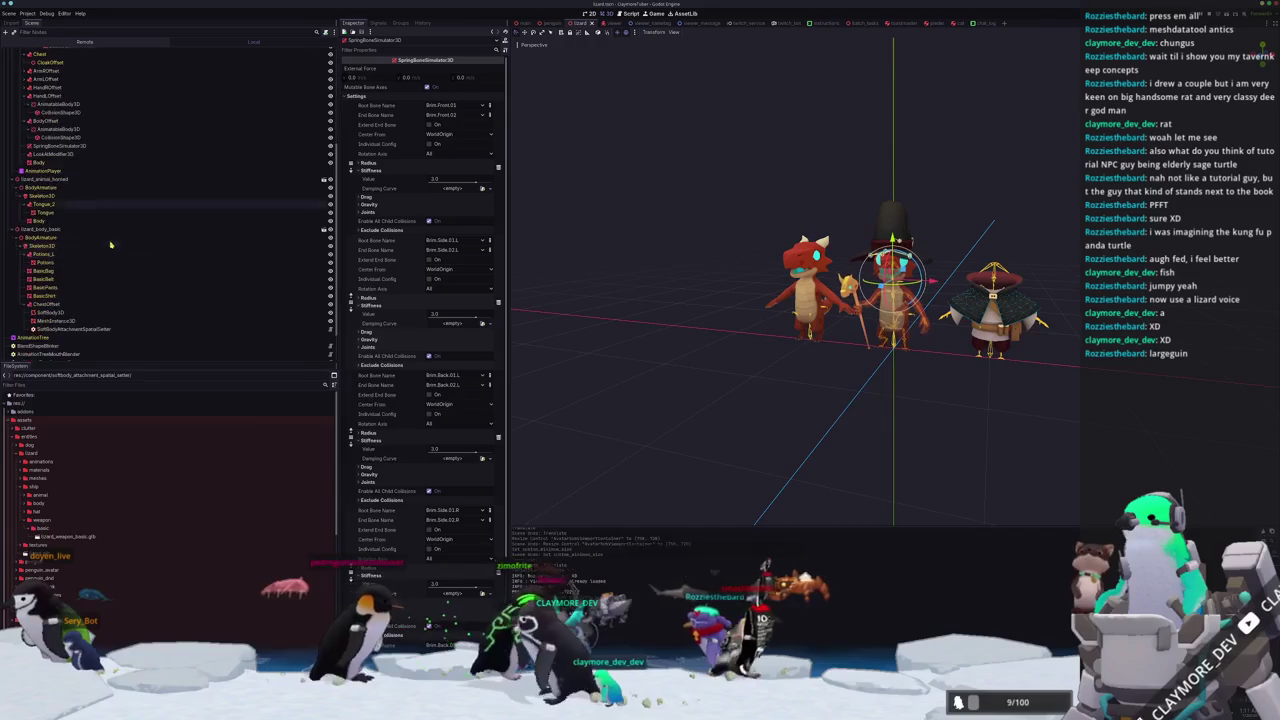
left_click(50, 273)
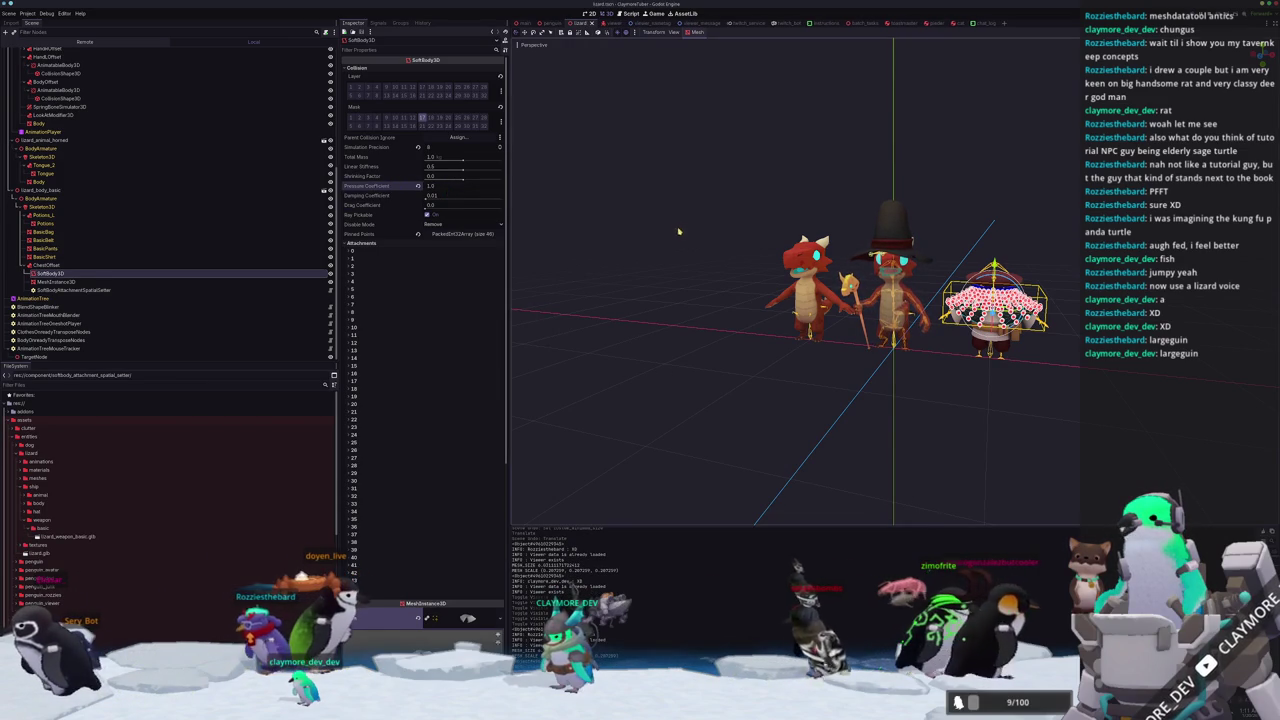
Run the avatar scene with F6, then return to the soft body's Pressure Coefficient field.
key("F6")
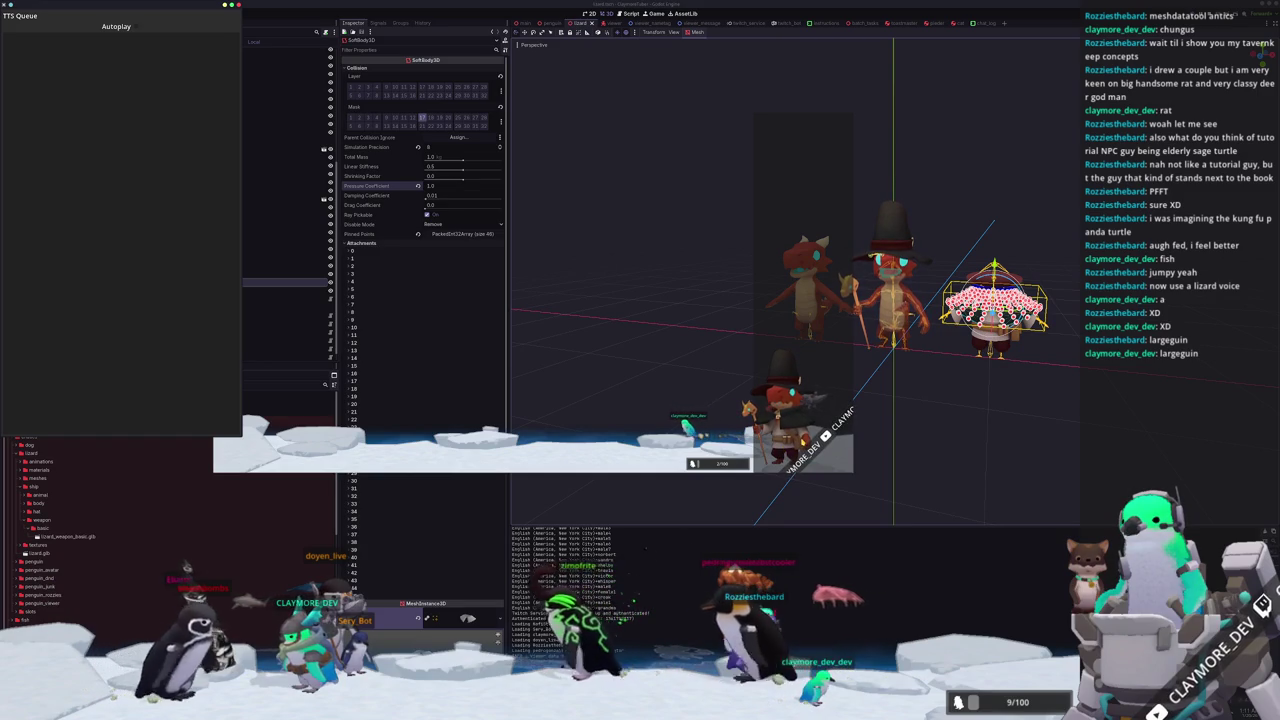
left_click(949, 413)
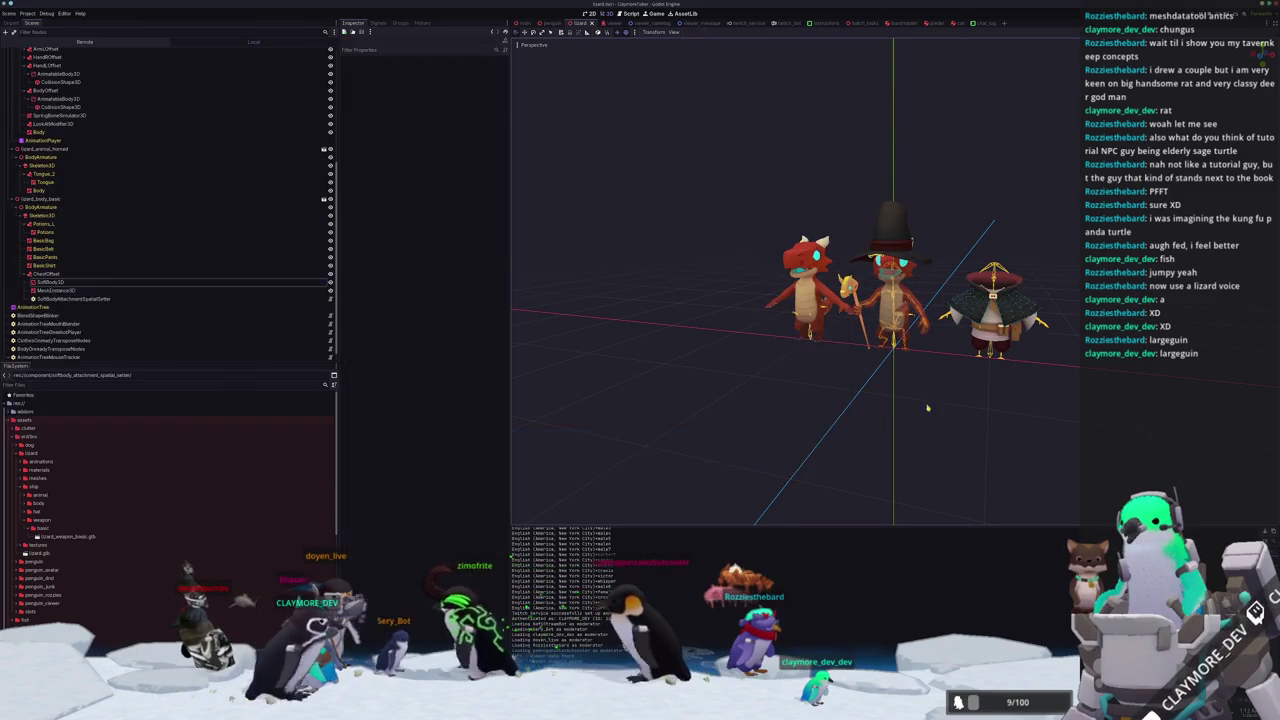
left_click(122, 283)
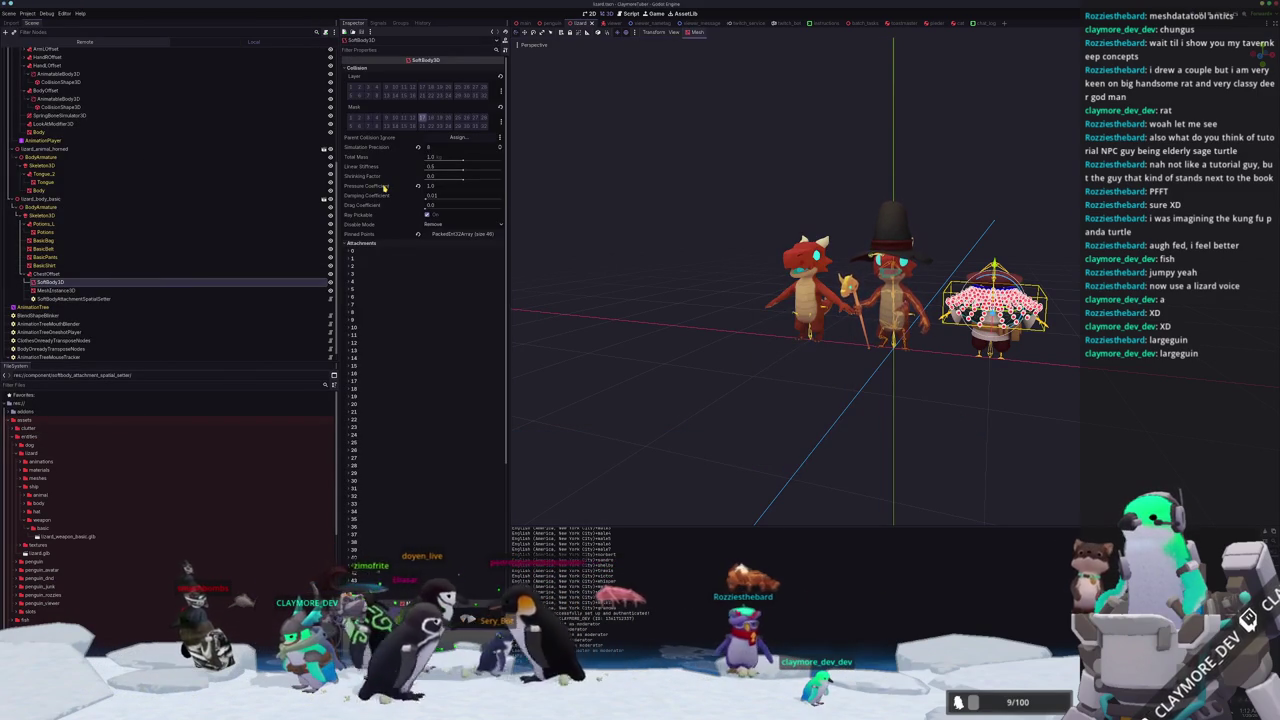
mouse_move(383, 187)
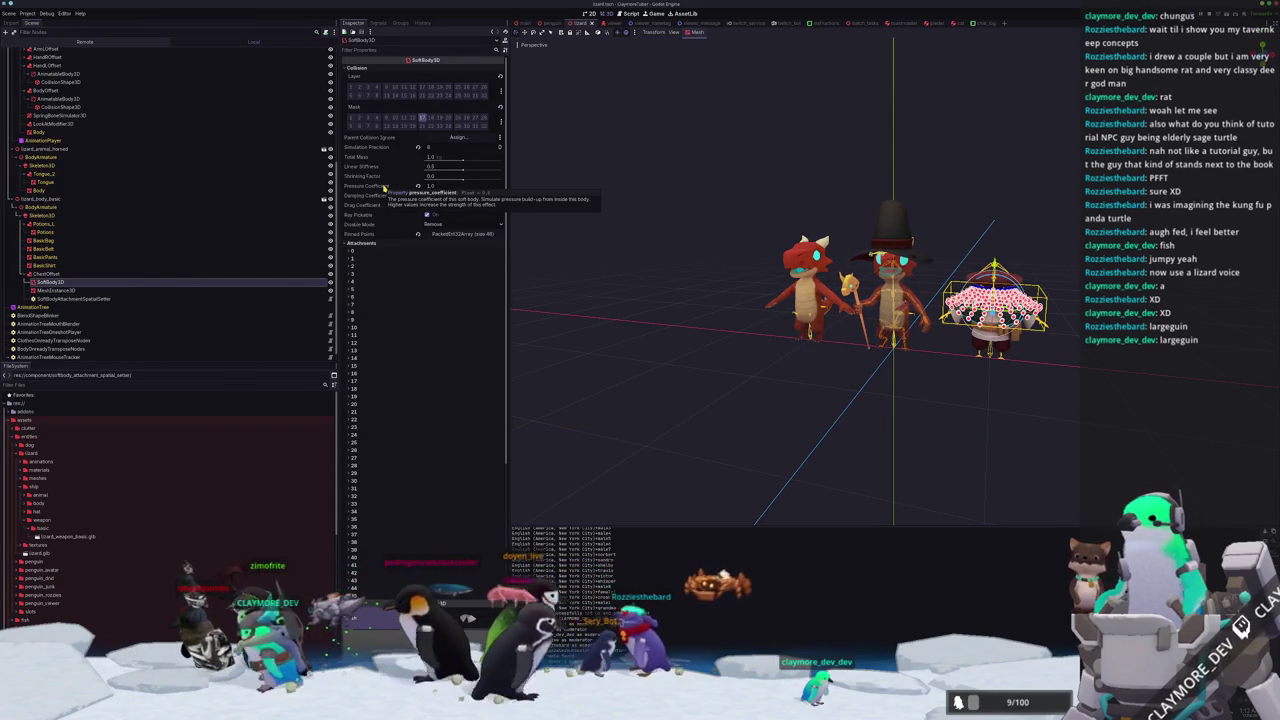
left_click(431, 186)
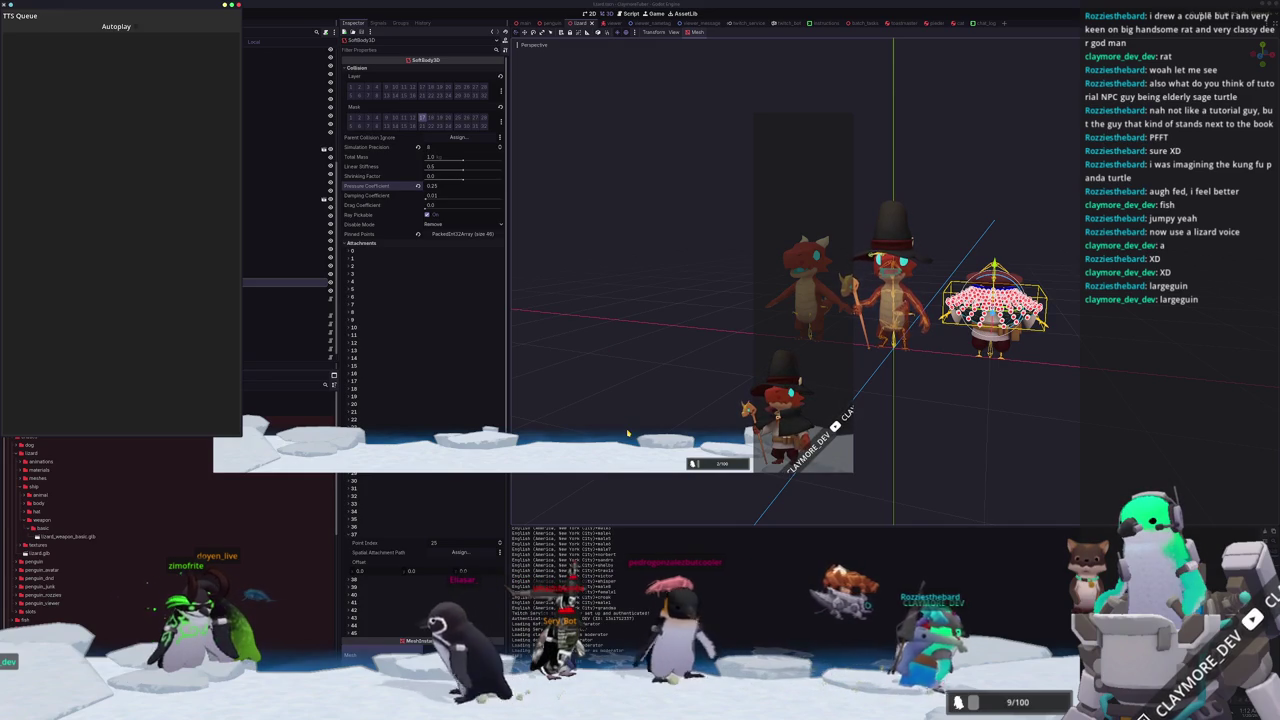
Set the soft body's Pressure Coefficient to 0.75 and test it in the running project.
left_click(50, 282)
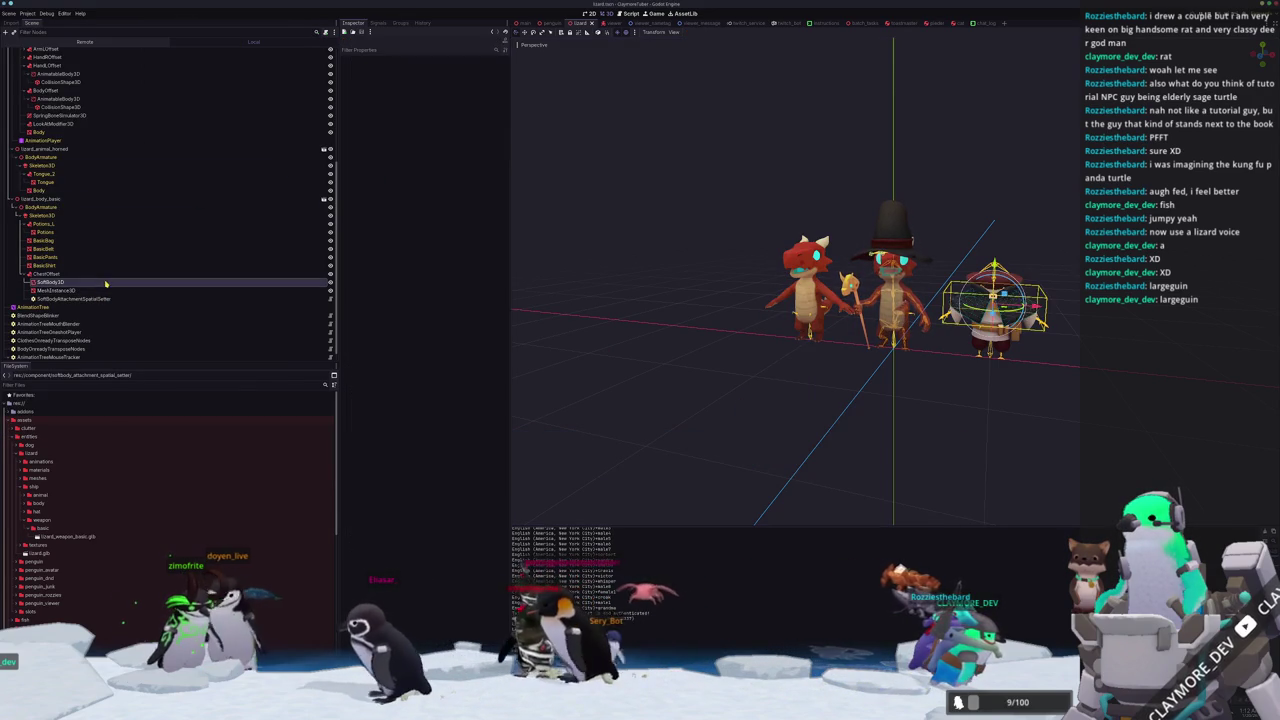
type("0.75")
key("Return")
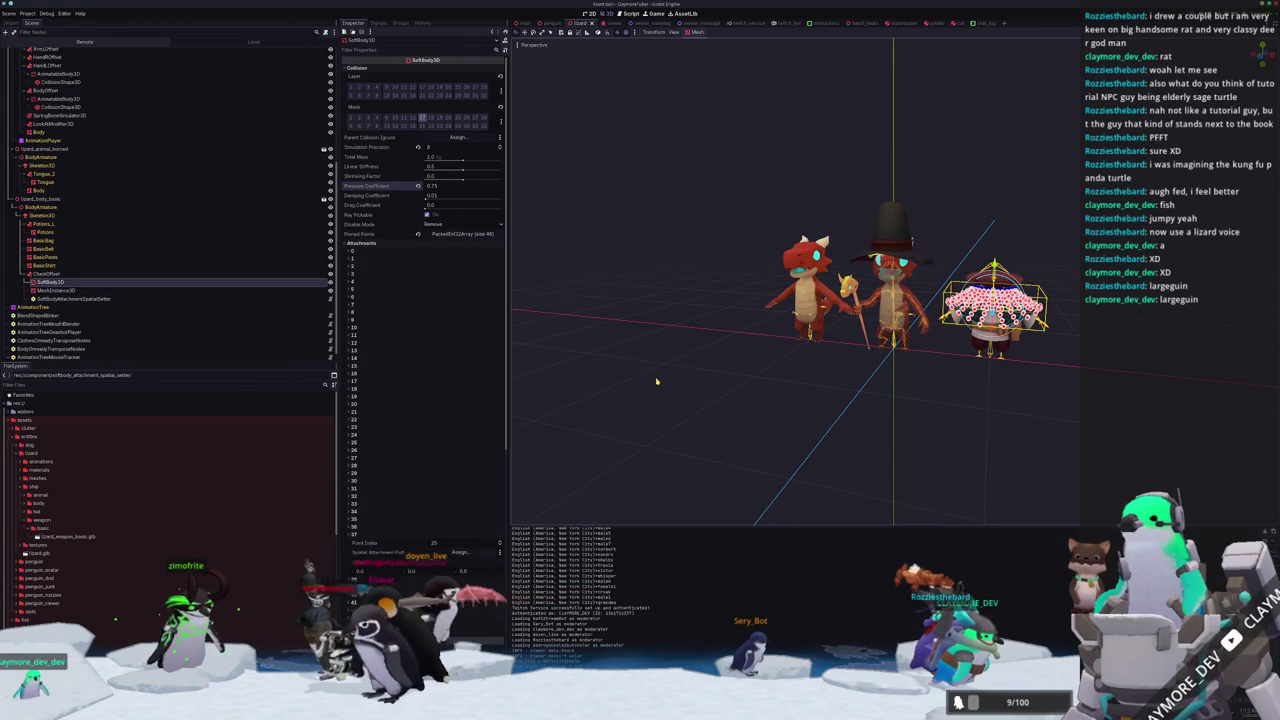
key("F5")
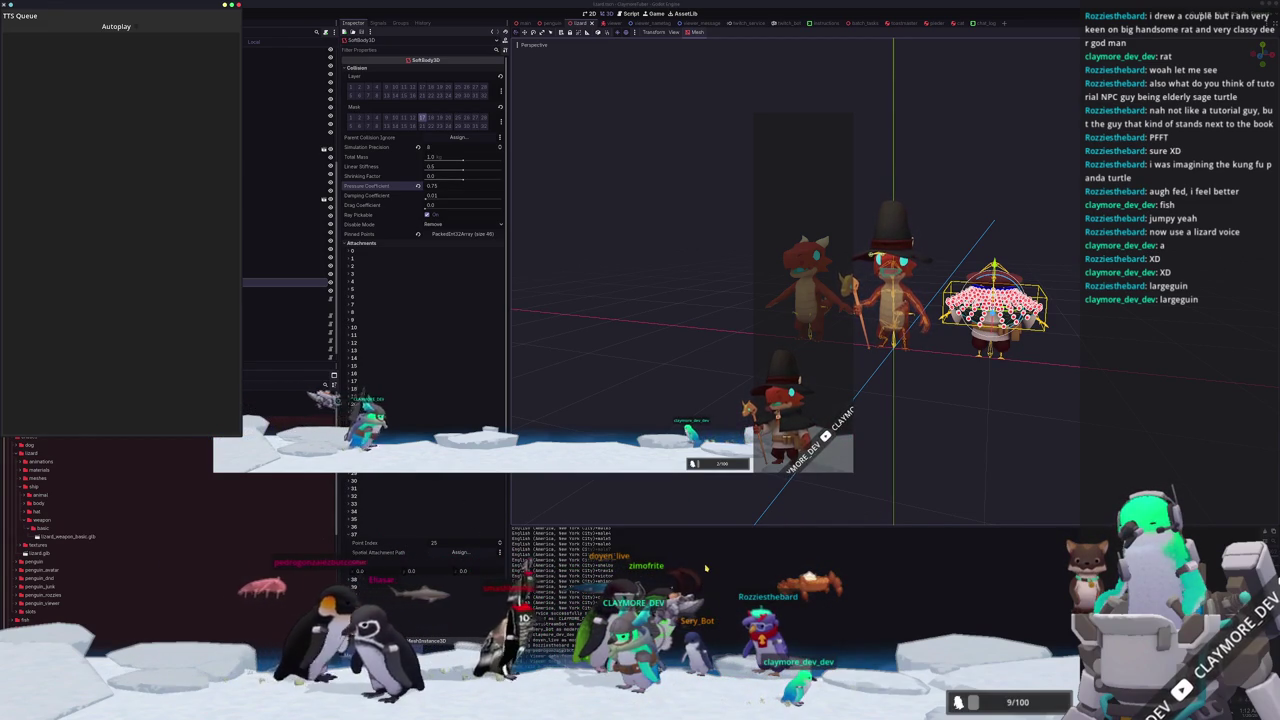
left_click(451, 186)
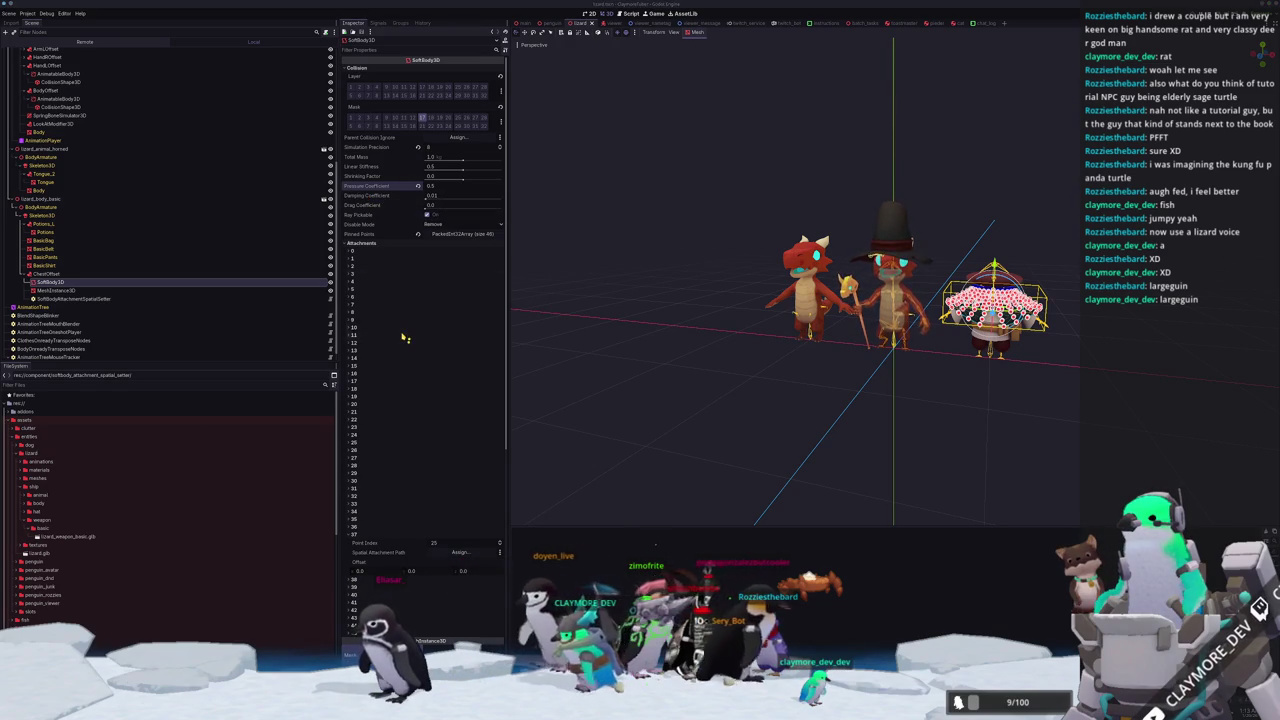
key("F5")
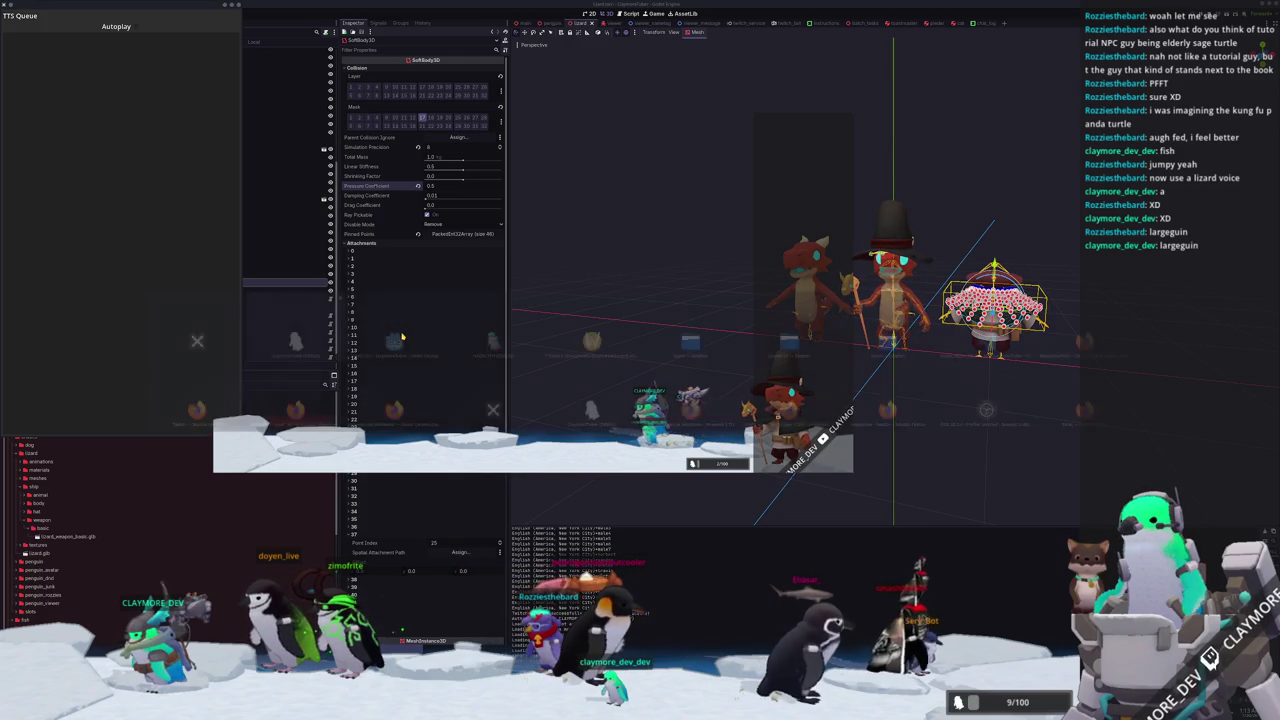
Set Linear Stiffness to 0.75, test and stop the run, then view the remote scene tree.
left_click(450, 260)
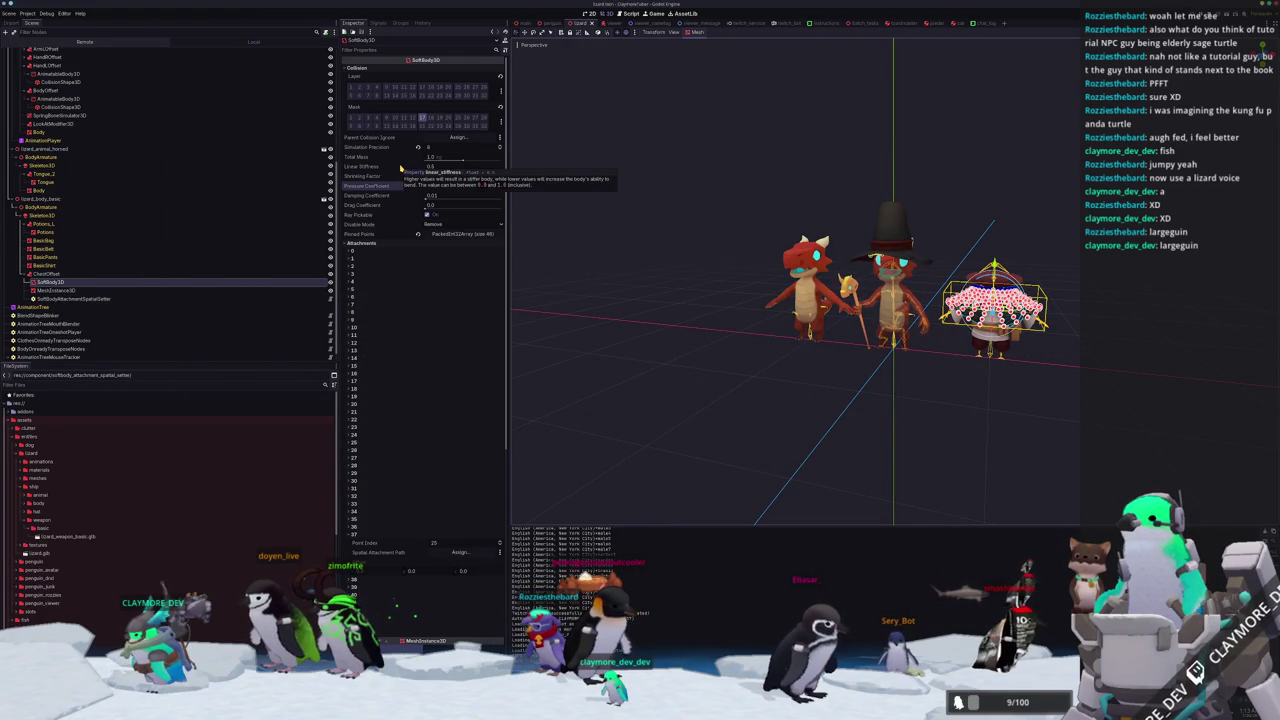
left_click(432, 166)
type("0.75")
key("Return")
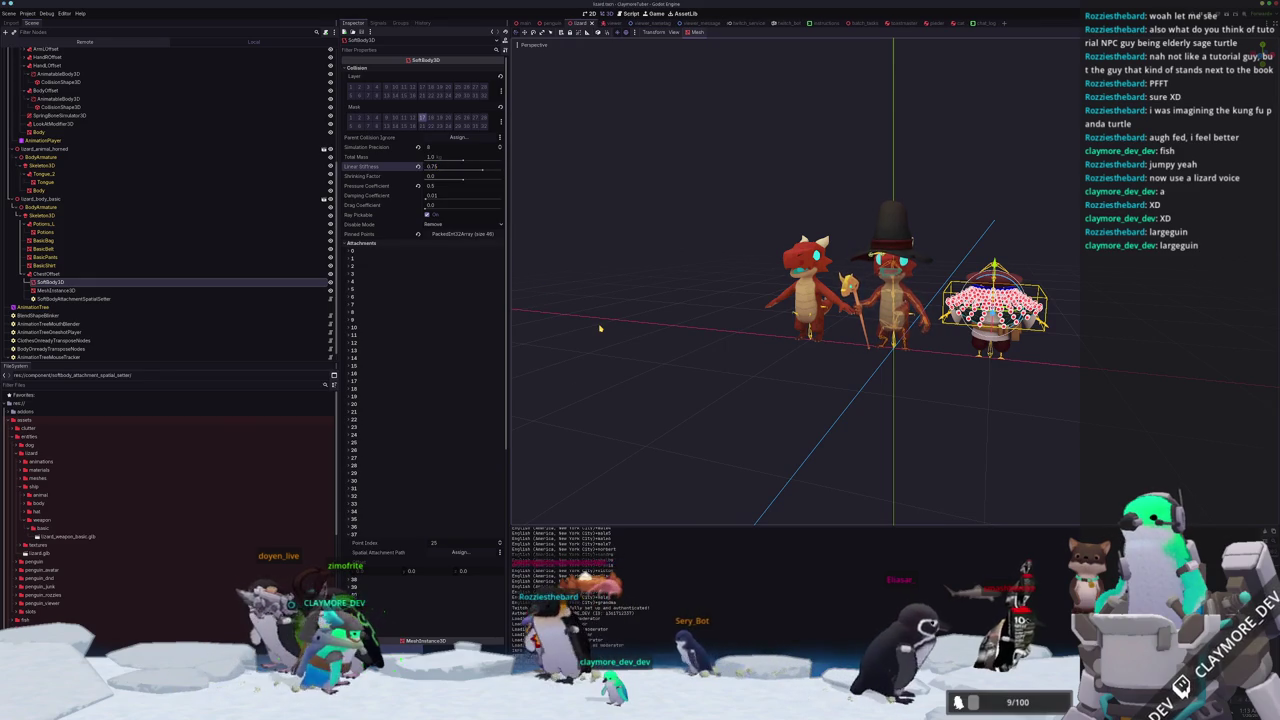
key("F5")
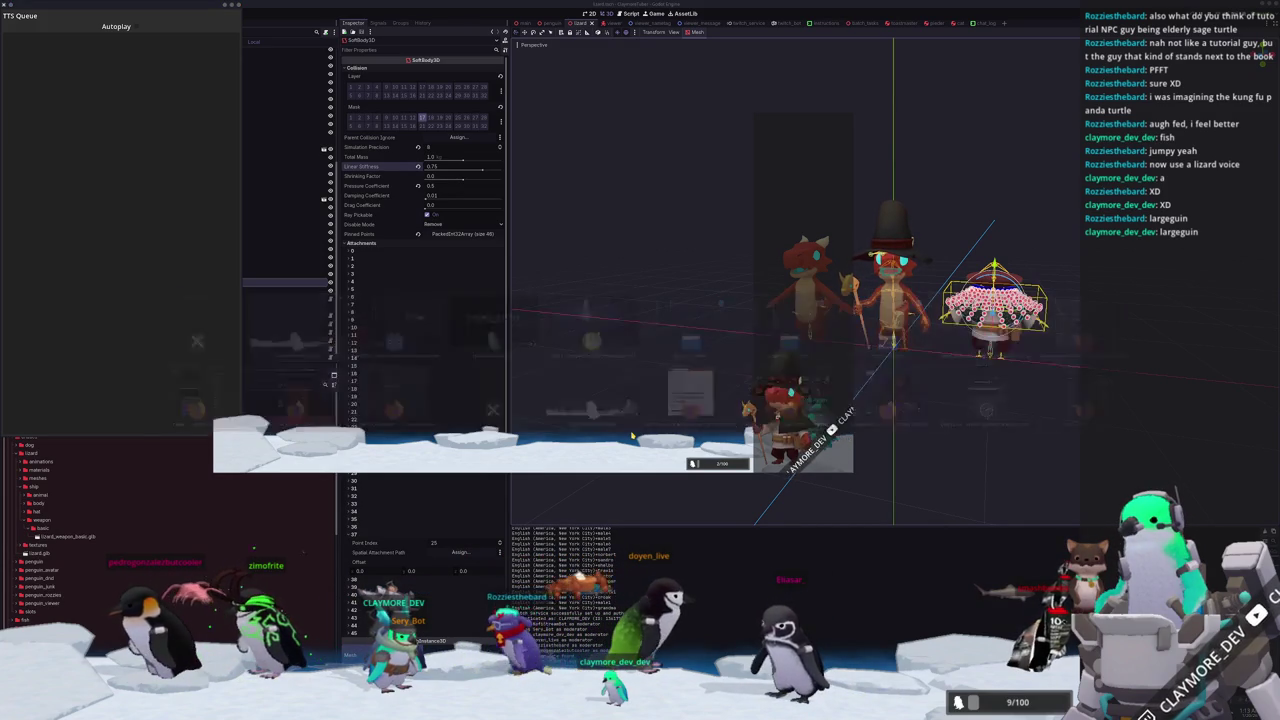
key("F8")
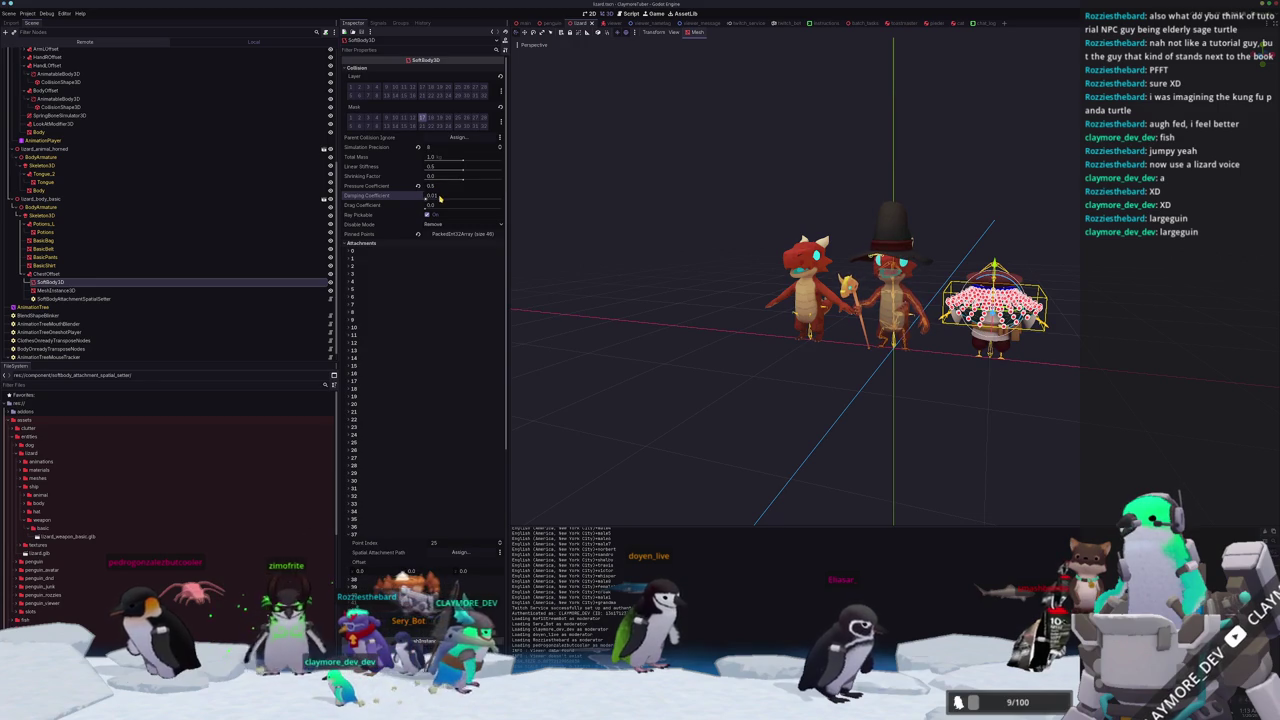
left_click(85, 41)
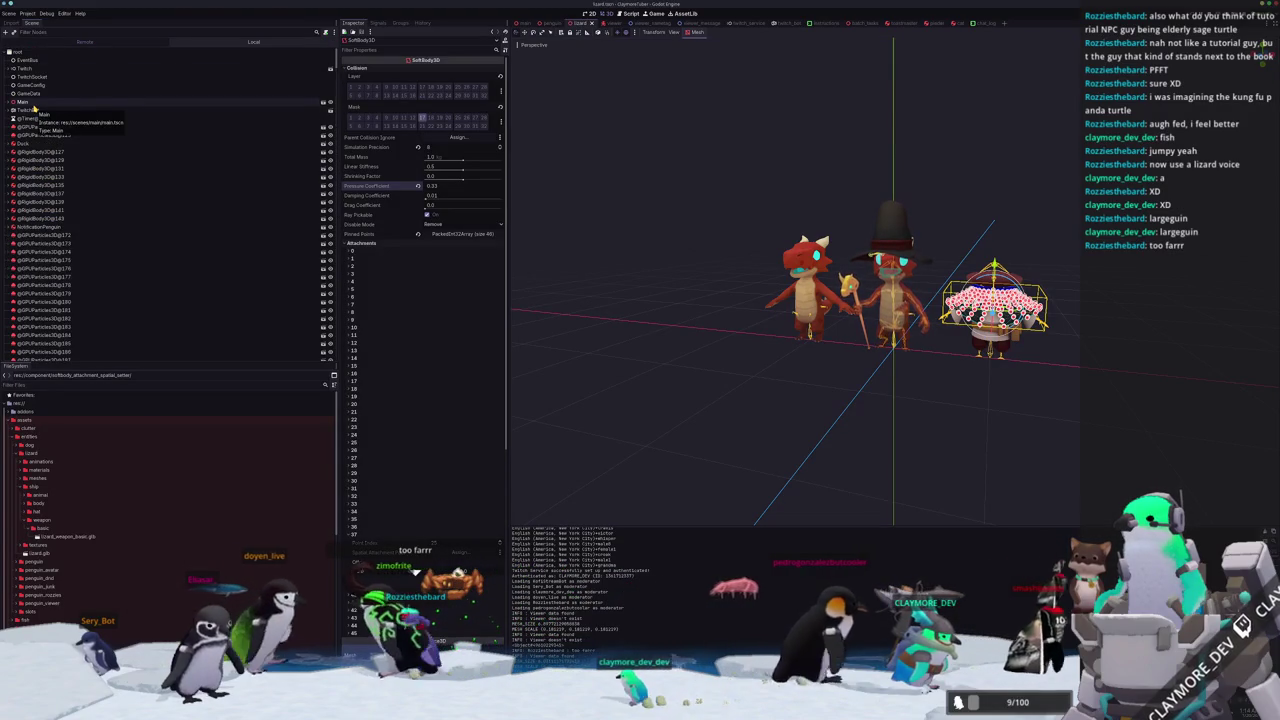
Expand the remote tree through Main, AvatarRoot, Lizard, MeshRoot and BodyArmature to Skeleton3D.
left_click(33, 104)
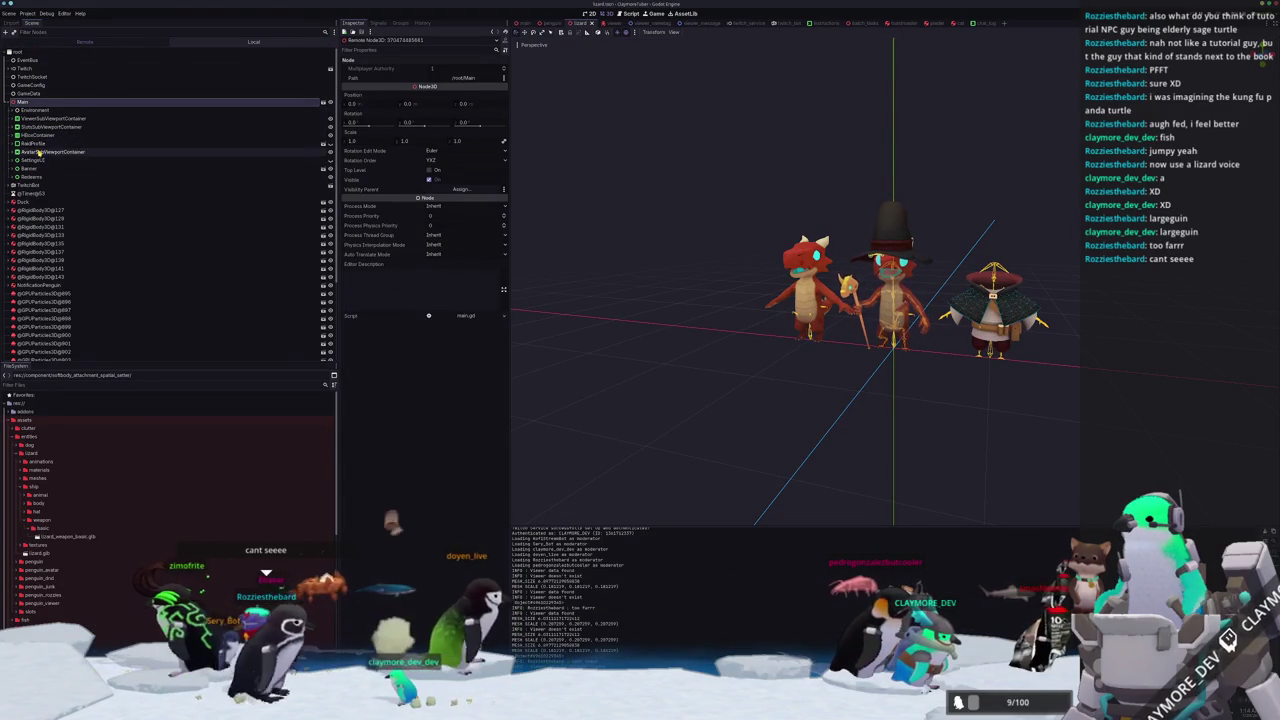
left_click(40, 151)
left_click(40, 160)
left_click(40, 168)
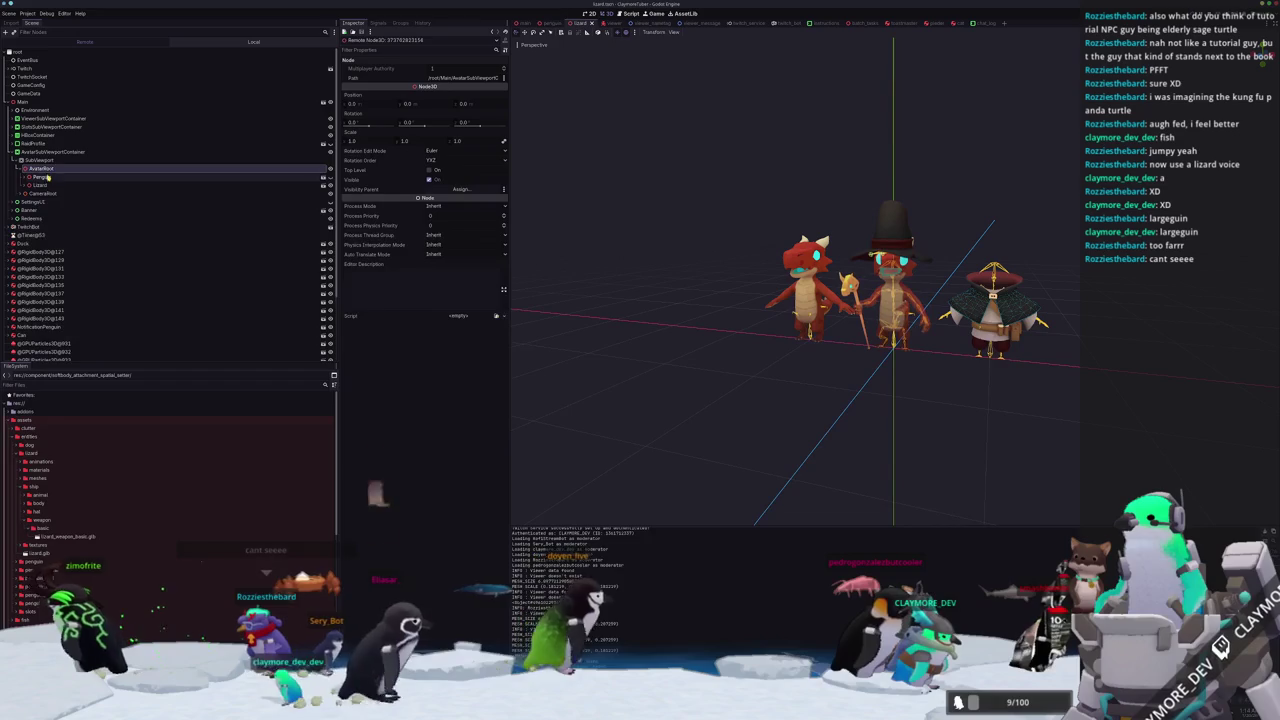
left_click(40, 185)
left_click(47, 193)
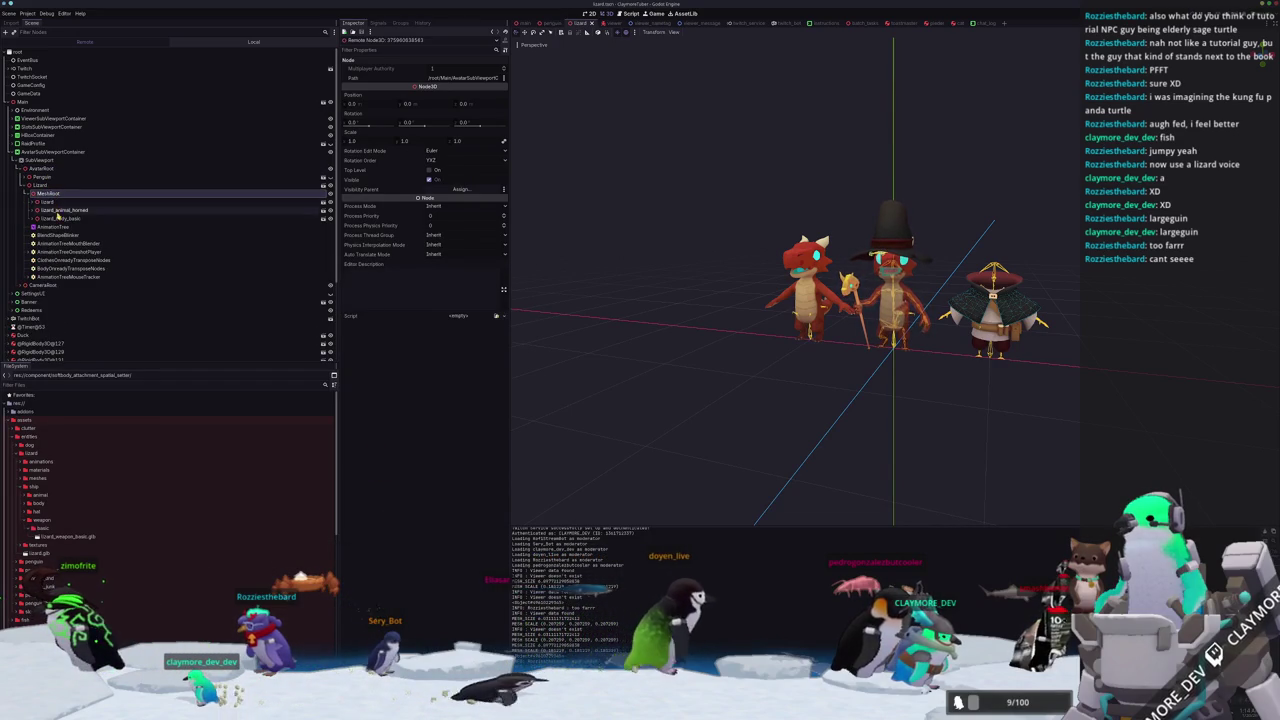
left_click(55, 201)
left_click(40, 209)
left_click(60, 218)
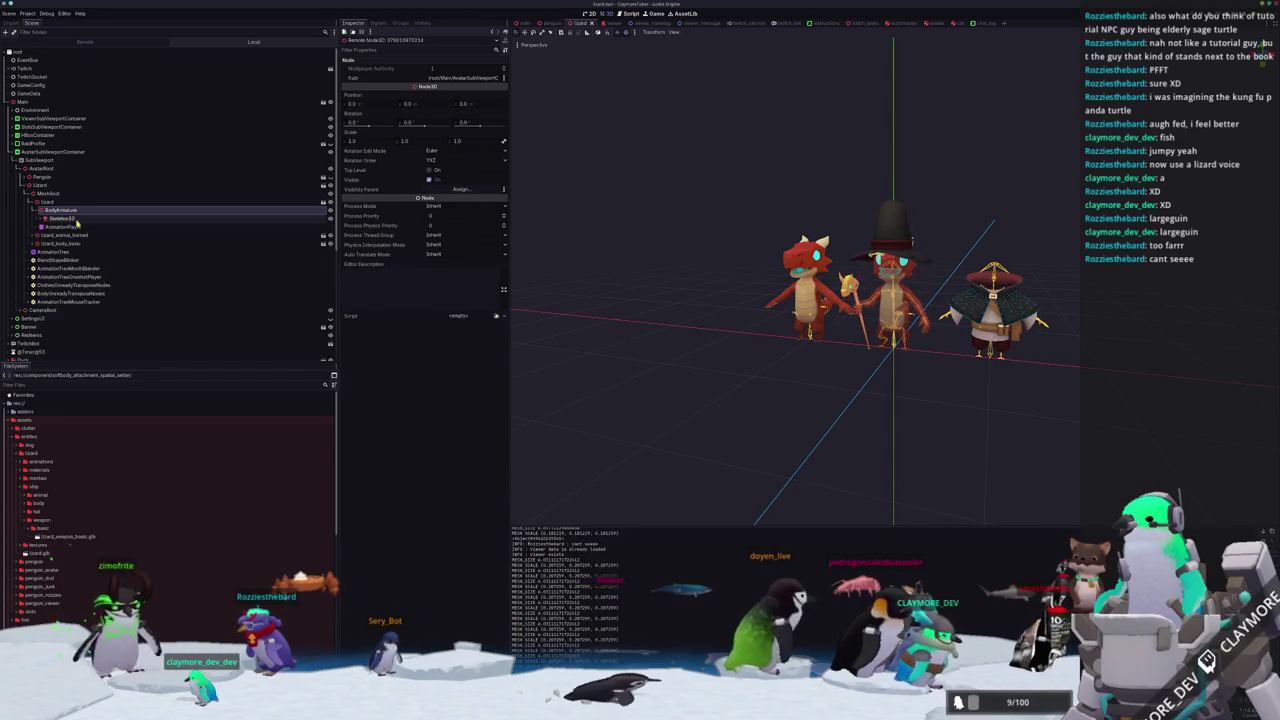
Inspect the cloak's live SoftBody3D under ChestOffset, then deselect it and show the running game.
scroll(100, 241, "down", 3)
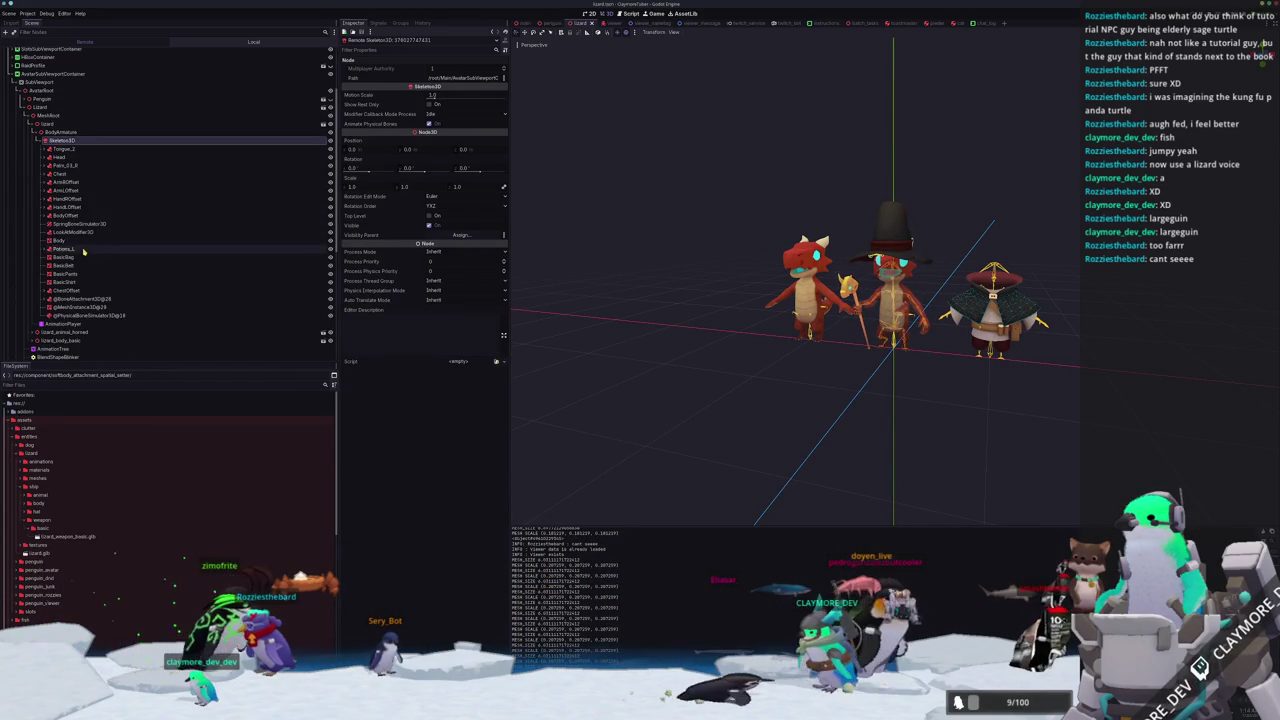
left_click(87, 291)
left_click(70, 299)
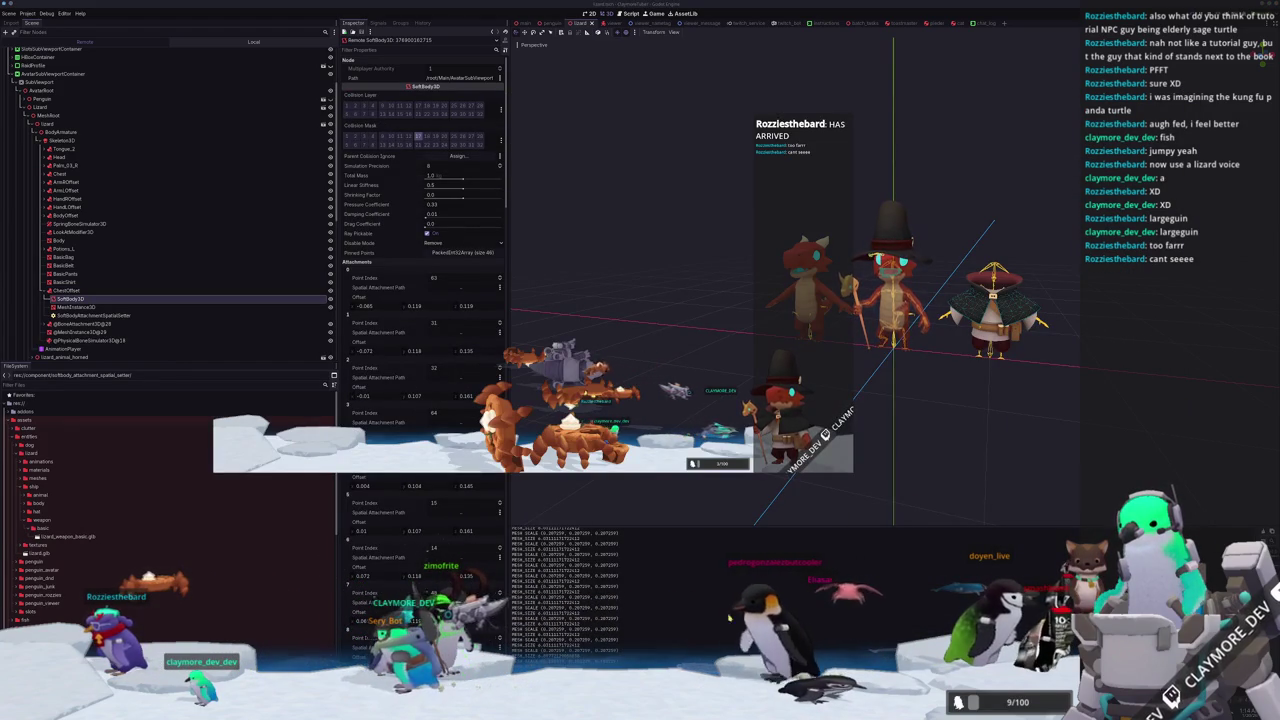
left_click(739, 360)
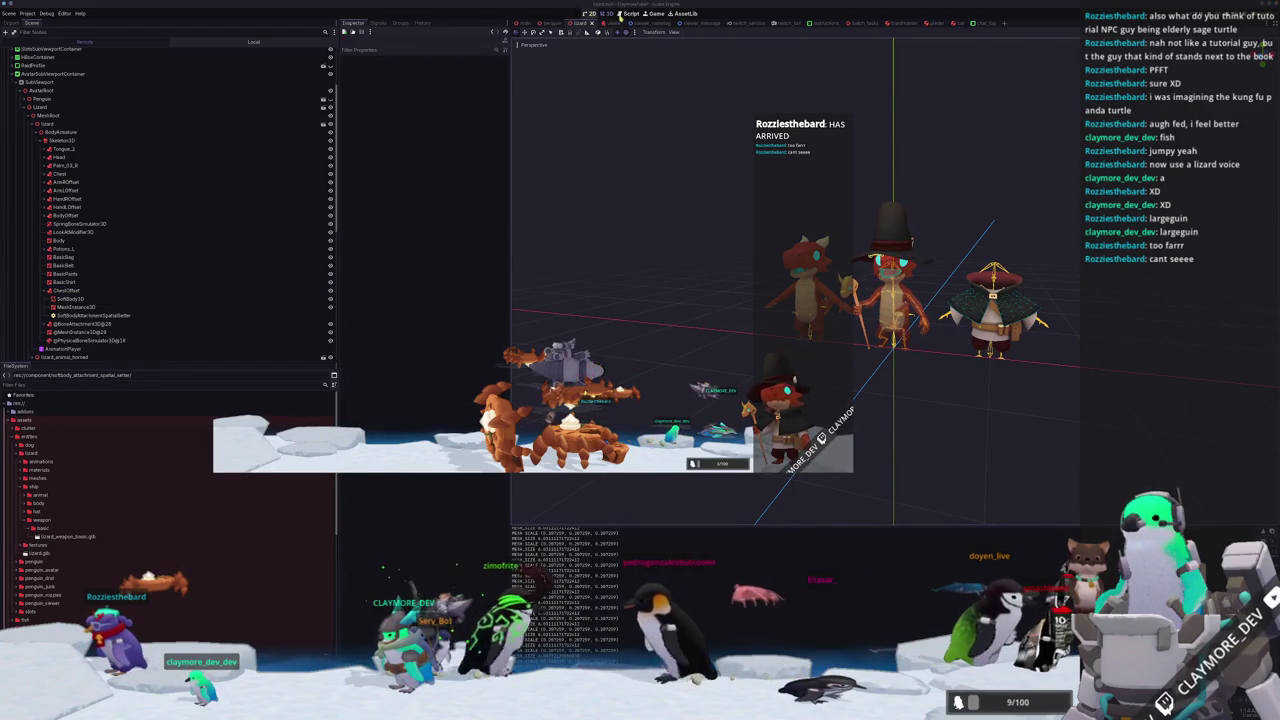
left_click(655, 13)
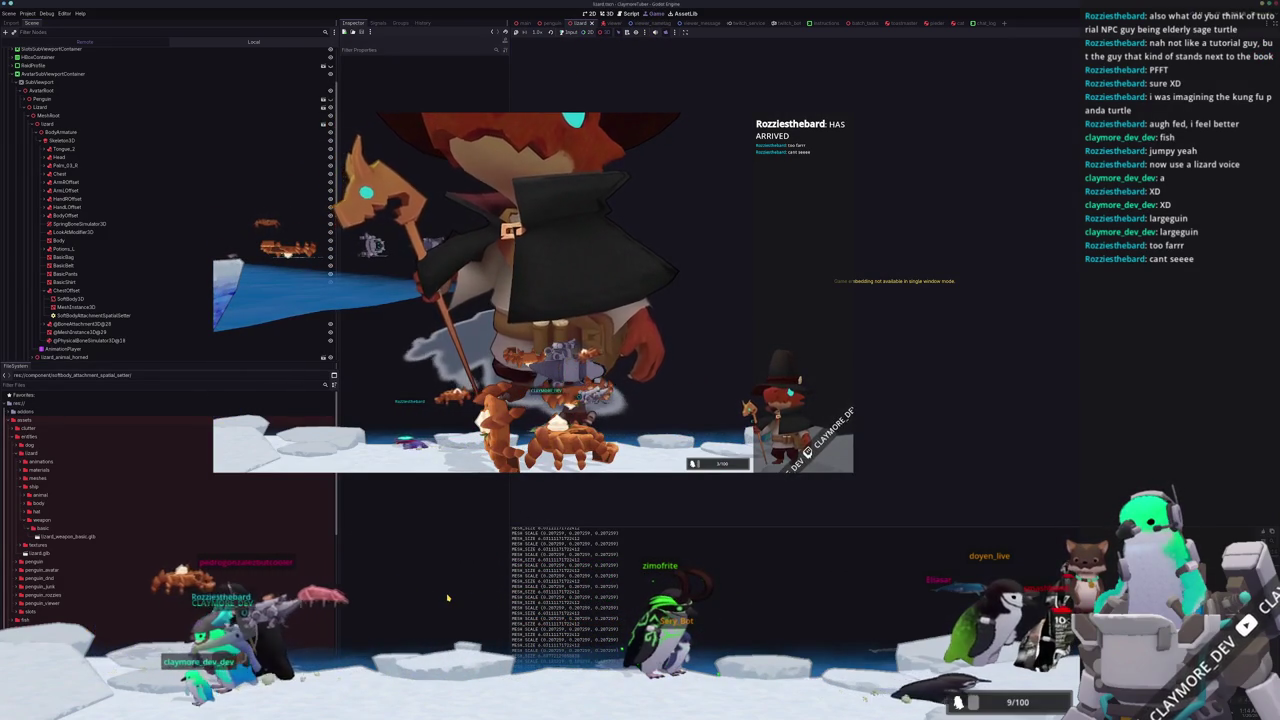
key("super+Right")
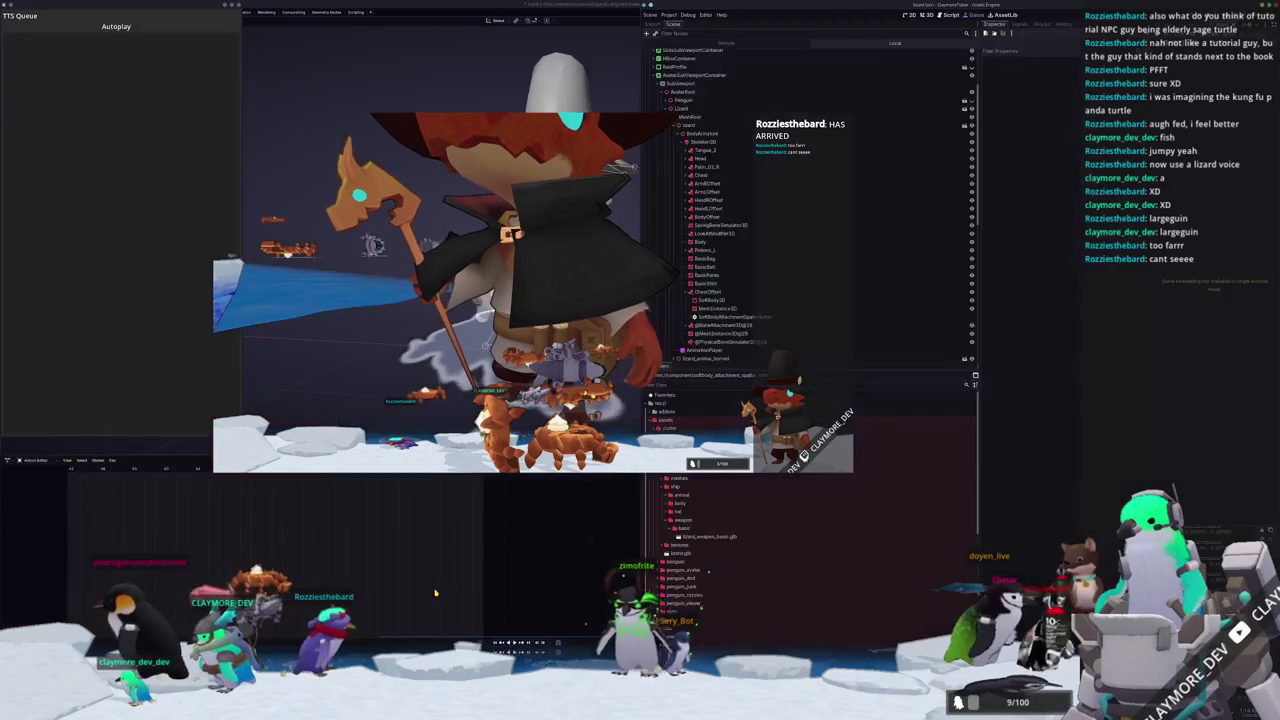
Snap the editor to a screen quarter, review the cloak SoftBody3D's stiffness settings, then maximize it.
key("super+Down")
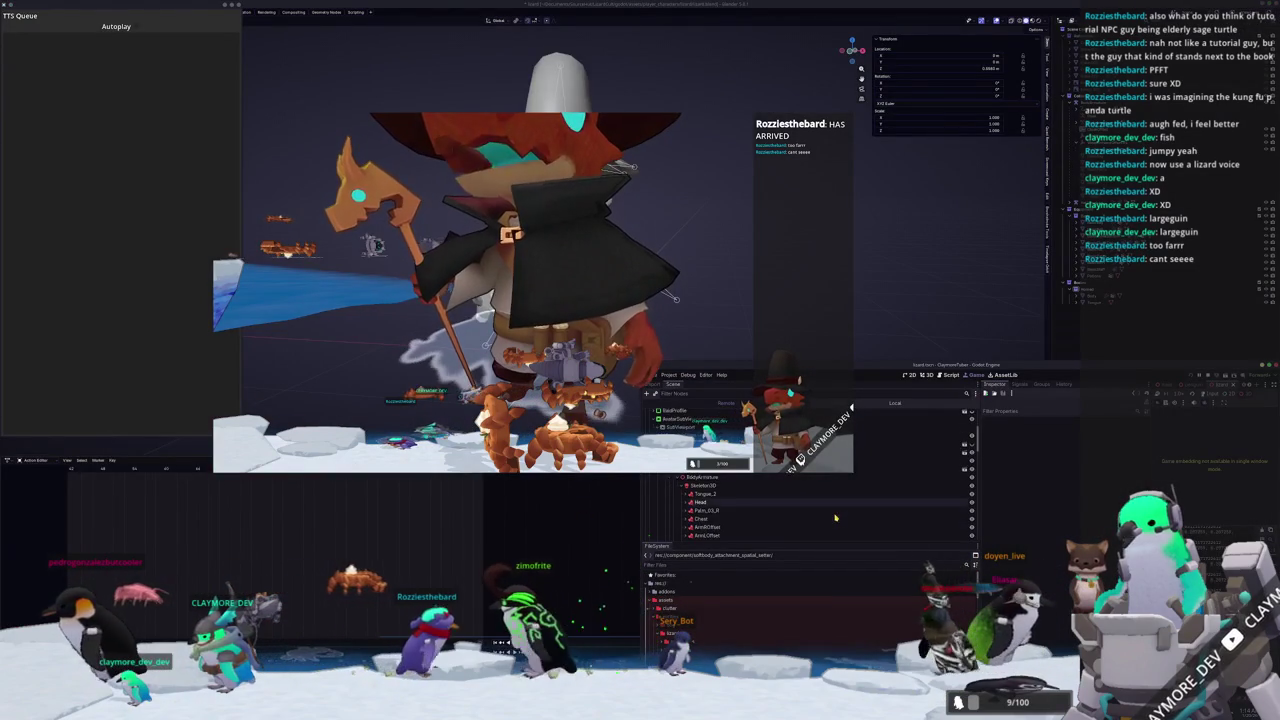
scroll(857, 520, "down", 3)
scroll(857, 520, "down", 2)
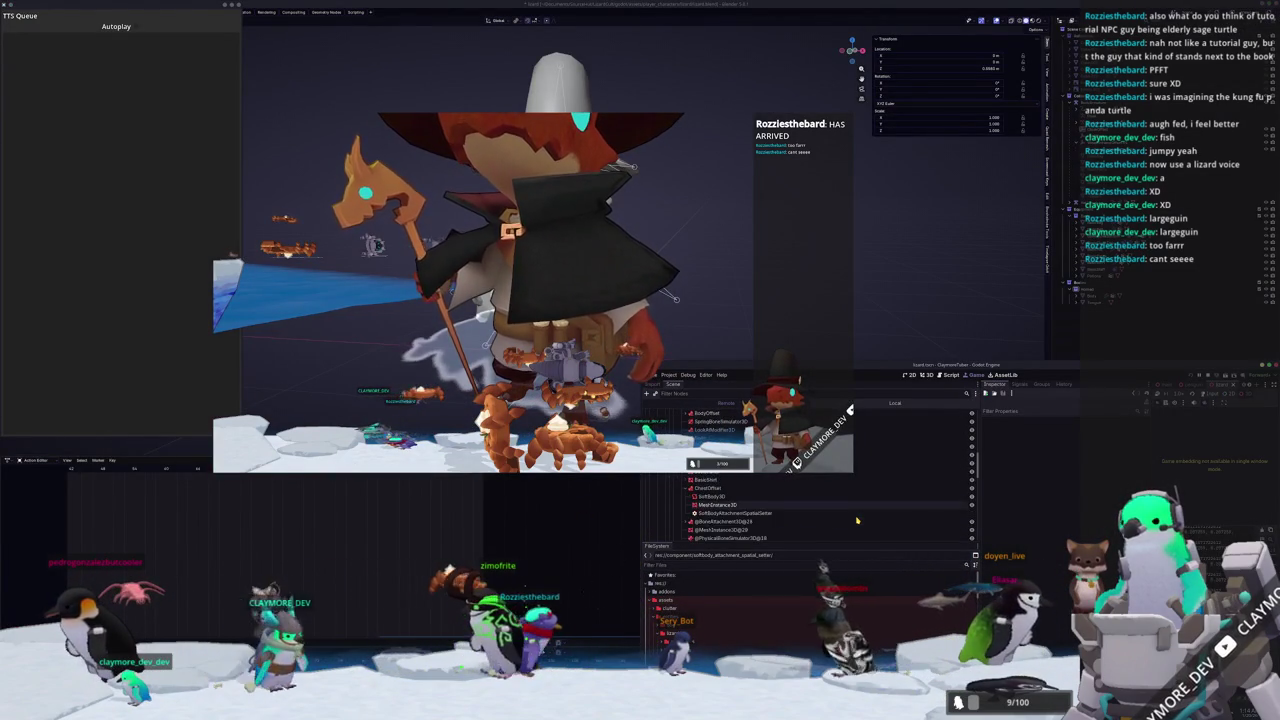
left_click(900, 496)
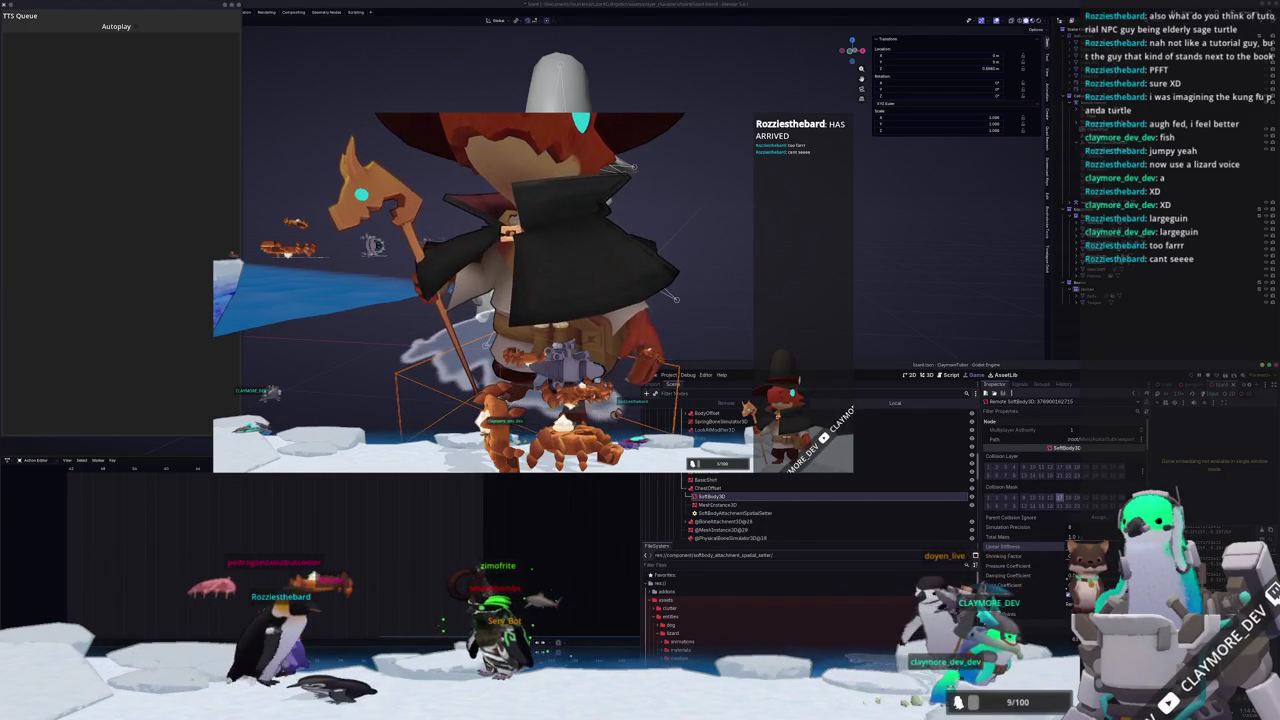
scroll(1041, 588, "down", 2)
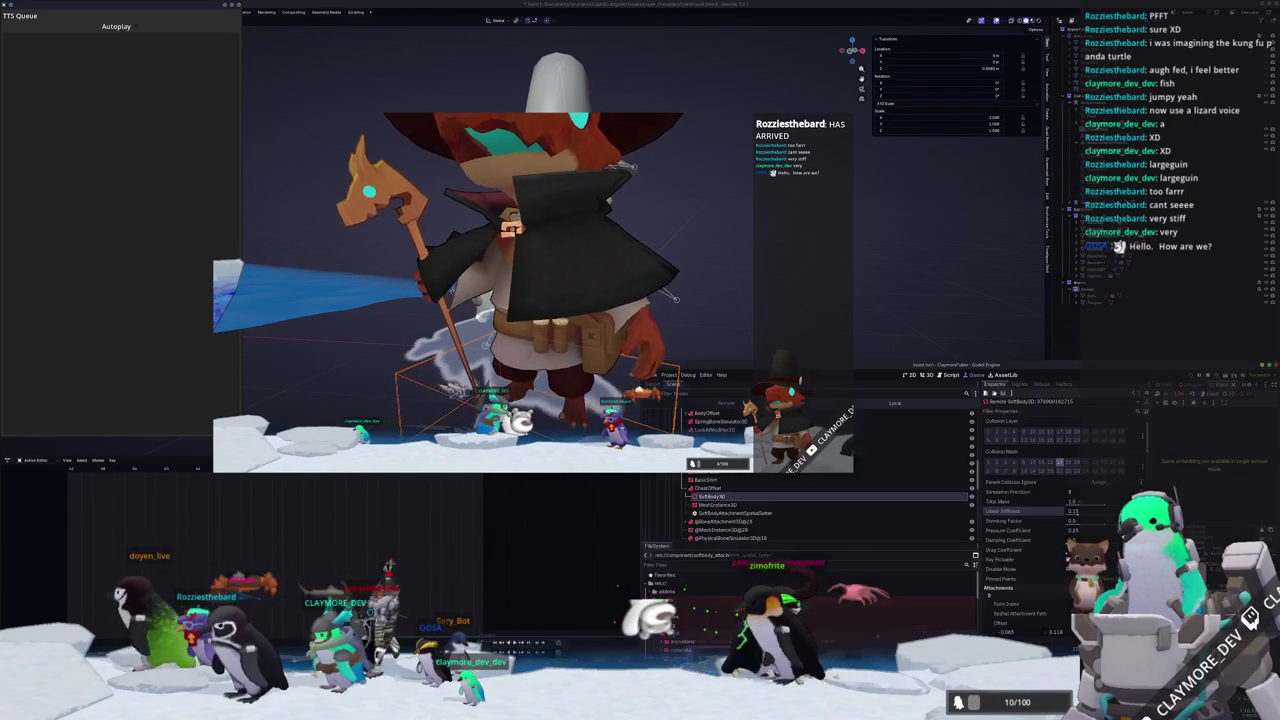
left_click_drag(948, 366, 740, 236)
double_click(740, 236)
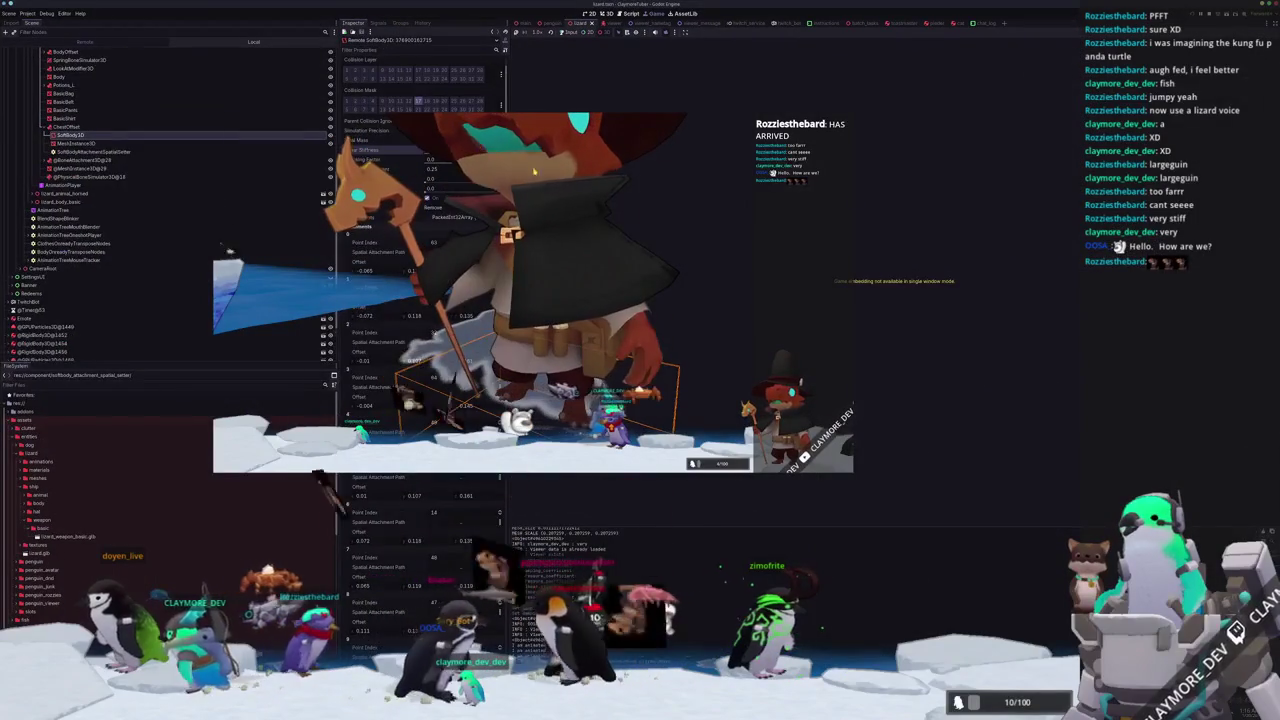
Open Project Settings and browse the common and Jolt Physics 3D physics settings.
left_click(38, 13)
left_click(60, 22)
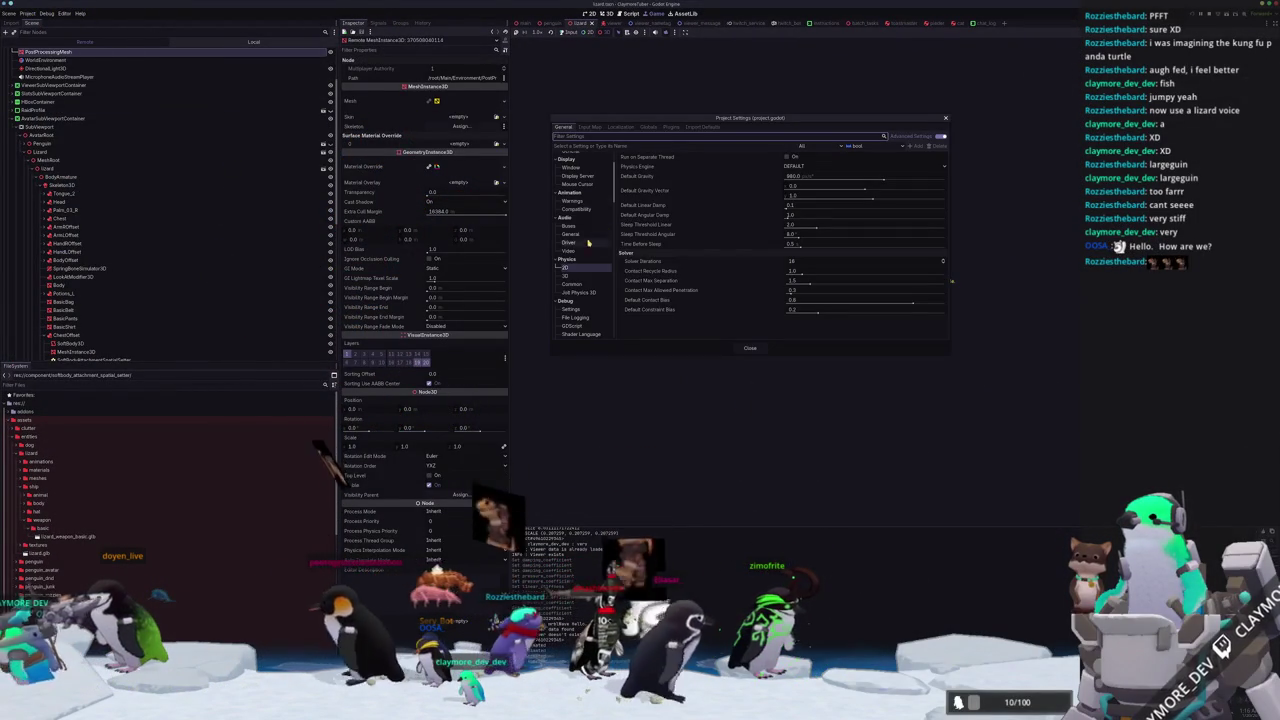
left_click(572, 284)
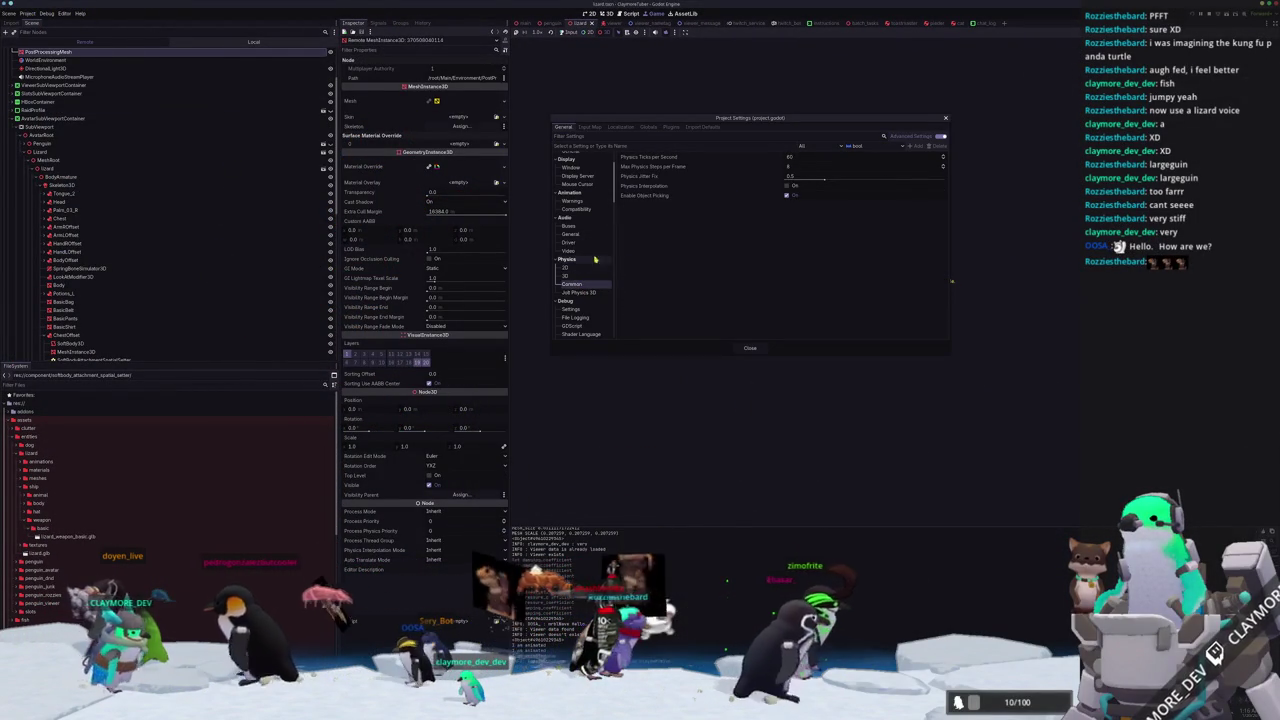
left_click(575, 292)
scroll(694, 261, "down", 5)
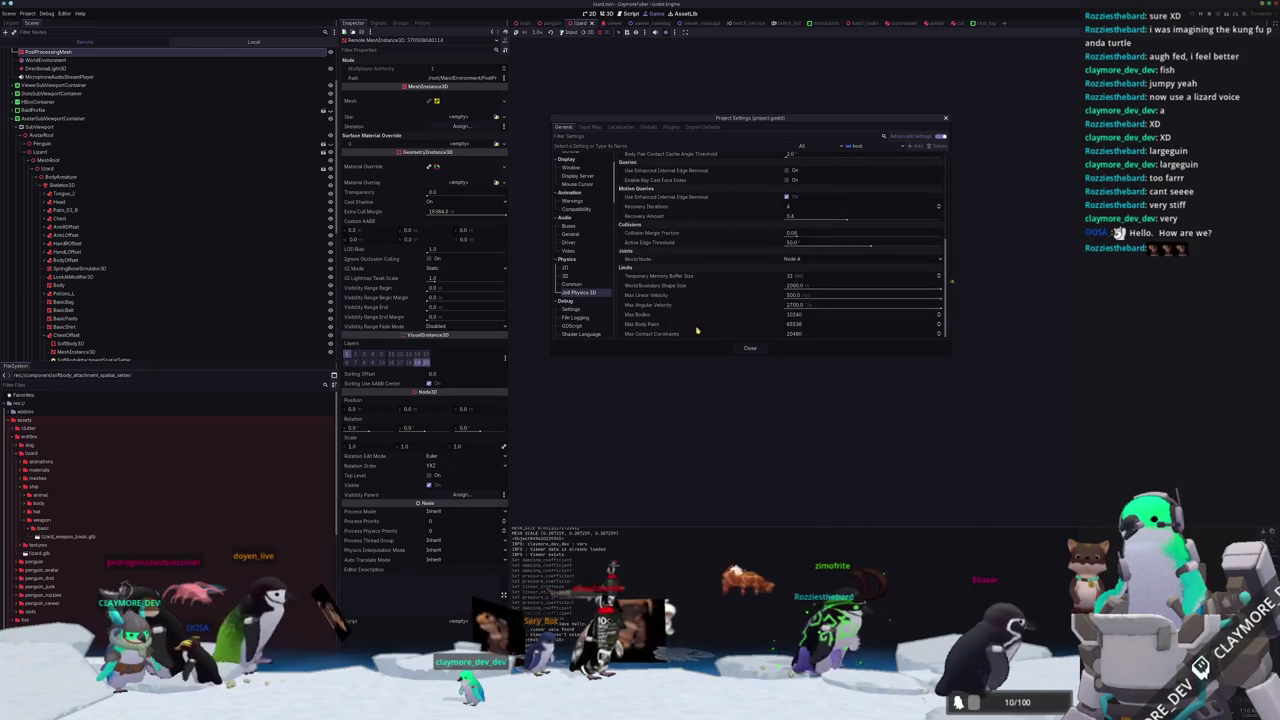
scroll(705, 320, "up", 3)
scroll(713, 300, "up", 3)
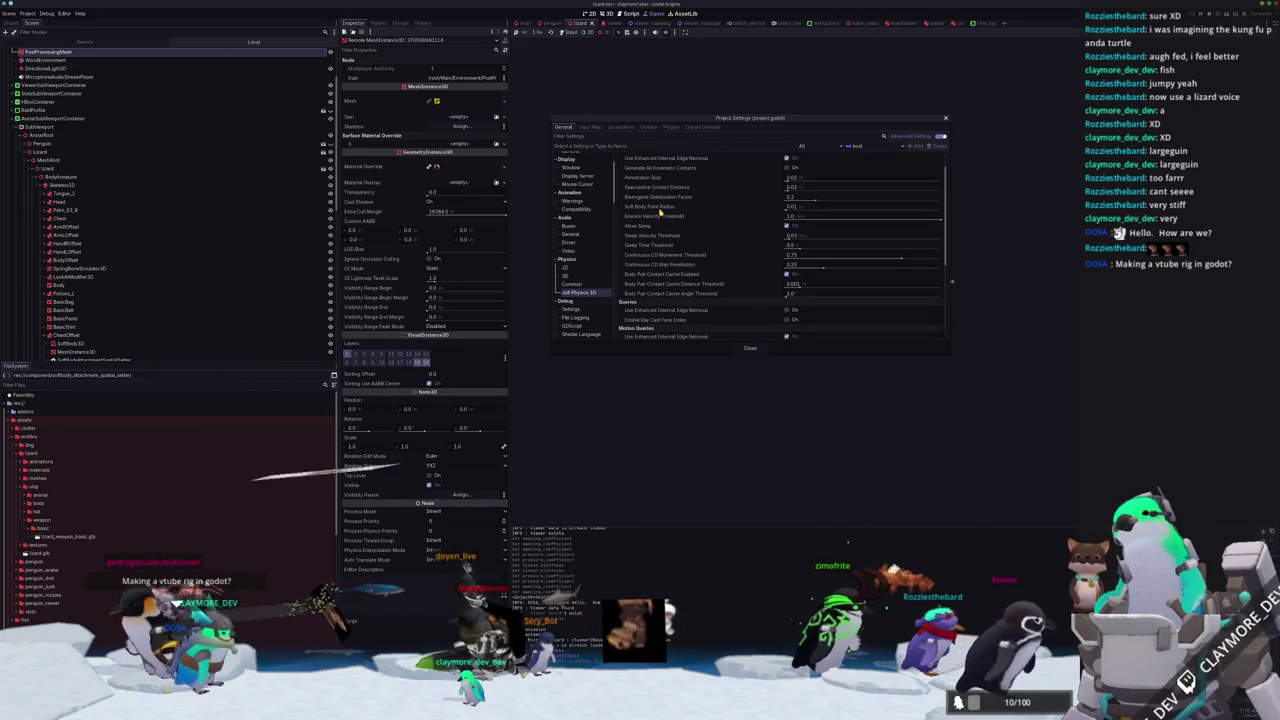
scroll(689, 258, "up", 1)
mouse_move(666, 234)
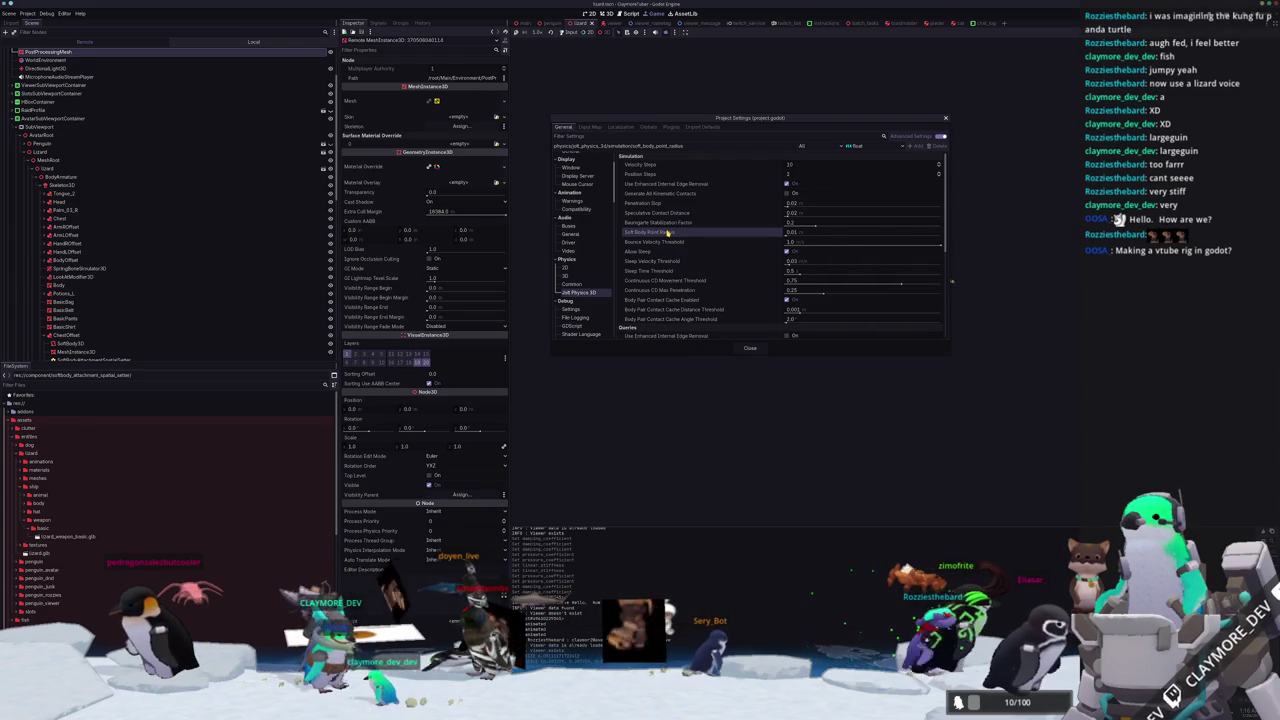
Set the 3D Physics Engine to Jolt Physics and Save & Restart the editor.
left_click(567, 268)
left_click(574, 277)
left_click(808, 166)
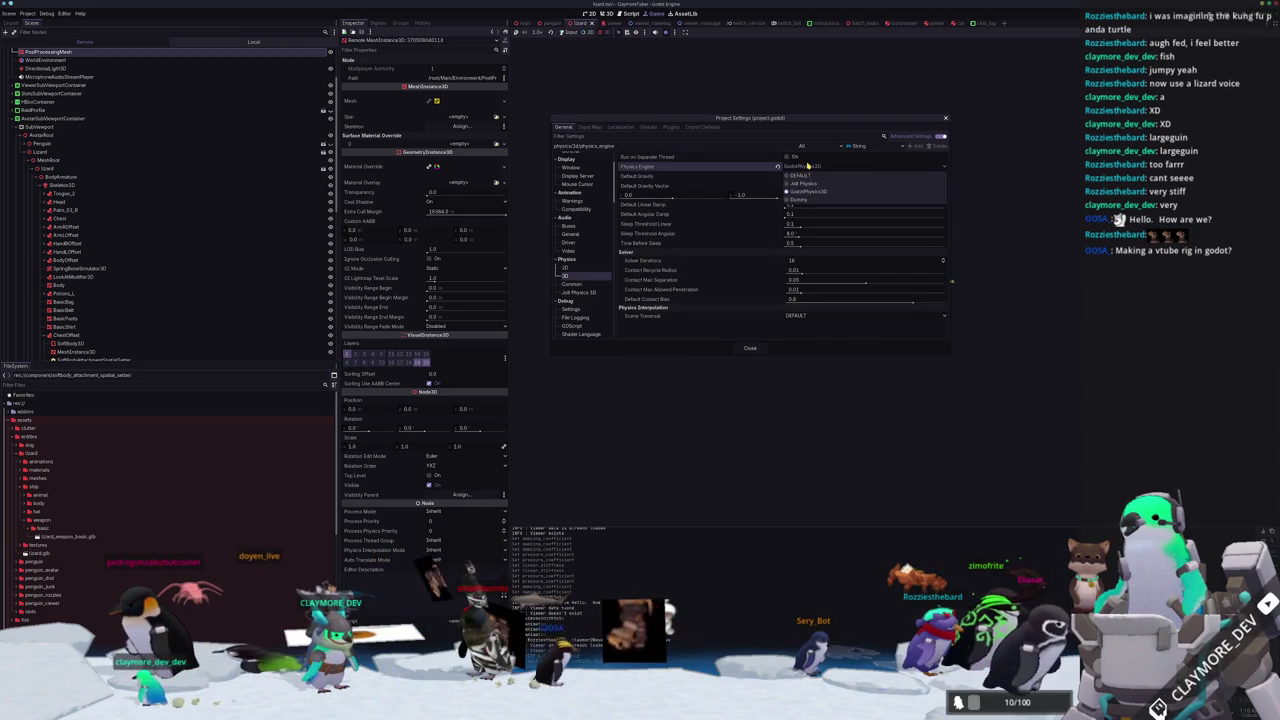
left_click(803, 184)
left_click(572, 285)
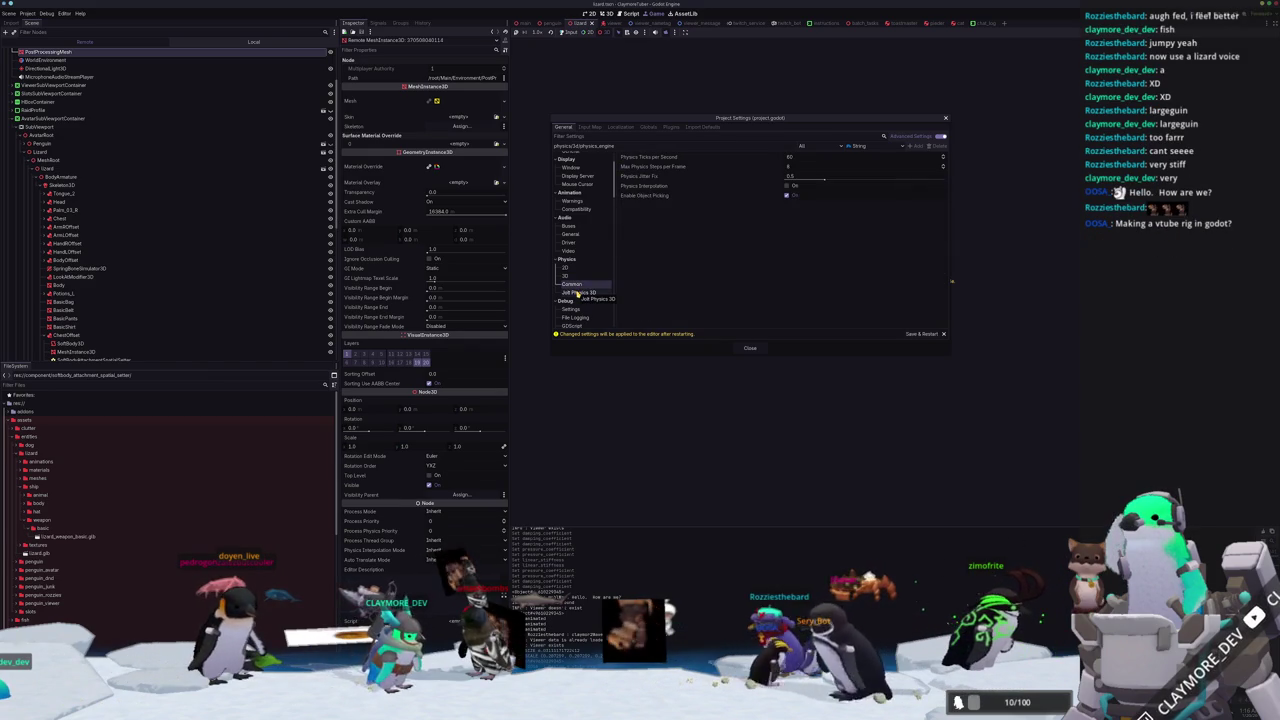
left_click(579, 293)
scroll(720, 258, "down", 2)
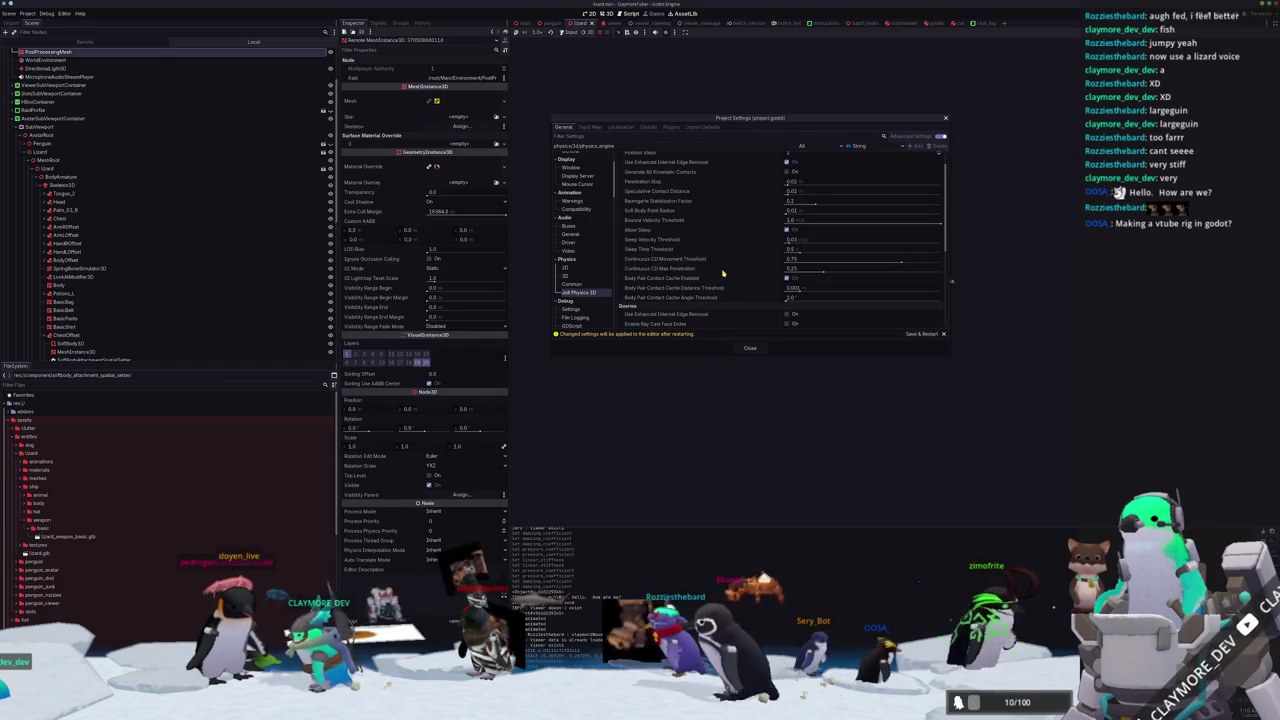
scroll(723, 273, "down", 2)
left_click(914, 335)
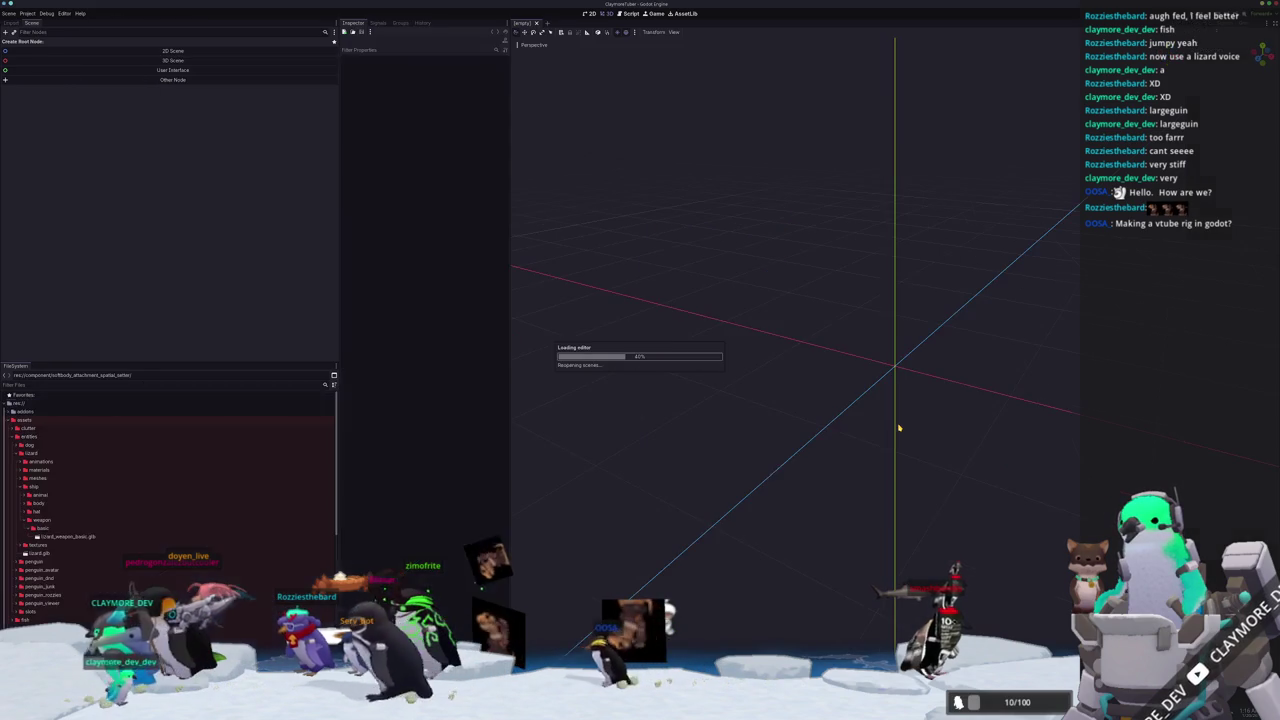
While Godot reloads, select the cape on the lizard model in Blender.
key("alt+Tab")
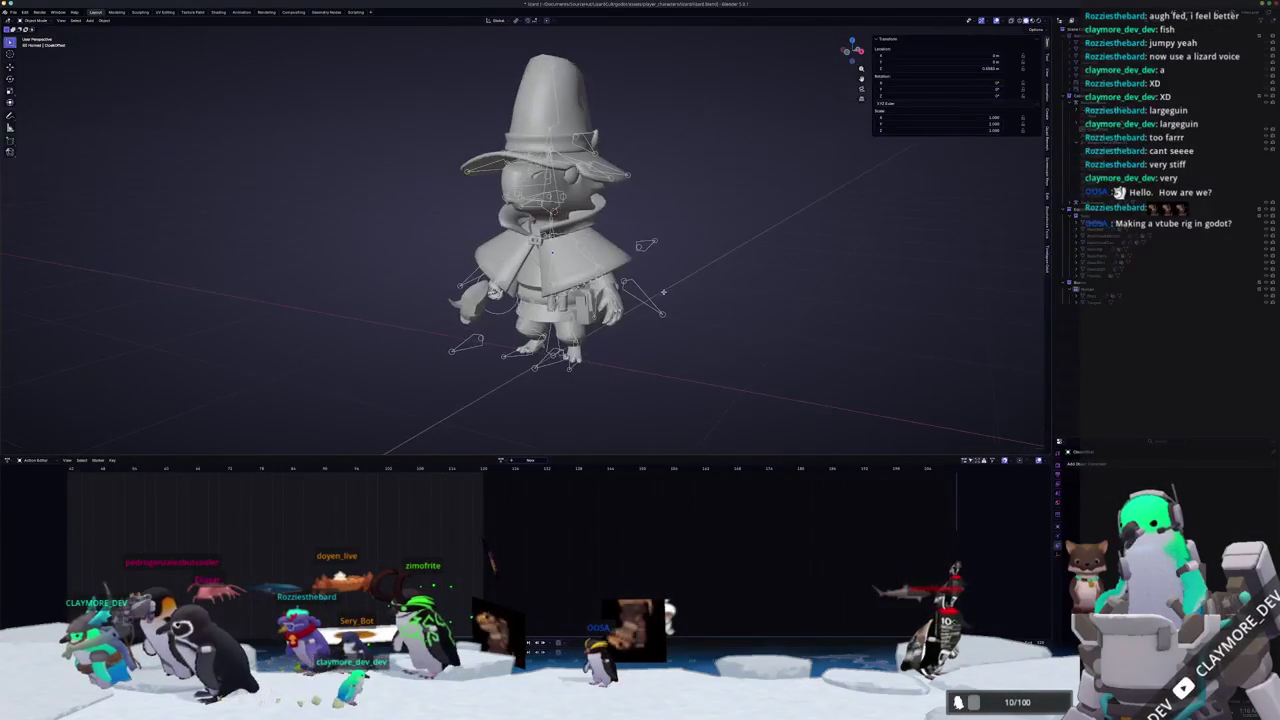
scroll(540, 240, "up", 3)
left_click(610, 270)
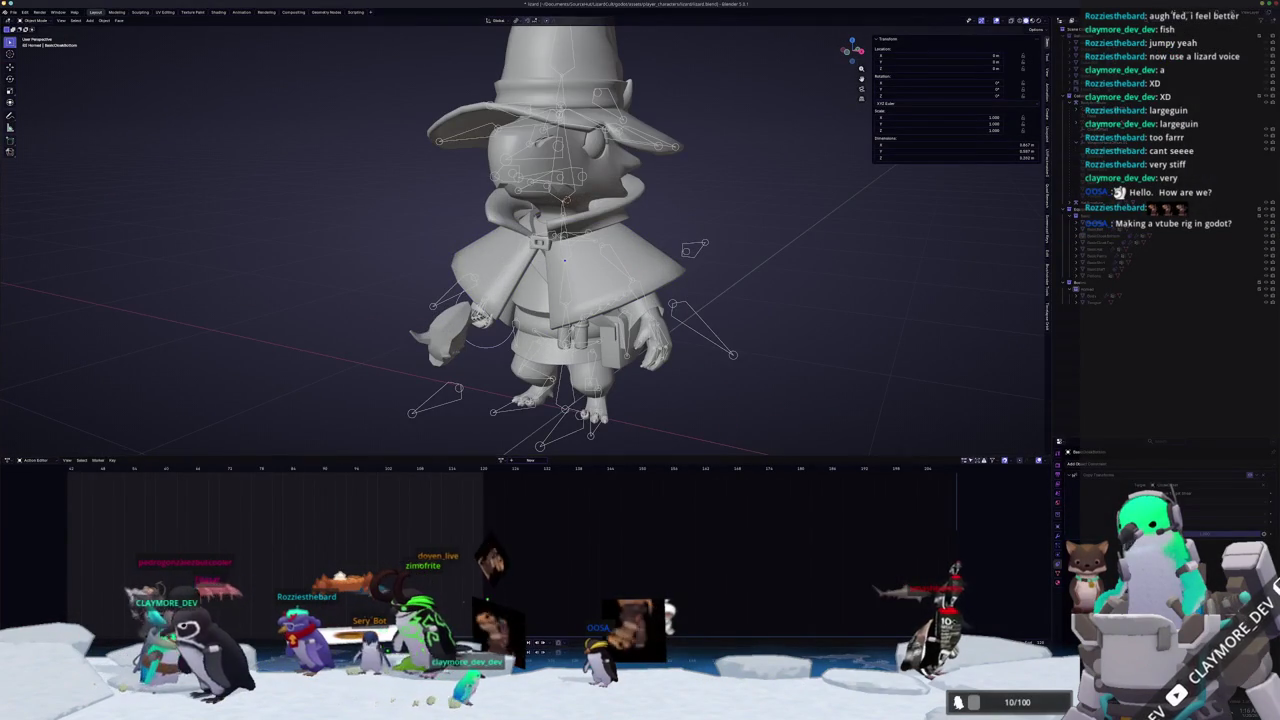
key("alt+Tab")
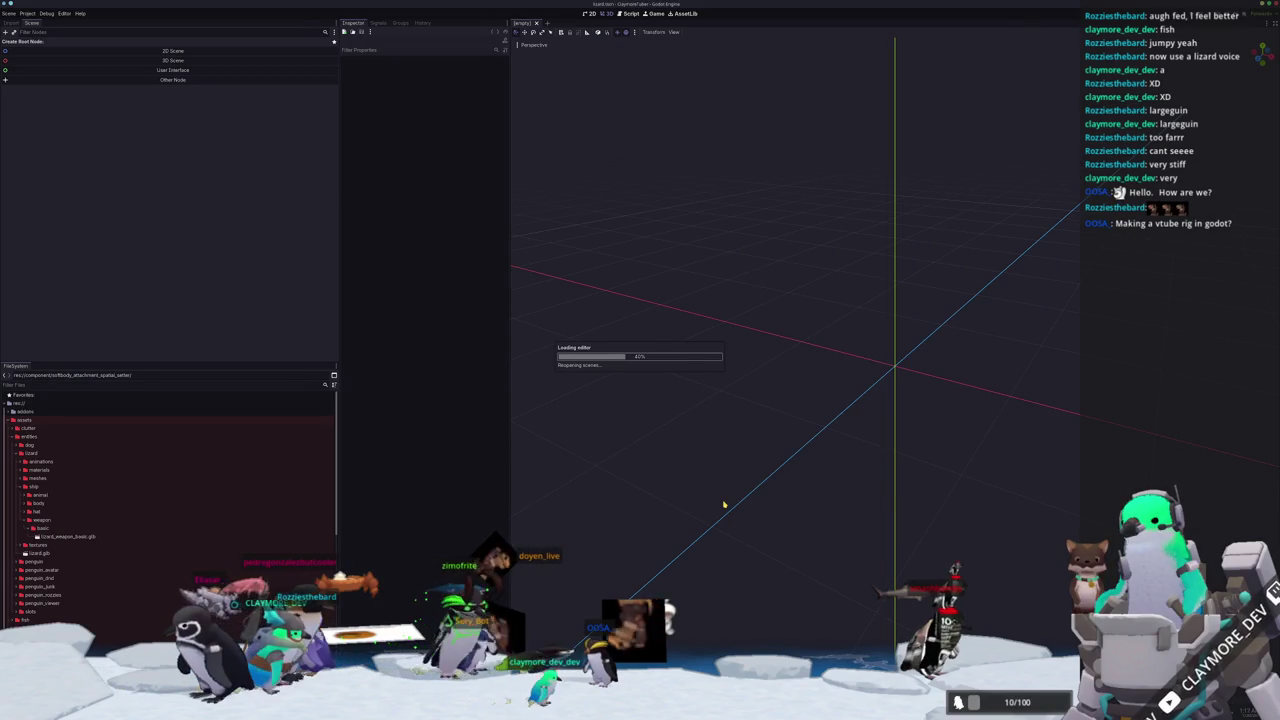
Select the wizard lizard's Body mesh and hide it with H.
scroll(728, 496, "up", 2)
left_click(728, 496)
scroll(728, 496, "up", 4)
left_click(865, 440)
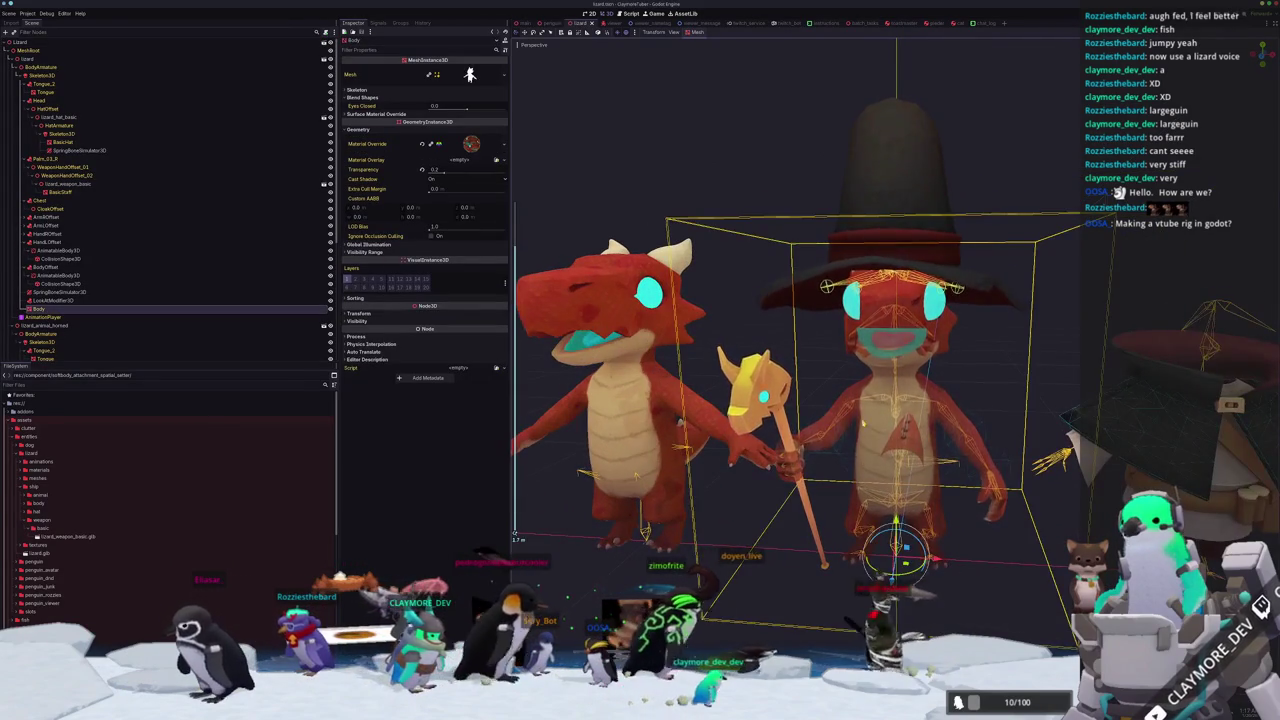
key("h")
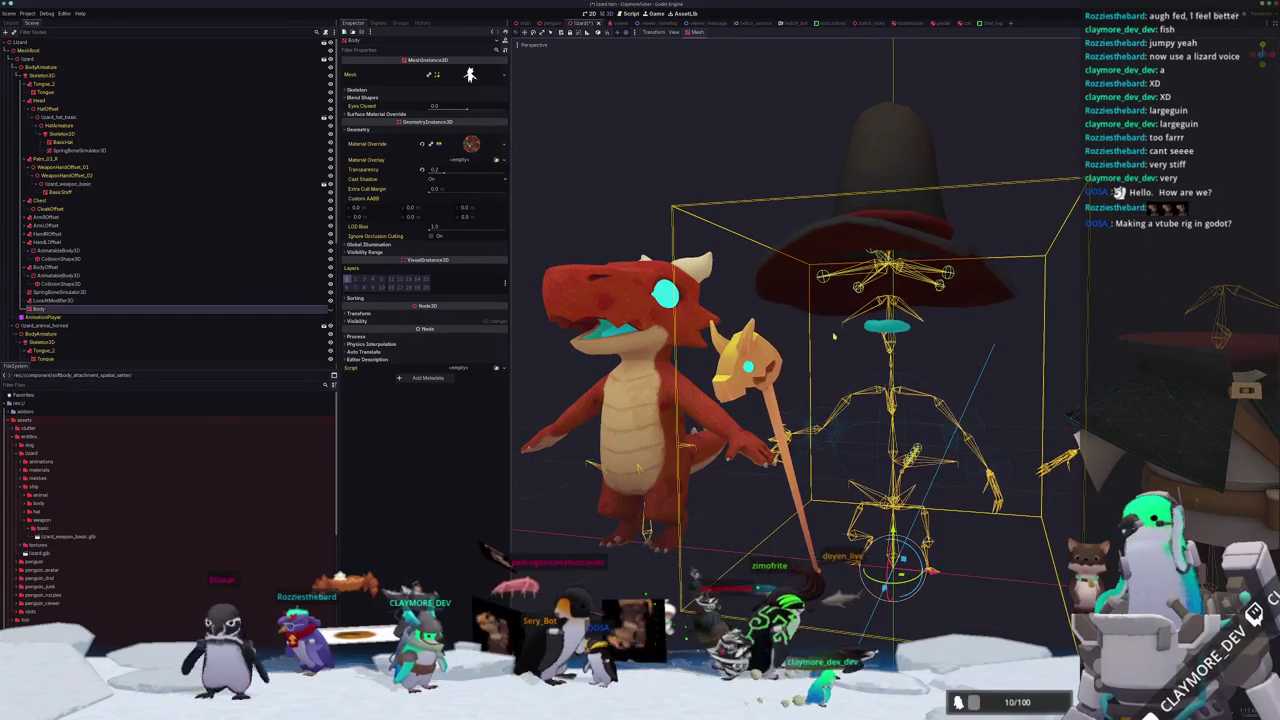
Check the tongue mesh and lizard selection, then select the AnimationPlayer to show IdleCycle's bone tracks.
left_click(45, 92)
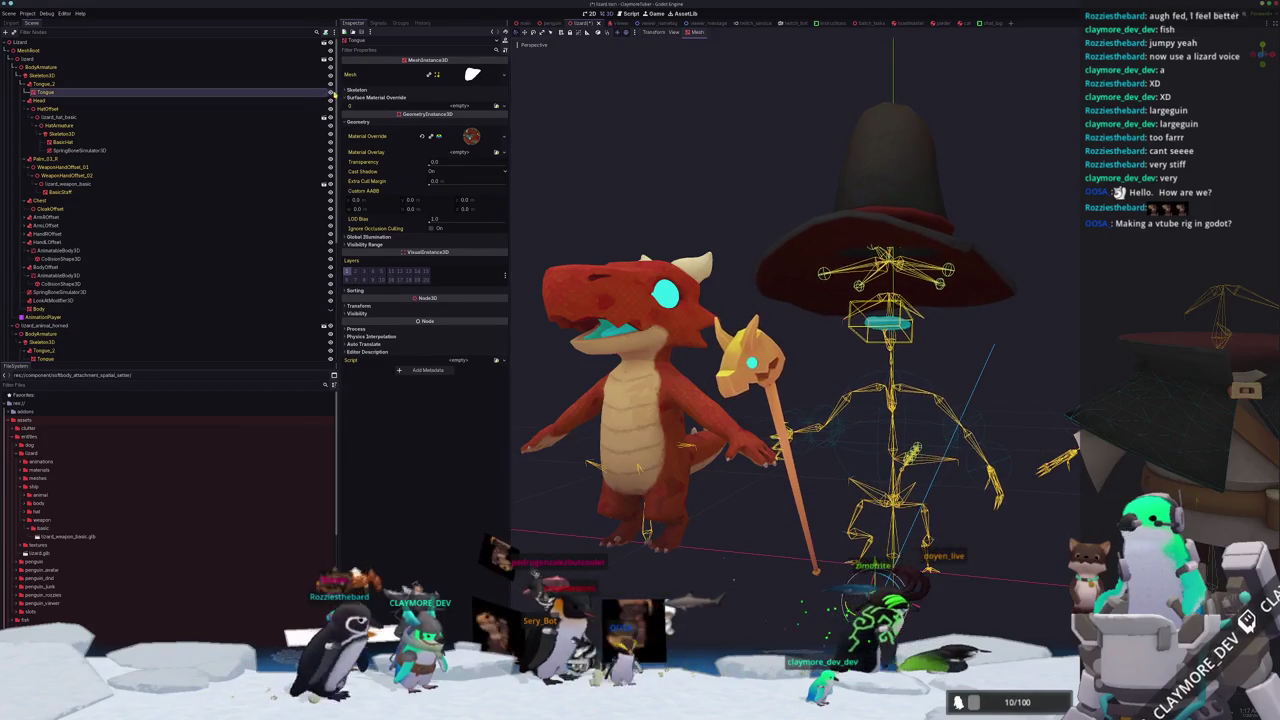
scroll(760, 400, "down", 2)
left_click(515, 537)
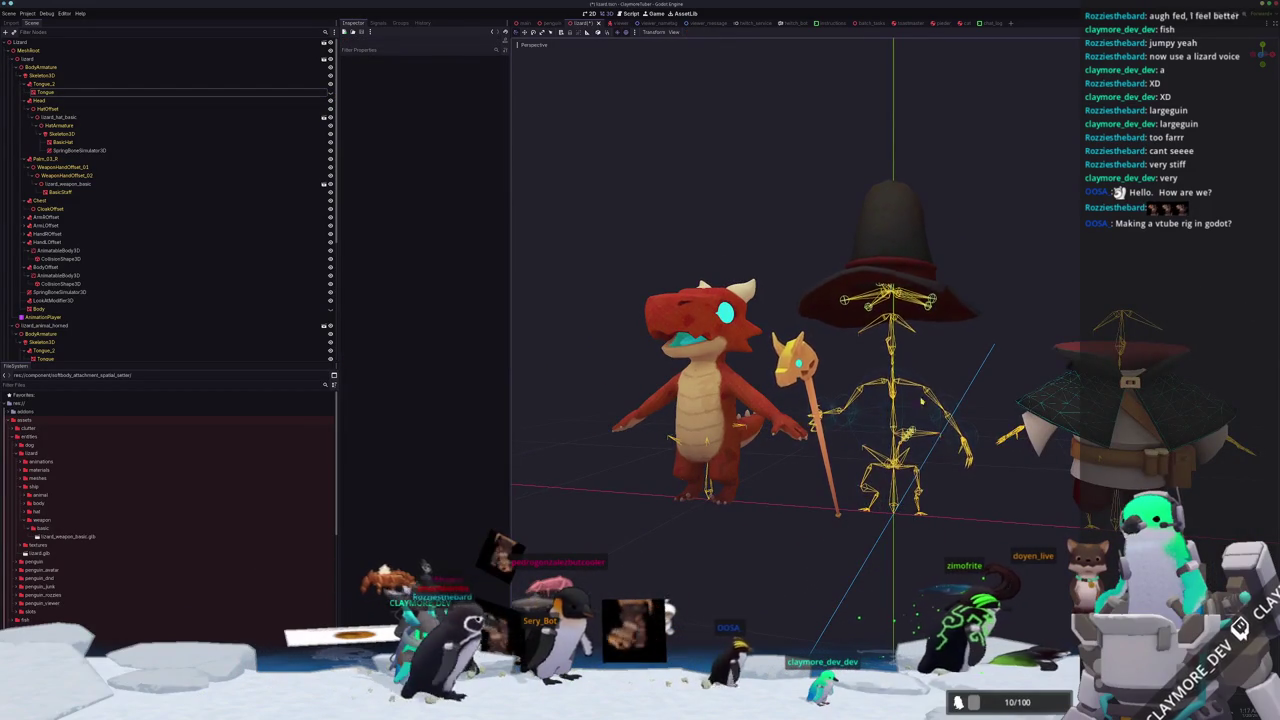
scroll(515, 537, "down", 2)
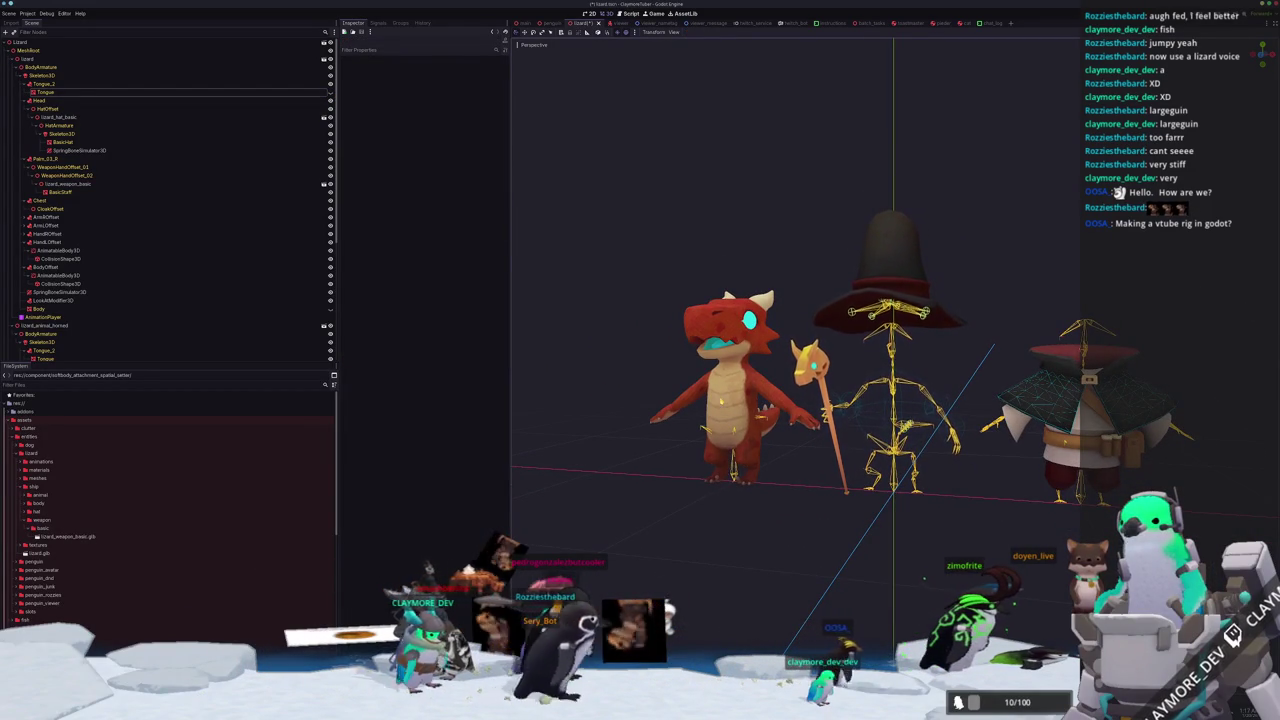
left_click(725, 390)
left_click(820, 637)
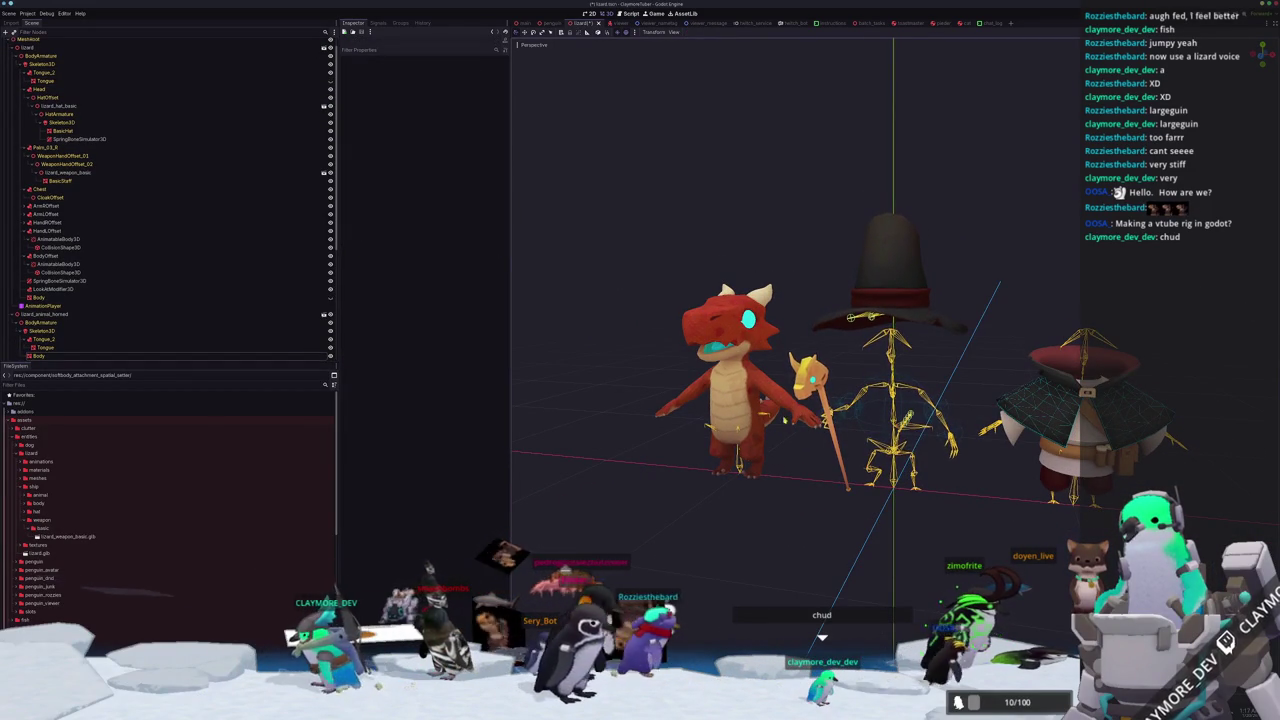
scroll(800, 400, "up", 3)
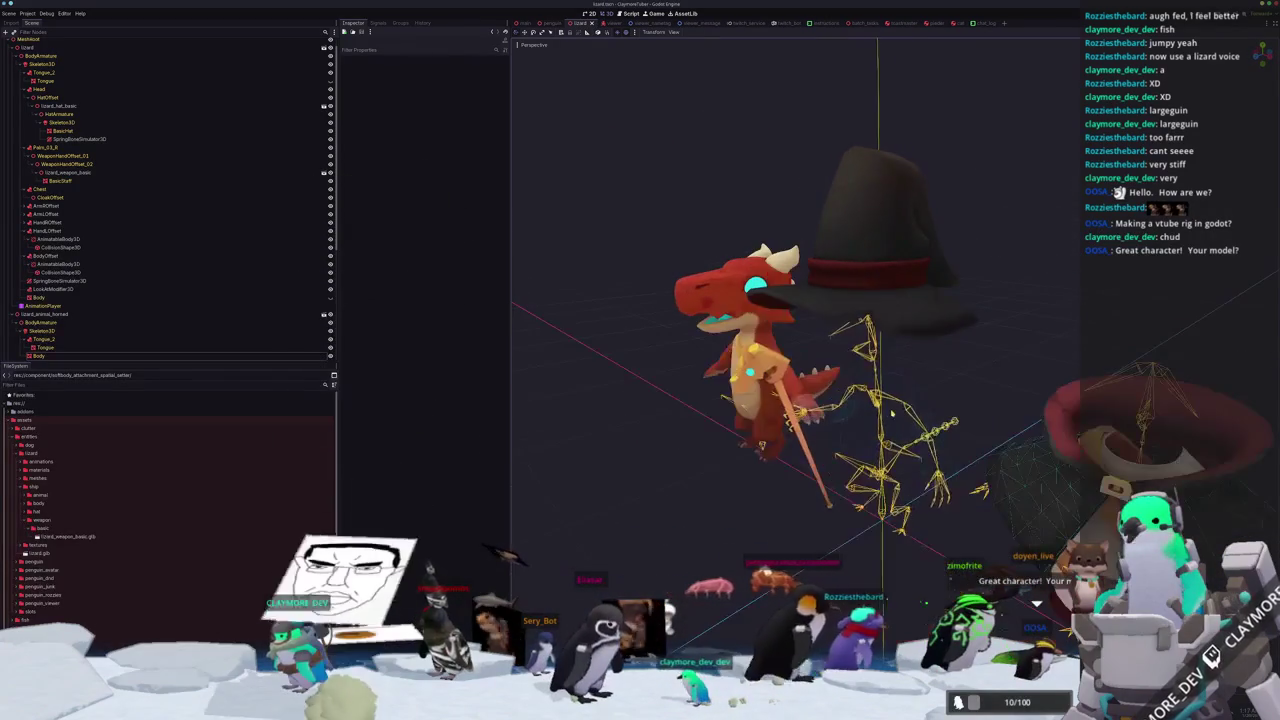
scroll(90, 215, "down", 5)
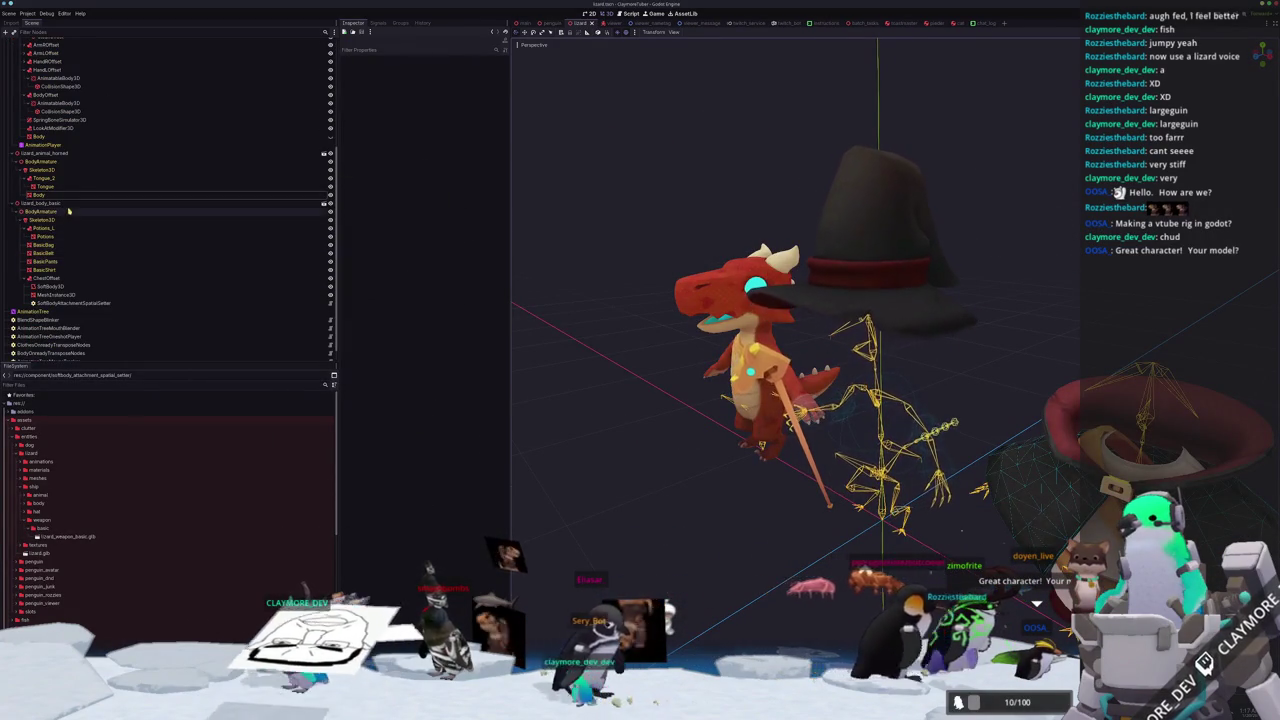
left_click(70, 146)
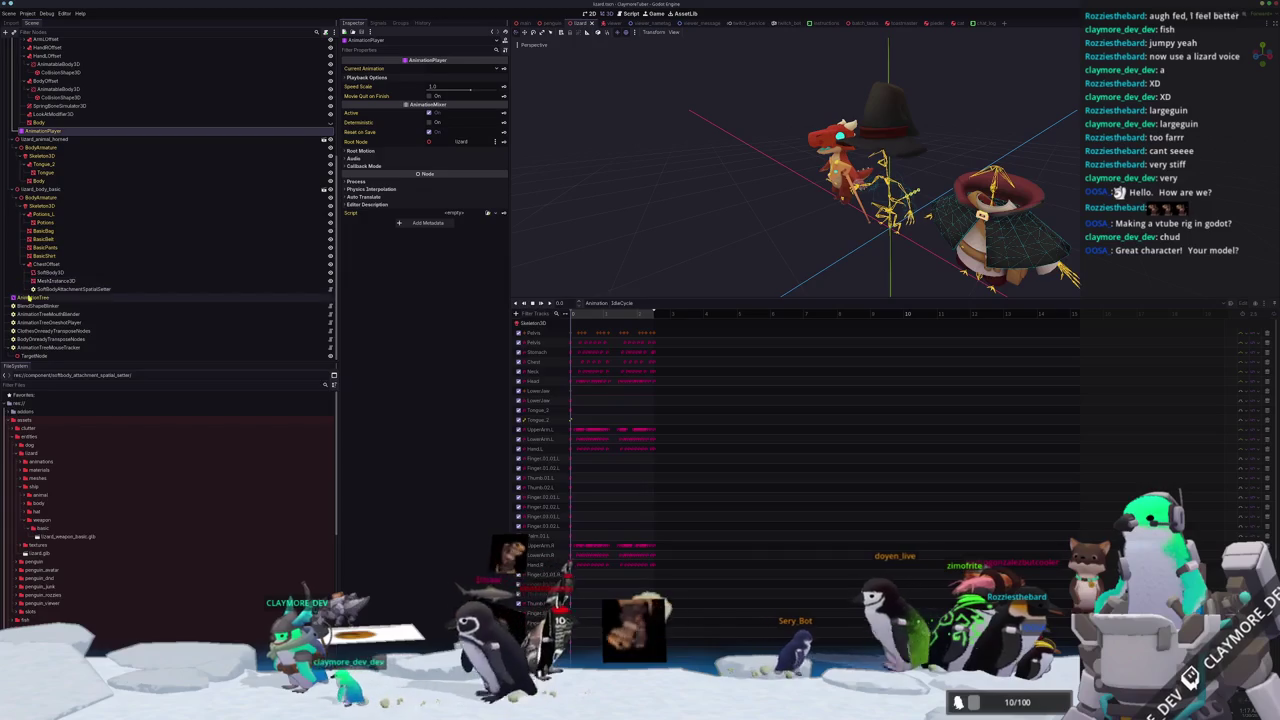
Compare the AnimationPlayer tracks with the AnimationTree graph and nudge the Output node right.
left_click(33, 297)
scroll(65, 255, "up", 1)
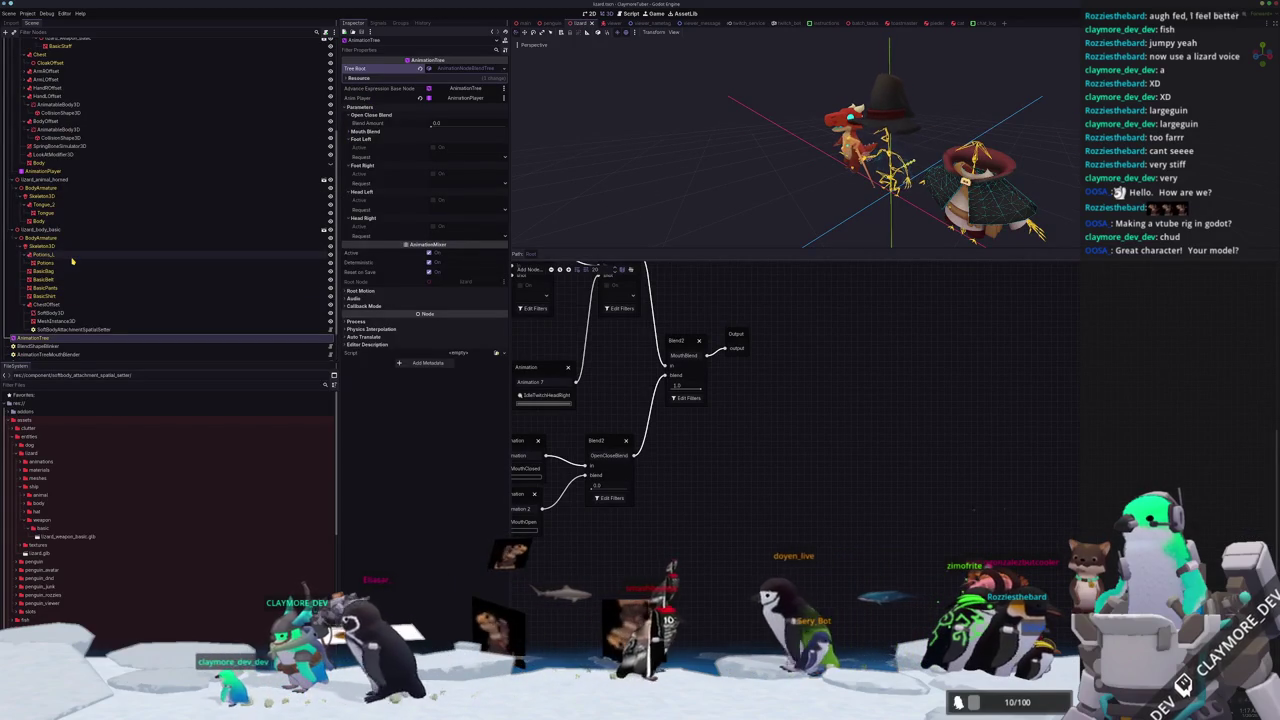
scroll(70, 270, "up", 3)
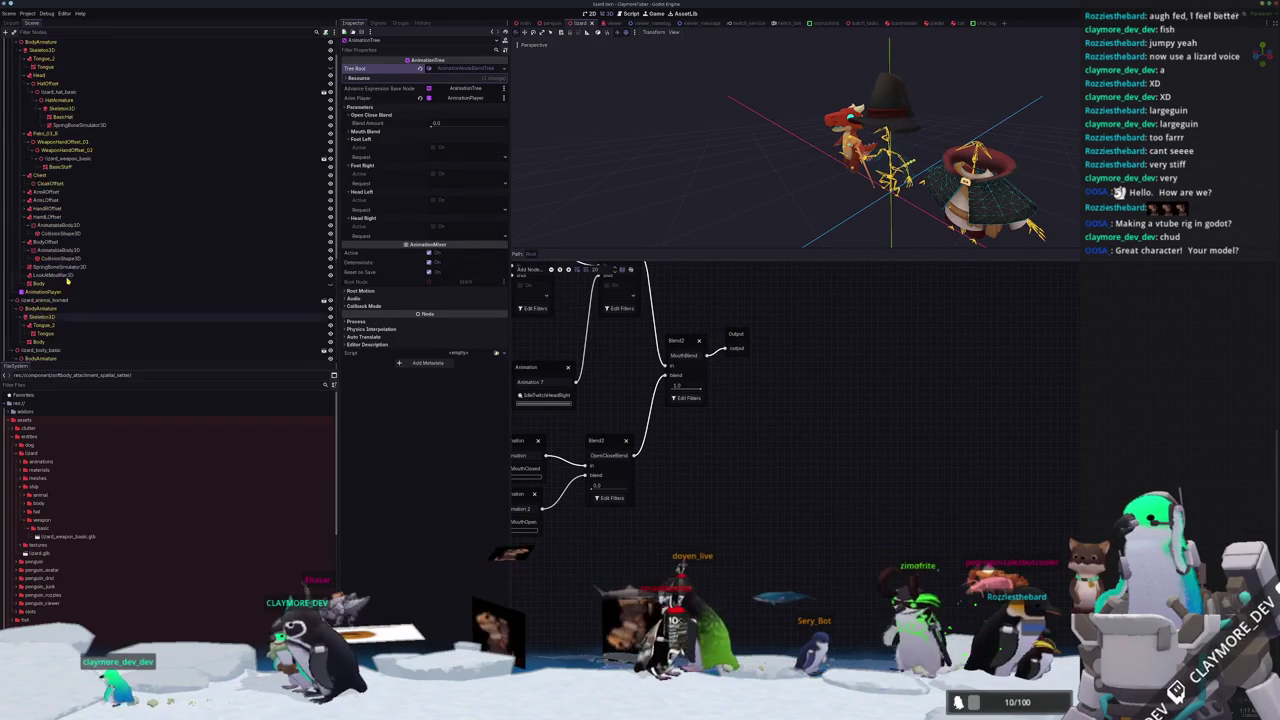
scroll(70, 280, "down", 1)
left_click(72, 276)
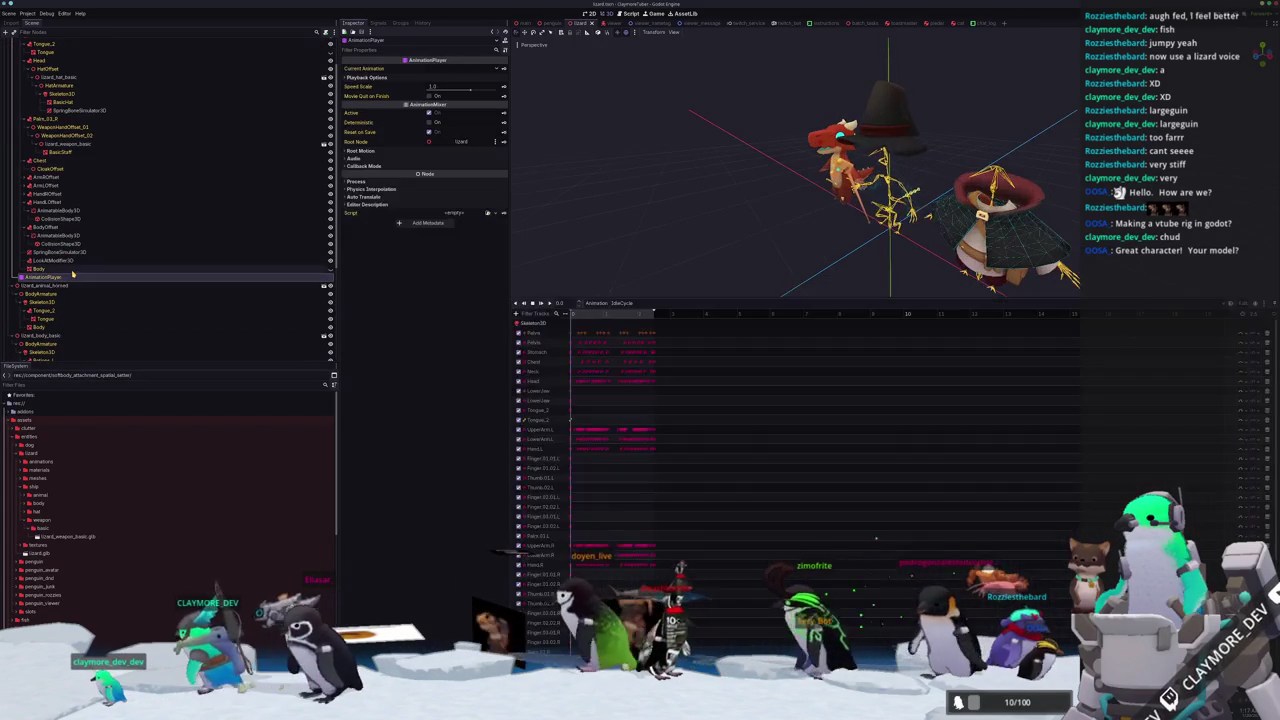
scroll(65, 290, "down", 4)
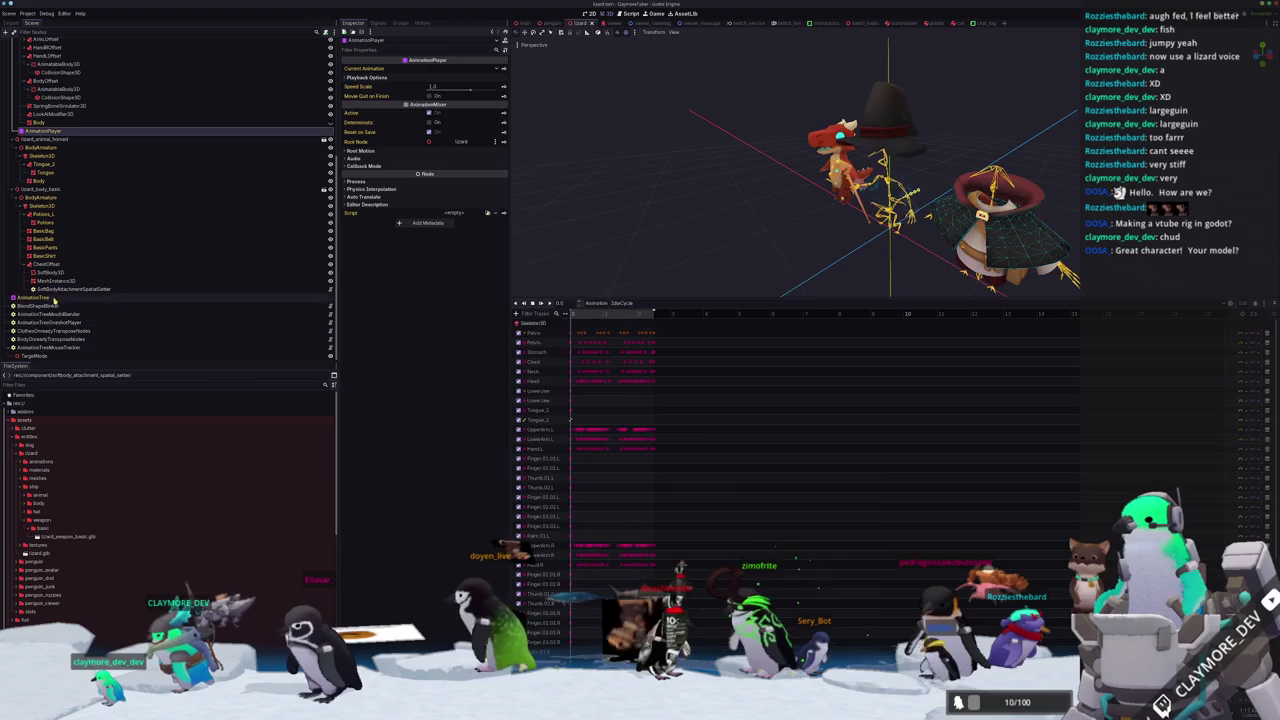
left_click(55, 299)
left_click(841, 390)
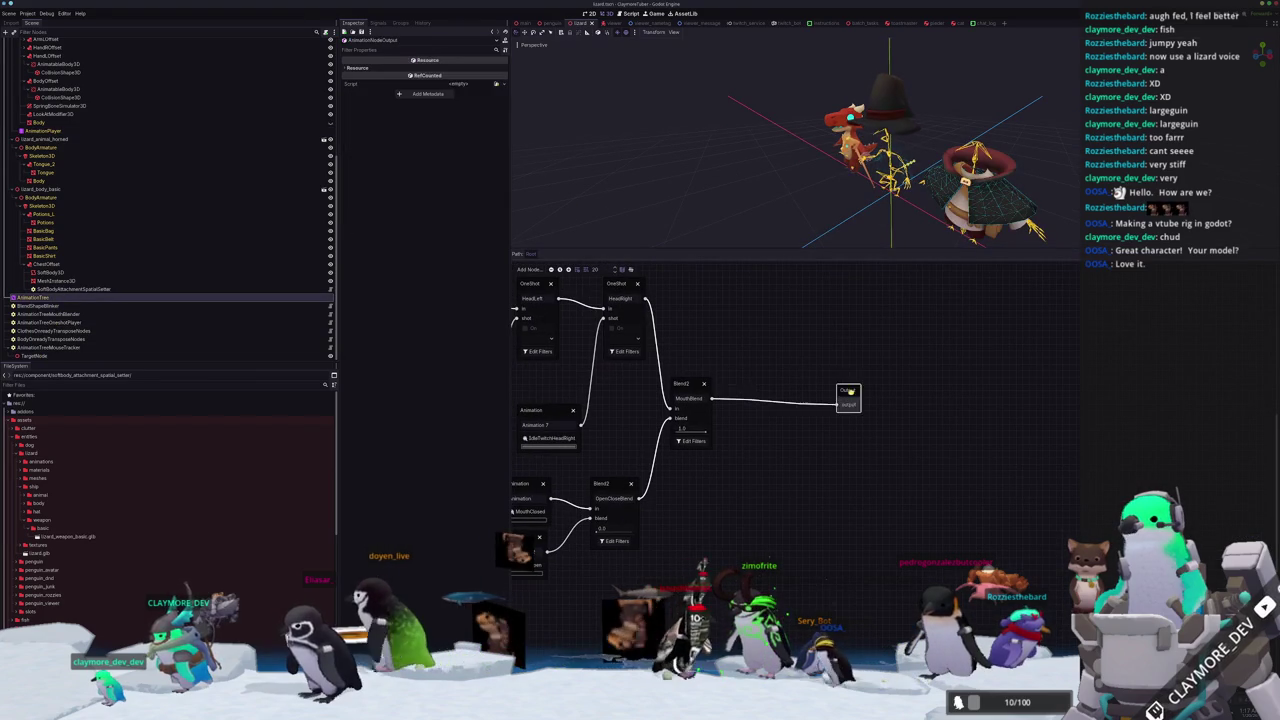
left_click_drag(841, 390, 863, 390)
Add a Blend2 node and arrange it next to MouthBlend in the graph.
right_click(780, 346)
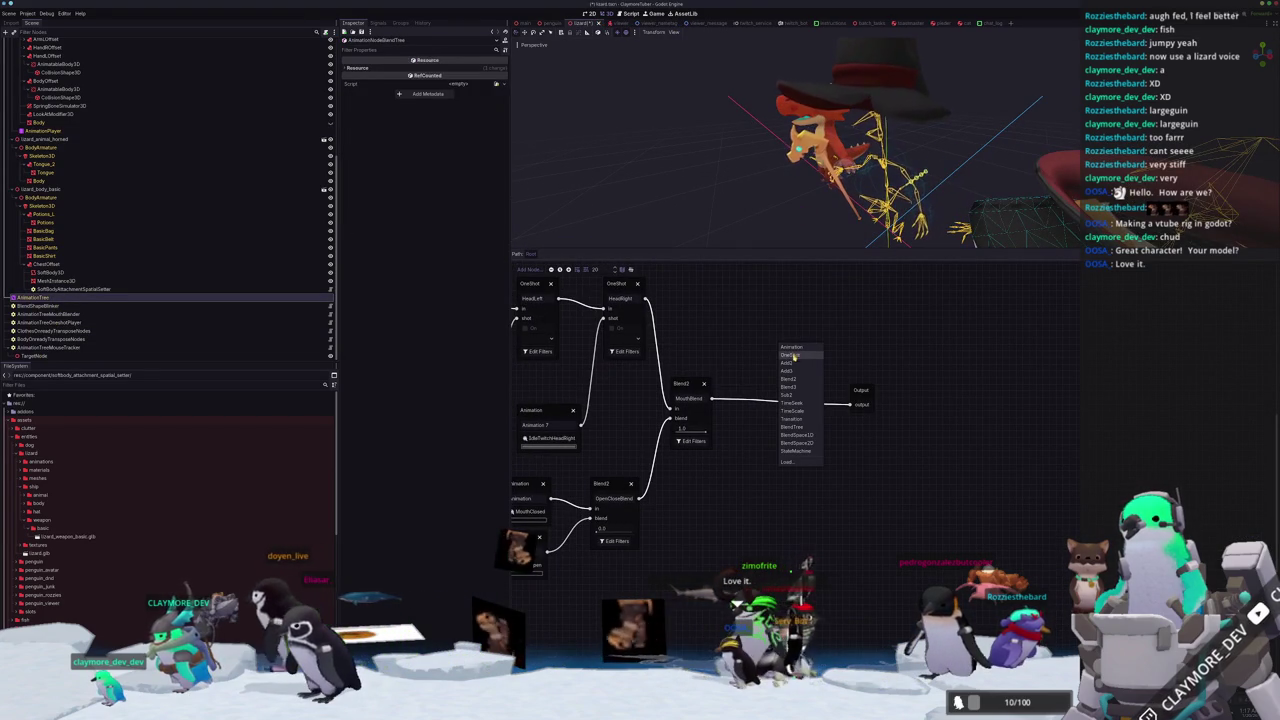
left_click(792, 378)
mouse_move(802, 350)
left_mouse_down()
mouse_move(813, 405)
mouse_move(797, 433)
left_mouse_up()
left_click_drag(693, 384, 798, 338)
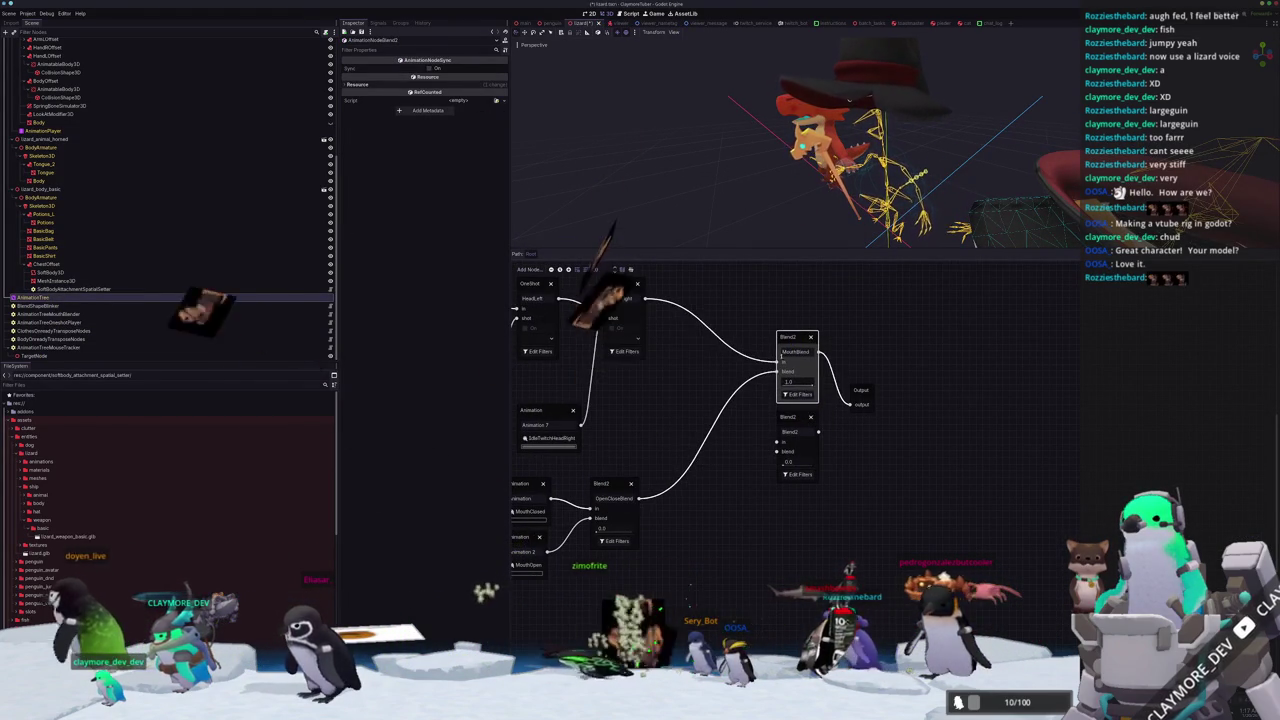
left_click_drag(782, 424, 716, 282)
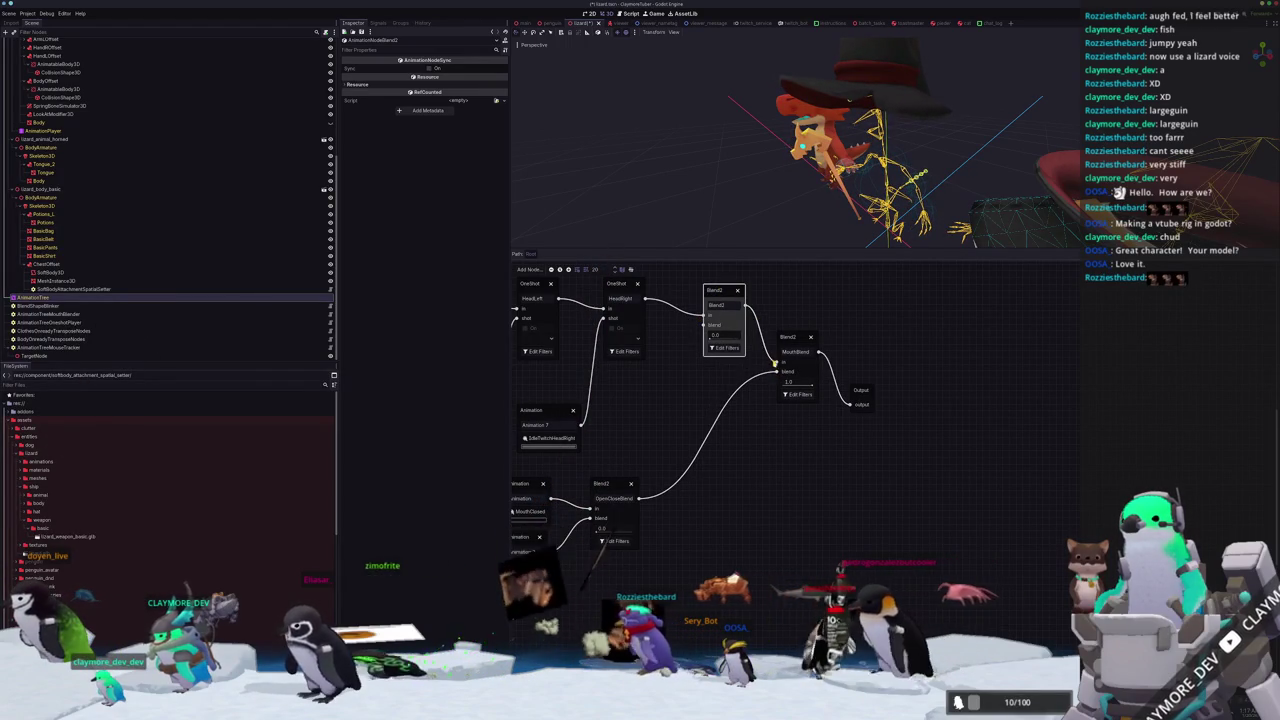
scroll(778, 367, "left", 3)
scroll(778, 367, "up", 1)
Add an Animation node playing IdleTailCycle and open the new blend's Edit Filters dialog.
right_click(735, 441)
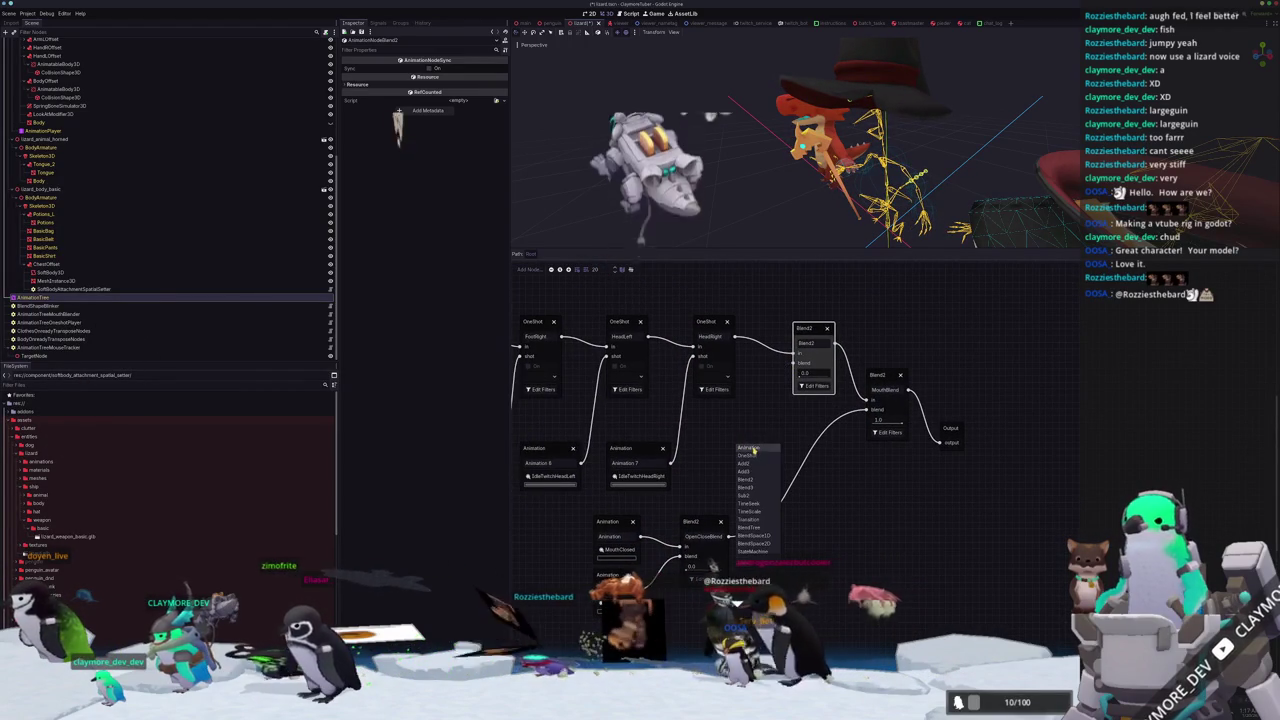
left_click(752, 447)
left_click(716, 463)
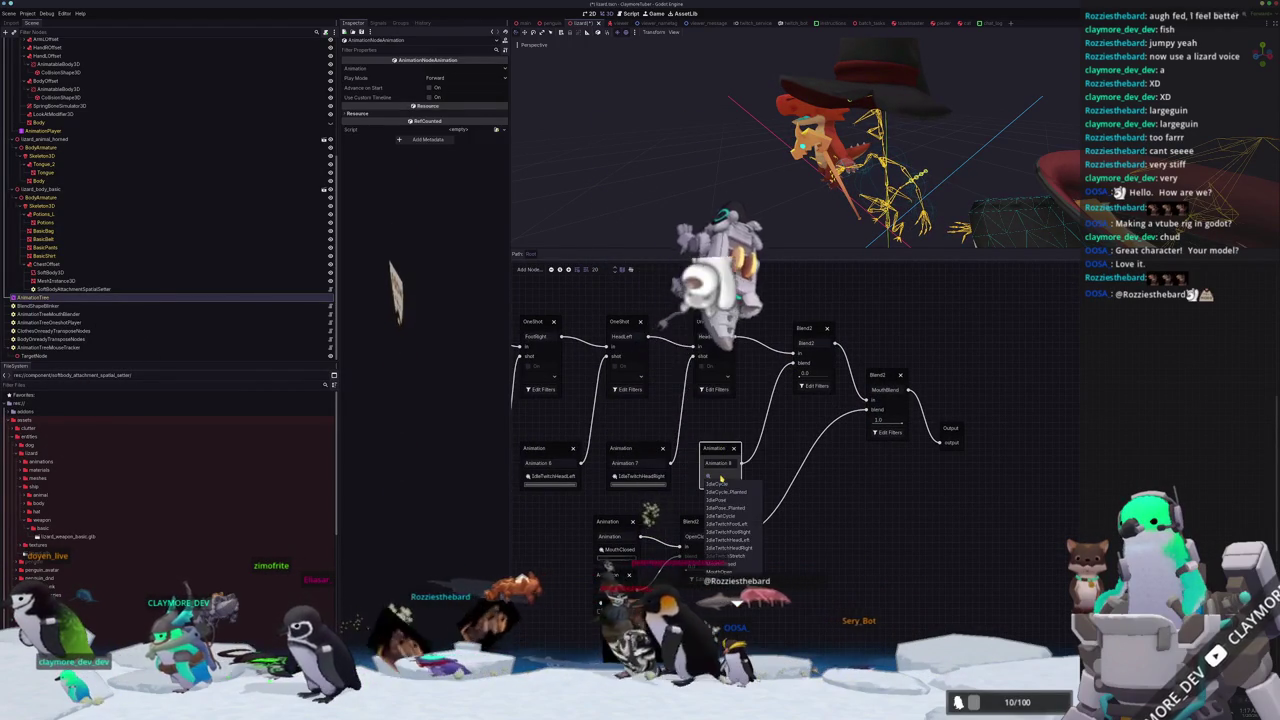
left_click(741, 517)
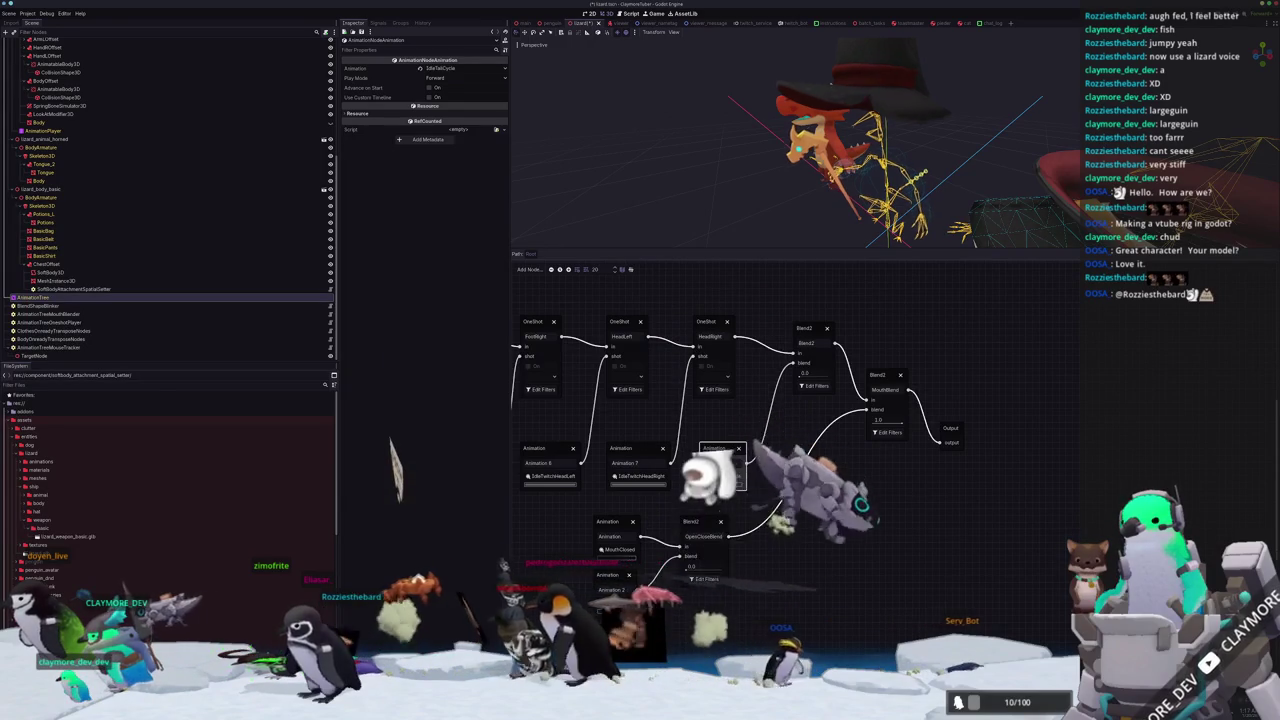
scroll(865, 330, "up", 1)
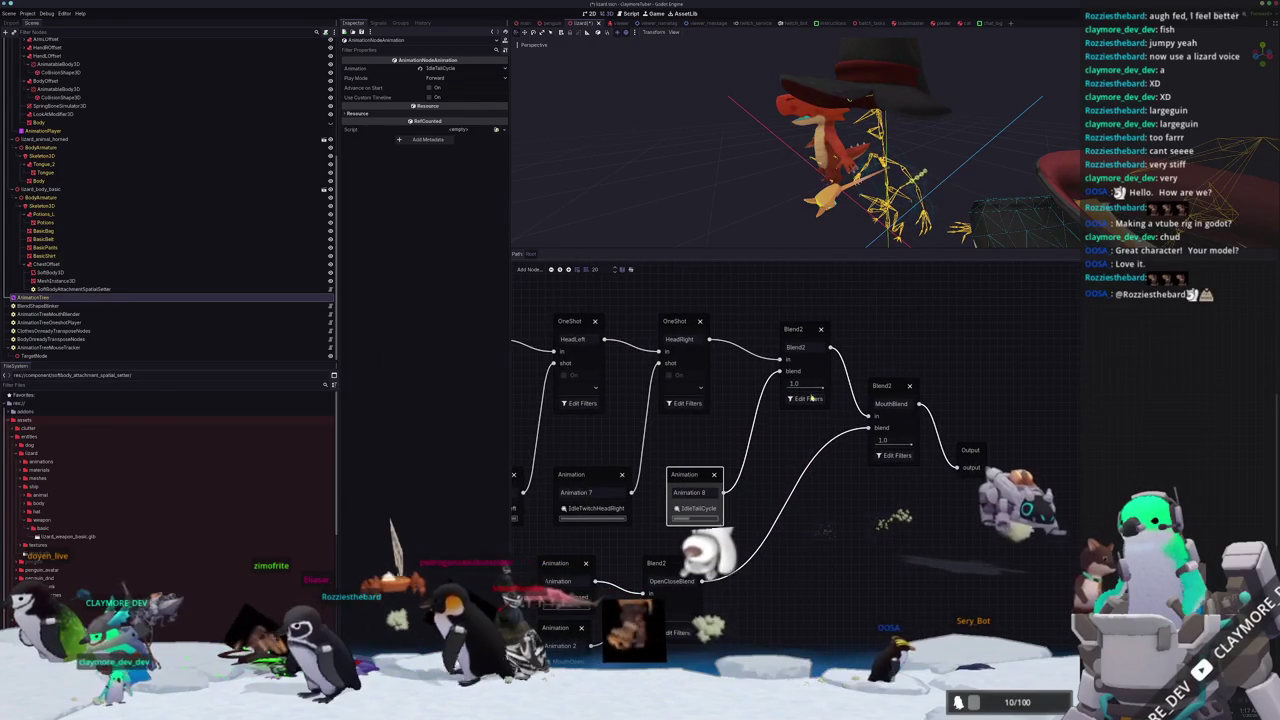
left_click(582, 403)
scroll(598, 355, "down", 2)
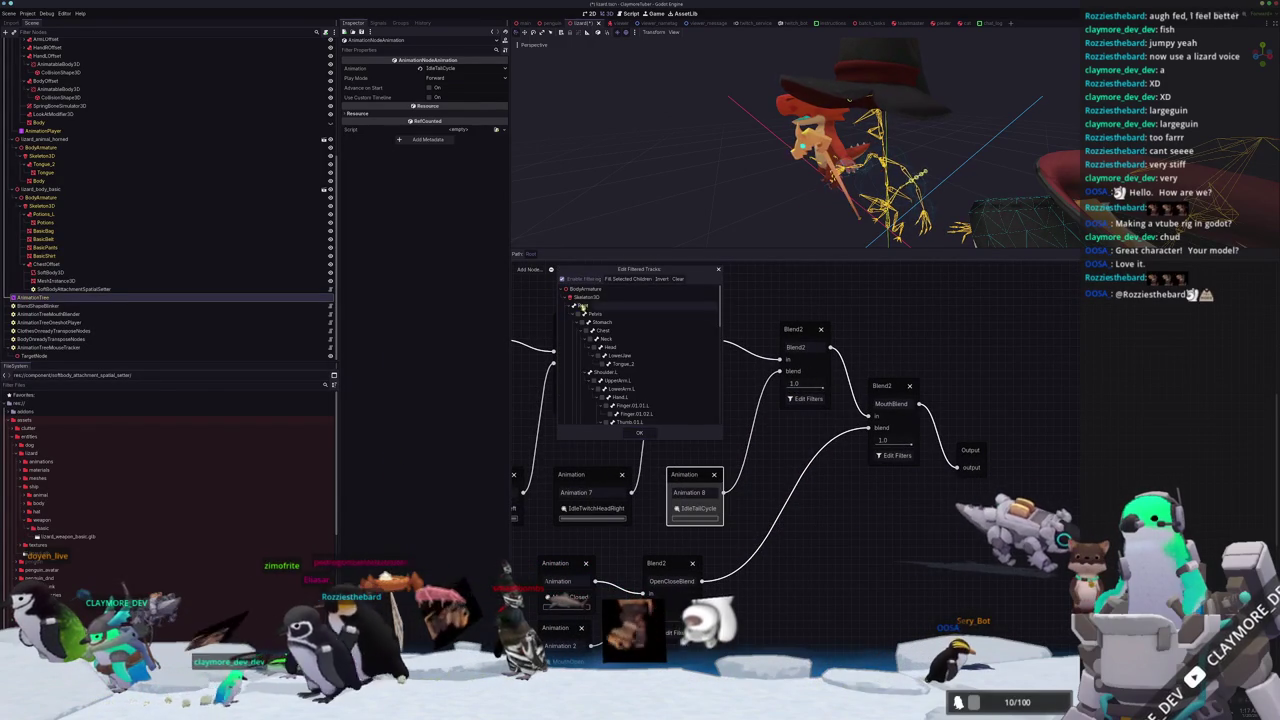
Look through the blend's bone track filter list and confirm it with OK.
scroll(598, 355, "down", 10)
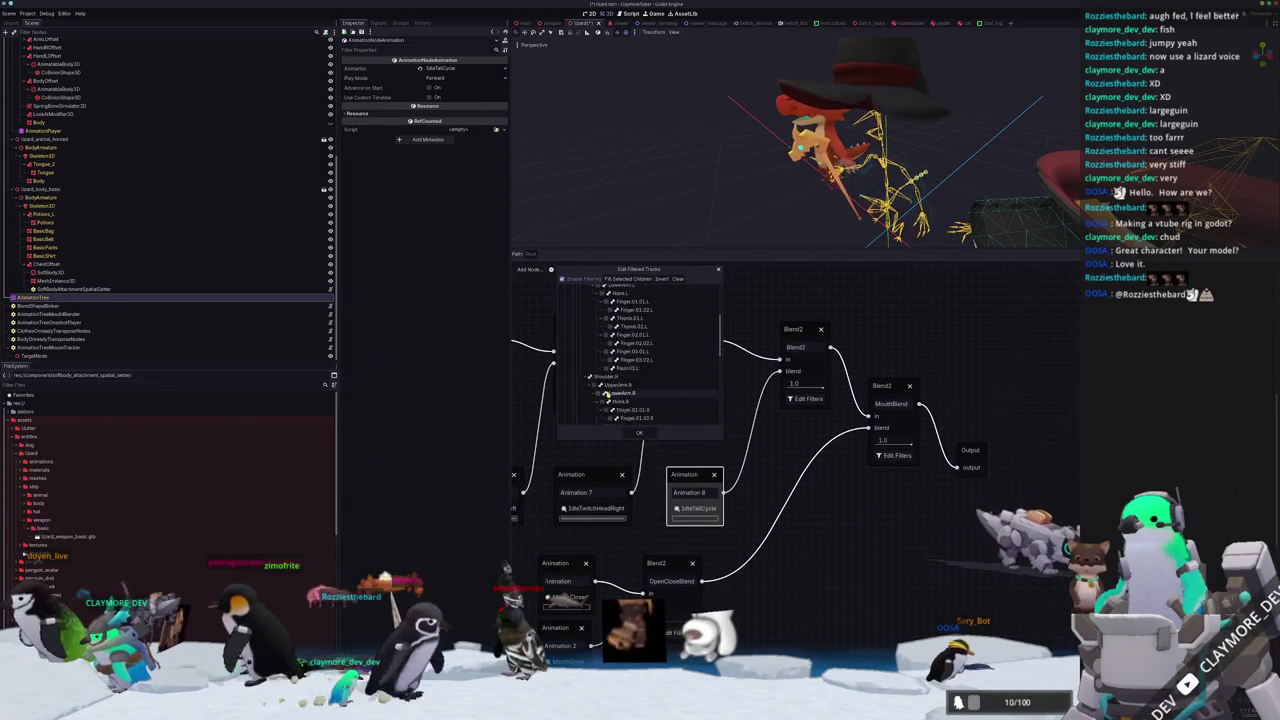
scroll(590, 370, "up", 3)
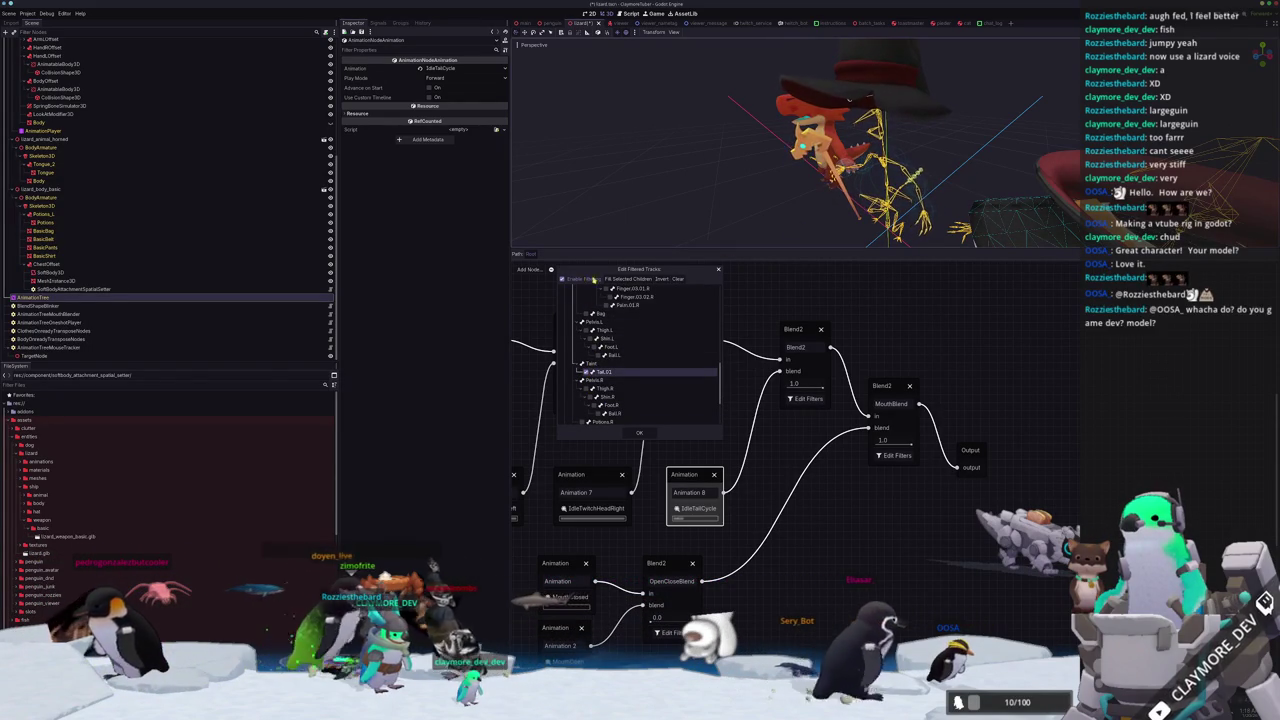
left_click(748, 197)
Orbit around the lizard in Godot, then switch to Blender and look down on the character.
scroll(748, 197, "up", 5)
scroll(748, 197, "up", 5)
left_click_drag(708, 160, 828, 122)
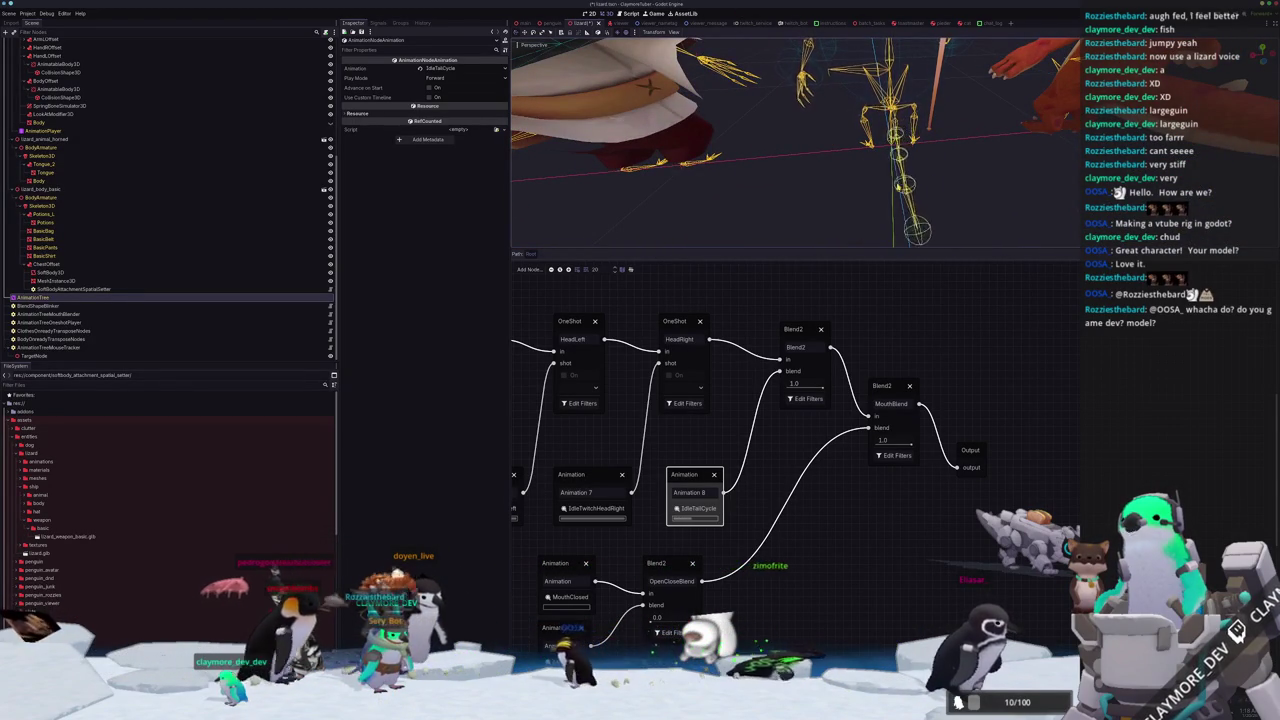
key("alt+Tab")
mouse_move(633, 376)
left_mouse_down()
mouse_move(657, 324)
mouse_move(616, 302)
left_mouse_up()
scroll(616, 302, "up", 3)
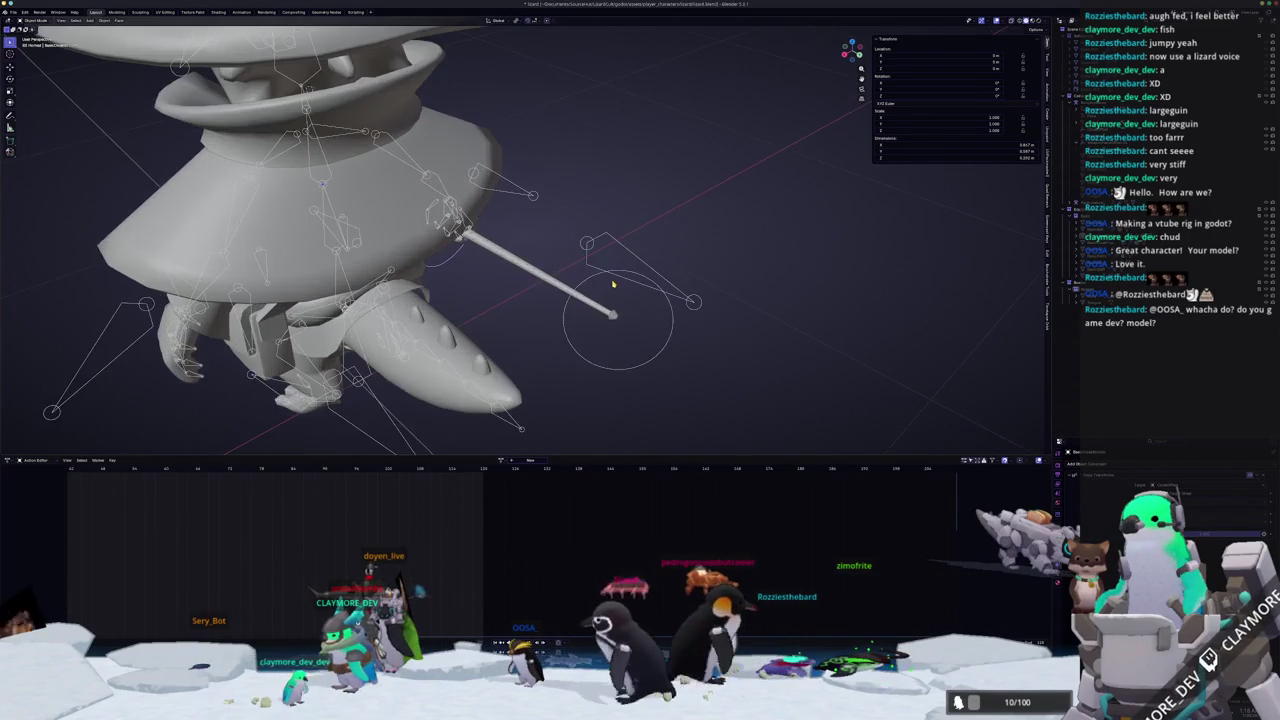
Enter Pose Mode, load the IdleTailCycle action, and rotate the tail bones into a new pose.
key("ctrl+Tab")
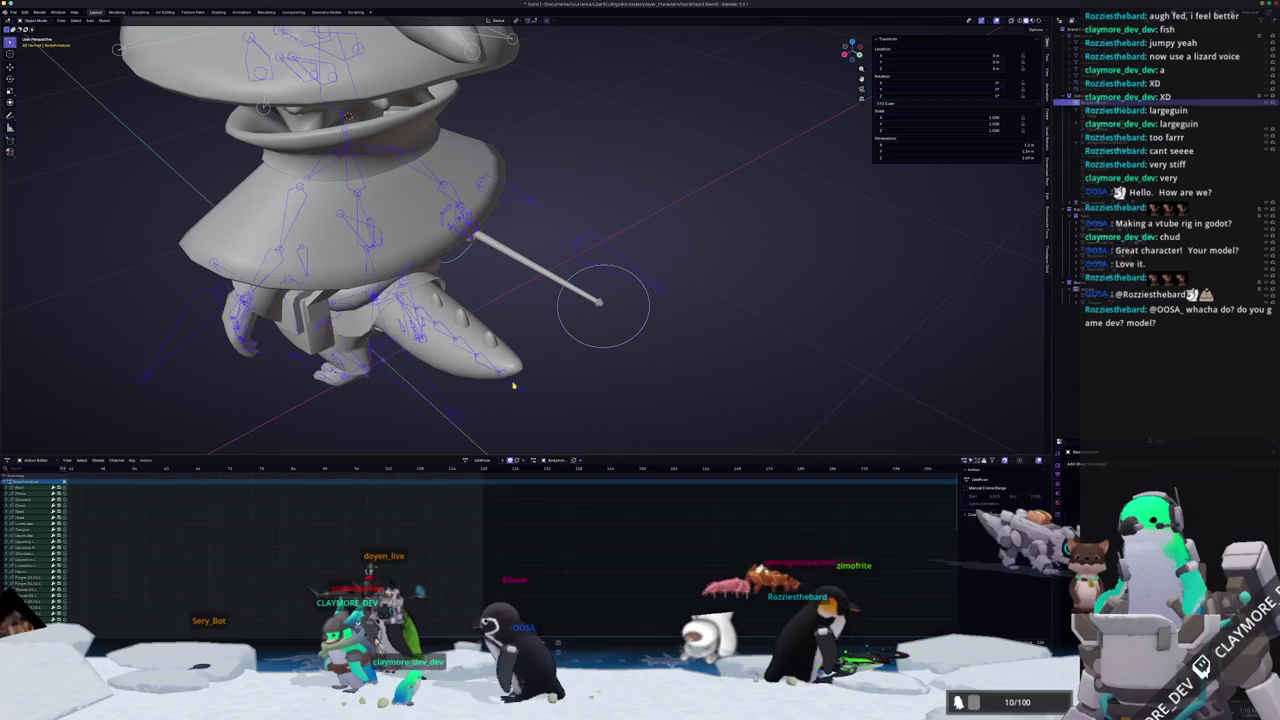
left_click_drag(457, 365, 577, 368)
left_click(466, 462)
left_click(500, 505)
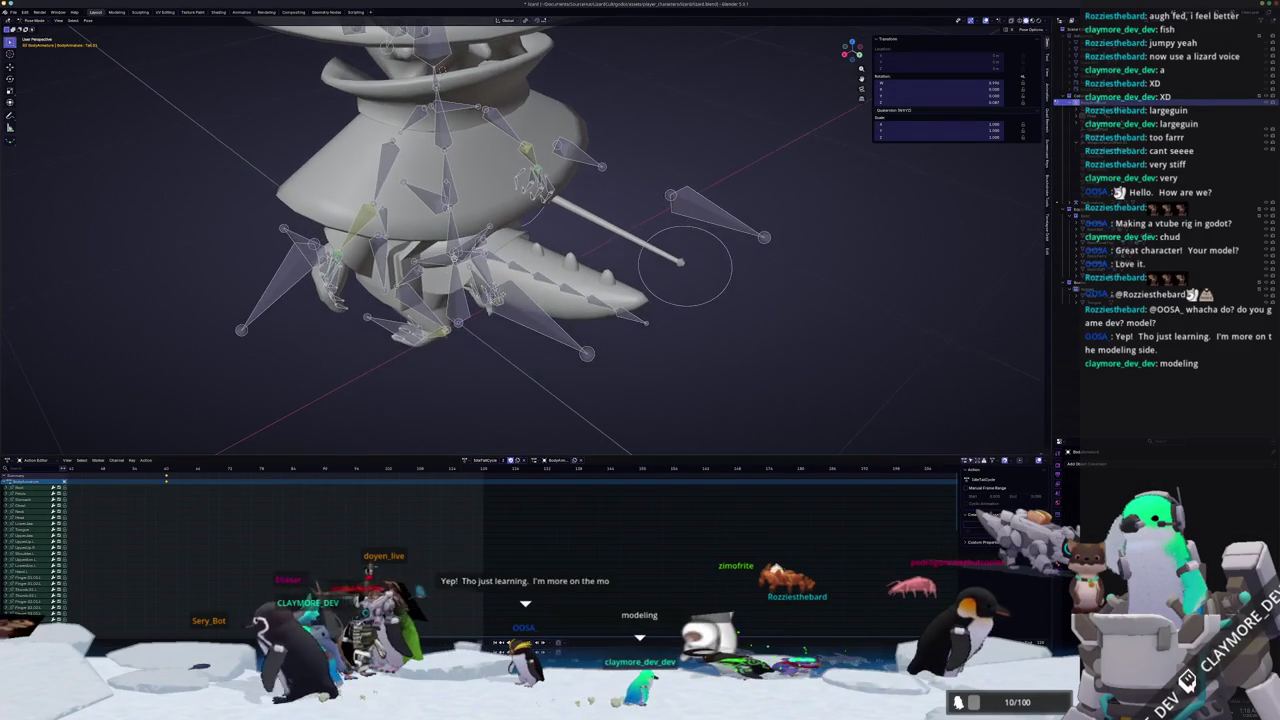
left_click_drag(548, 380, 548, 280)
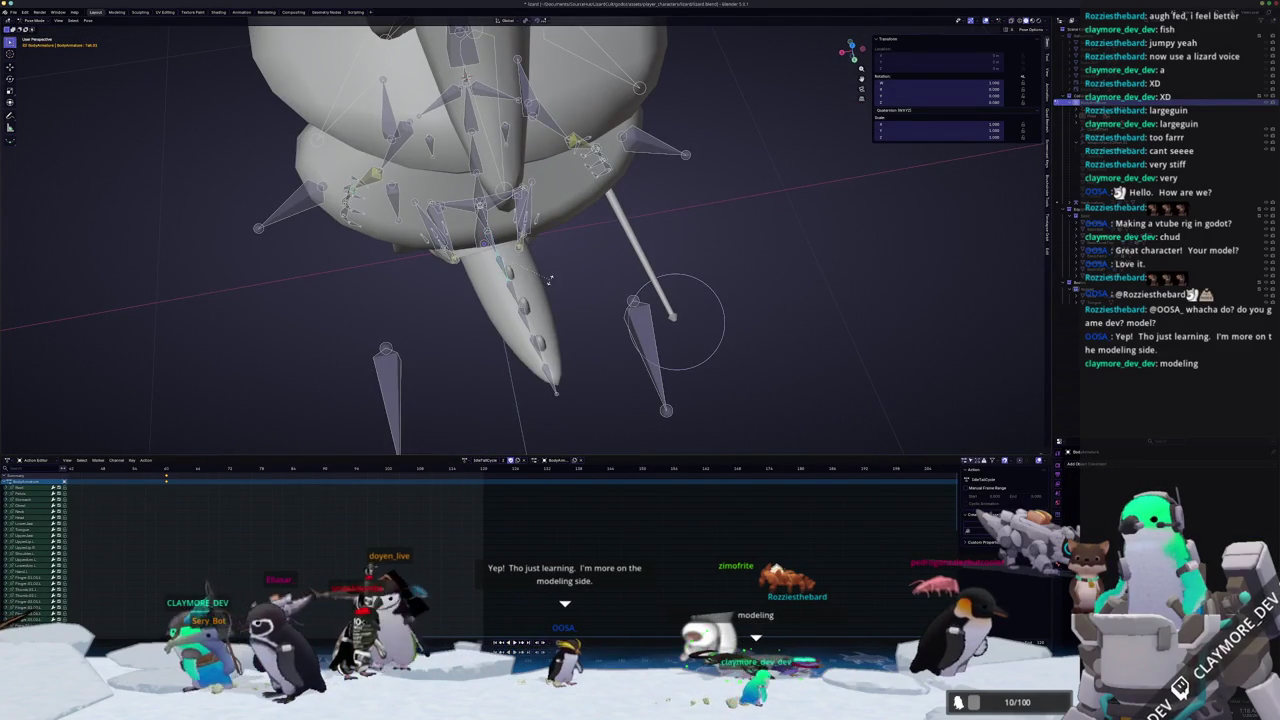
key("r")
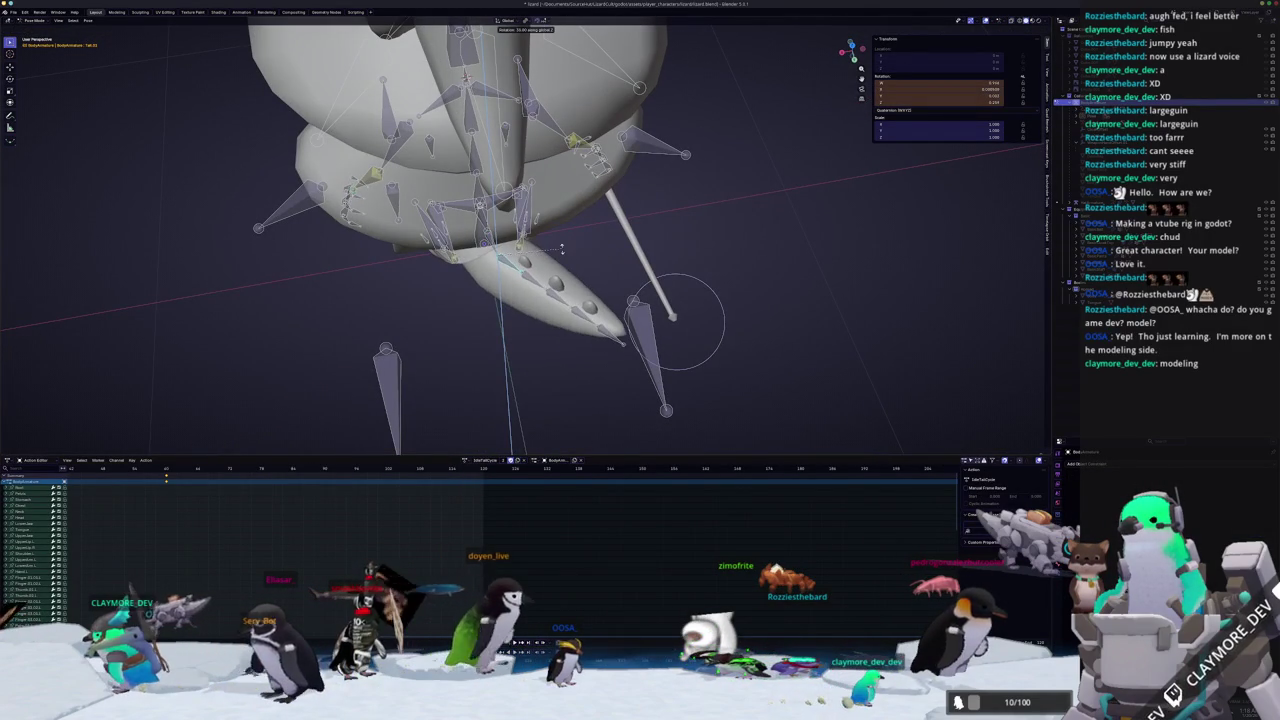
left_click(562, 257)
left_click_drag(476, 366, 496, 345)
Copy the whole pose, paste it flipped to mirror the tail swing, and return to Object Mode.
key("a")
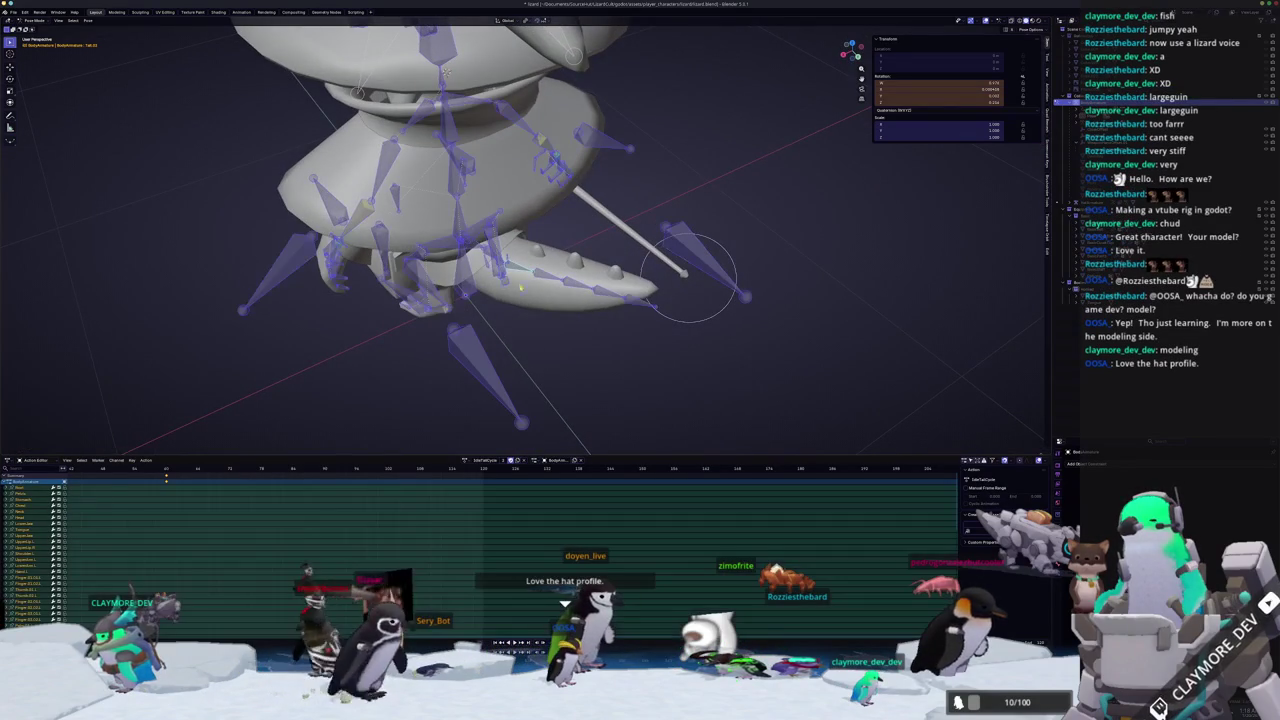
key("alt+a")
scroll(494, 338, "up", 2)
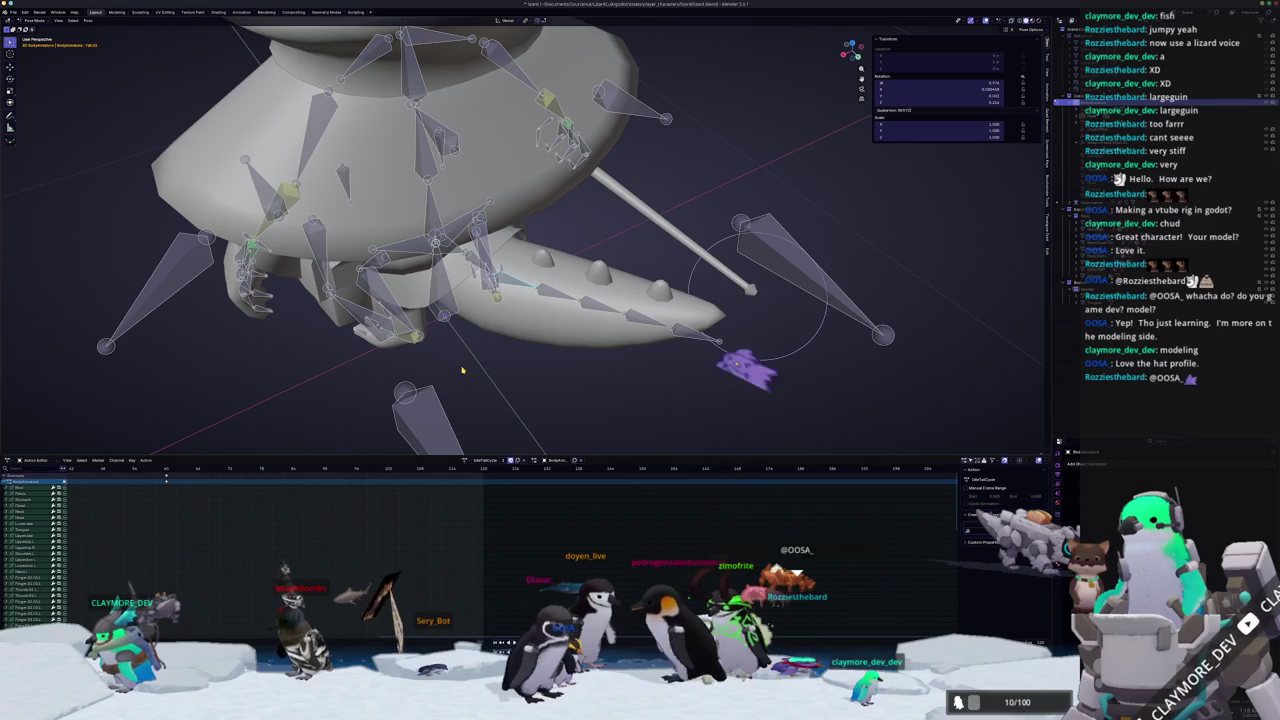
key("a")
key("alt+r")
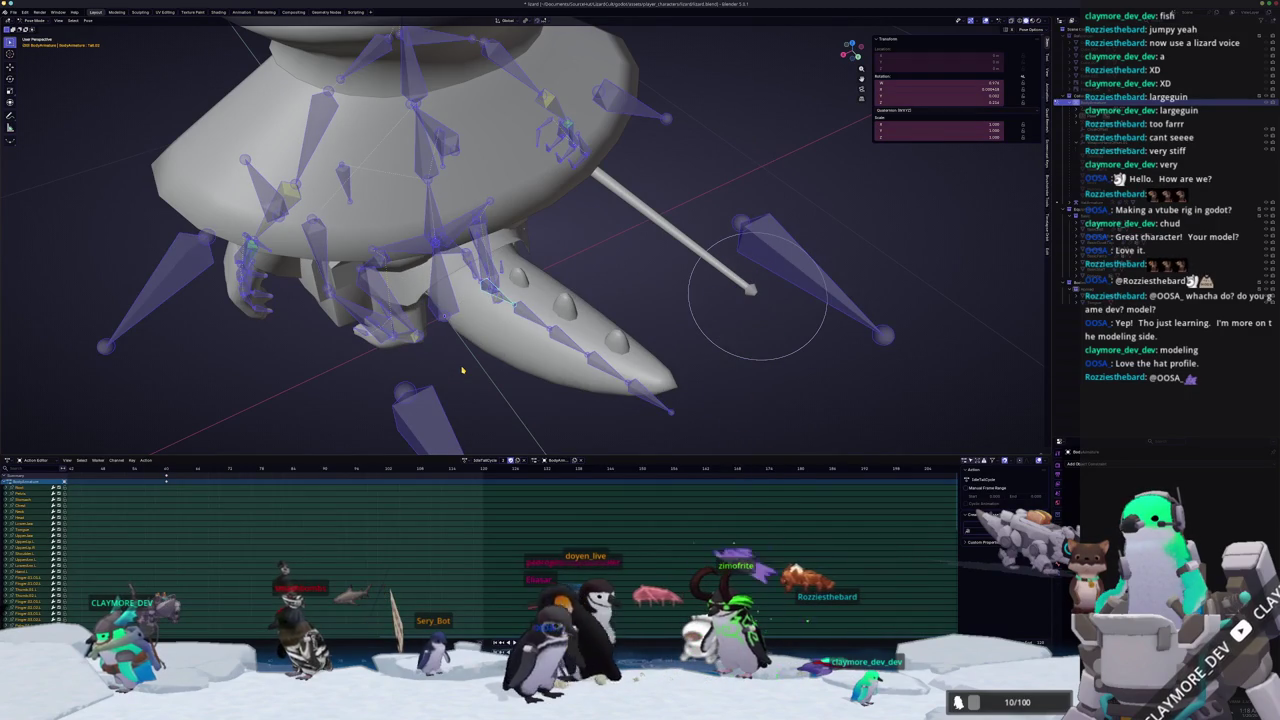
key("ctrl+shift+v")
key("alt+a")
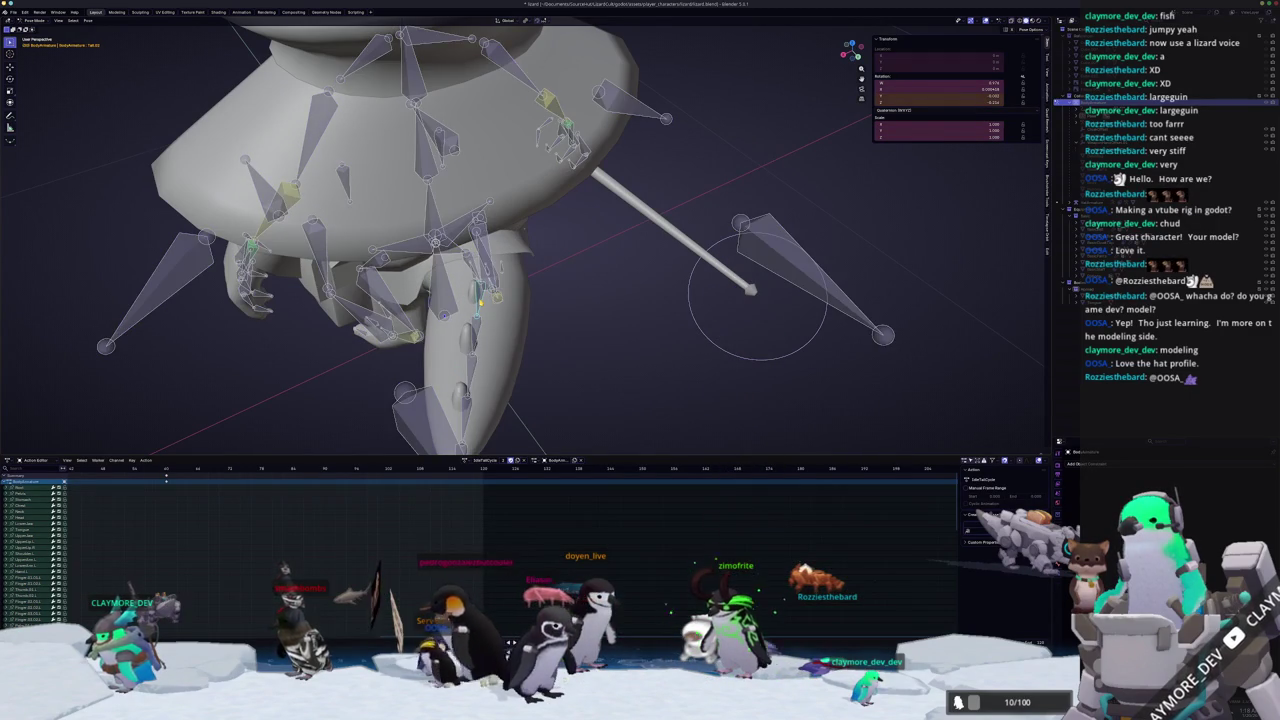
left_click_drag(481, 301, 437, 316)
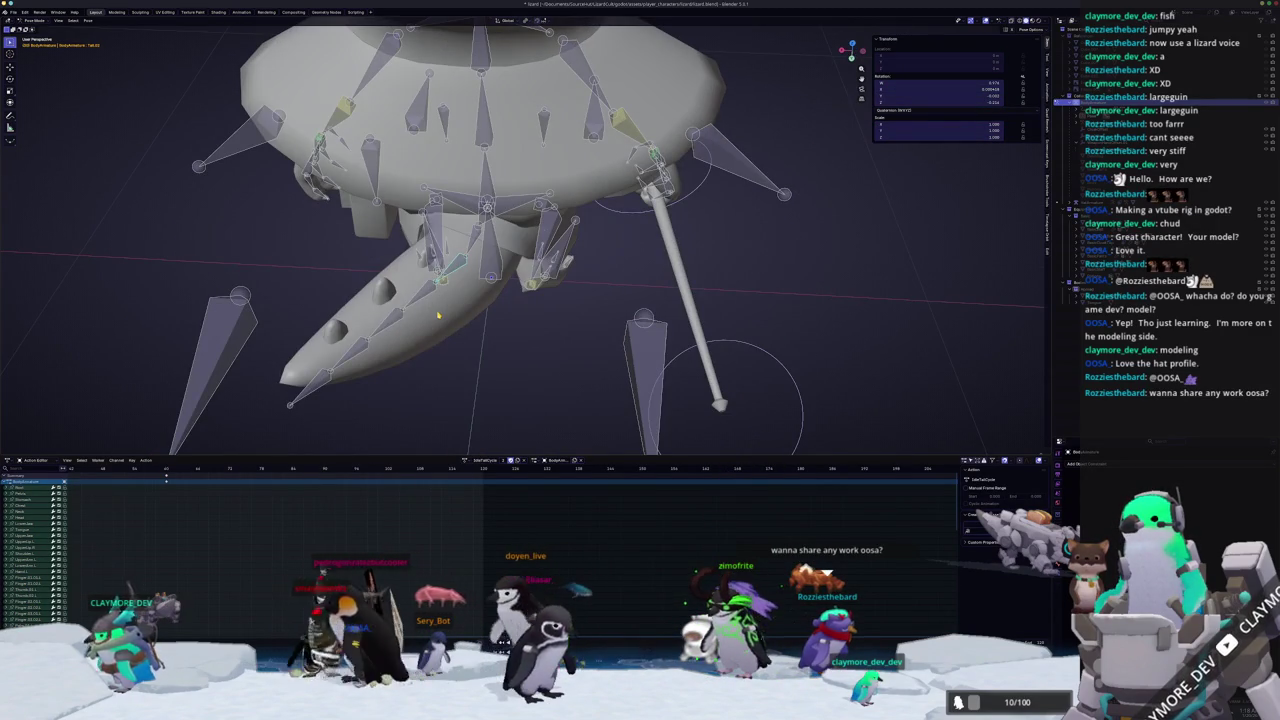
key("a")
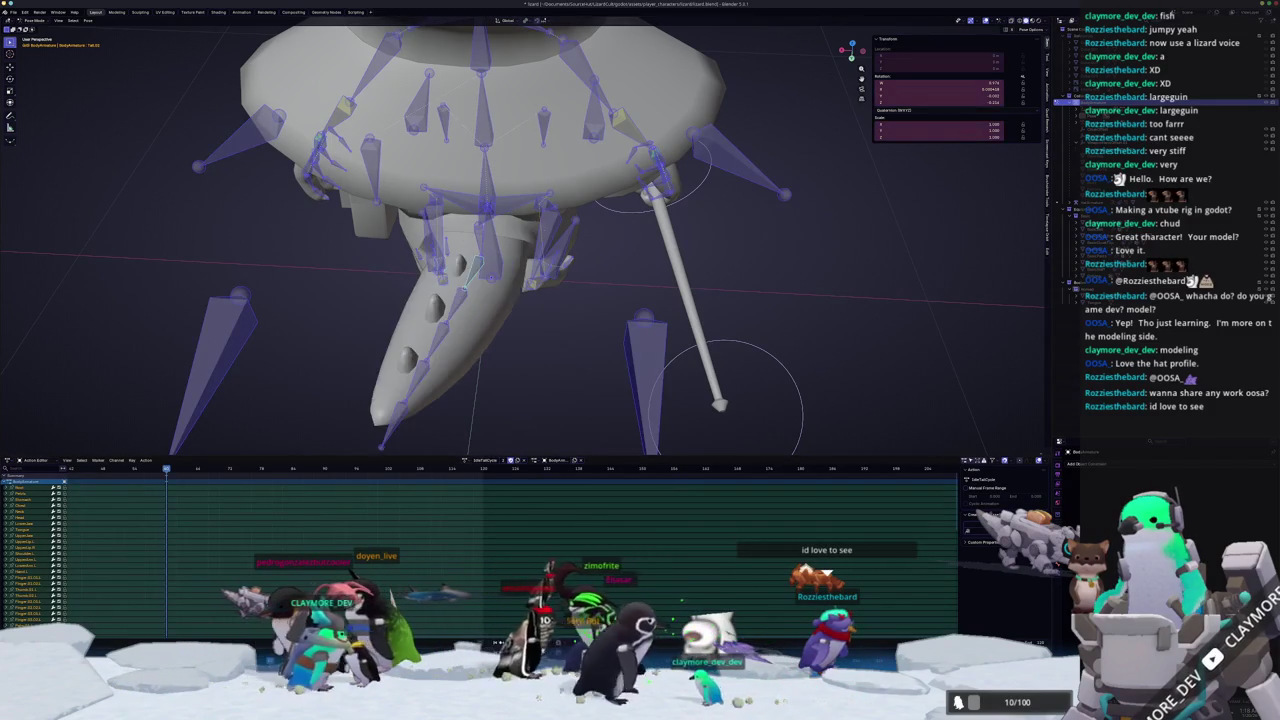
key("ctrl+Tab")
scroll(438, 450, "down", 5)
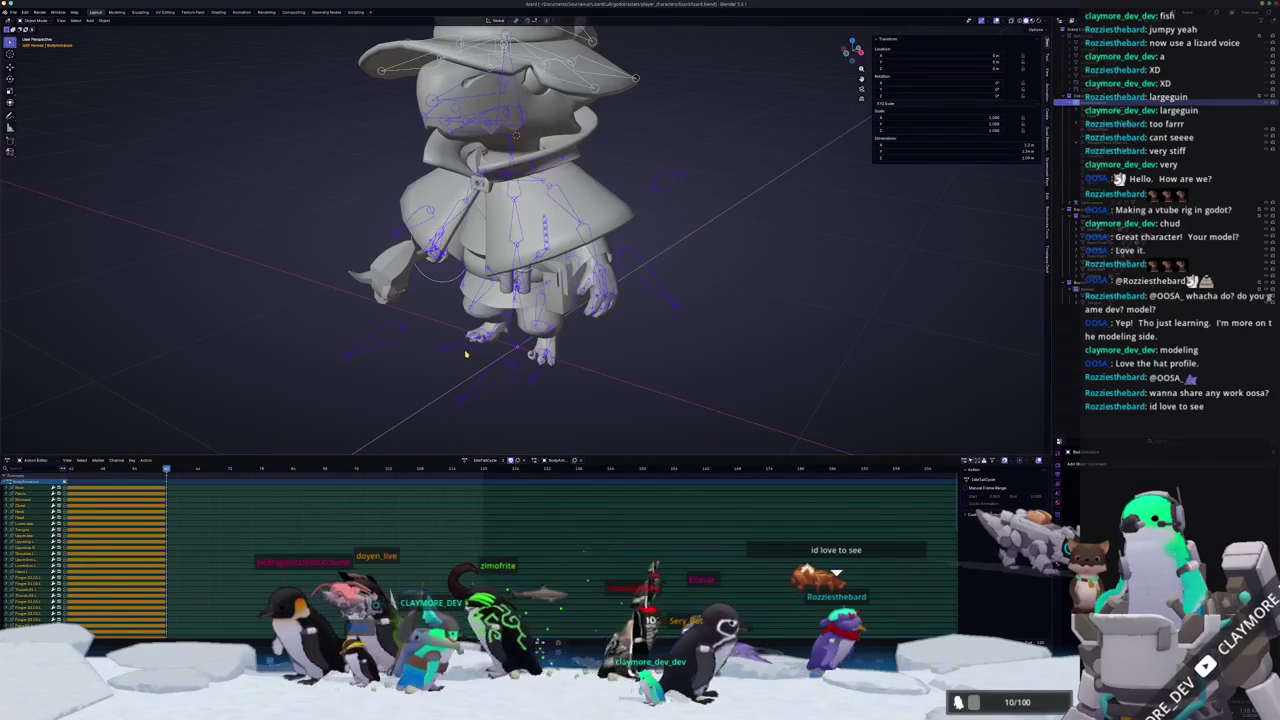
Set the armature's action to IdleCycle, then select the character mesh.
left_click(465, 461)
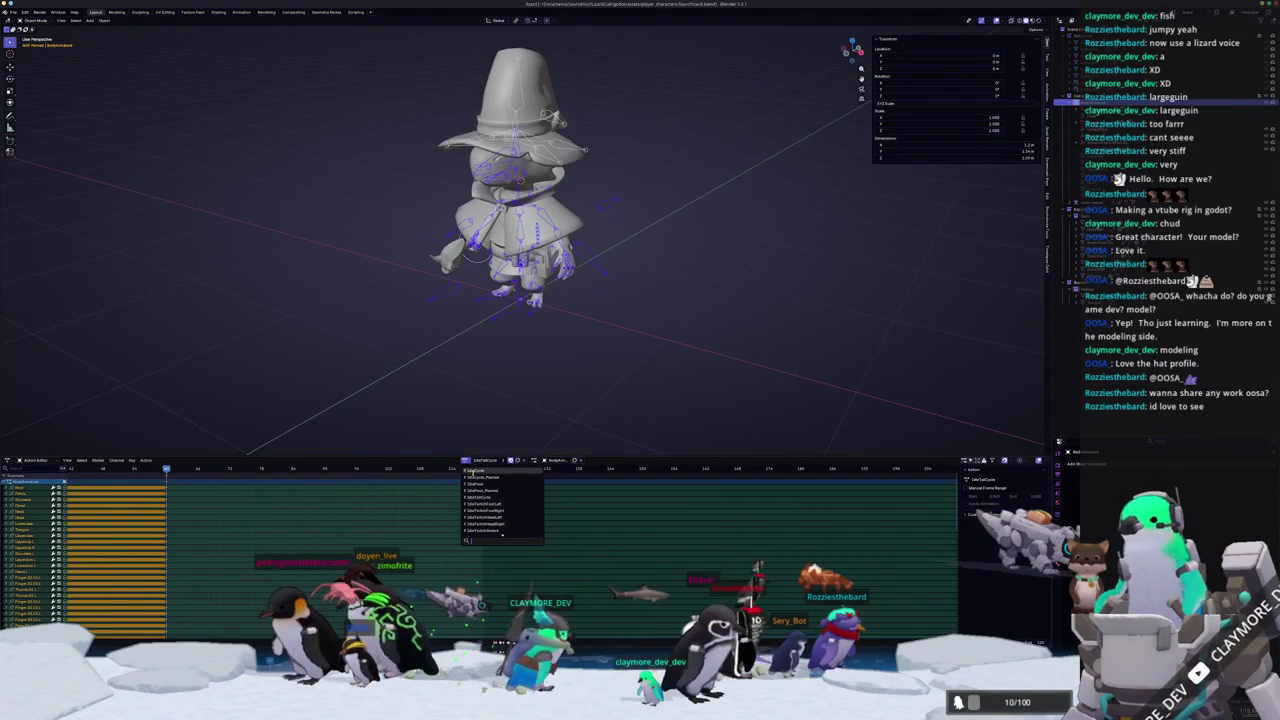
left_click(474, 471)
left_click(1070, 296)
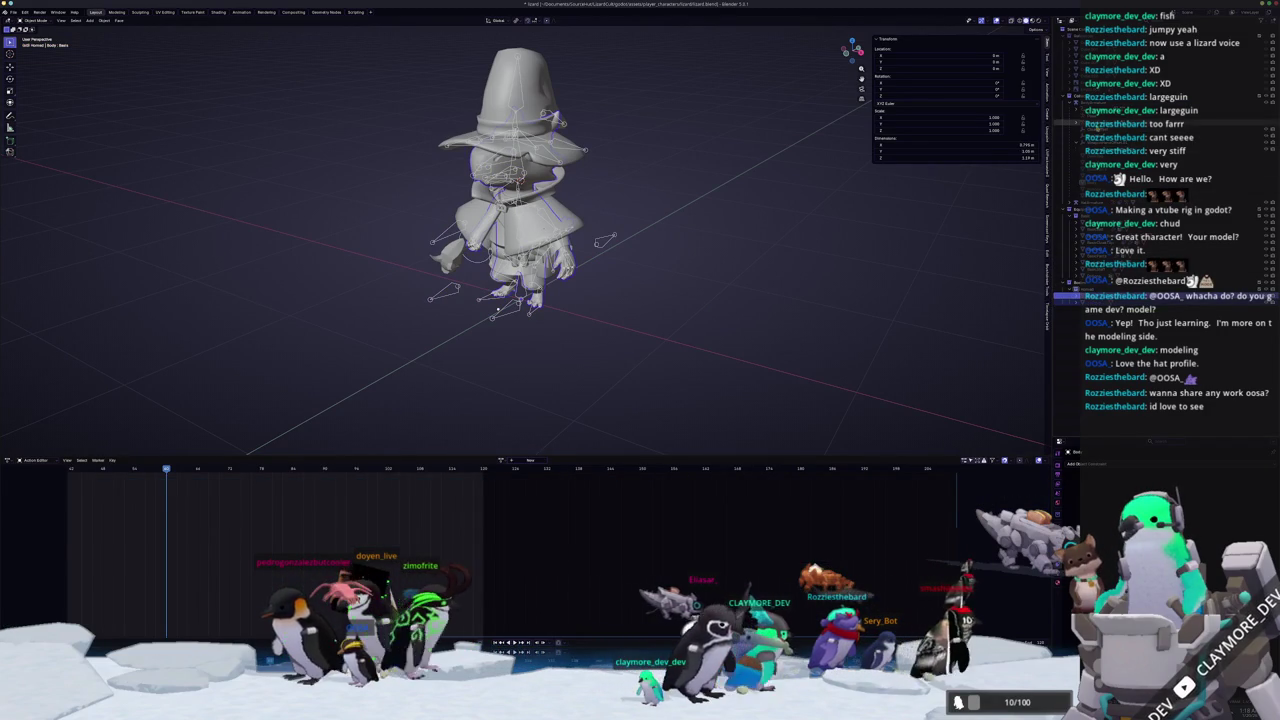
left_click(1090, 103)
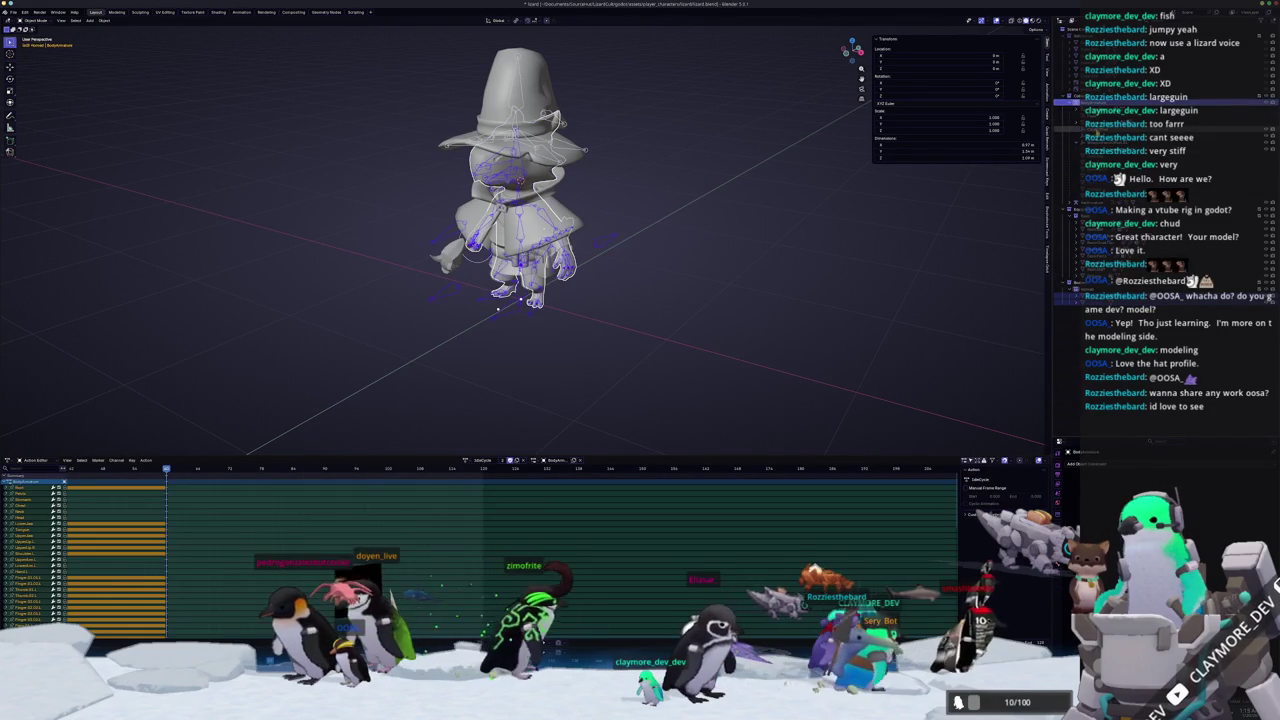
left_click(1090, 129)
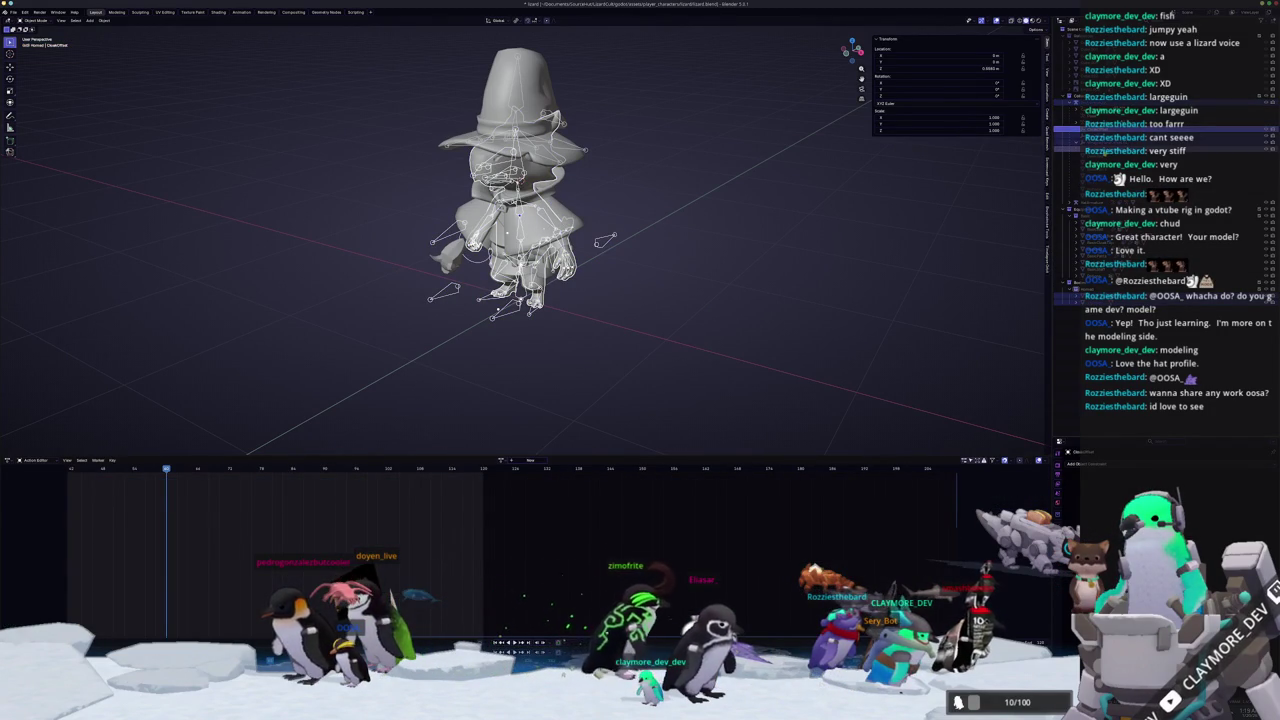
Export glTF with the Action Filter listing all actions over the existing .glb, then return to Godot.
left_click(13, 12)
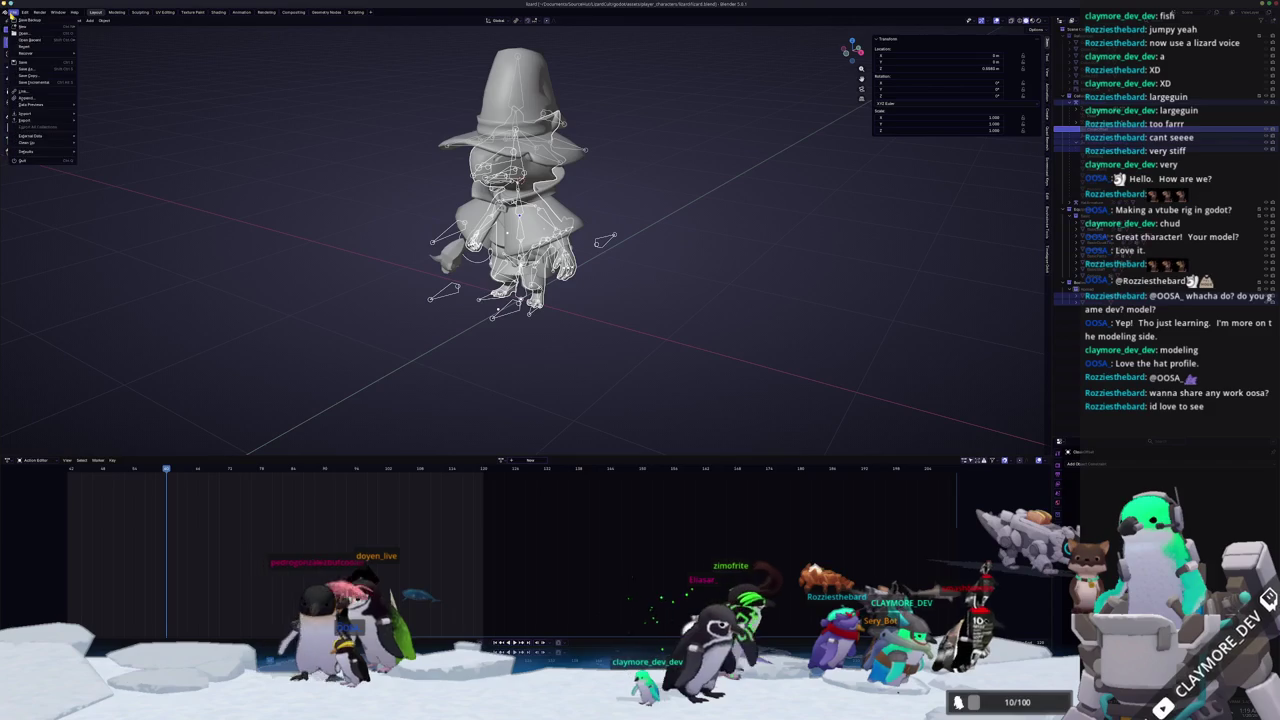
mouse_move(34, 122)
left_click(105, 178)
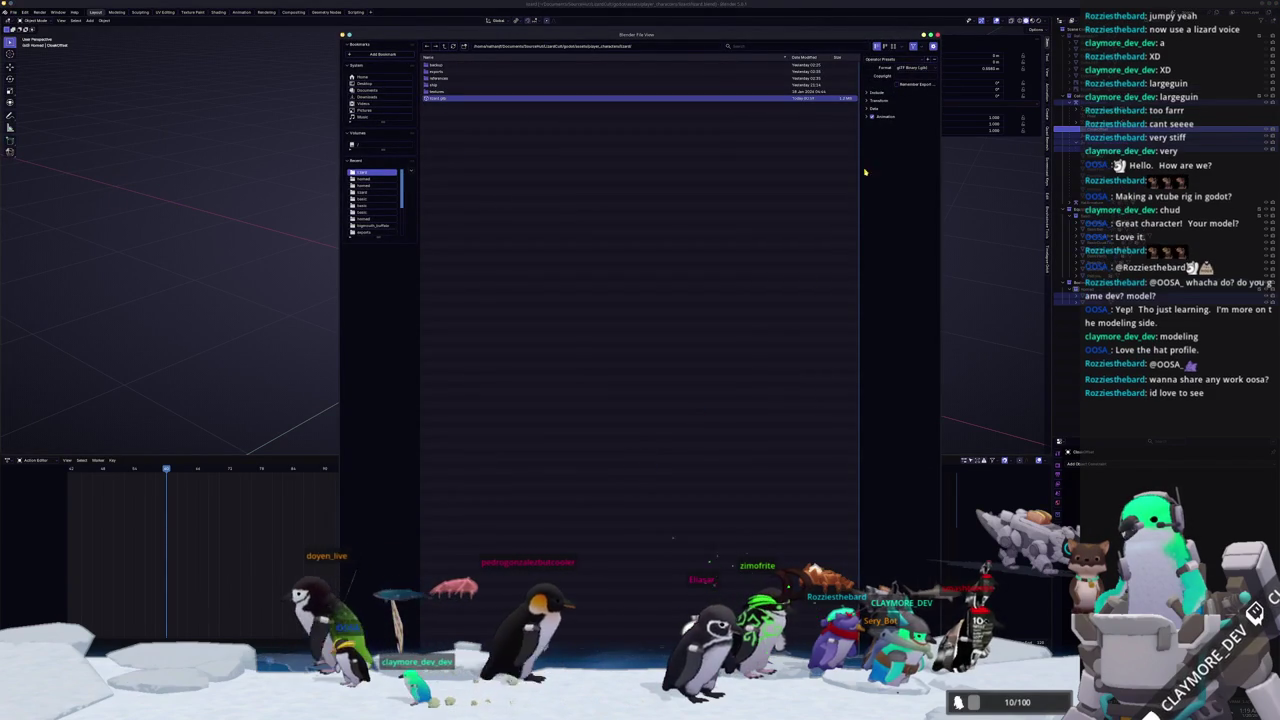
left_click(884, 117)
left_click(885, 219)
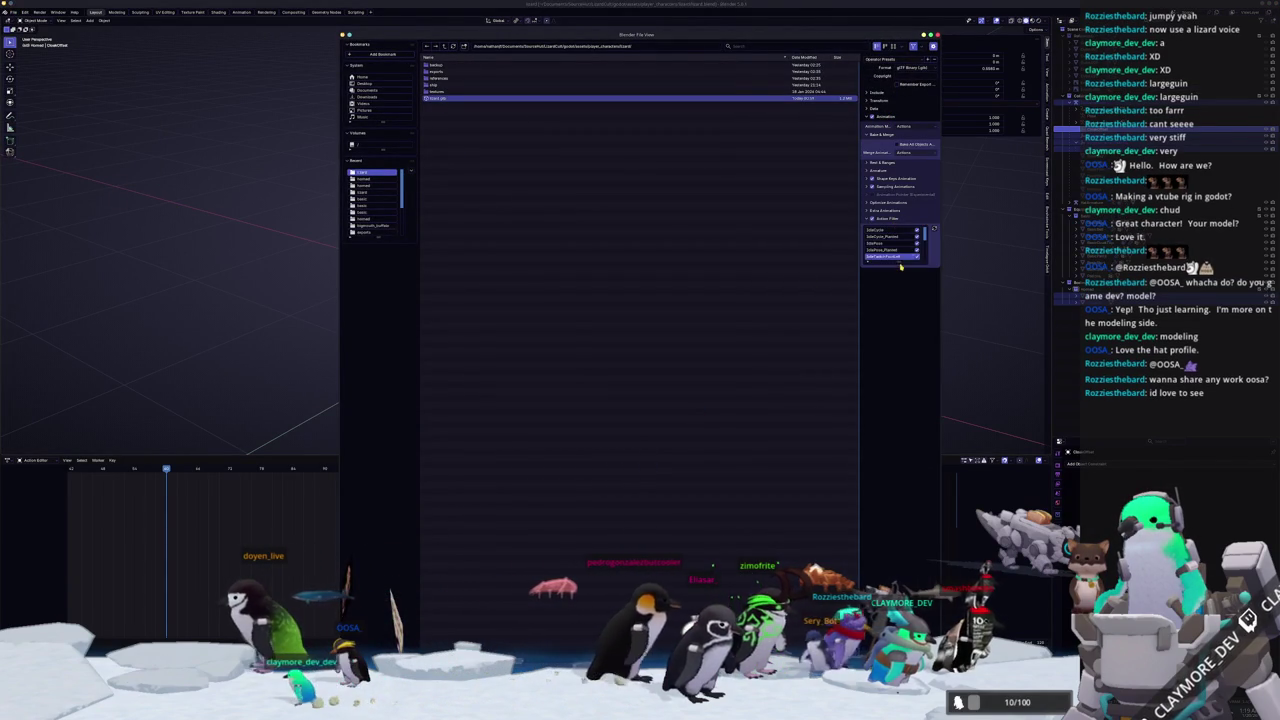
left_click_drag(896, 259, 863, 500)
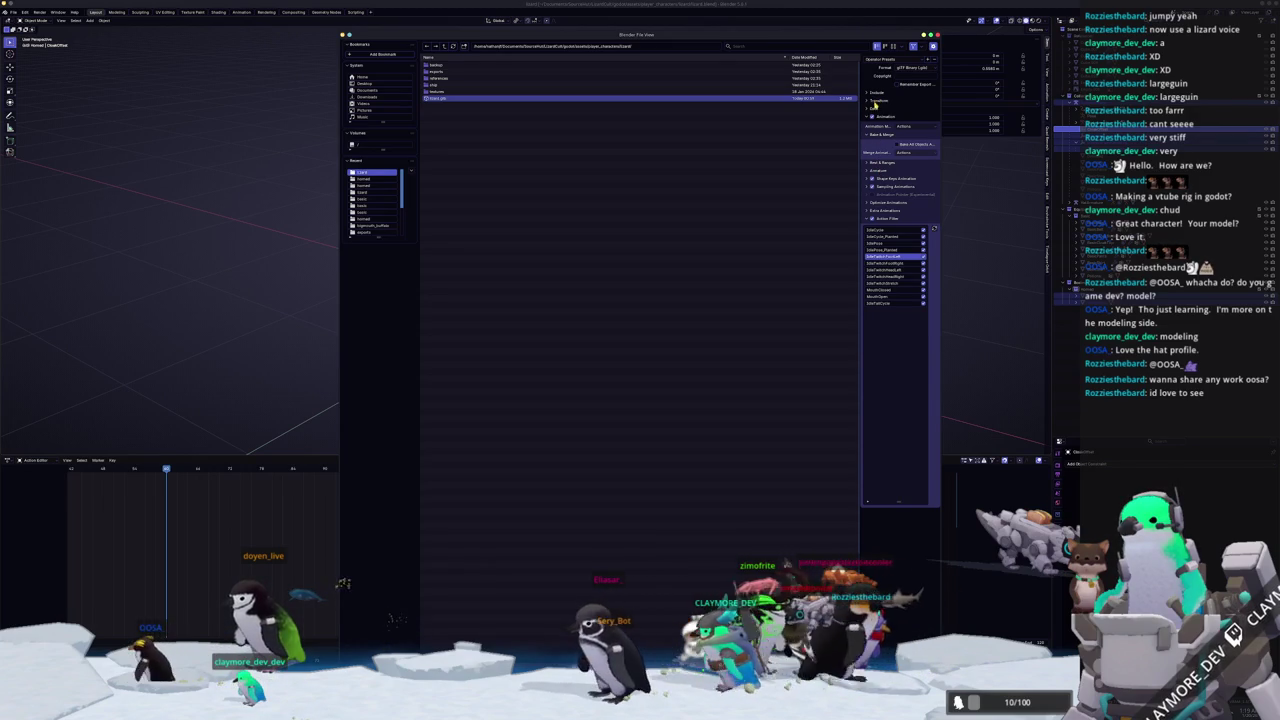
left_click(875, 108)
left_click(878, 134)
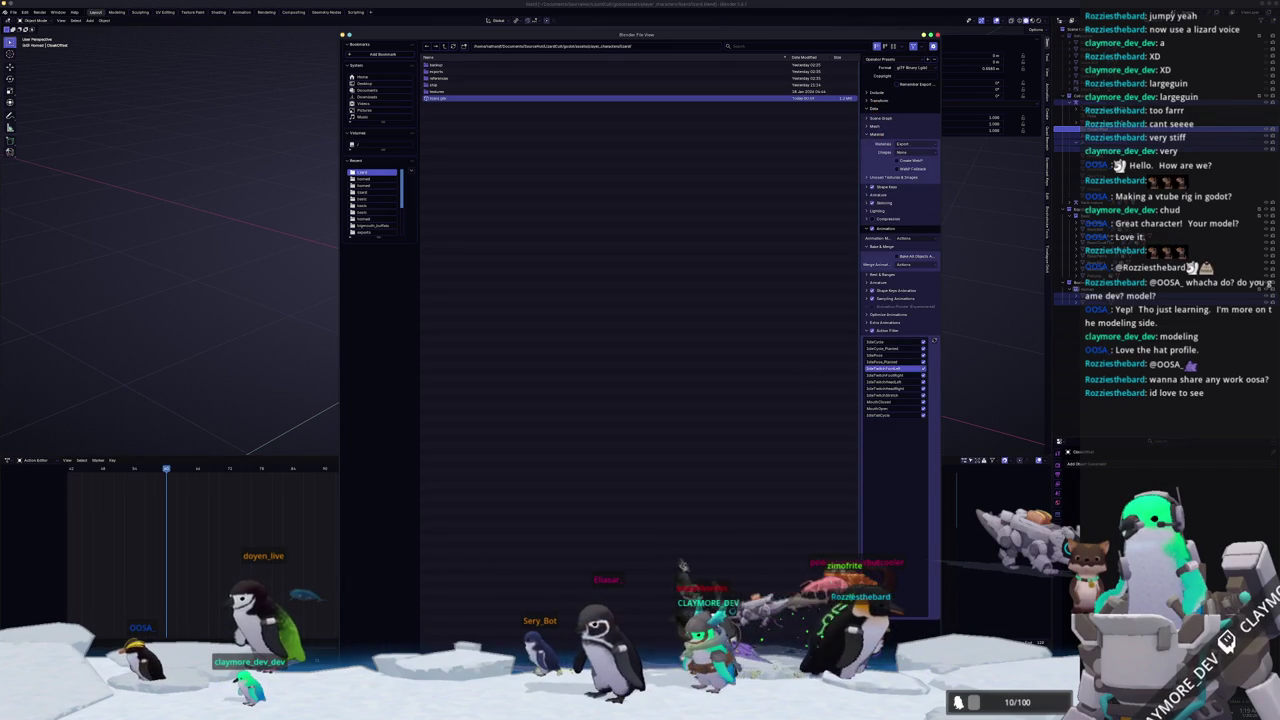
key("Return")
key("alt+Tab")
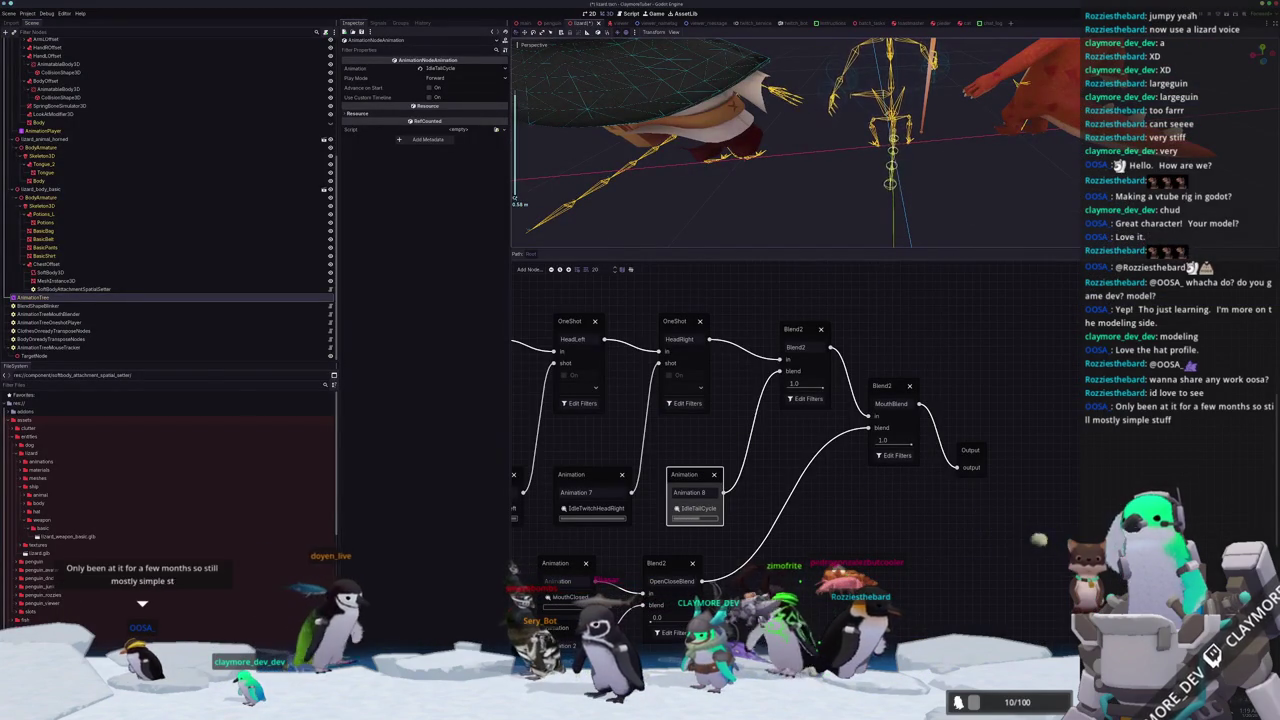
Copy the LizardCult ship folder into the ClaymoreTuber lizard assets folder, overwriting existing files.
key("alt+Tab")
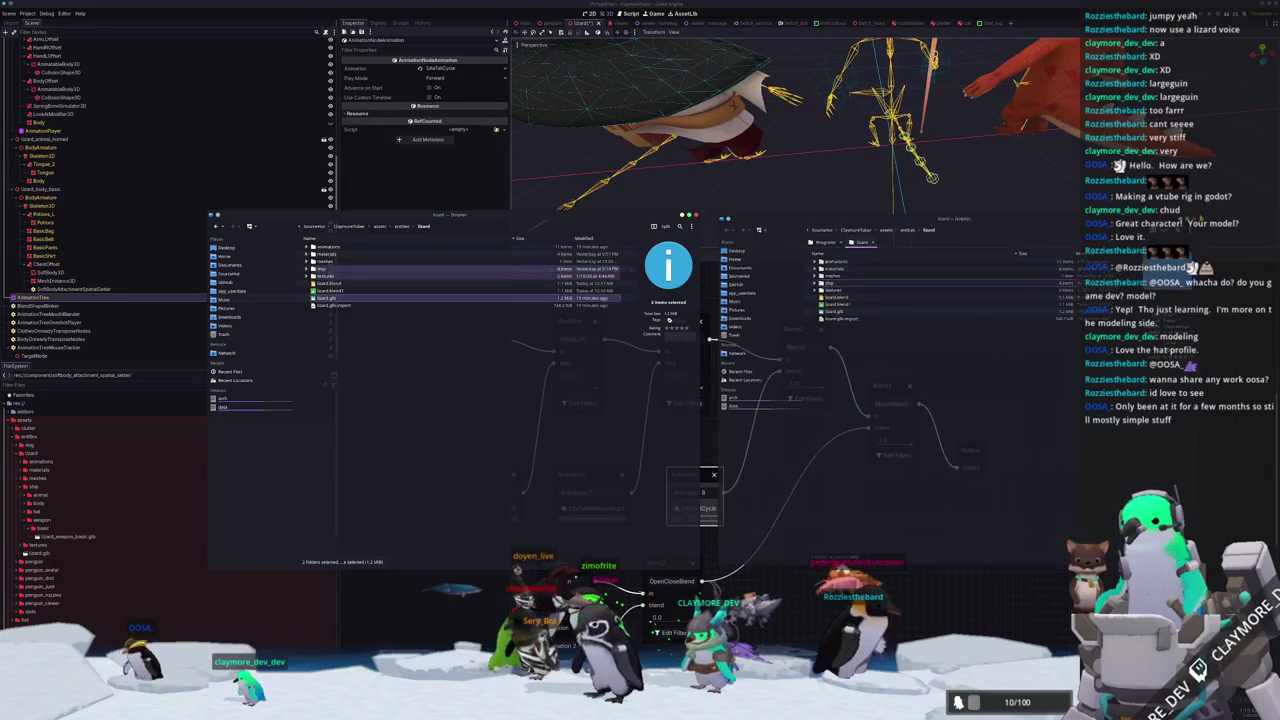
key("ctrl+w")
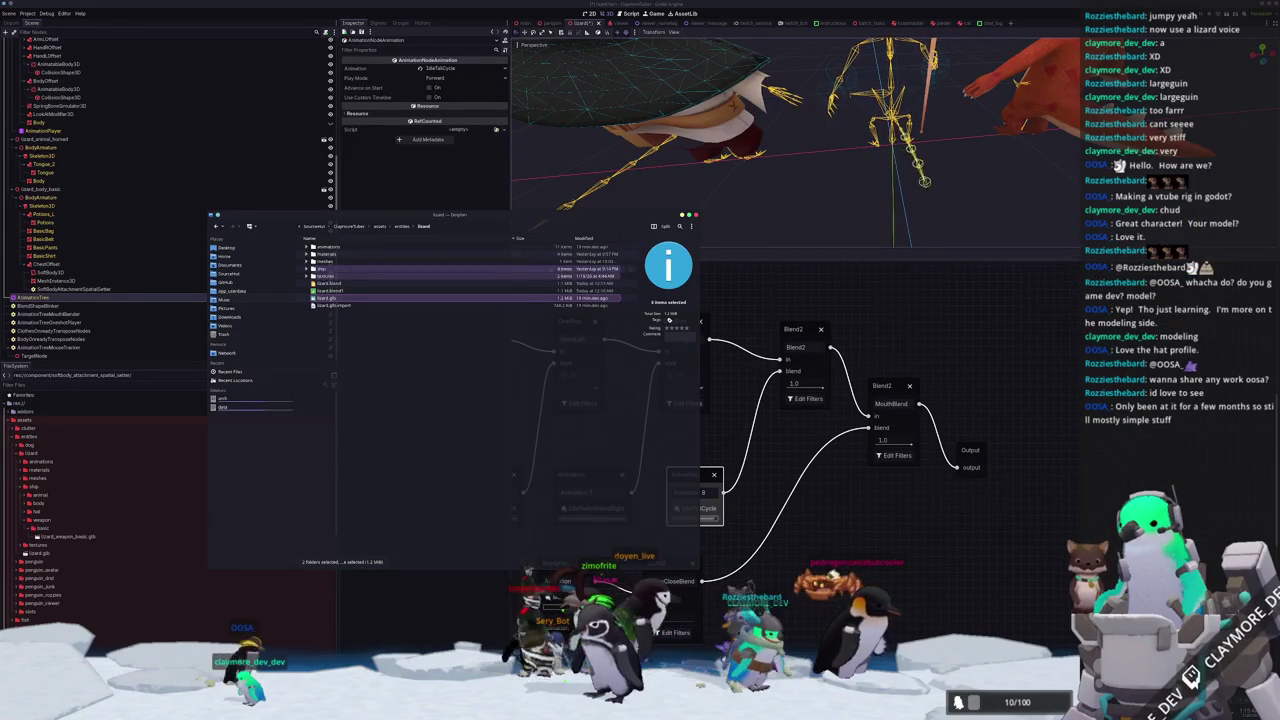
key("alt+Tab")
left_click(846, 362)
left_click_drag(853, 329, 410, 362)
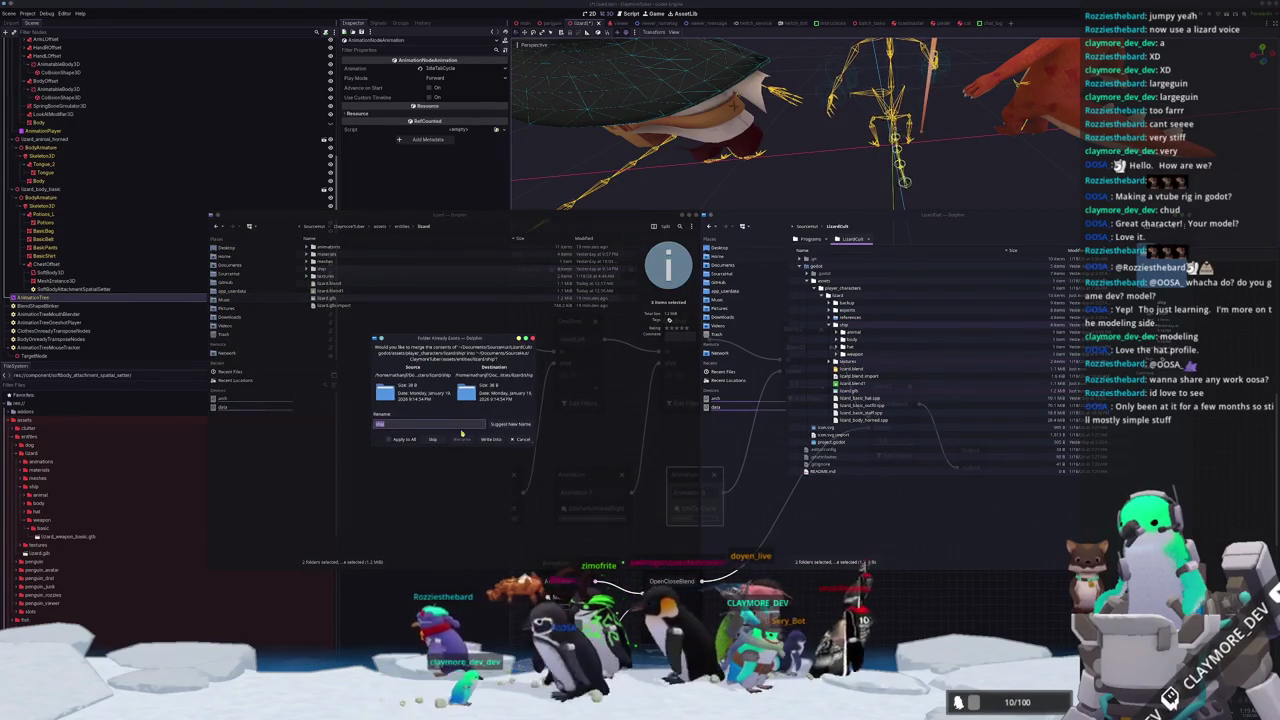
left_click(463, 440)
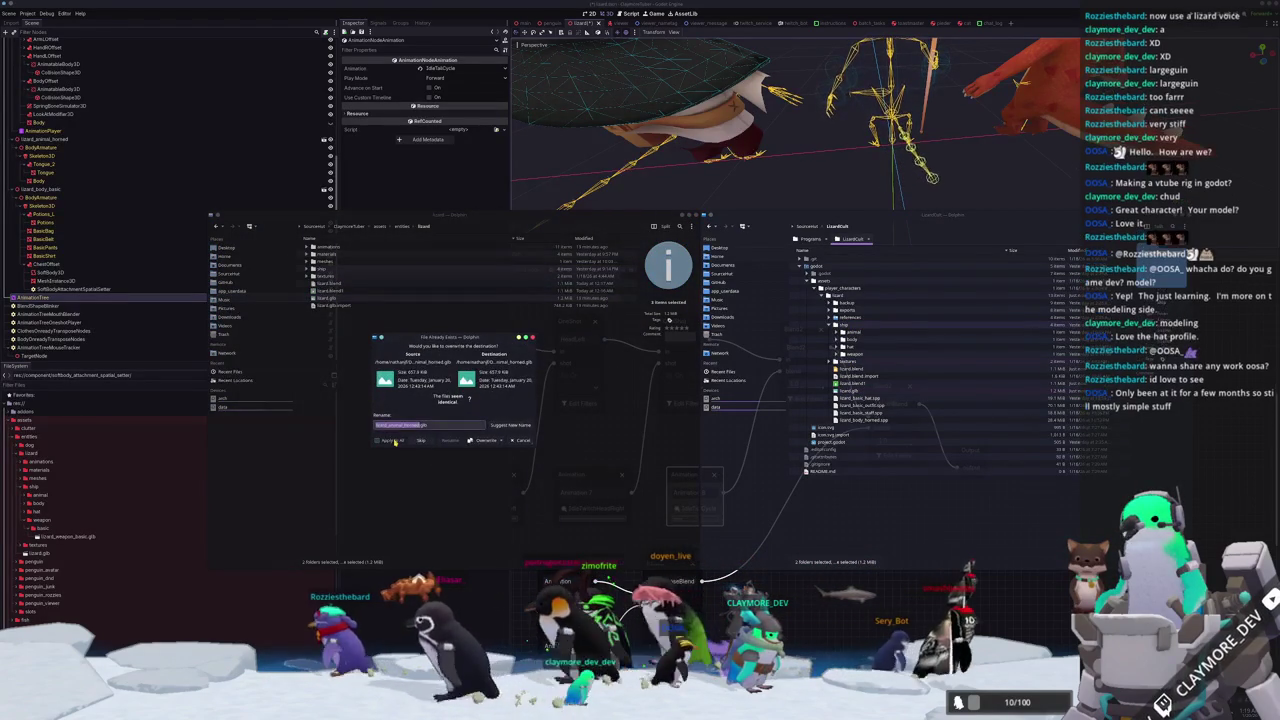
key("alt+Tab")
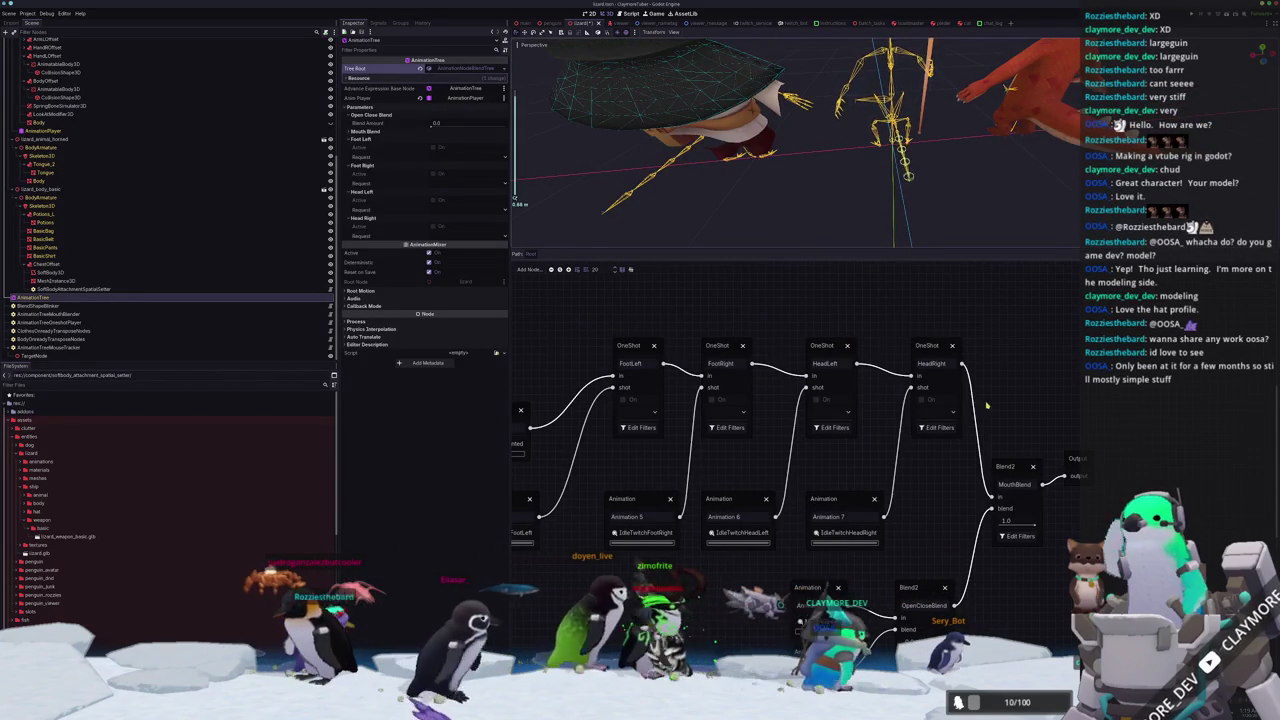
Shift MouthBlend and Output right and add a Blend2 after HeadRight fed by an IdleTailCycle Animation node.
scroll(860, 400, "right", 2)
left_click(930, 462)
mouse_move(930, 460)
left_mouse_down()
mouse_move(985, 330)
mouse_move(1140, 454)
left_mouse_up()
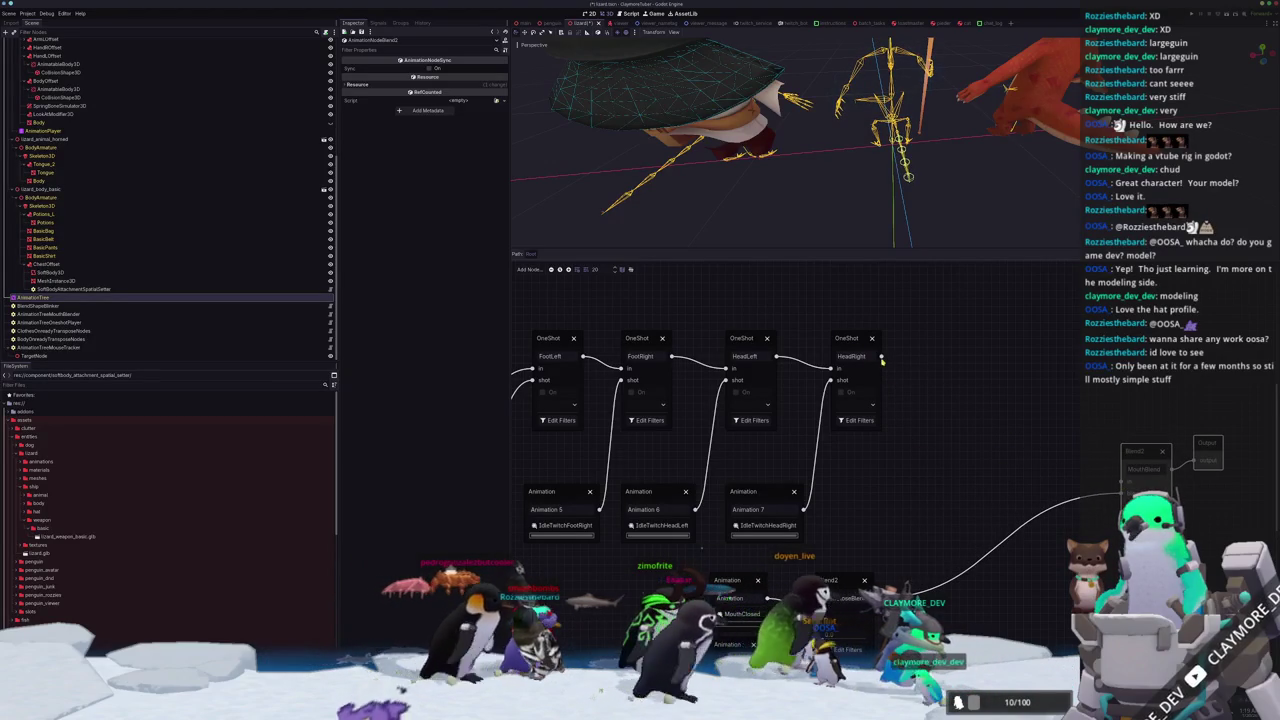
left_click_drag(964, 382, 965, 383)
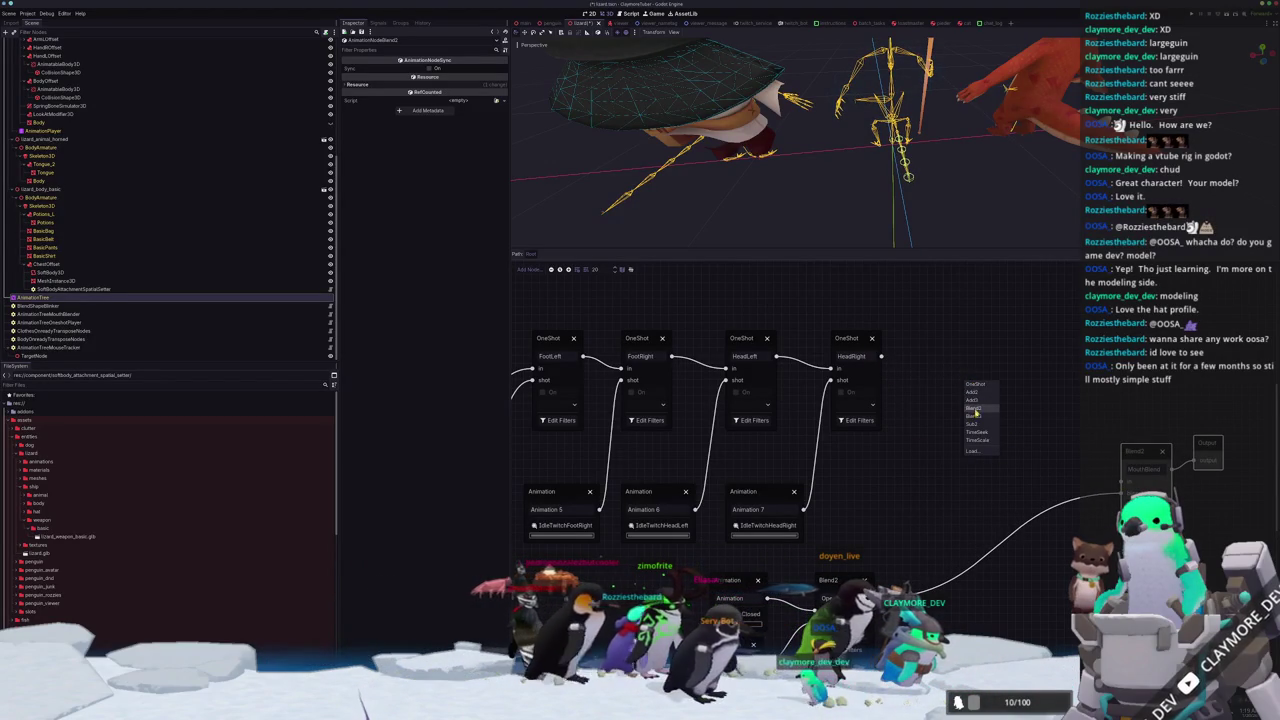
left_click(974, 409)
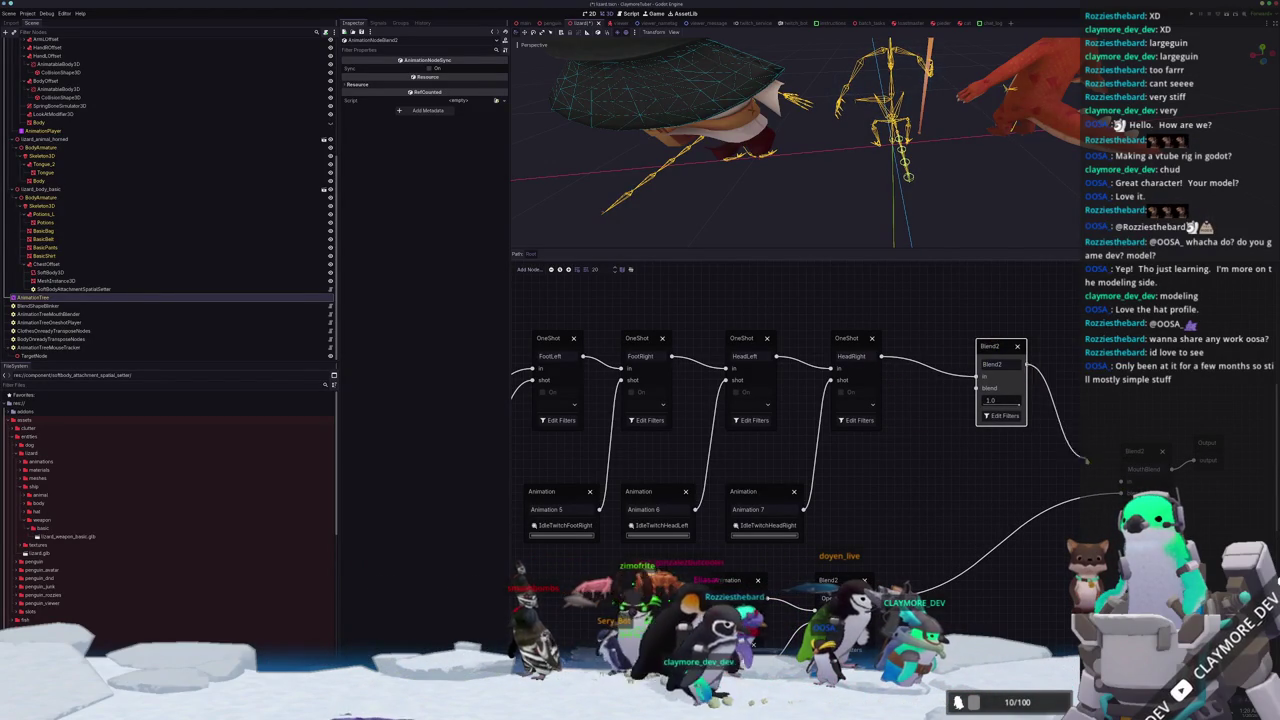
left_click_drag(943, 484, 943, 485)
left_click(960, 492)
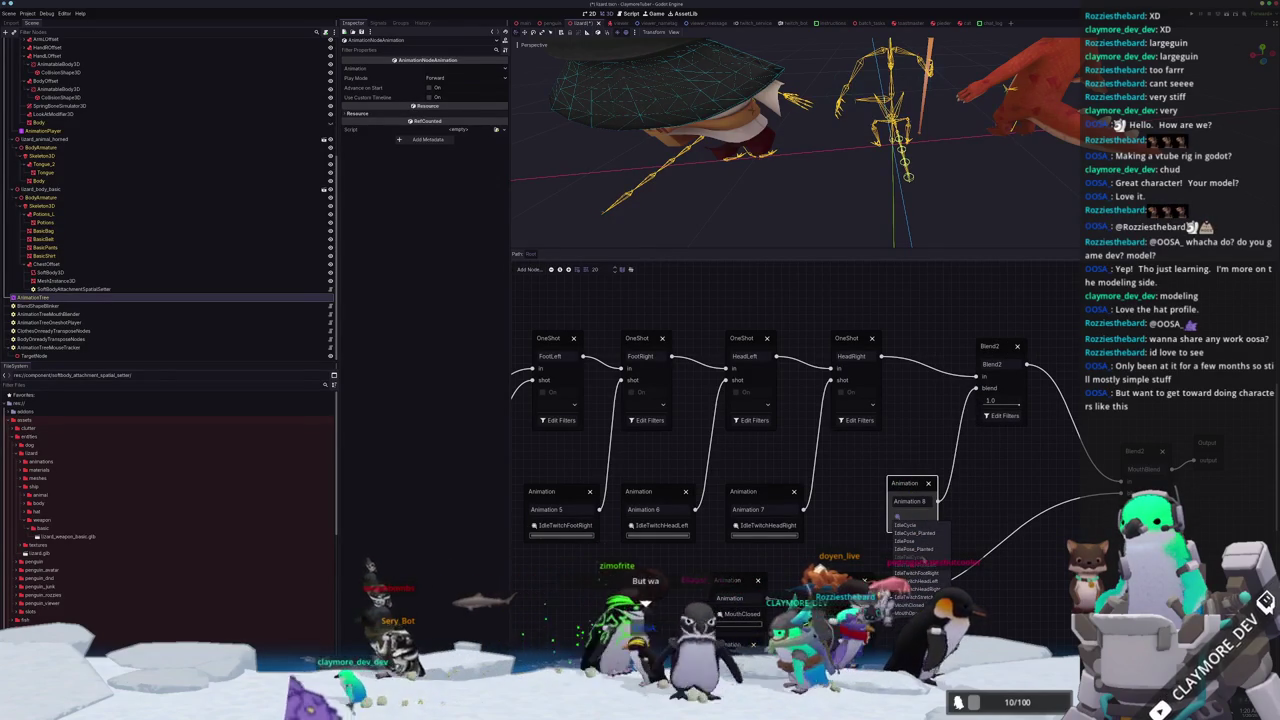
left_click(910, 557)
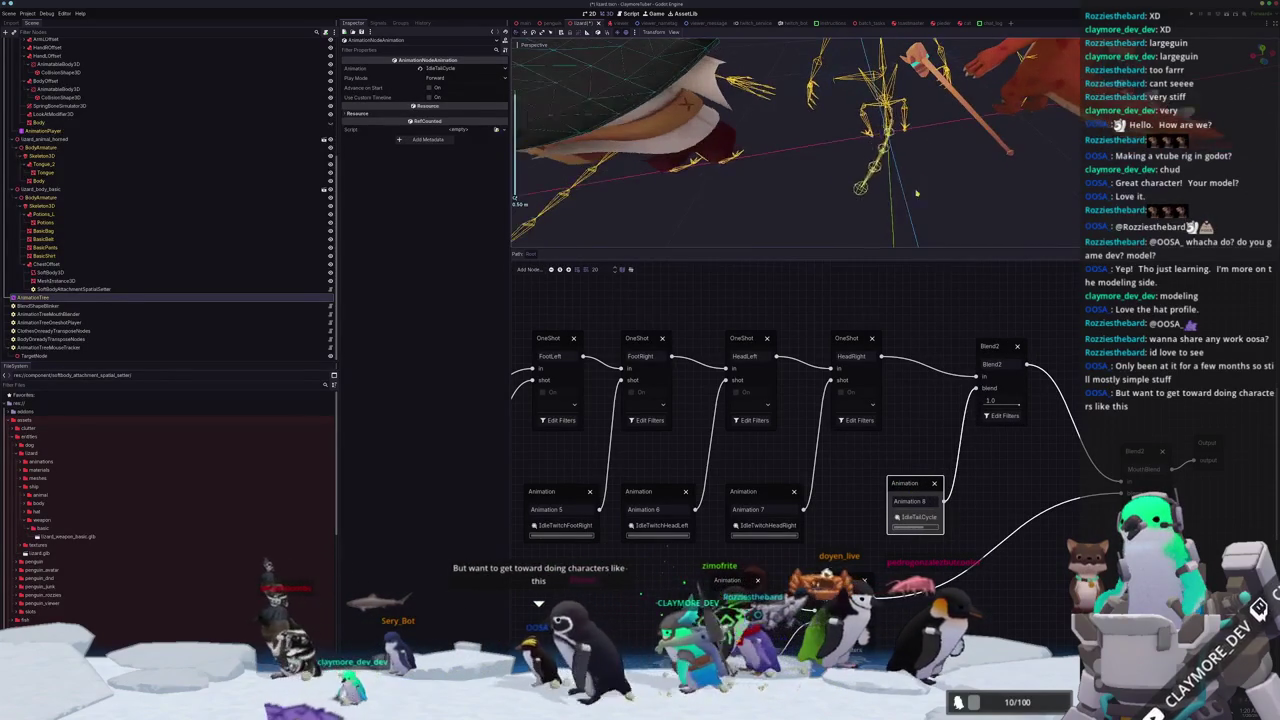
Filter the tail blend to only the Tail.01 and Tail.02 bones.
scroll(940, 197, "up", 3)
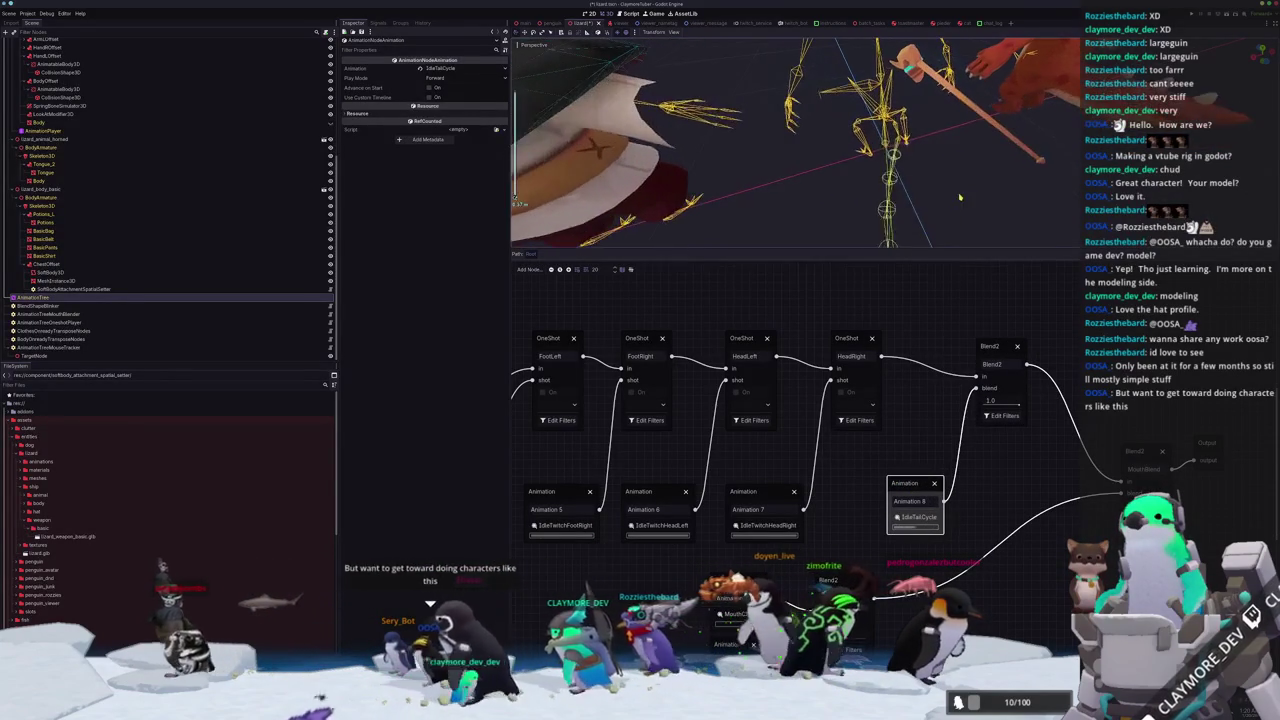
left_click(561, 420)
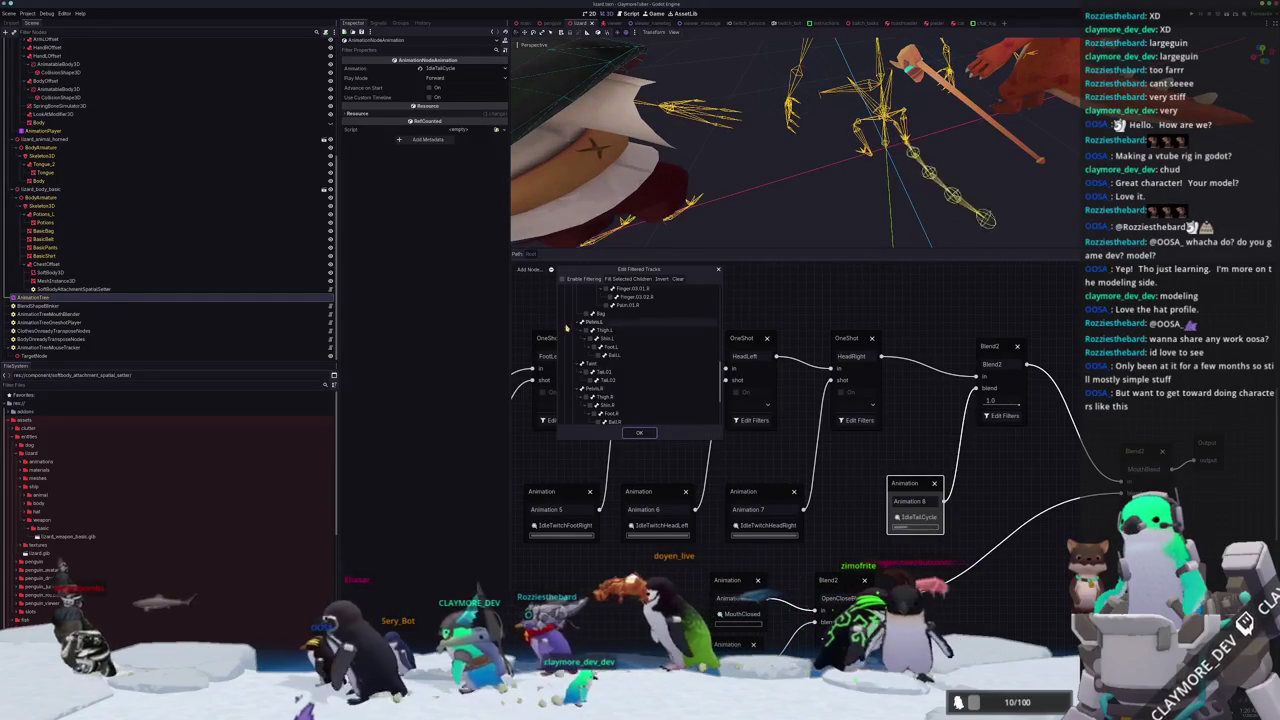
left_click(586, 371)
left_click(590, 380)
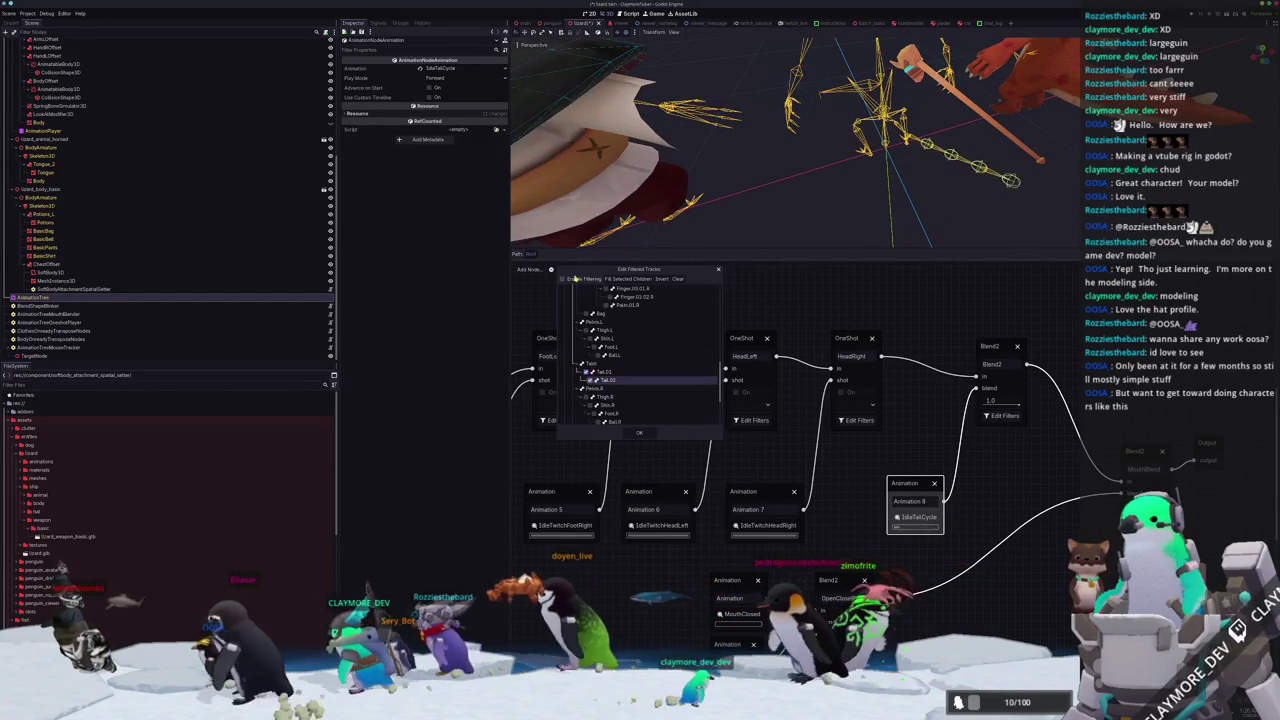
left_click(639, 432)
scroll(773, 201, "down", 2)
mouse_move(773, 201)
left_mouse_down()
mouse_move(835, 226)
mouse_move(1016, 133)
left_mouse_up()
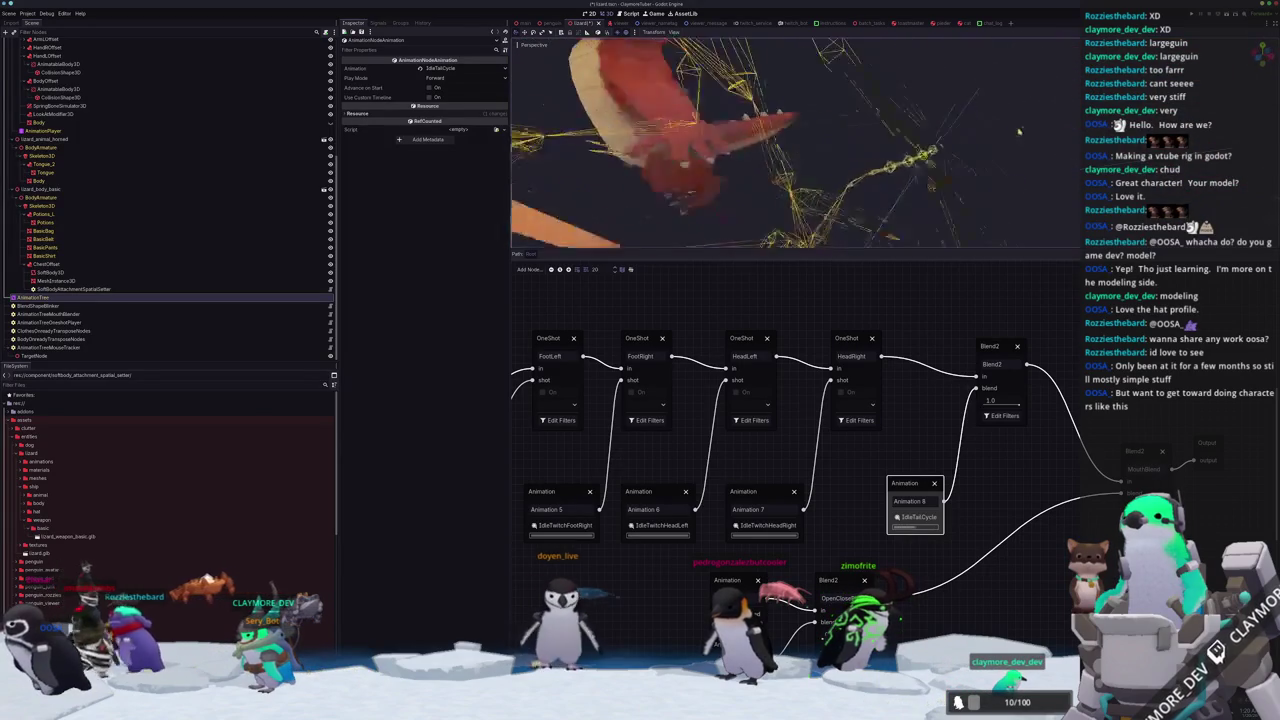
Collapse the AnimationTree bottom panel and launch the avatar project with F5.
scroll(1016, 133, "down", 3)
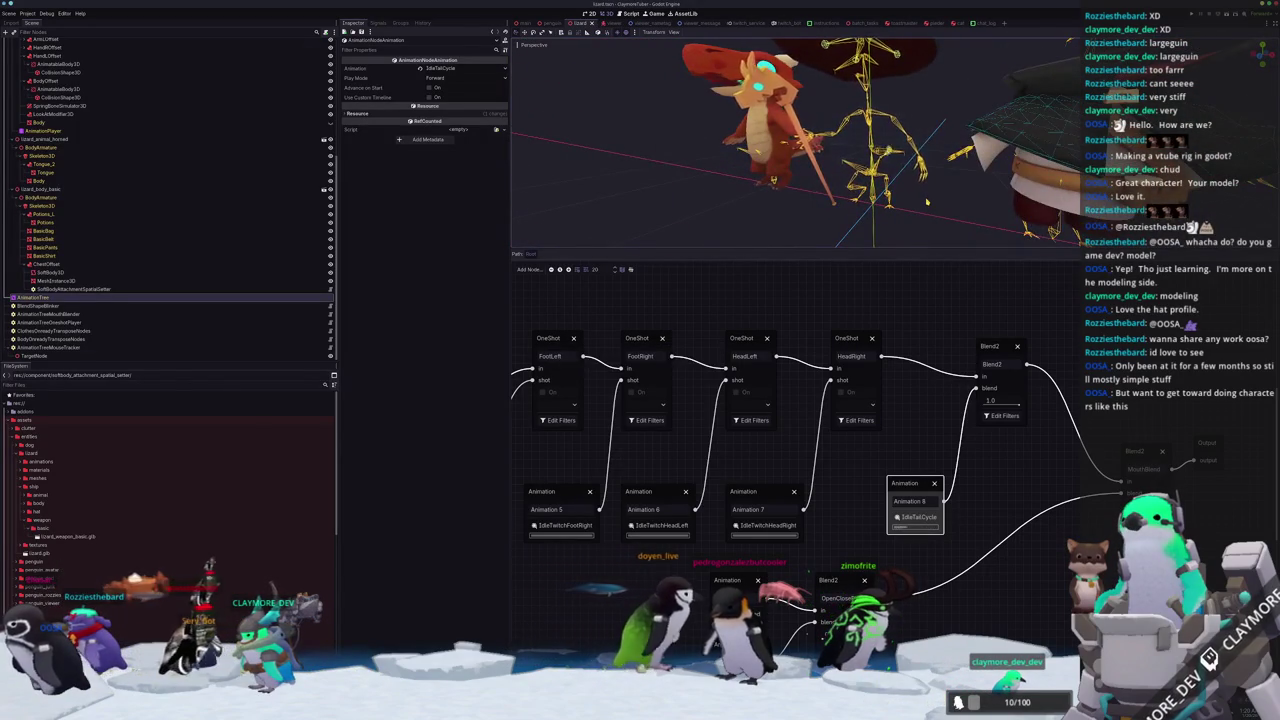
key("ctrl+j")
key("F5")
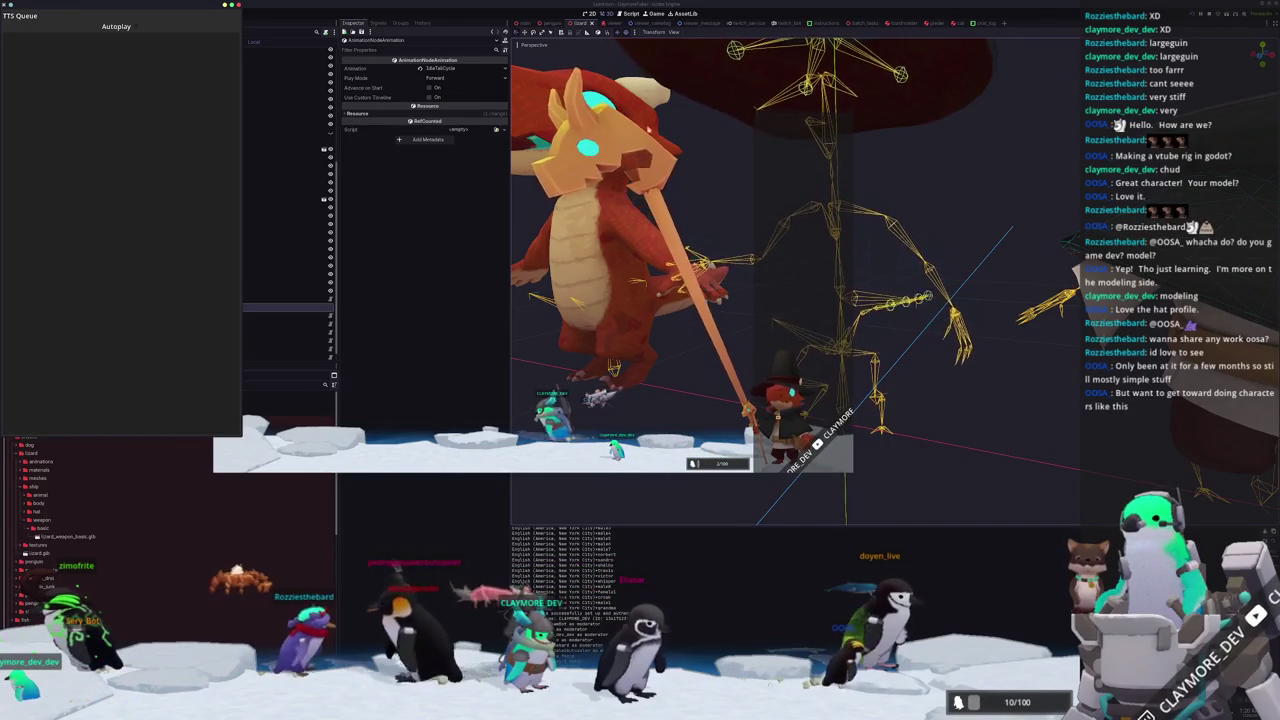
In the Remote scene tree, expand Main down through the viewports and AvatarRoot to the Lizard avatar.
key("super+Down")
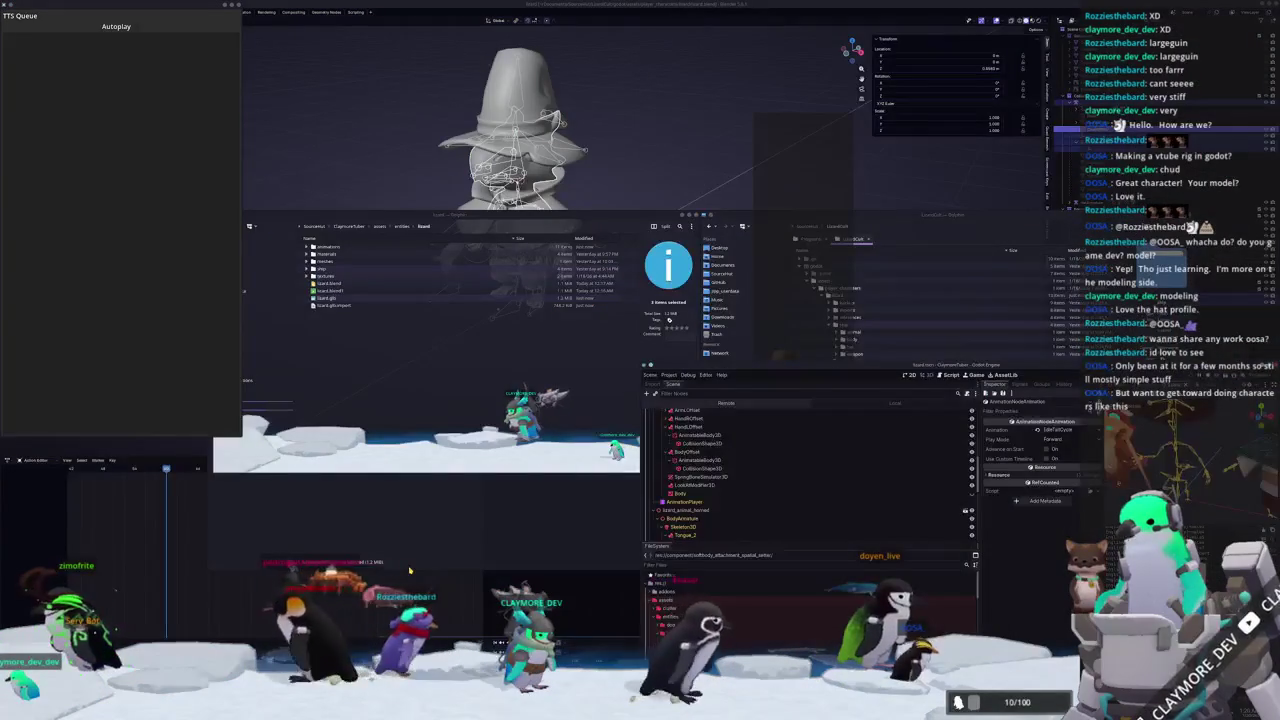
left_click(726, 403)
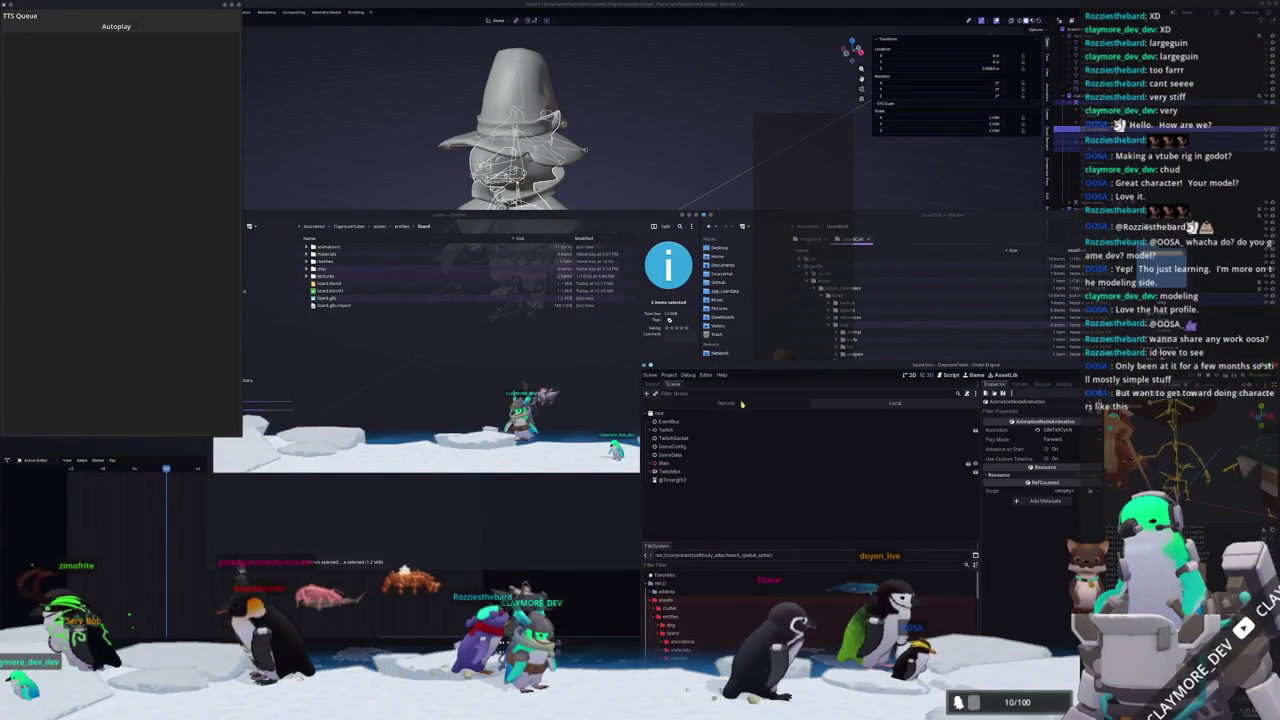
left_click(653, 463)
scroll(654, 450, "down", 1)
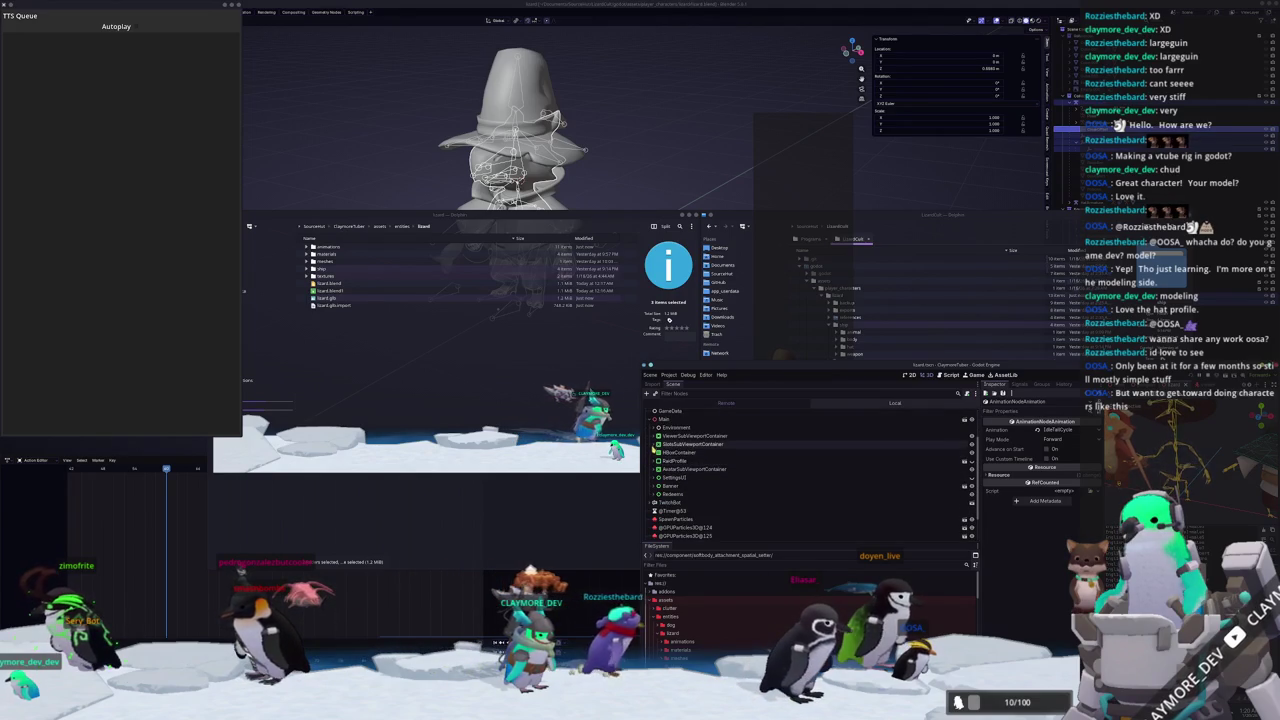
left_click(655, 436)
left_click(657, 469)
left_click(662, 477)
left_click(662, 494)
left_click(665, 485)
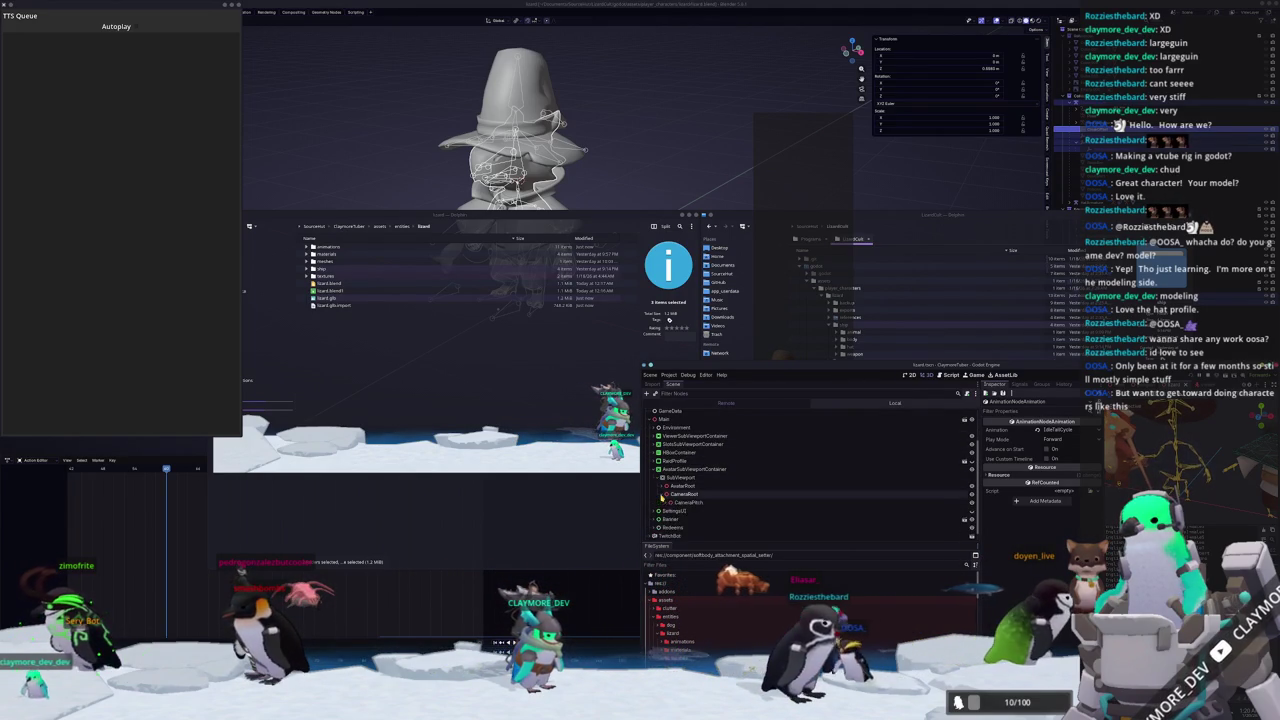
left_click(678, 494)
left_click(664, 501)
Expand lizard > BodyArmature > Skeleton3D > ChestOffset and select the cloak's SoftBody3D.
scroll(668, 478, "down", 1)
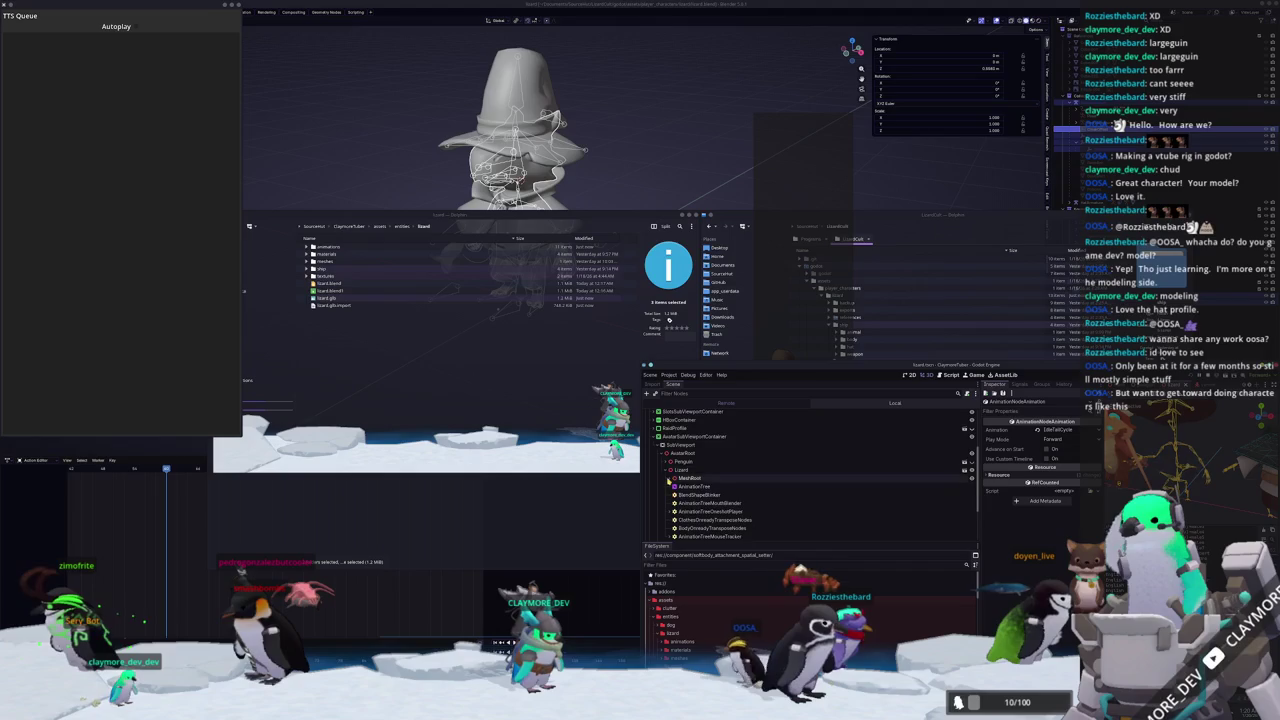
scroll(670, 478, "down", 1)
left_click(670, 468)
left_click(676, 447)
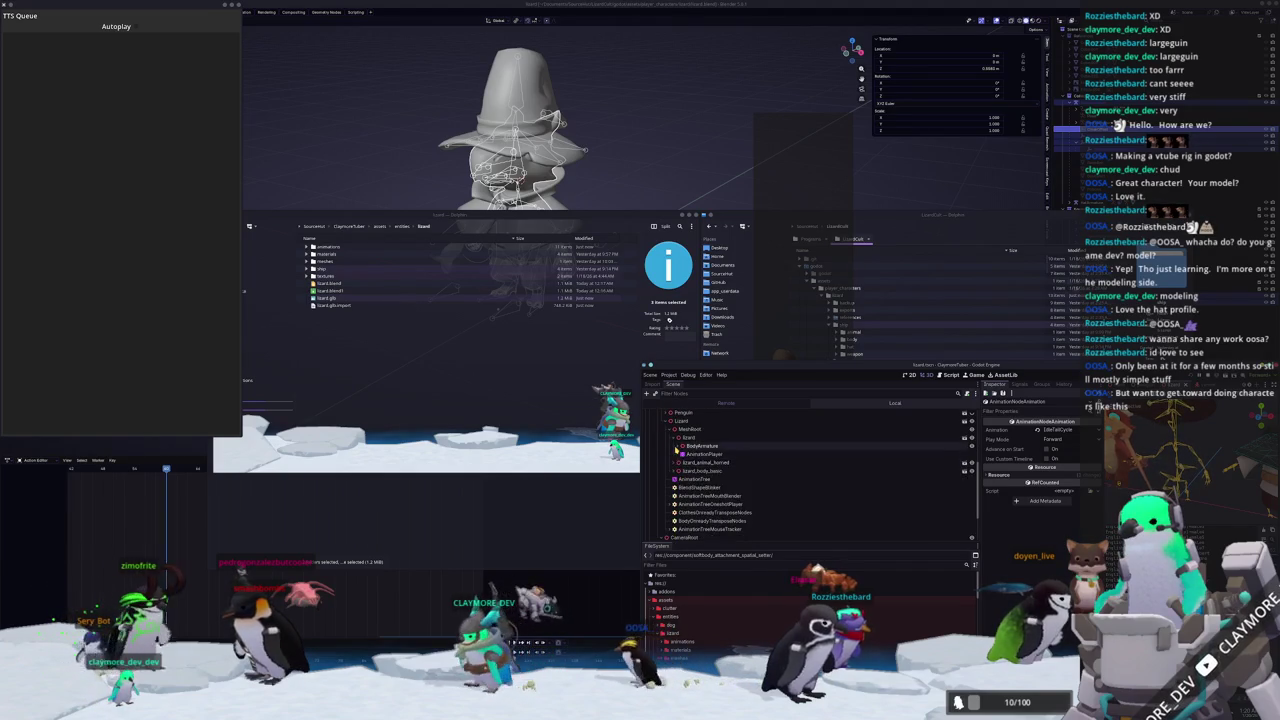
left_click(680, 454)
scroll(700, 465, "down", 3)
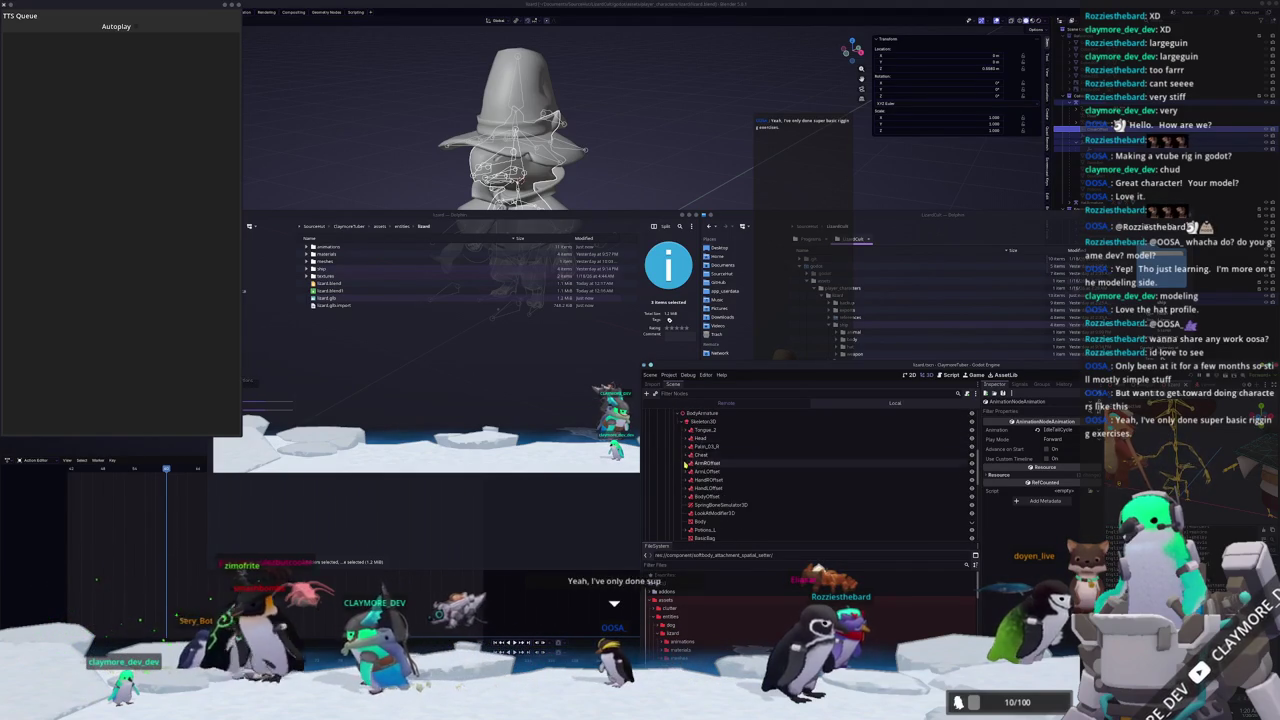
scroll(700, 465, "down", 2)
scroll(697, 455, "down", 1)
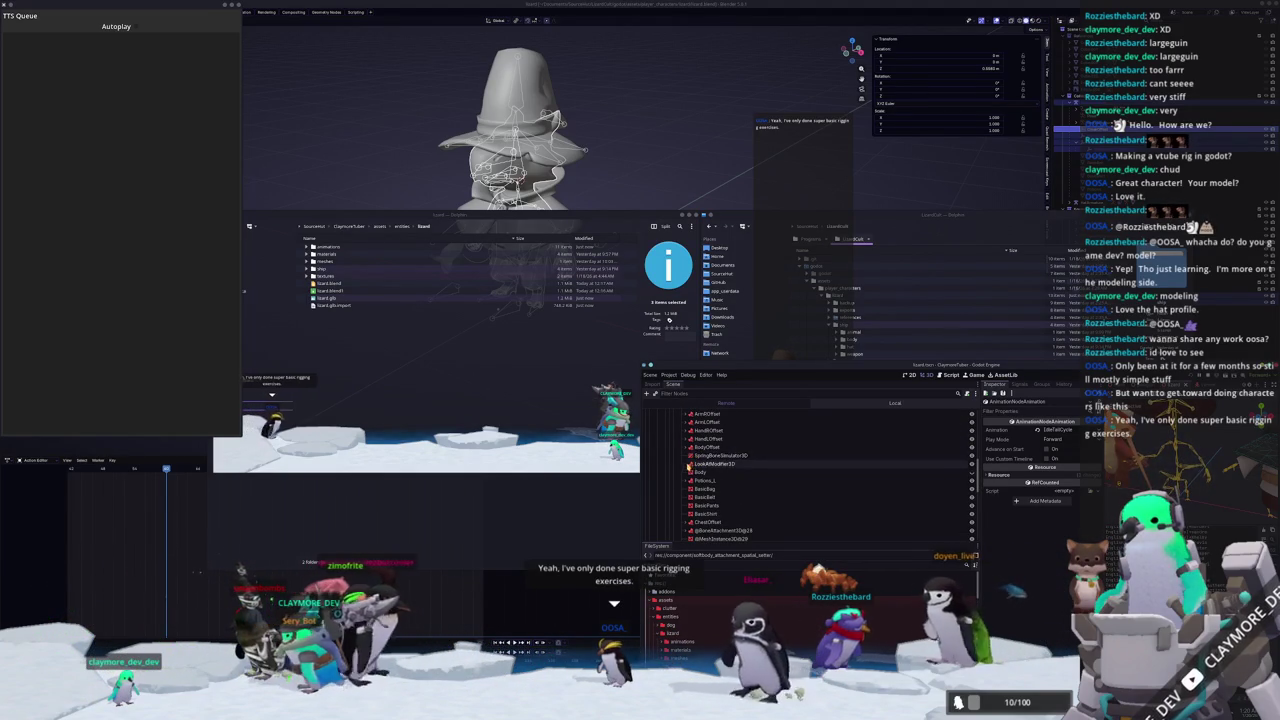
left_click(689, 506)
left_click(710, 515)
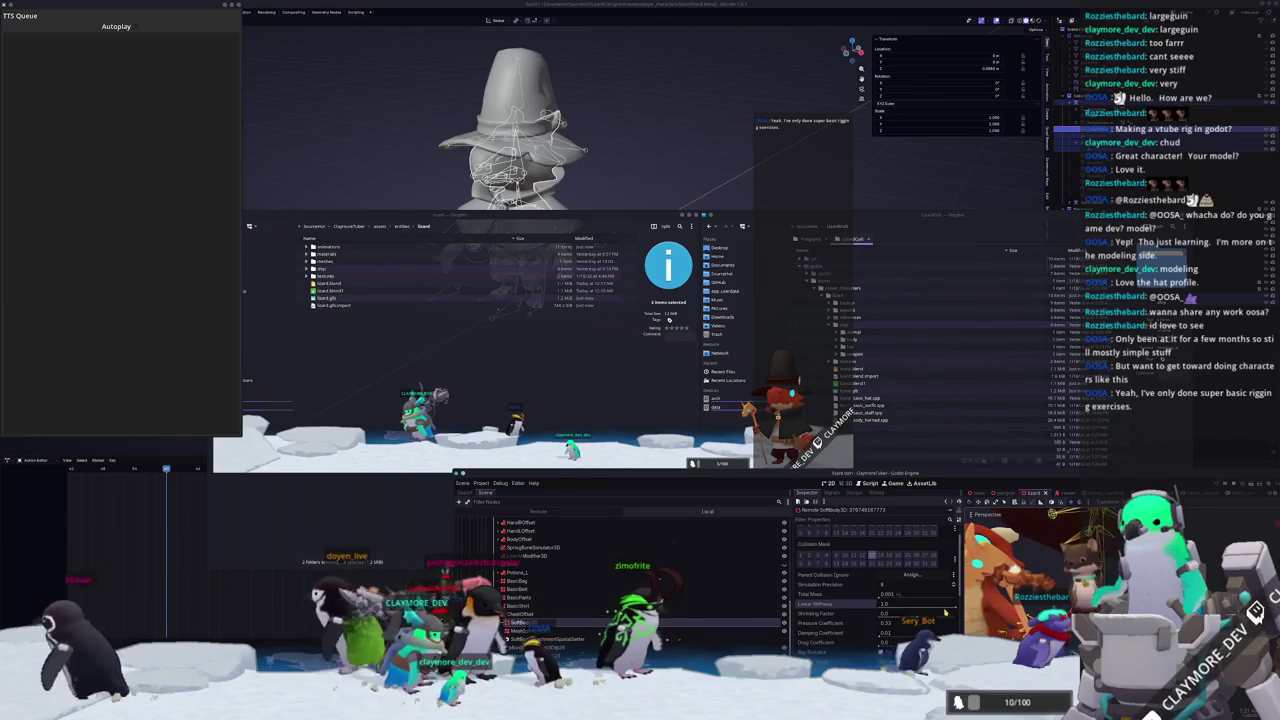
Lower the live cloak's Linear Stiffness to 0.5 and scroll to the Attachments section.
left_click_drag(895, 609, 868, 606)
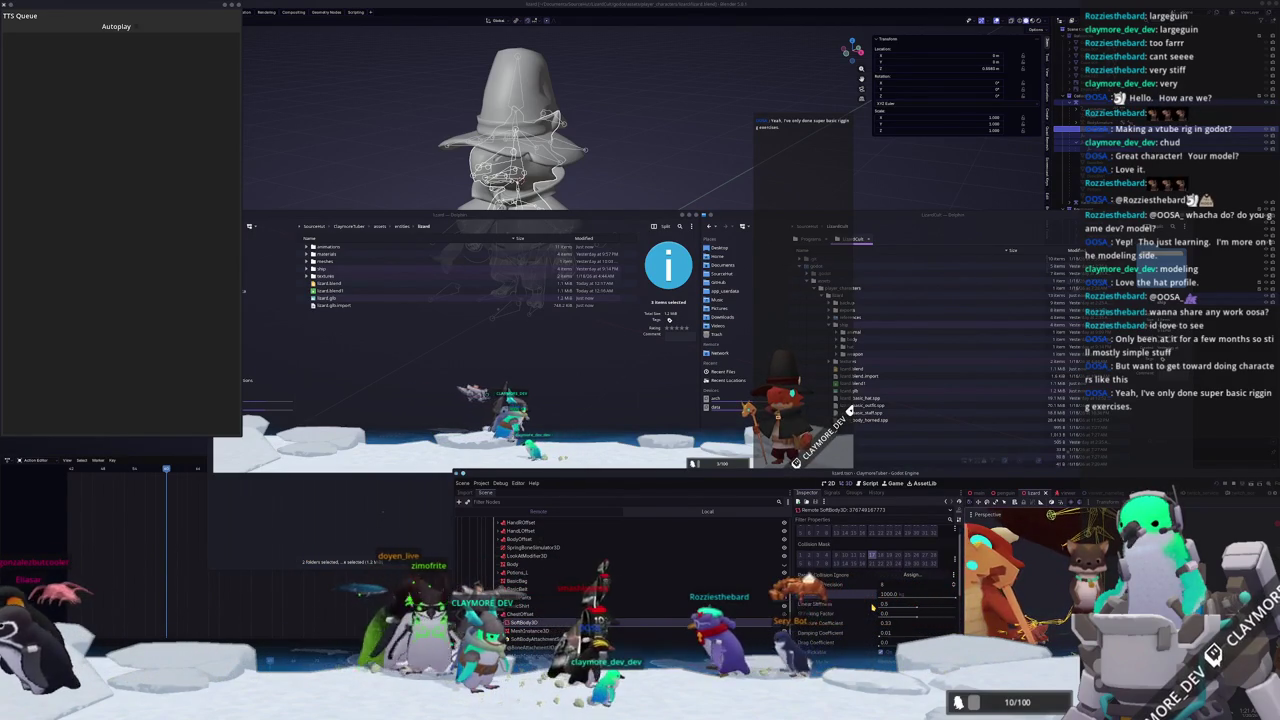
scroll(880, 596, "down", 3)
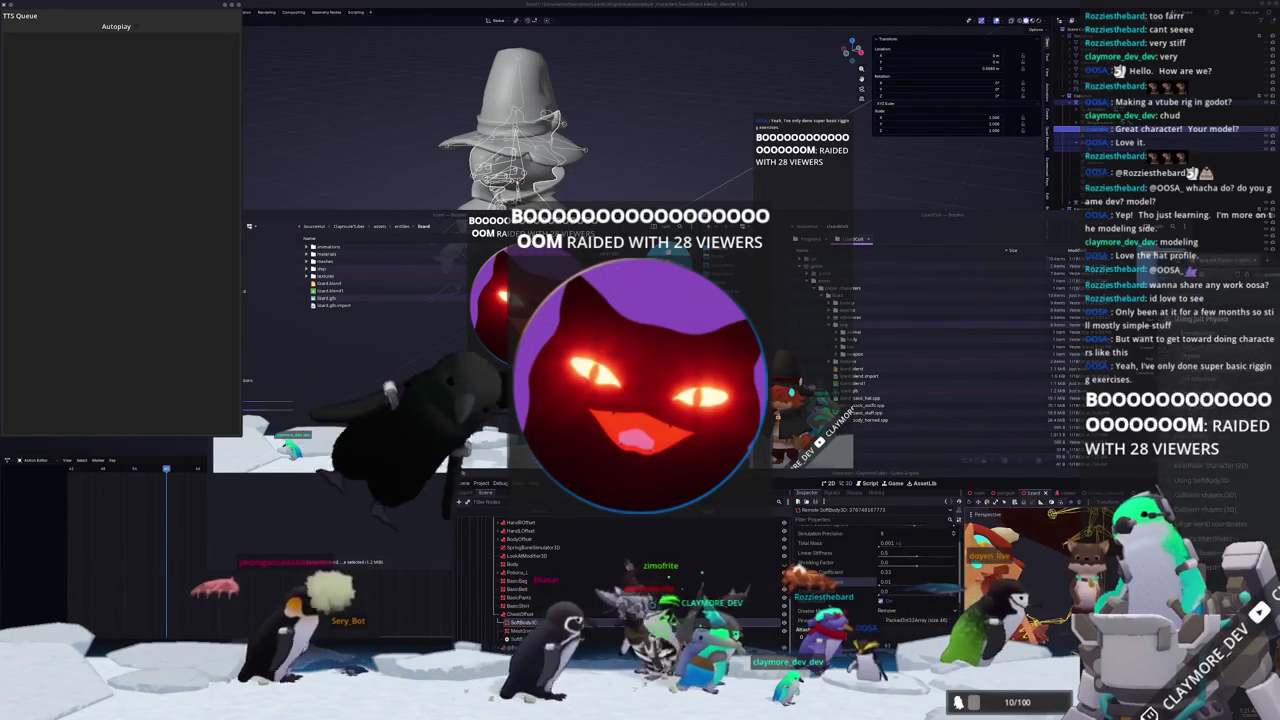
Scroll the Using Jolt Physics page to the User-contributed notes, then move the docs window up-left.
key("alt+Tab")
left_click_drag(985, 229, 902, 186)
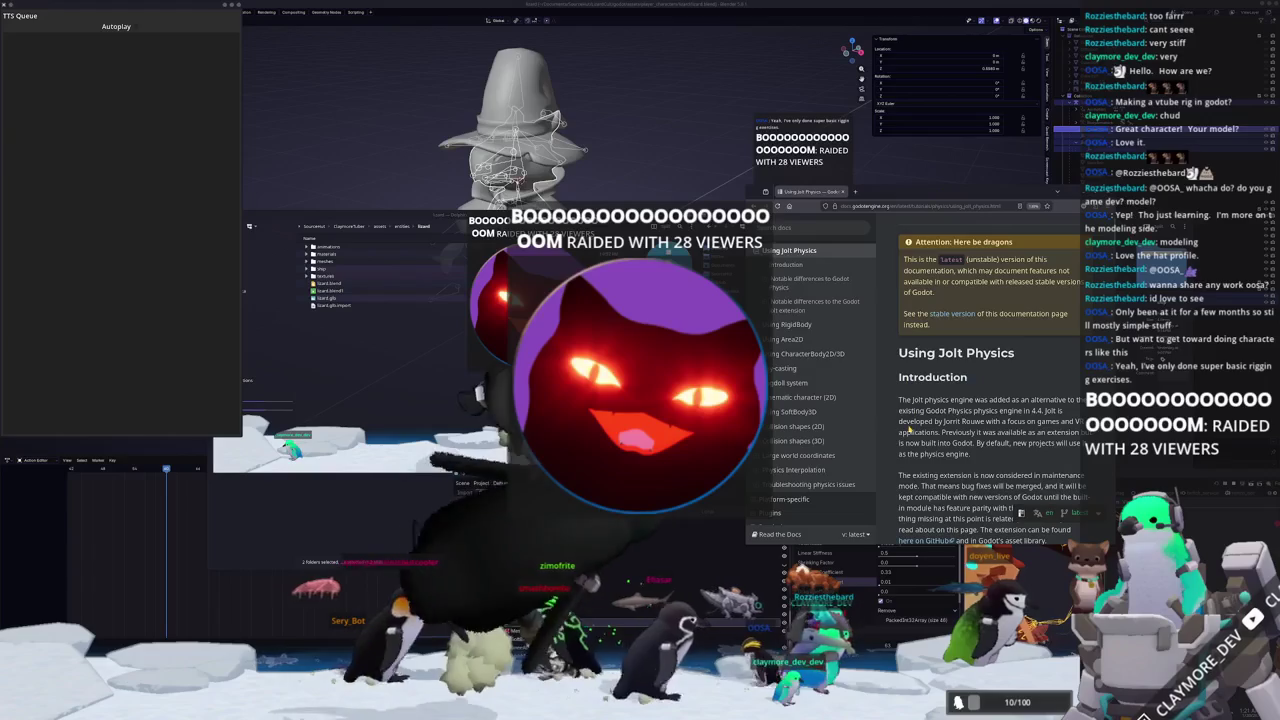
scroll(899, 410, "down", 3)
scroll(899, 410, "down", 10)
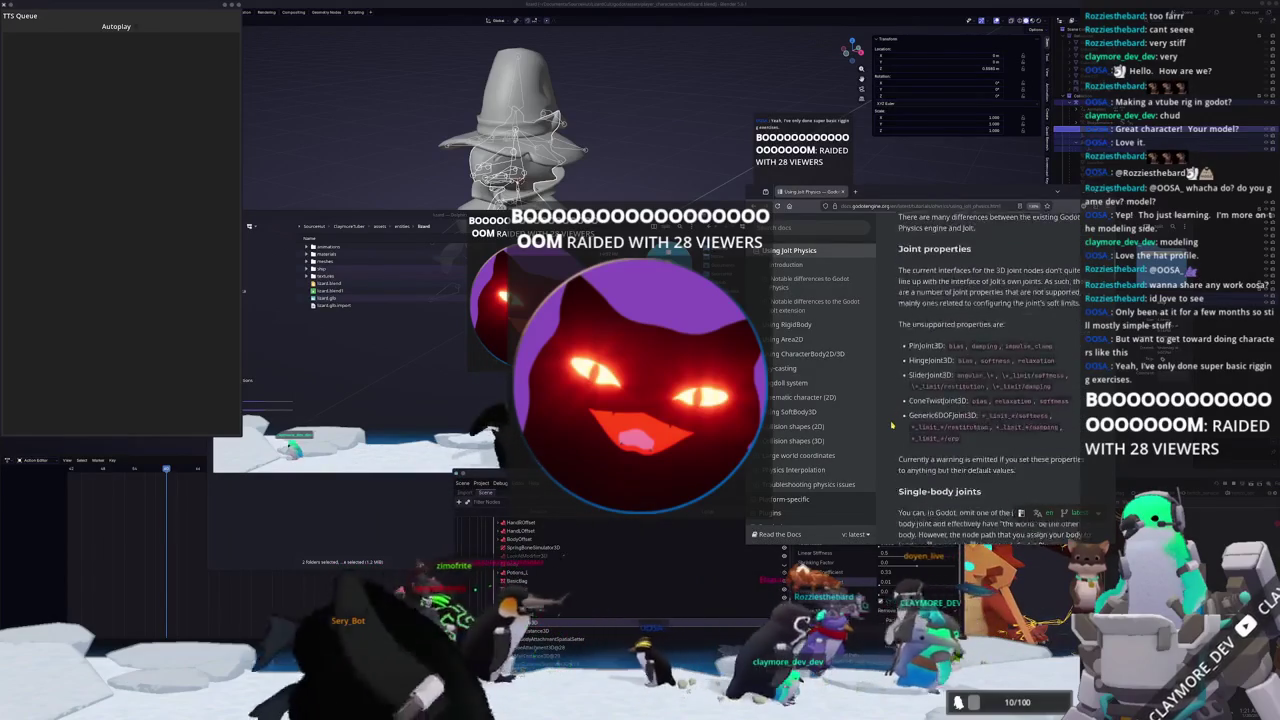
scroll(891, 423, "down", 5)
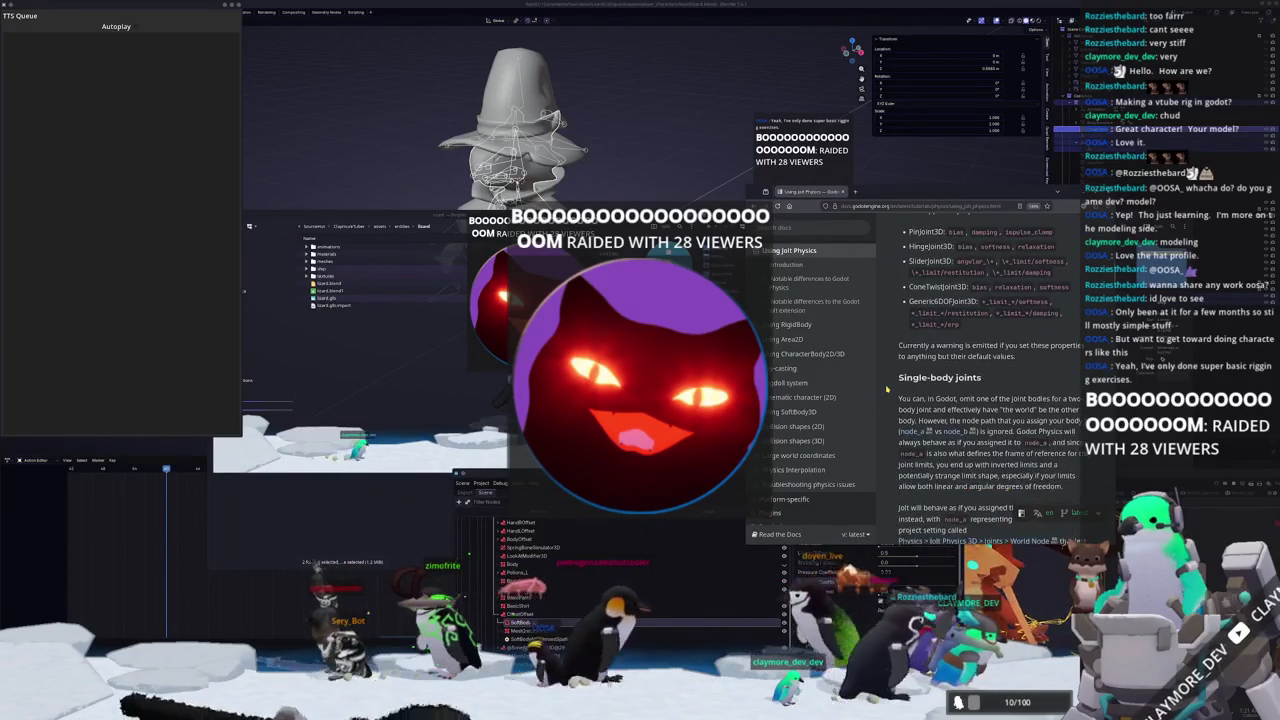
scroll(886, 389, "down", 3)
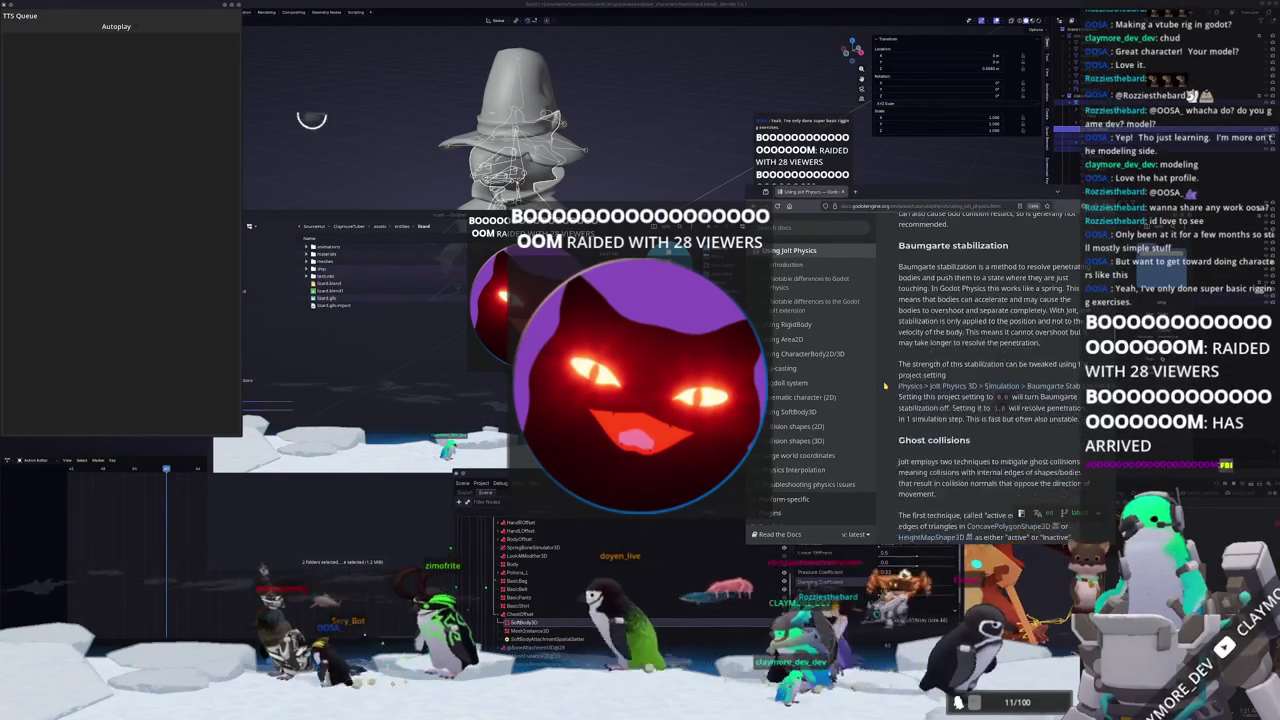
scroll(884, 385, "down", 3)
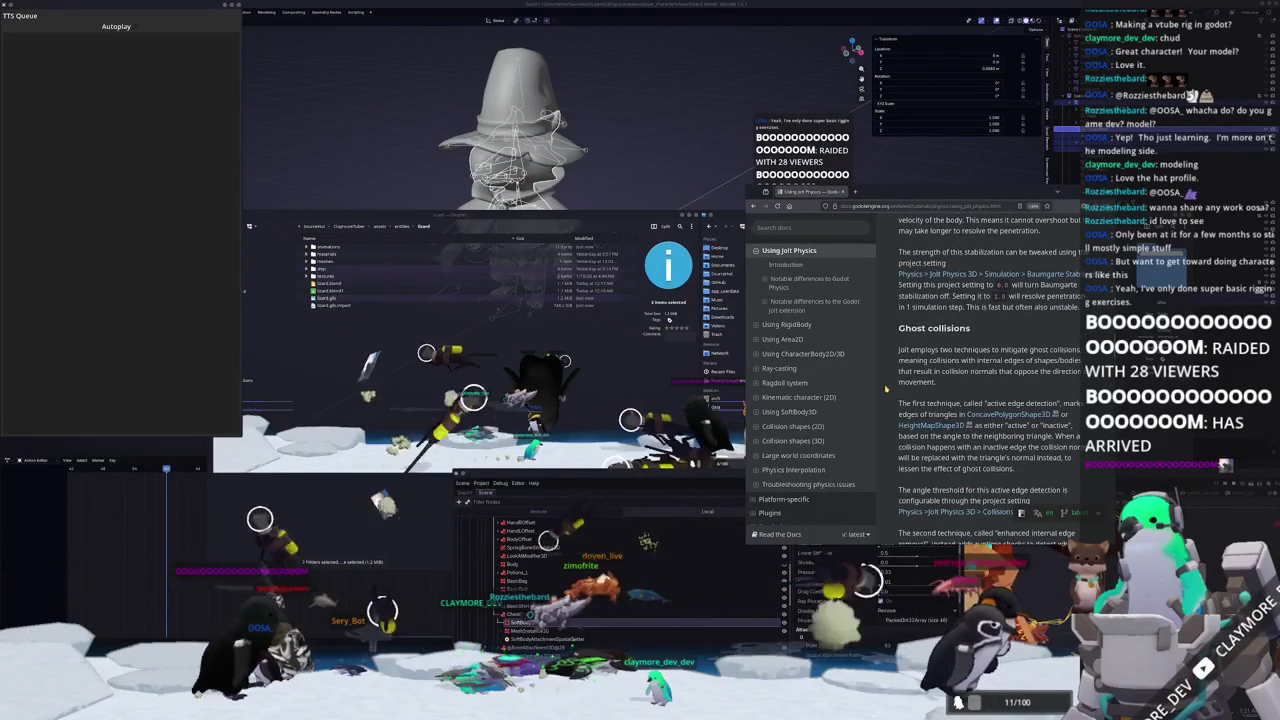
scroll(884, 398, "down", 4)
scroll(885, 391, "down", 4)
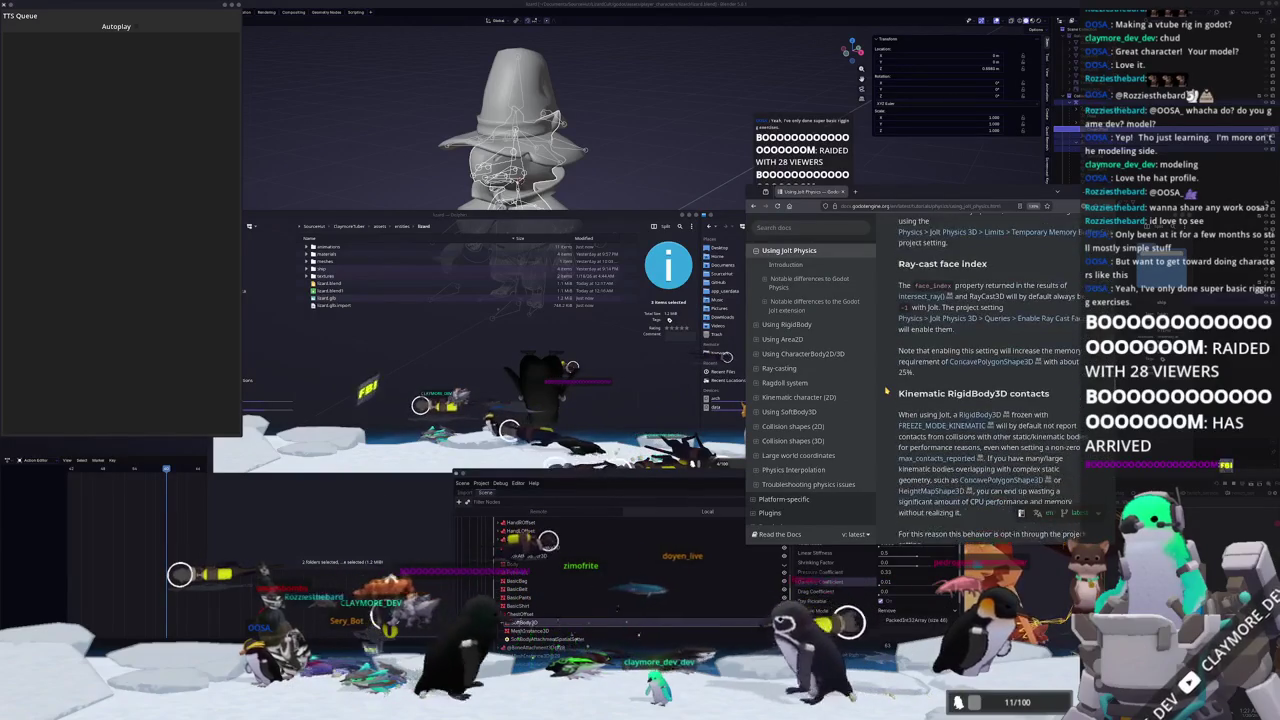
scroll(885, 391, "down", 1)
scroll(885, 391, "down", 4)
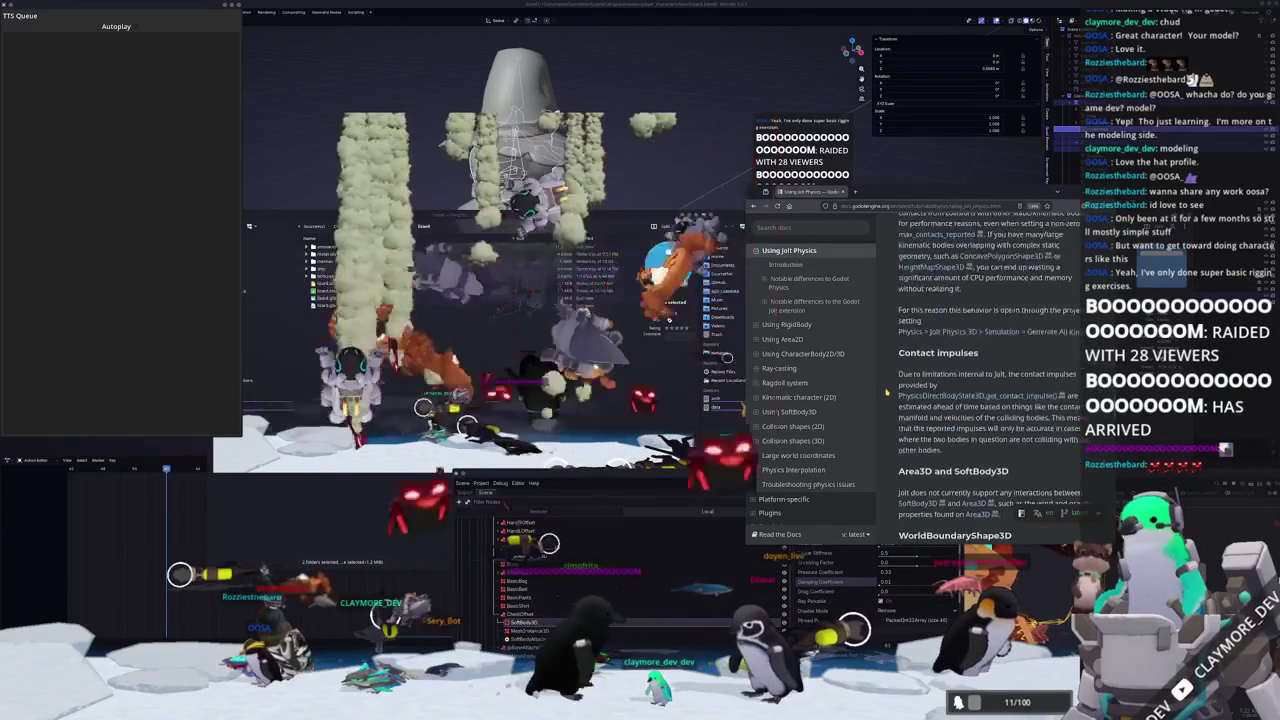
scroll(886, 393, "down", 2)
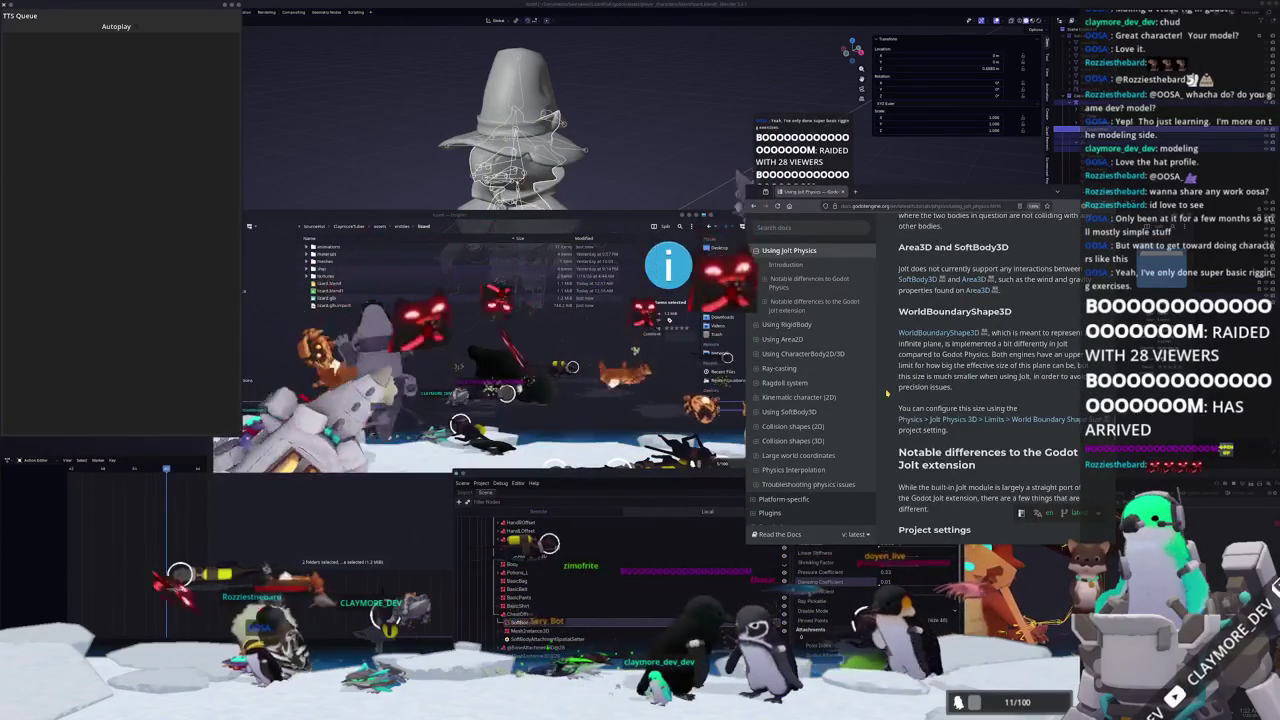
scroll(898, 384, "up", 2)
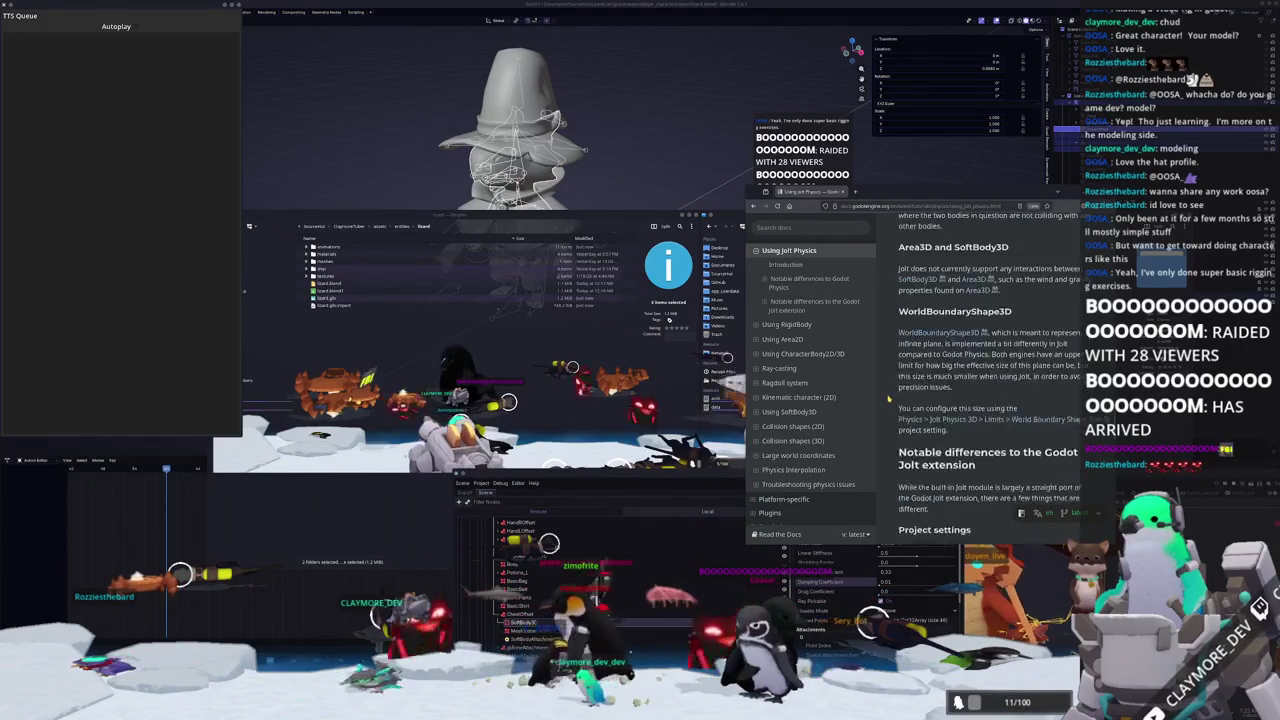
scroll(887, 398, "down", 5)
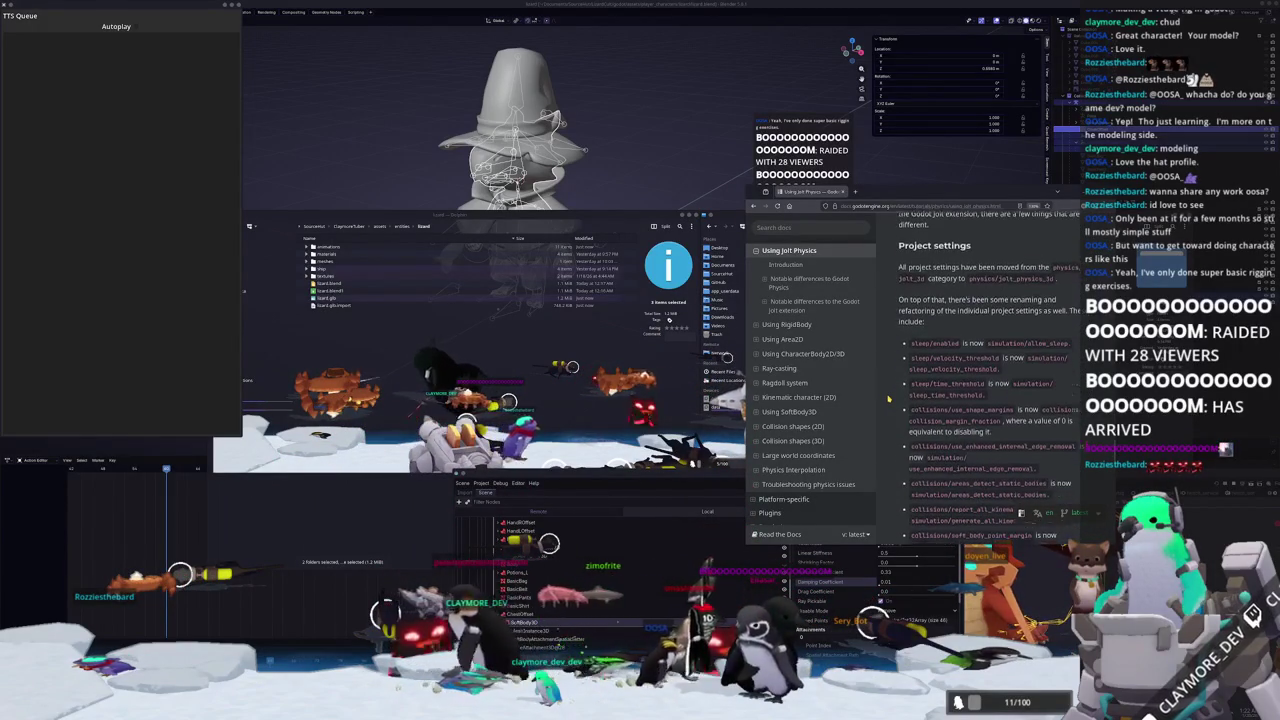
scroll(887, 398, "down", 7)
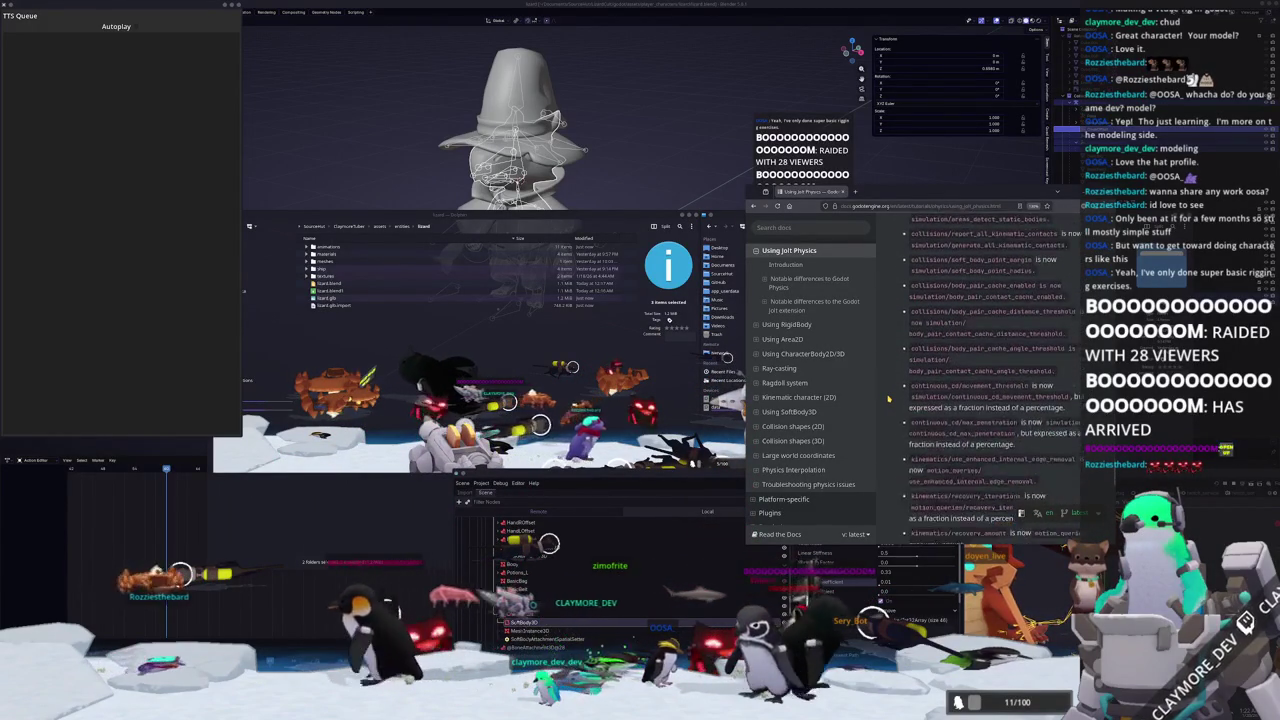
scroll(888, 398, "down", 10)
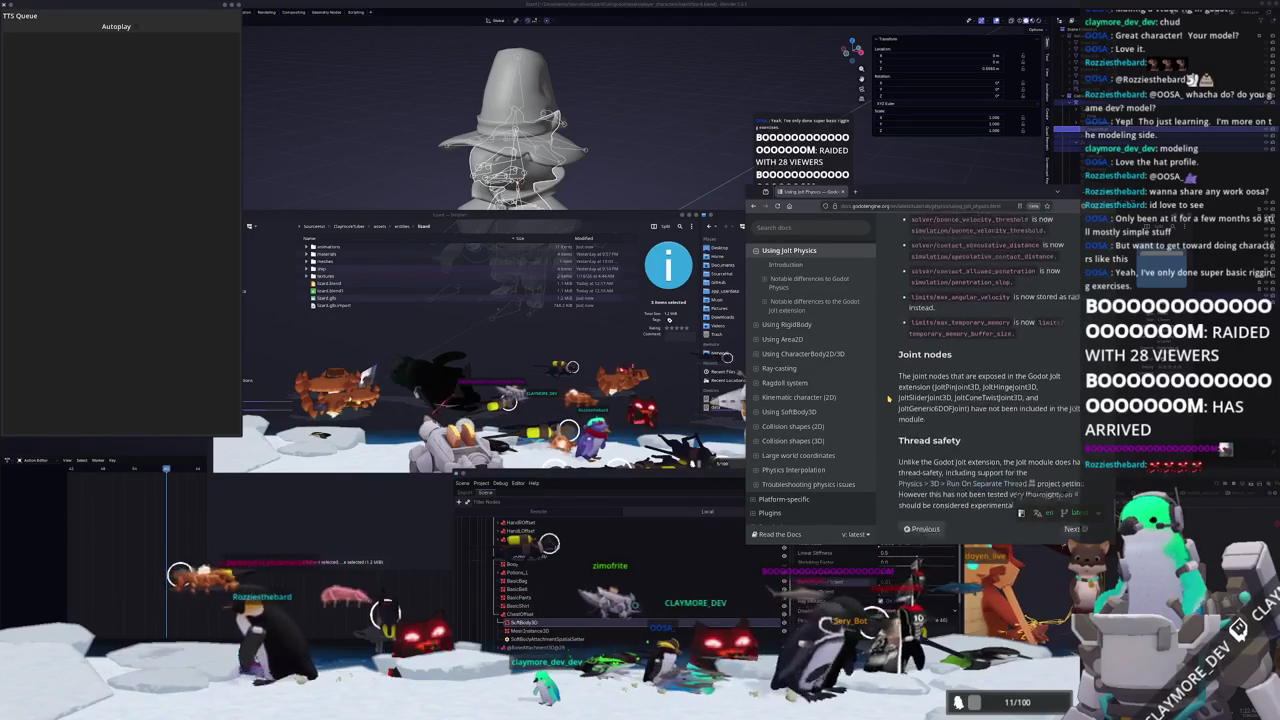
left_click_drag(963, 193, 795, 97)
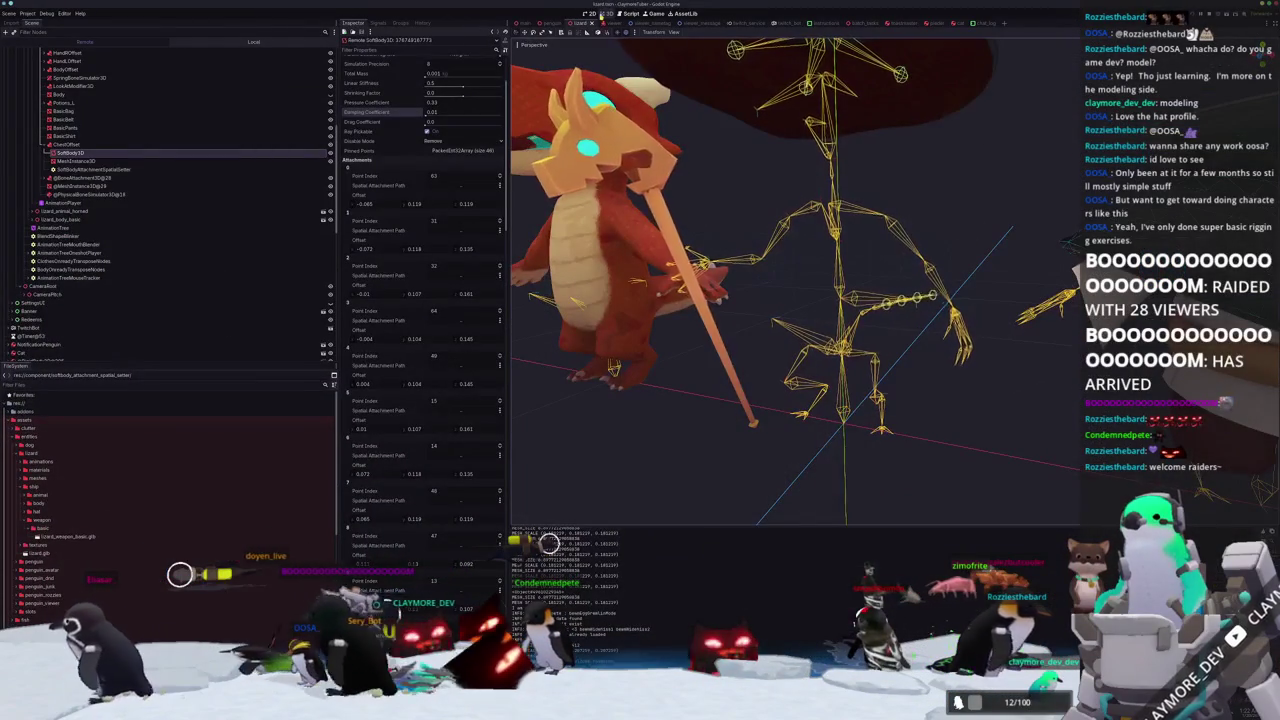
Bring up the Game view to watch the cloaked lizard avatar's cloak sway.
left_click(655, 15)
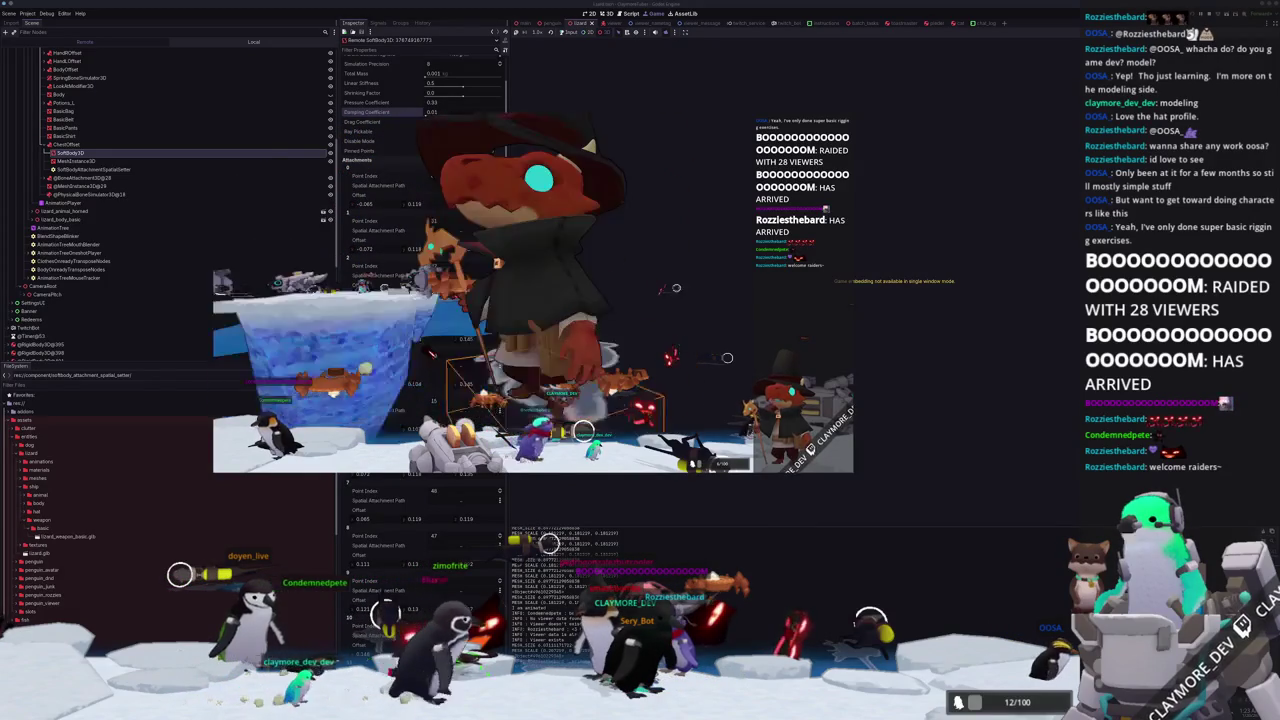
Dismiss the game window, scroll the Inspector back up, and return to the 3D view with F8.
left_click(950, 385)
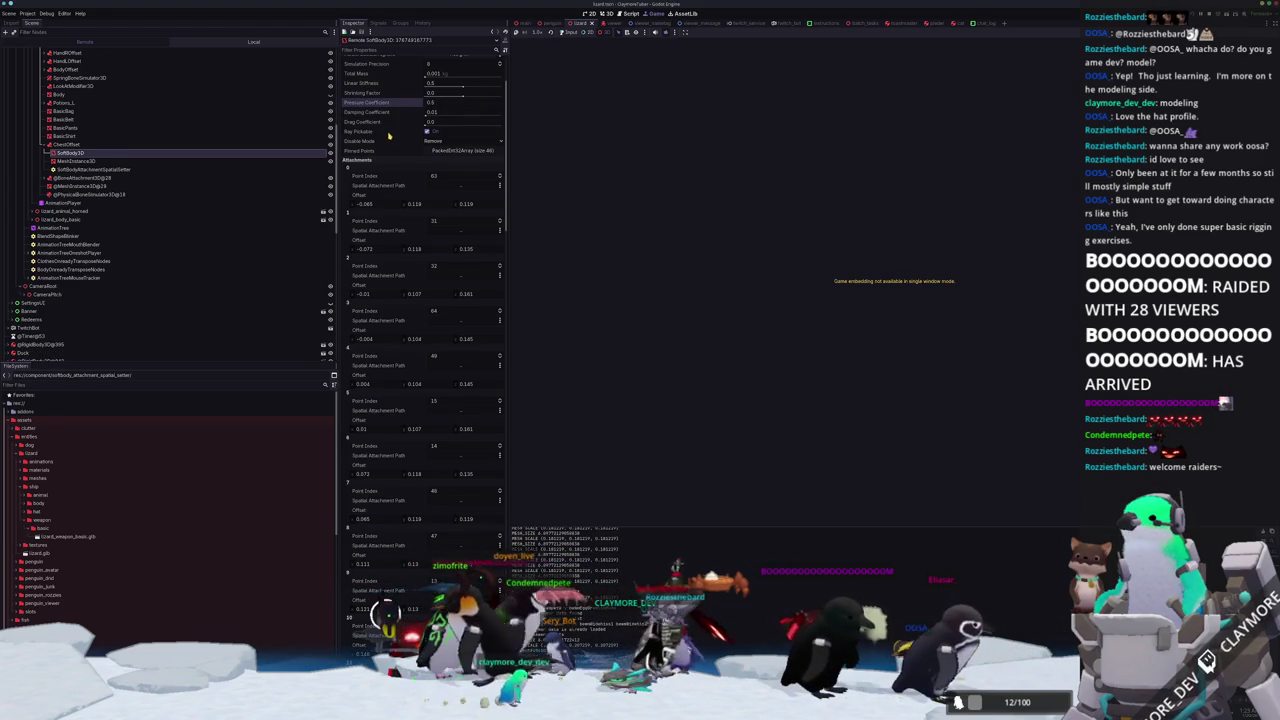
scroll(390, 131, "up", 3)
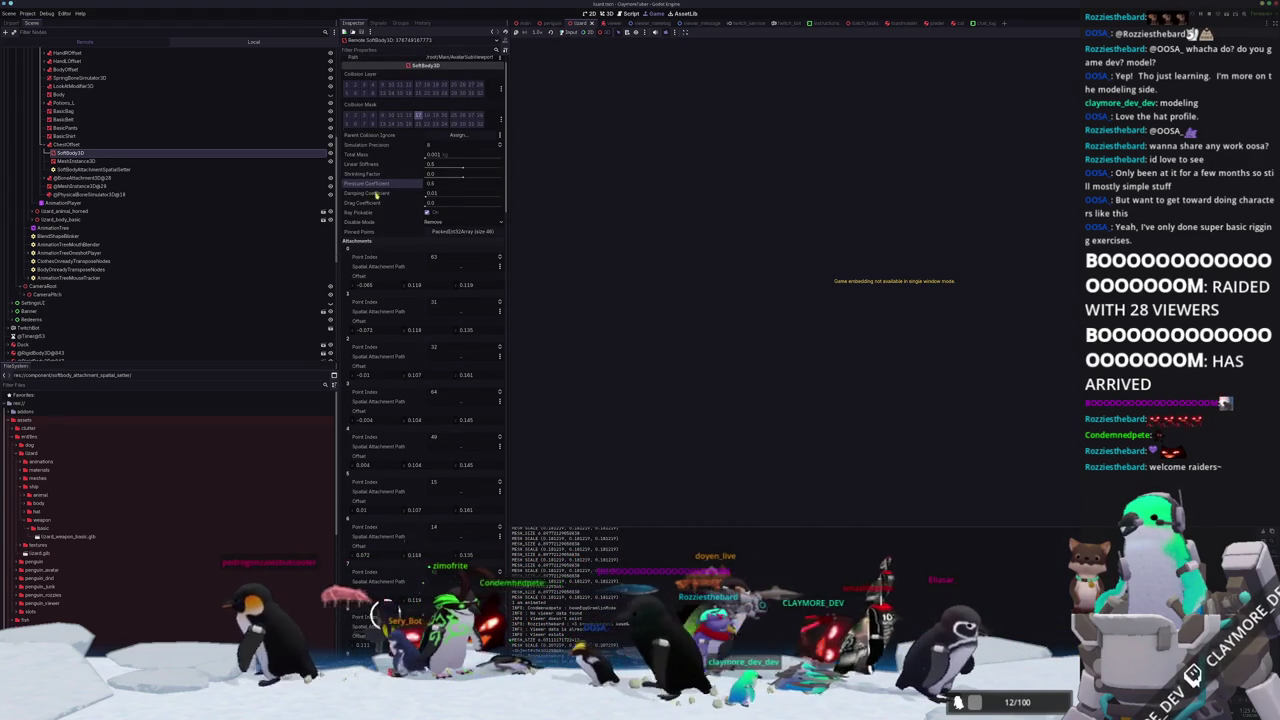
scroll(382, 196, "up", 1)
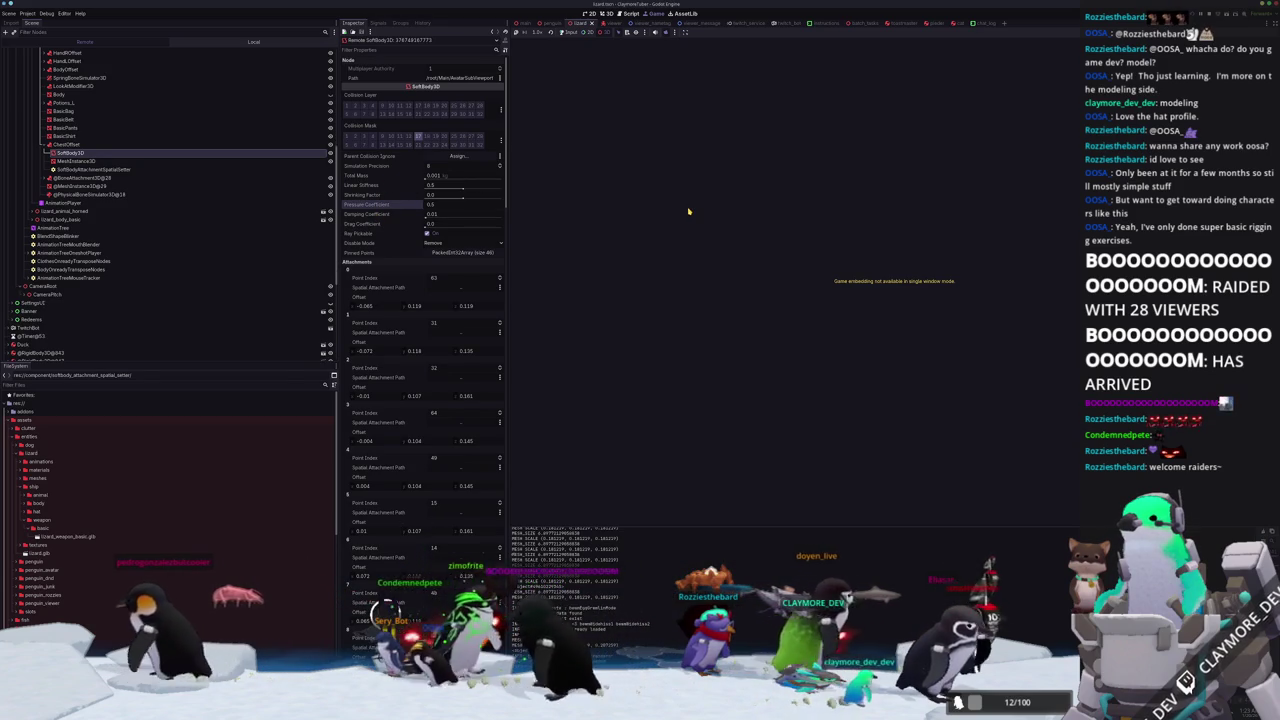
key("F8")
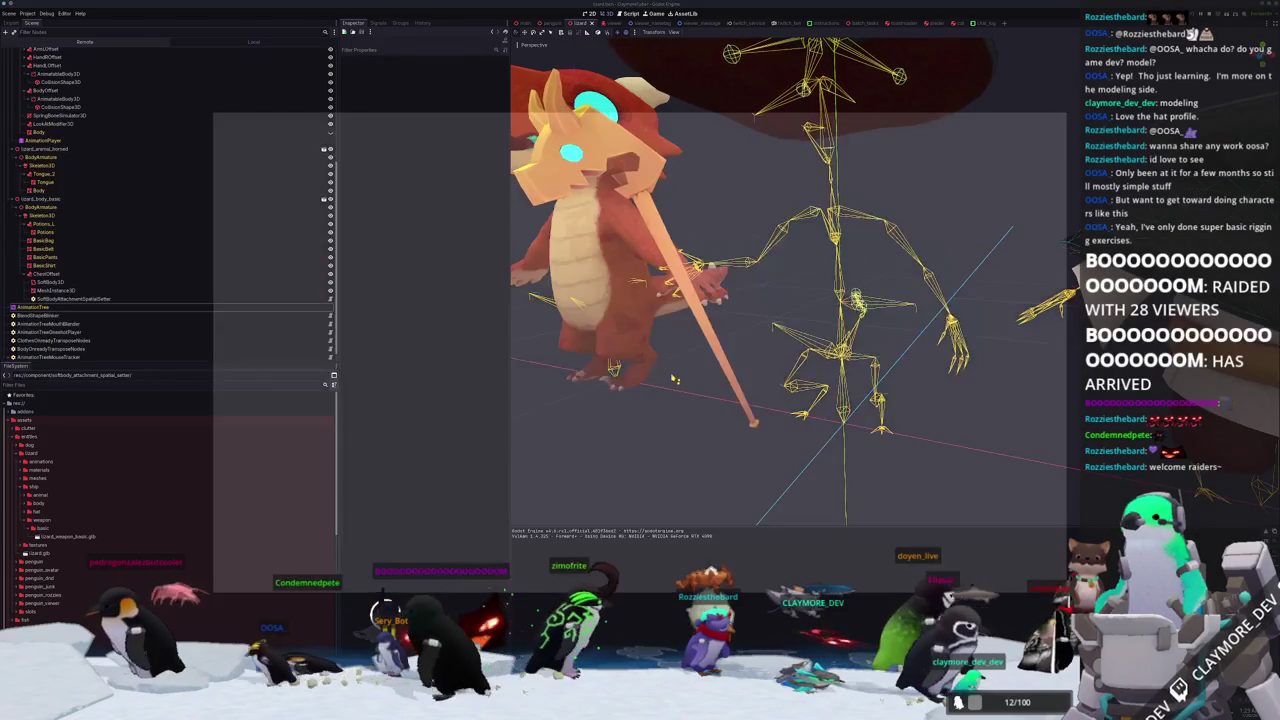
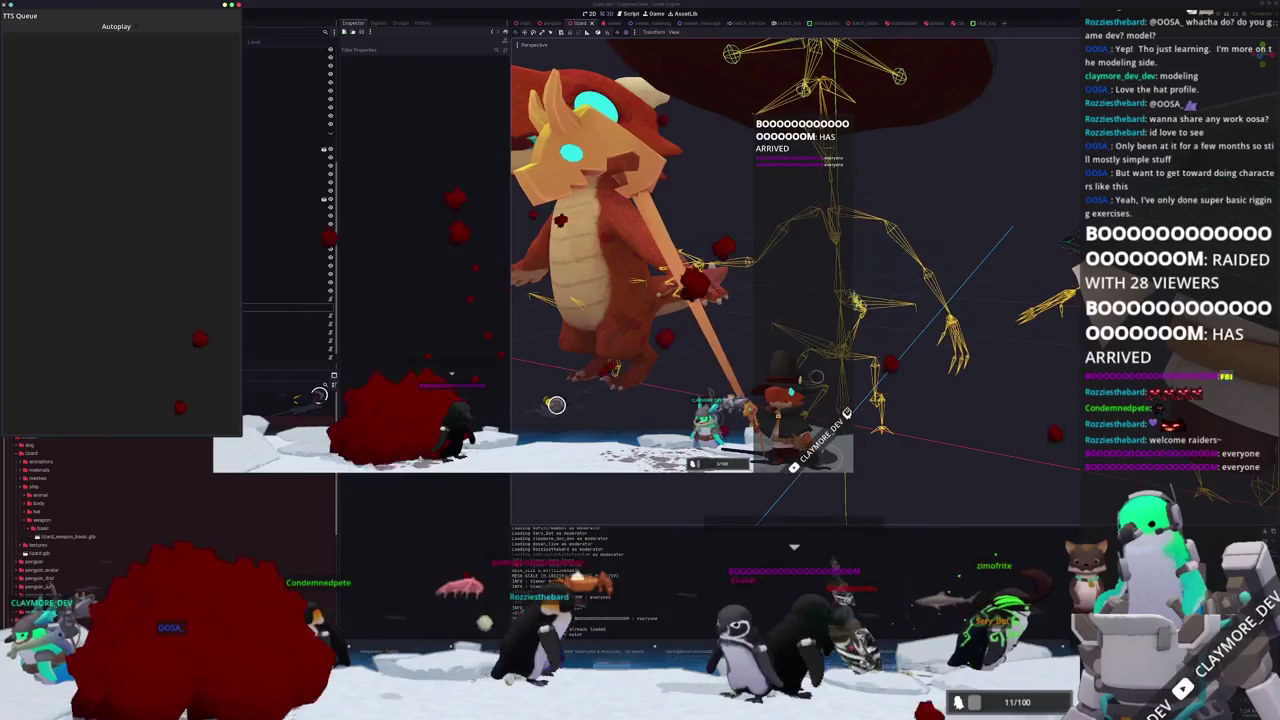
Bring the 'Using Jolt Physics' docs forward, move the window right, and enlarge it.
key("alt+Tab")
mouse_move(455, 267)
left_mouse_down()
mouse_move(1013, 212)
mouse_move(1096, 325)
left_mouse_up()
mouse_move(843, 318)
left_mouse_down()
mouse_move(680, 229)
mouse_move(614, 102)
left_mouse_up()
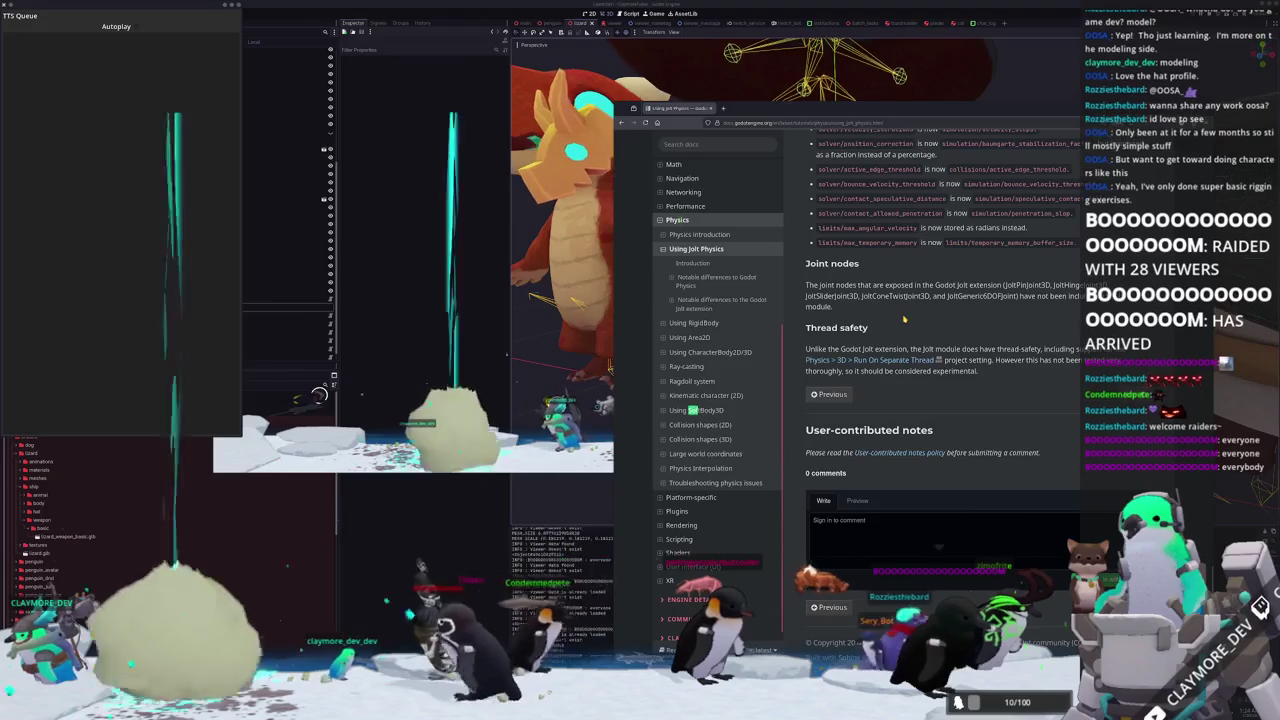
Scroll the Jolt Physics page and go to the 'Using SoftBody3D' page from the sidebar.
scroll(903, 319, "up", 15)
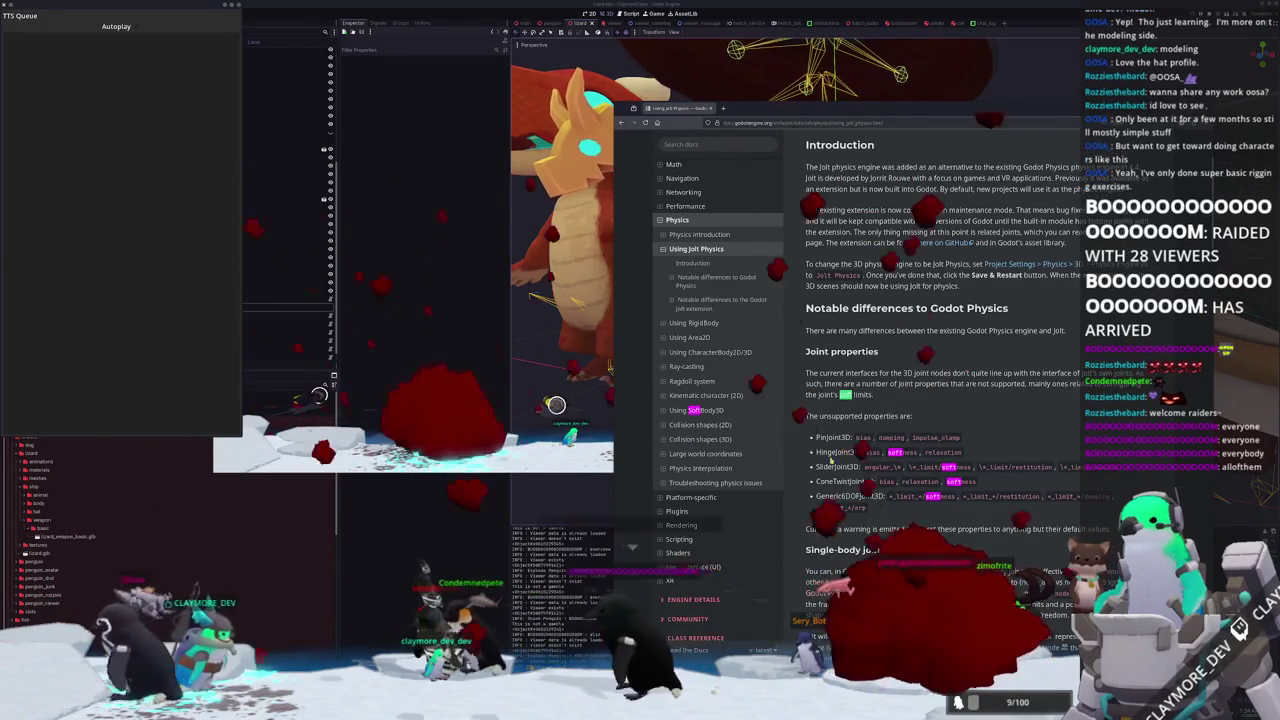
scroll(940, 400, "down", 5)
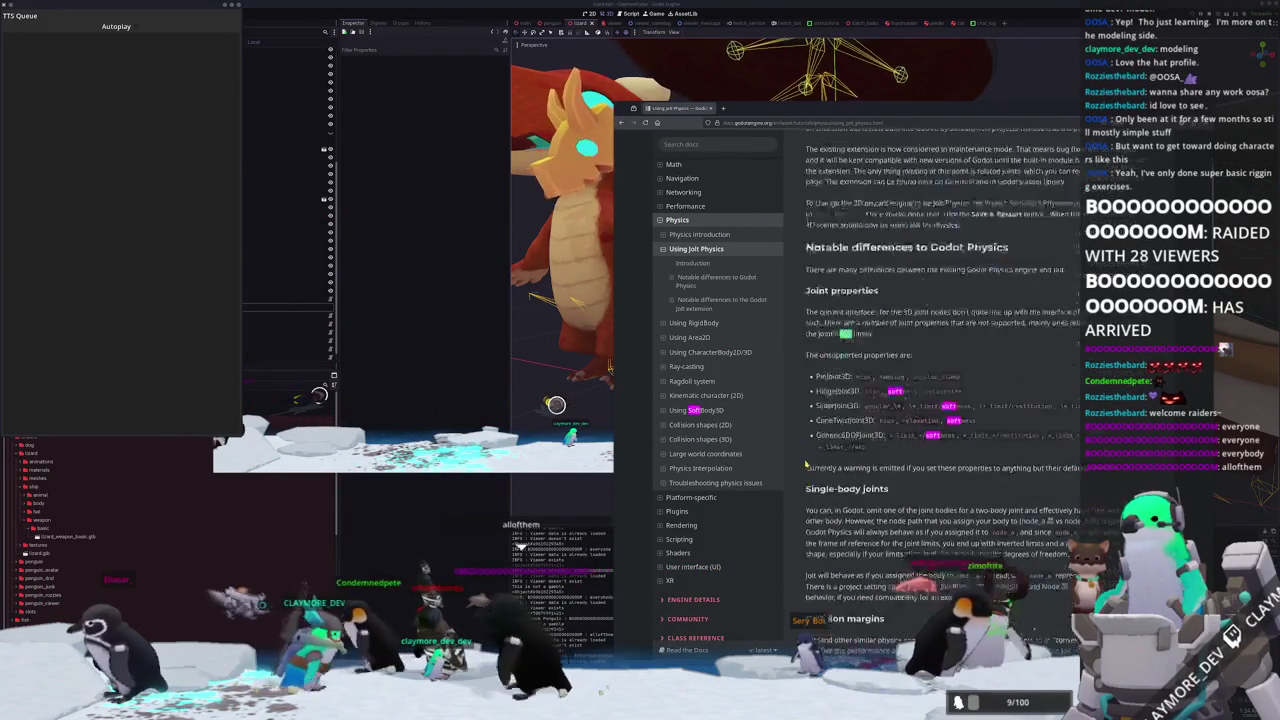
left_click(697, 410)
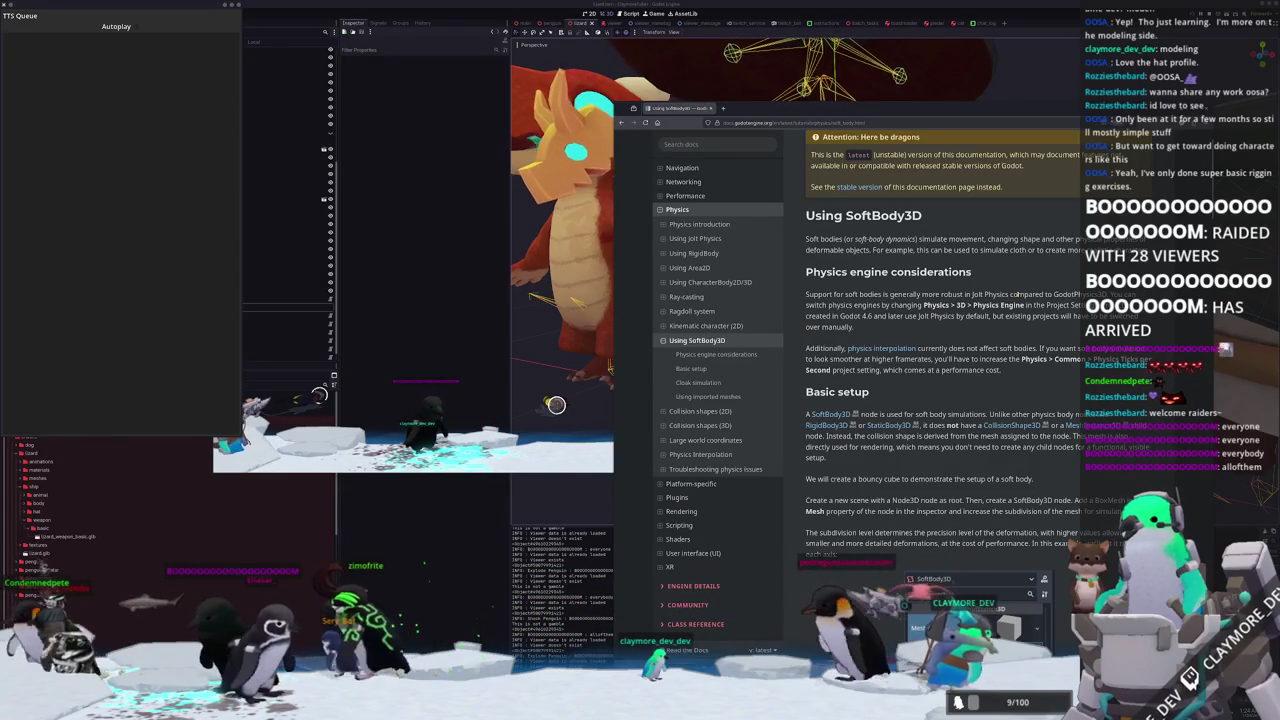
Read down through the Cloak simulation and Using imported meshes sections.
scroll(938, 342, "down", 1)
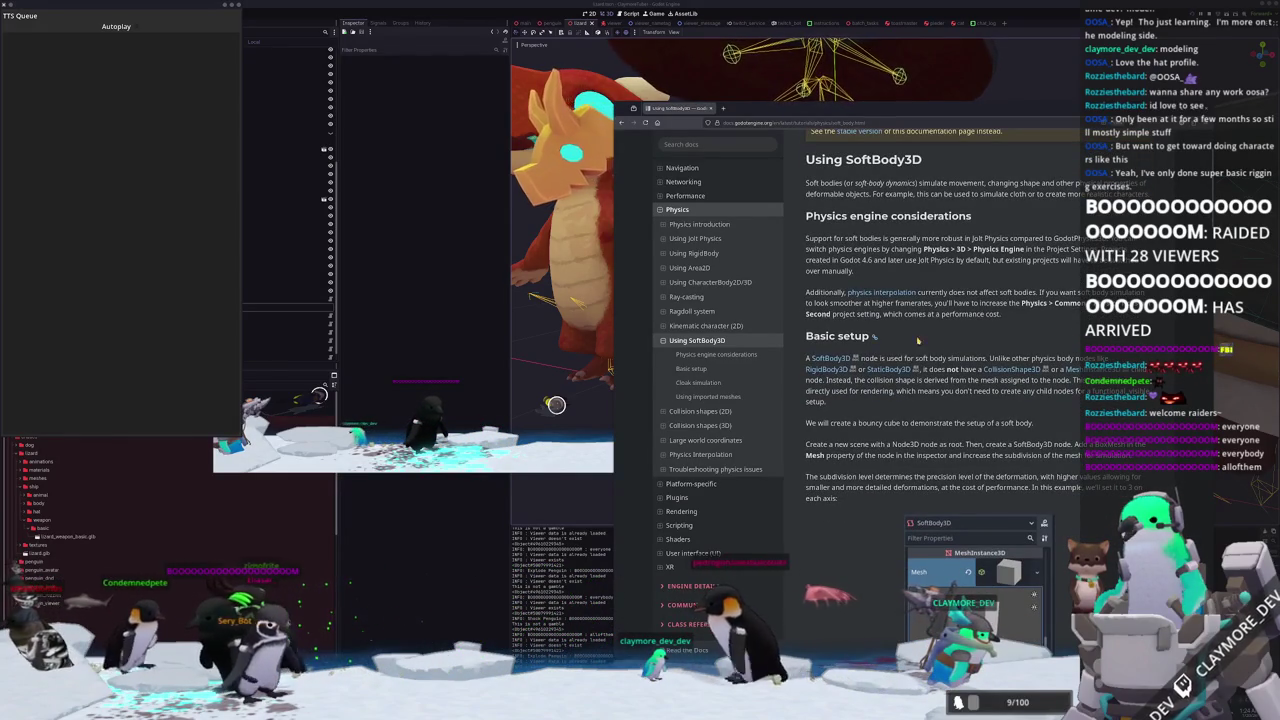
scroll(926, 337, "down", 1)
scroll(794, 354, "down", 10)
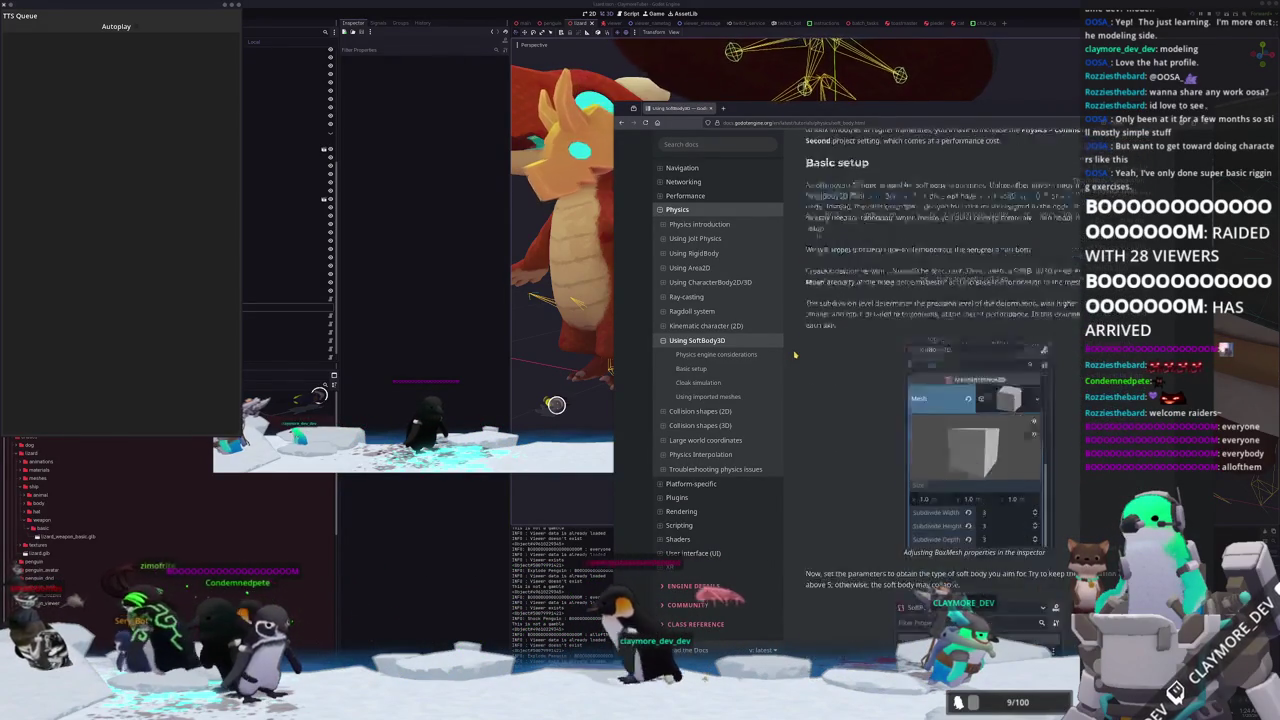
scroll(794, 354, "down", 6)
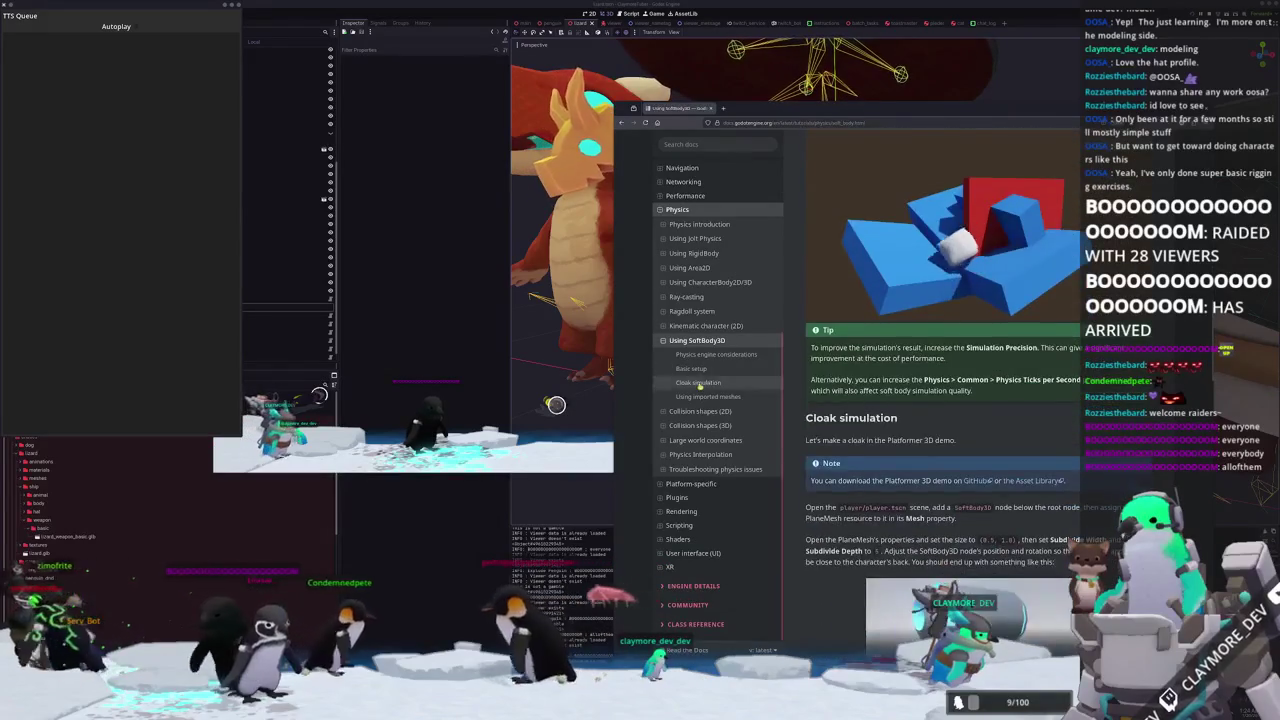
scroll(803, 299, "down", 15)
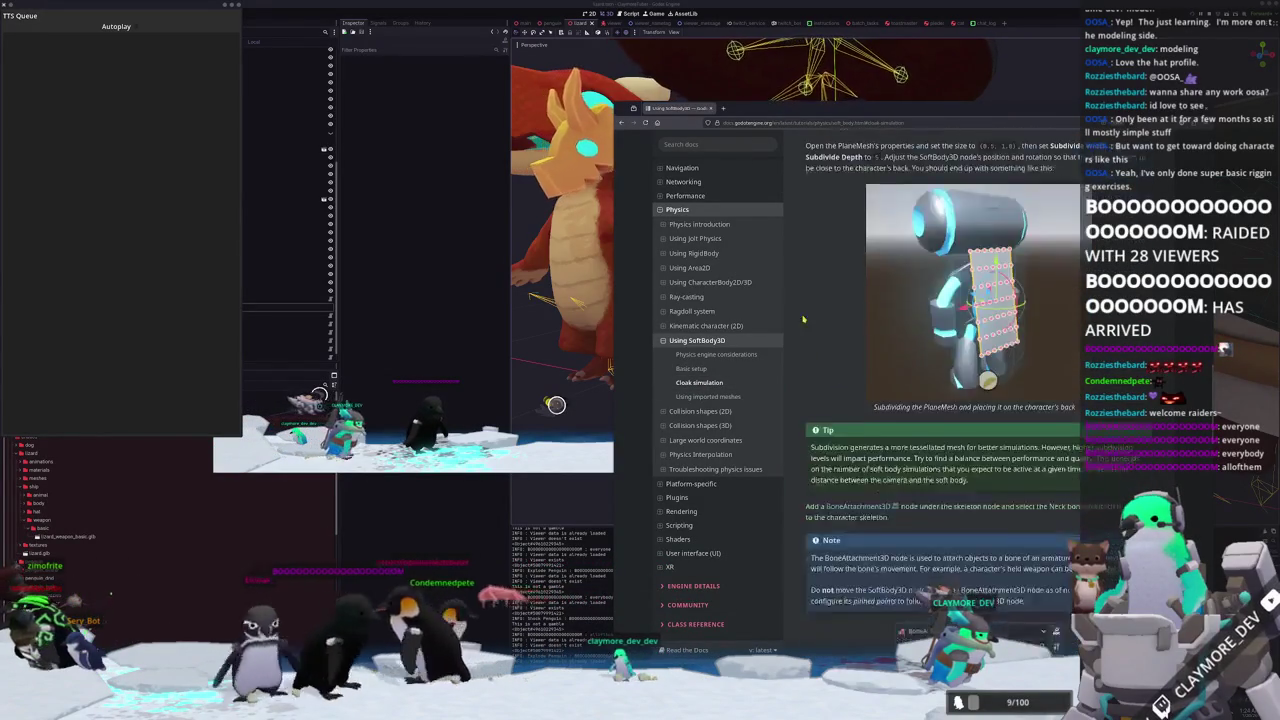
scroll(796, 414, "down", 15)
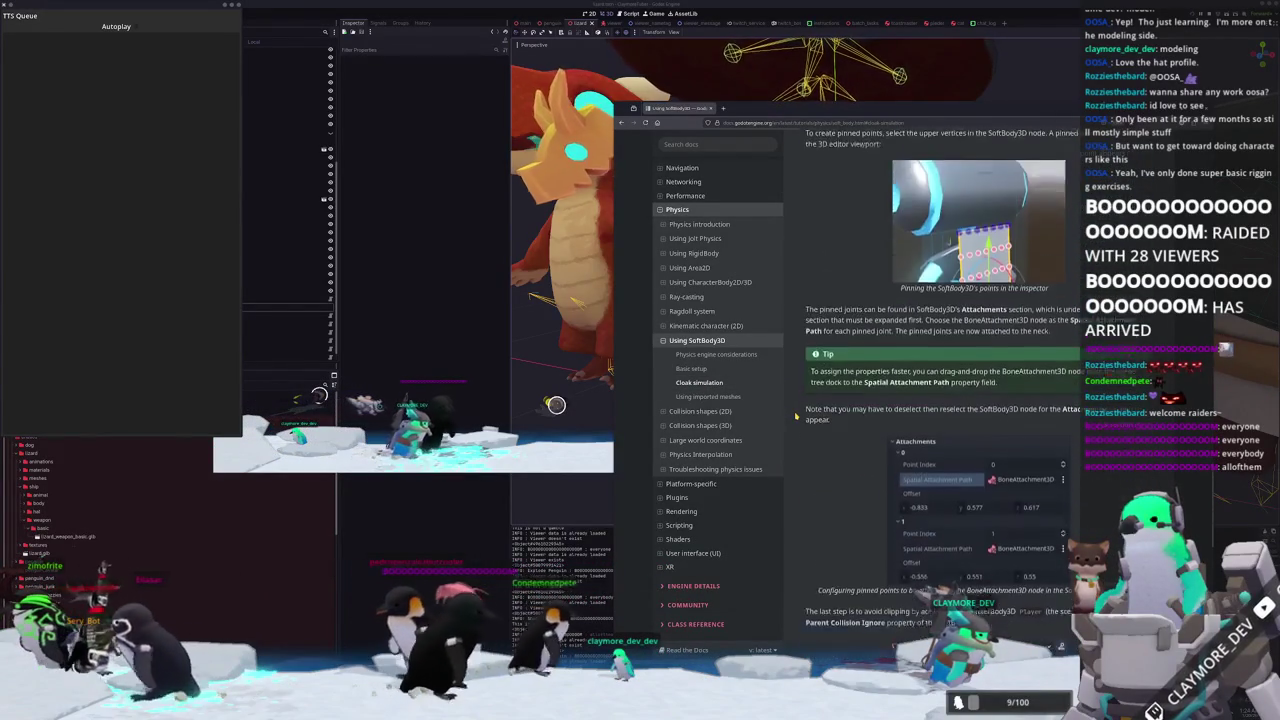
scroll(796, 414, "down", 5)
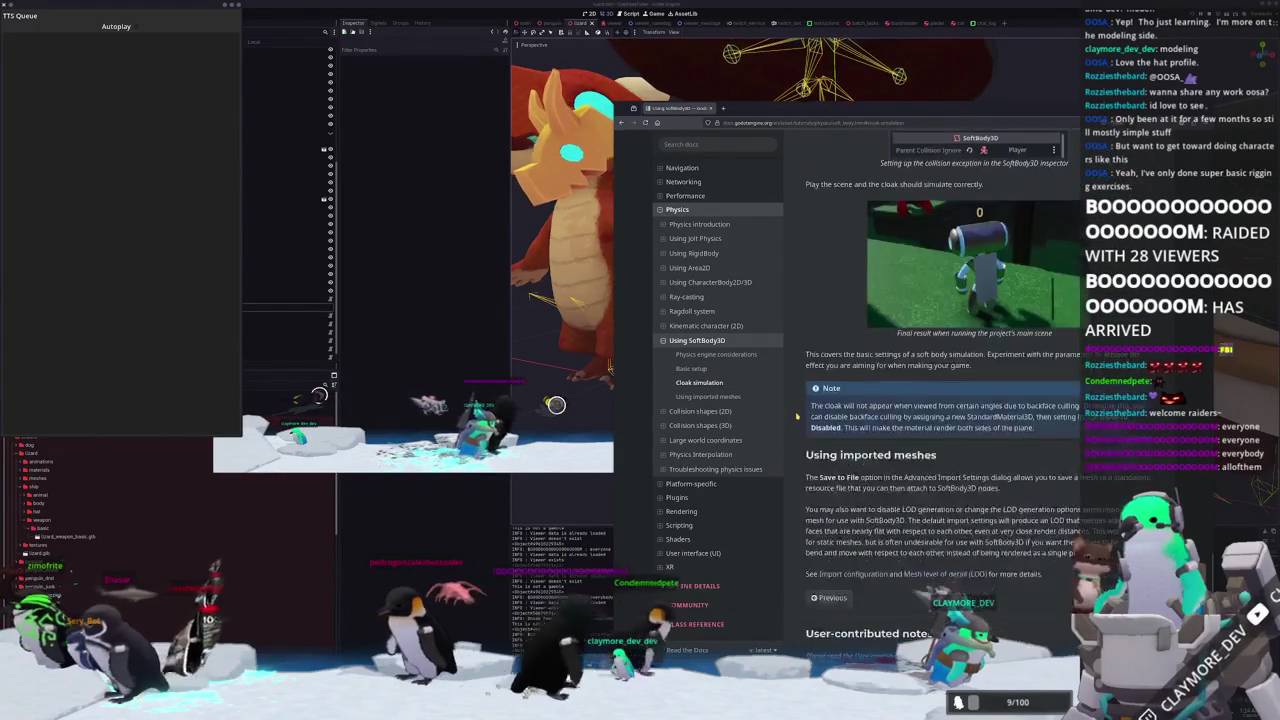
scroll(798, 416, "up", 4)
scroll(797, 414, "up", 5)
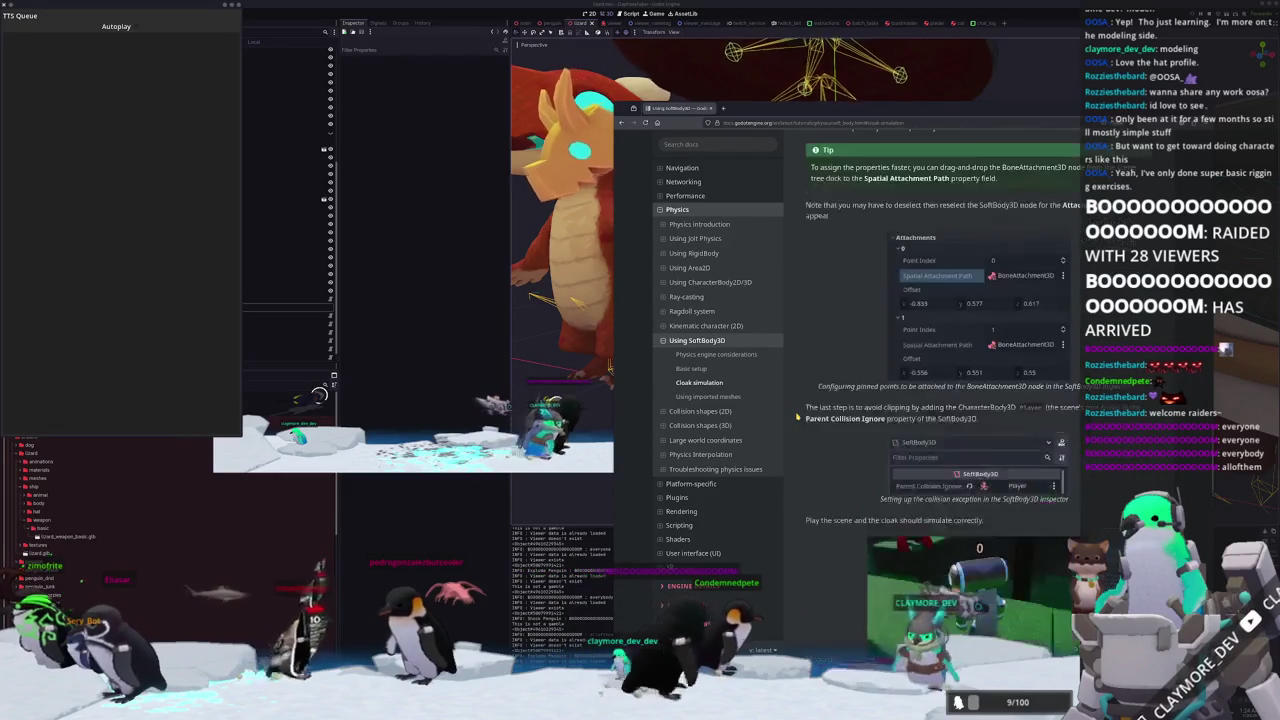
Jump back to Basic setup and scroll to the SoftBody3D simulation properties.
left_click(745, 368)
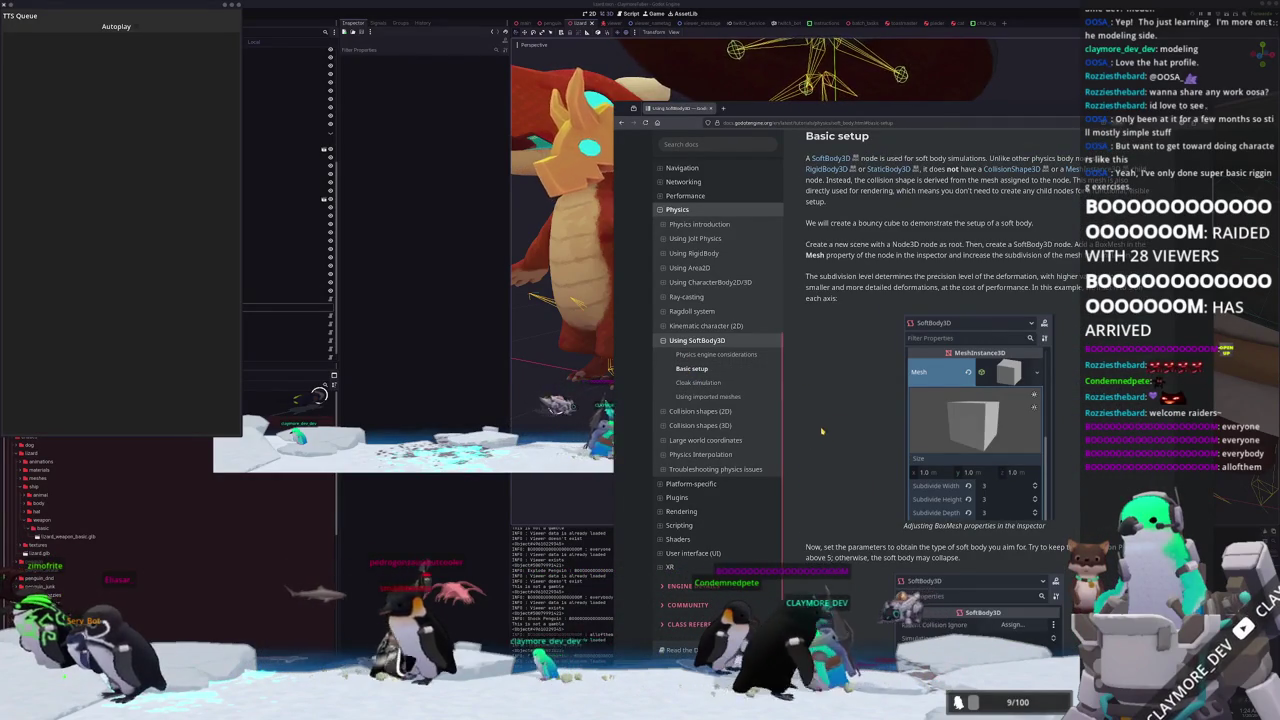
scroll(812, 479, "down", 4)
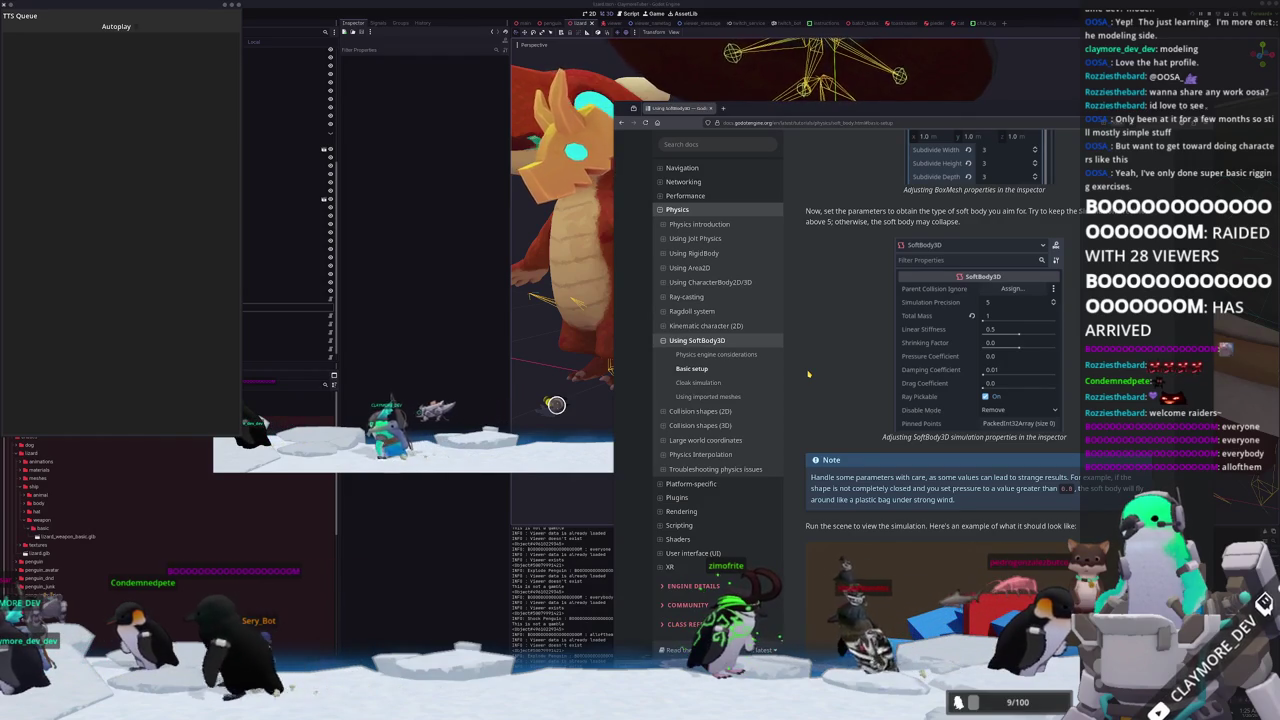
key("alt+Tab")
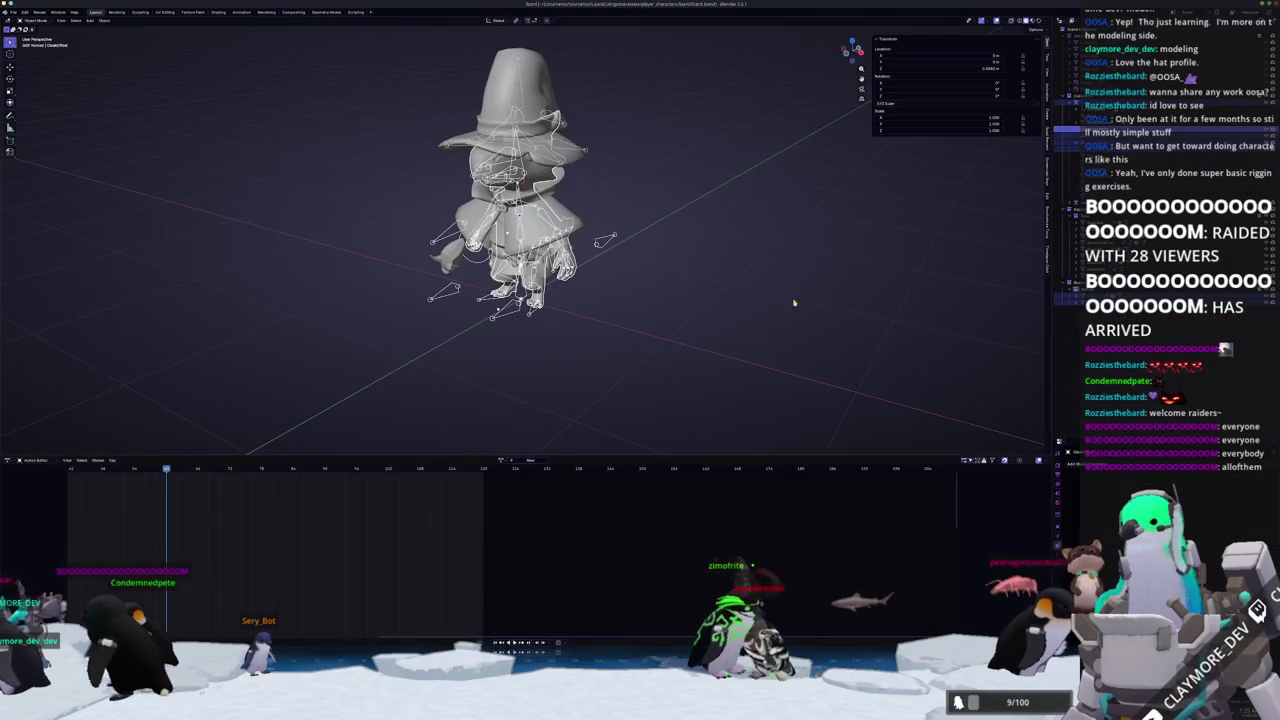
Cancel the accidental move, then move the cape away from the character rig.
scroll(686, 221, "up", 3)
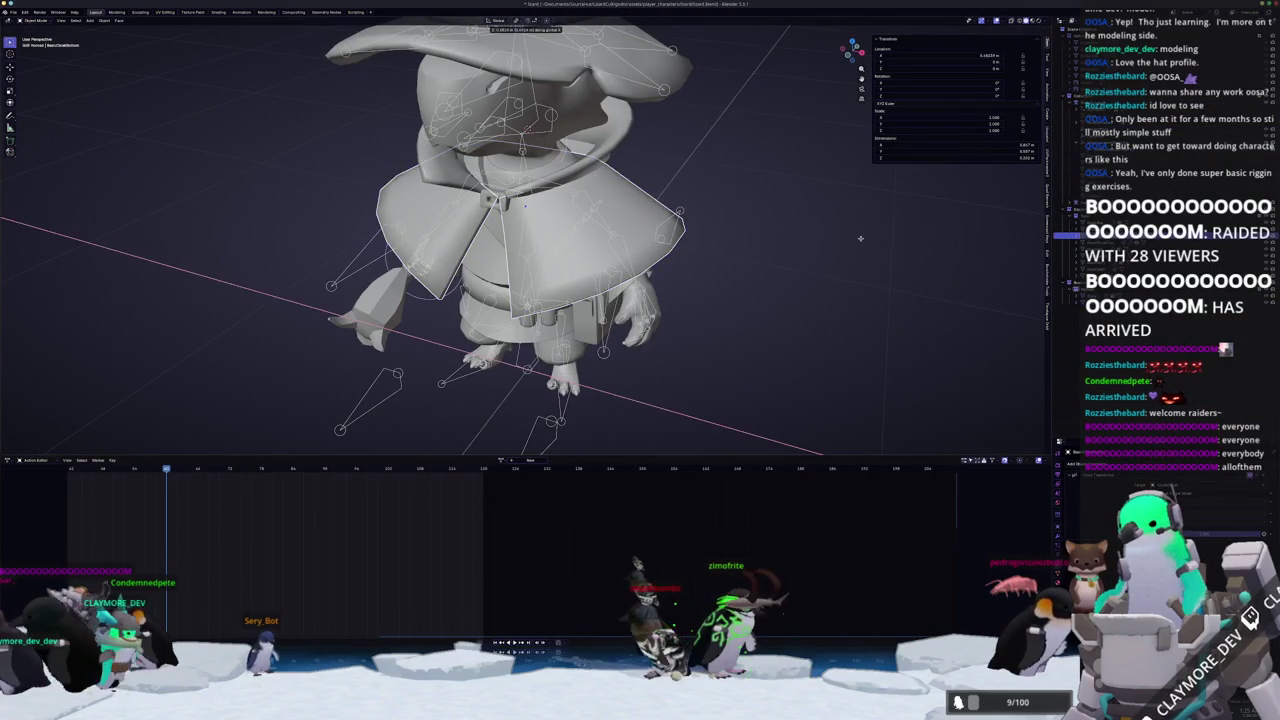
key("Escape")
scroll(809, 257, "down", 3)
key("g")
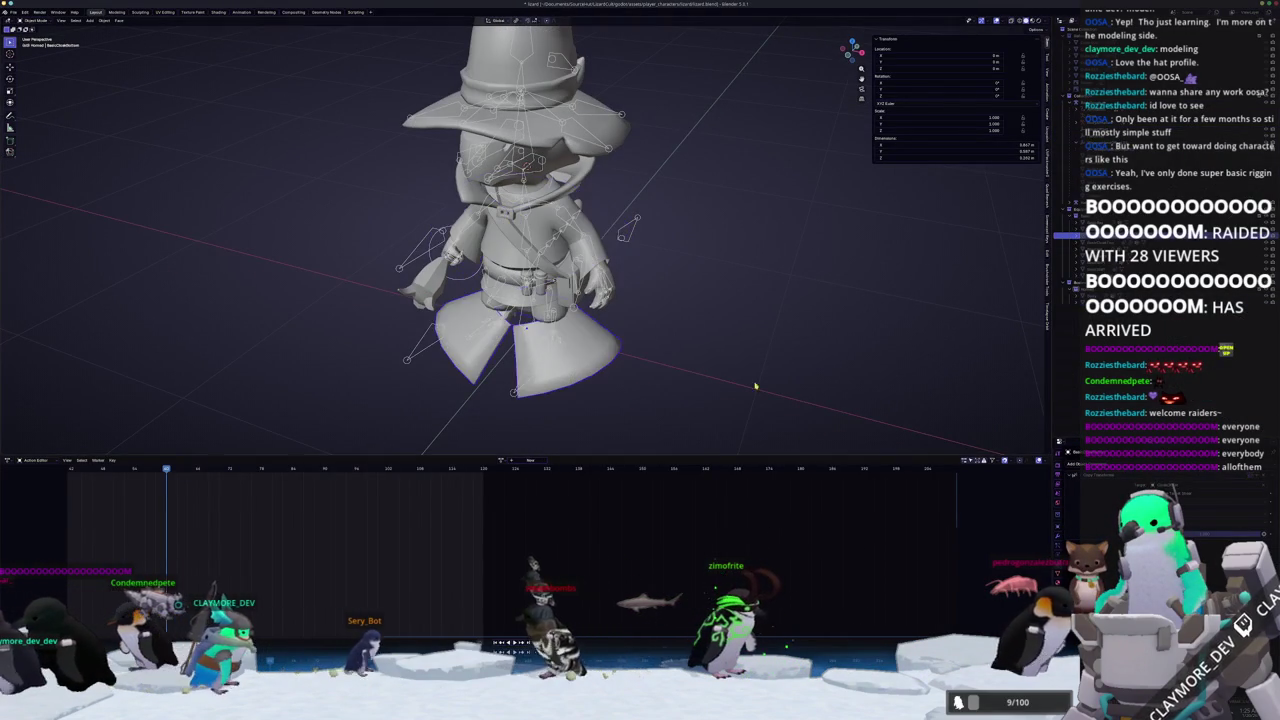
key("Return")
scroll(733, 281, "up", 4)
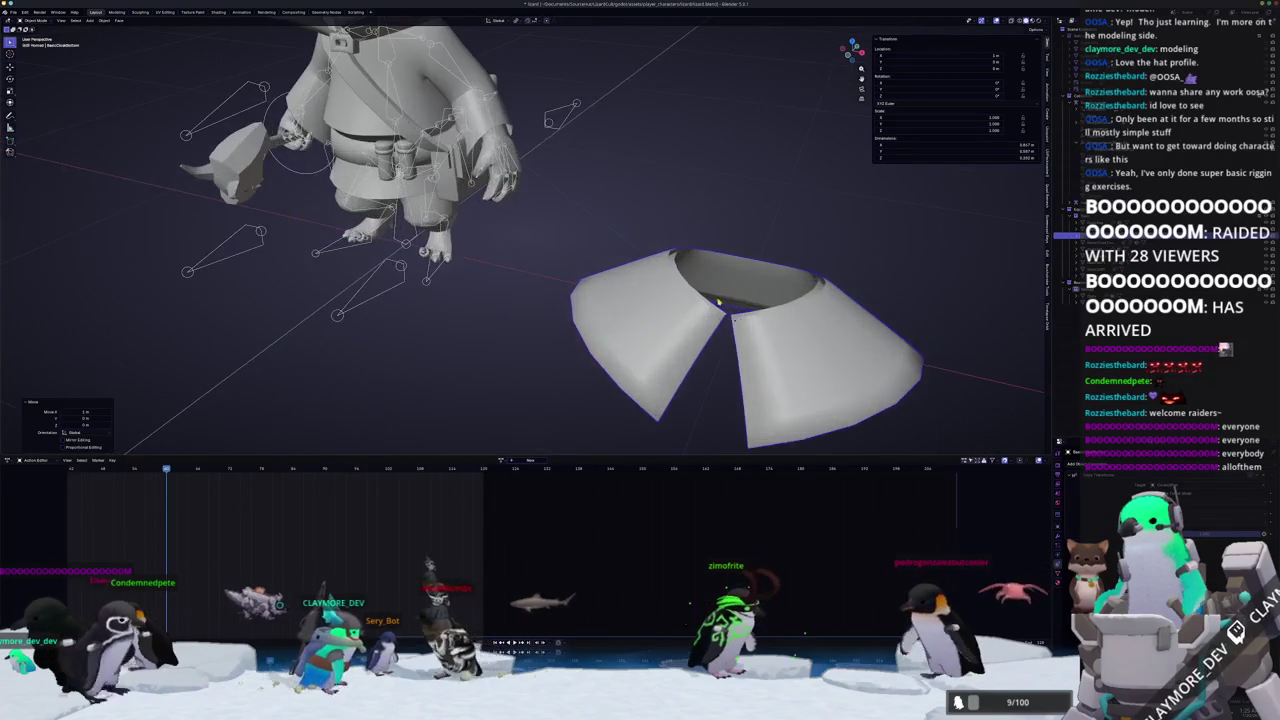
Try a Grid Fill on the collar rim edge loop in Edit Mode, then undo it.
key("Tab")
left_click(760, 243, "alt")
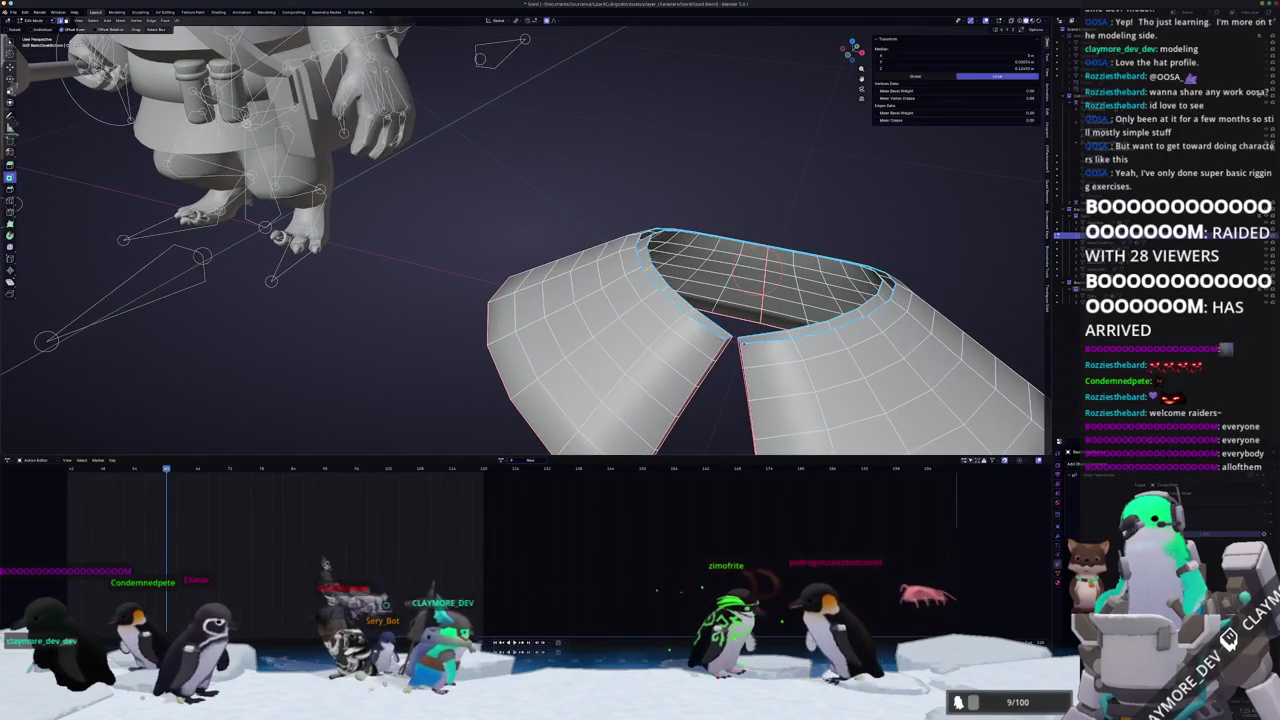
key("F3")
key("Return")
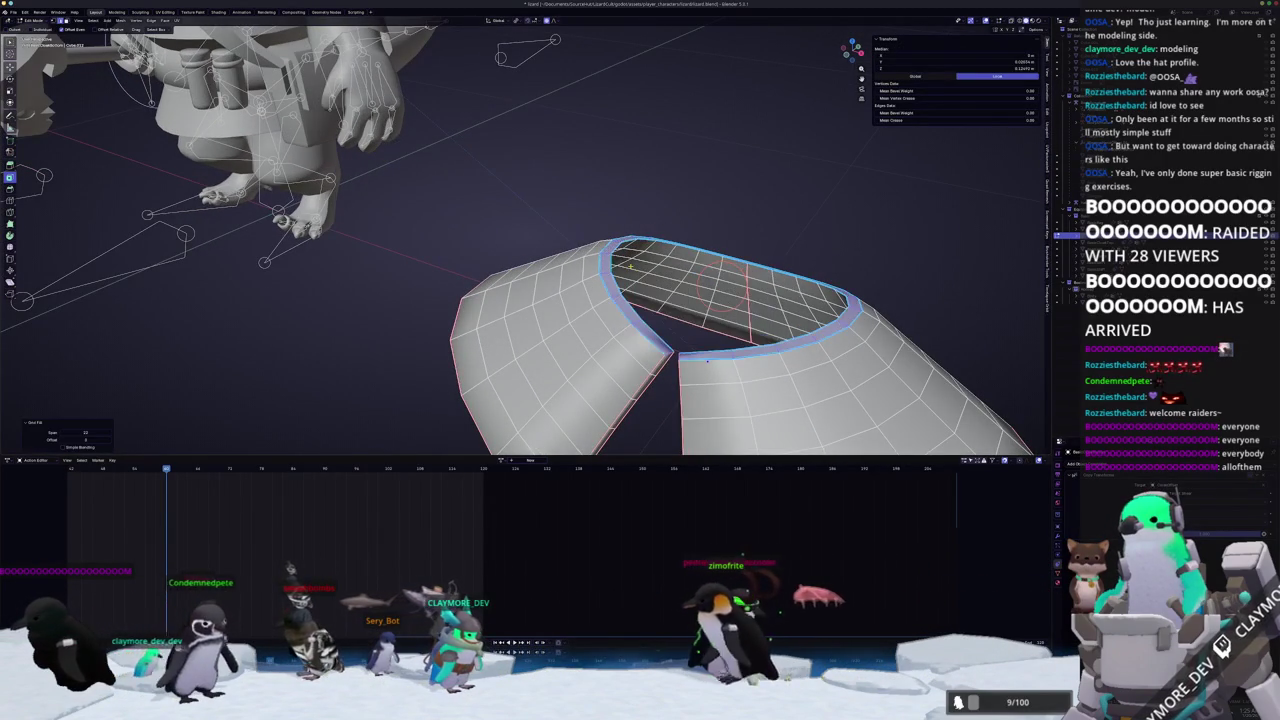
key("ctrl+z")
key("Tab")
scroll(631, 266, "down", 3)
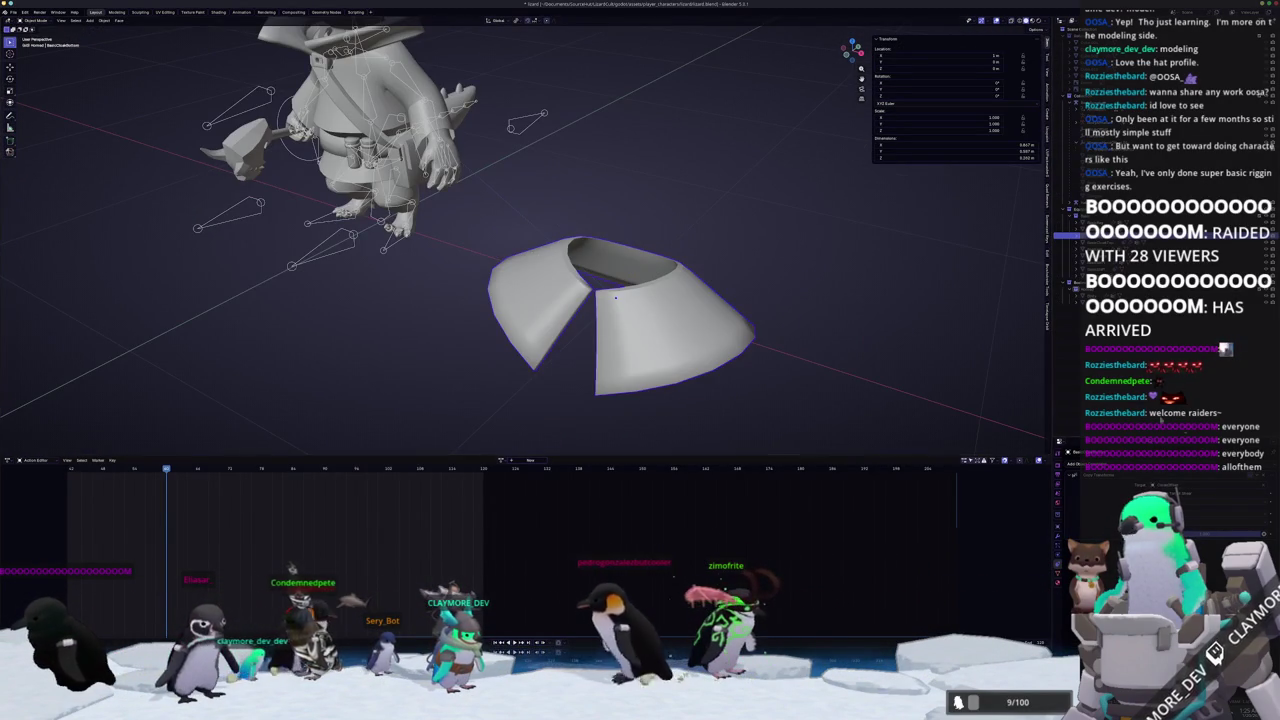
Reset the cape's position, then raise and scale it around the character, settling it at the waist.
key("alt+g")
key("g")
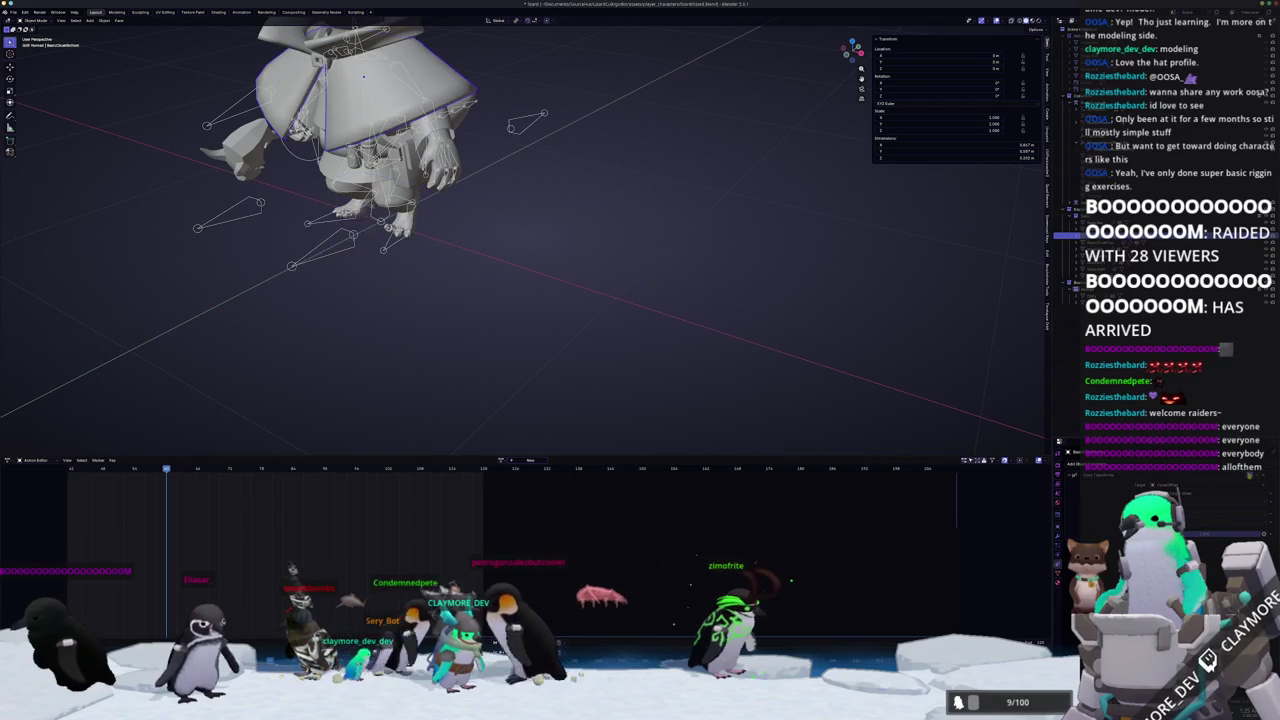
left_click_drag(502, 193, 675, 233)
key("s")
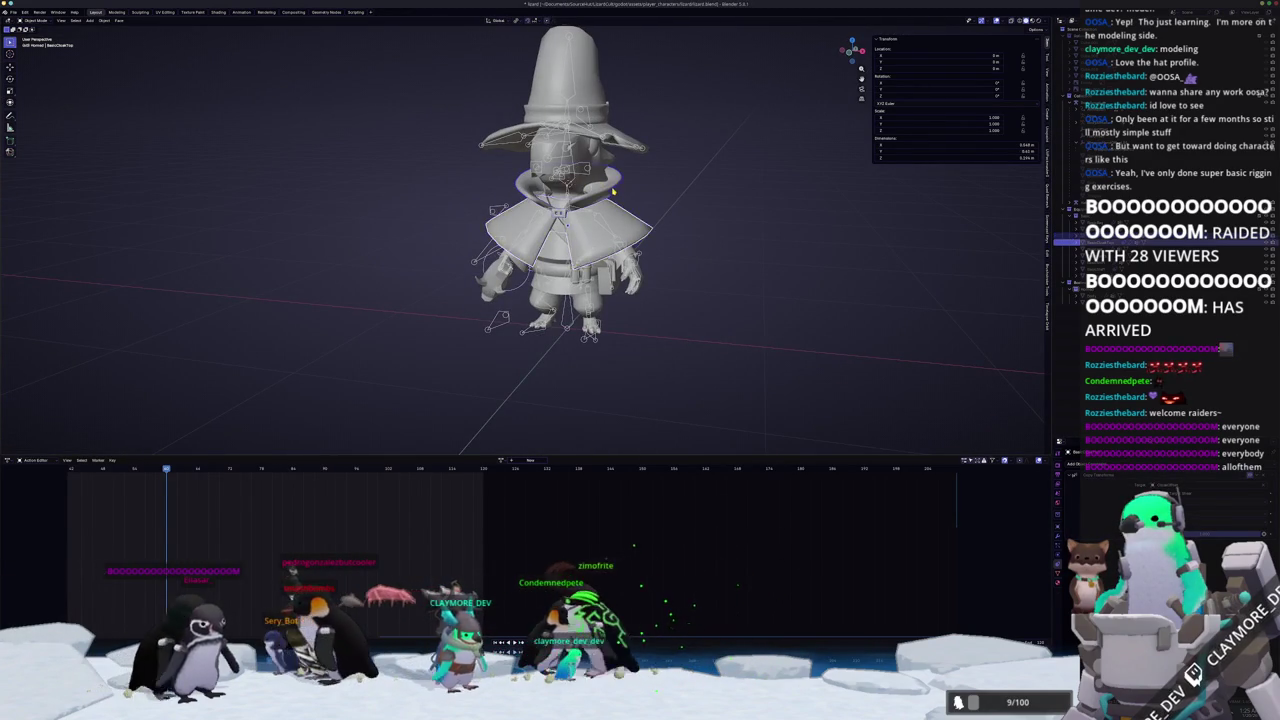
scroll(762, 264, "up", 2)
key("ctrl+z")
left_click_drag(820, 320, 884, 359)
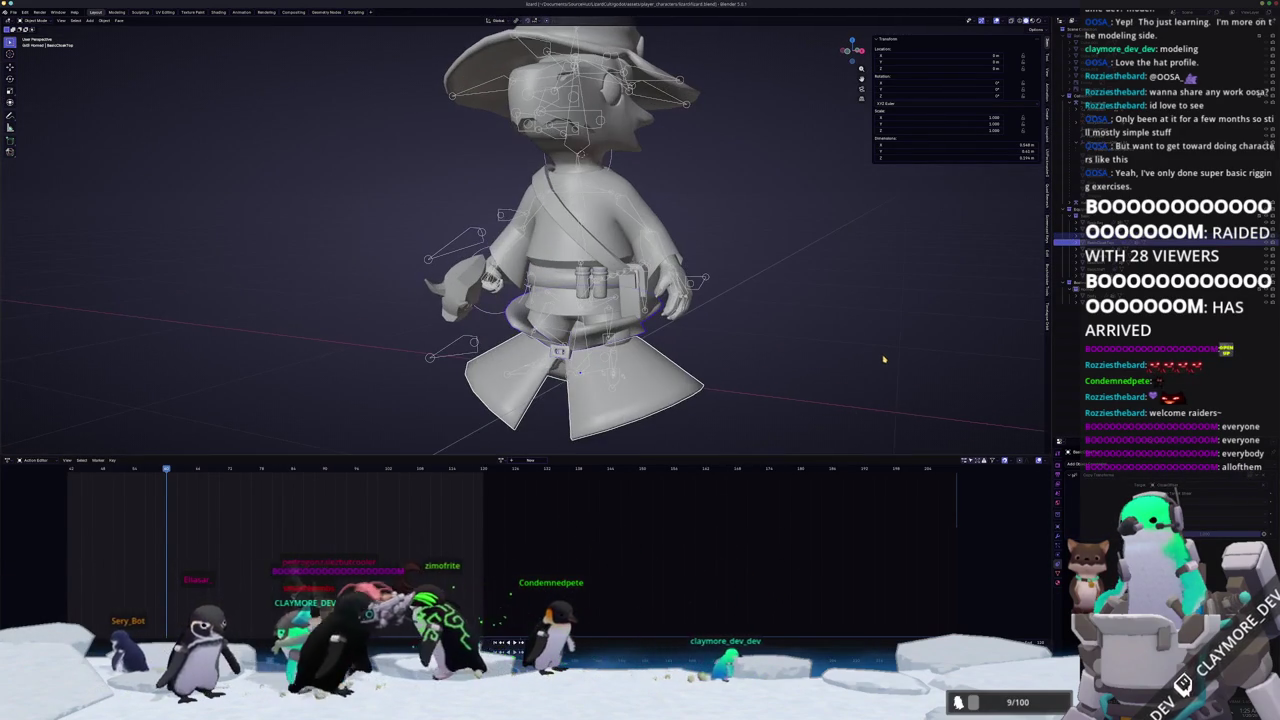
Start a Wavefront OBJ export, then cancel it.
left_click(15, 12)
mouse_move(36, 121)
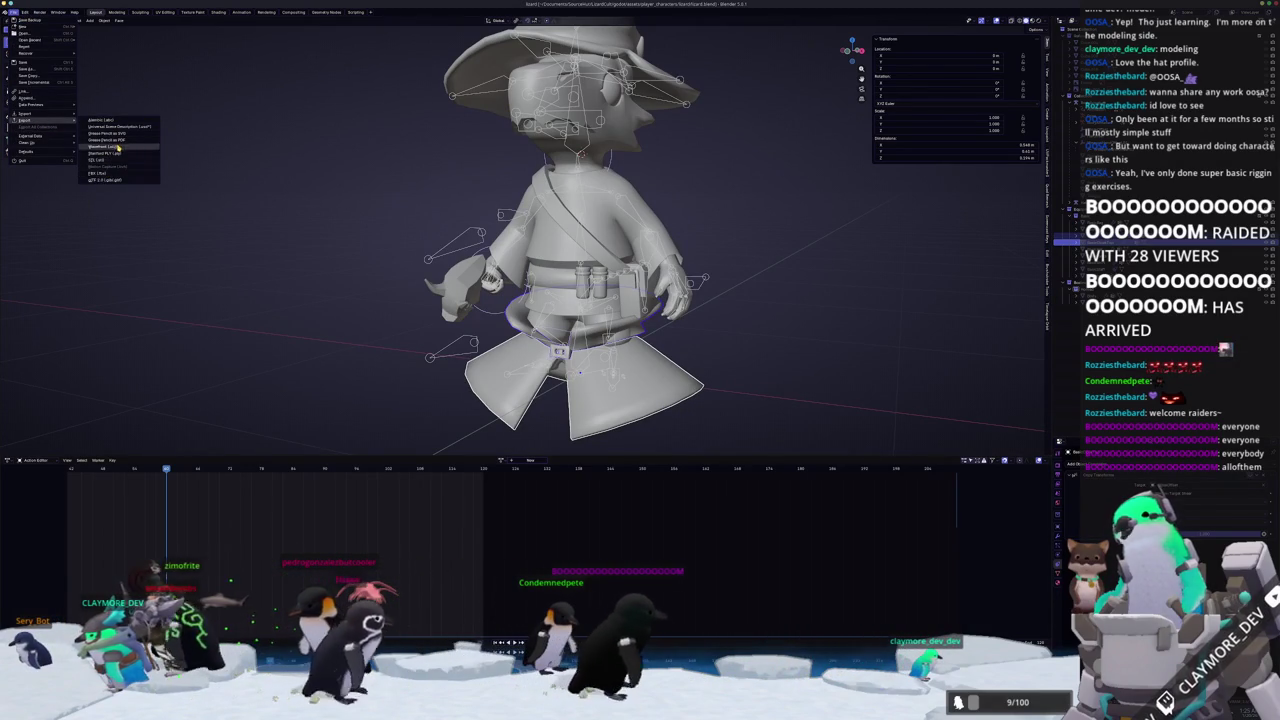
left_click(119, 147)
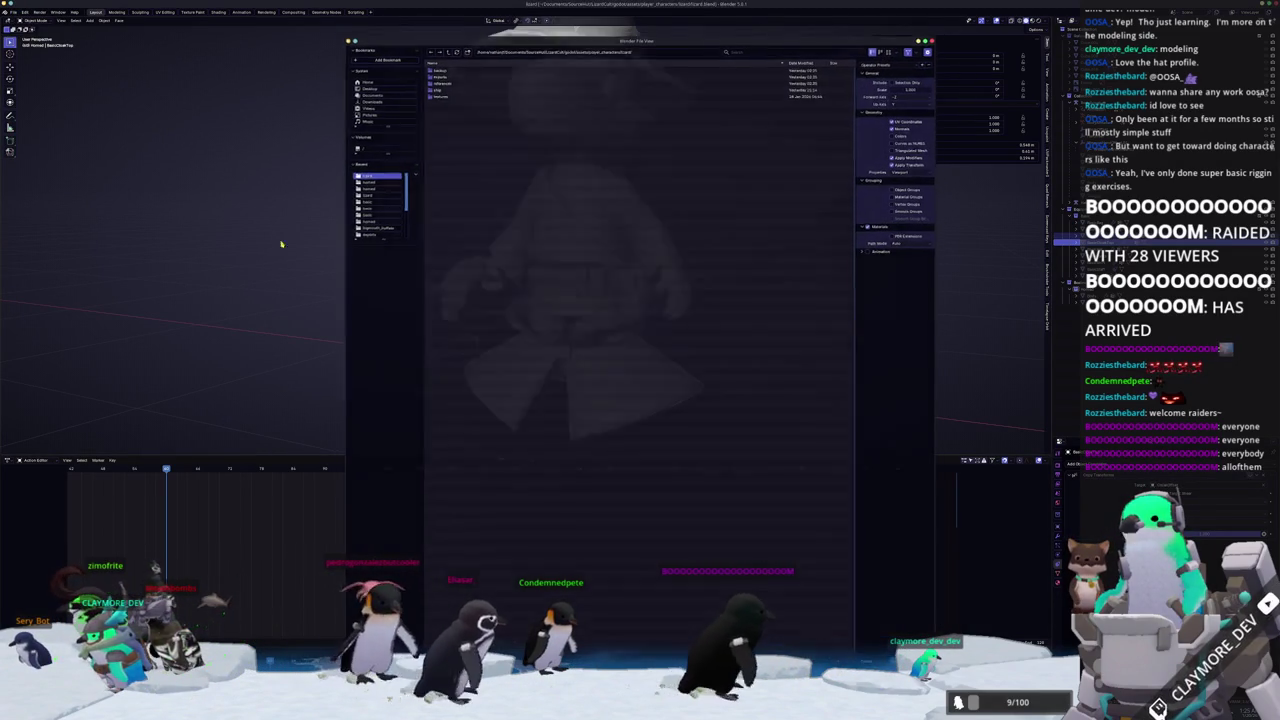
key("Escape")
Export the lower cloak piece as a Wavefront OBJ into the body/basic folder.
left_click(621, 378)
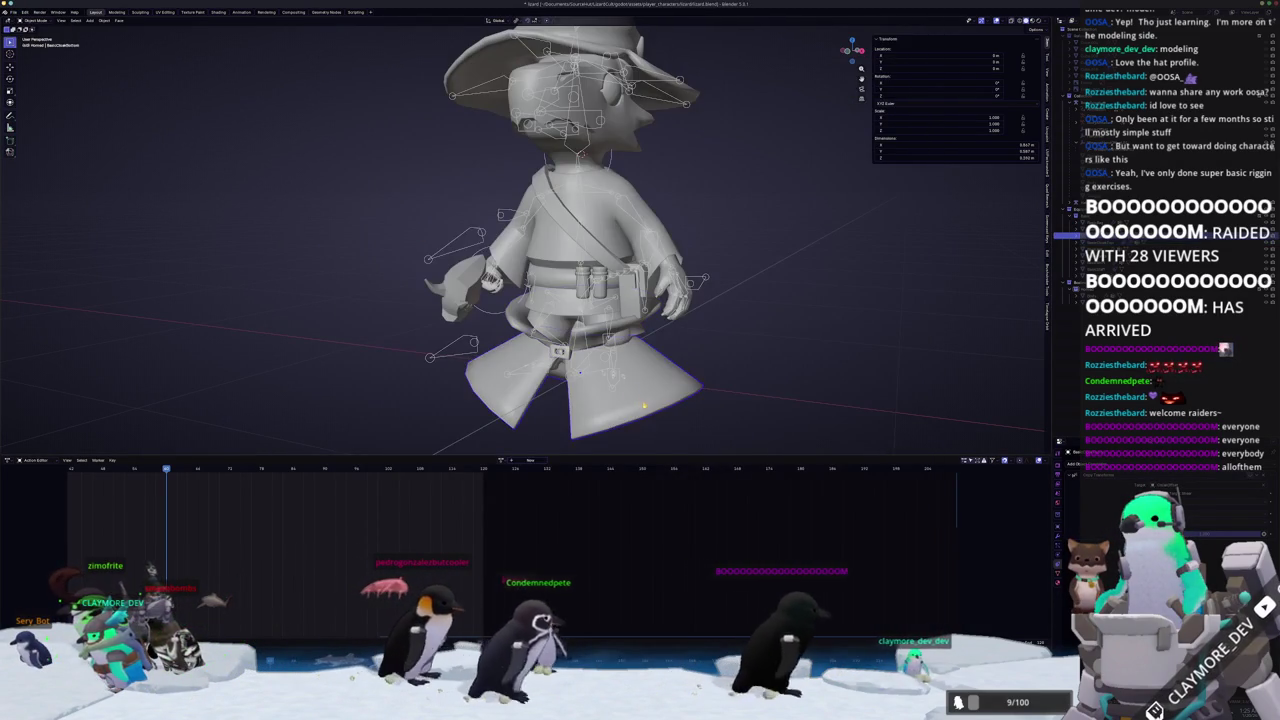
left_click(14, 12)
mouse_move(36, 121)
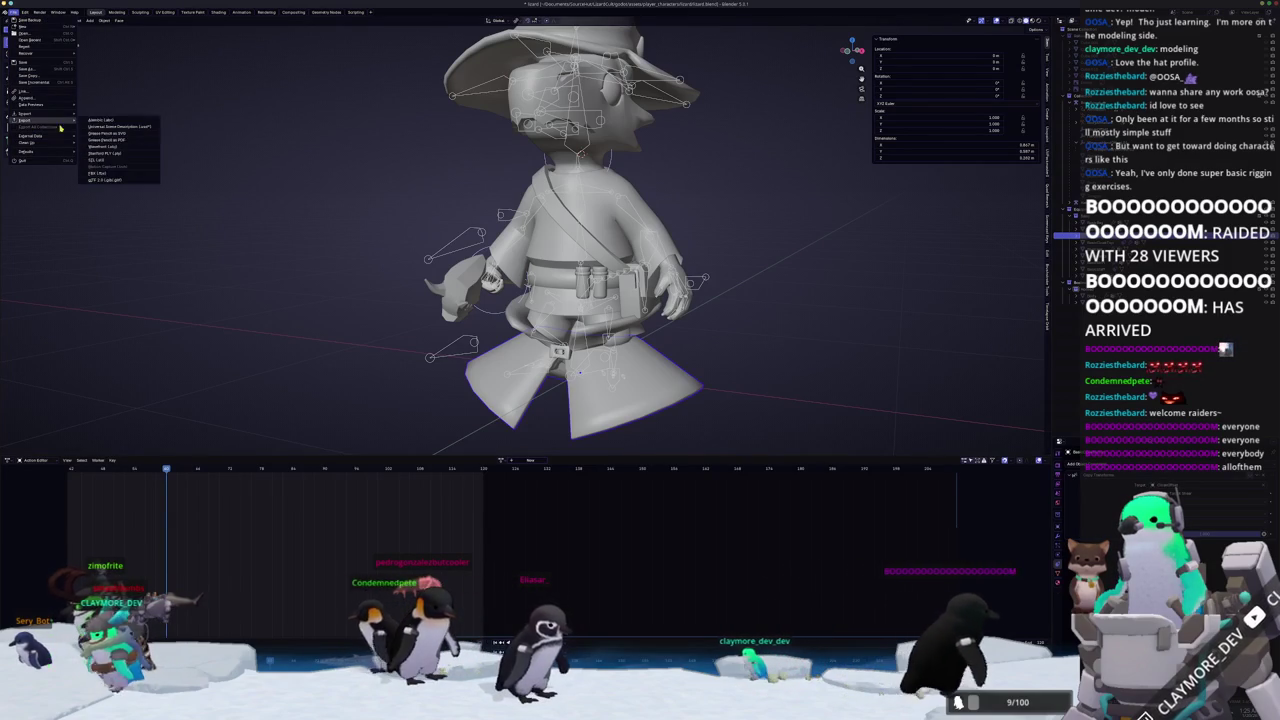
left_click(105, 147)
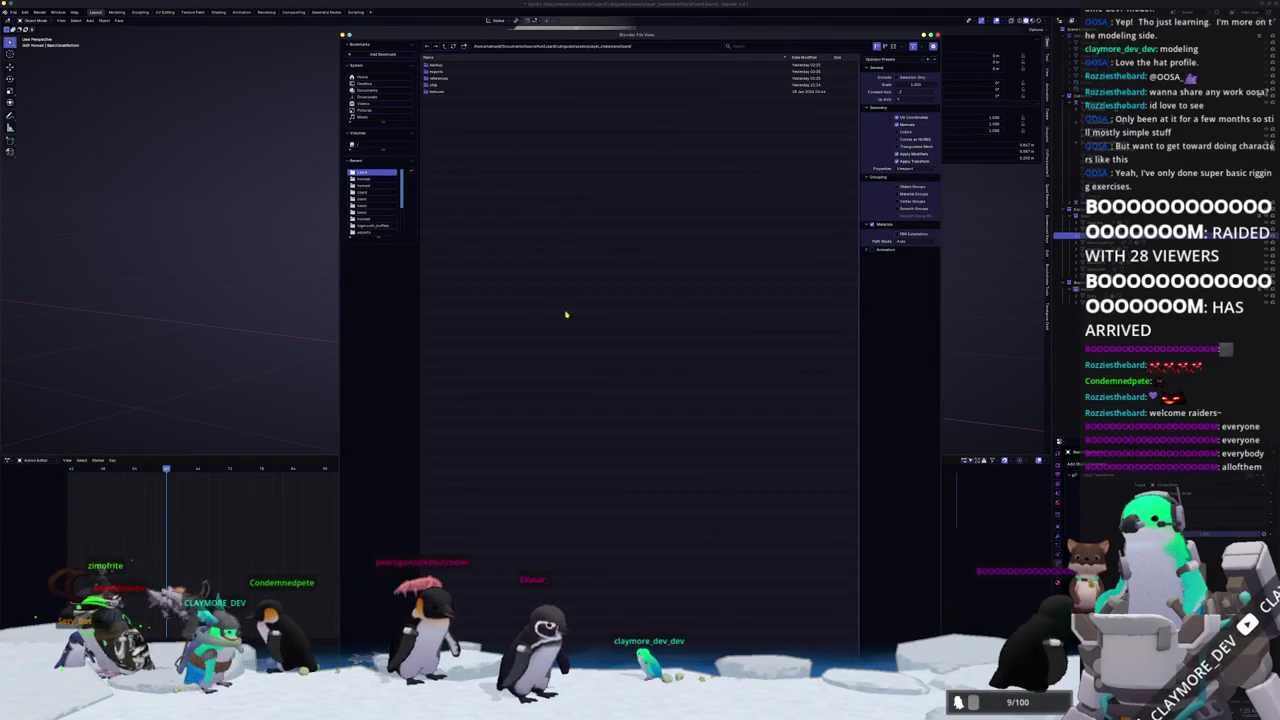
double_click(437, 74)
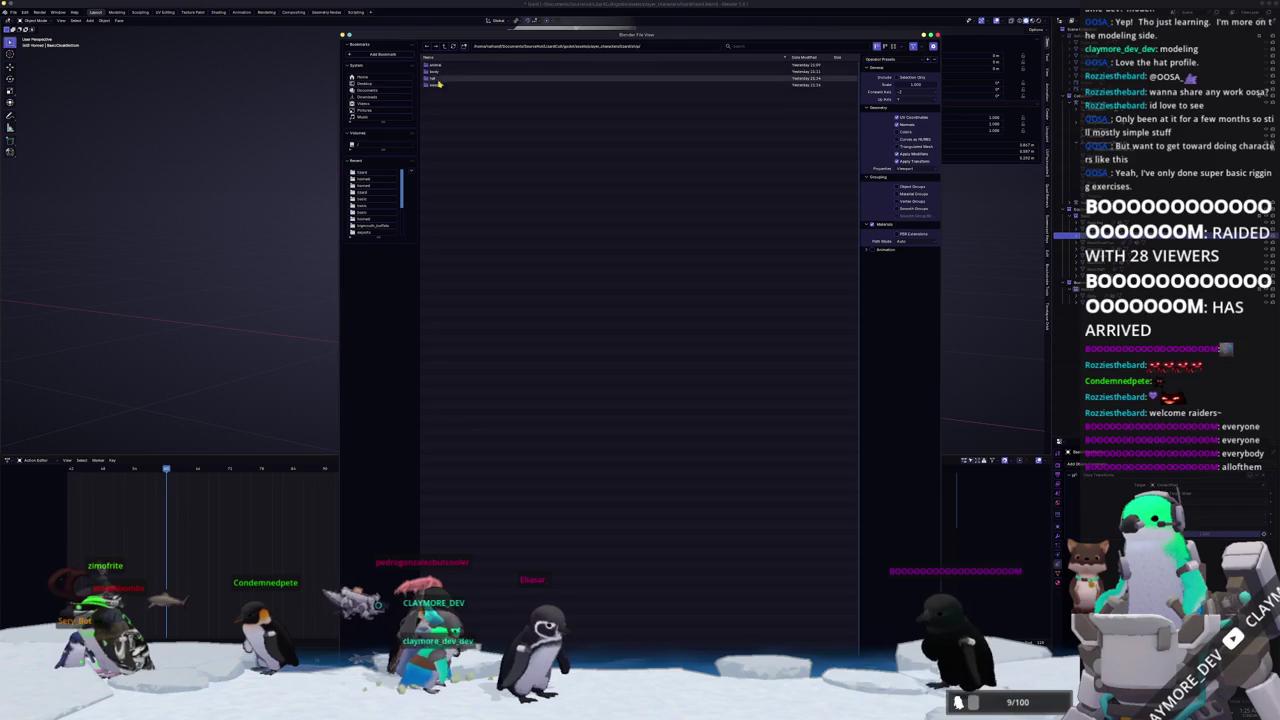
double_click(440, 74)
double_click(440, 72)
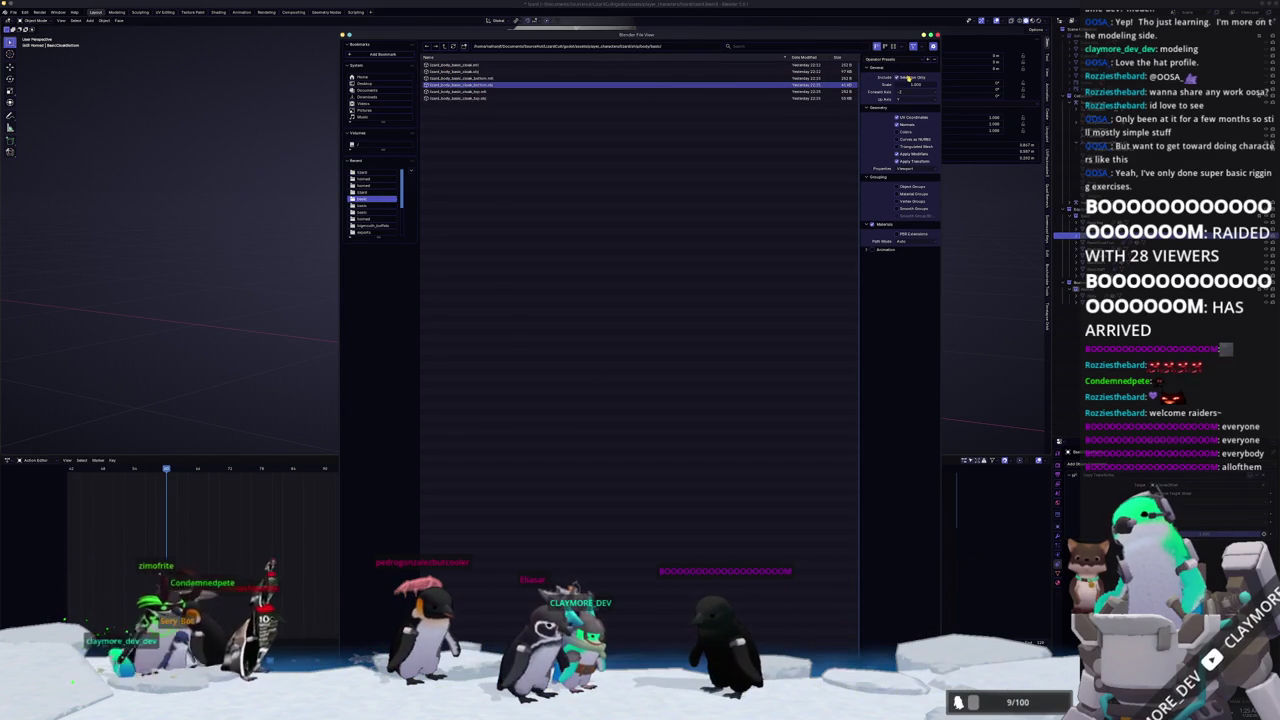
key("Return")
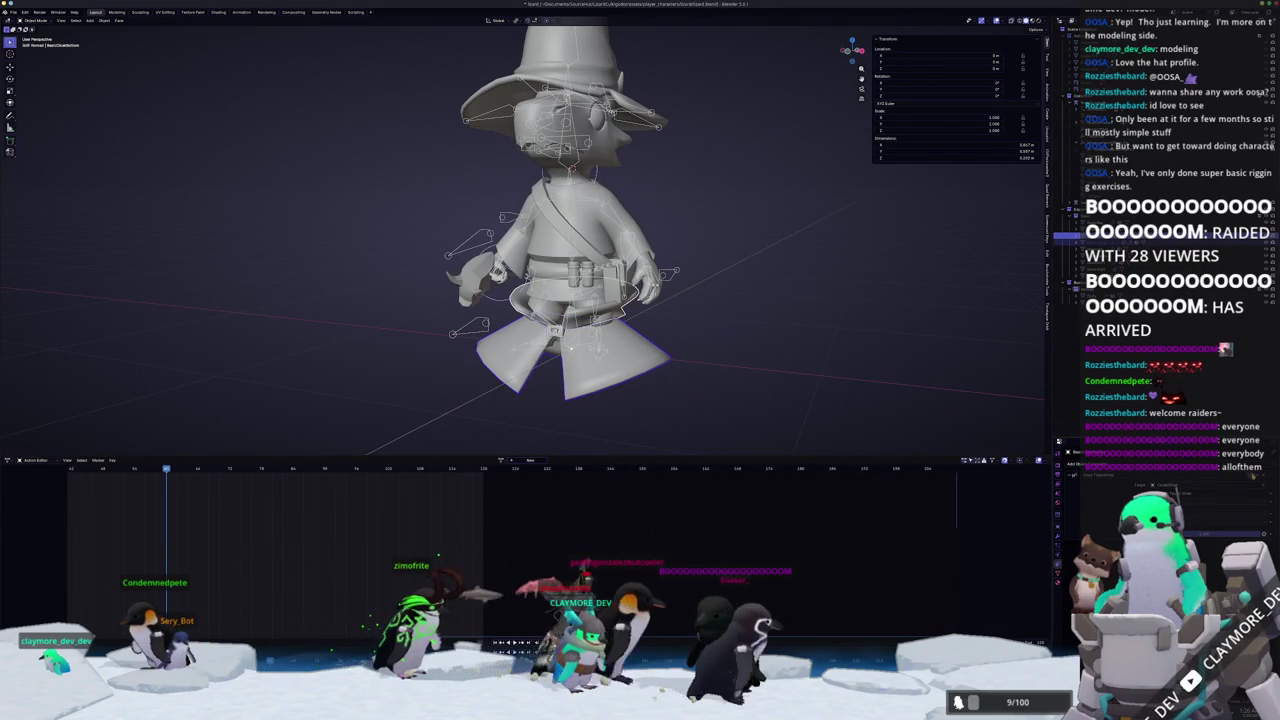
key("ctrl+z")
left_click_drag(881, 335, 709, 366)
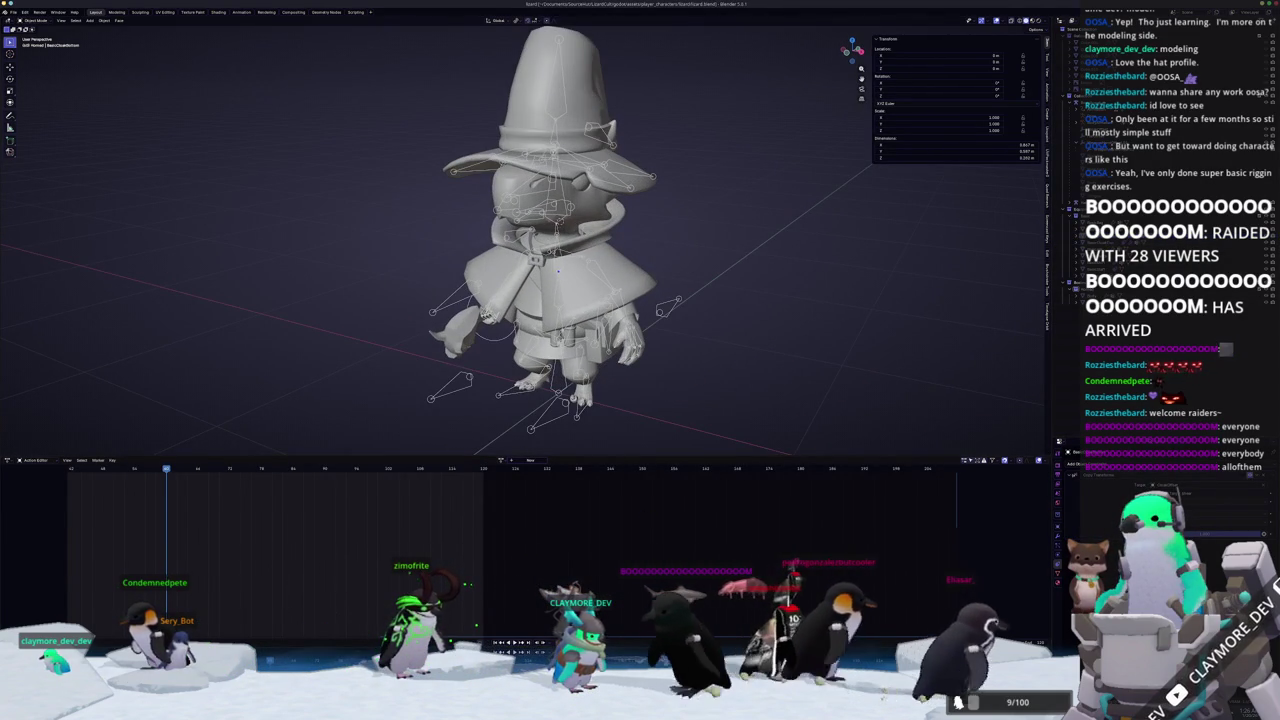
Copy the exported files into the project's lizard folder, merging for all conflicts and overwriting old copies.
key("alt+Tab")
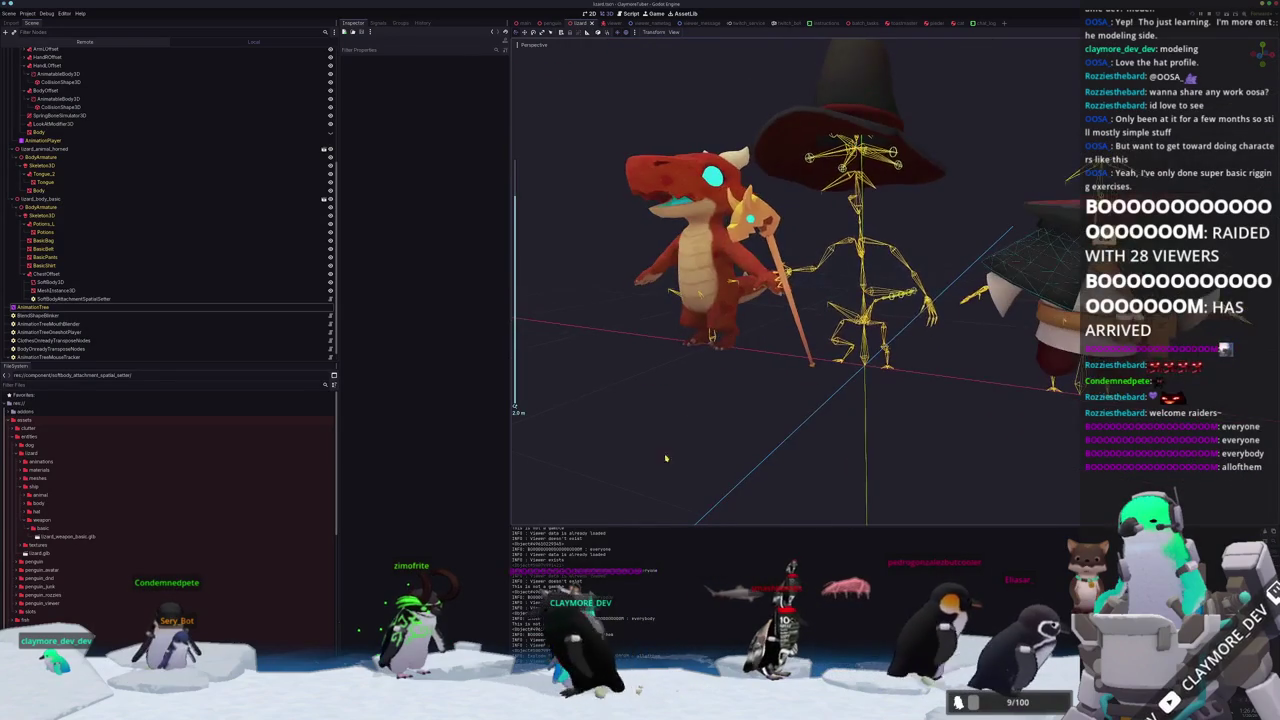
key("alt+Tab")
key("alt+Tab")
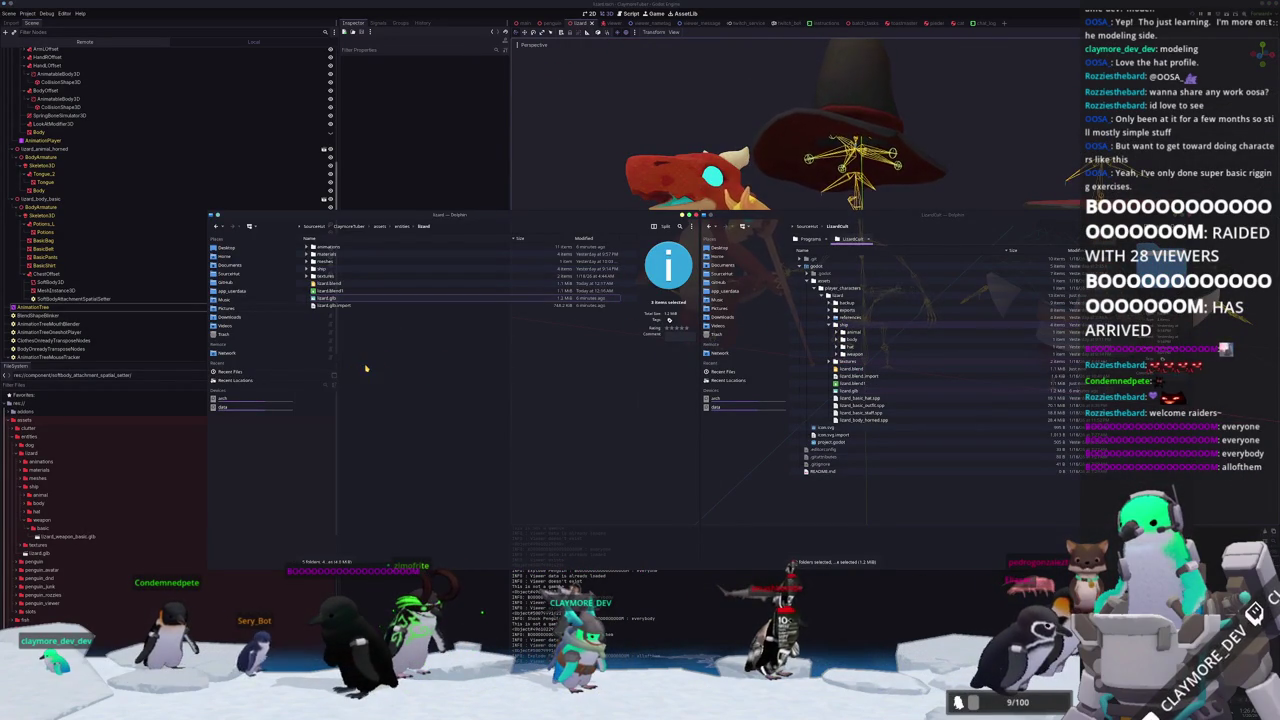
left_click_drag(365, 370, 366, 371)
left_click(389, 440)
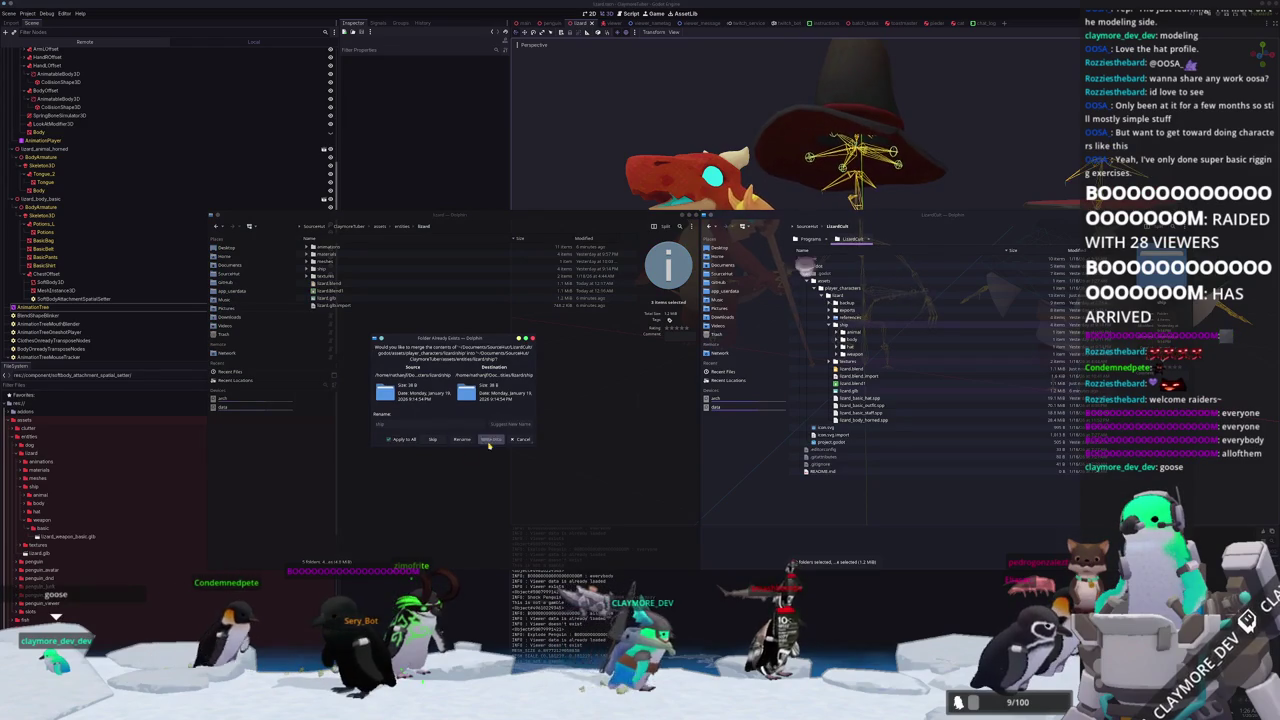
left_click(490, 440)
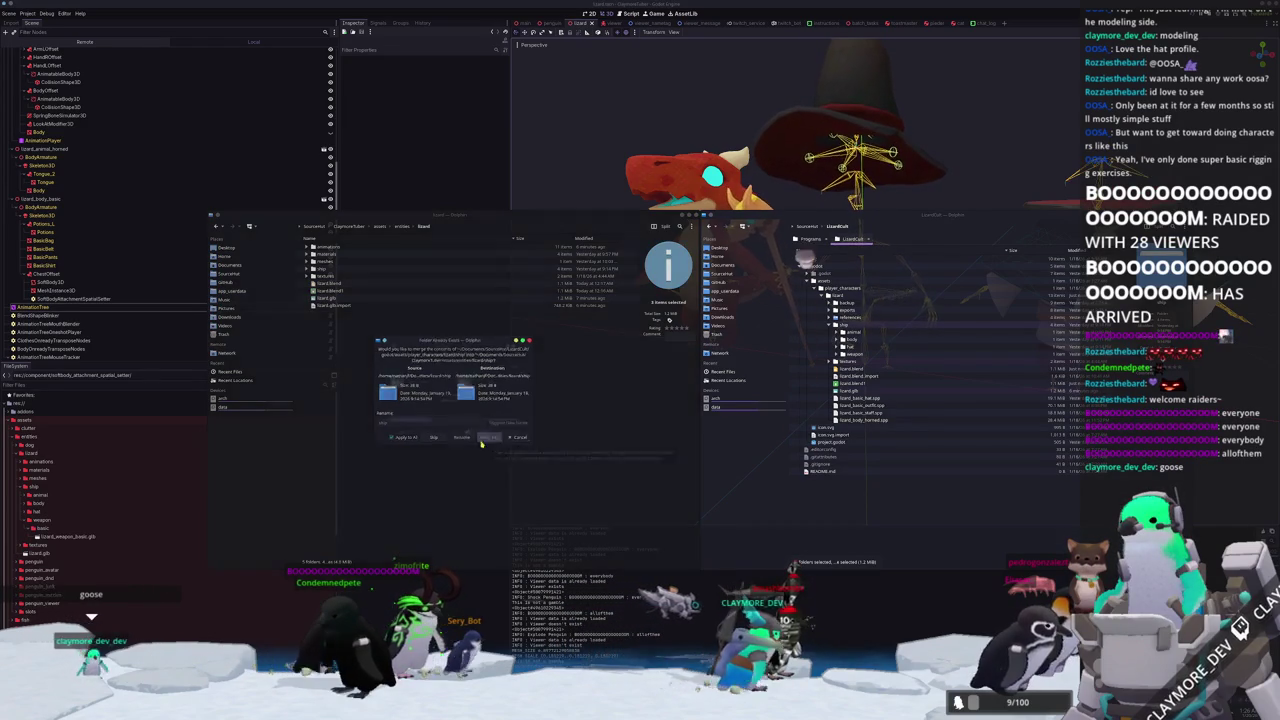
left_click(481, 440)
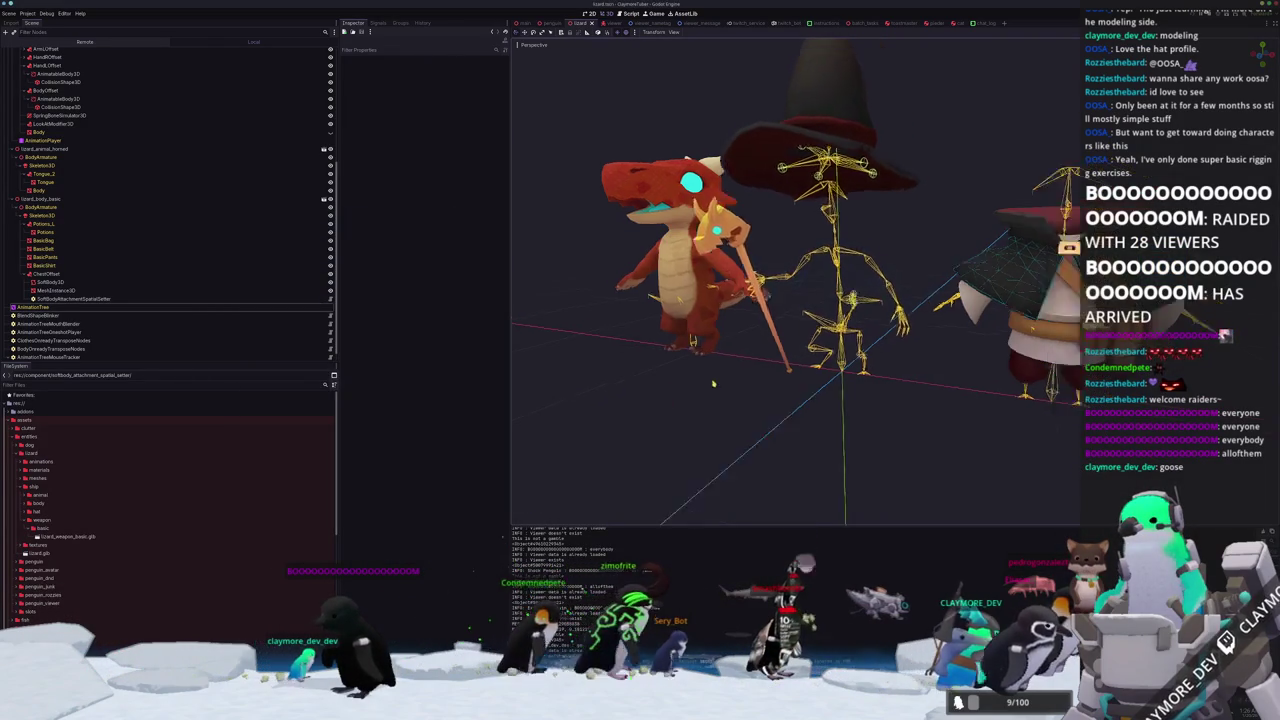
left_click(790, 370)
Inspect the cloak's Attachments entries, including attachments 37 and 45, and their point indices.
mouse_move(900, 355)
left_mouse_down()
mouse_move(987, 373)
mouse_move(968, 366)
mouse_move(955, 420)
mouse_move(513, 411)
left_mouse_up()
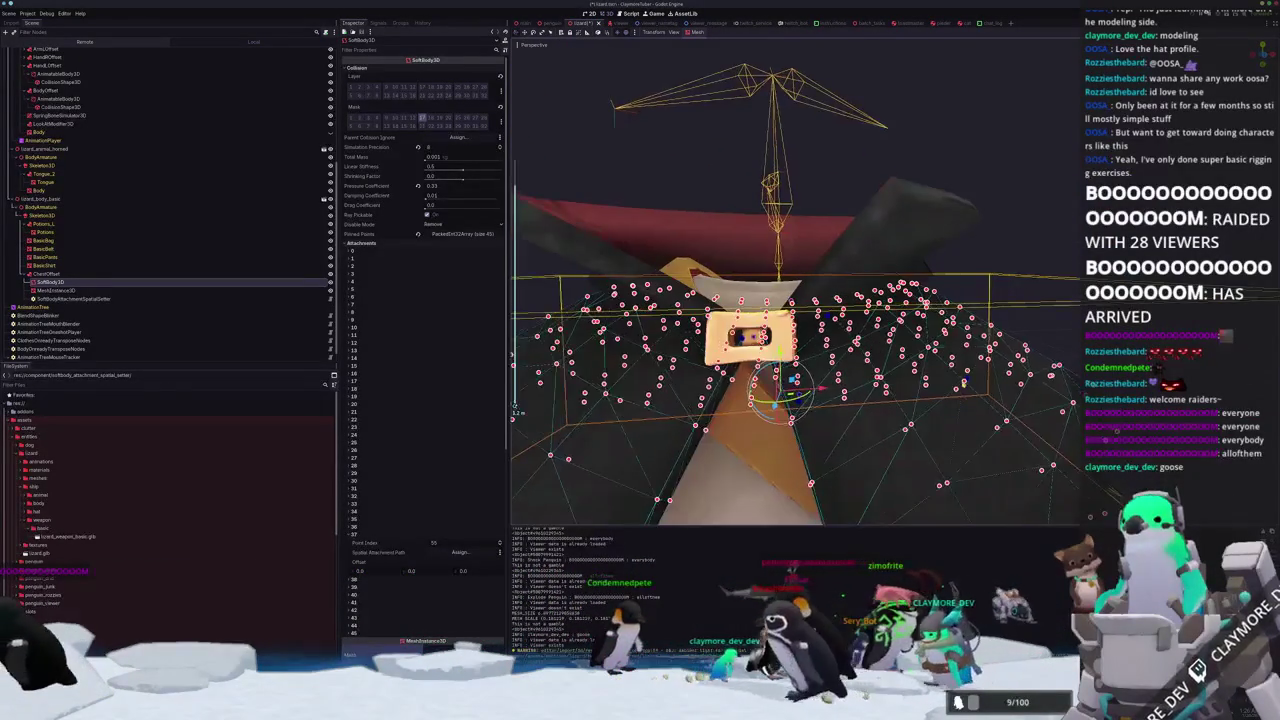
left_click(431, 254)
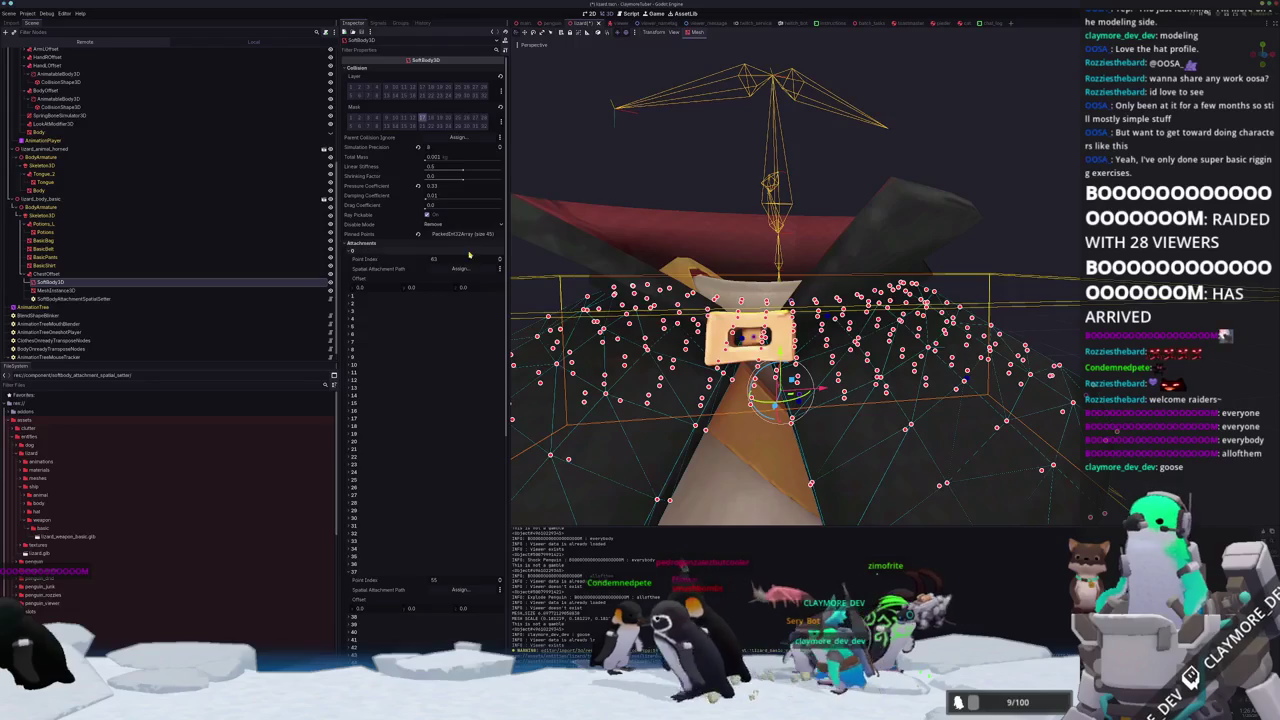
left_click(459, 253)
left_click(389, 537)
left_click(362, 596)
left_click(363, 597)
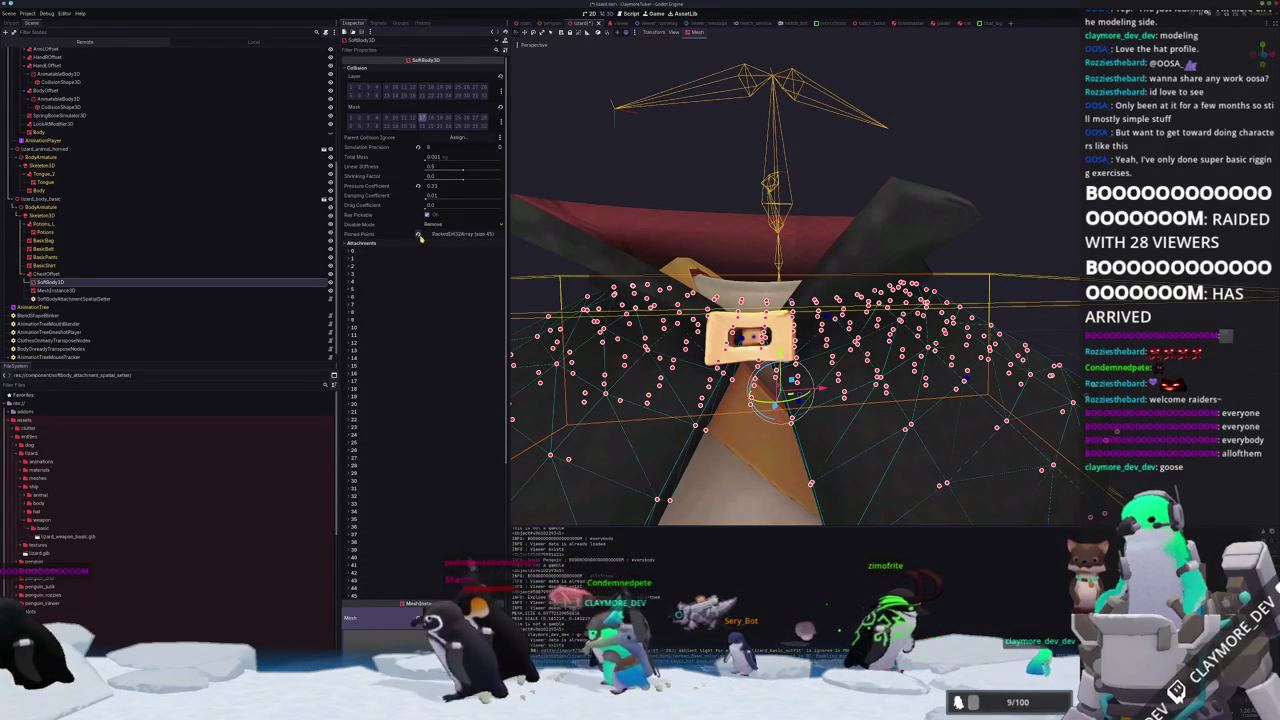
key("KP_1")
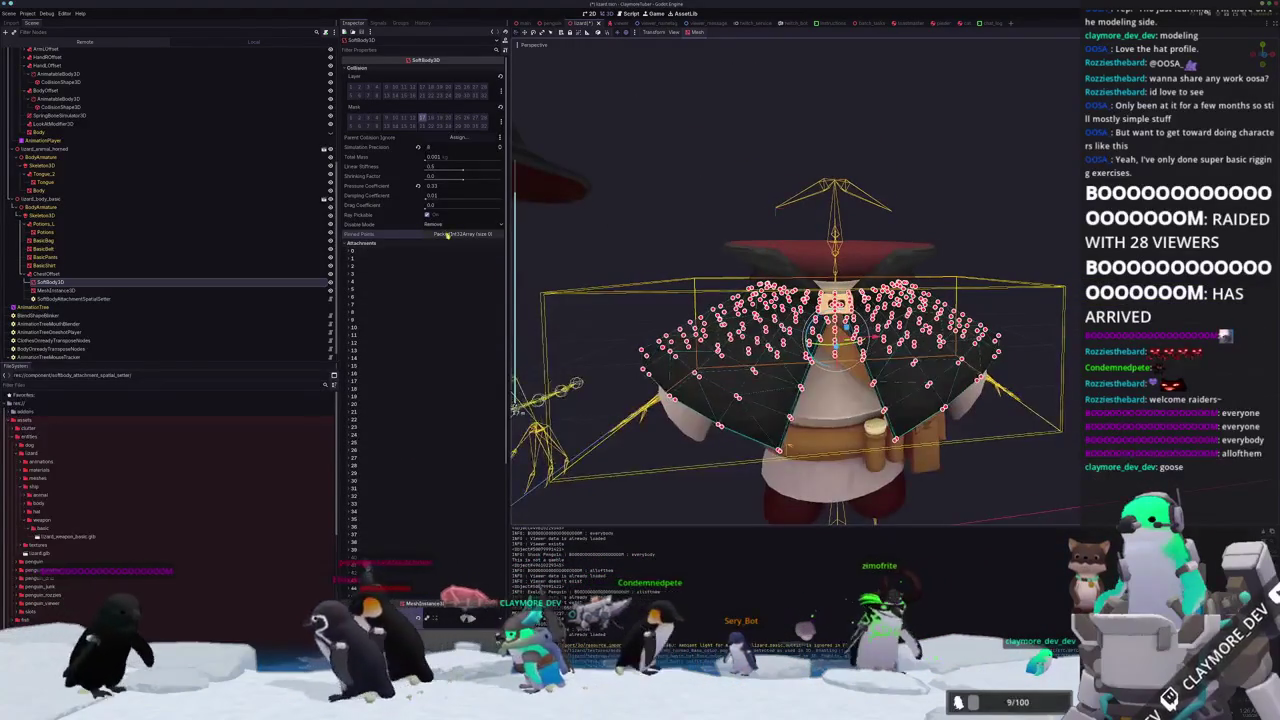
Confirm the Pinned Points list is empty, then reselect the SoftBody3D node.
left_click(446, 233)
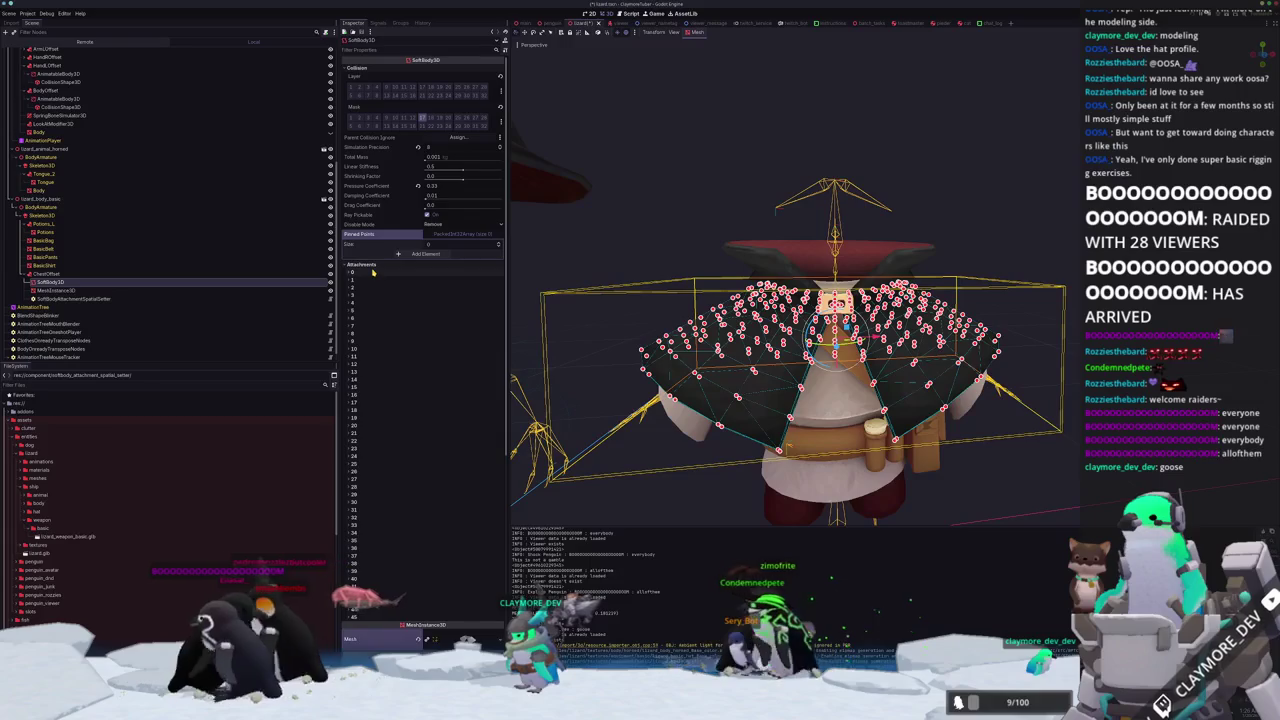
left_click(373, 272)
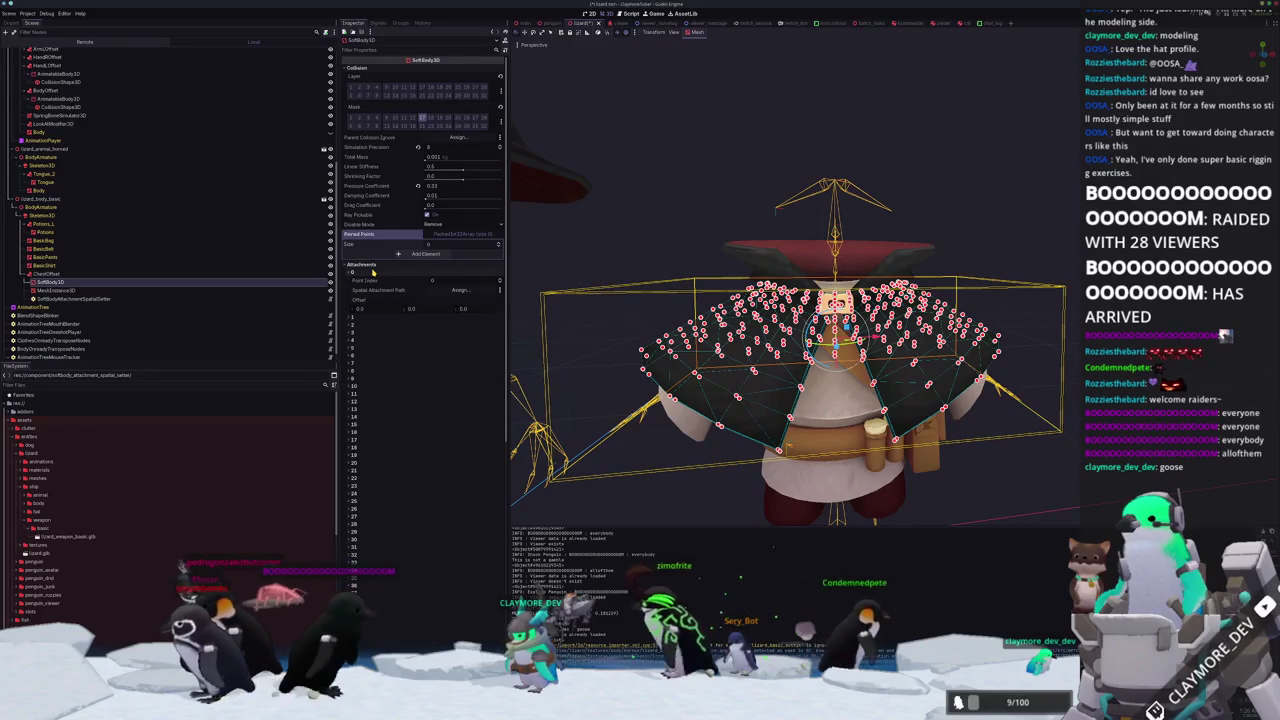
left_click(373, 272)
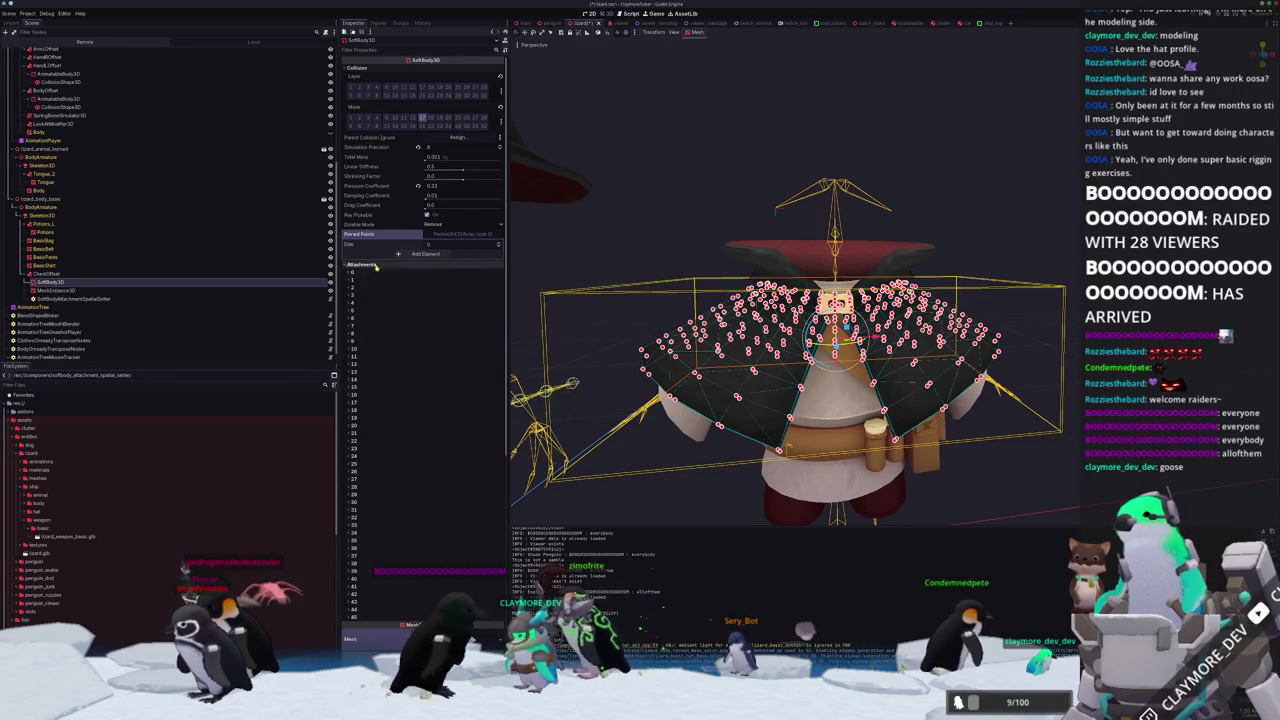
left_click(740, 141)
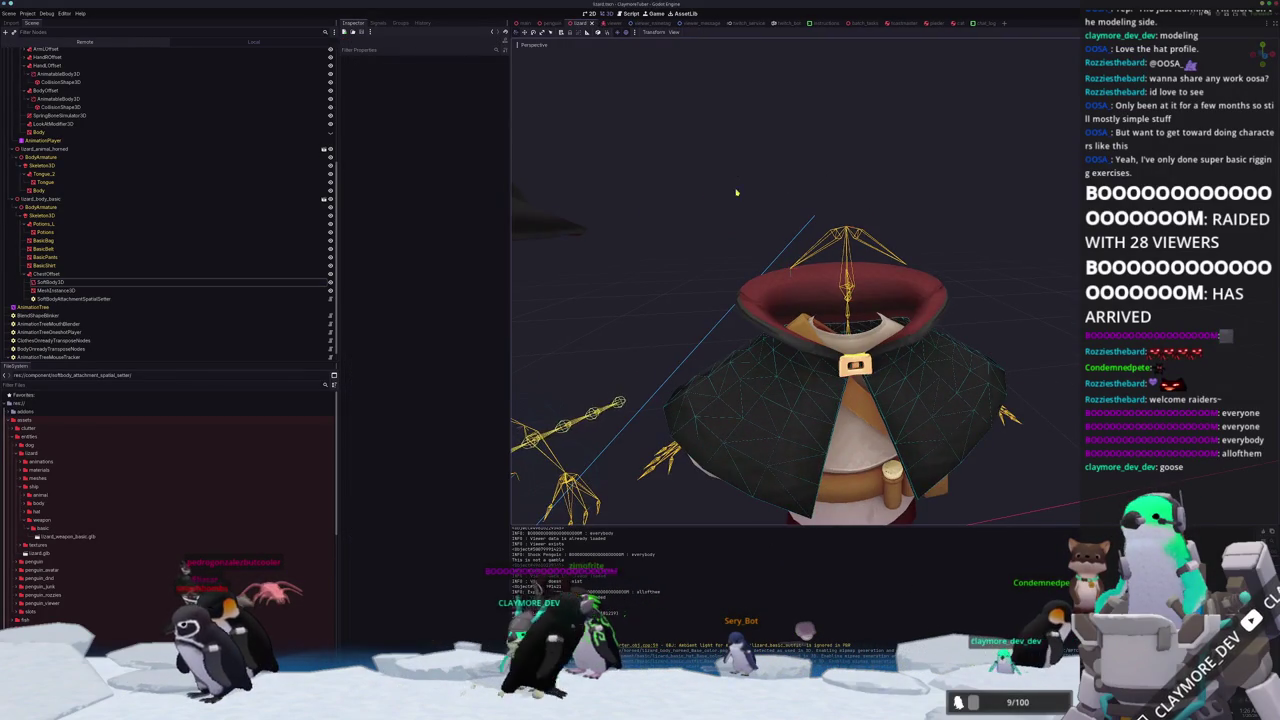
scroll(740, 141, "down", 3)
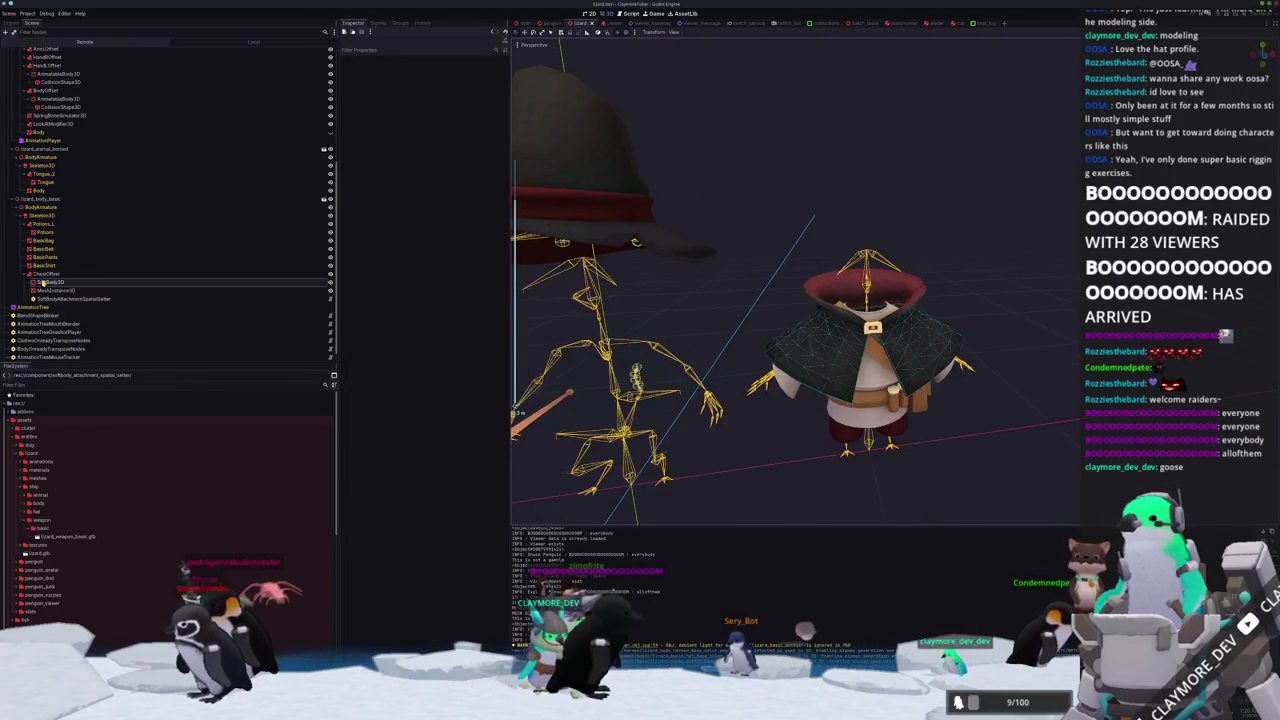
left_click(45, 282)
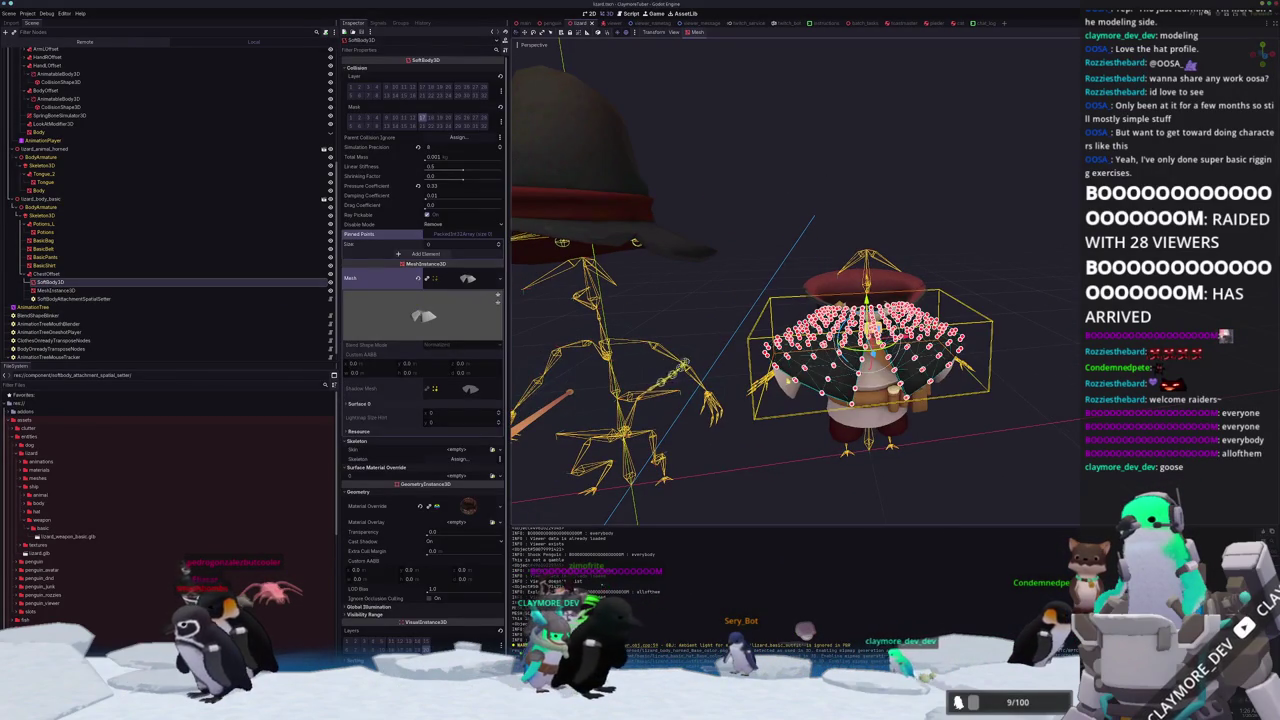
Frame the soft body, zoom in on the collar, and pin collar vertex 71.
key("f")
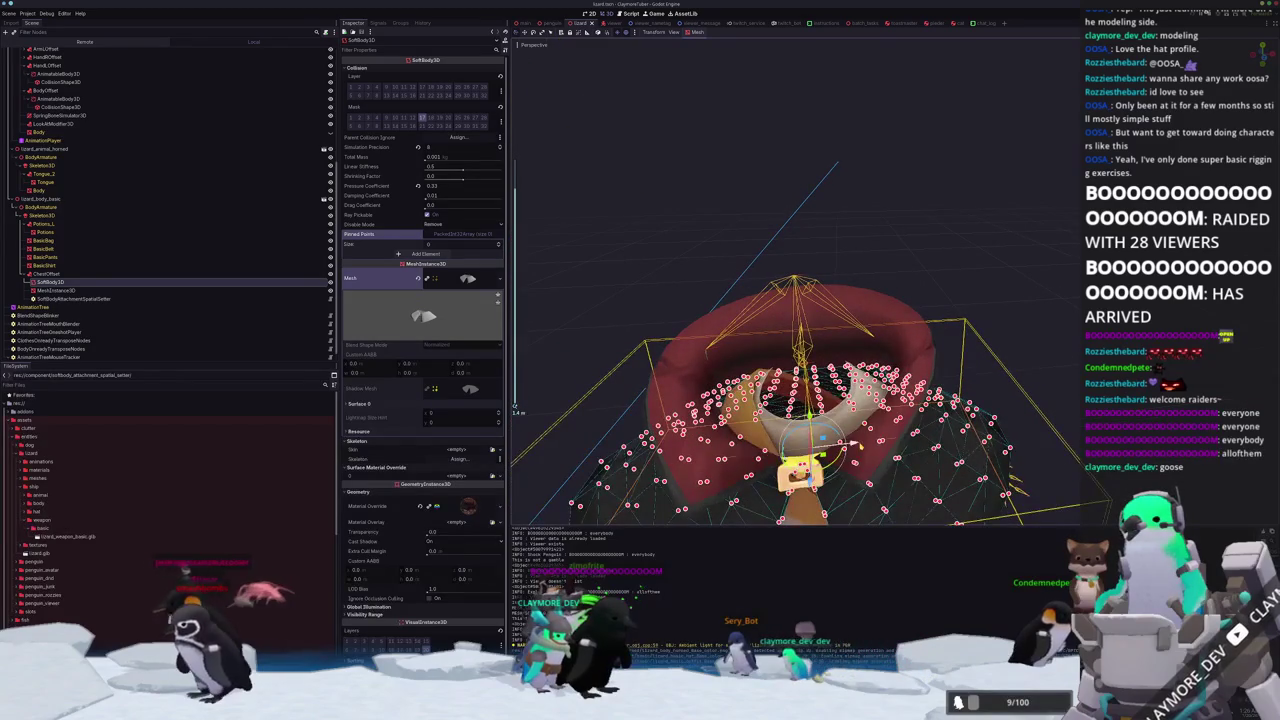
mouse_move(858, 447)
left_mouse_down()
mouse_move(852, 309)
mouse_move(880, 422)
left_mouse_up()
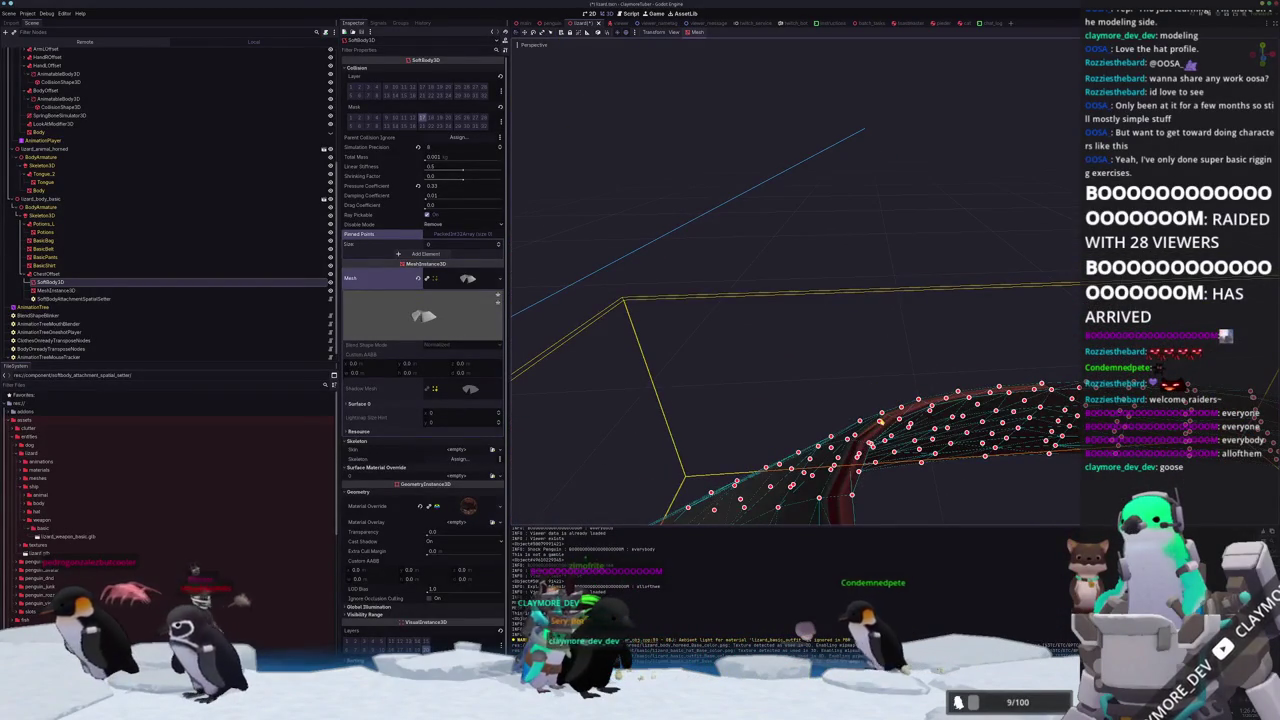
left_click(882, 413)
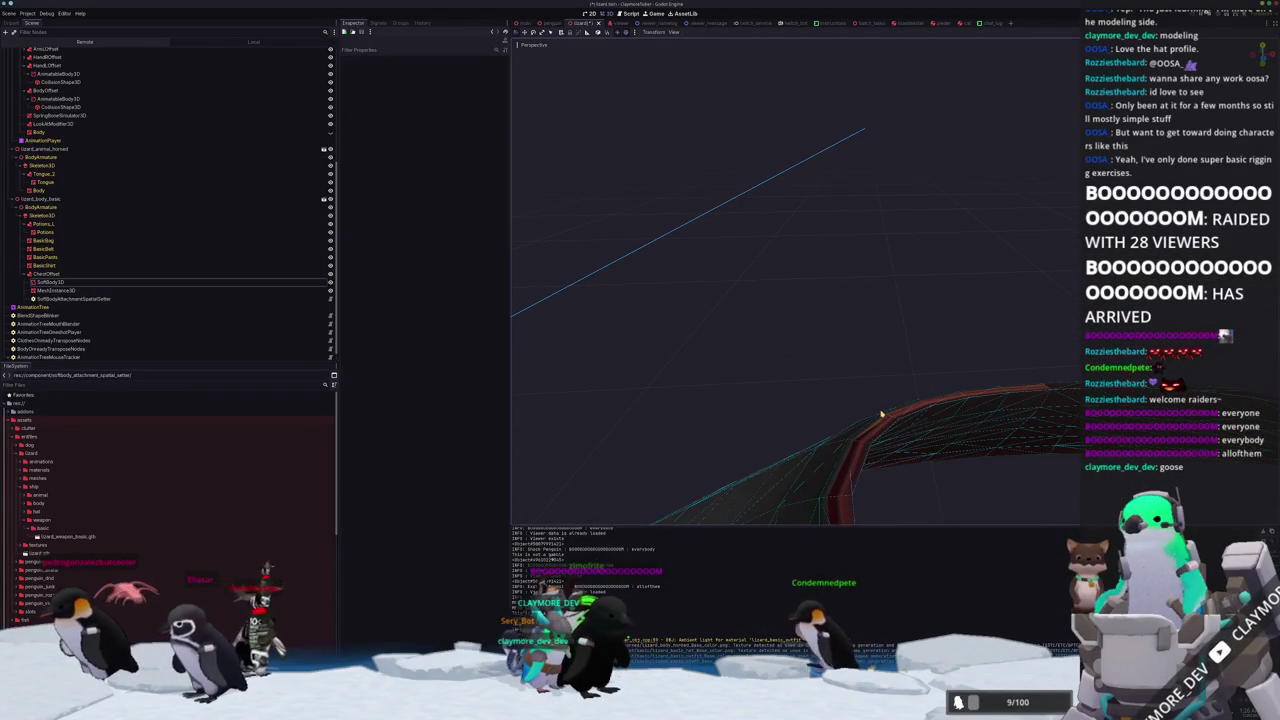
left_click(45, 282)
left_click_drag(758, 300, 765, 316)
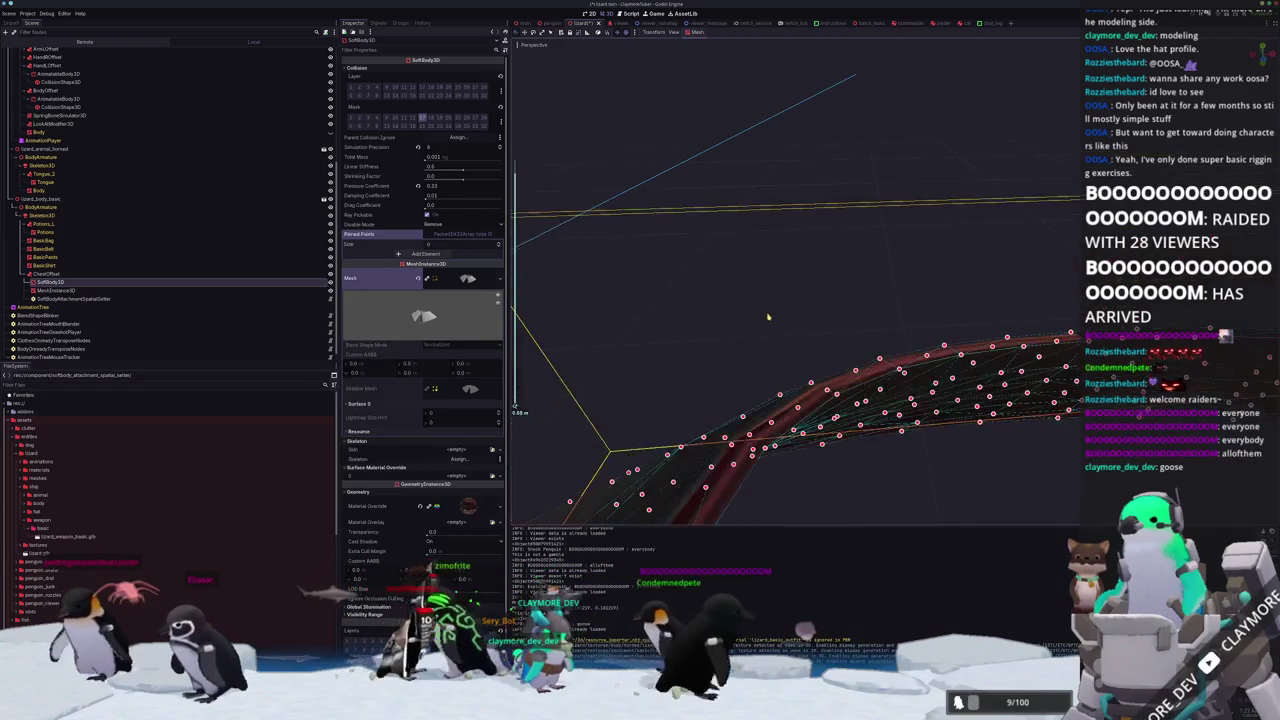
left_click(811, 384)
mouse_move(811, 384)
left_mouse_down()
mouse_move(870, 370)
mouse_move(992, 389)
mouse_move(963, 401)
mouse_move(981, 368)
mouse_move(949, 391)
left_mouse_up()
Pin the first neckline vertices, including points 5 and 397, re-pinning 397 after unpinning it.
left_click(959, 405)
left_click(959, 405)
left_click(941, 421)
left_click(940, 421)
left_click(959, 405)
left_click(954, 399)
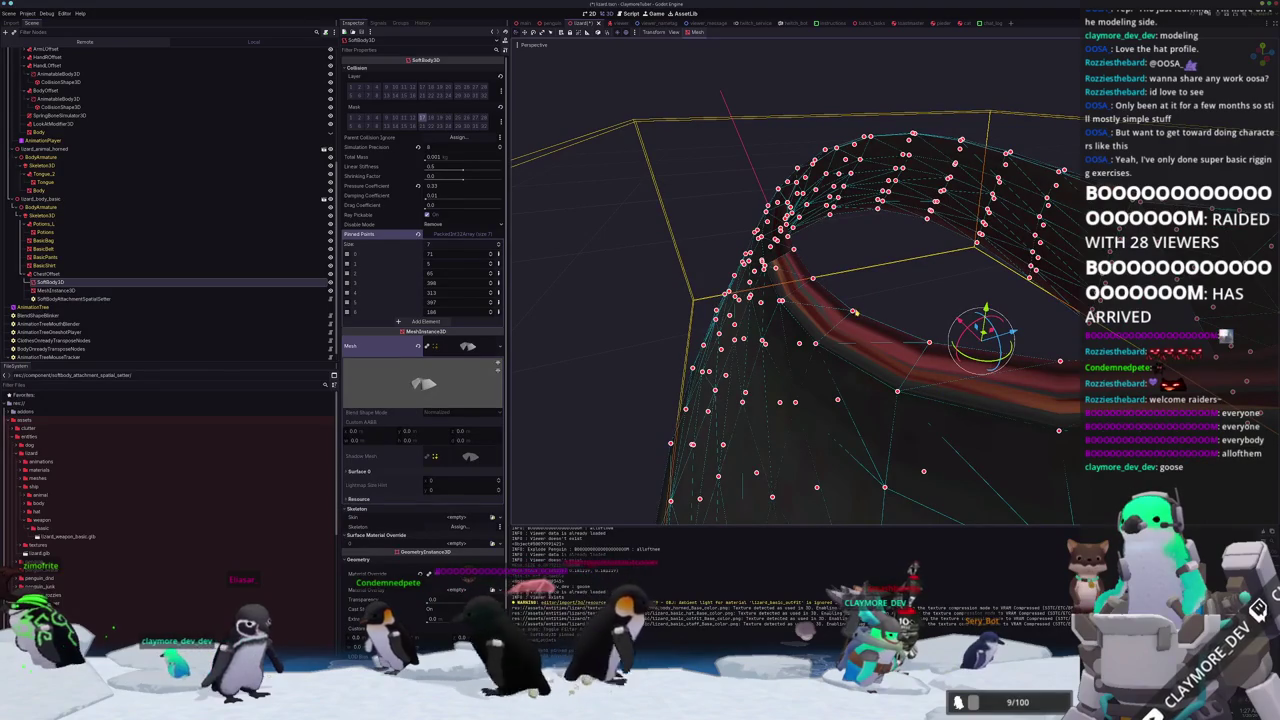
left_click(852, 313)
left_click(852, 313)
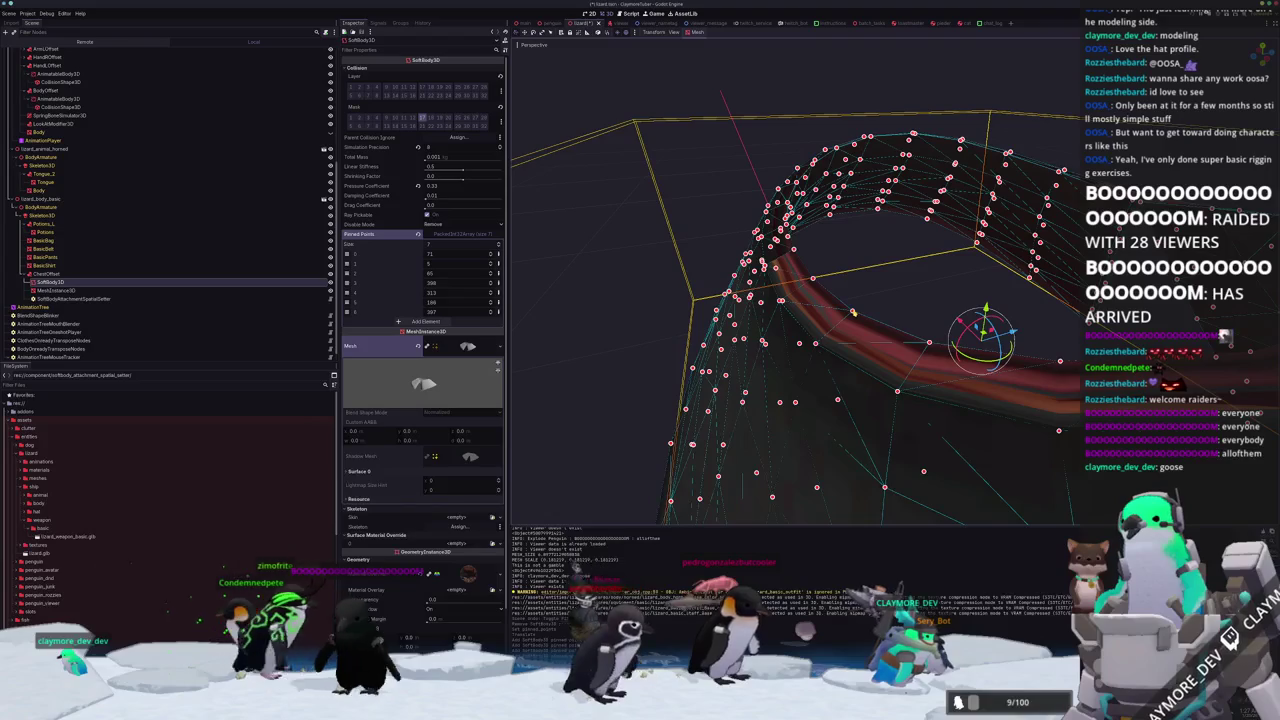
Pin collar vertices 112, 315, 188, 321 and 191, unpinning vertex 71.
left_click(929, 343)
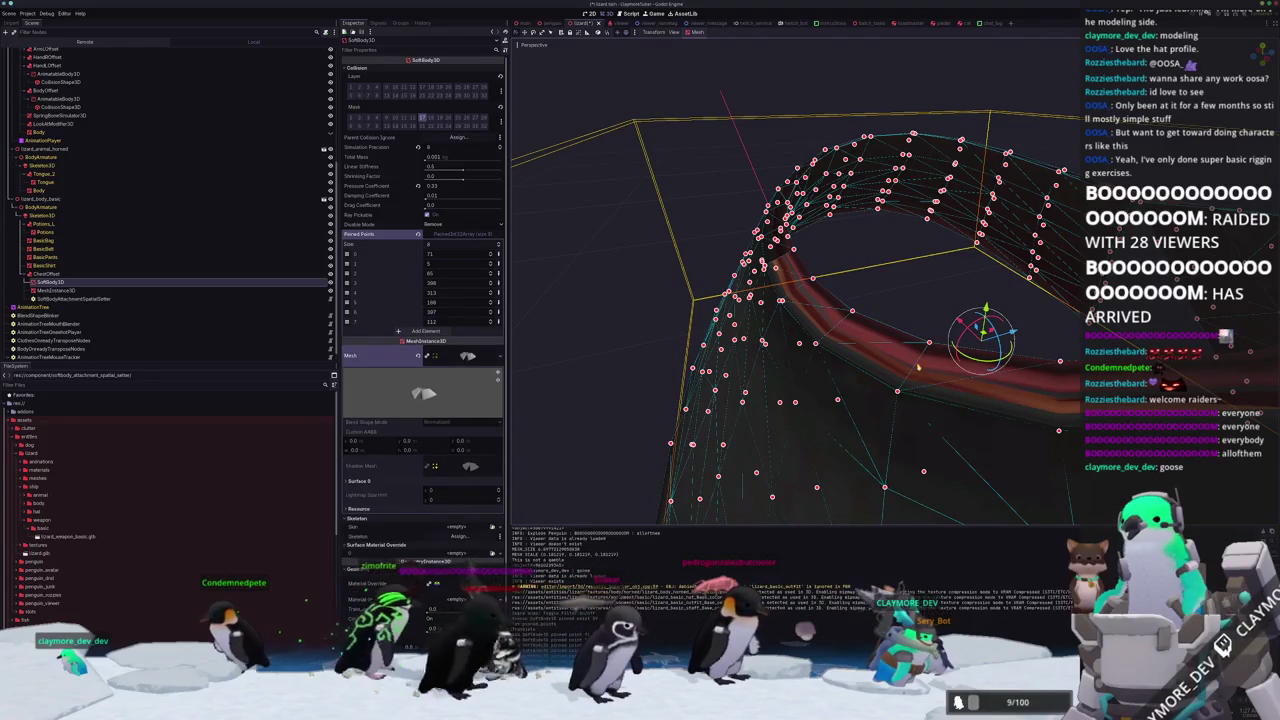
left_click(898, 392)
left_click_drag(898, 392, 865, 337)
left_click(868, 327)
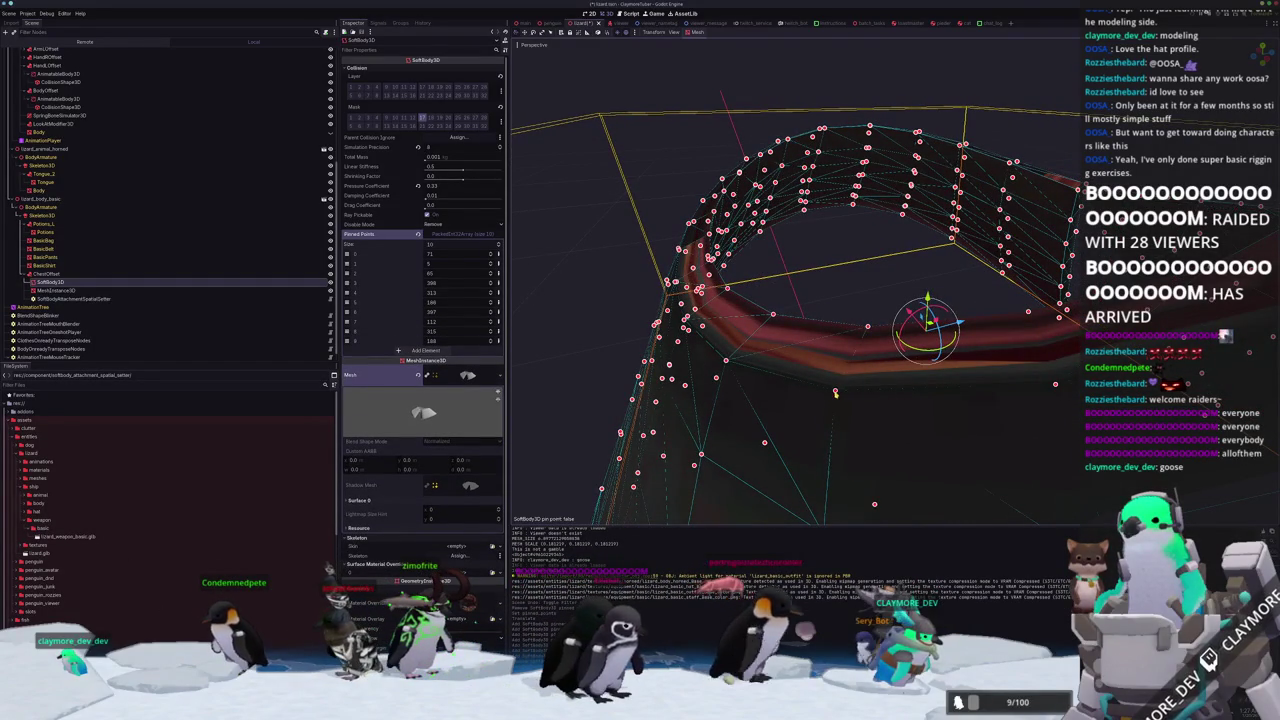
left_click(836, 392)
left_click_drag(836, 392, 811, 334)
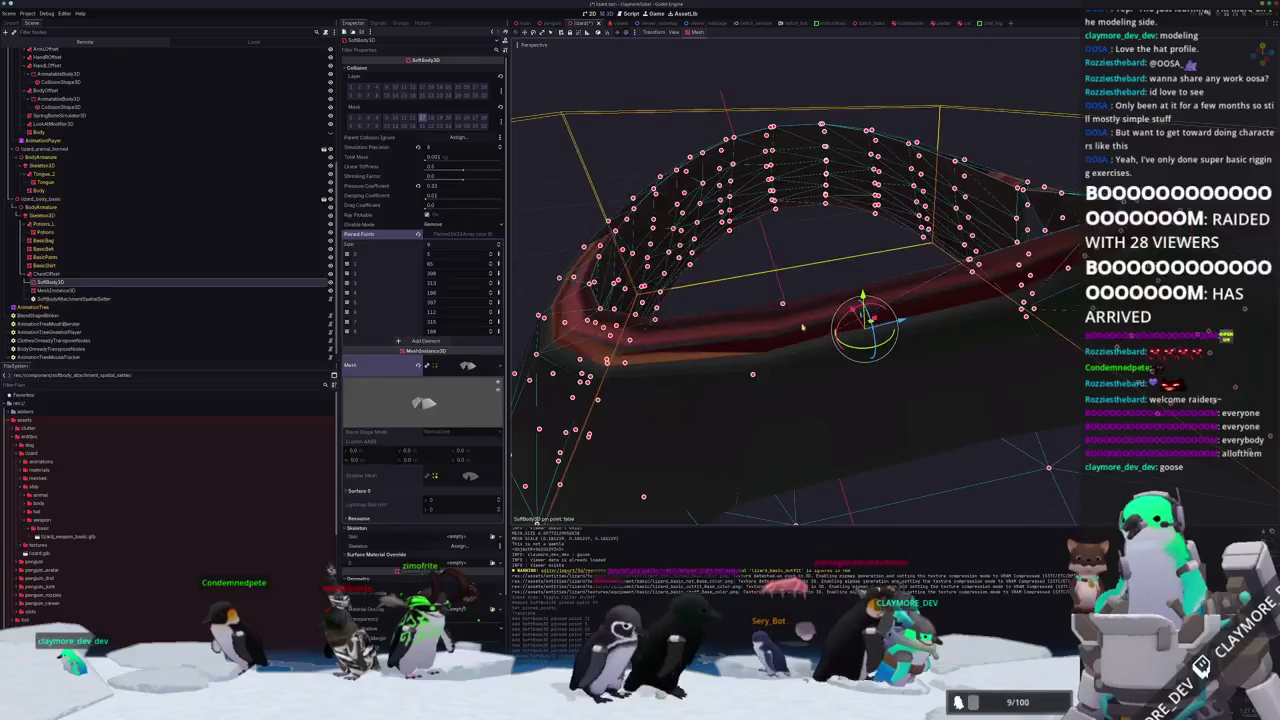
left_click(783, 305)
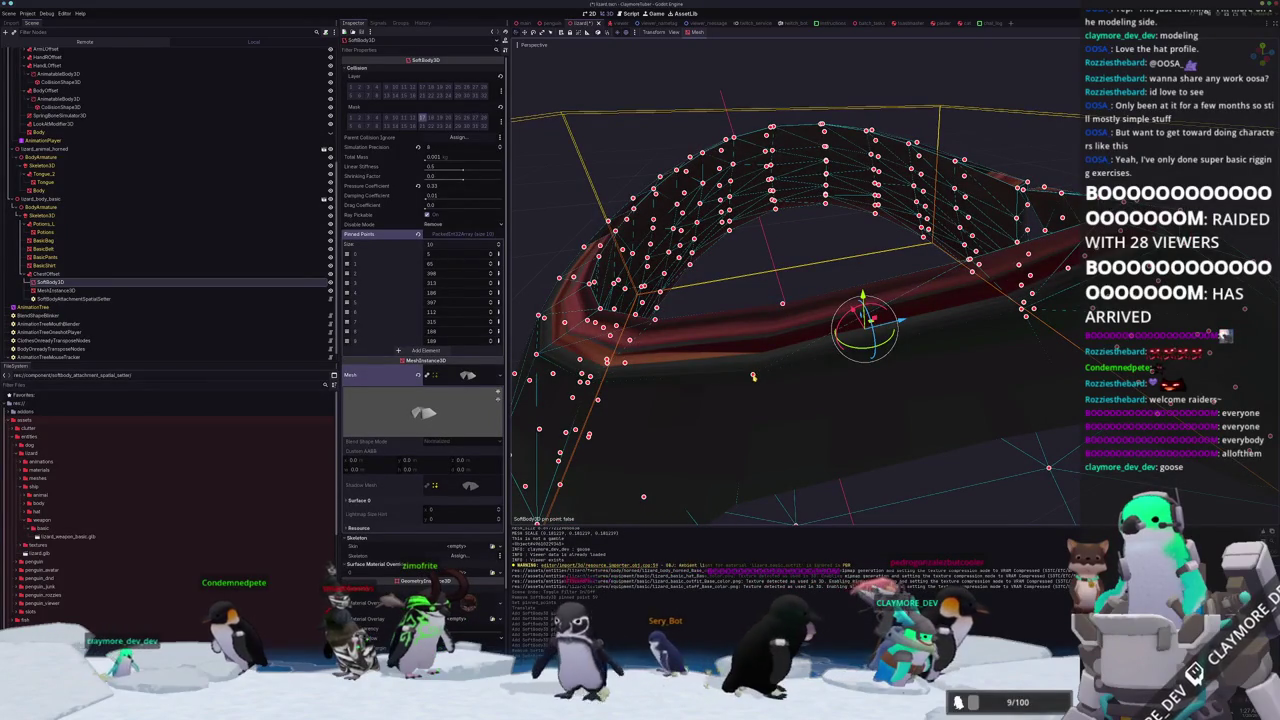
left_click(753, 376)
left_click_drag(753, 376, 744, 356)
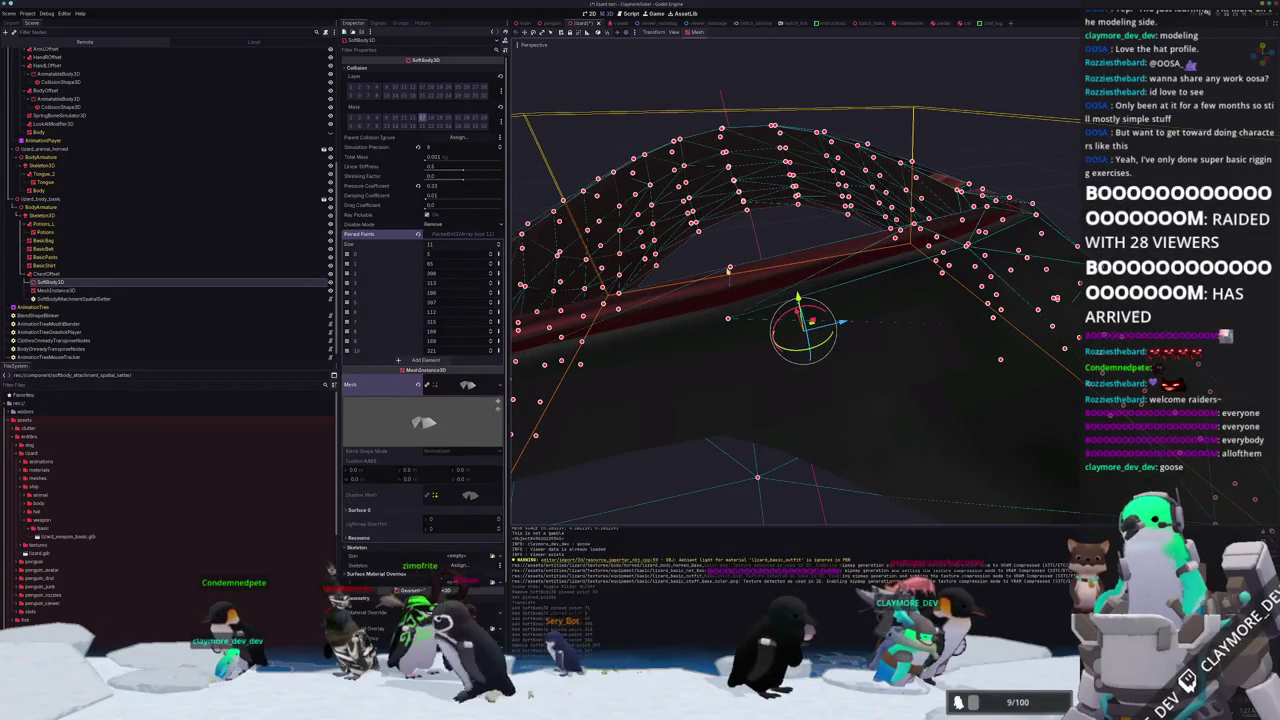
left_click(730, 312)
left_click(728, 319)
left_click_drag(728, 319, 745, 297)
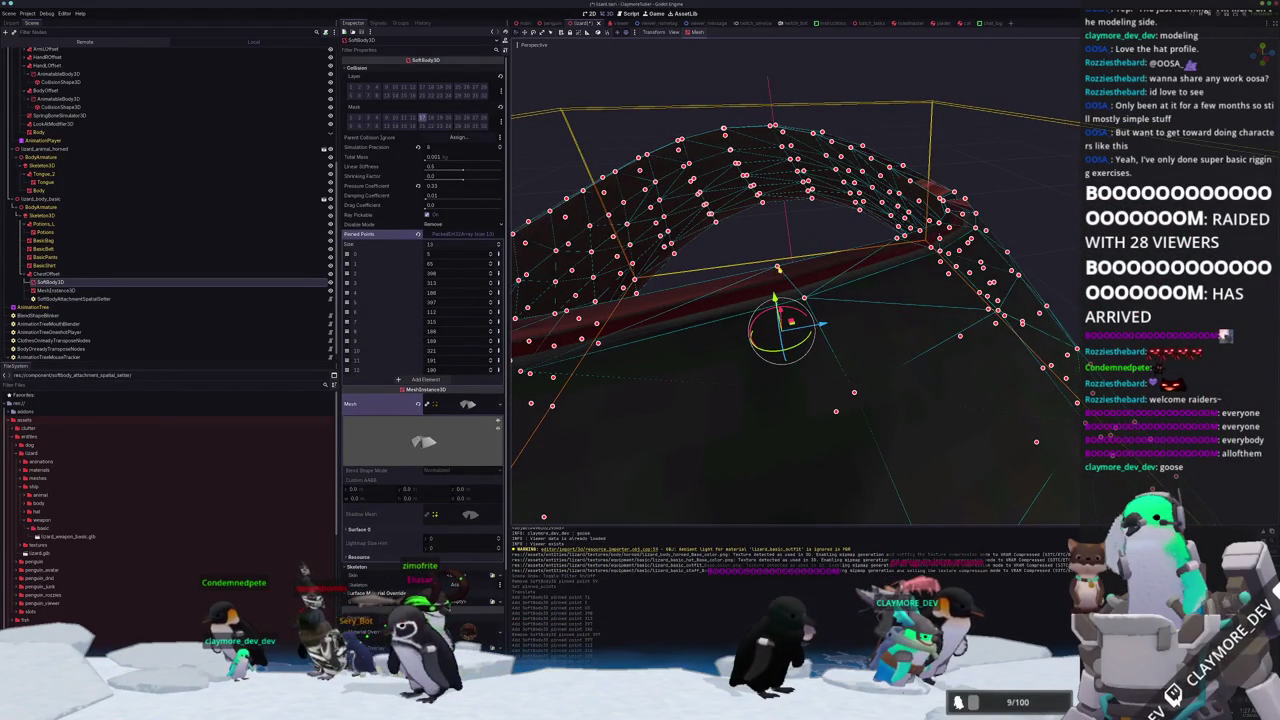
Pin vertices 192, 203, 66 and more around the rest of the collar, including the far side.
left_click(801, 296)
left_click(804, 298)
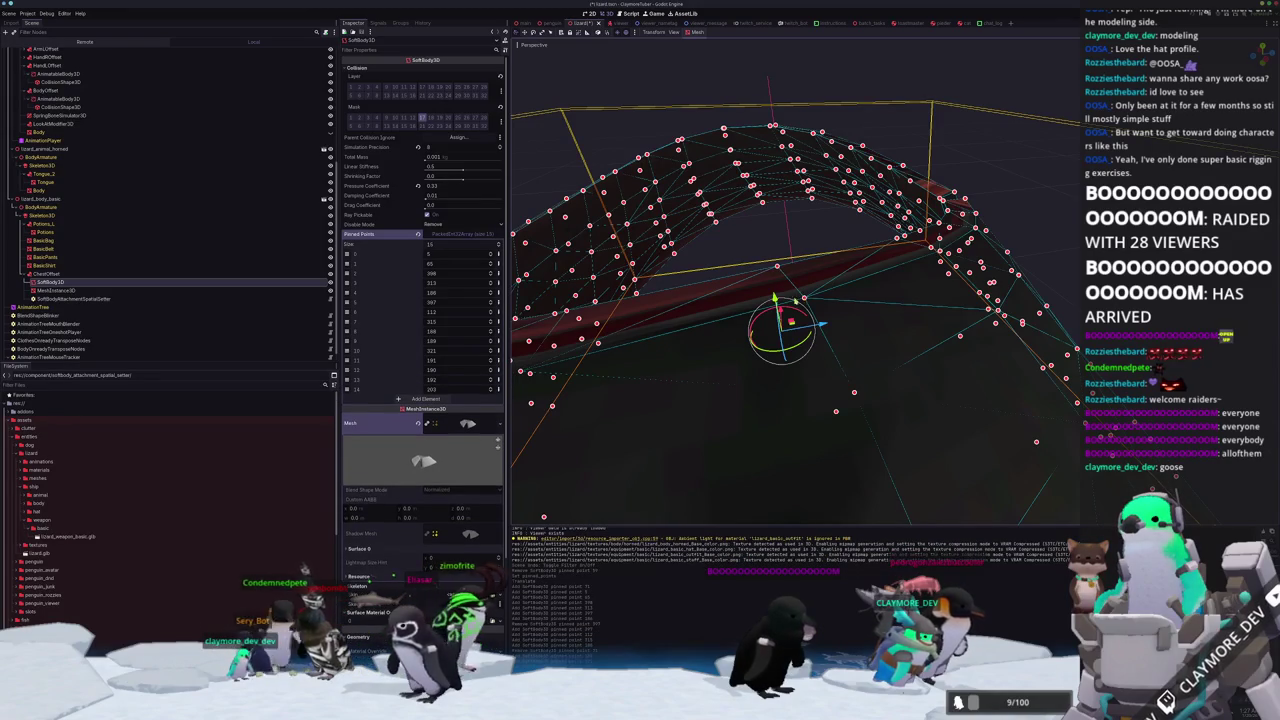
left_click_drag(804, 298, 784, 305)
left_click(813, 264)
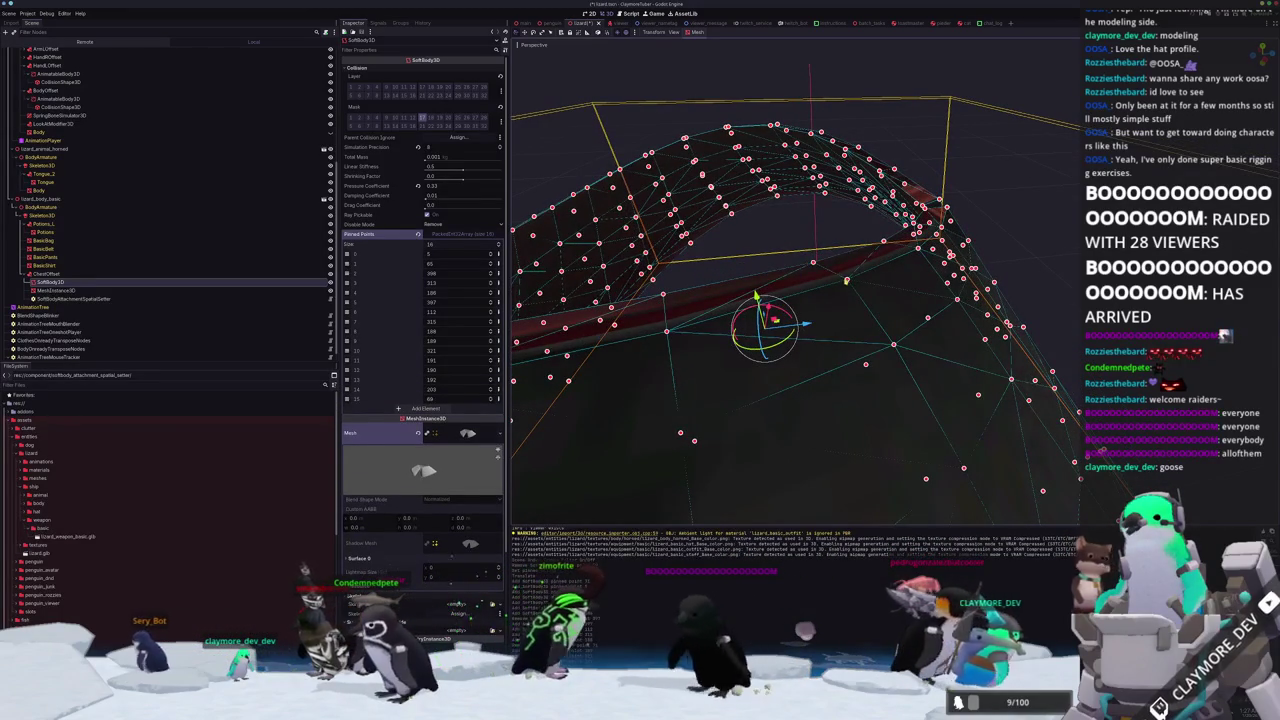
left_click(813, 264)
mouse_move(813, 264)
left_mouse_down()
mouse_move(781, 261)
mouse_move(806, 260)
mouse_move(746, 198)
mouse_move(777, 211)
mouse_move(729, 188)
mouse_move(716, 231)
left_mouse_up()
left_click(798, 259)
left_click(814, 266)
left_click(797, 253)
left_click(814, 259)
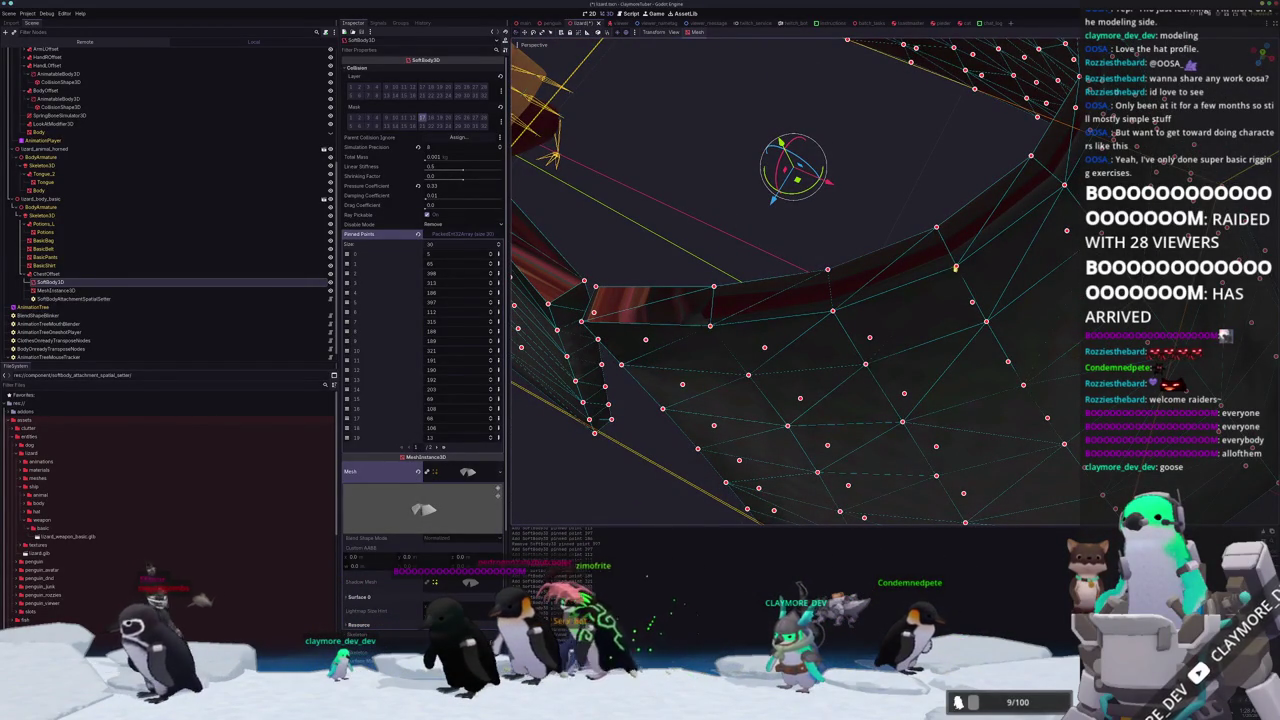
left_click_drag(956, 268, 872, 226)
left_click(875, 262)
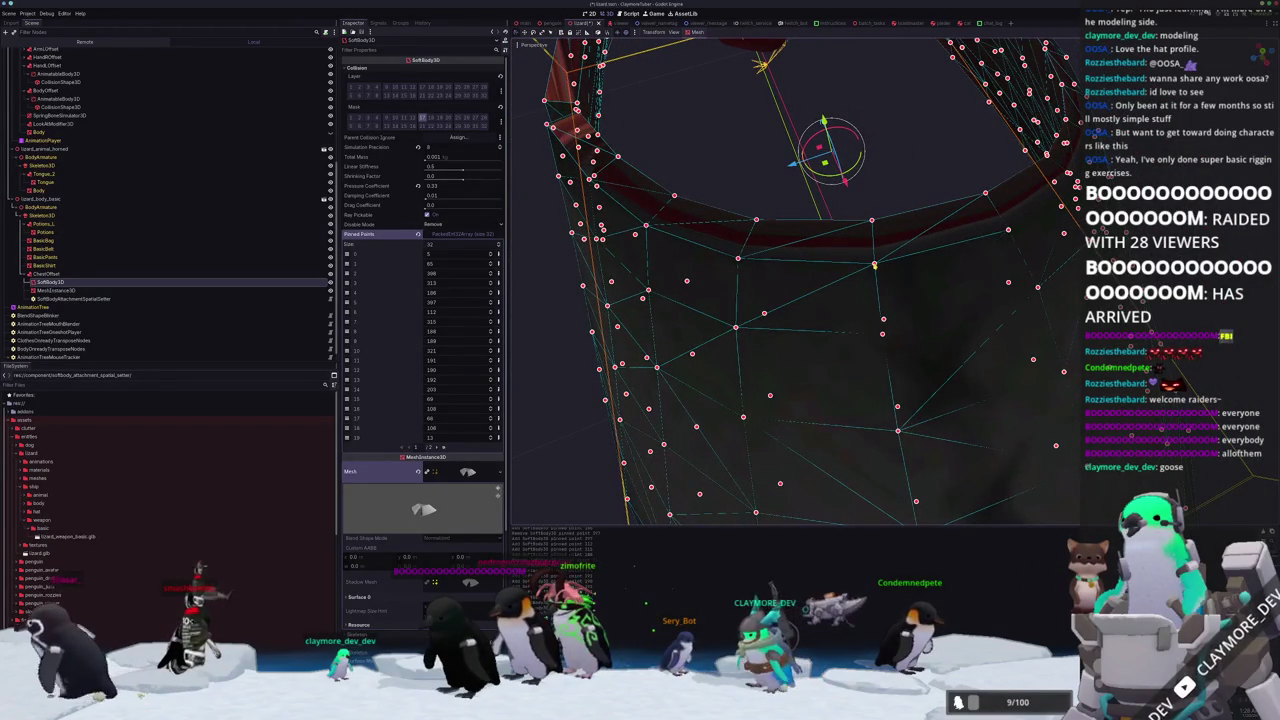